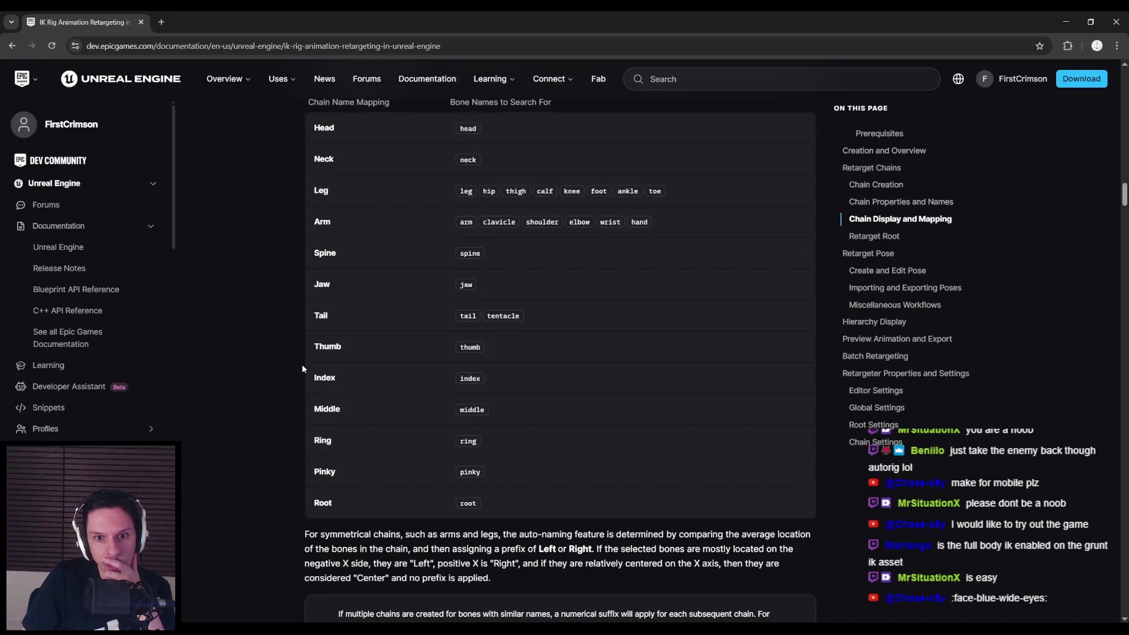
scroll(302, 369, "up", 1)
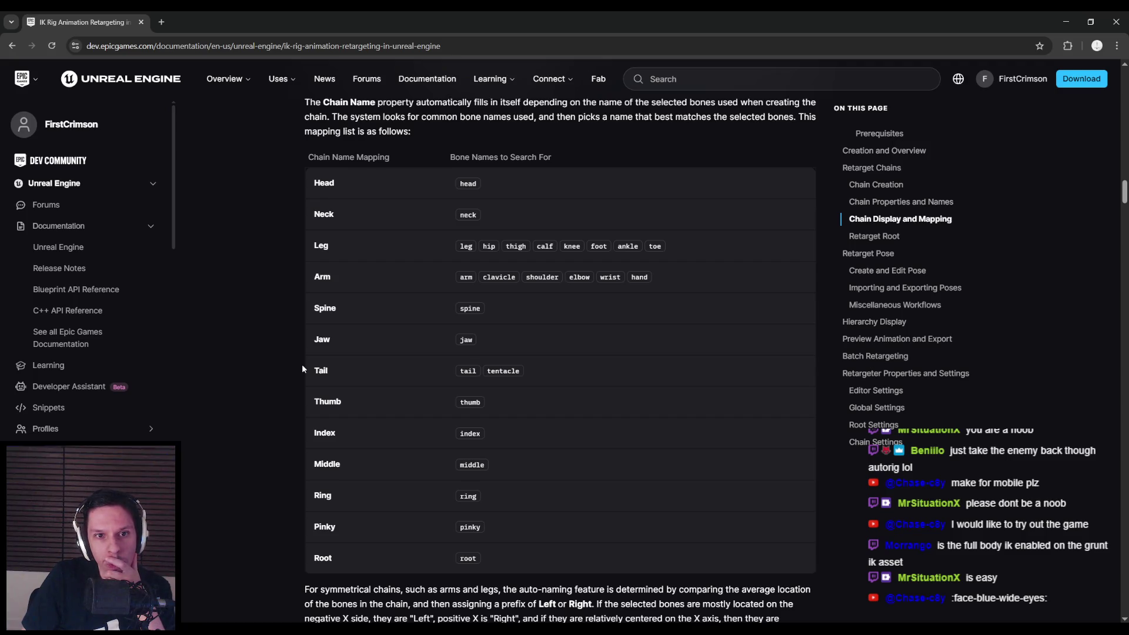
Scroll the retargeting docs to Chain Display and Mapping, then go back to the editor
scroll(302, 369, "down", 8)
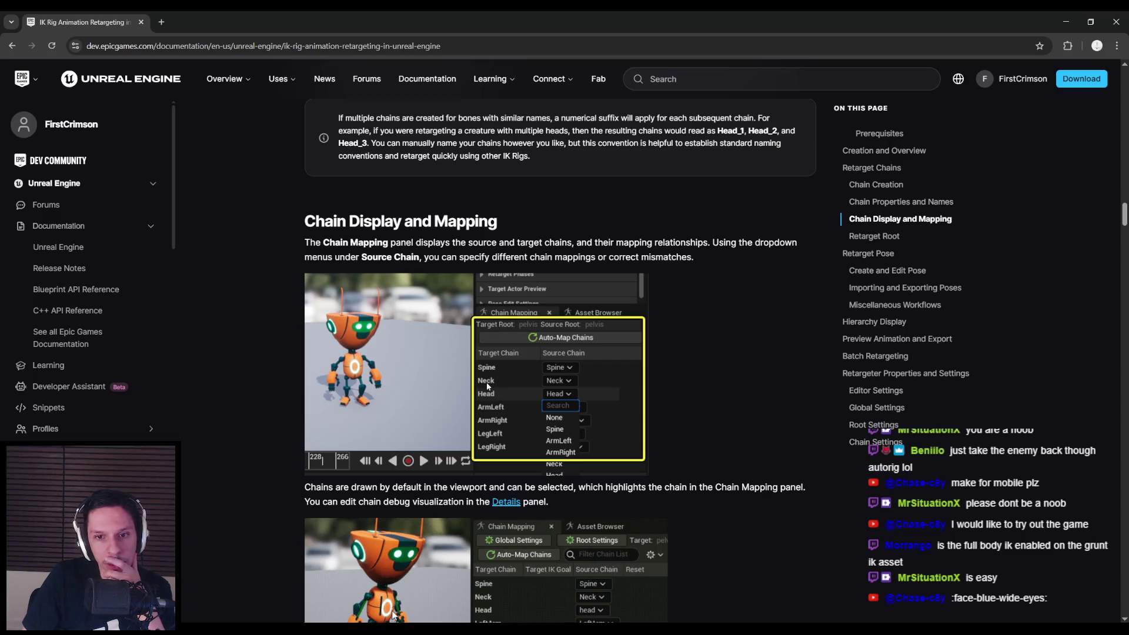
left_click(1065, 24)
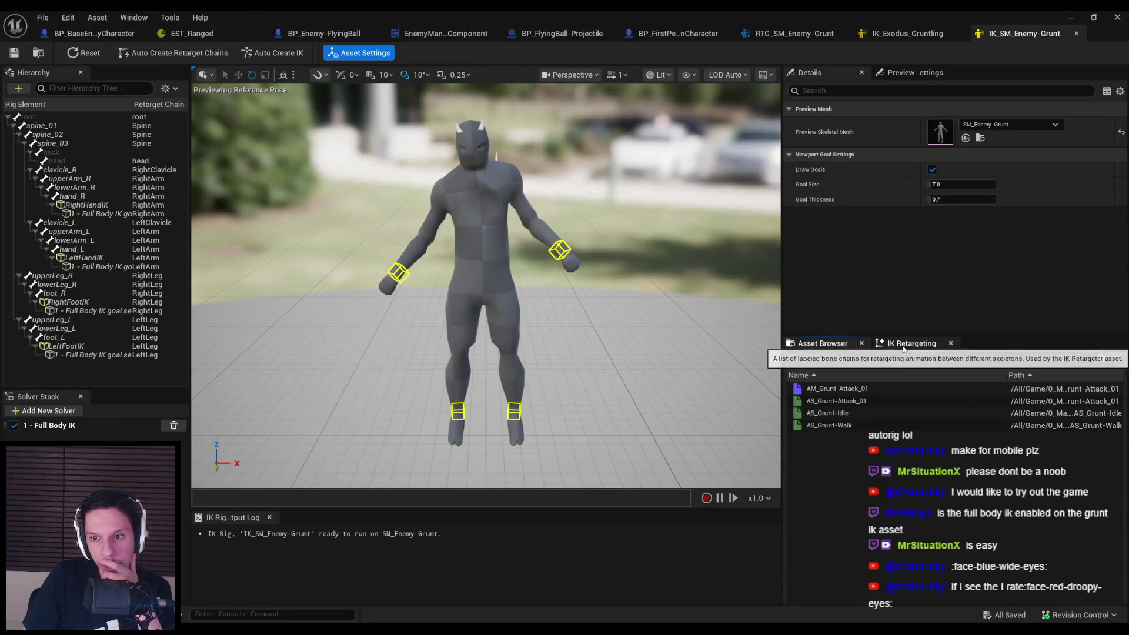
Check IK_SM_Enemy-Grunt's chain filter and cancel Add New Chain, then minimize the IK Rig editor
left_click(1105, 375)
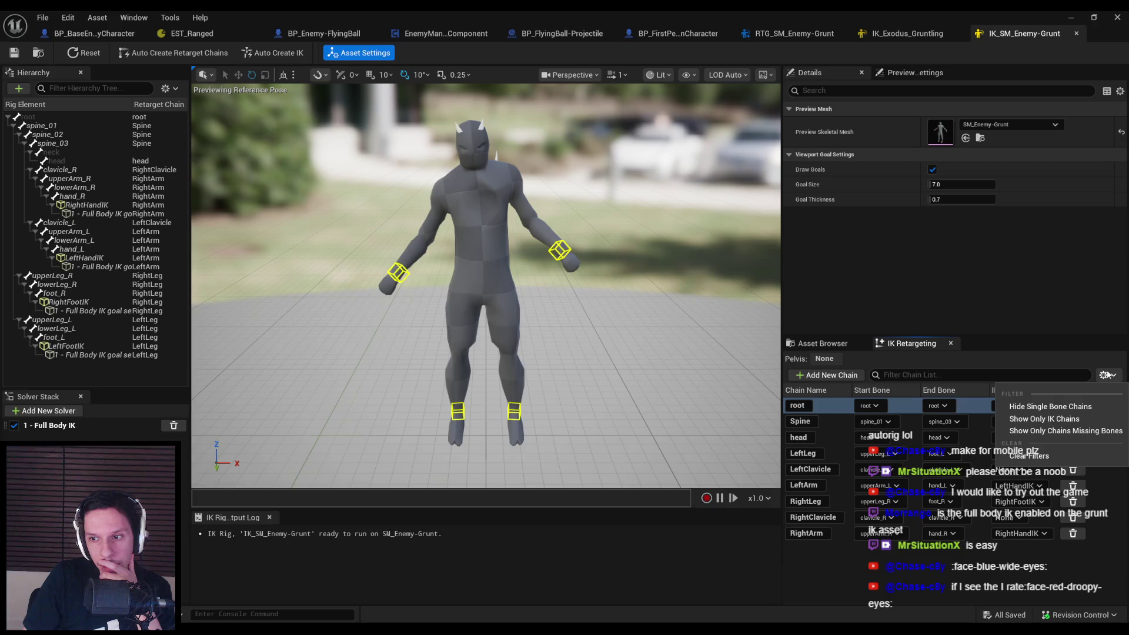
left_click(1106, 374)
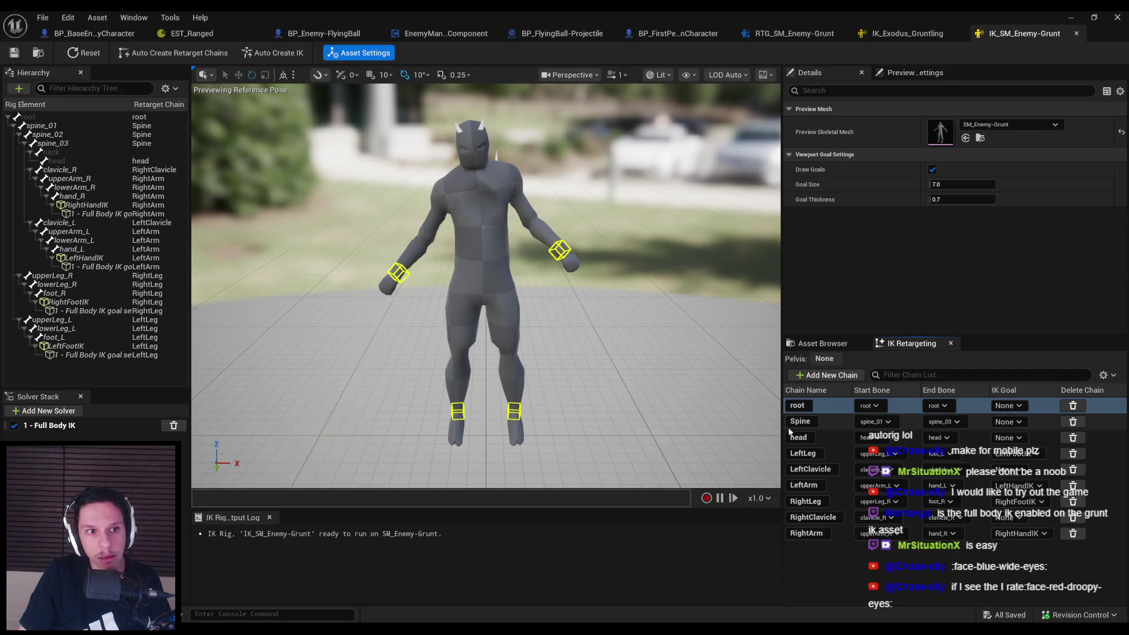
left_click(820, 377)
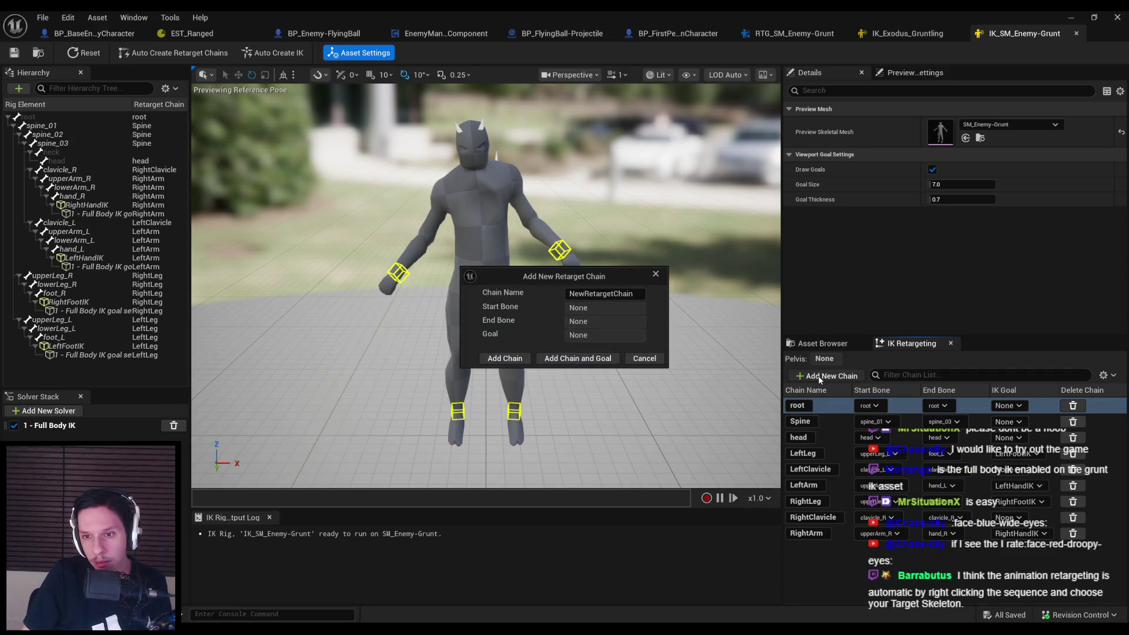
left_click(644, 359)
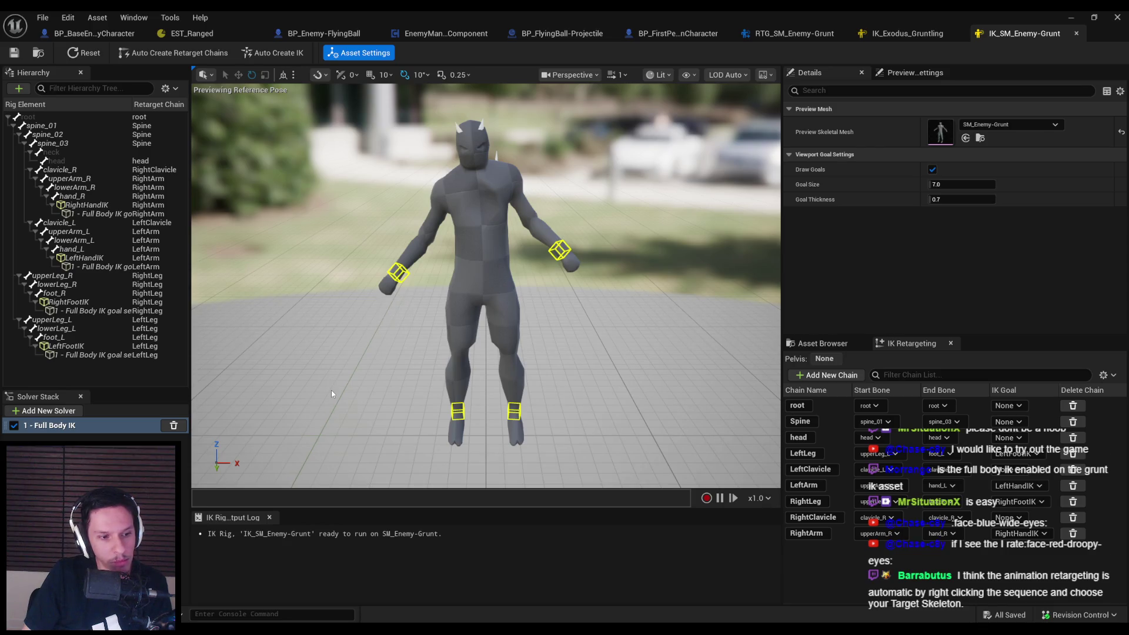
left_click(1069, 21)
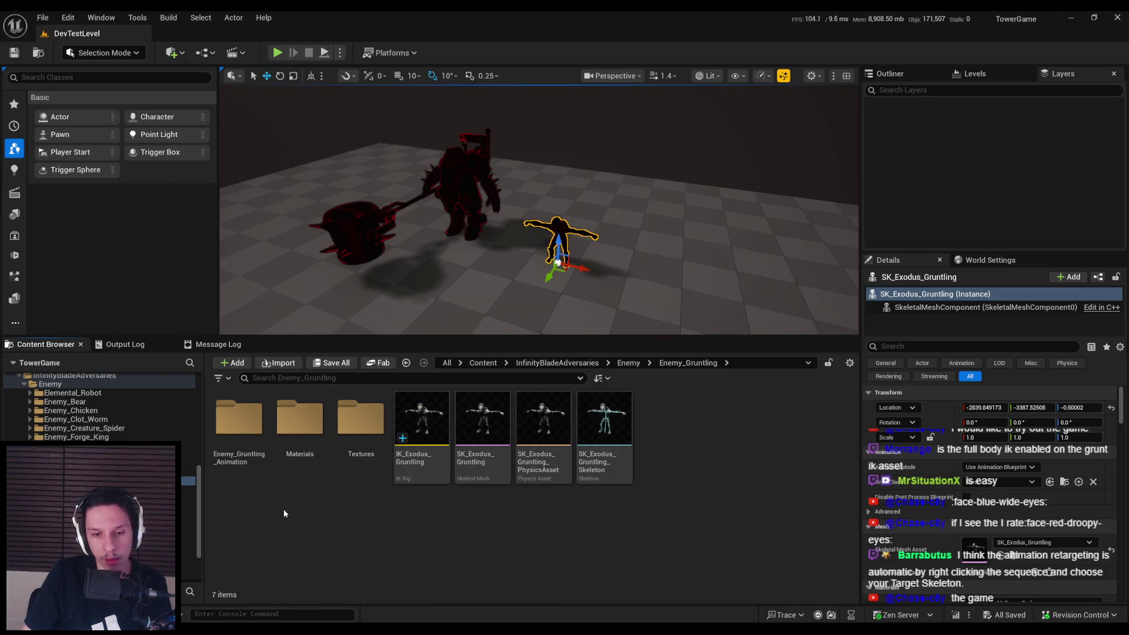
Open Retarget Animations for ExoGame_Gruntling_React_Heavy_Front from the Enemy_Gruntling_Animation folder
double_click(238, 456)
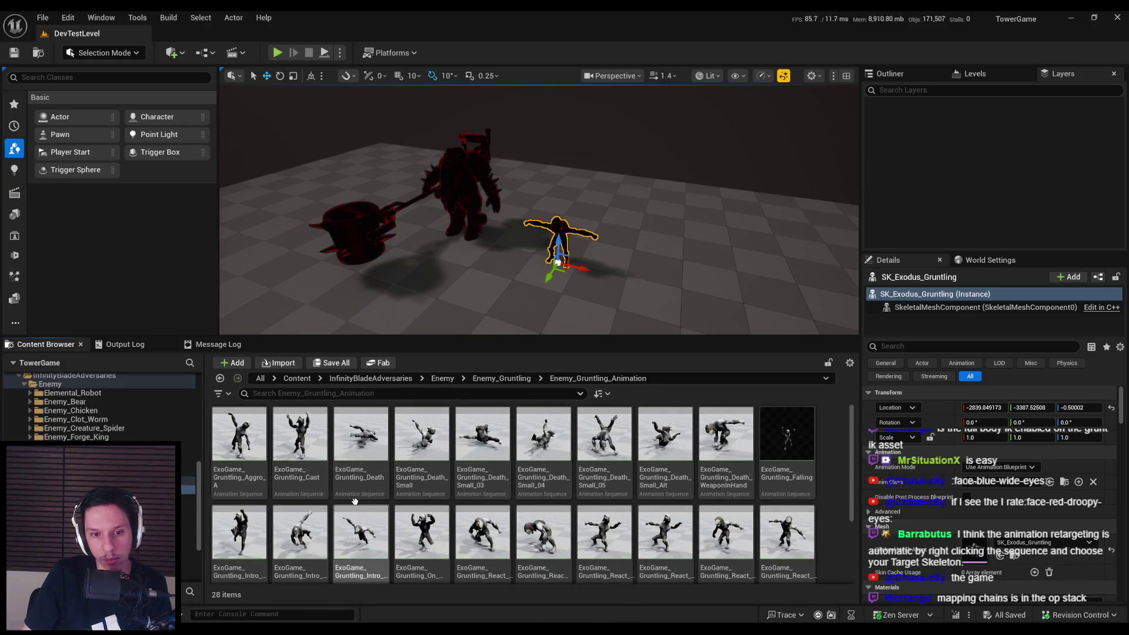
scroll(588, 517, "down", 3)
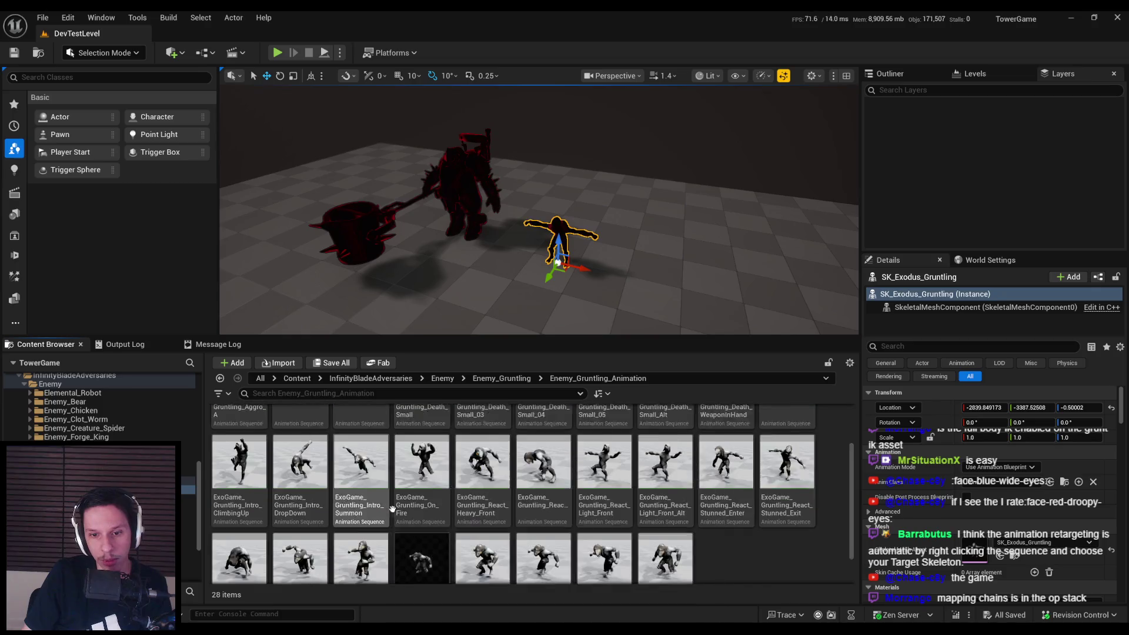
scroll(587, 516, "down", 1)
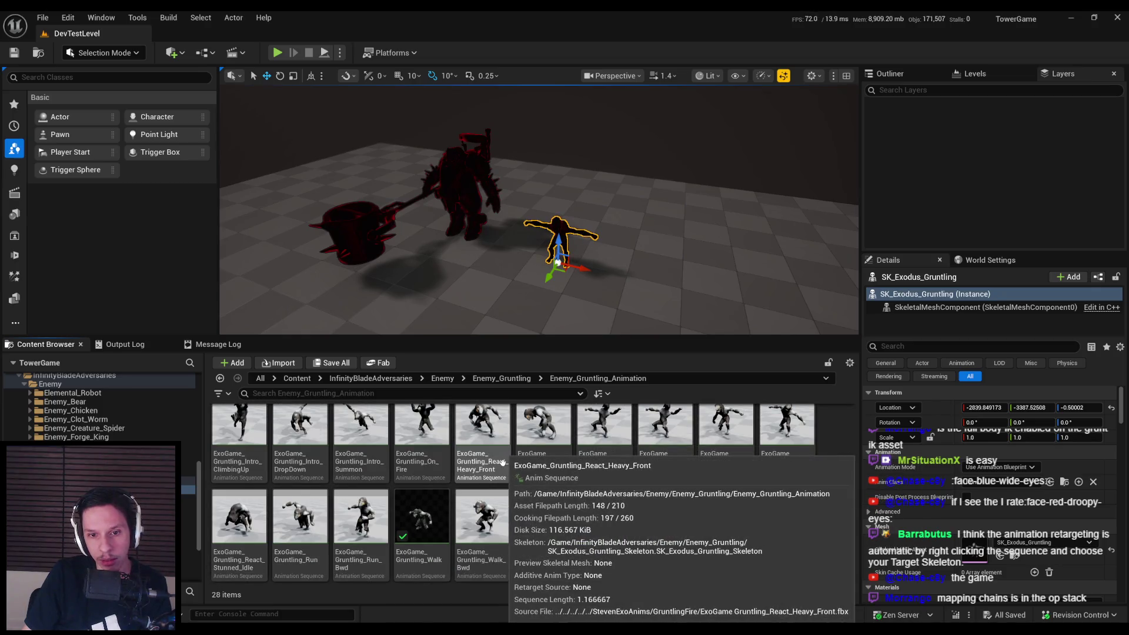
right_click(495, 442)
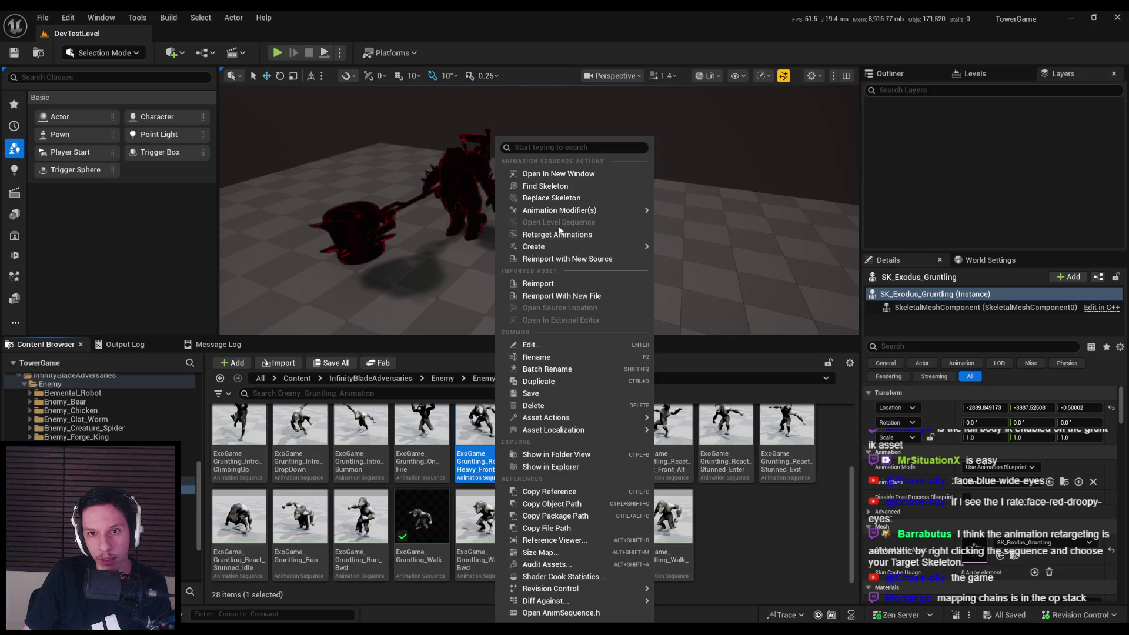
mouse_move(559, 211)
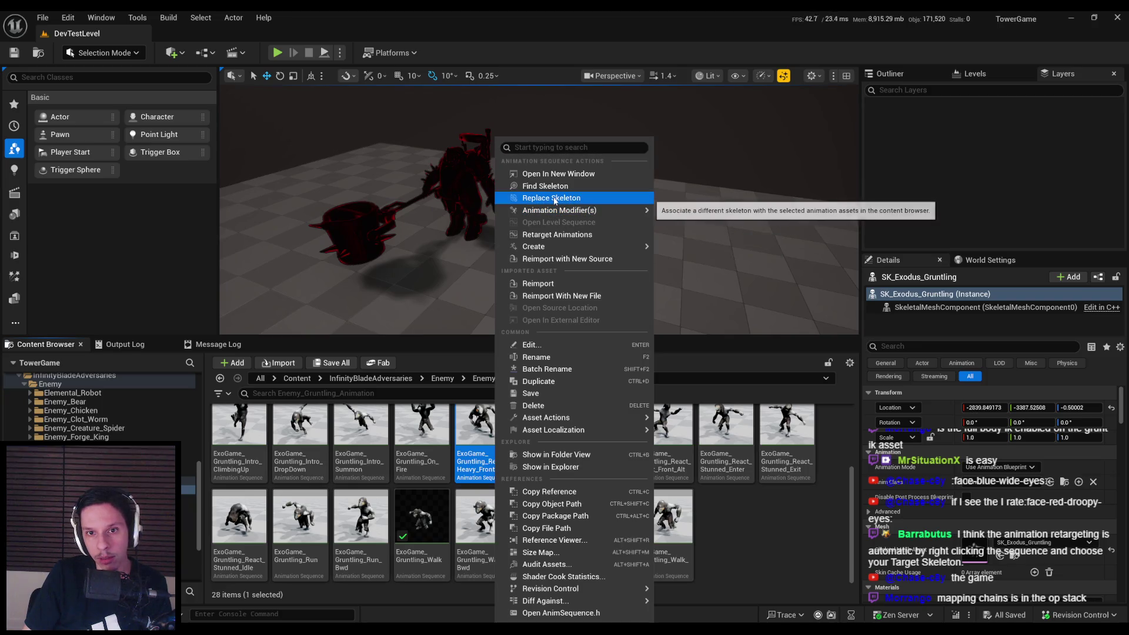
left_click(557, 235)
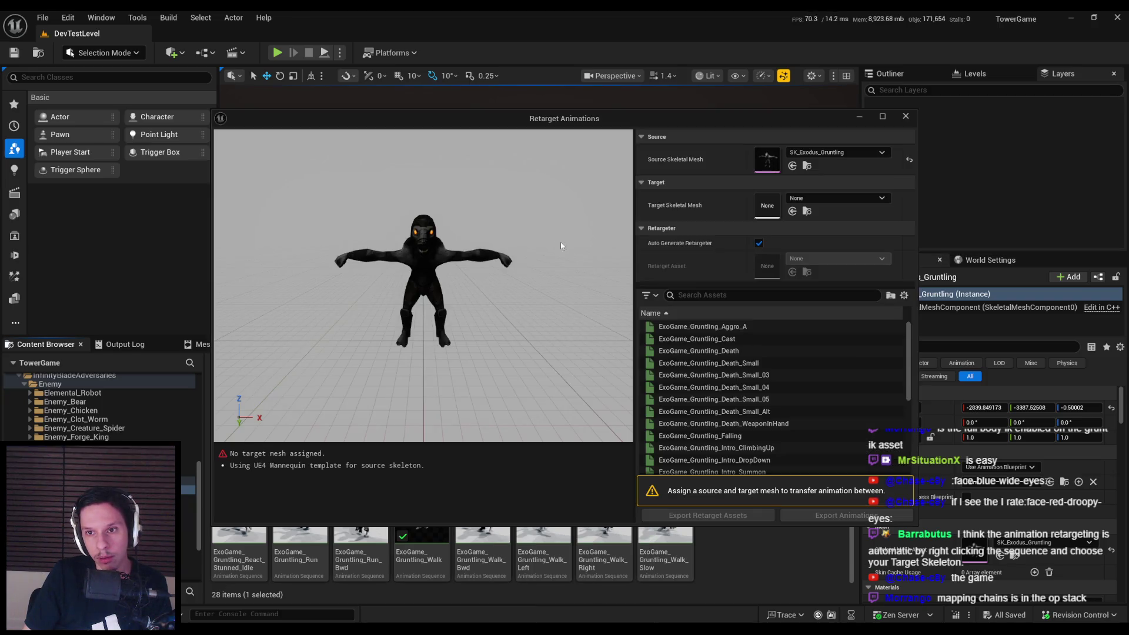
Set the Target Skeletal Mesh to SM_Enemy-Grunt
left_click(815, 200)
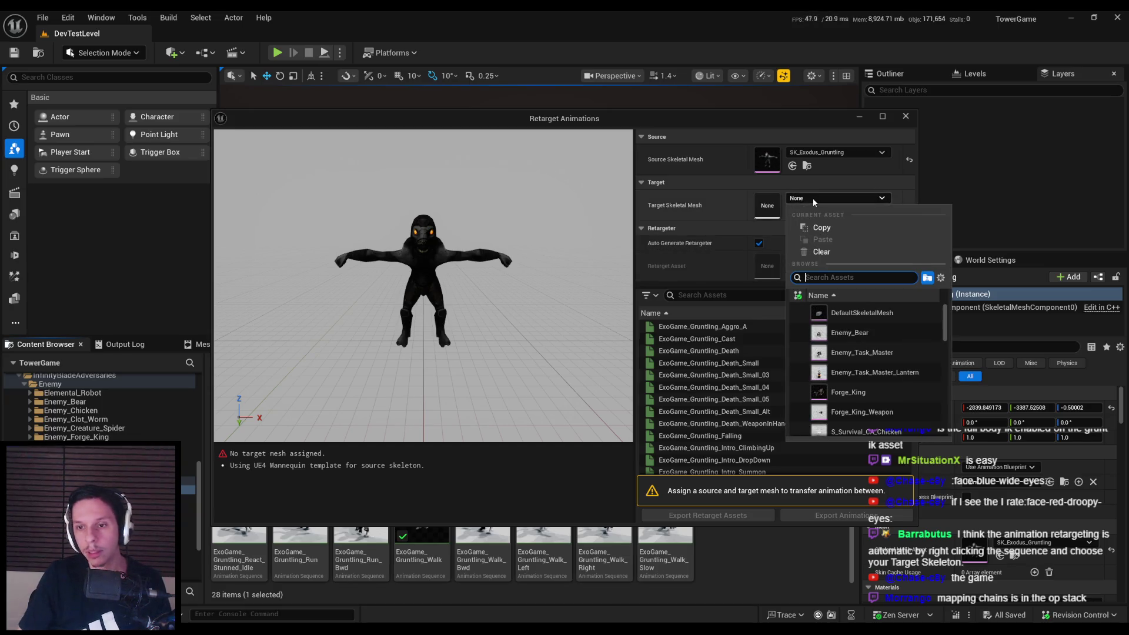
type("grunt")
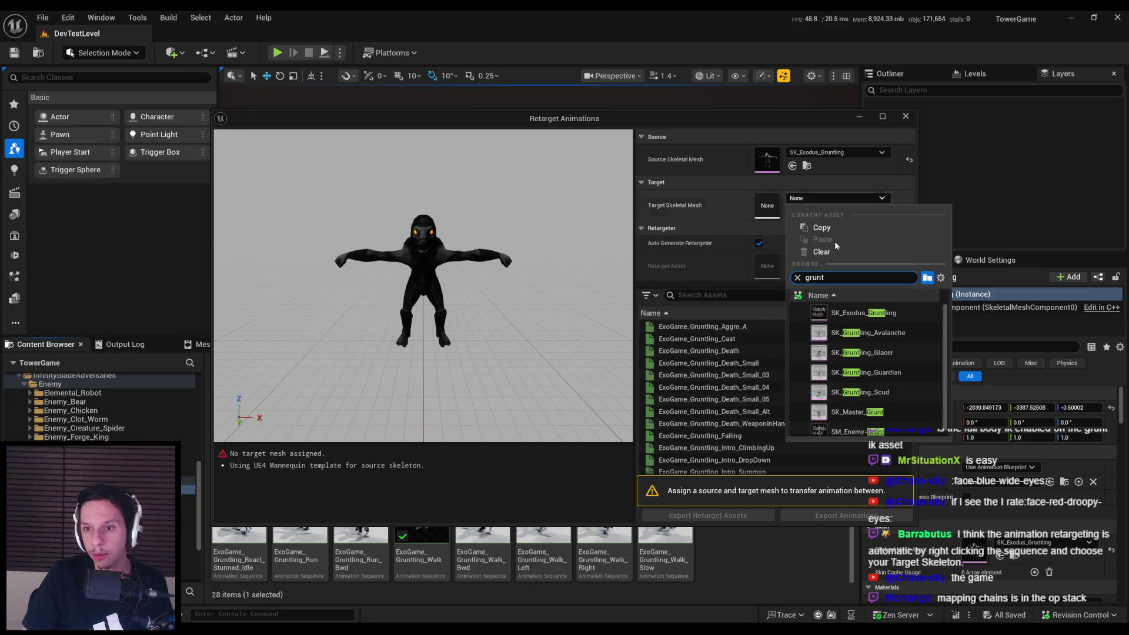
scroll(872, 426, "down", 1)
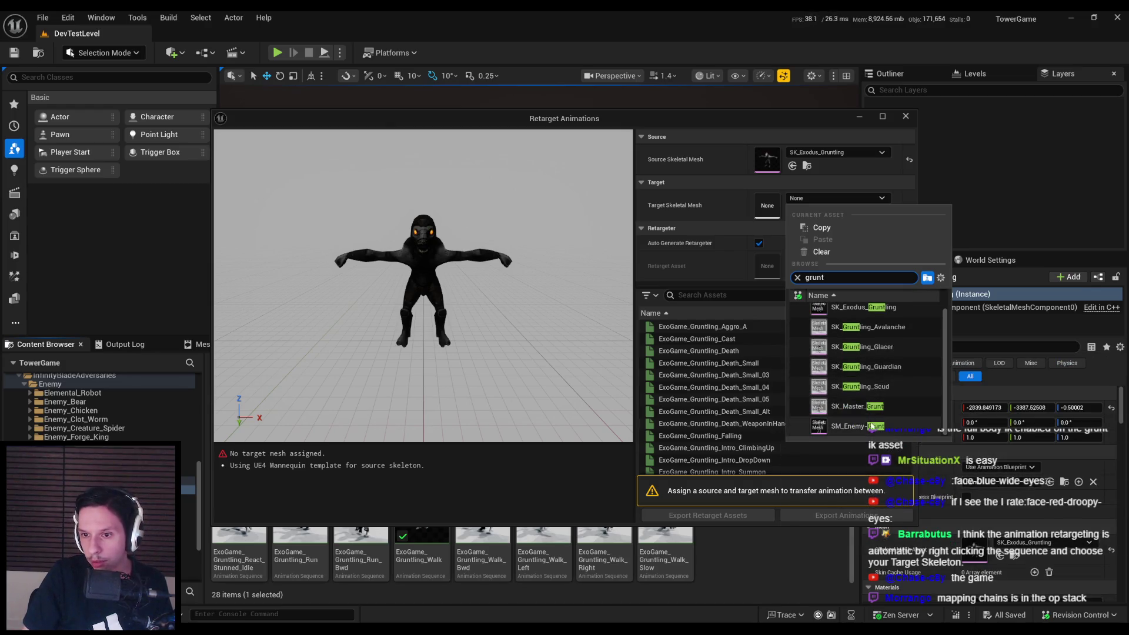
left_click(872, 428)
Preview Falling, On_Fire and React_Heavy_Front on both meshes, then turn off Auto Generate Retargeter
left_click_drag(504, 371, 446, 367)
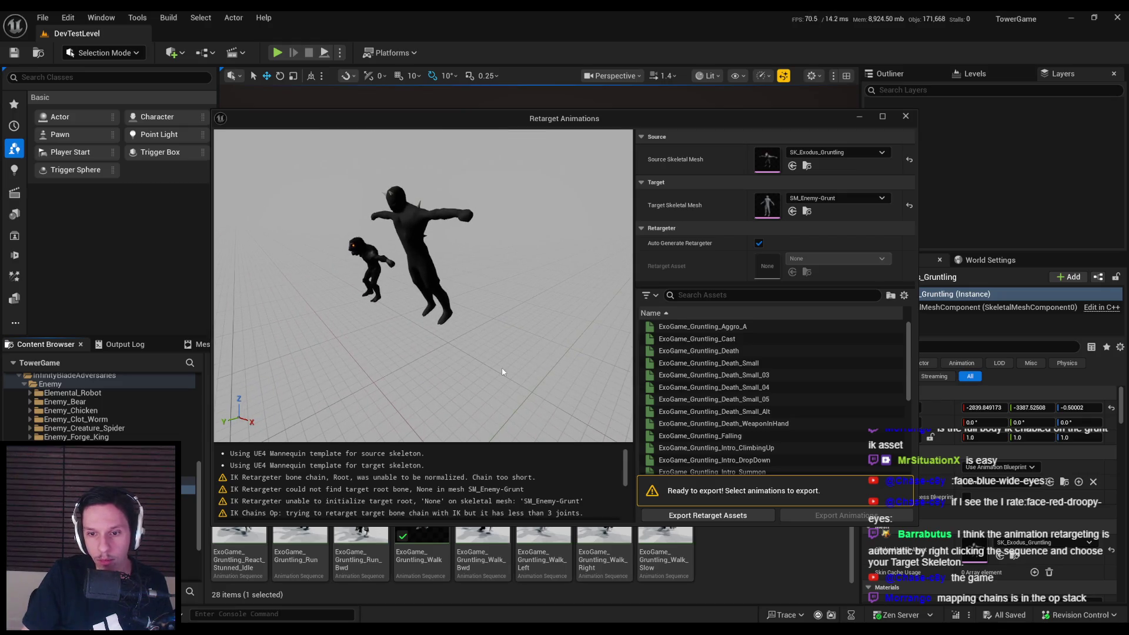
scroll(737, 390, "down", 3)
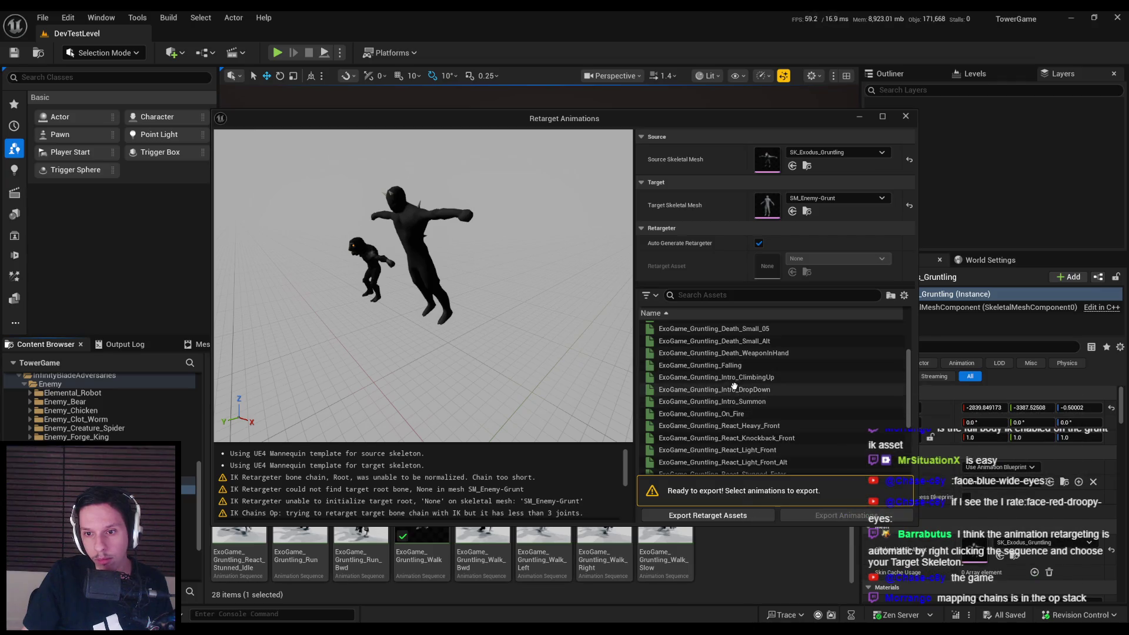
left_click(733, 366)
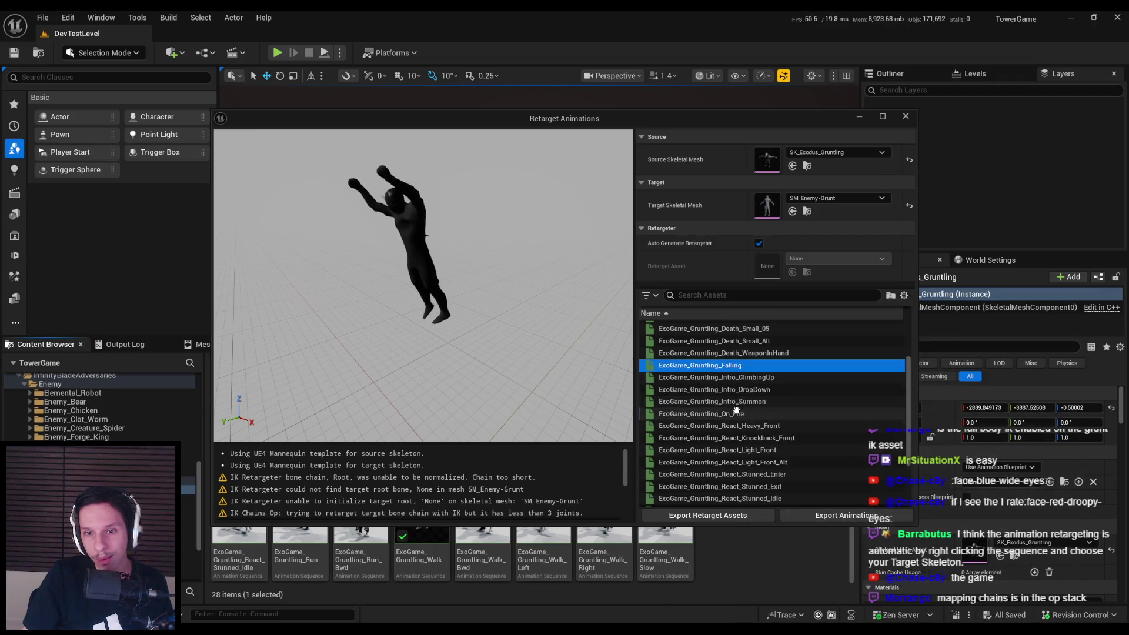
left_click(726, 414)
left_click(618, 372)
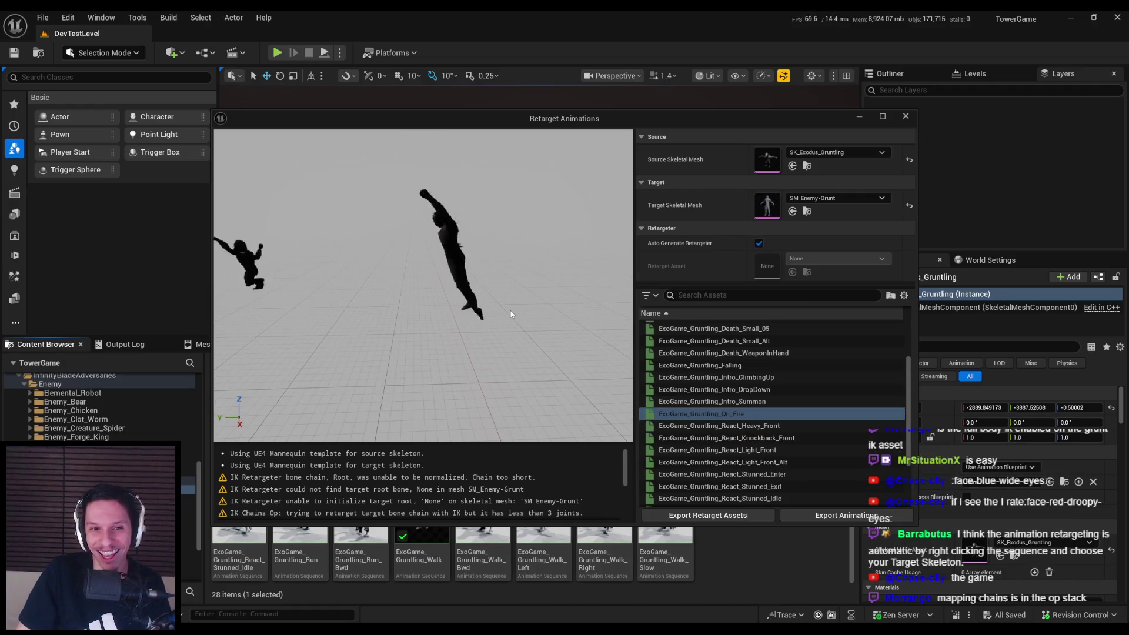
left_click(742, 426)
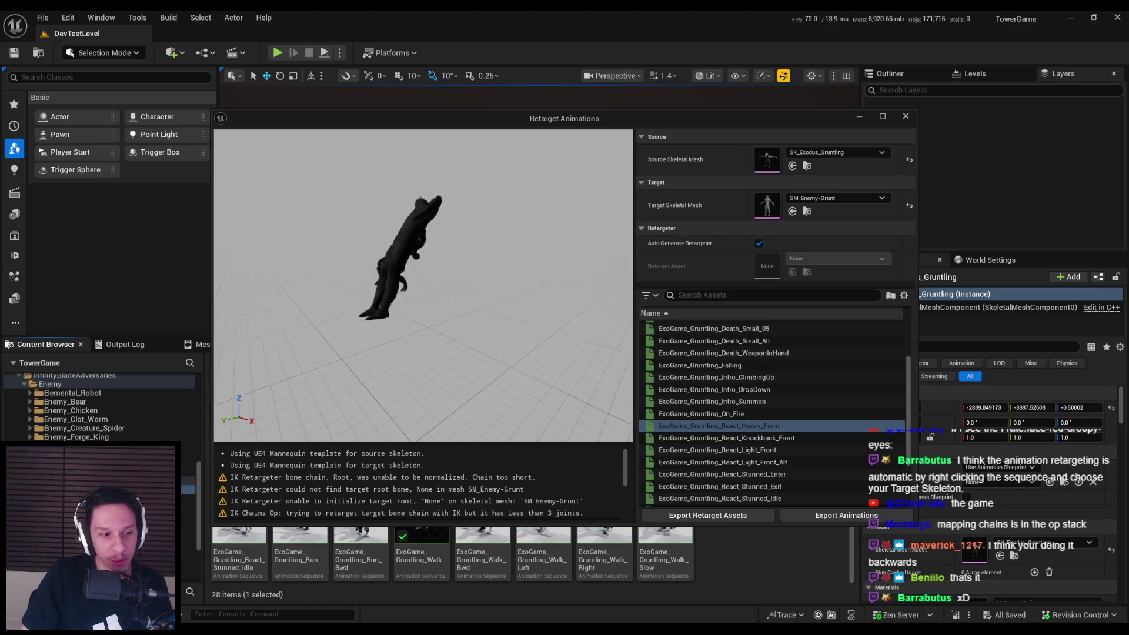
left_click_drag(497, 329, 529, 329)
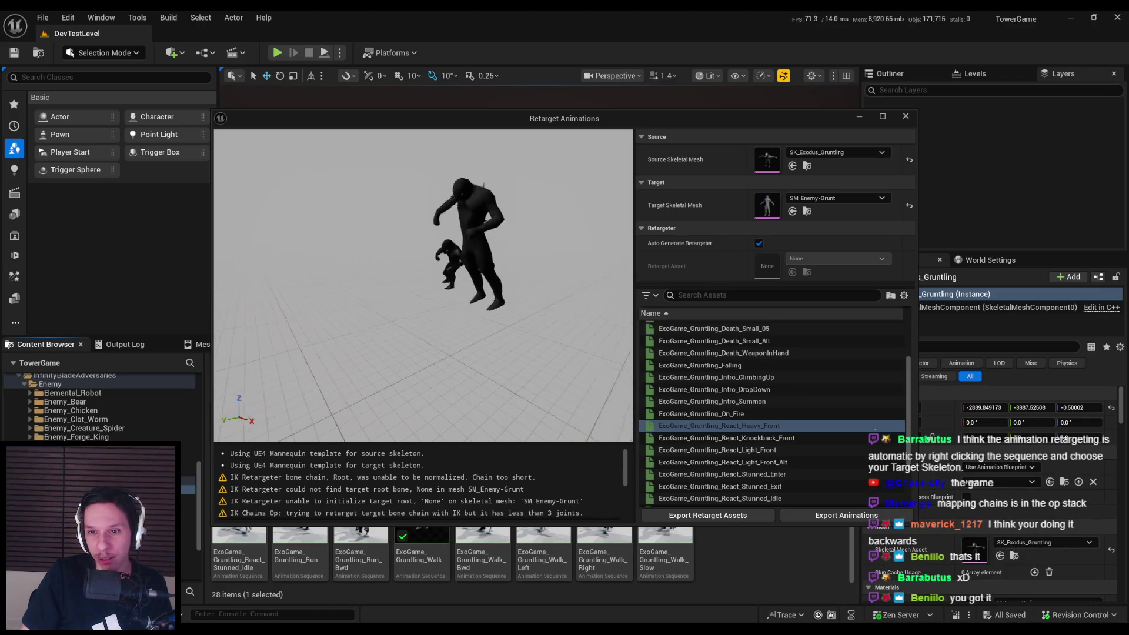
left_click(758, 243)
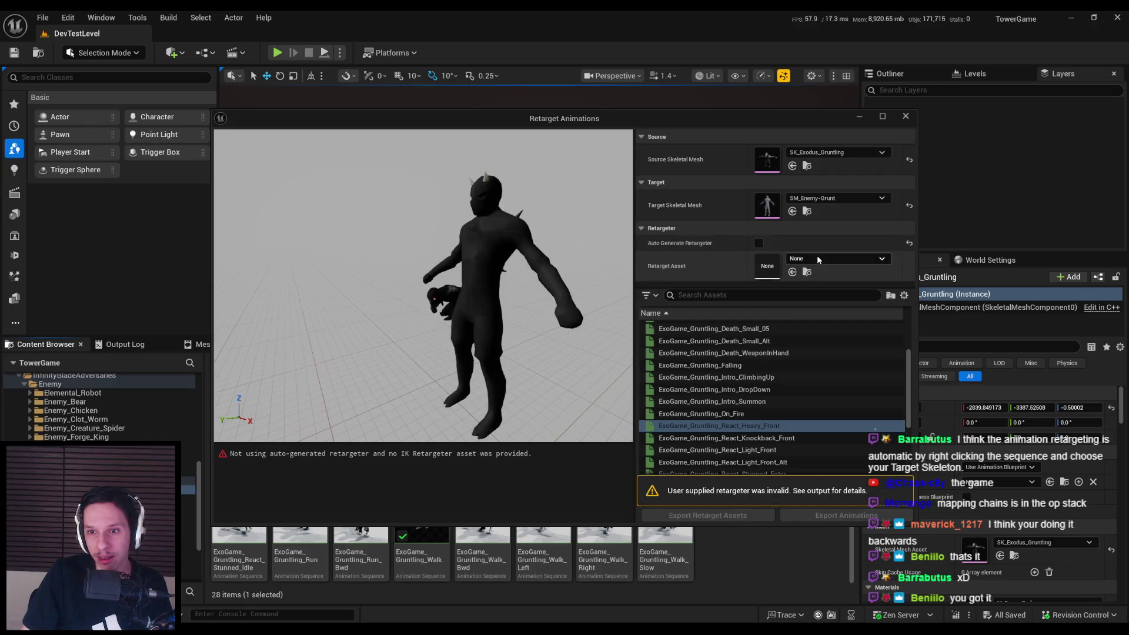
Try IKRetargeter_PCharacter as the retarget asset, then settle on RTG_SM_Enemy-Grunt
left_click(817, 259)
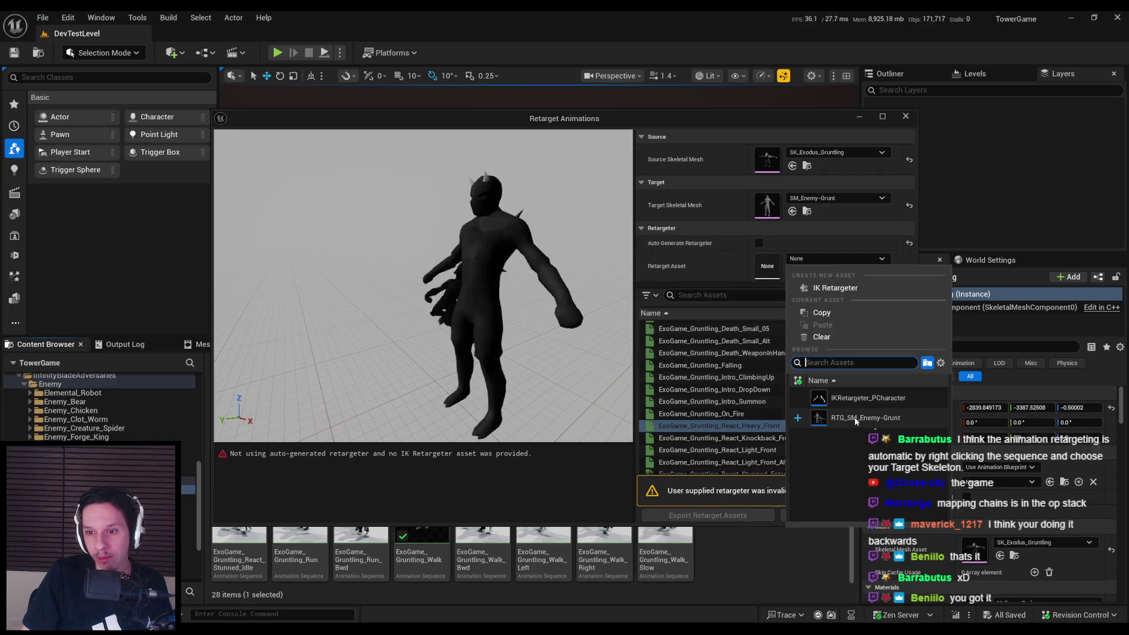
left_click(858, 418)
left_click(831, 260)
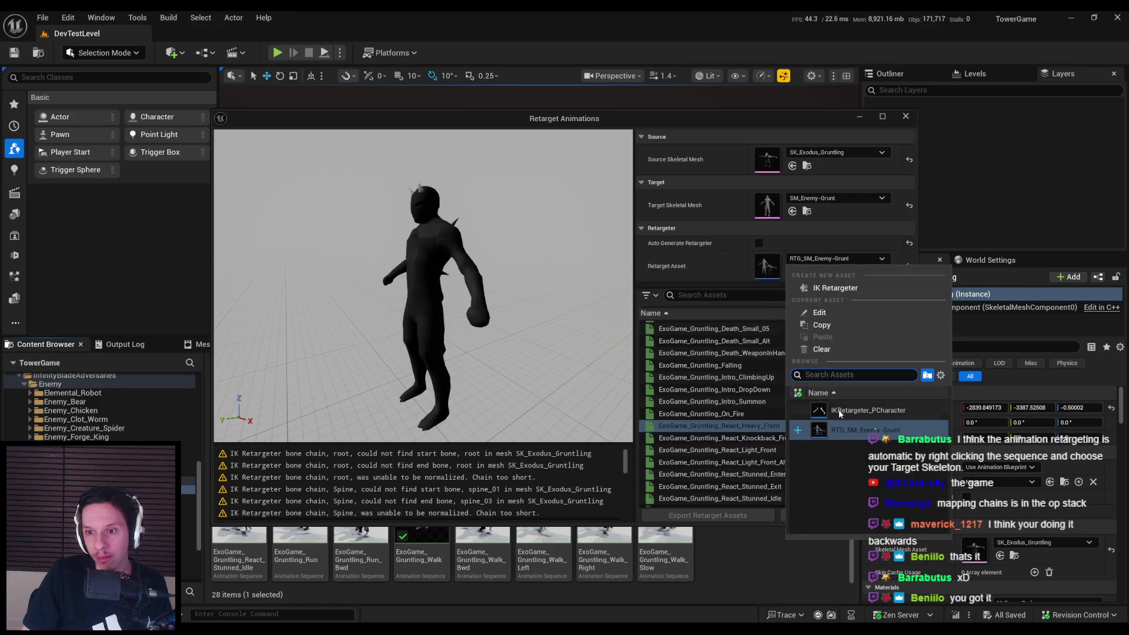
left_click(839, 413)
left_click(823, 263)
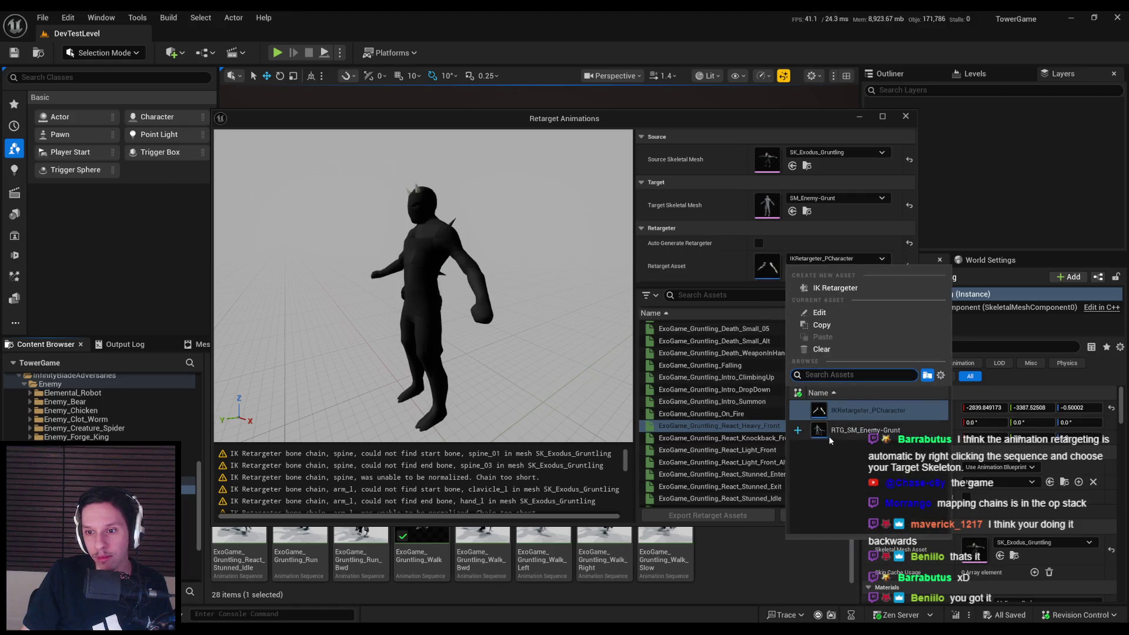
left_click(865, 430)
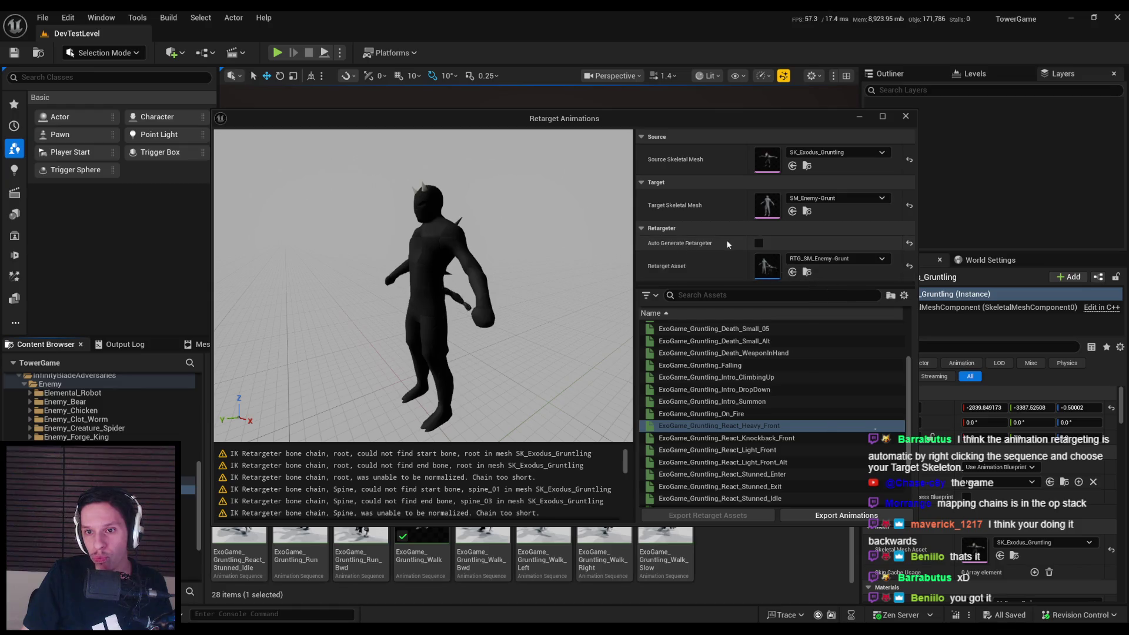
Toggle Auto Generate Retargeter on and off, then open RTG_SM_Enemy-Grunt for editing
left_click(759, 243)
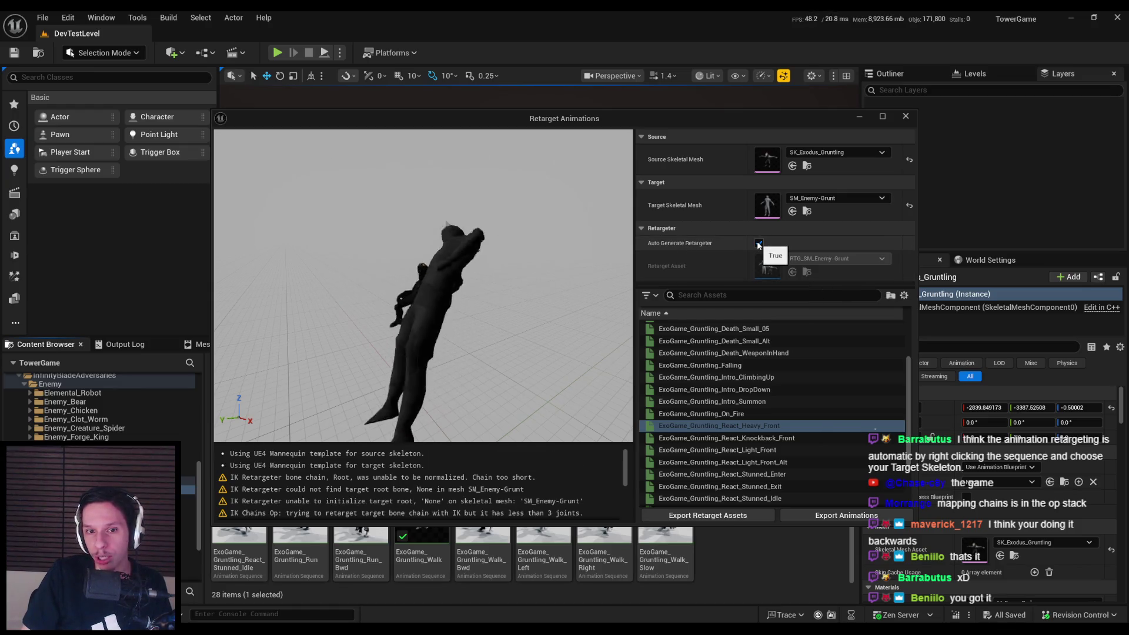
scroll(478, 496, "down", 2)
scroll(478, 496, "down", 5)
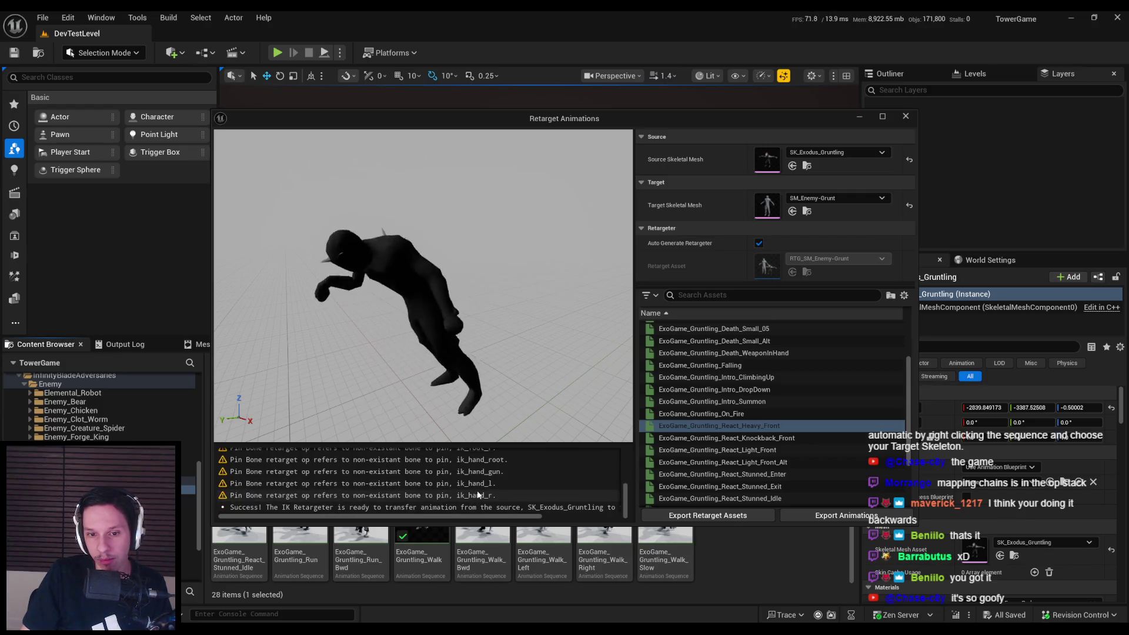
scroll(477, 506, "up", 7)
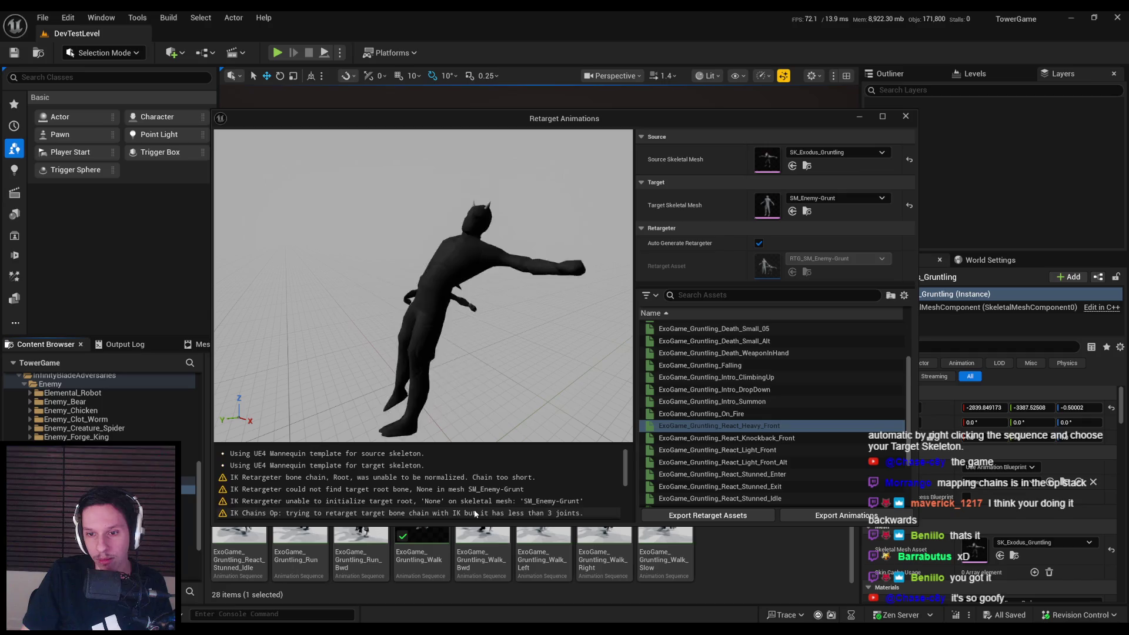
left_click(759, 243)
left_click(835, 258)
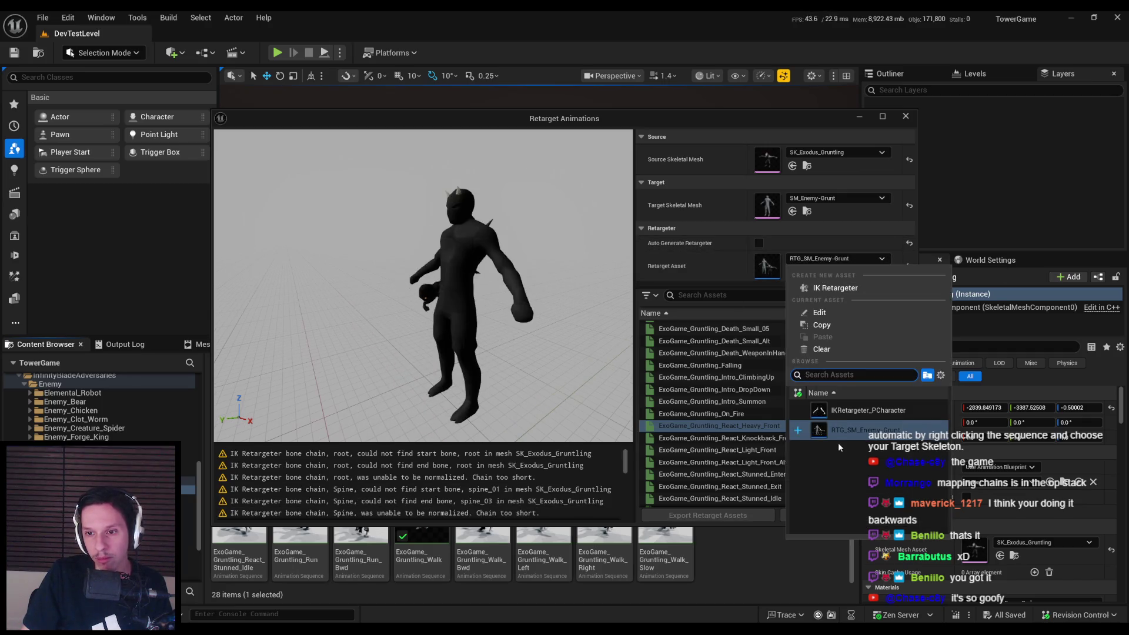
left_click(819, 312)
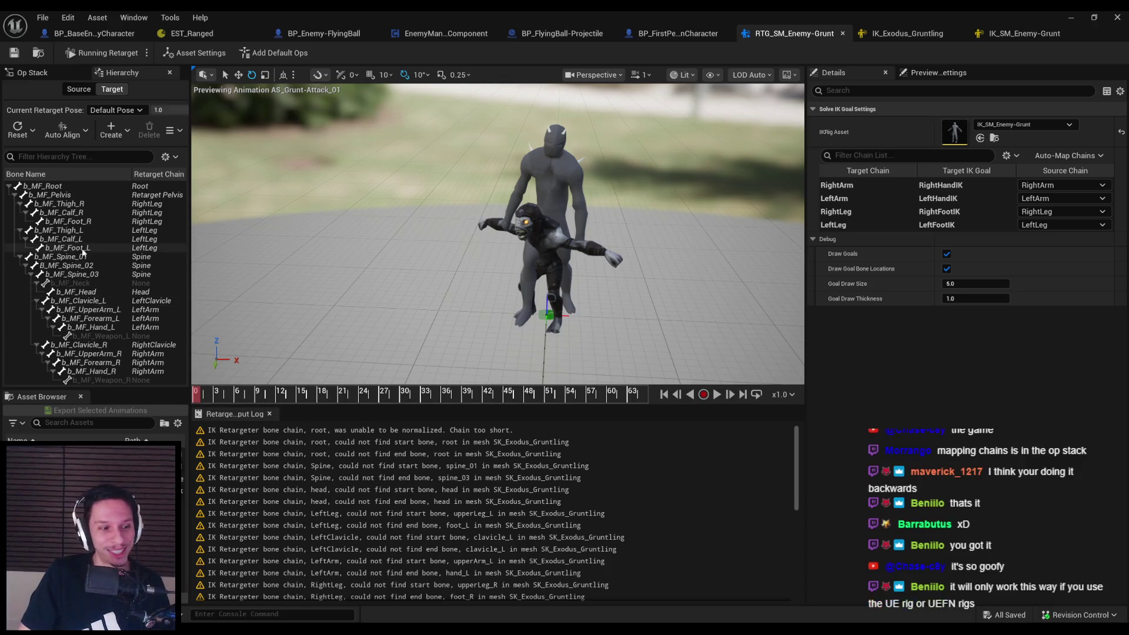
Orbit the retargeter preview and scrub the grunt attack animation to its end
mouse_move(318, 286)
left_mouse_down()
mouse_move(342, 294)
mouse_move(320, 353)
left_mouse_up()
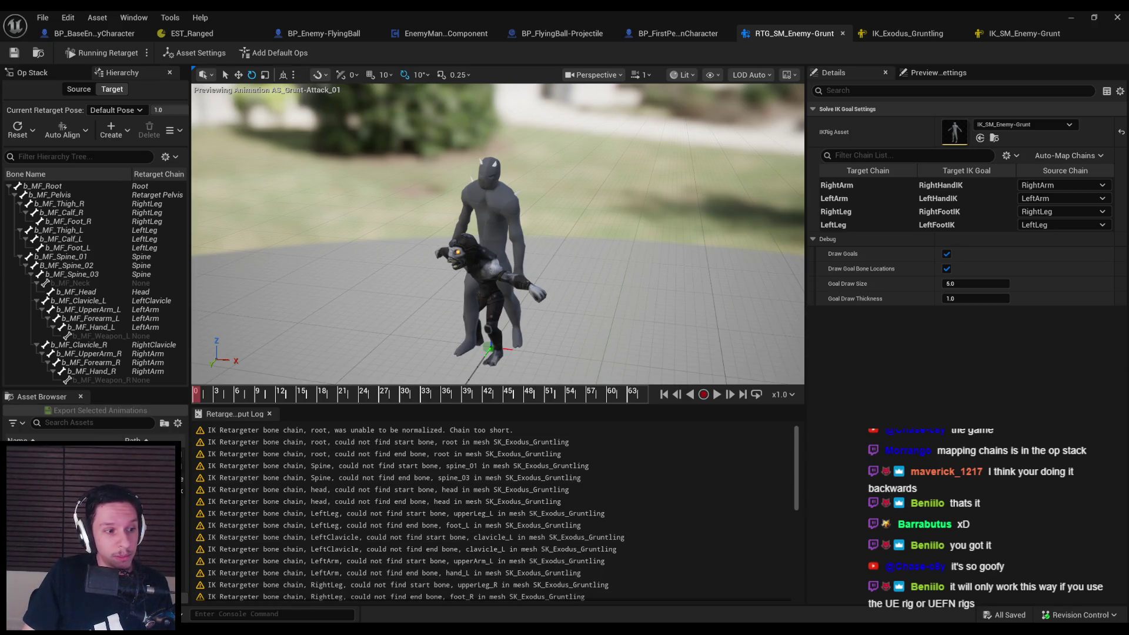
left_click_drag(381, 282, 479, 215)
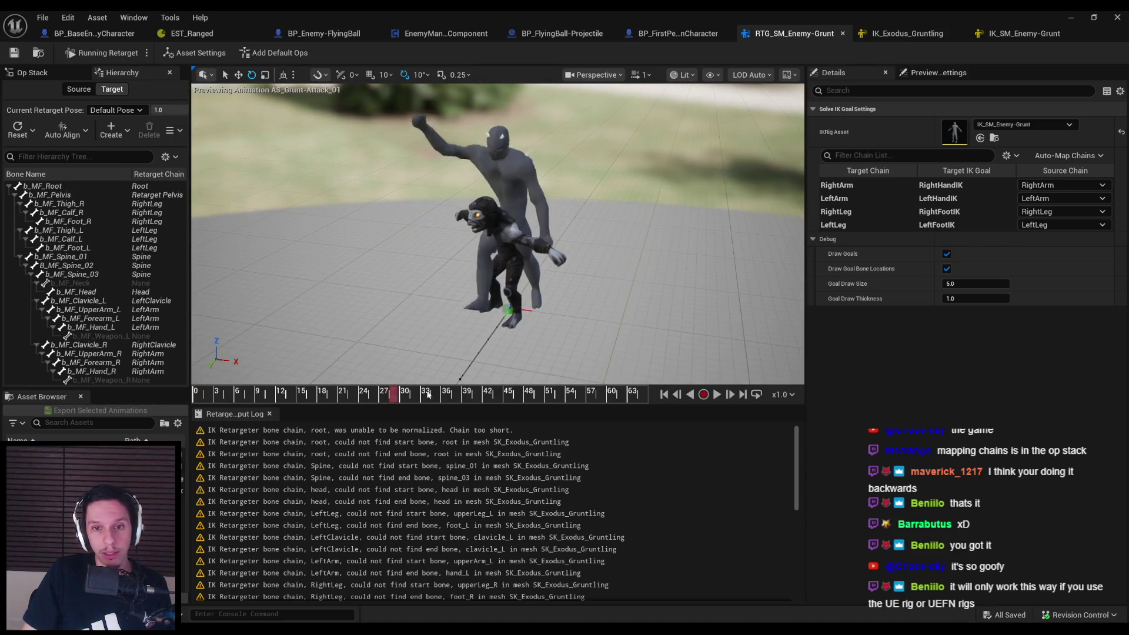
mouse_move(210, 395)
left_mouse_down()
mouse_move(651, 406)
mouse_move(145, 400)
left_mouse_up()
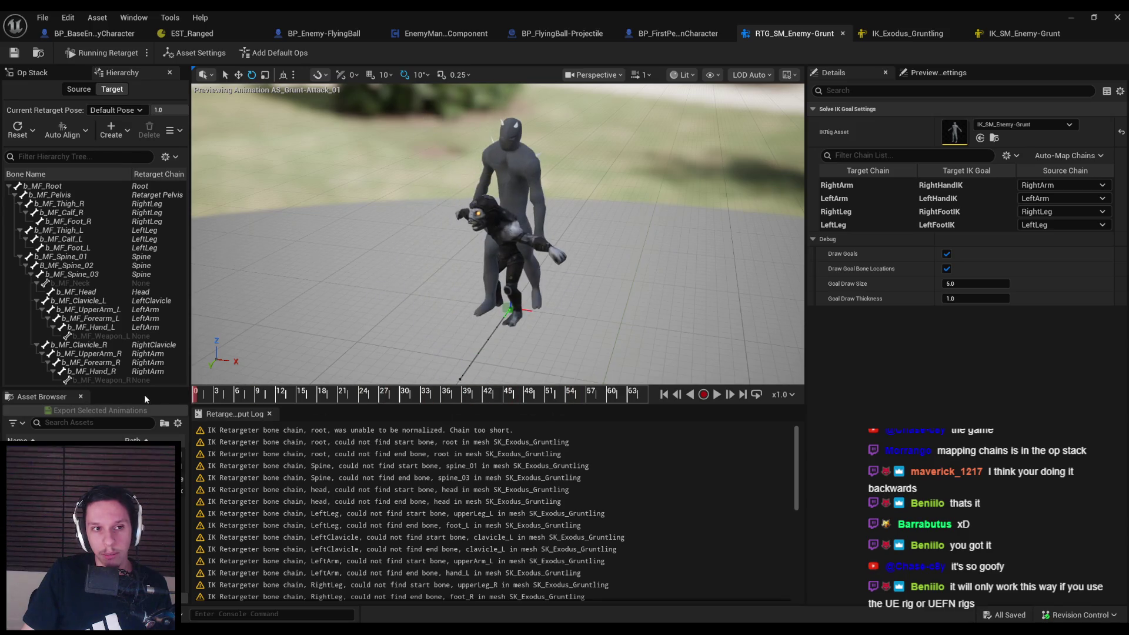
Check Asset Settings (IK_SM_Enemy-Grunt source, IK_Exodus_Gruntling target) and the b_MF_Root bone
left_click(31, 72)
left_click(123, 72)
left_click(628, 266)
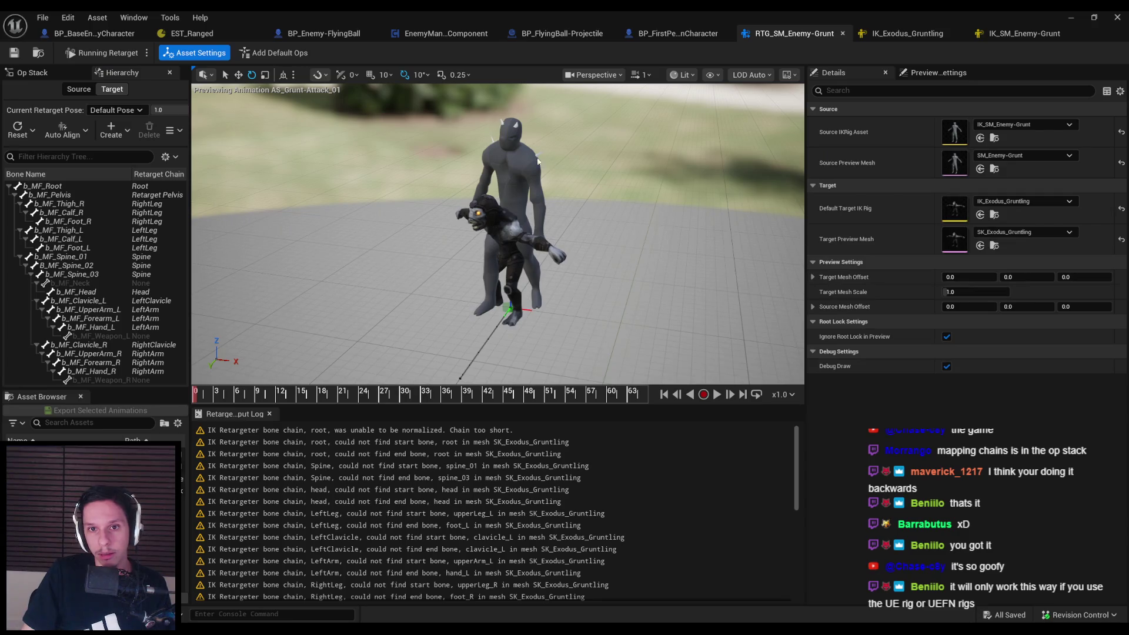
left_click(69, 186)
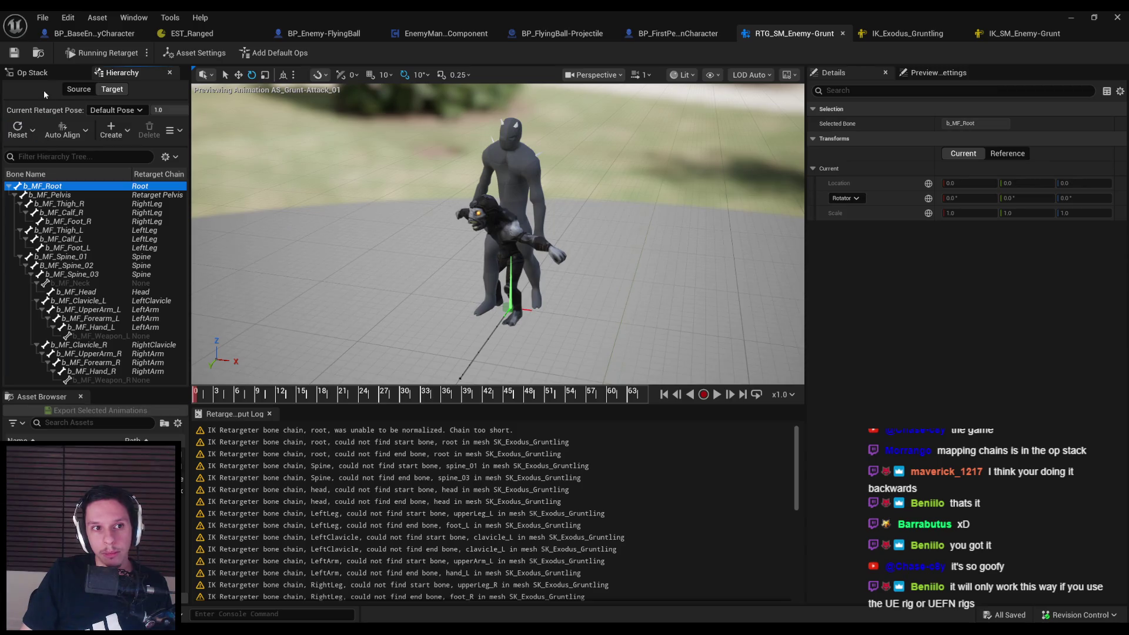
left_click(49, 72)
Auto-map the Retarget FK Chains and confirm RightArm and LeftClavicle keep matching source chains
left_click(76, 128)
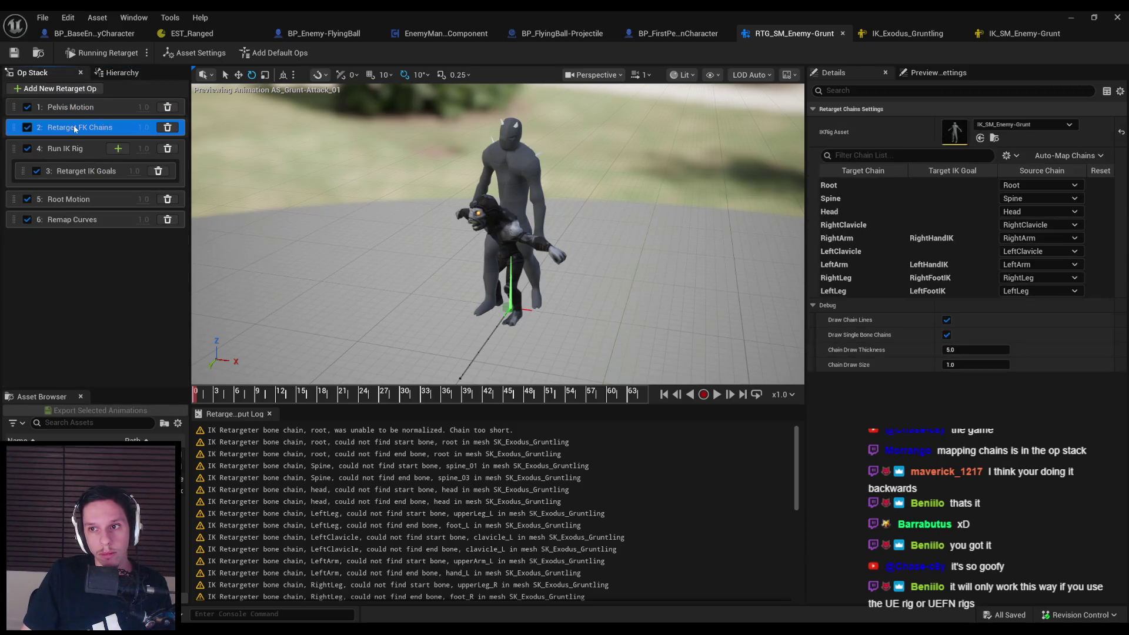
left_click(1071, 156)
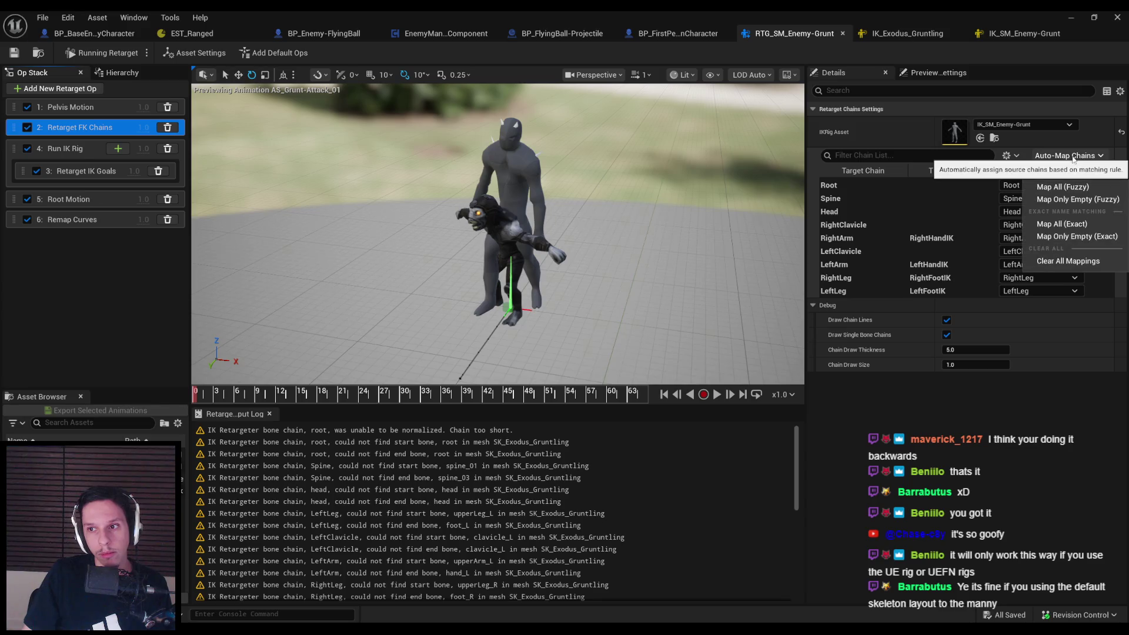
left_click(1047, 187)
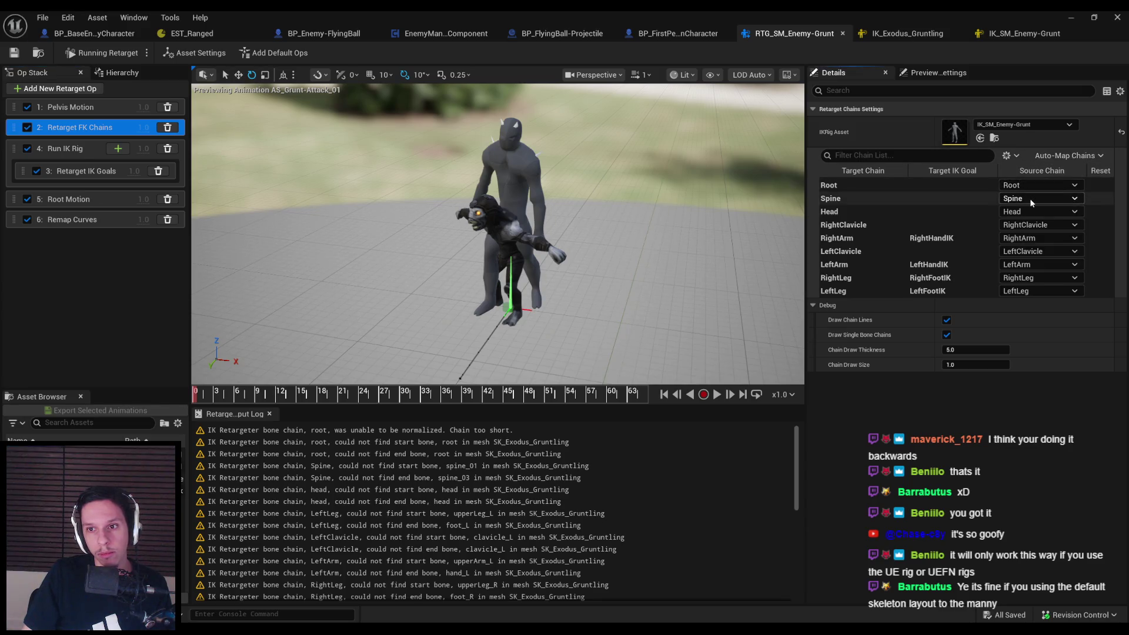
left_click(1040, 238)
left_click(1040, 238)
left_click(1040, 252)
left_click(1040, 253)
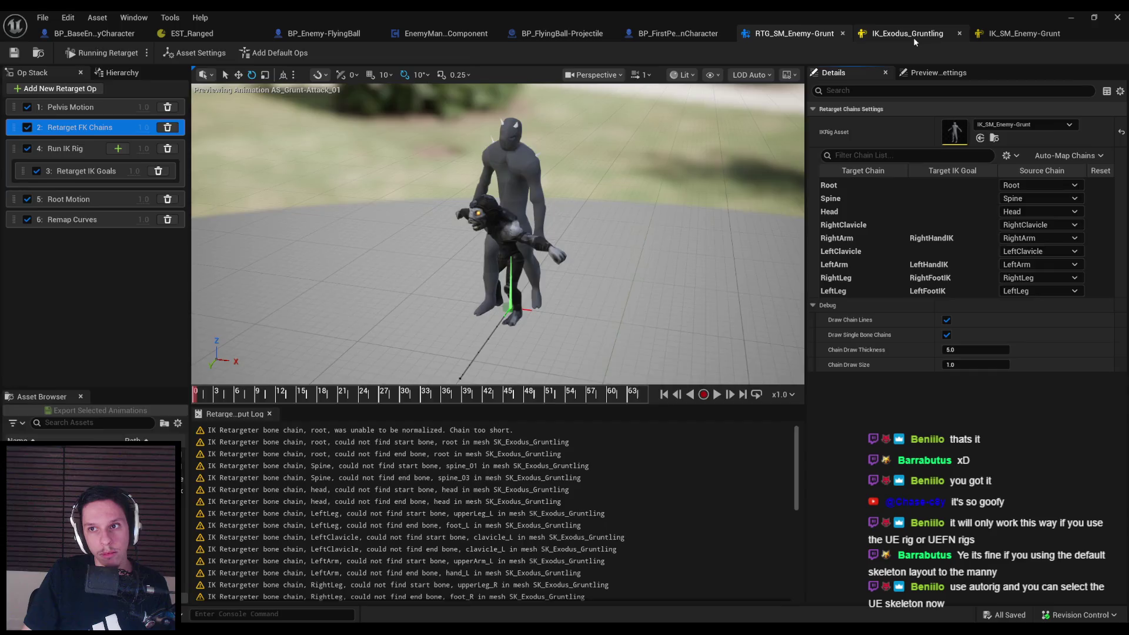
Close the IK rig and RTG_SM_Enemy-Grunt retargeter editor tabs
left_click(1002, 36)
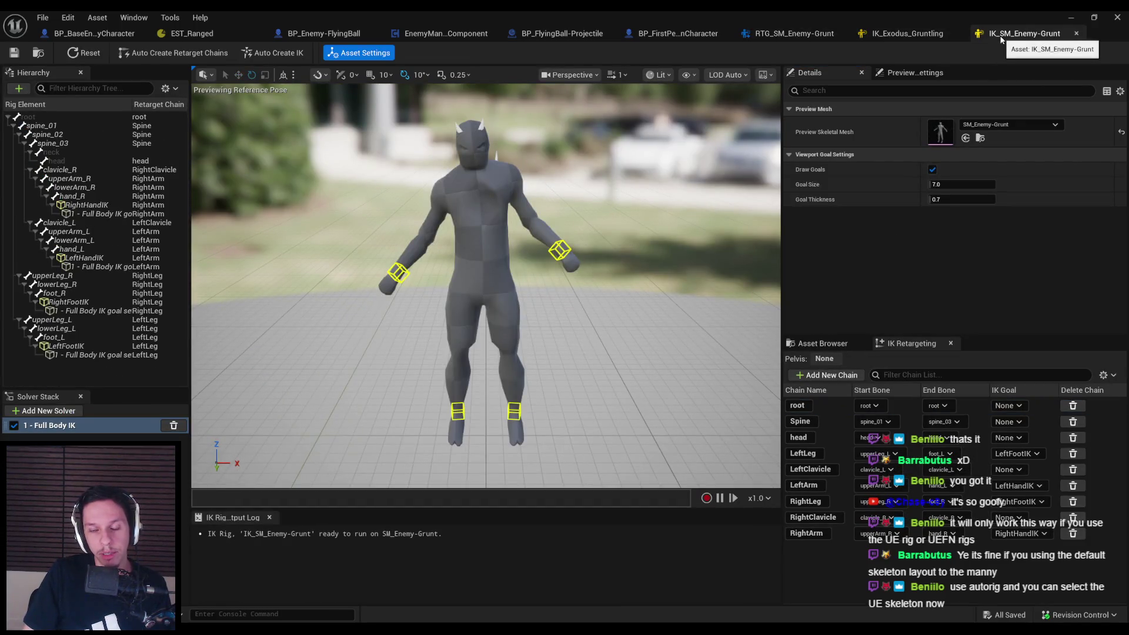
left_click(936, 36)
middle_click(905, 37)
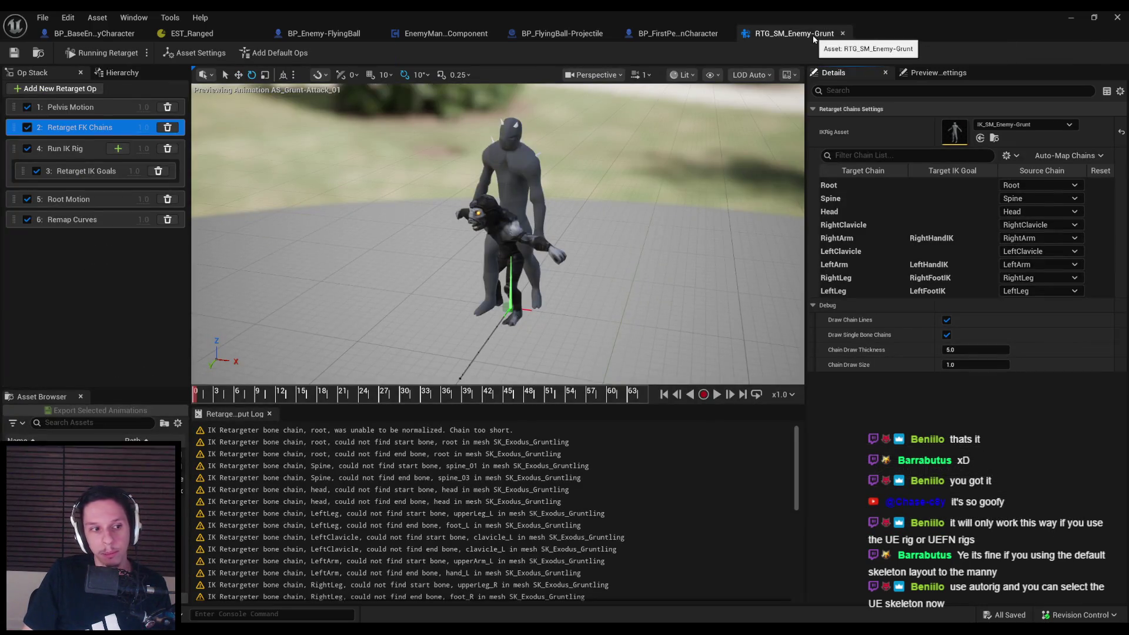
middle_click(813, 37)
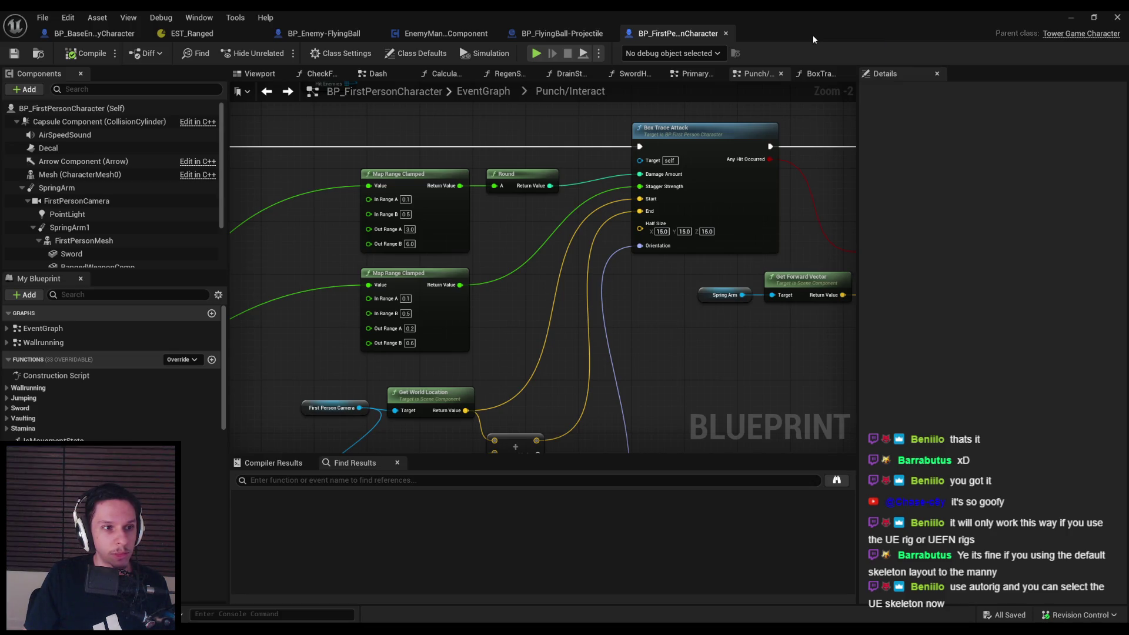
Start retargeting ExoGame_Gruntling_Walk with RTG_SM_Enemy-Grunt as the retarget asset
left_click(1069, 17)
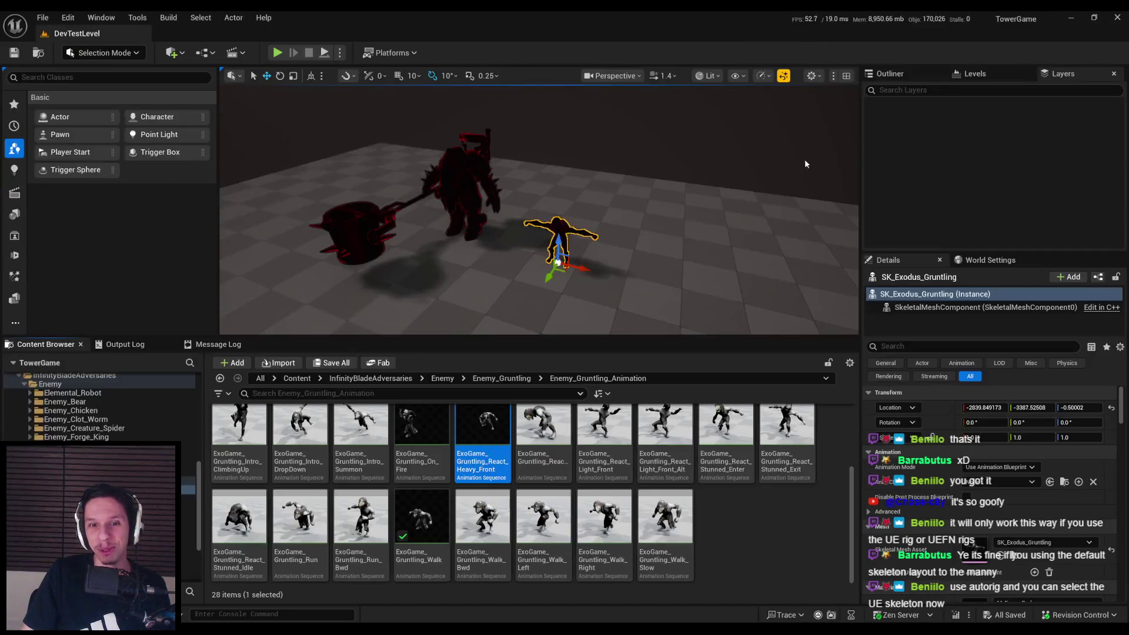
left_click(421, 535)
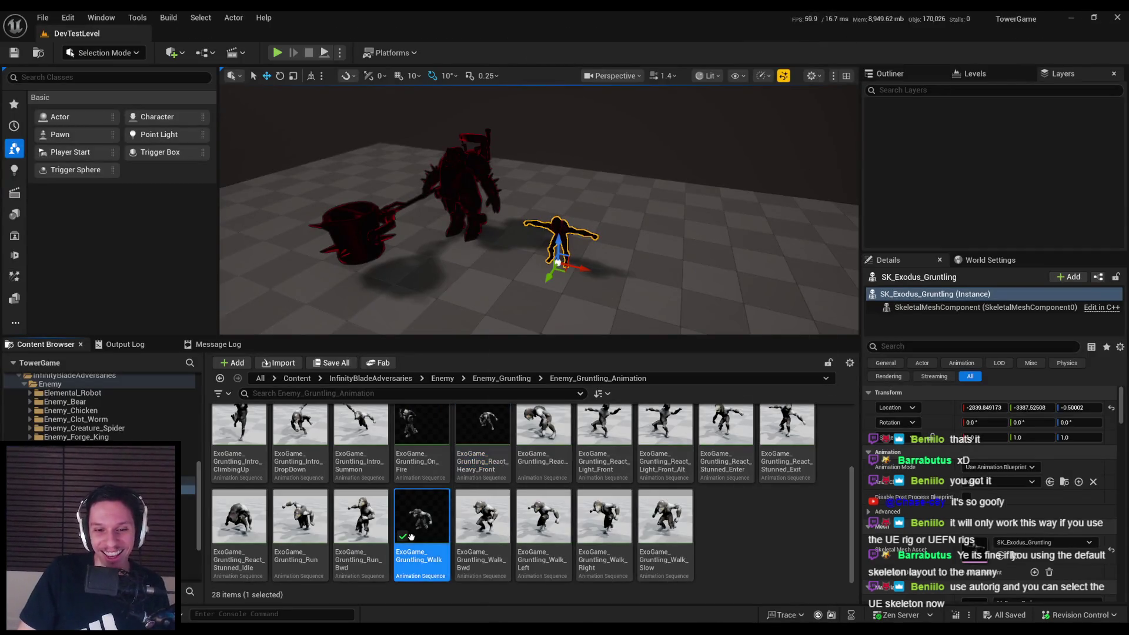
right_click(421, 535)
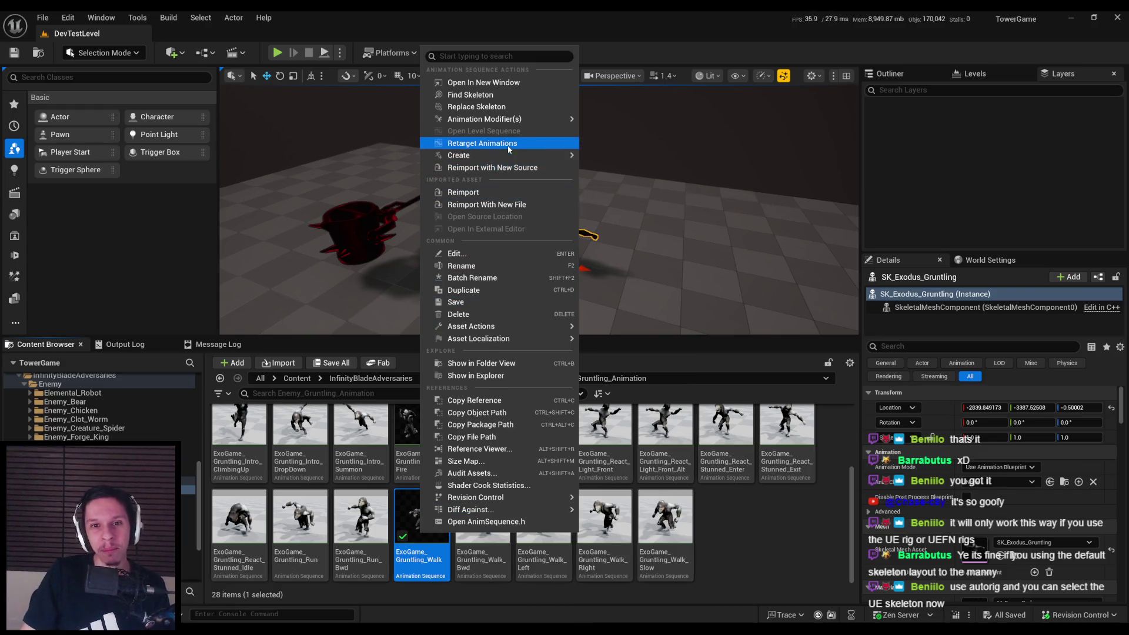
left_click(509, 144)
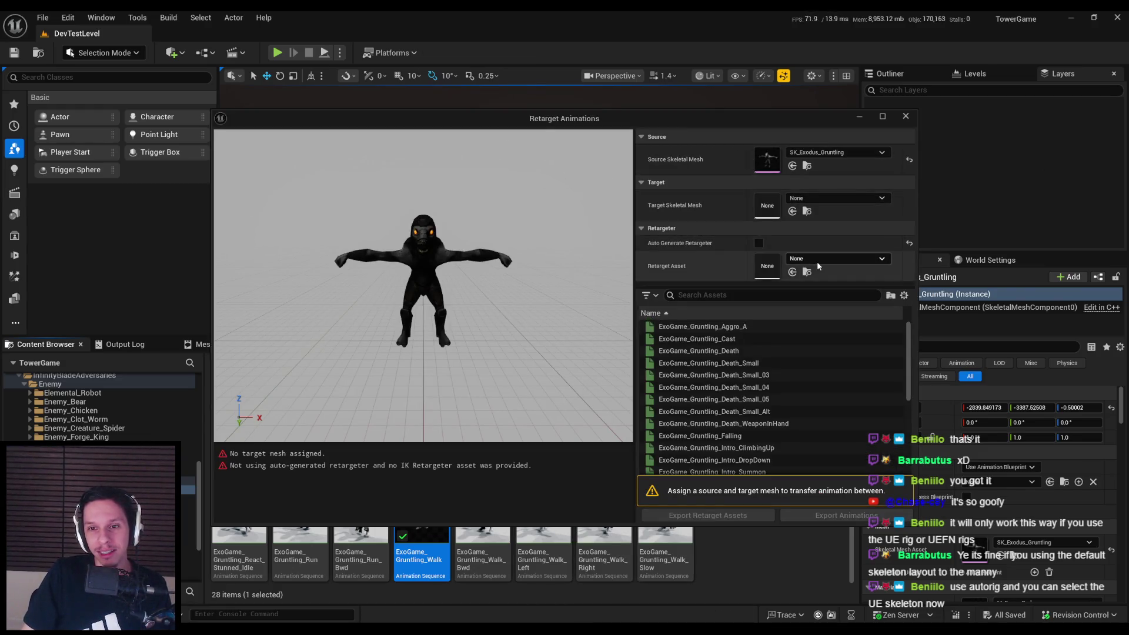
left_click(817, 259)
left_click(864, 418)
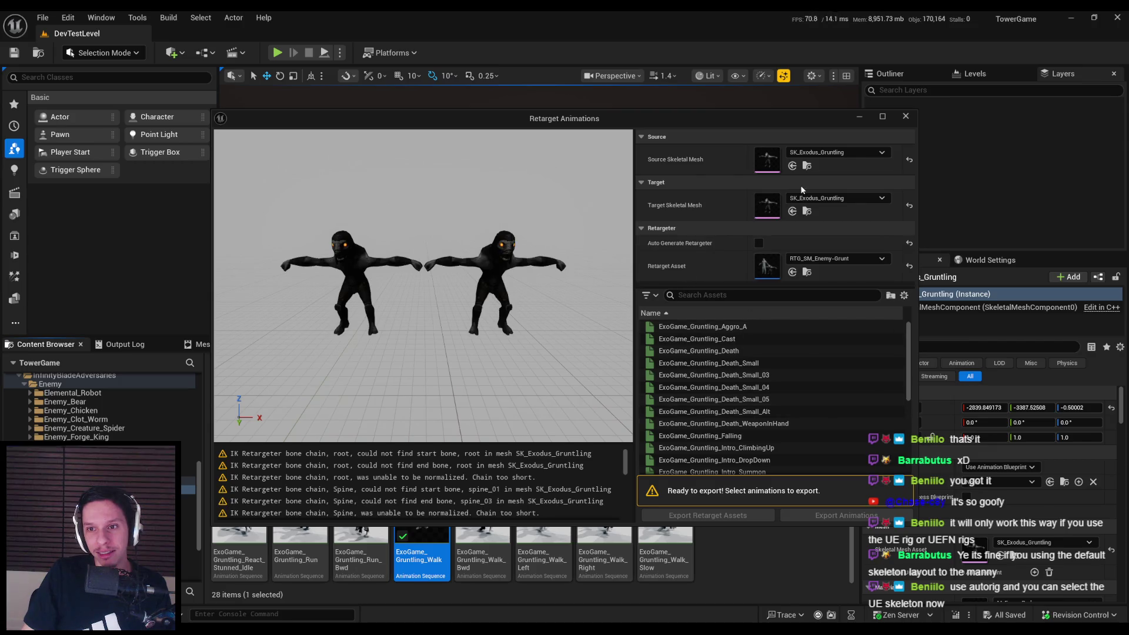
Target SK_Gruntling_Glacer, browse the other mesh choices, then close the Retarget Animations window
left_click(821, 200)
type("grunt")
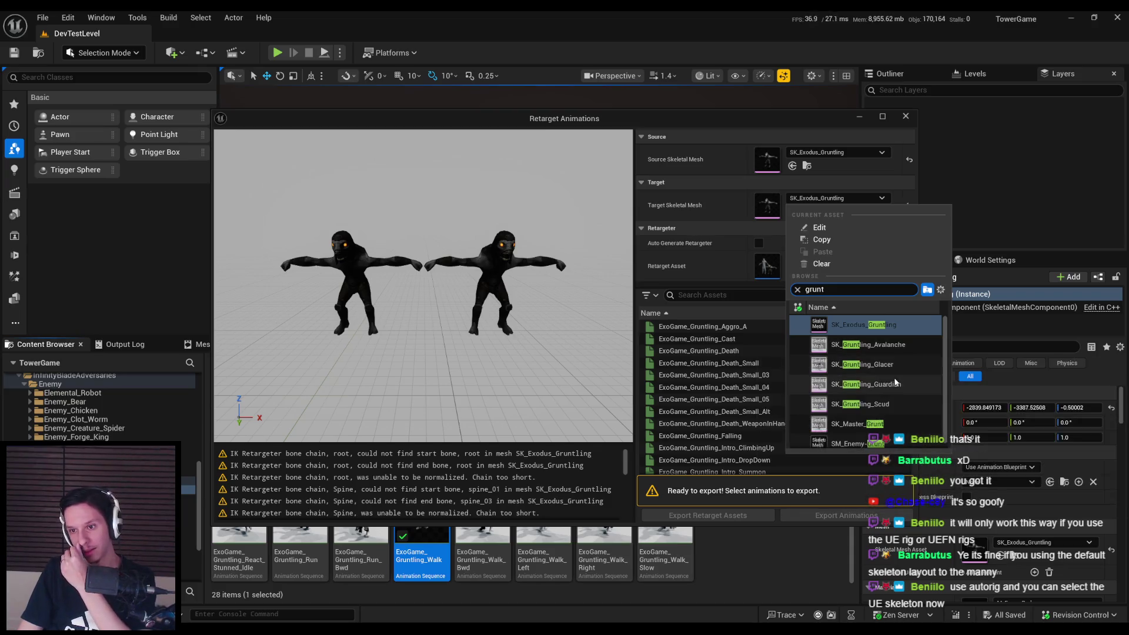
left_click(884, 360)
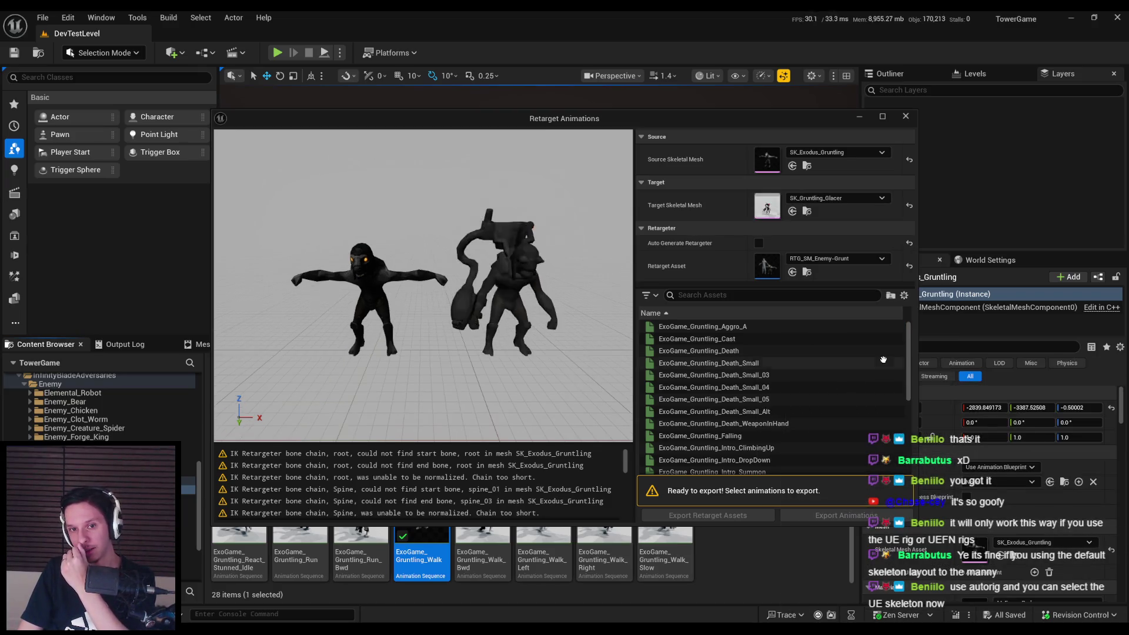
left_click(855, 199)
scroll(880, 412, "down", 5)
scroll(873, 369, "up", 1)
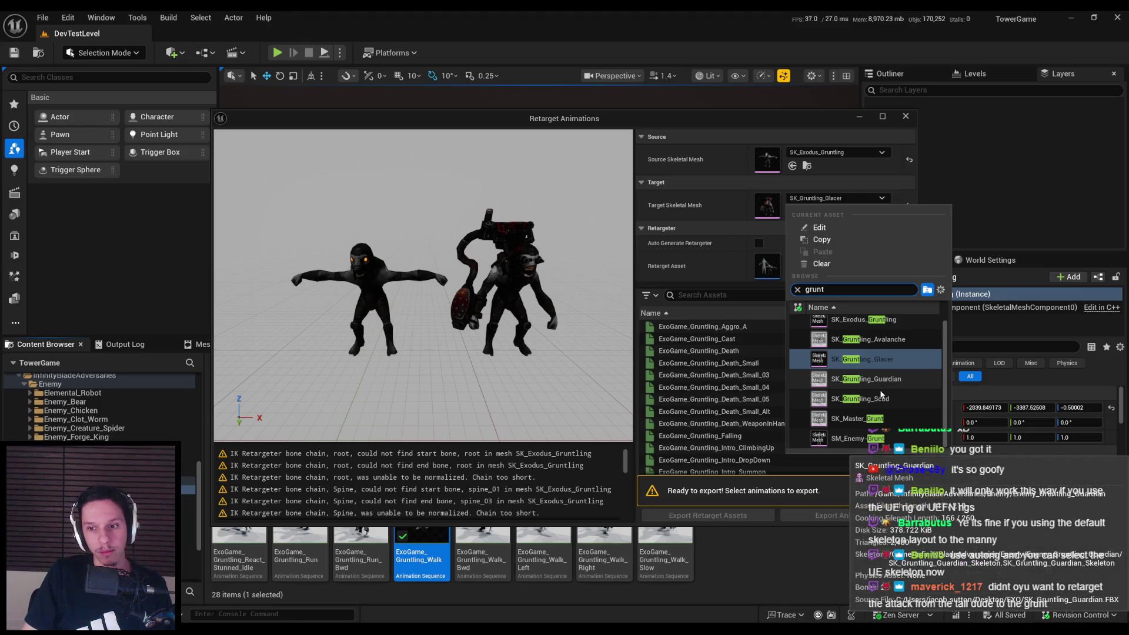
left_click(720, 270)
left_click(906, 116)
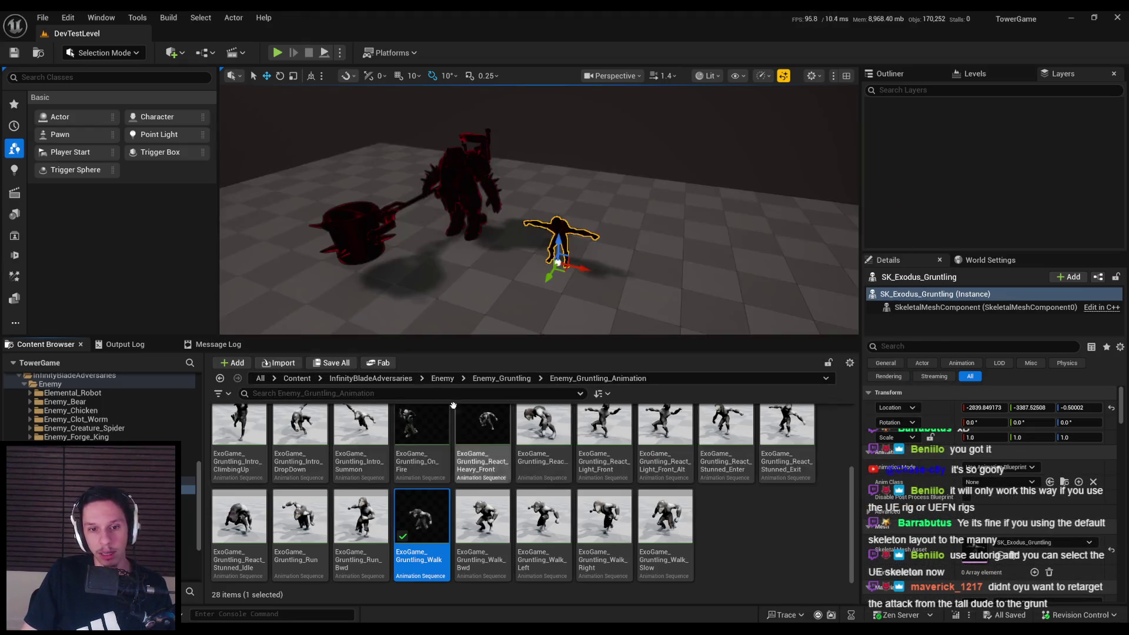
Open Retarget Animations for AS_Grunt-Attack_01 from the Content/0_Main/Characters/Grunt folder
left_click(293, 382)
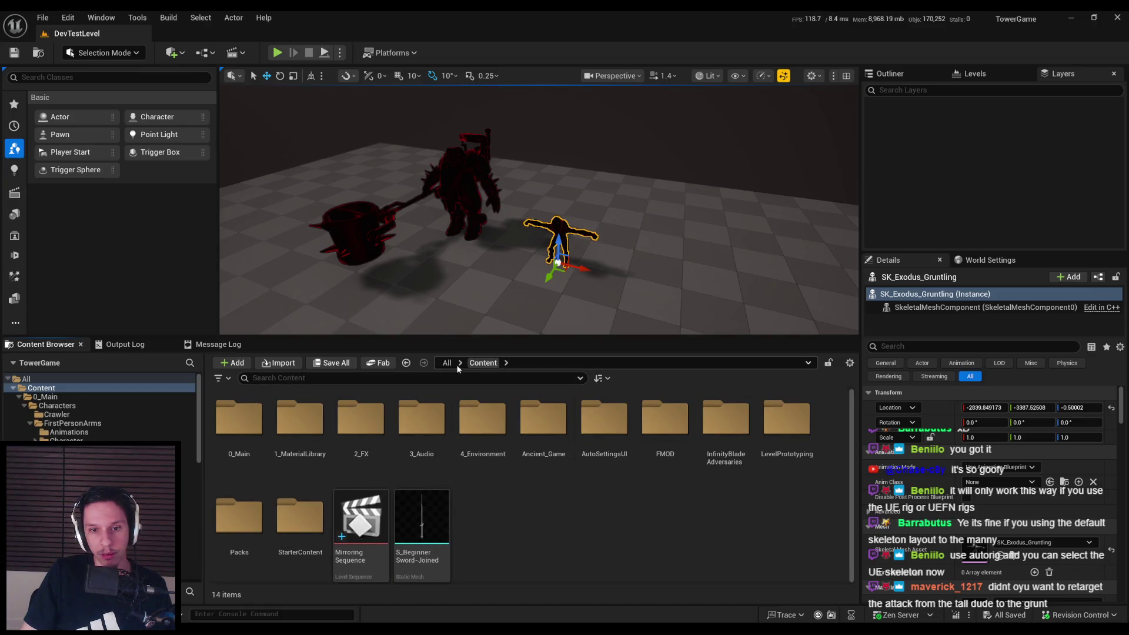
double_click(238, 419)
double_click(239, 419)
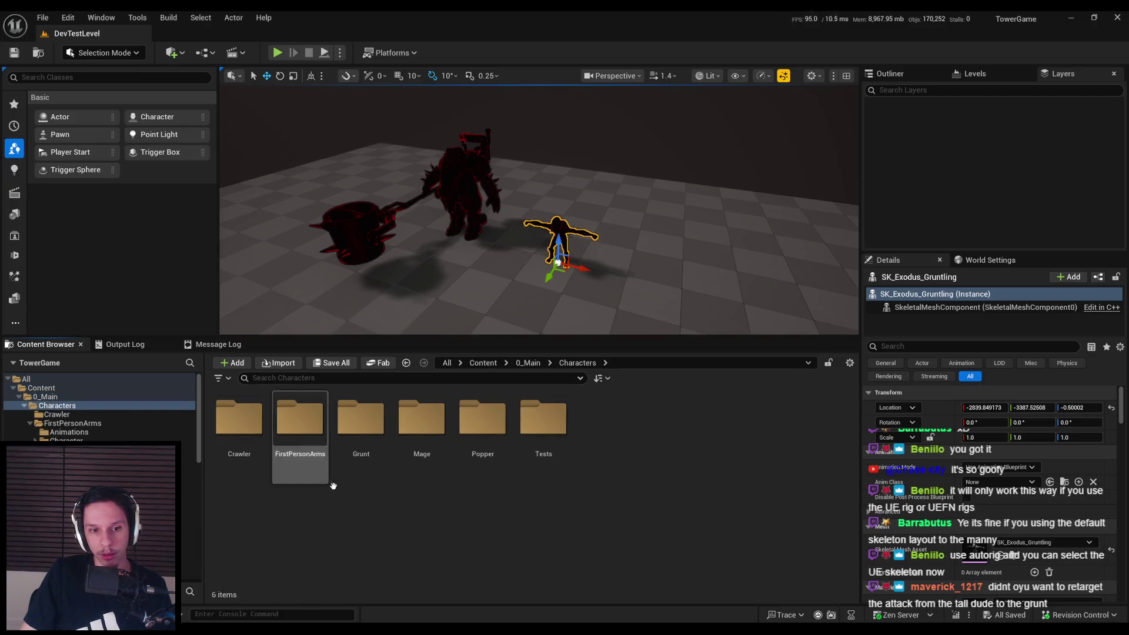
double_click(361, 419)
left_click(366, 416)
right_click(366, 415)
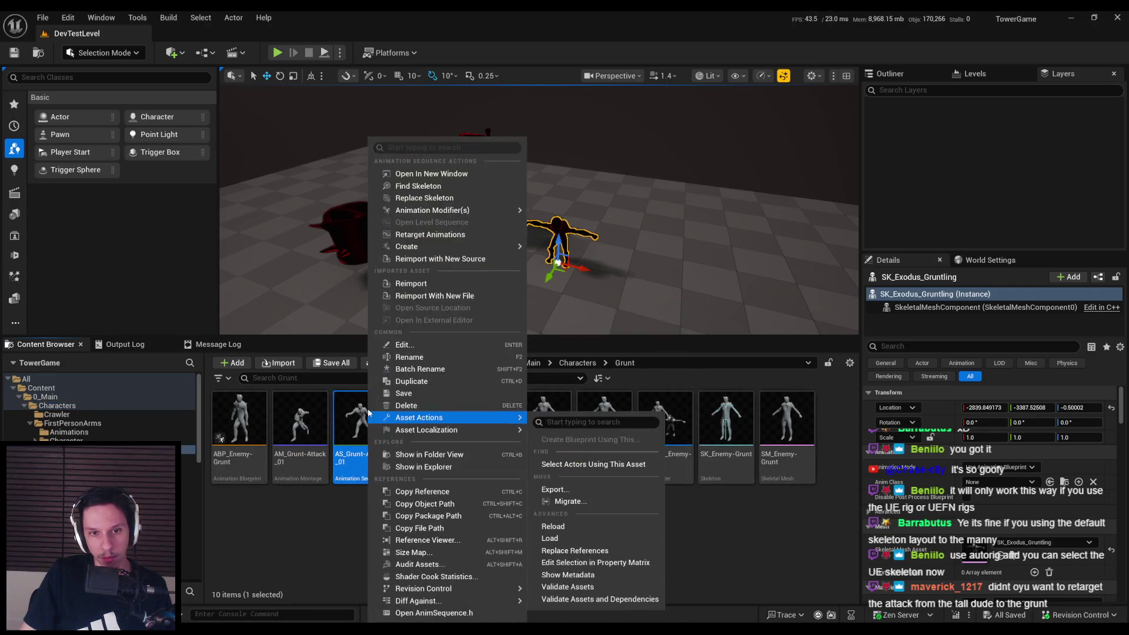
left_click(415, 234)
Target SK_Exodus_Gruntling with RTG_SM_Enemy-Grunt and preview AS_Grunt-Attack_01 on both characters
left_click(794, 199)
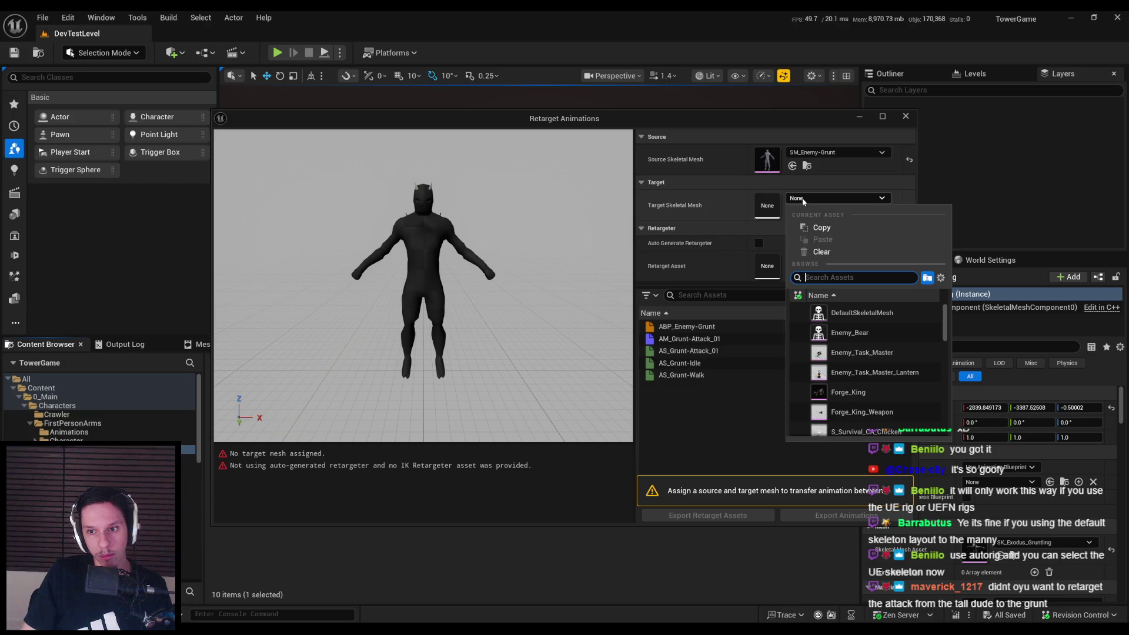
scroll(848, 387, "down", 5)
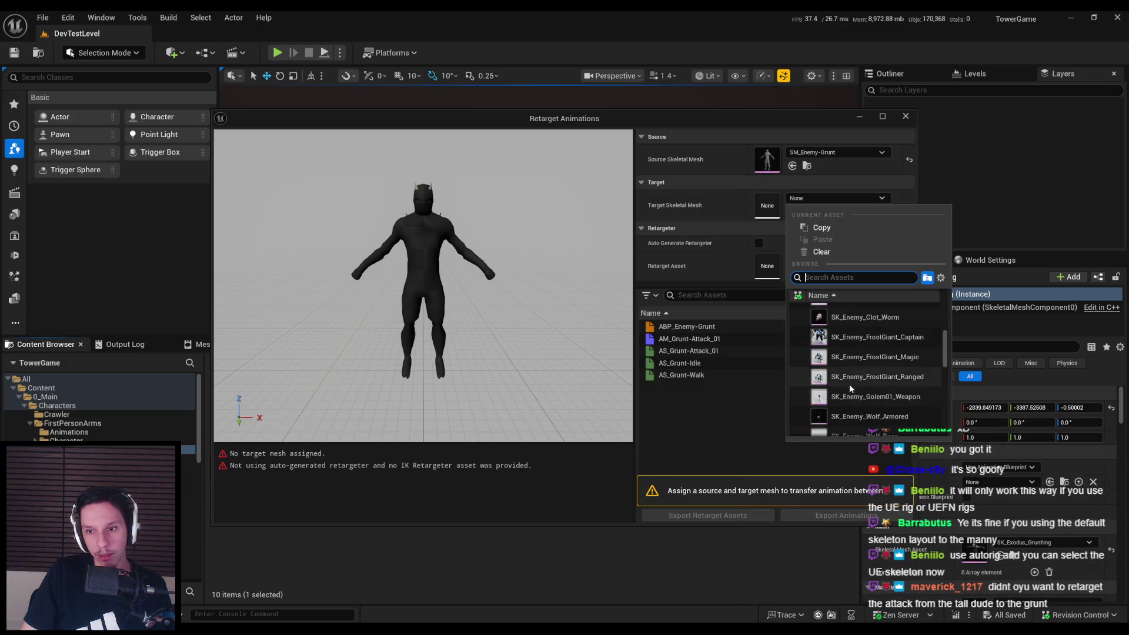
type("gruntling")
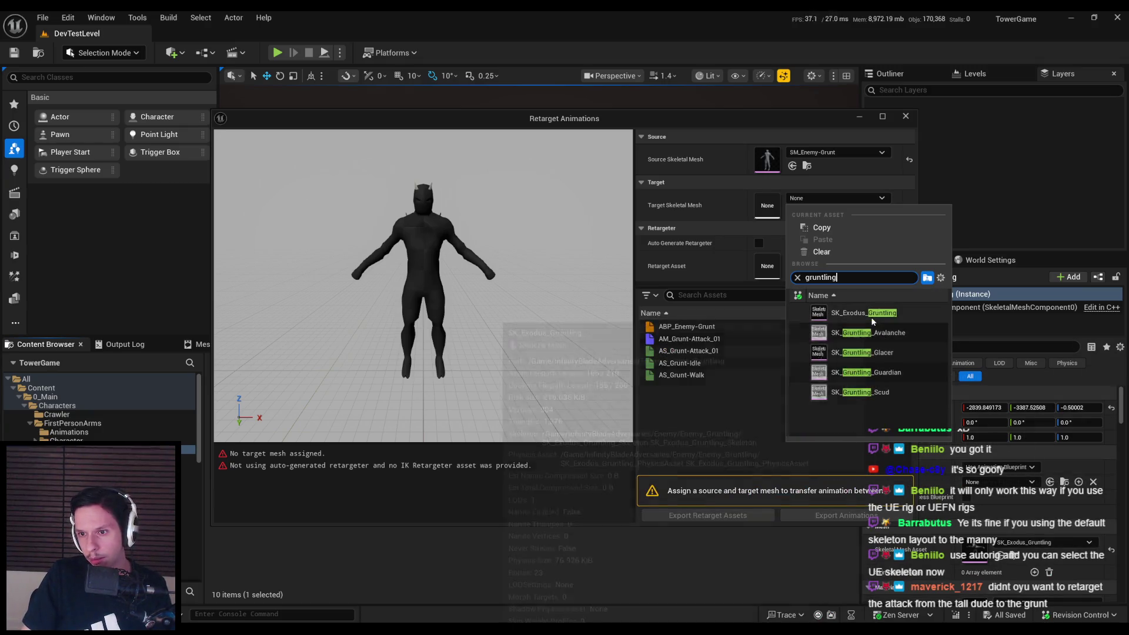
left_click(845, 312)
left_click(835, 259)
left_click(849, 418)
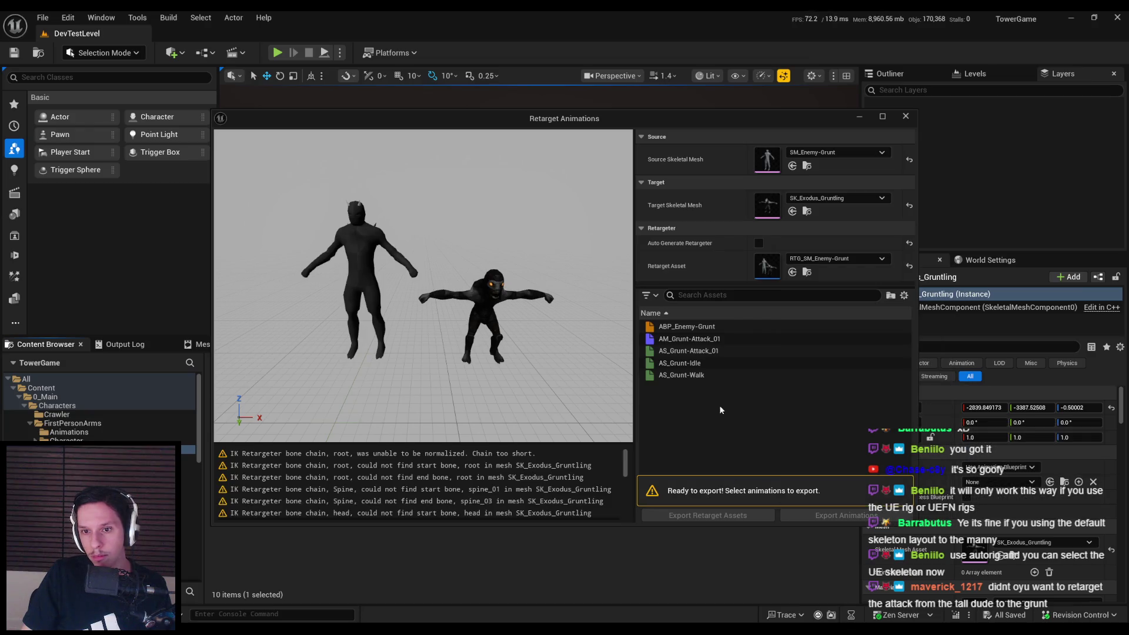
left_click(713, 351)
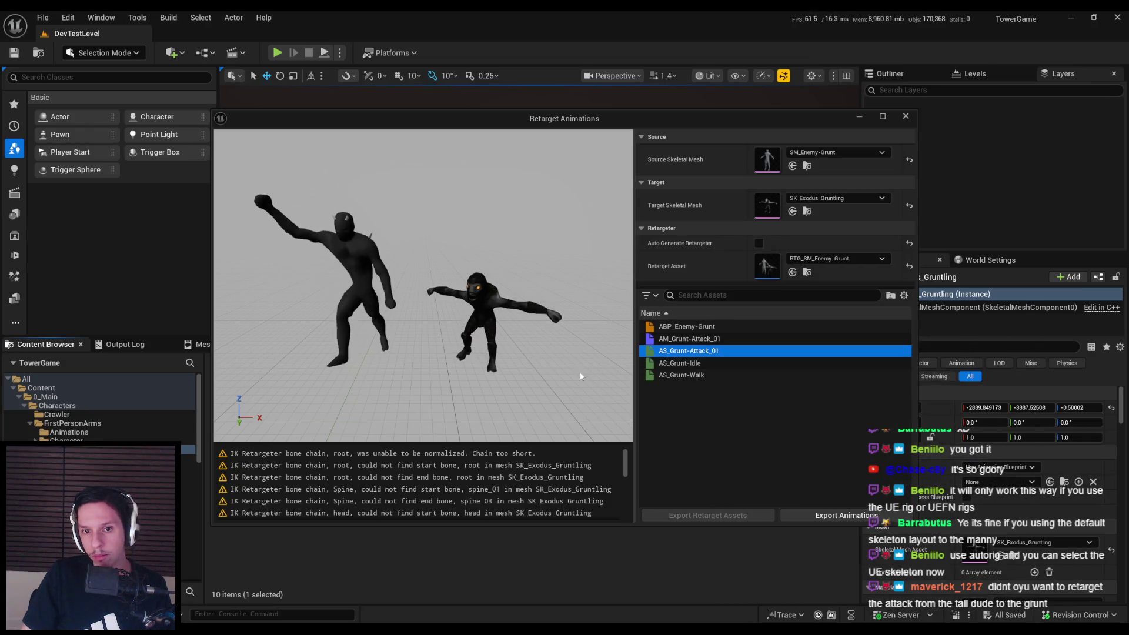
Toggle Auto Generate Retargeter on then off, review the retarget asset list, and close the window
left_click(759, 243)
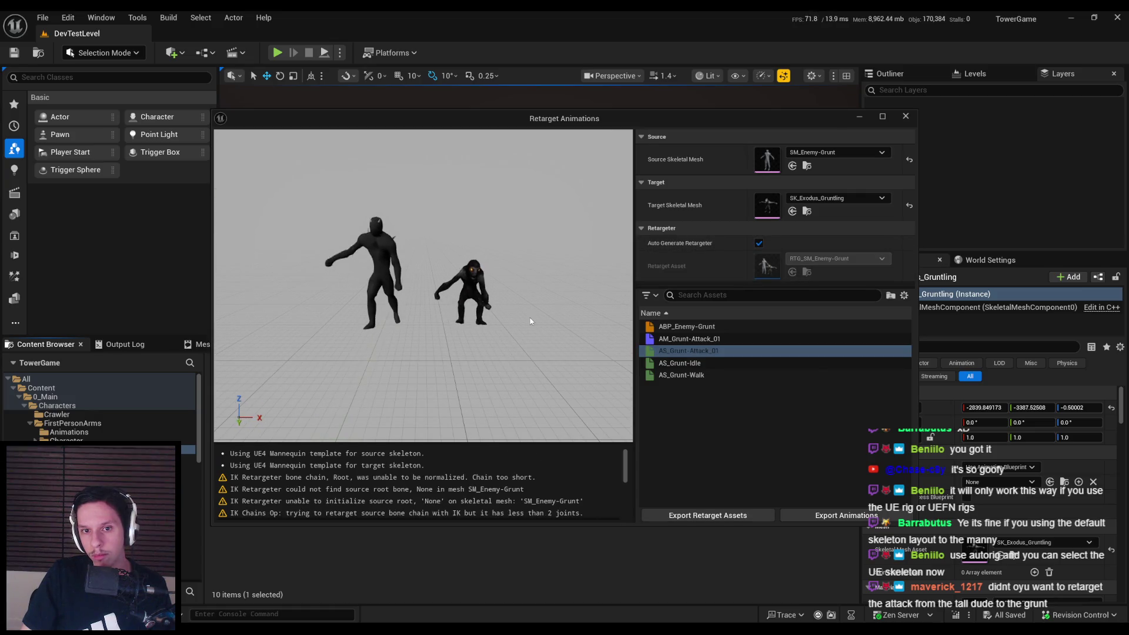
left_click_drag(531, 318, 588, 319)
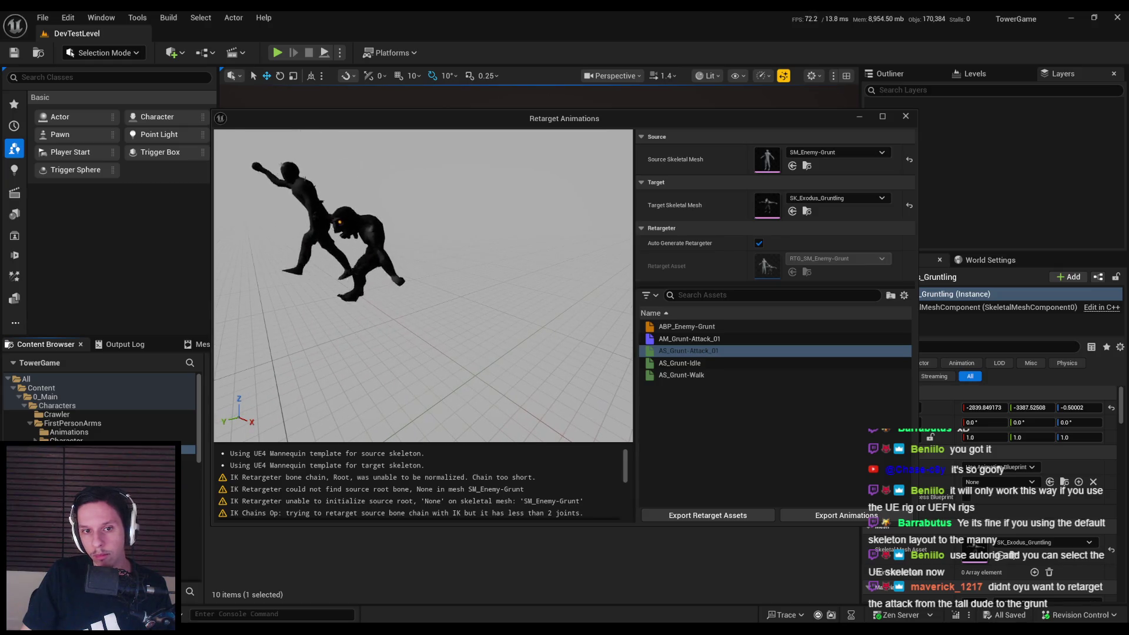
left_click(759, 243)
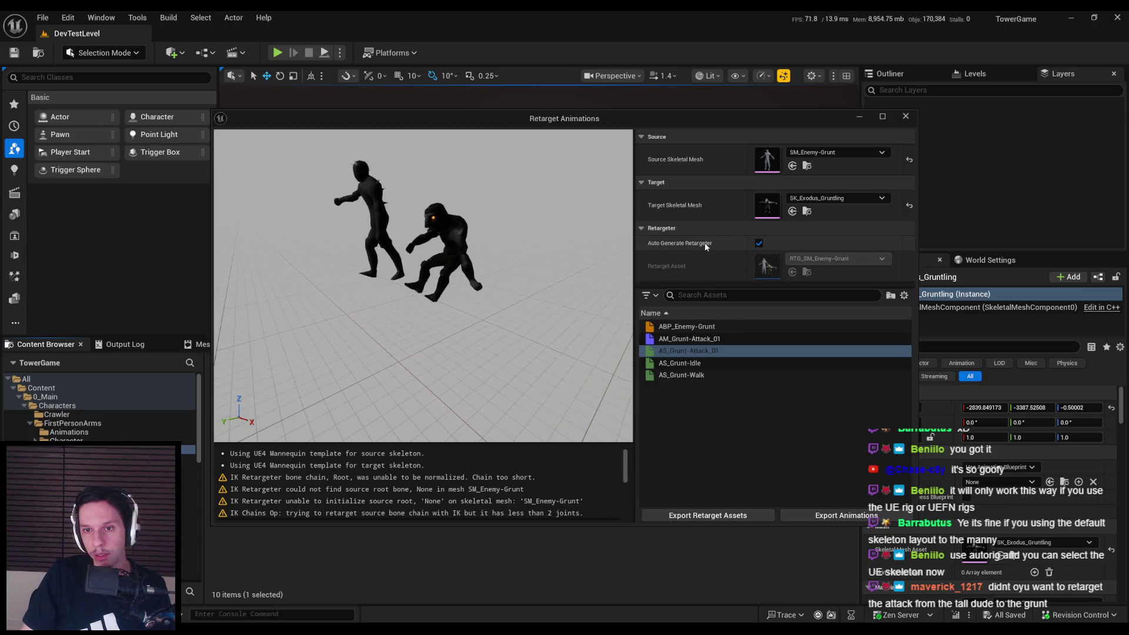
scroll(542, 308, "down", 3)
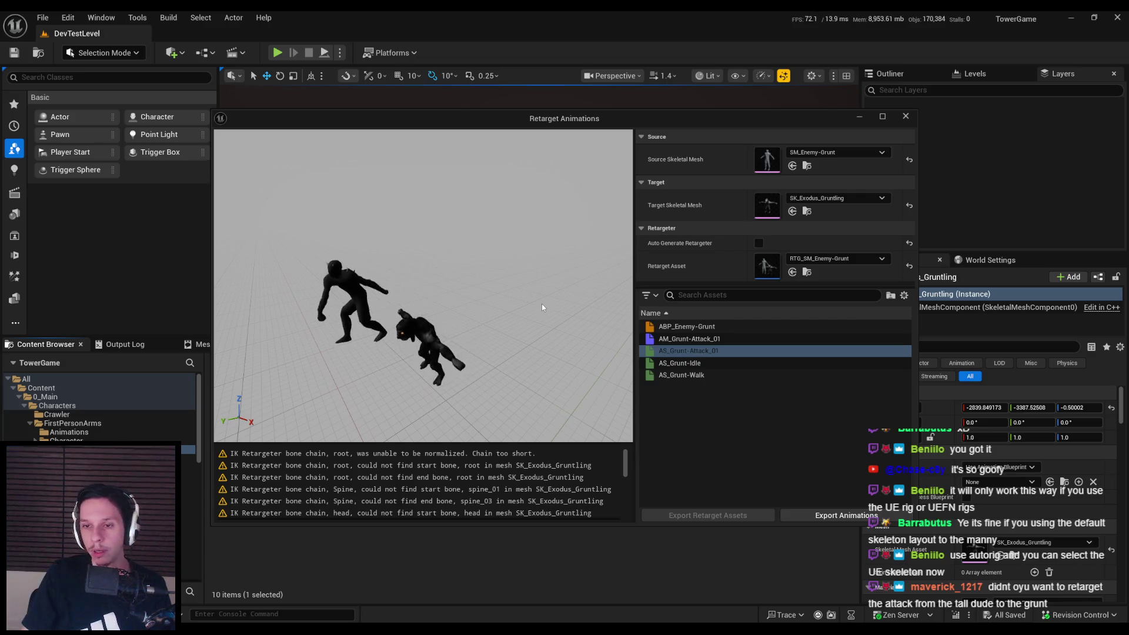
left_click(817, 259)
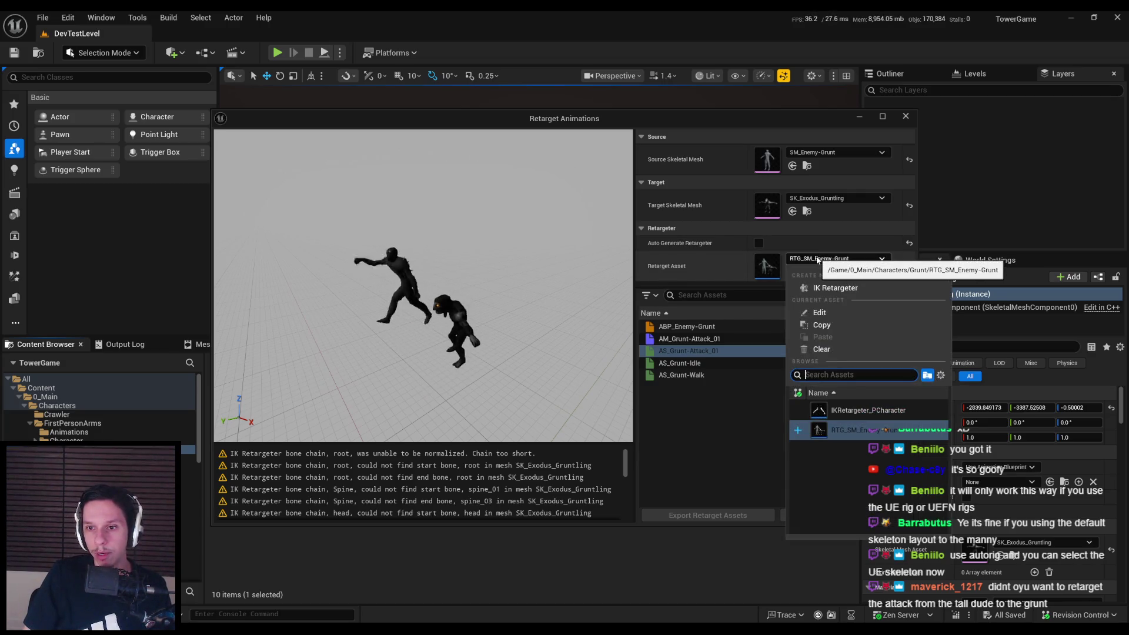
key("Escape")
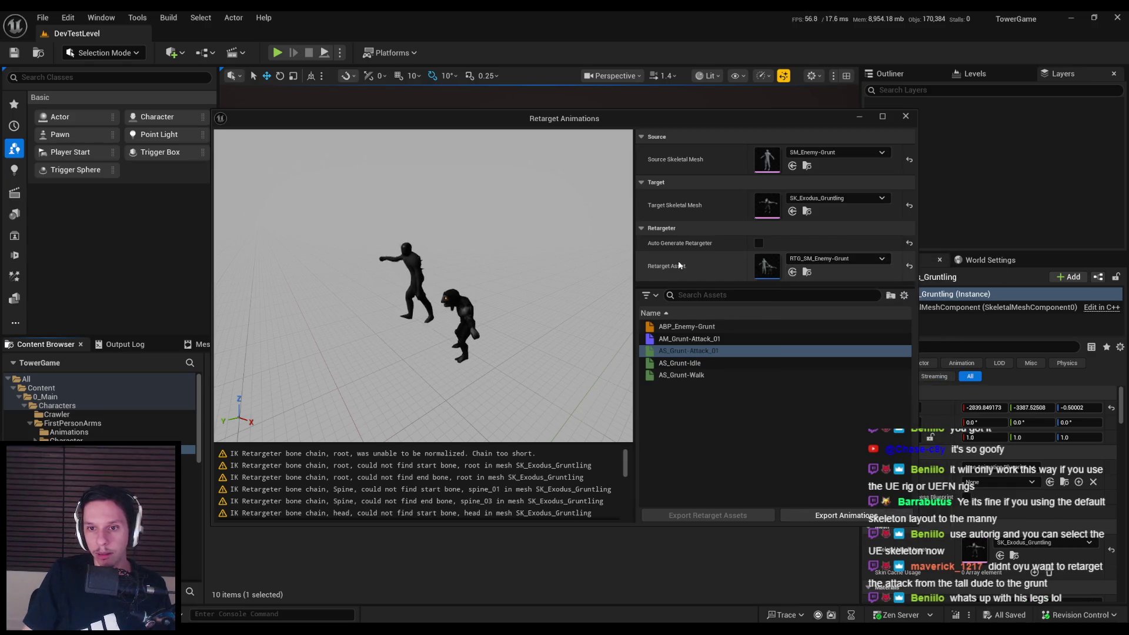
left_click(906, 116)
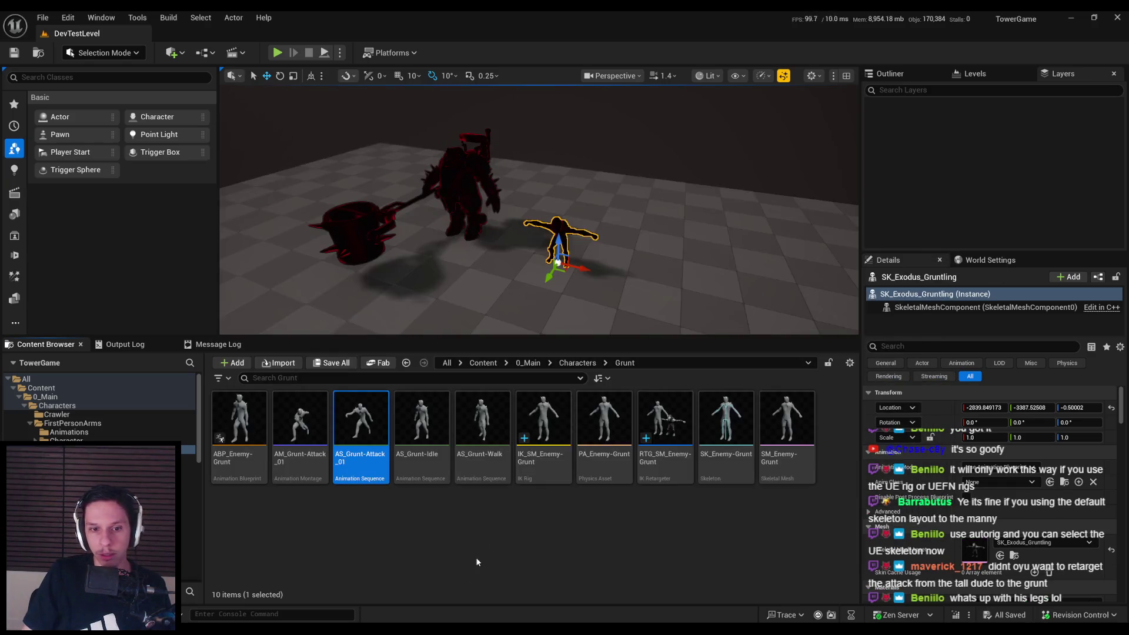
Open RTG_SM_Enemy-Grunt, preview AS_Grunt-Attack_01, and select the Pelvis Motion op
right_click(650, 470)
key("Return")
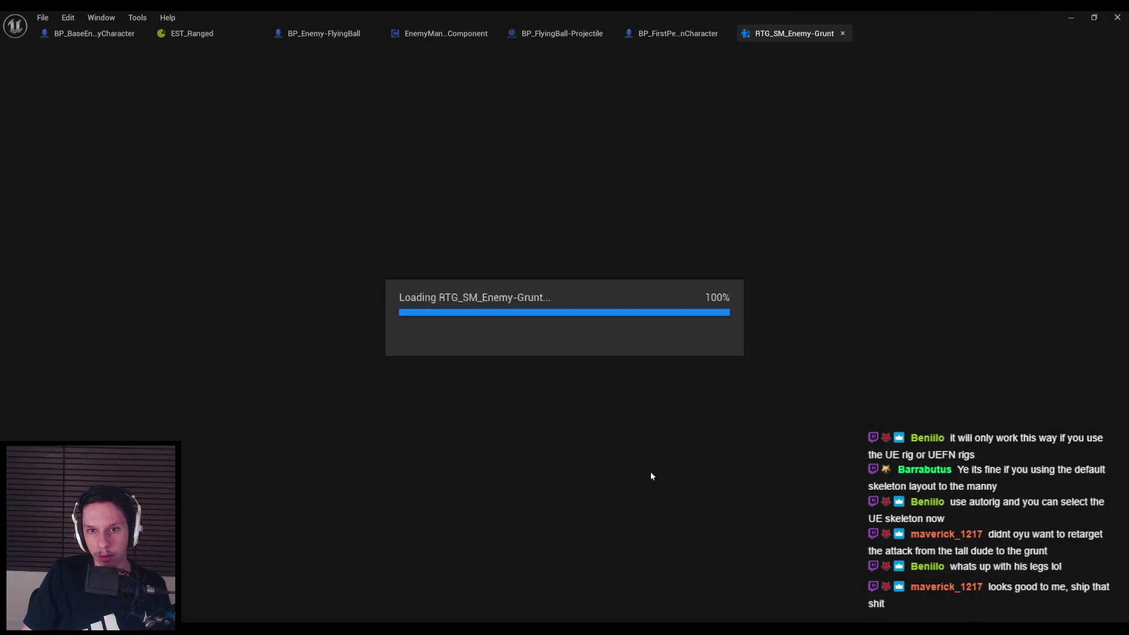
left_click(118, 467)
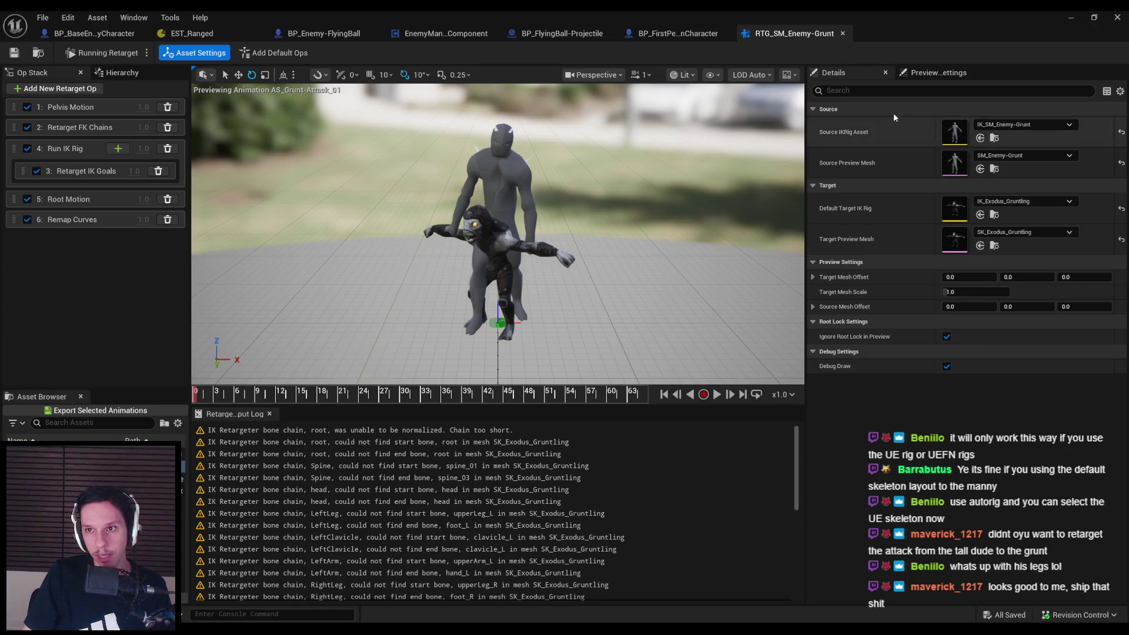
left_click(81, 112)
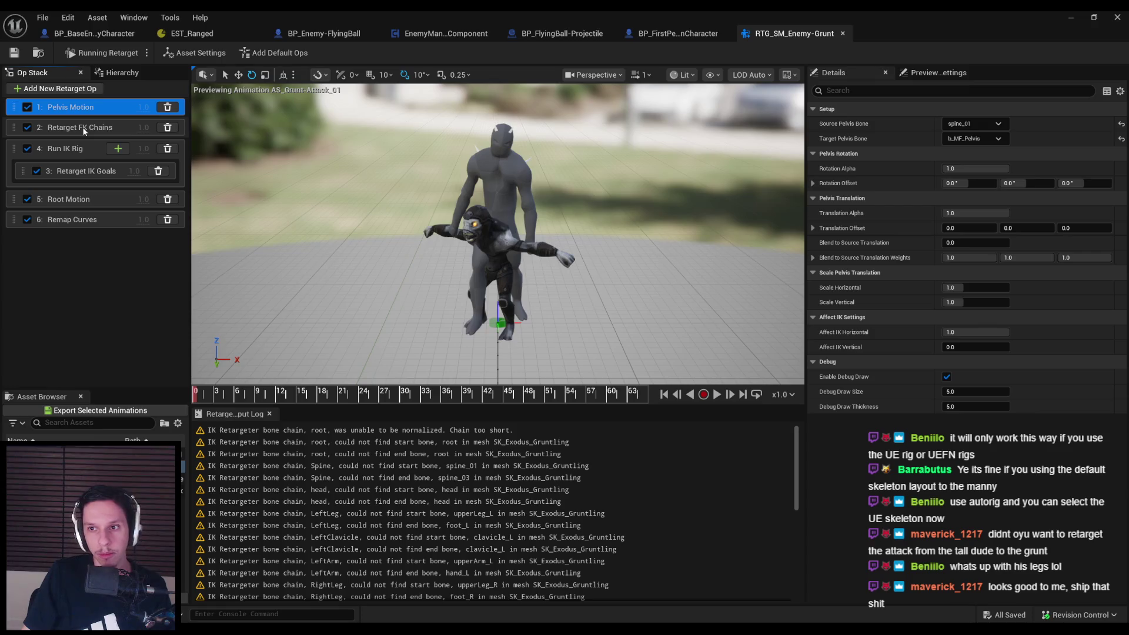
Test 45° pelvis yaw and pitch rotation offsets, resetting each back to 0
left_click(1072, 183)
type("45")
key("Return")
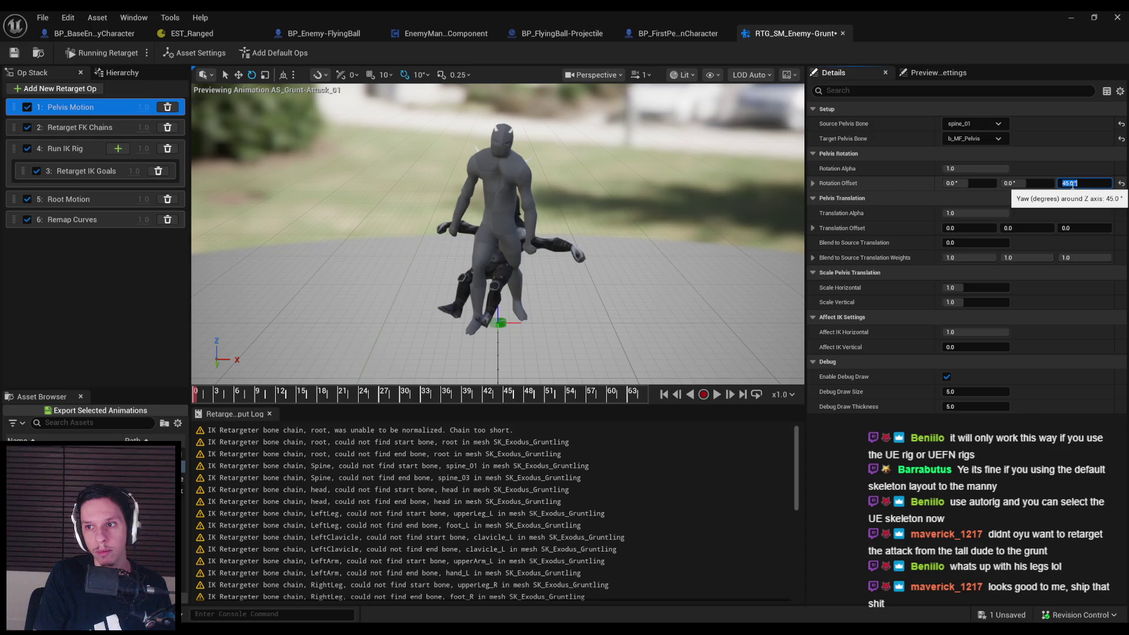
type("0")
key("Return")
left_click(1029, 183)
type("45")
key("Return")
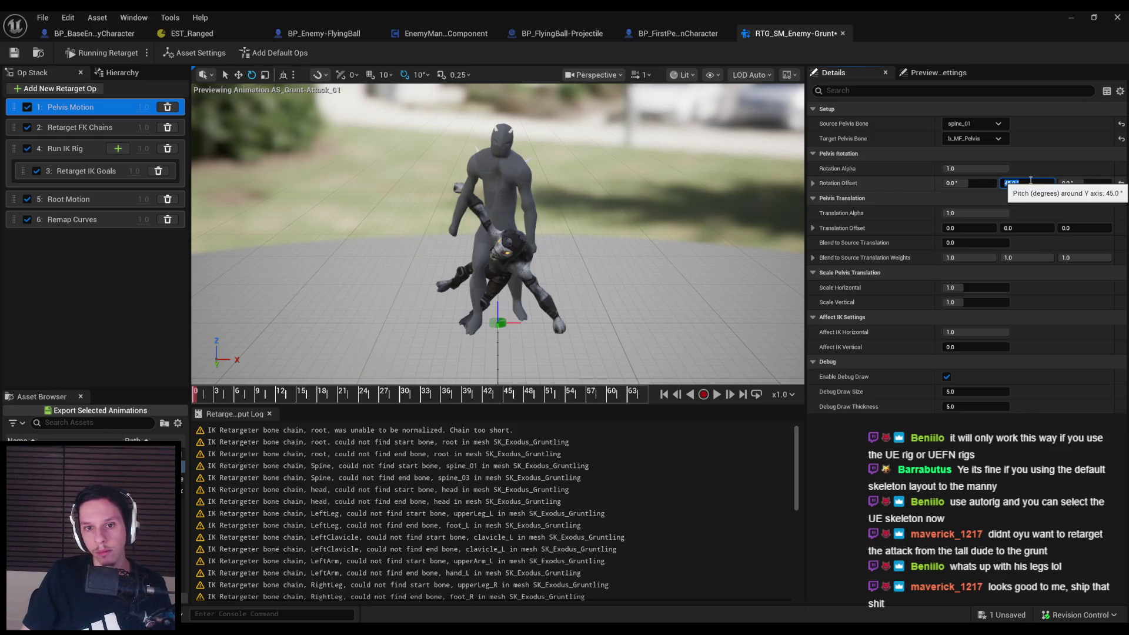
type("0")
key("Return")
Set the pelvis roll rotation offset to 40° and scrub the attack to check it
left_click(980, 183)
type("45")
key("Return")
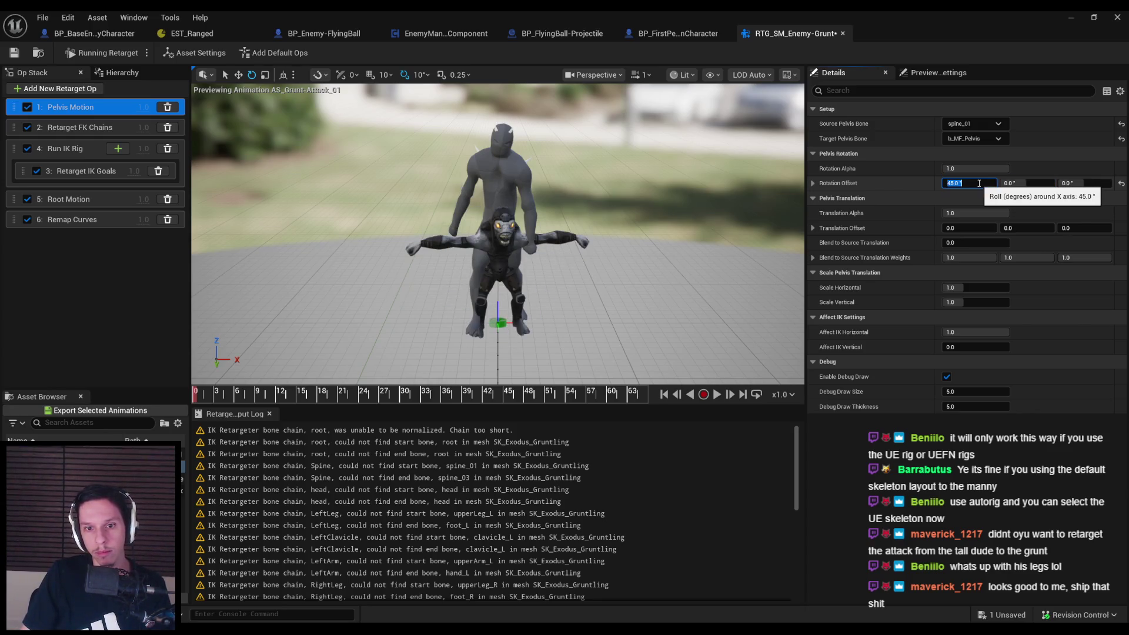
left_click_drag(647, 265, 559, 282)
mouse_move(236, 395)
left_mouse_down()
mouse_move(419, 399)
mouse_move(311, 399)
left_mouse_up()
left_click(977, 184)
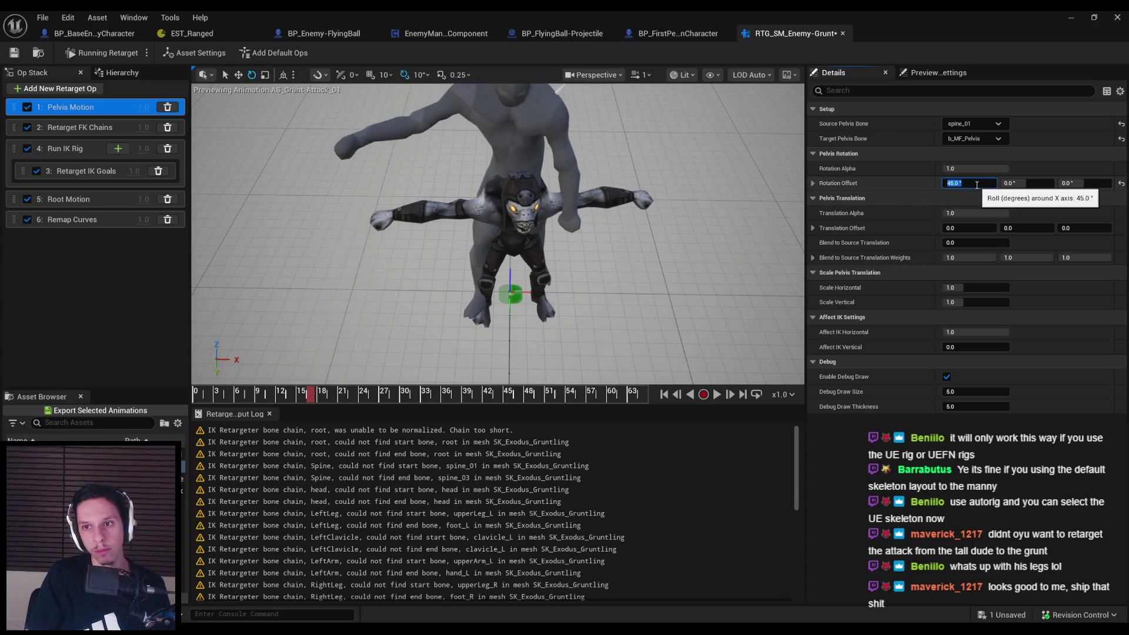
type("40")
key("Return")
mouse_move(676, 247)
left_mouse_down()
mouse_move(658, 236)
mouse_move(682, 223)
mouse_move(711, 250)
left_mouse_up()
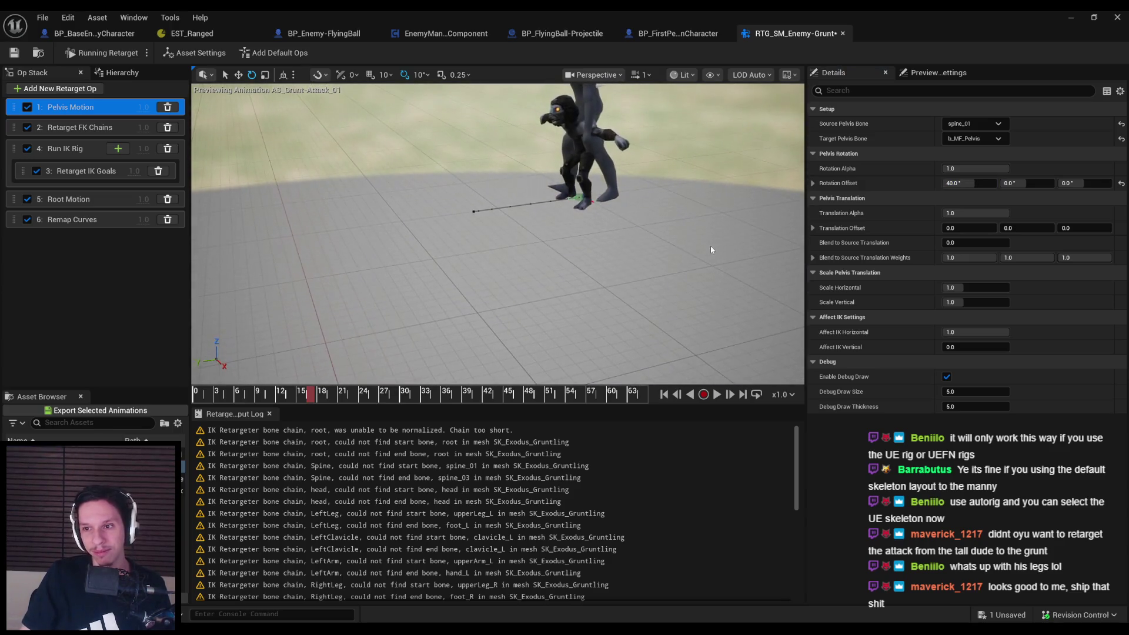
mouse_move(259, 395)
left_mouse_down()
mouse_move(518, 394)
mouse_move(189, 391)
left_mouse_up()
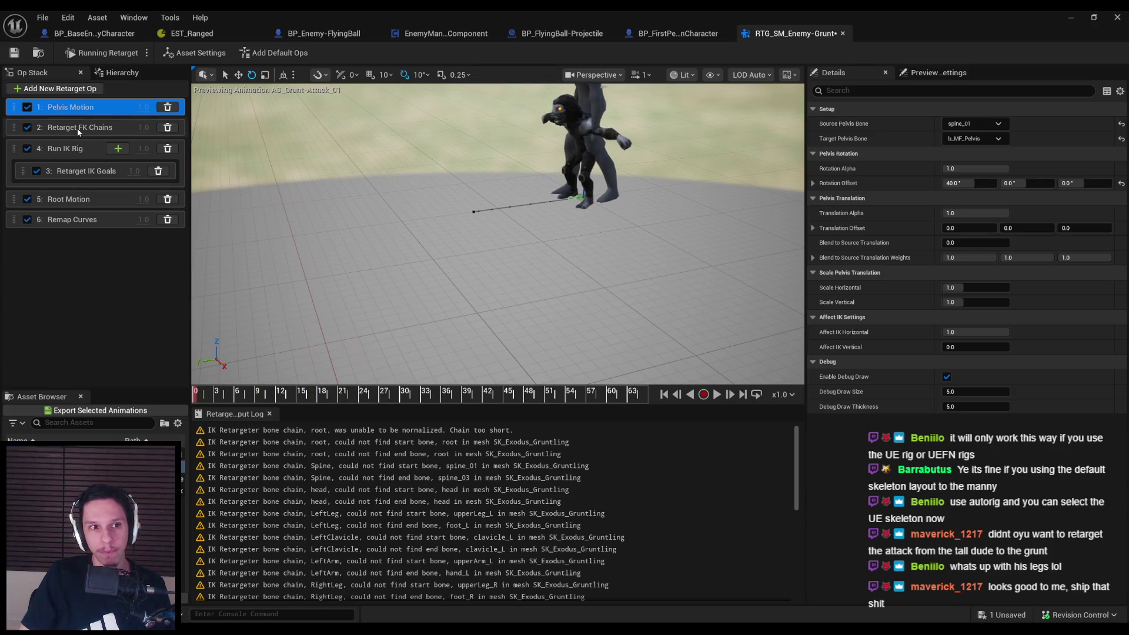
Review the FK Chains, IK Goals and Run IK Rig ops, then consult the retargeting docs
left_click(78, 131)
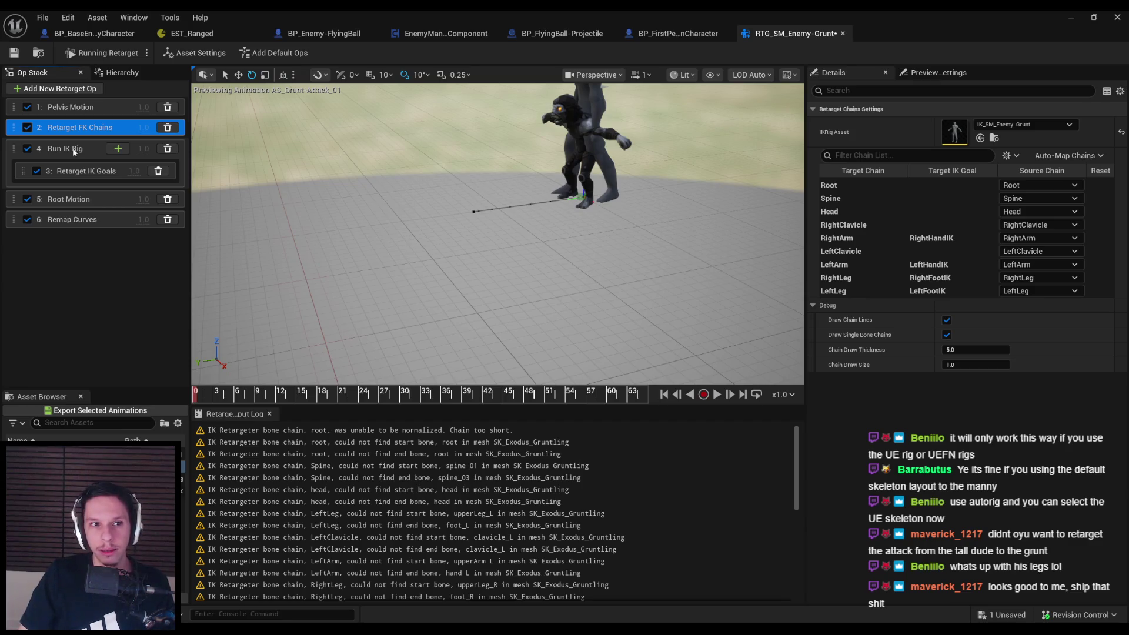
left_click(75, 173)
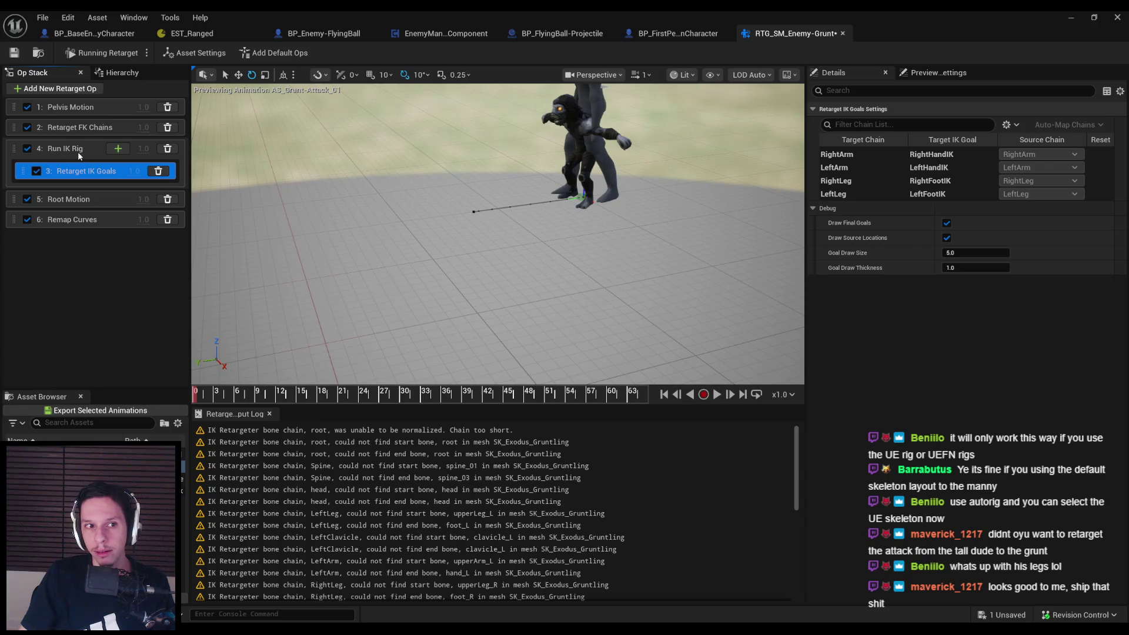
left_click(80, 154)
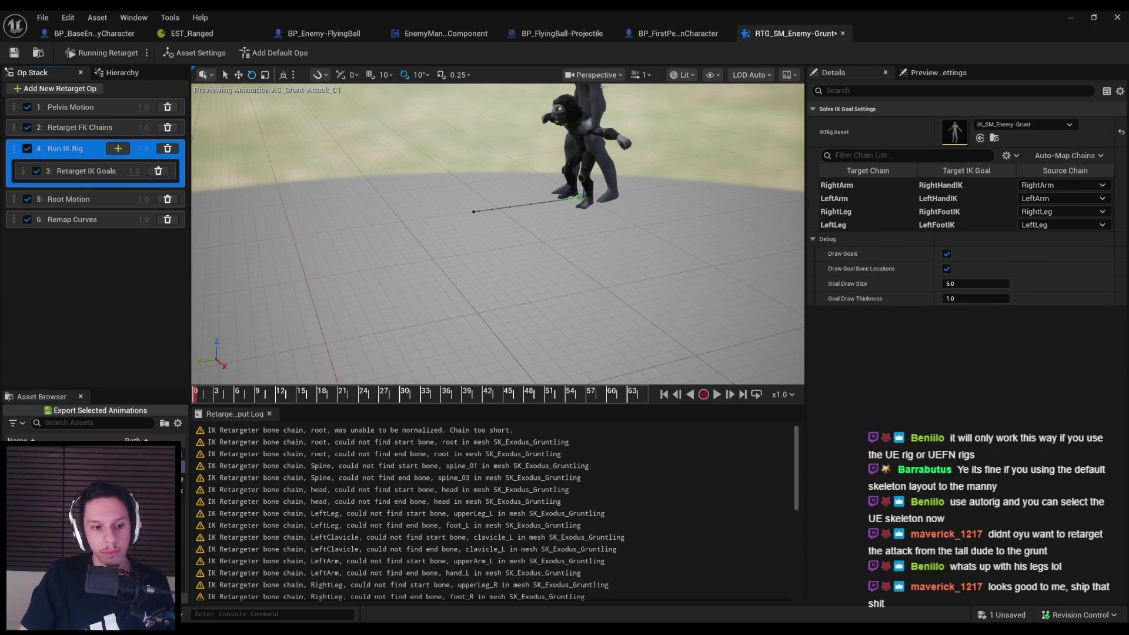
key("alt+Tab")
scroll(288, 399, "down", 6)
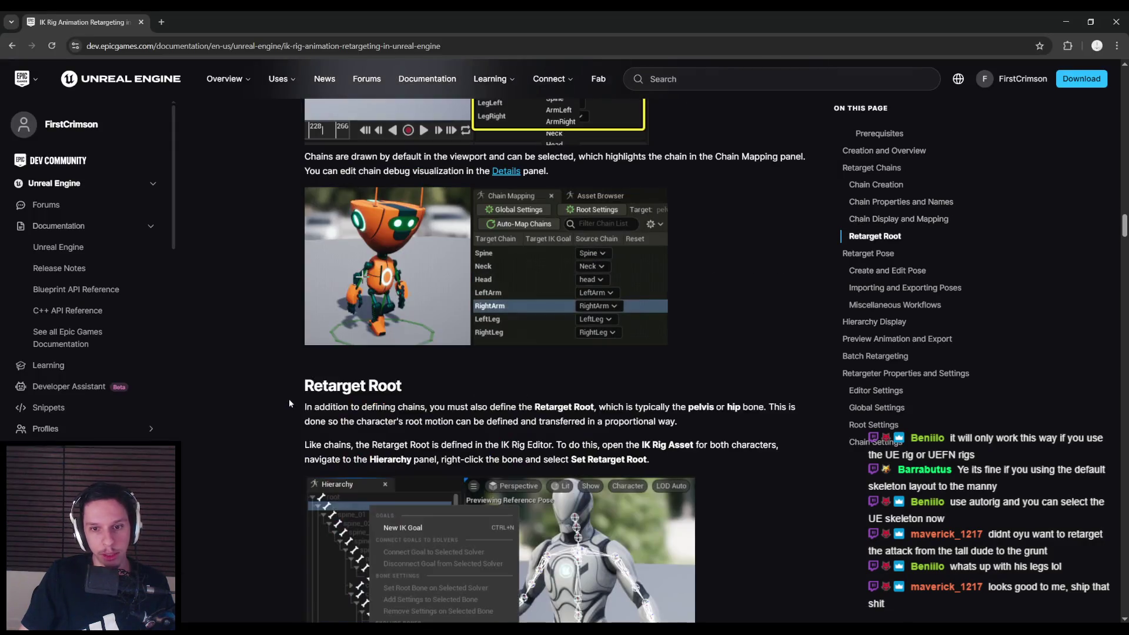
scroll(289, 398, "down", 5)
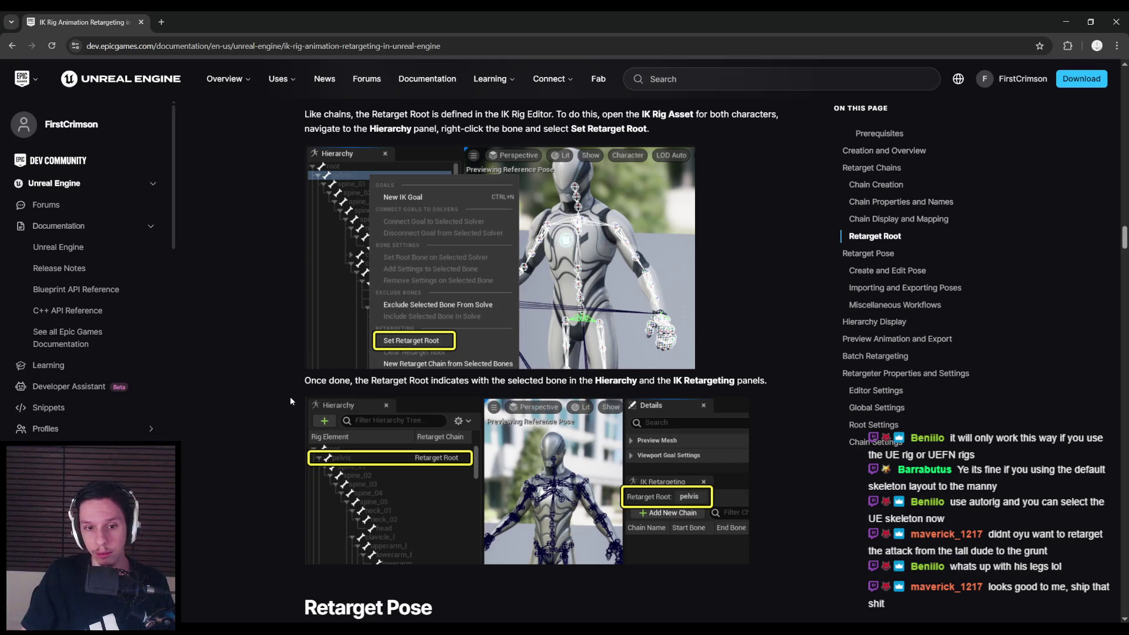
scroll(290, 400, "down", 5)
scroll(288, 398, "down", 6)
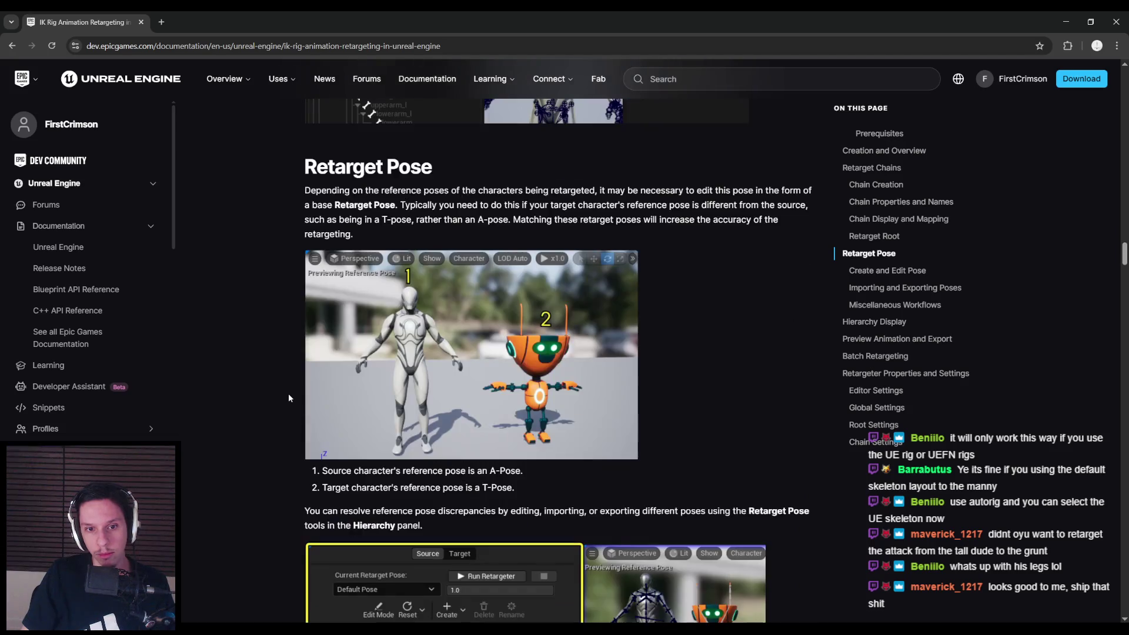
scroll(288, 398, "up", 3)
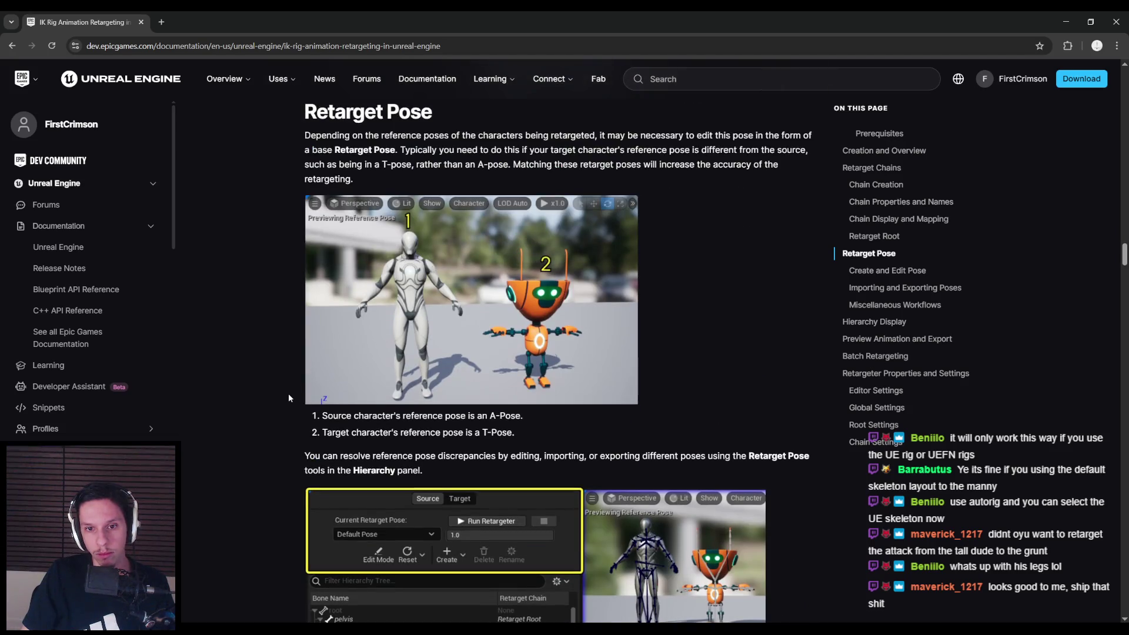
scroll(288, 399, "down", 3)
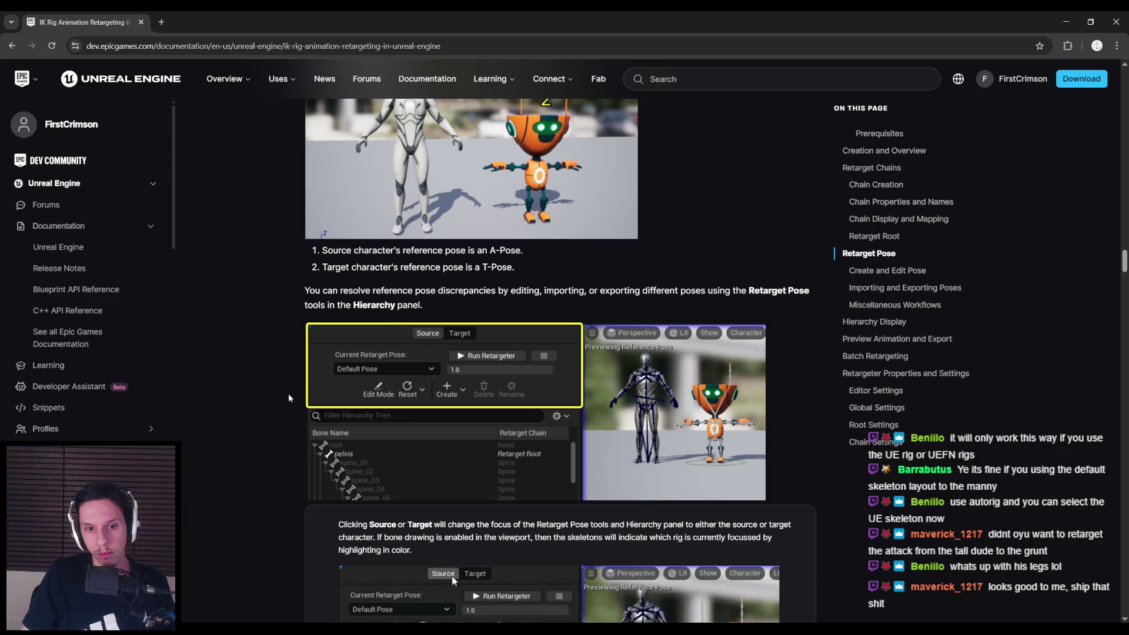
scroll(289, 398, "down", 3)
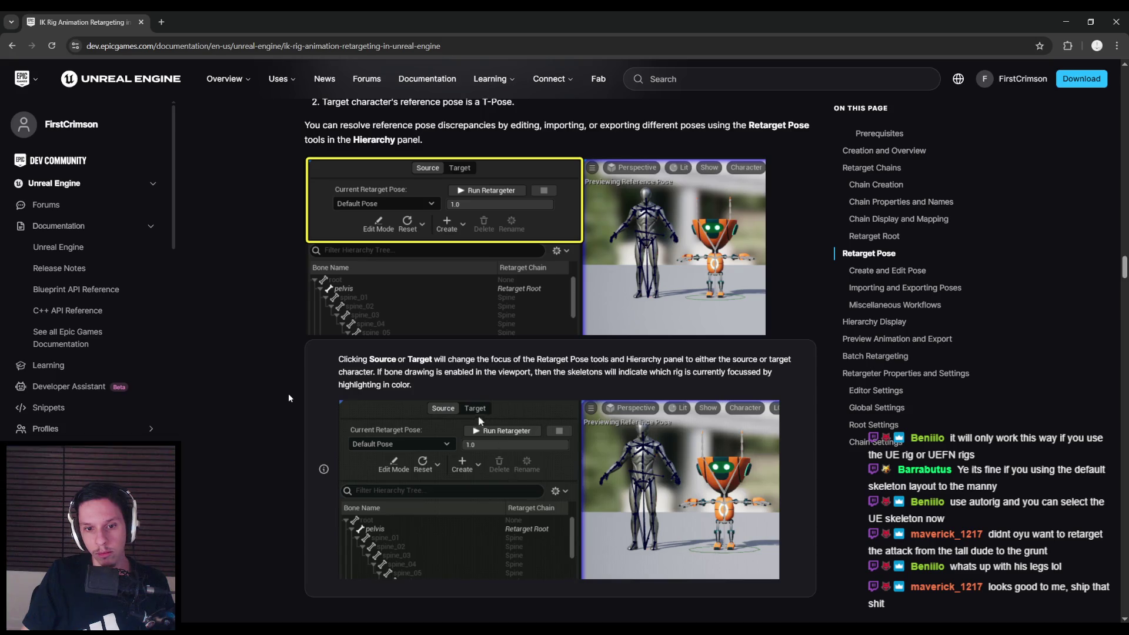
scroll(288, 399, "up", 3)
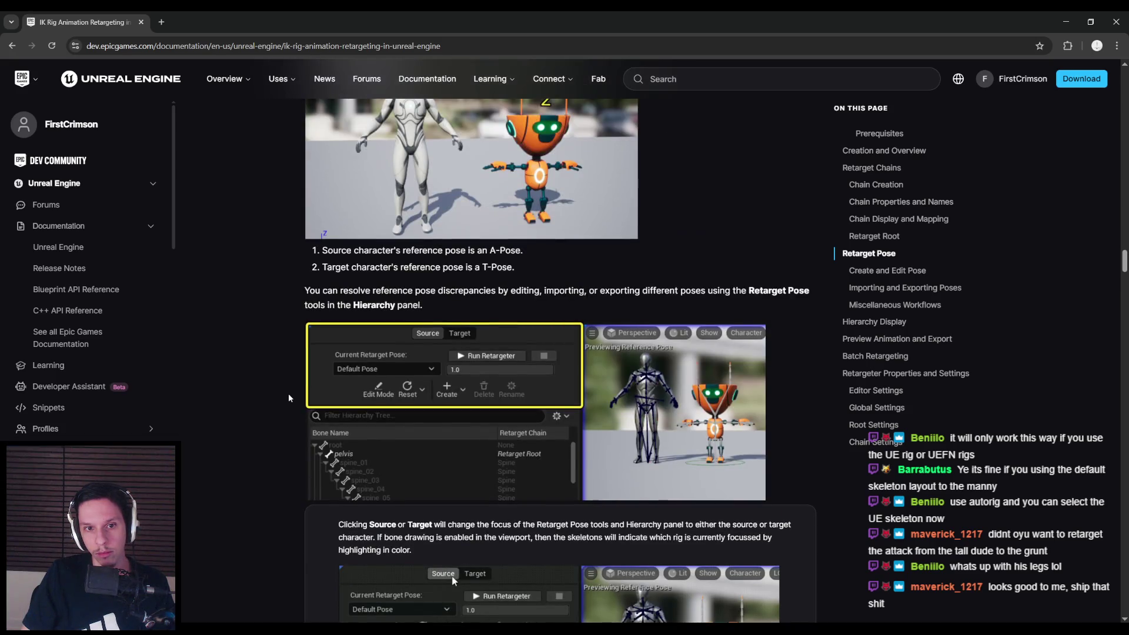
mouse_move(559, 291)
left_mouse_down()
mouse_move(707, 291)
mouse_move(424, 304)
left_mouse_up()
left_click(316, 320)
scroll(252, 357, "down", 1)
Show the retargeter's bone hierarchy, widen its panel, and look through the Auto Align and Create menus
key("alt+Tab")
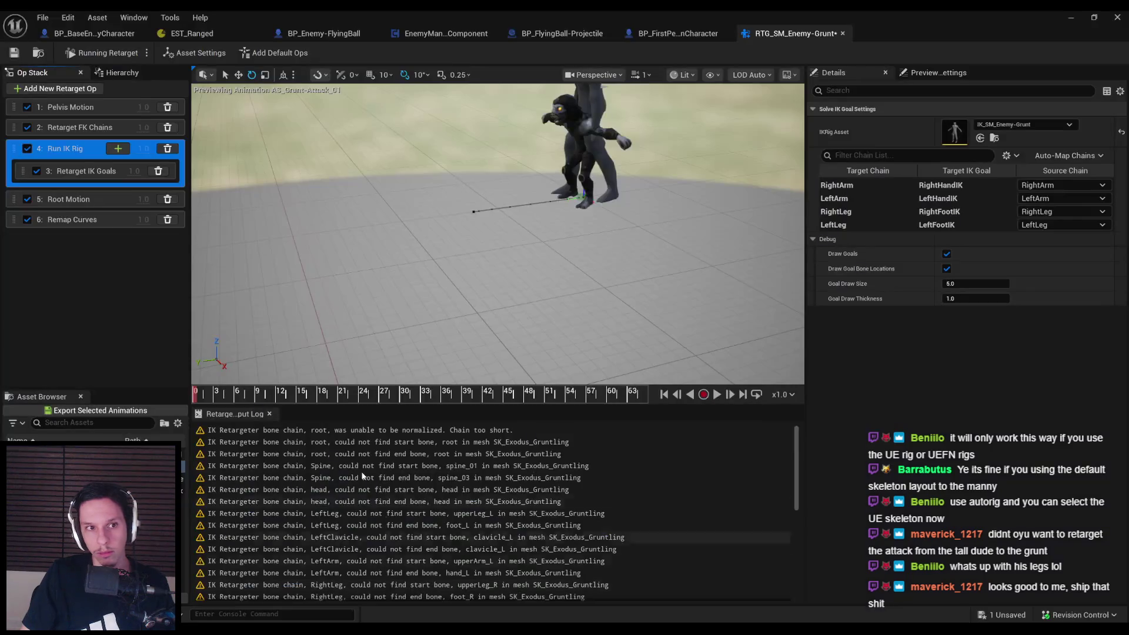
left_click(122, 72)
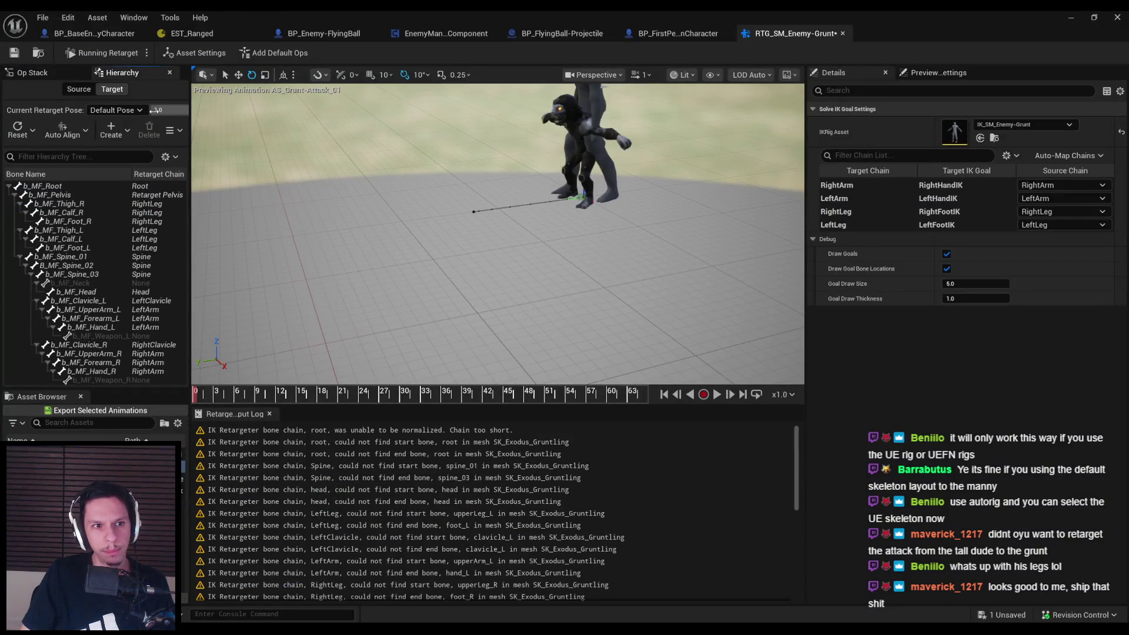
mouse_move(193, 116)
left_mouse_down()
mouse_move(323, 120)
mouse_move(265, 125)
mouse_move(278, 125)
left_mouse_up()
left_click(125, 130)
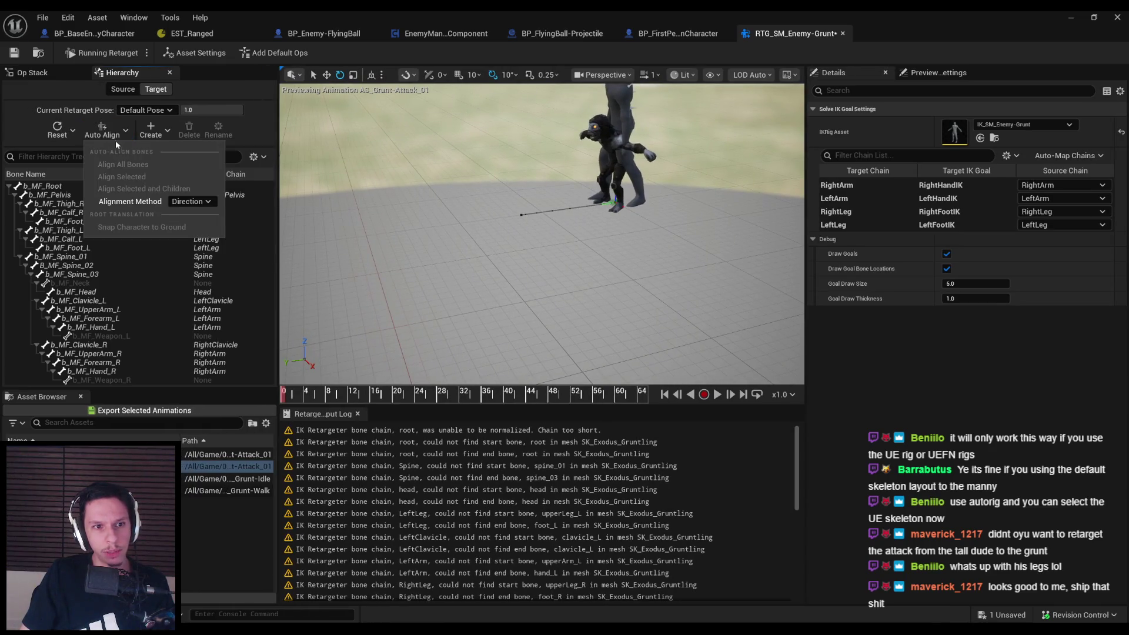
left_click(150, 129)
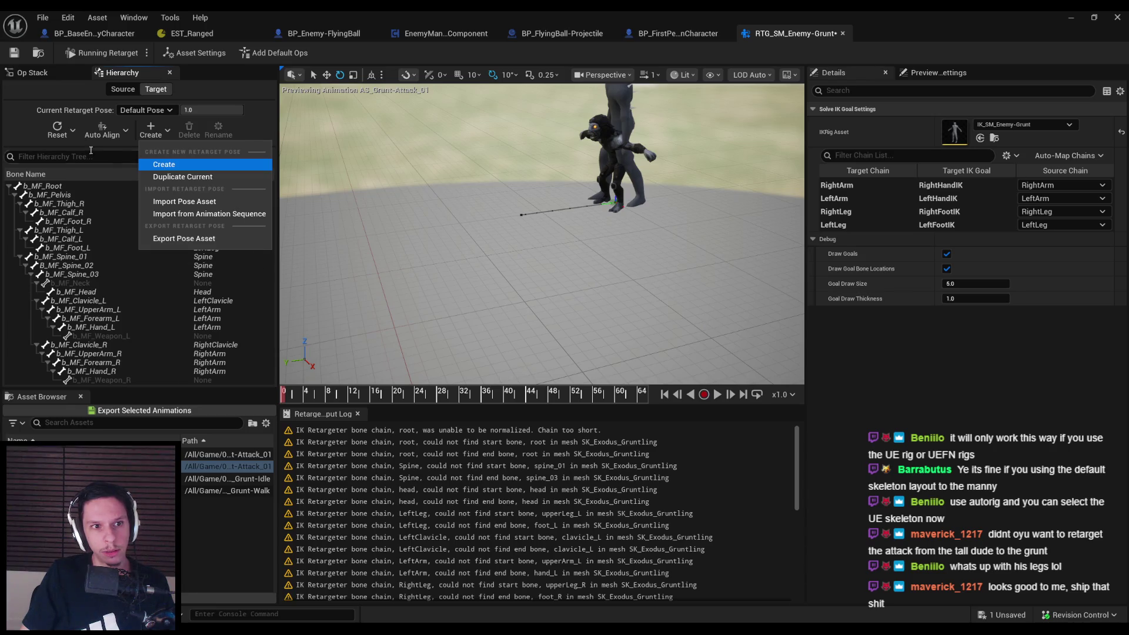
left_click(100, 131)
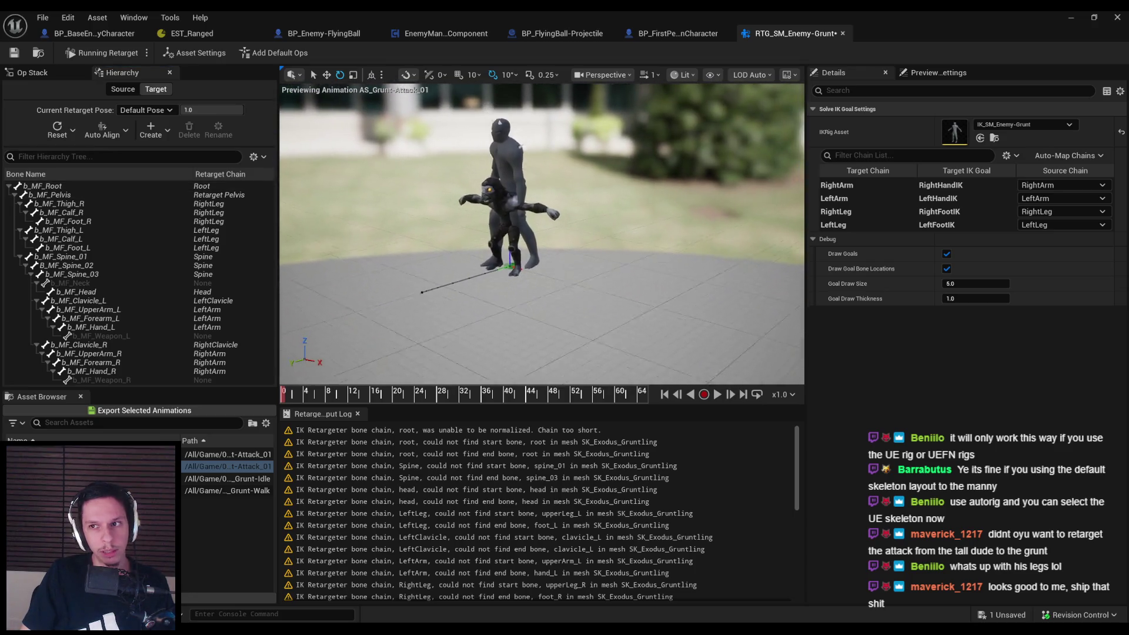
Preview the AS_Grunt-Idle and attack animations, pause, and go back to the documentation page
left_click(230, 479)
left_click(230, 467)
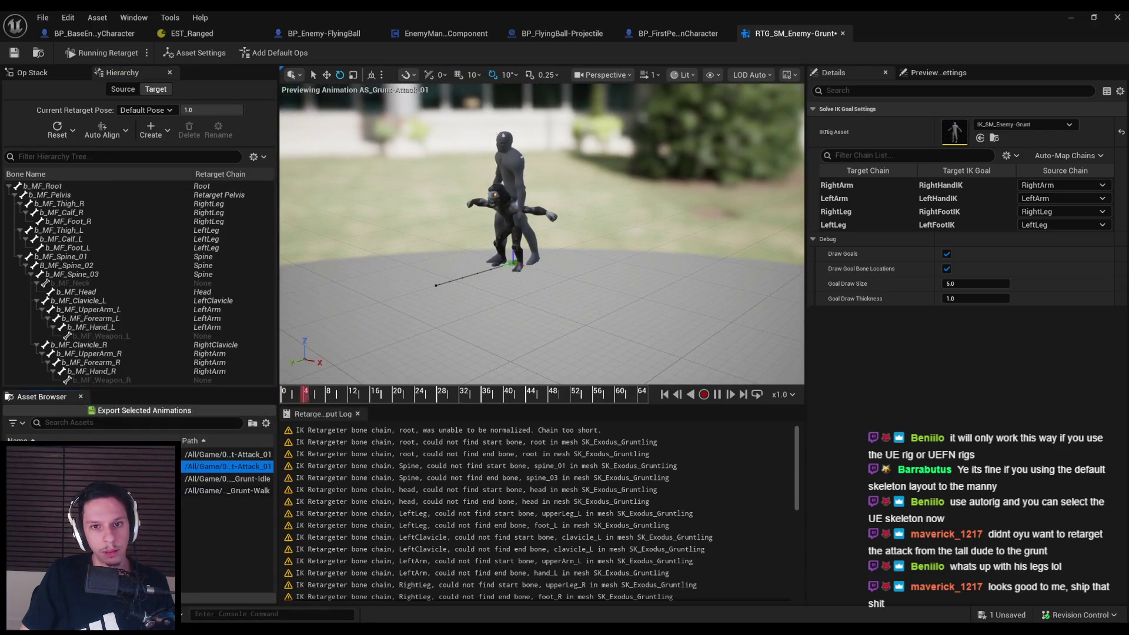
left_click(719, 398)
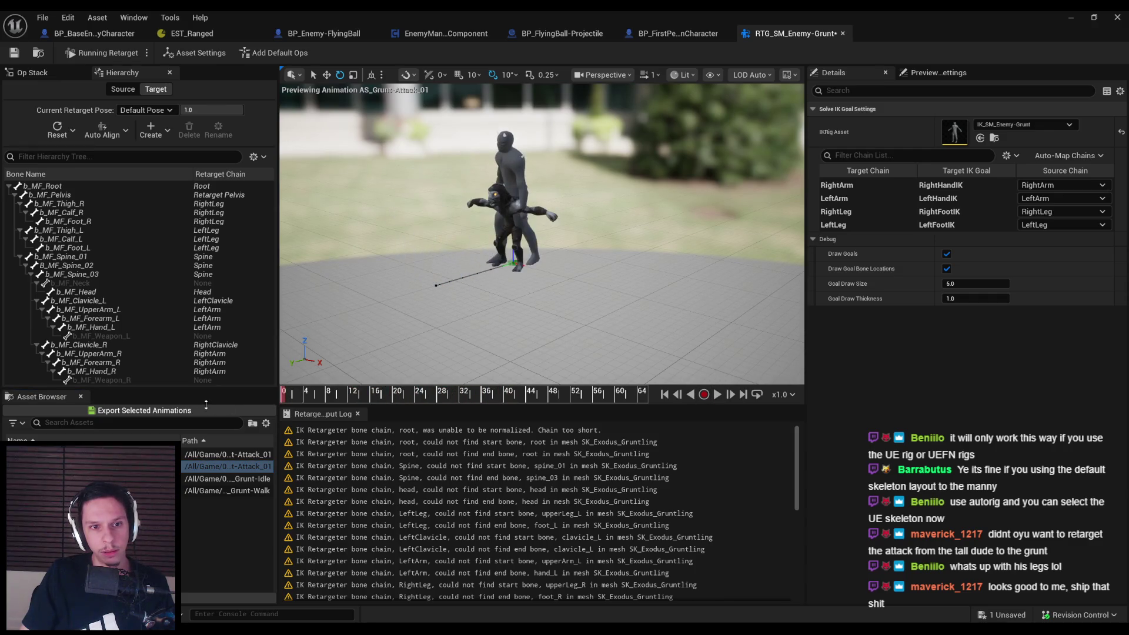
left_click(187, 585)
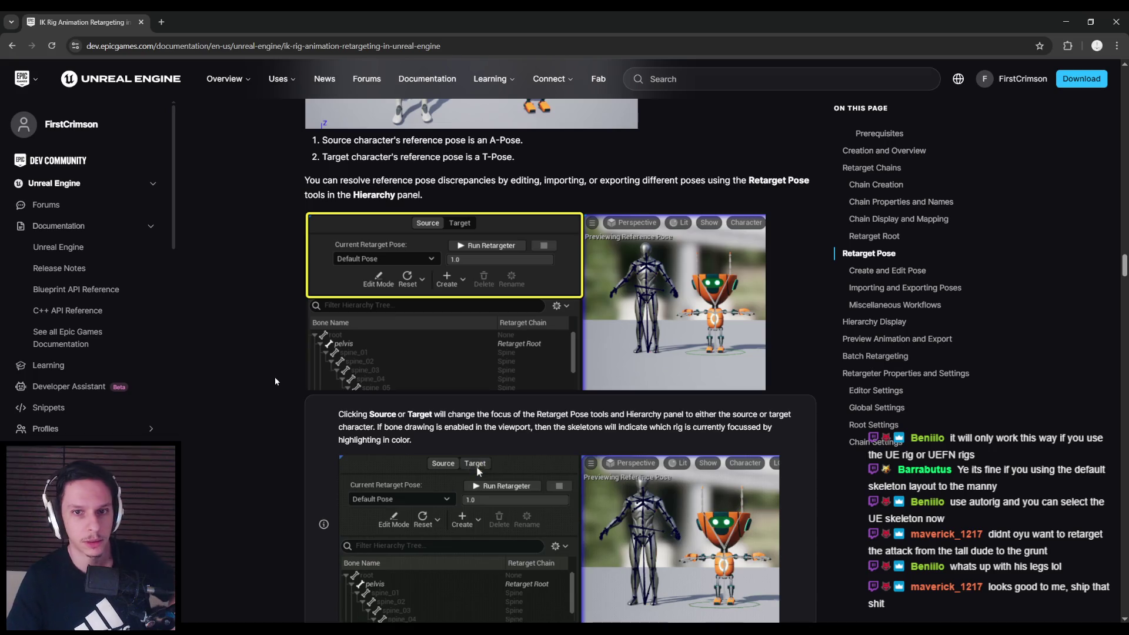
Bring the RTG_SM_Enemy-Grunt retargeter back to the front from the taskbar
left_click(371, 619)
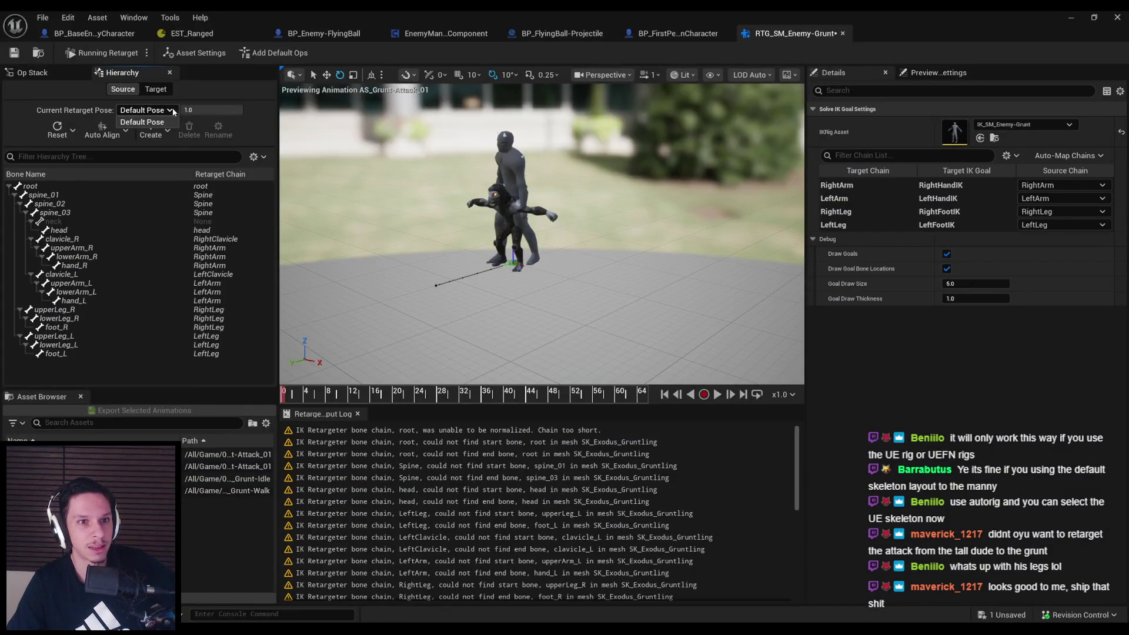
Nudge the retarget pose blend slider, open the IK_Exodus_Gruntling rig, and right-click b_MF_Pelvis
mouse_move(212, 110)
left_mouse_down()
mouse_move(200, 110)
mouse_move(224, 110)
left_mouse_up()
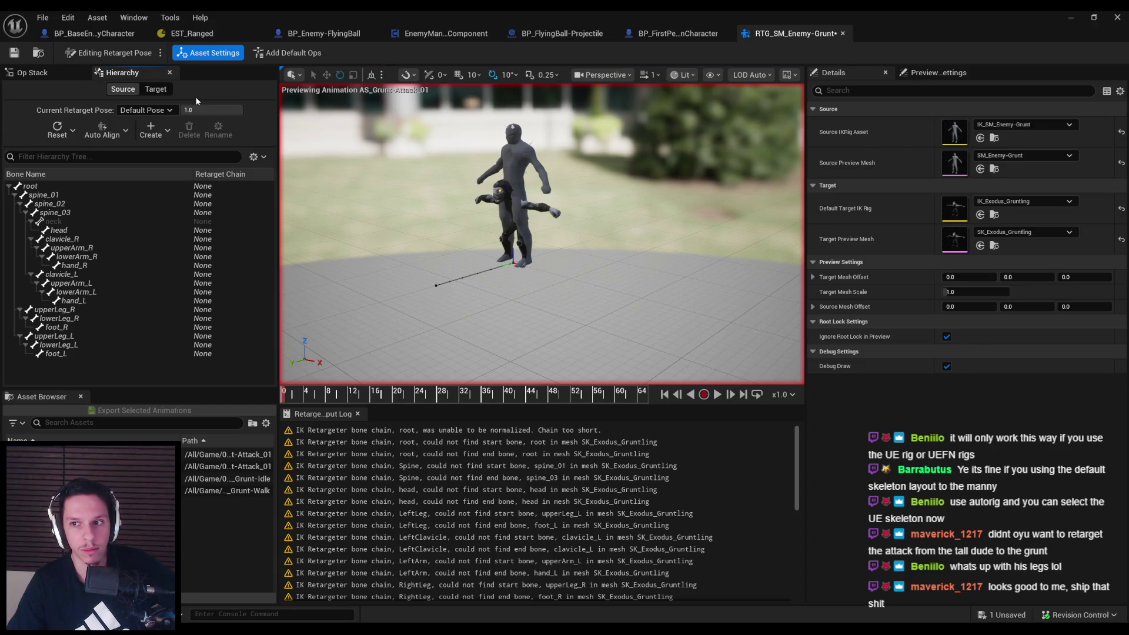
double_click(955, 209)
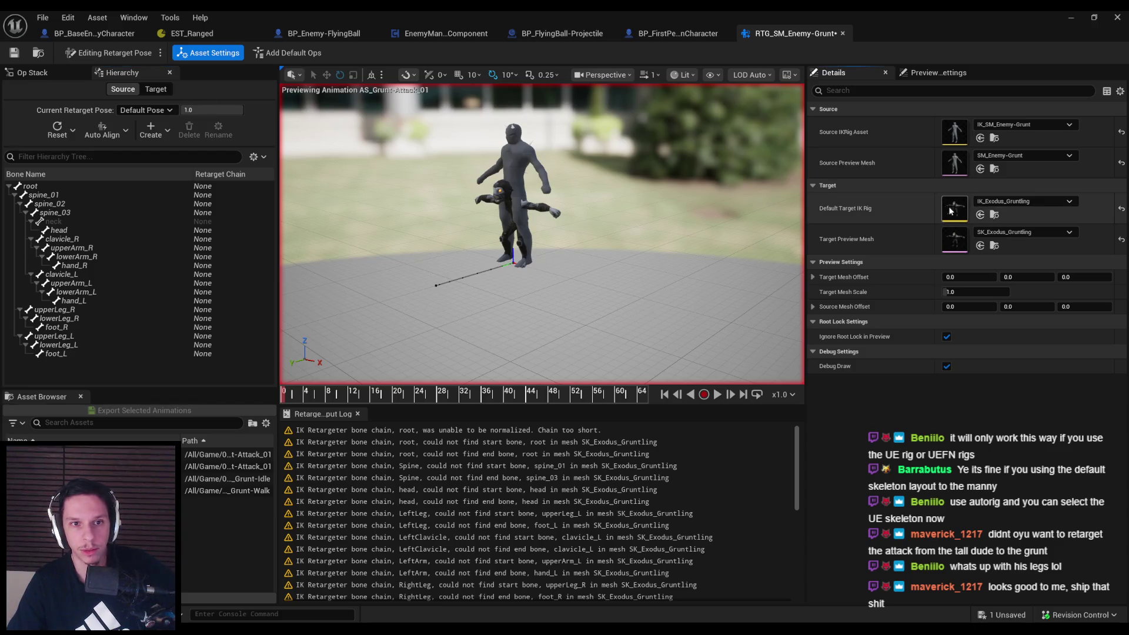
right_click(60, 126)
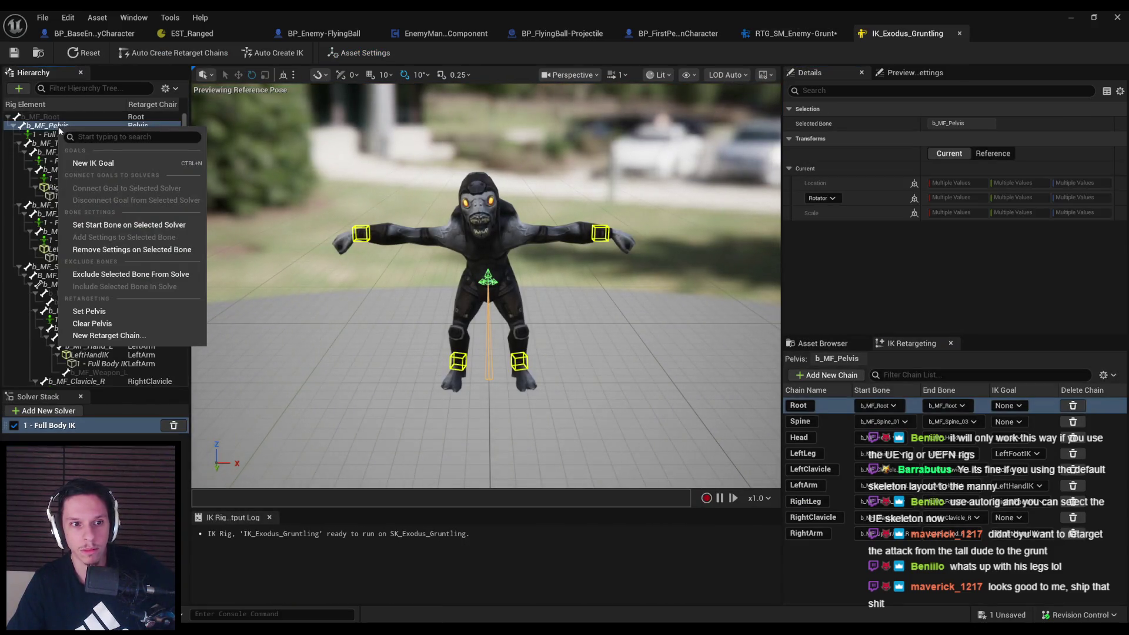
Set b_MF_Pelvis as the Full Body IK start bone, then review its bone and asset settings
left_click(94, 225)
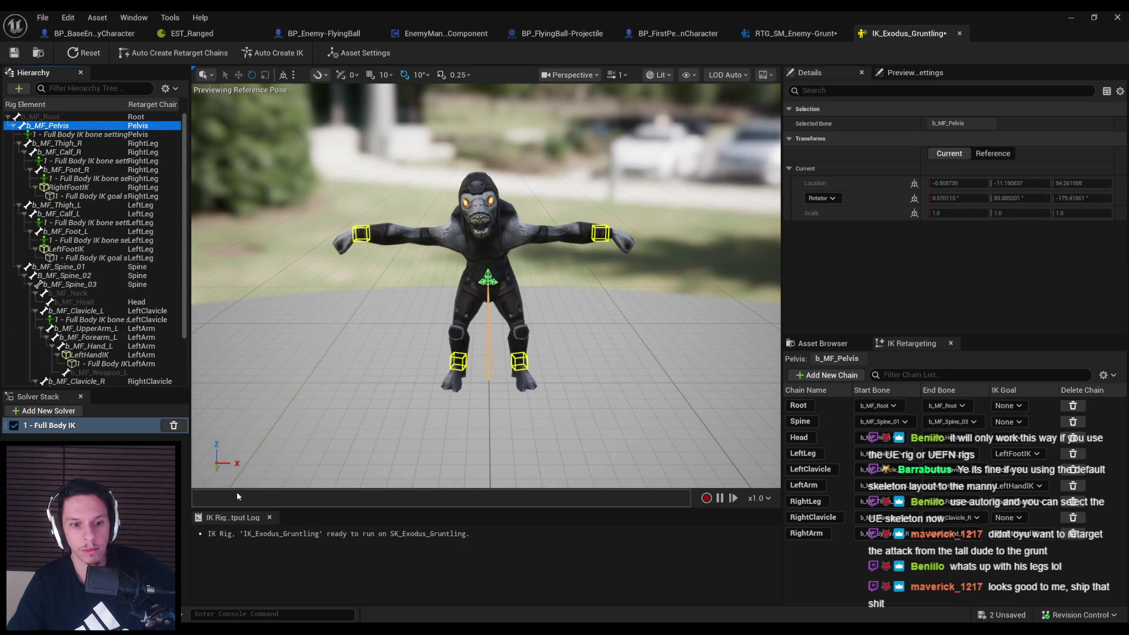
left_click(48, 136)
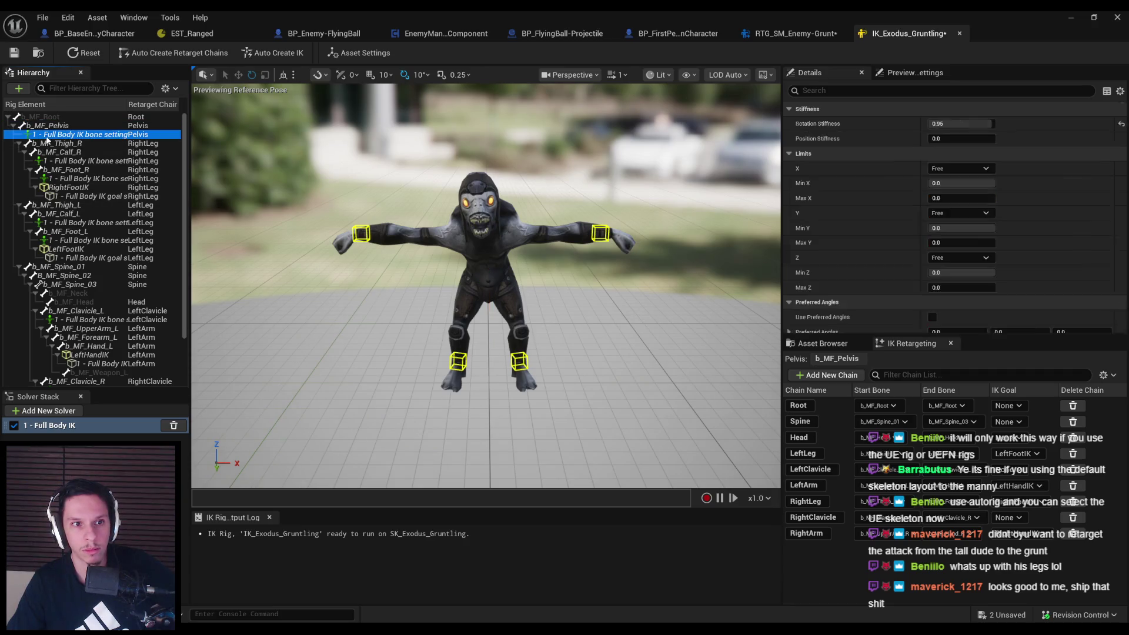
key("Up")
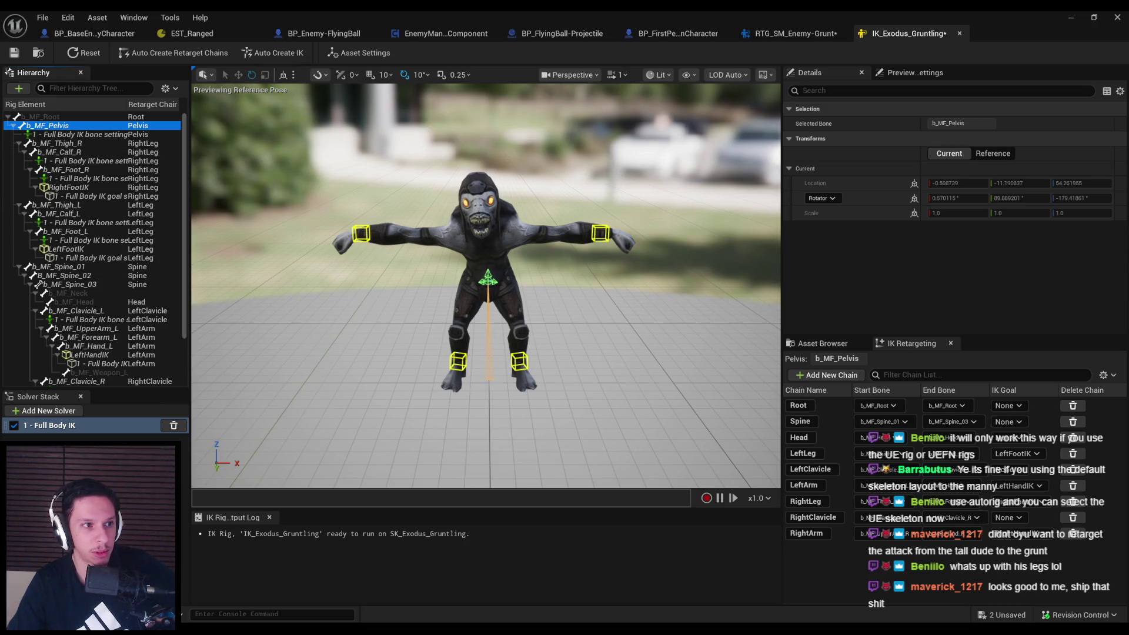
left_click(357, 53)
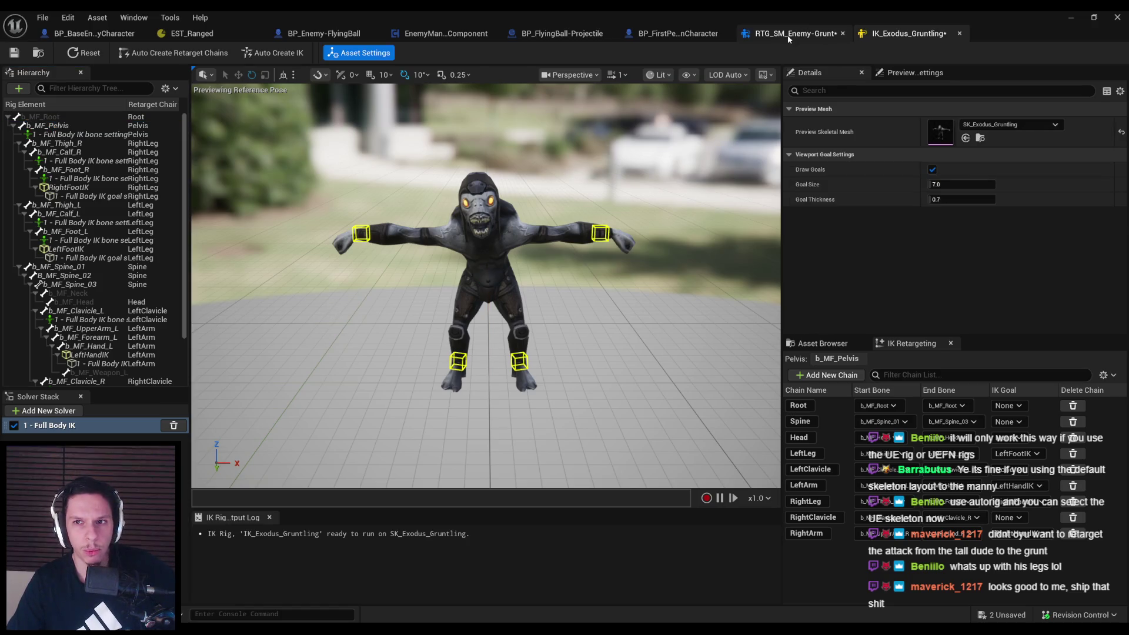
In the Grunt retargeter, read the root chain normalization and missing root start bone warnings
left_click(794, 33)
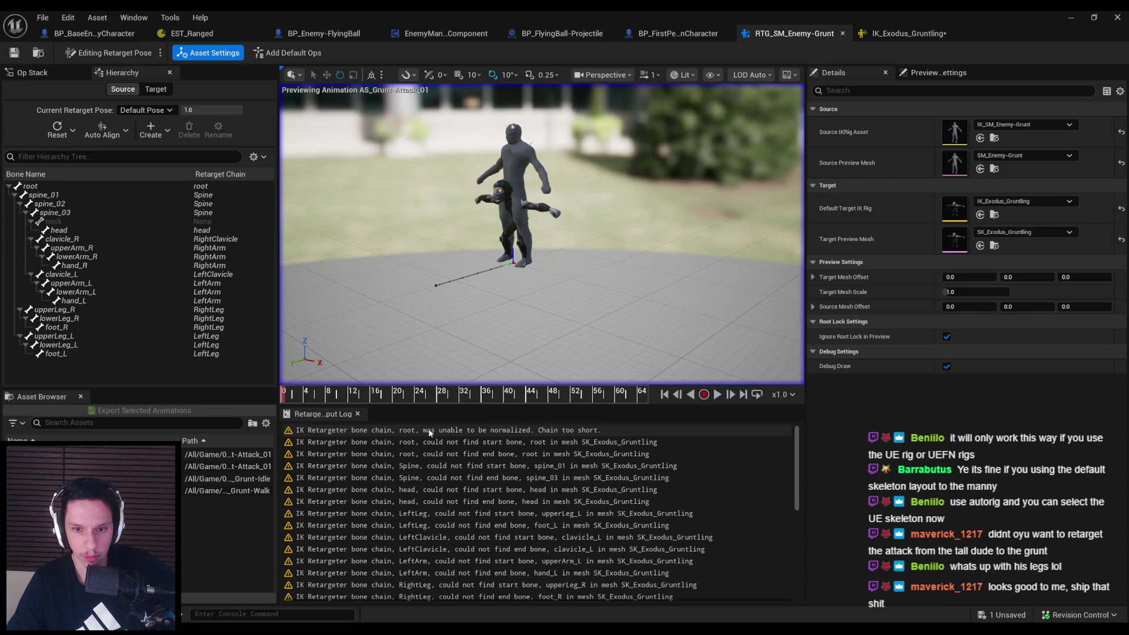
left_click(428, 433)
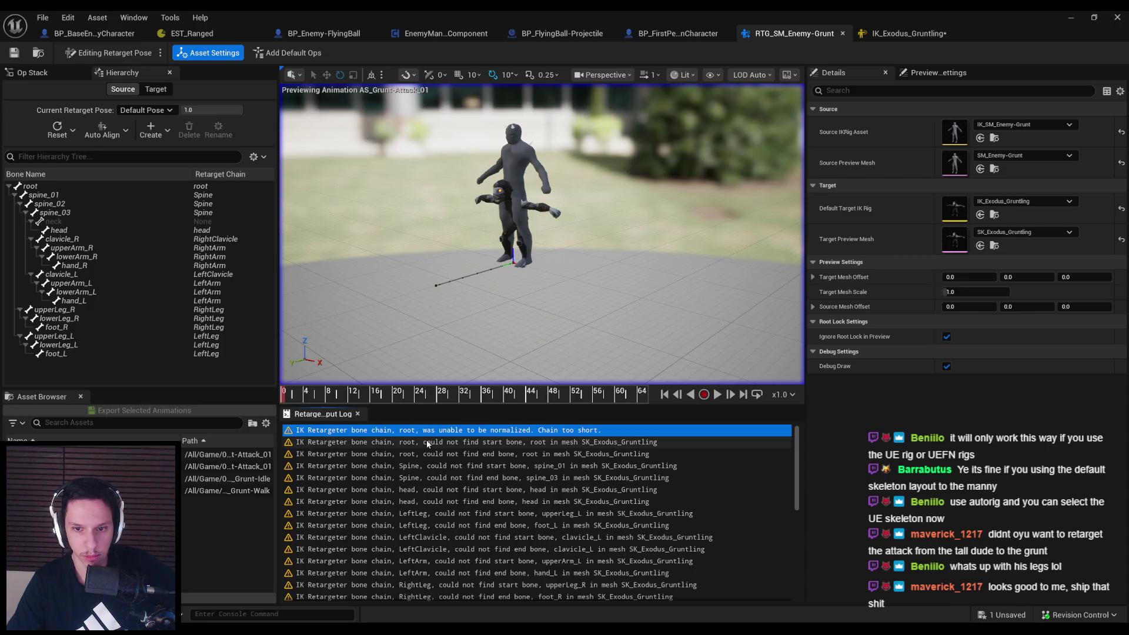
left_click(428, 442)
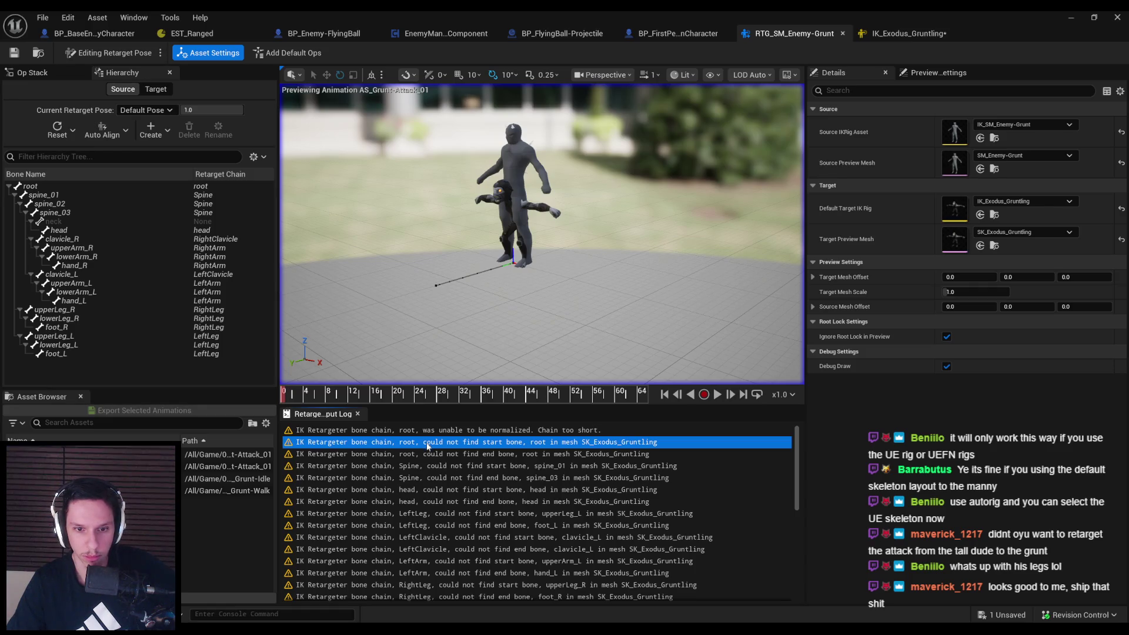
scroll(428, 446, "down", 3)
scroll(429, 454, "up", 3)
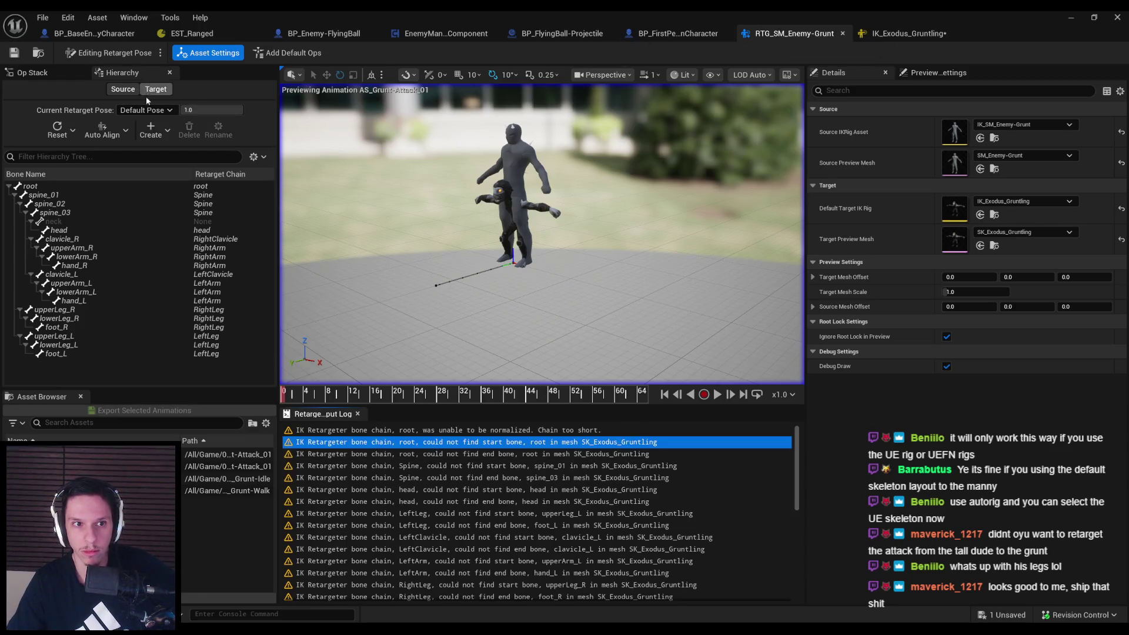
left_click(72, 131)
left_click(77, 180)
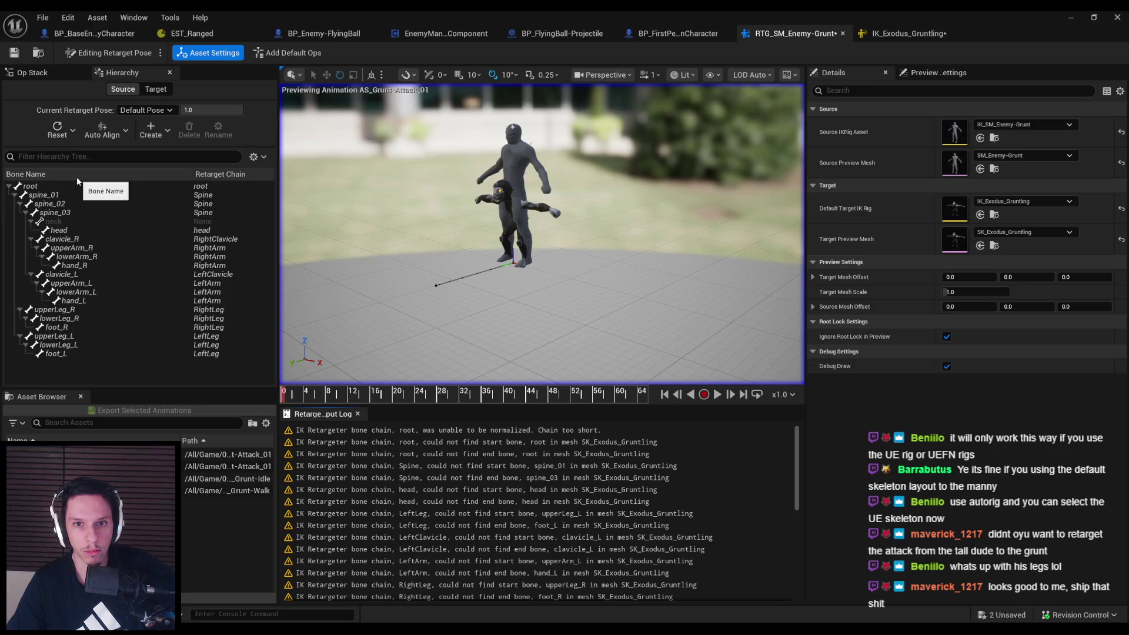
Try Auto Align > Align All Bones, scrub the preview around frames 12-19, then undo the alignment
left_click(160, 134)
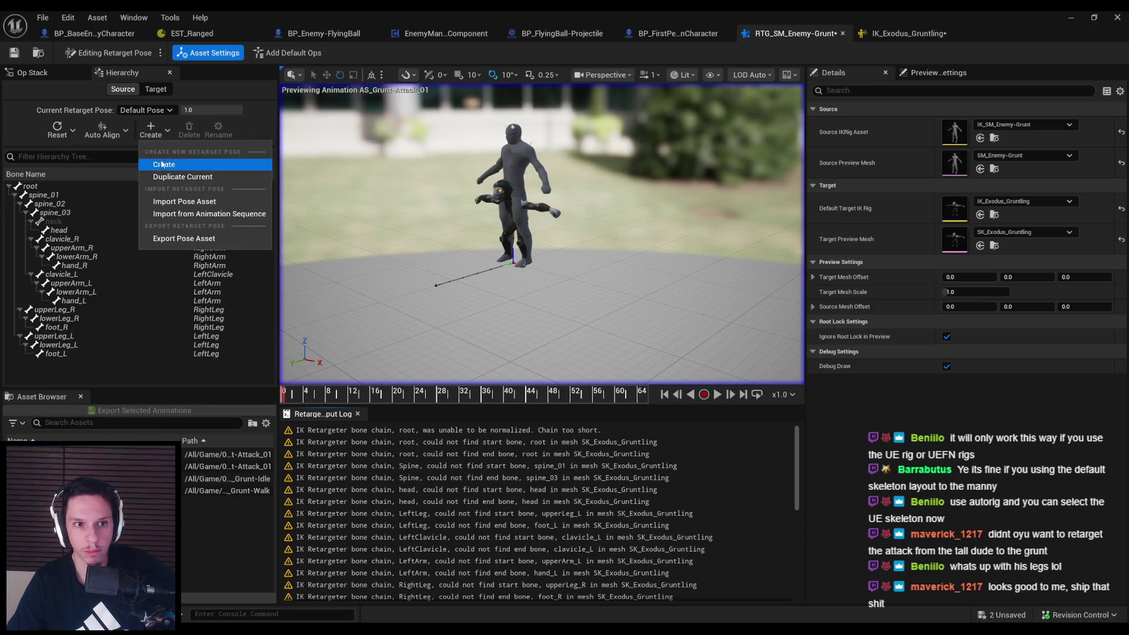
left_click(103, 130)
left_click(121, 166)
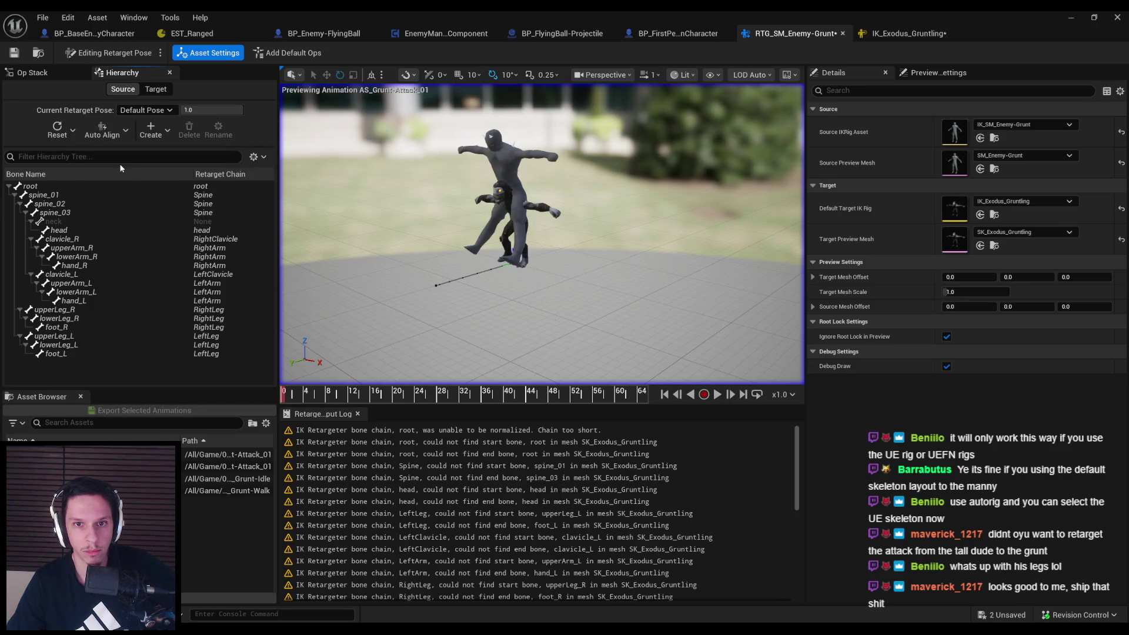
left_click(391, 395)
left_click(717, 395)
left_click(717, 395)
left_click(105, 131)
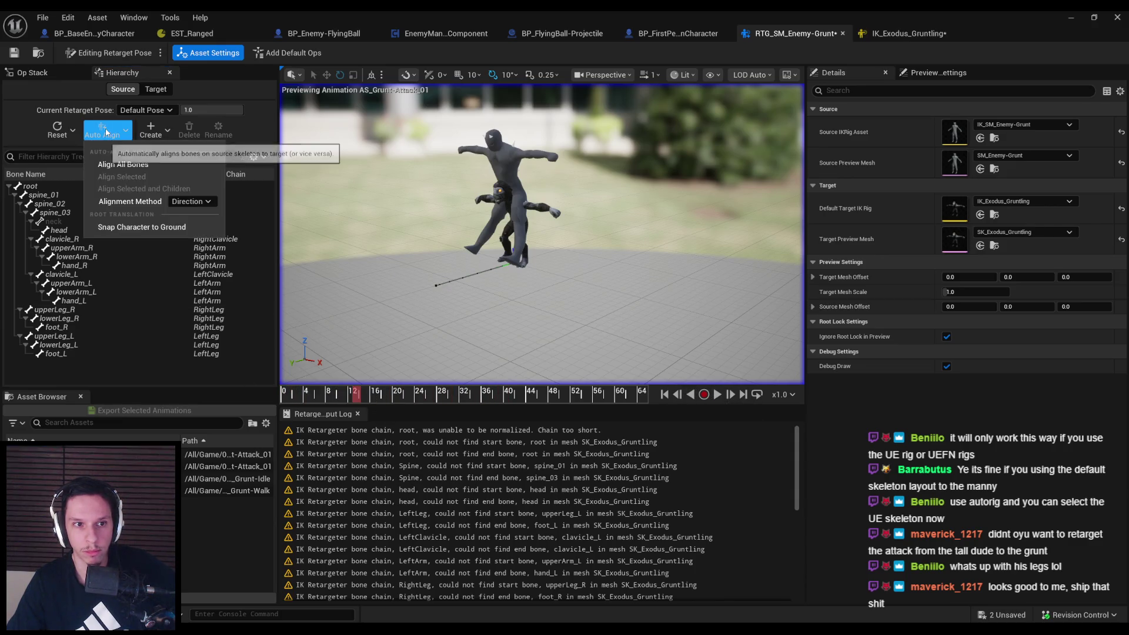
left_click(431, 303)
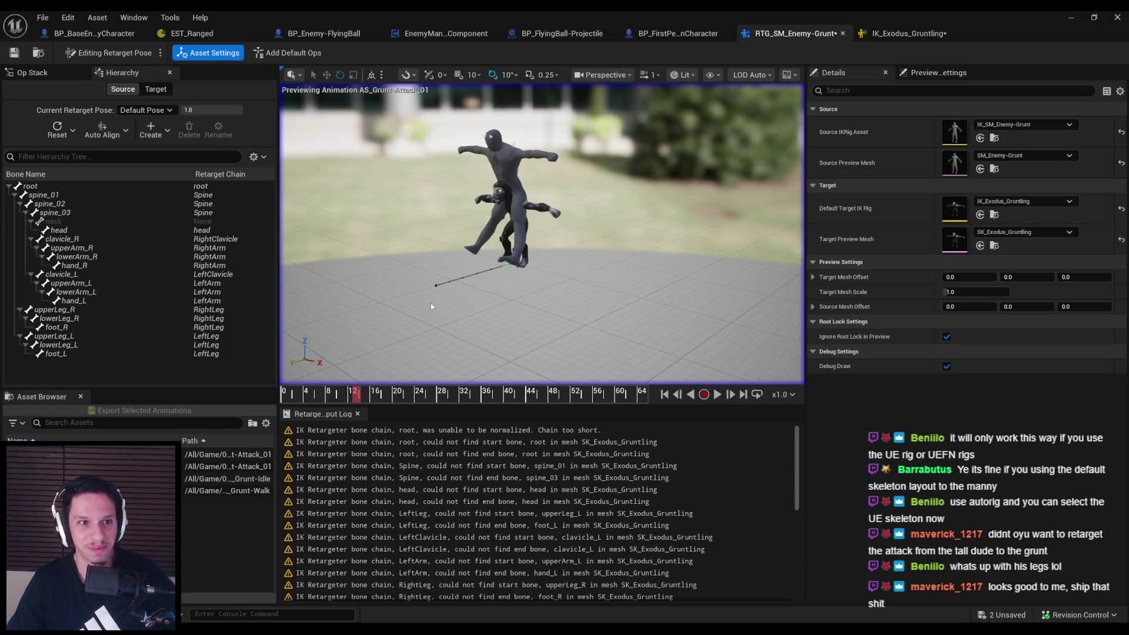
key("ctrl+z")
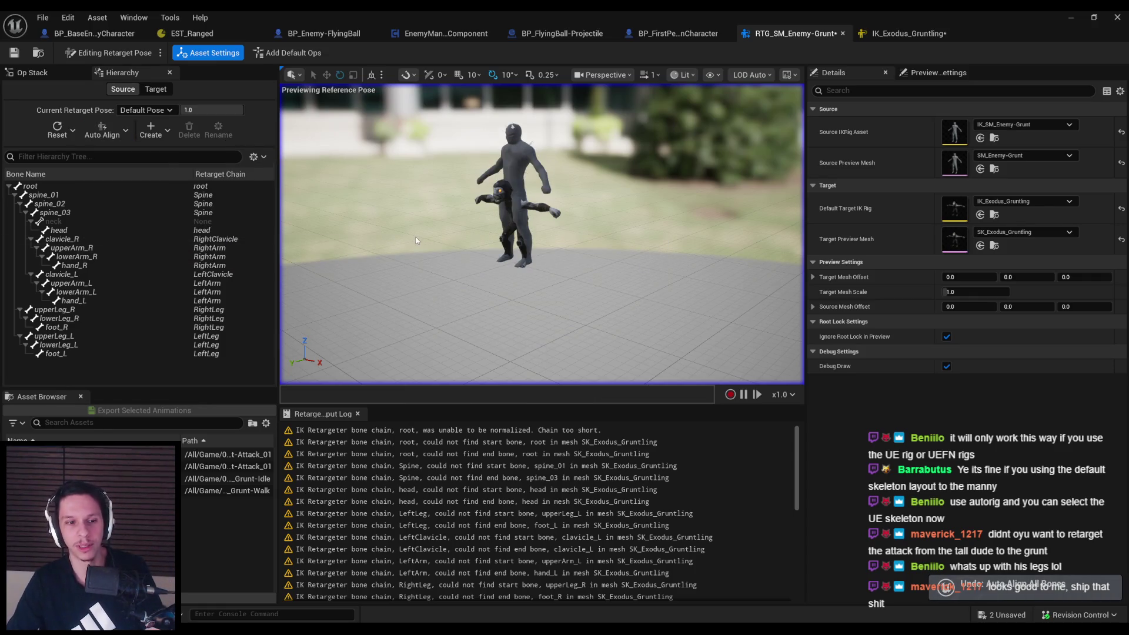
Play and pause the Grunt Attack_01 animation on both characters, then reopen IK_Exodus_Gruntling
left_click(228, 466)
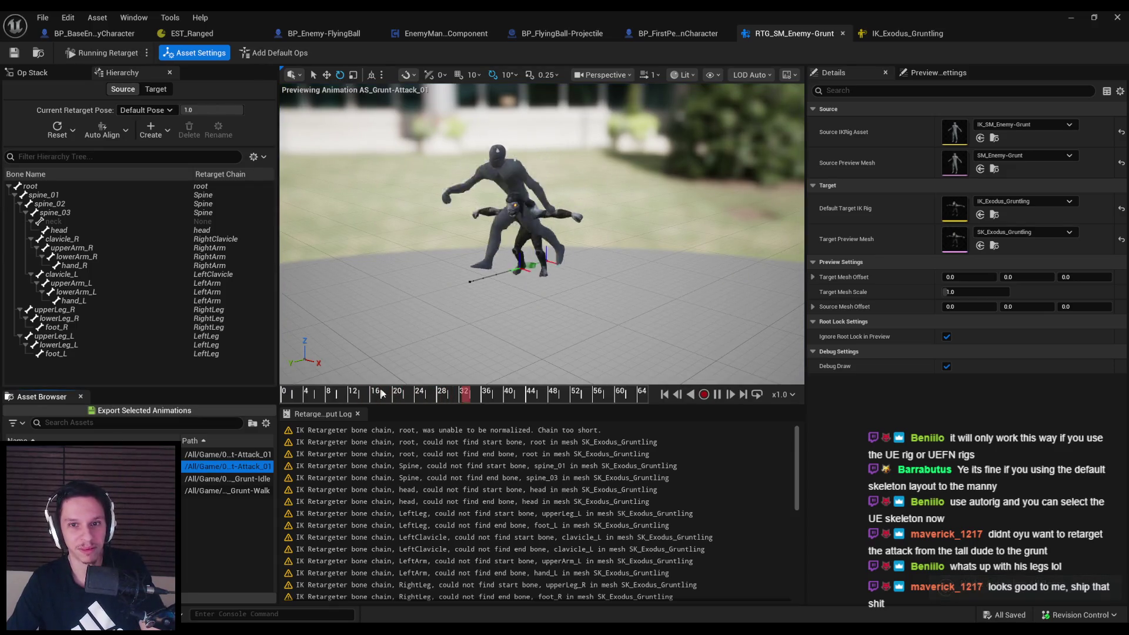
left_click(718, 394)
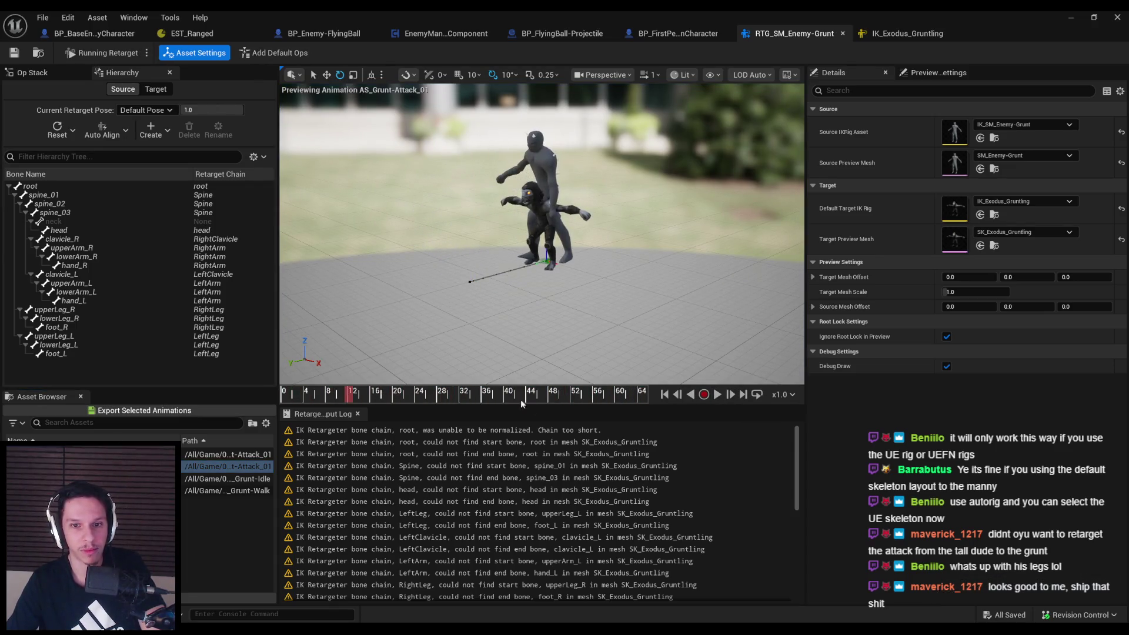
double_click(954, 212)
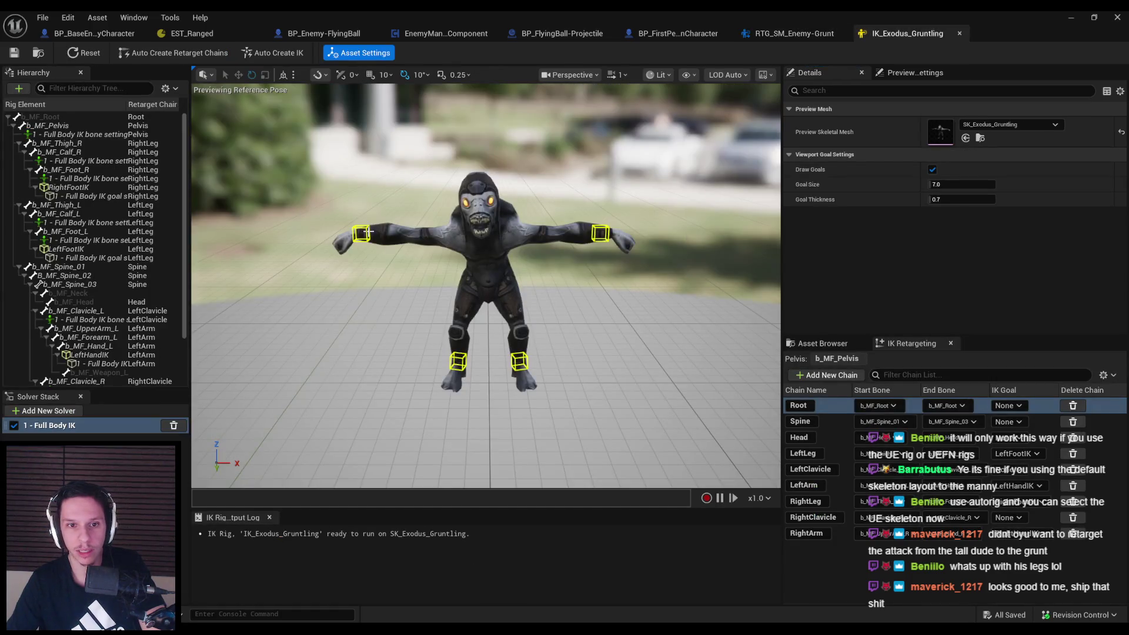
Drag the RightHandIK goal slightly inward with the move tool
left_click(367, 233)
key("w")
mouse_move(361, 235)
left_mouse_down()
mouse_move(379, 253)
mouse_move(389, 234)
left_mouse_up()
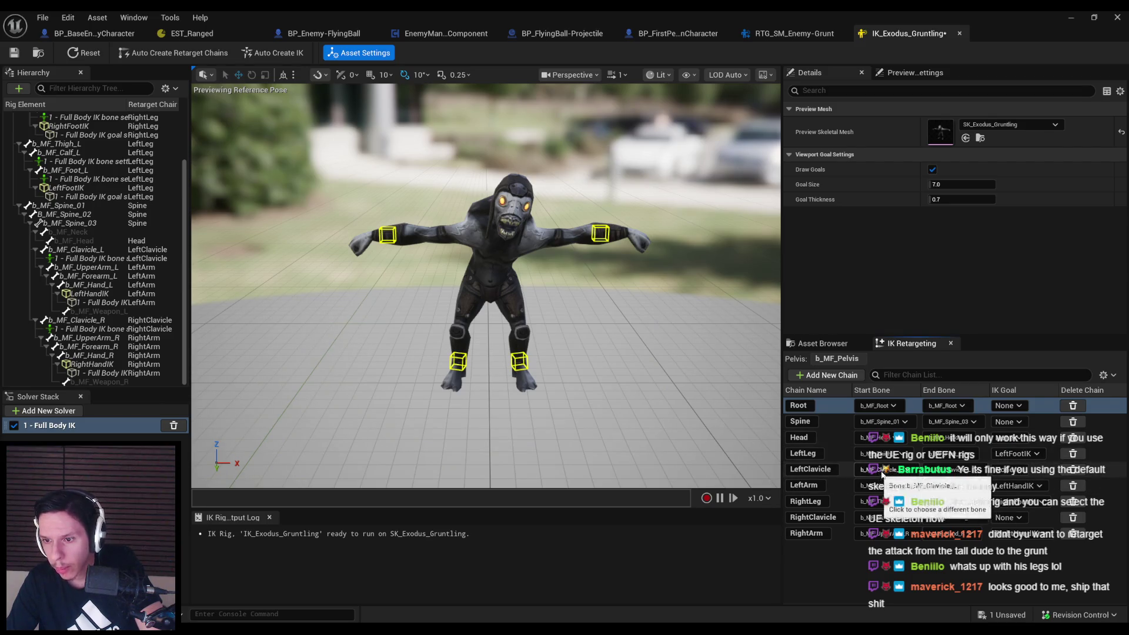
Check the LeftClavicle IK goal choices, leaving it set to None
left_click(1006, 470)
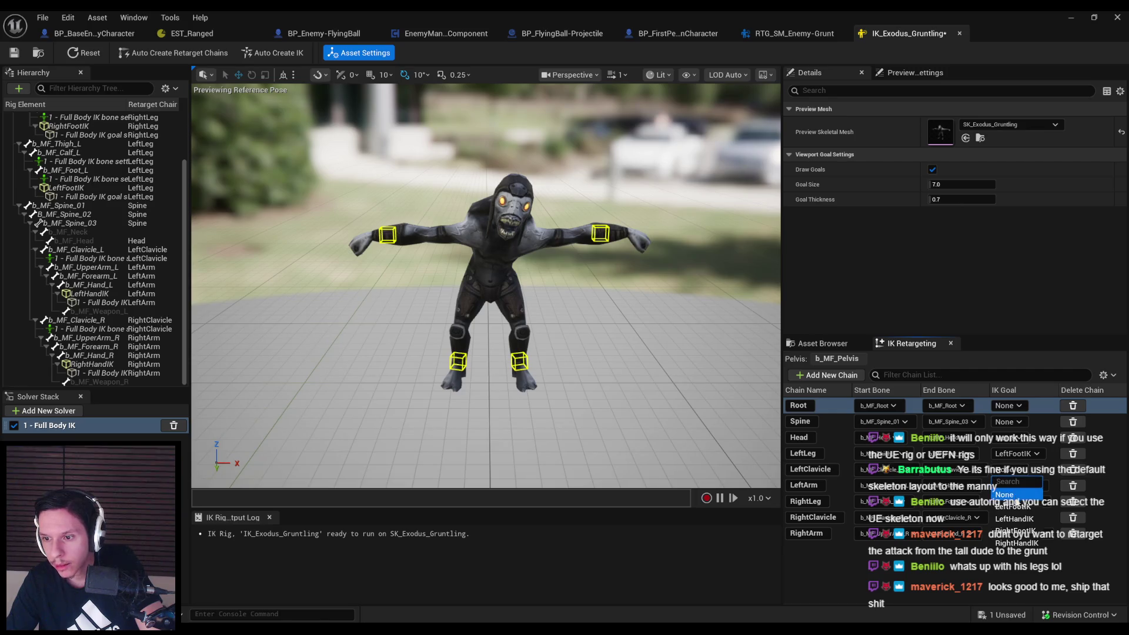
left_click(1005, 474)
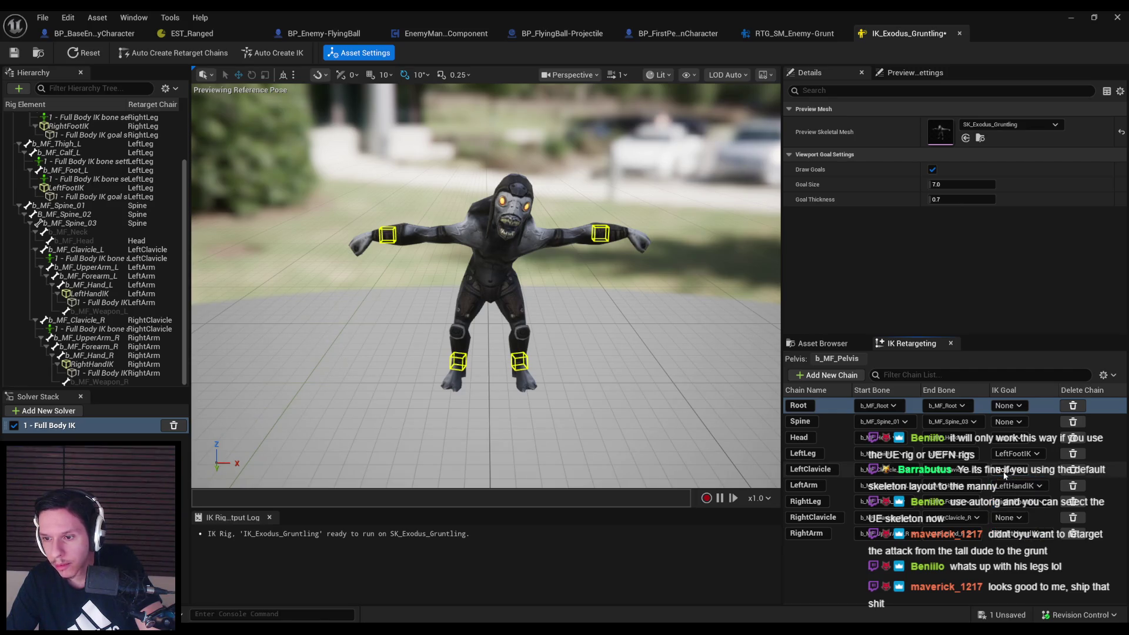
left_click(1004, 470)
left_click(1005, 474)
Save the IK_Exodus_Gruntling rig and switch to the retargeting documentation
key("ctrl+s")
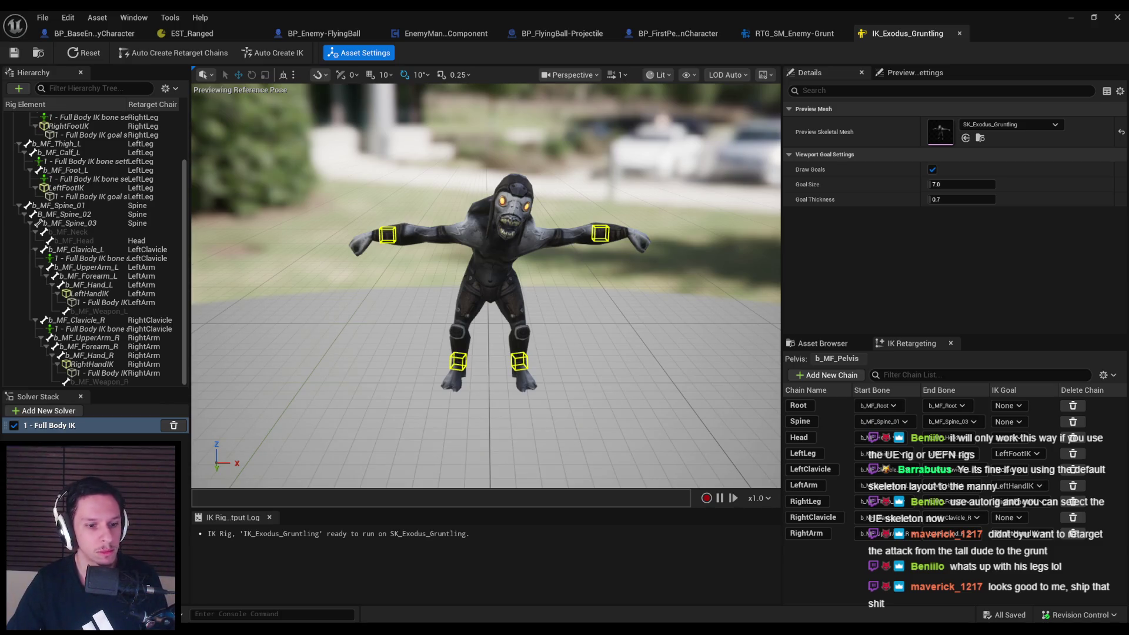
key("alt+Tab")
scroll(319, 387, "down", 10)
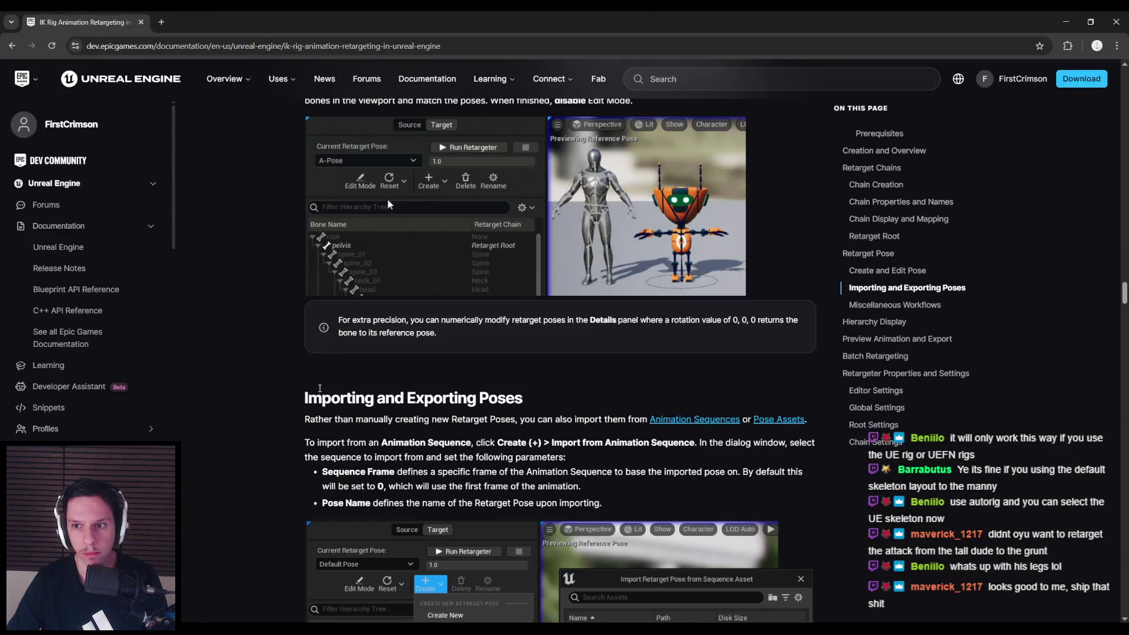
scroll(320, 388, "down", 3)
scroll(319, 387, "down", 15)
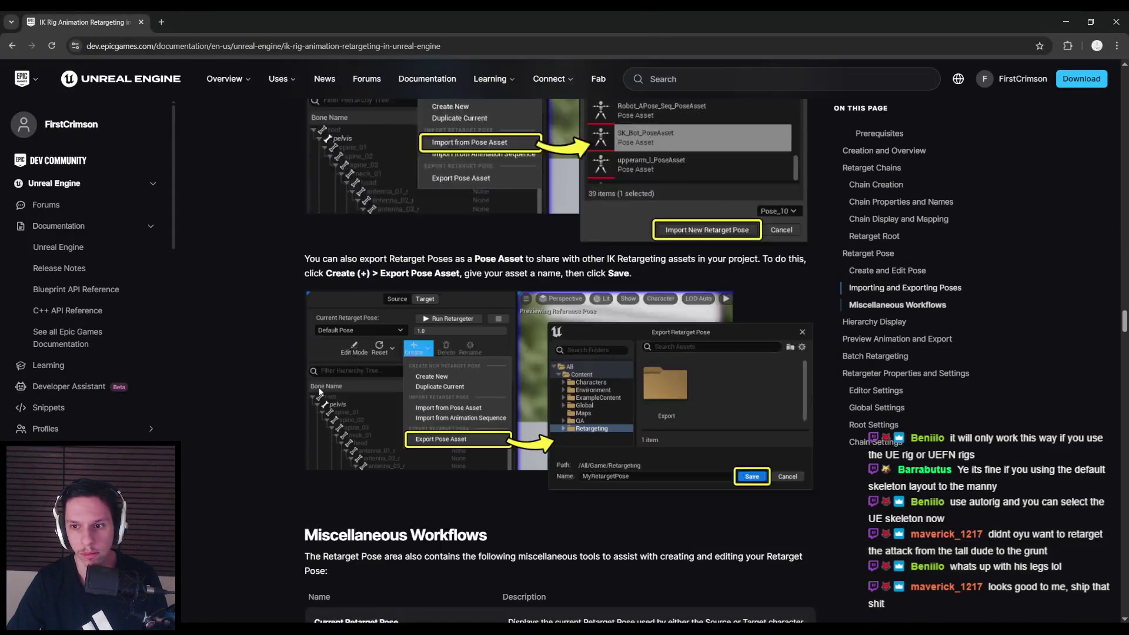
scroll(319, 389, "down", 20)
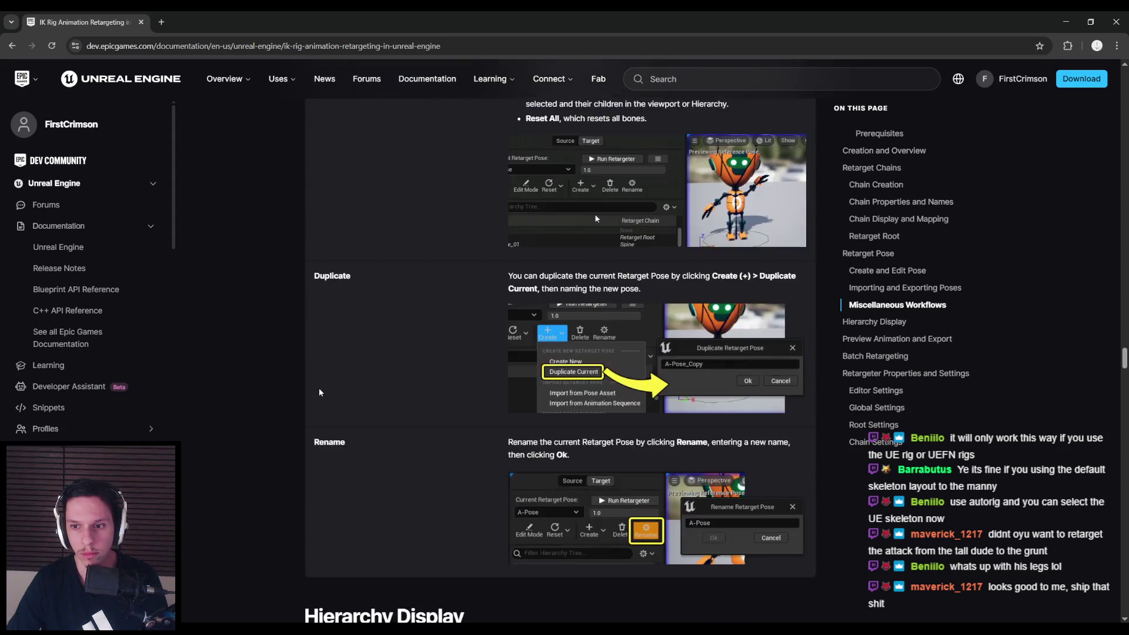
scroll(319, 388, "down", 20)
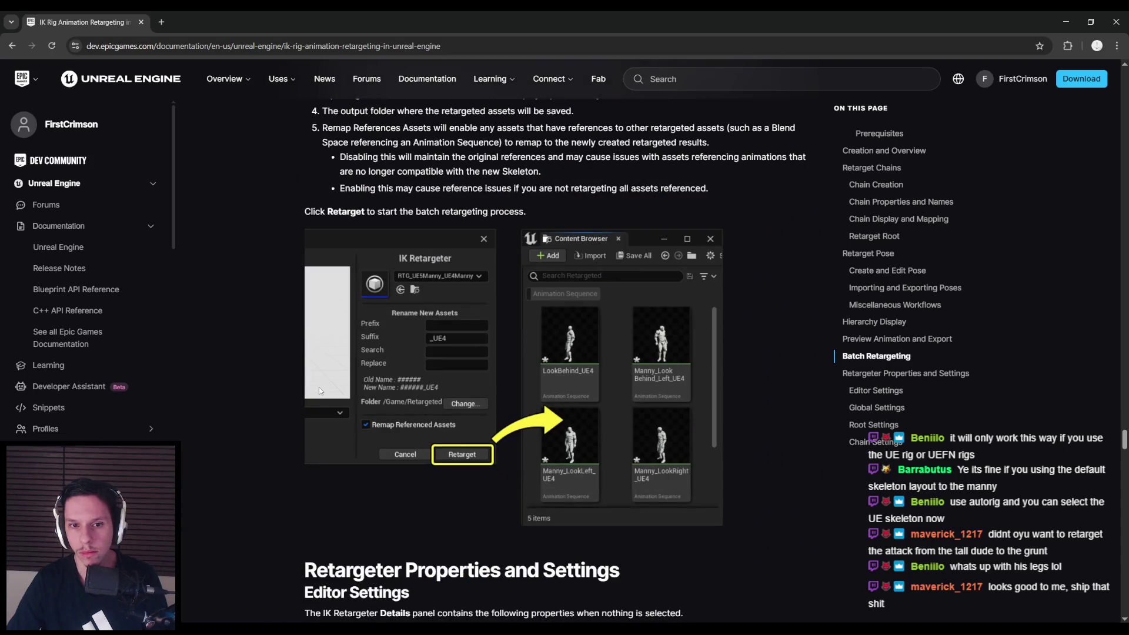
scroll(319, 387, "down", 6)
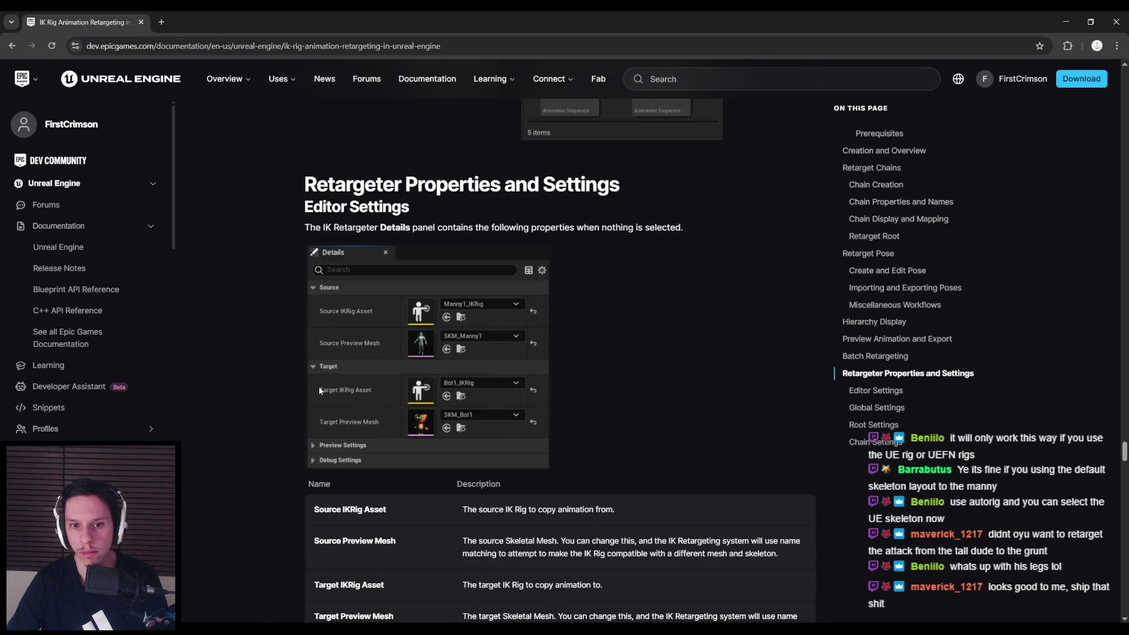
scroll(319, 387, "down", 6)
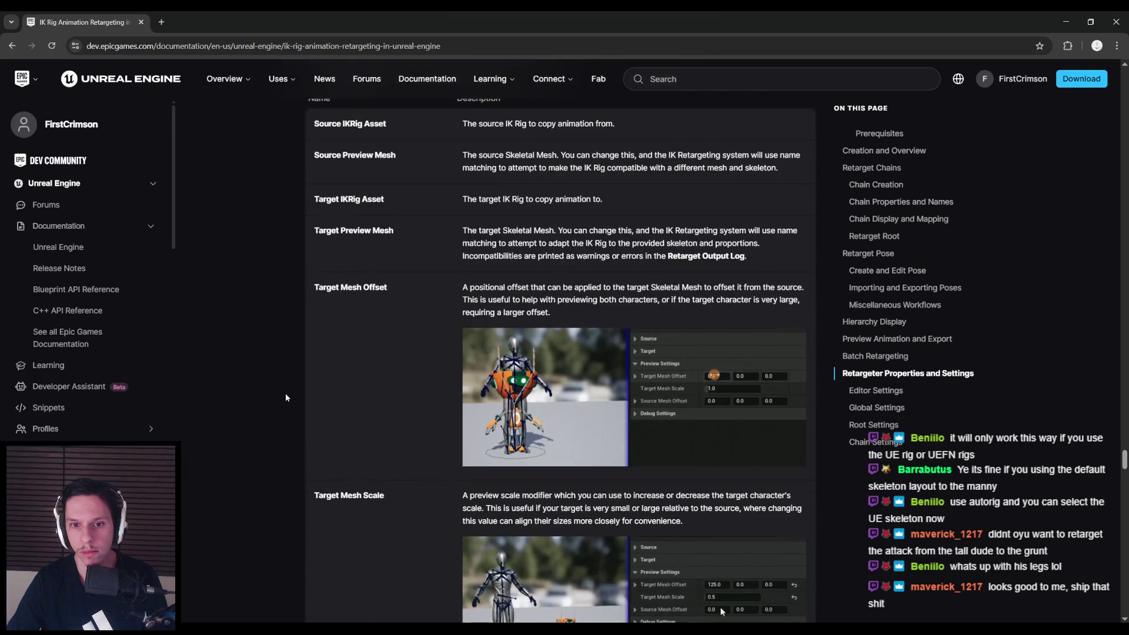
scroll(286, 397, "down", 4)
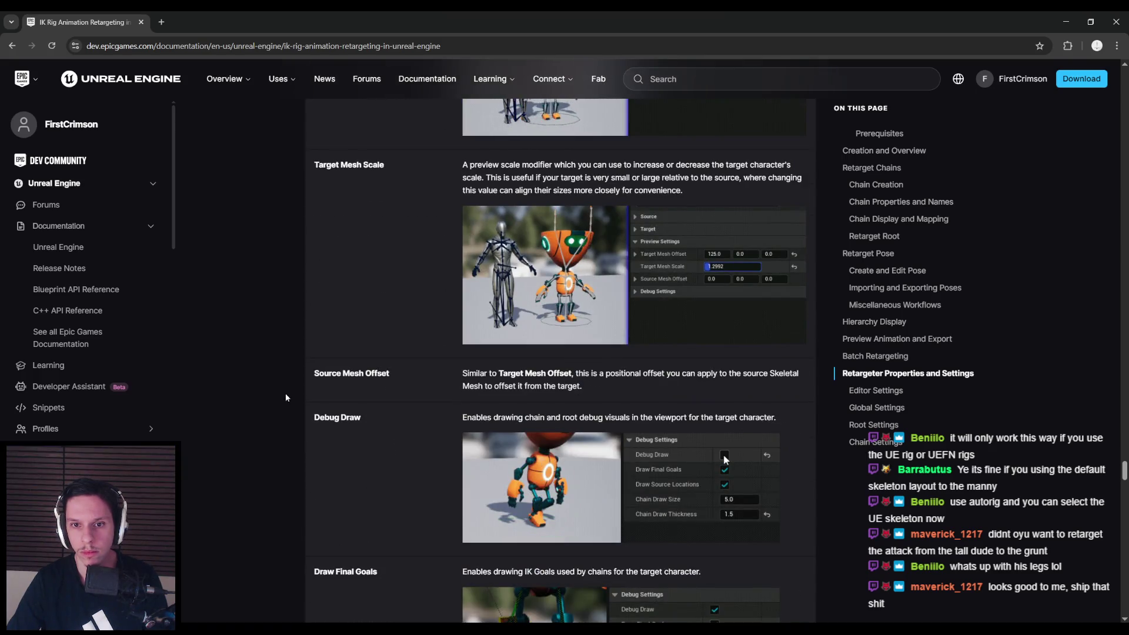
scroll(286, 398, "down", 5)
scroll(286, 398, "down", 2)
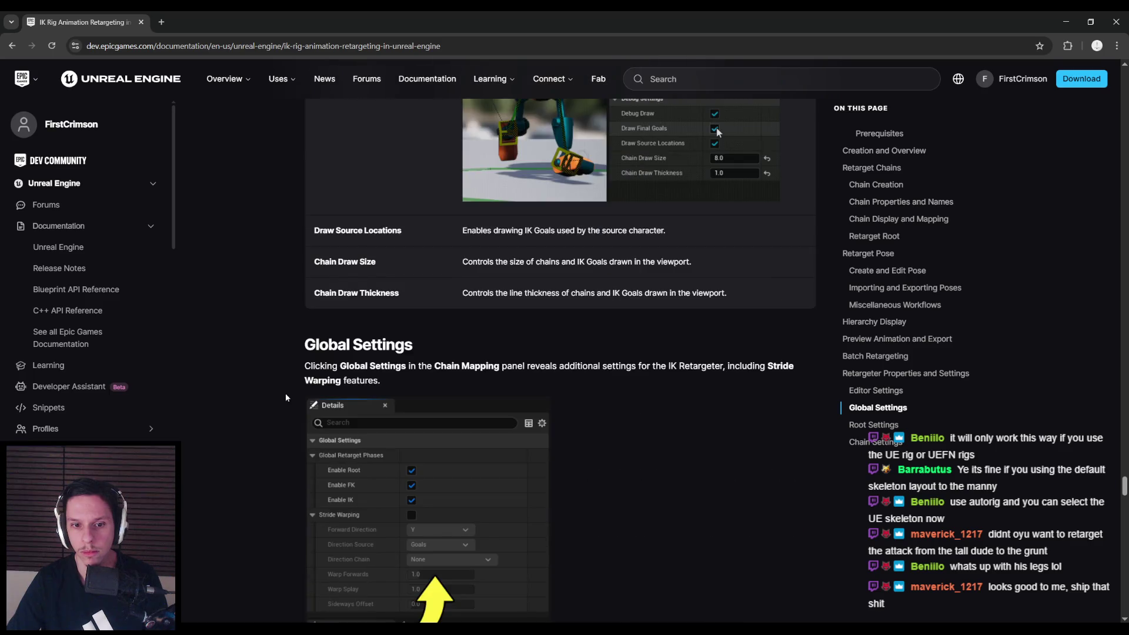
scroll(285, 398, "down", 3)
scroll(286, 397, "down", 11)
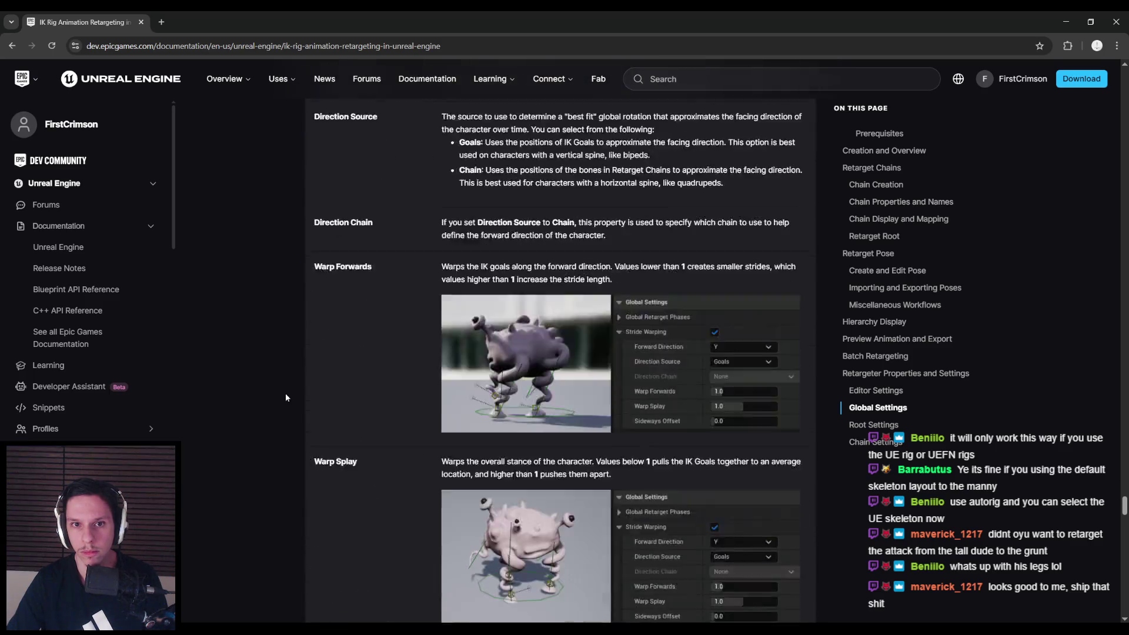
scroll(286, 397, "down", 4)
scroll(285, 398, "down", 5)
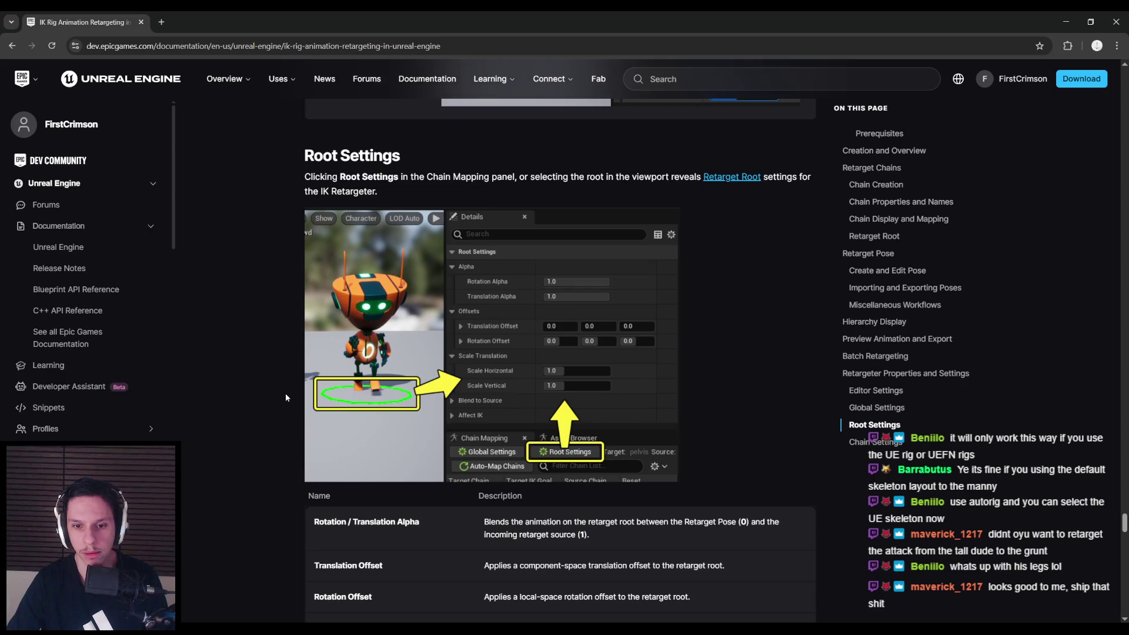
left_click(394, 598)
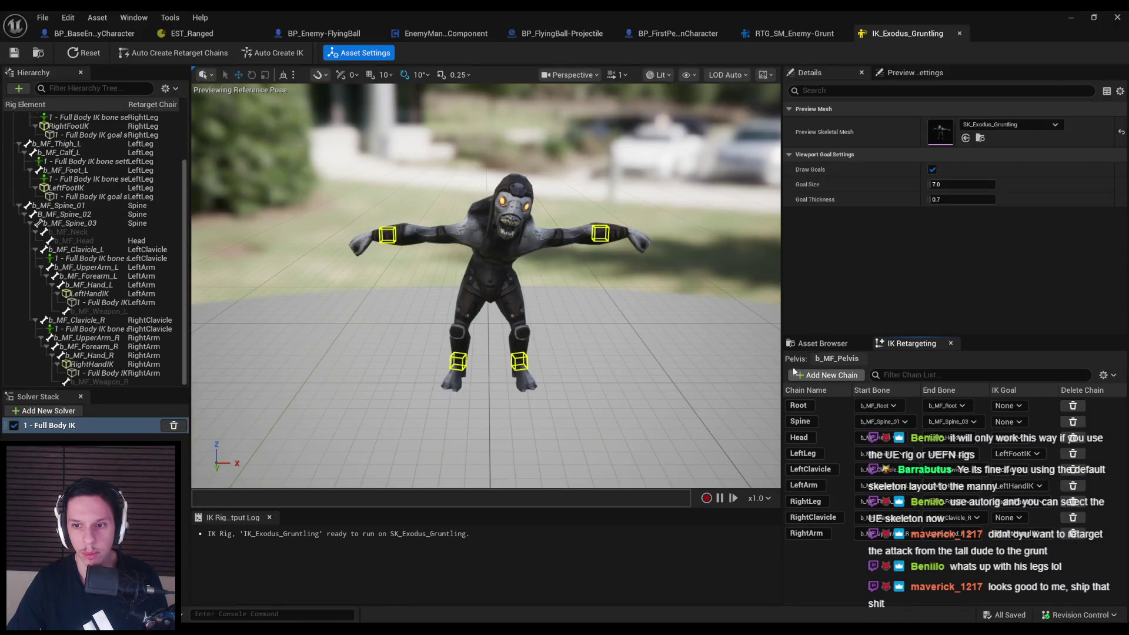
left_click(67, 17)
left_click(89, 124)
type("retarget")
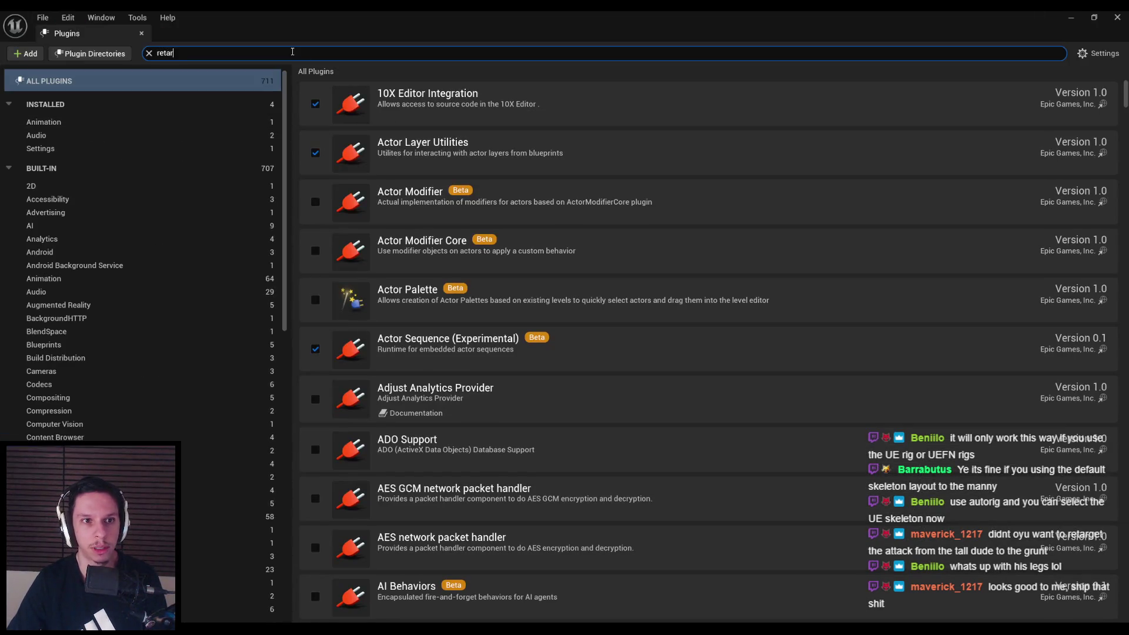
key("ctrl+a")
type("ik")
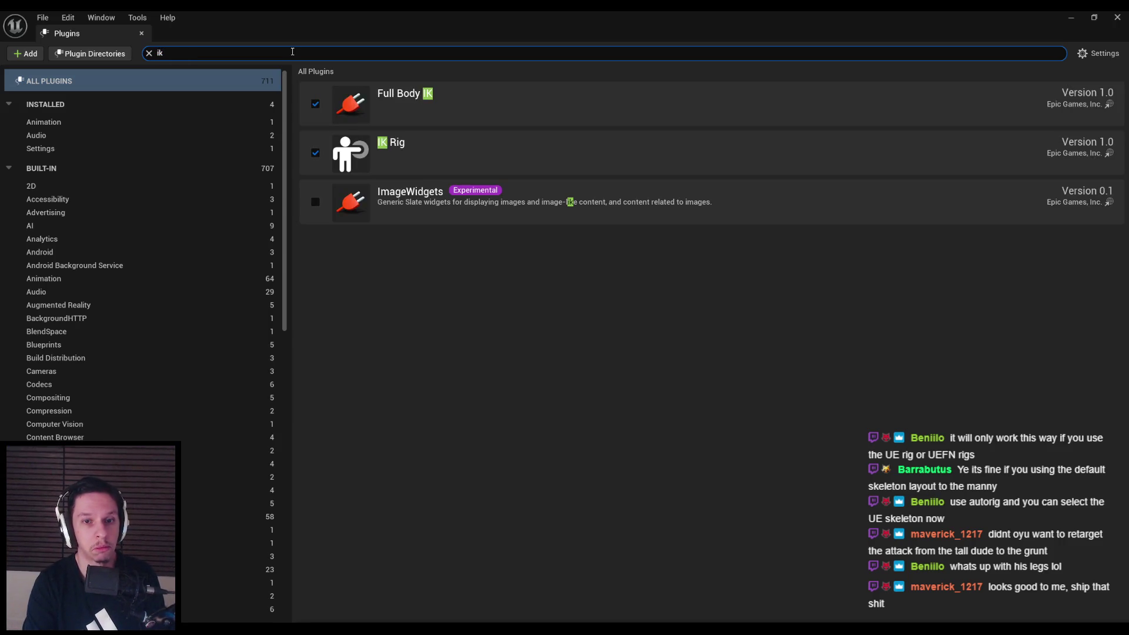
left_click(141, 33)
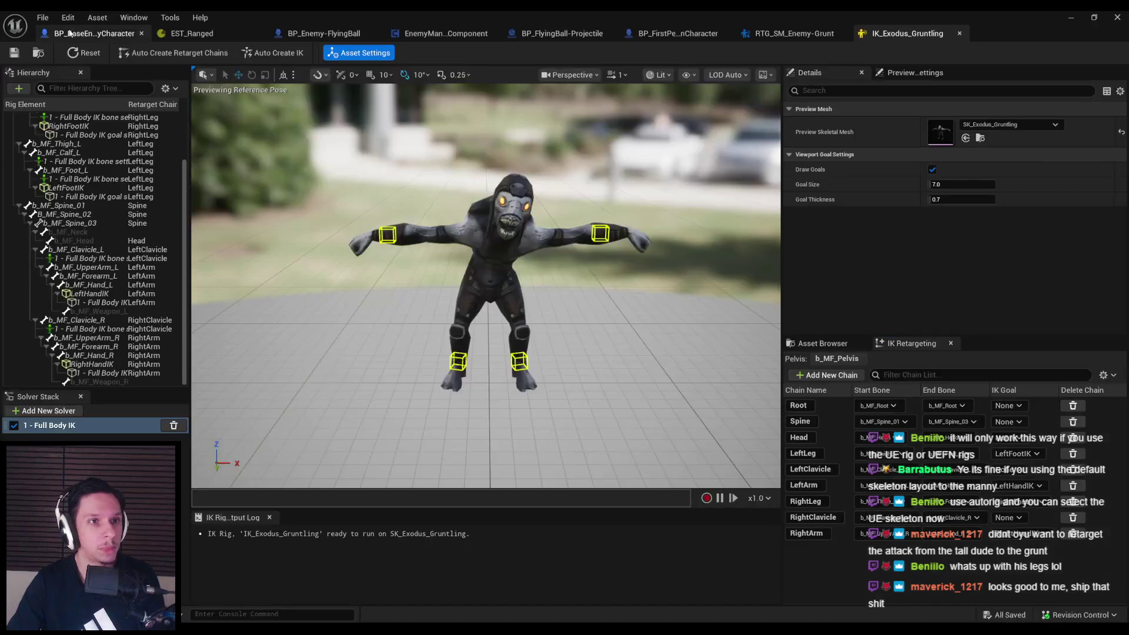
left_click_drag(184, 180, 182, 95)
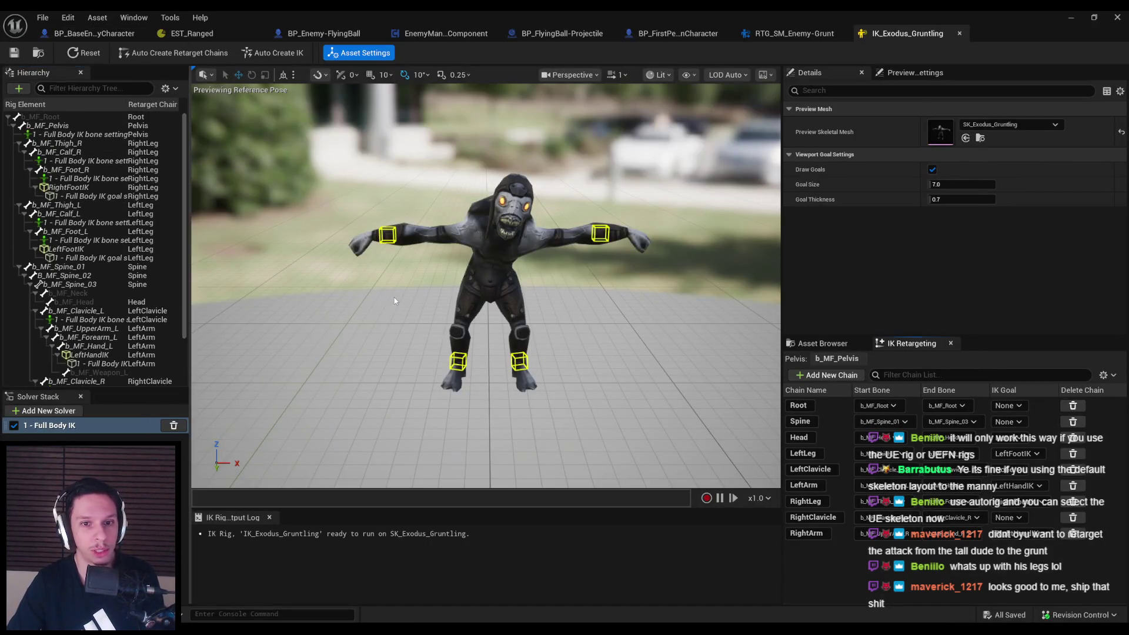
key("alt+Tab")
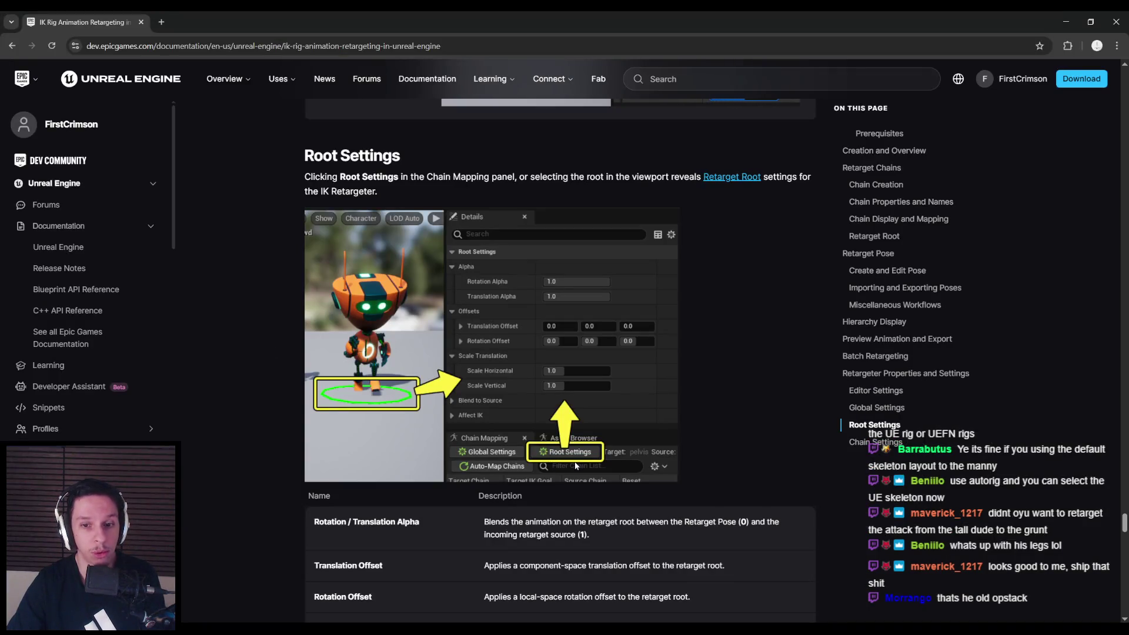
Jump to the page's Prerequisites section via the On This Page list
scroll(248, 424, "down", 10)
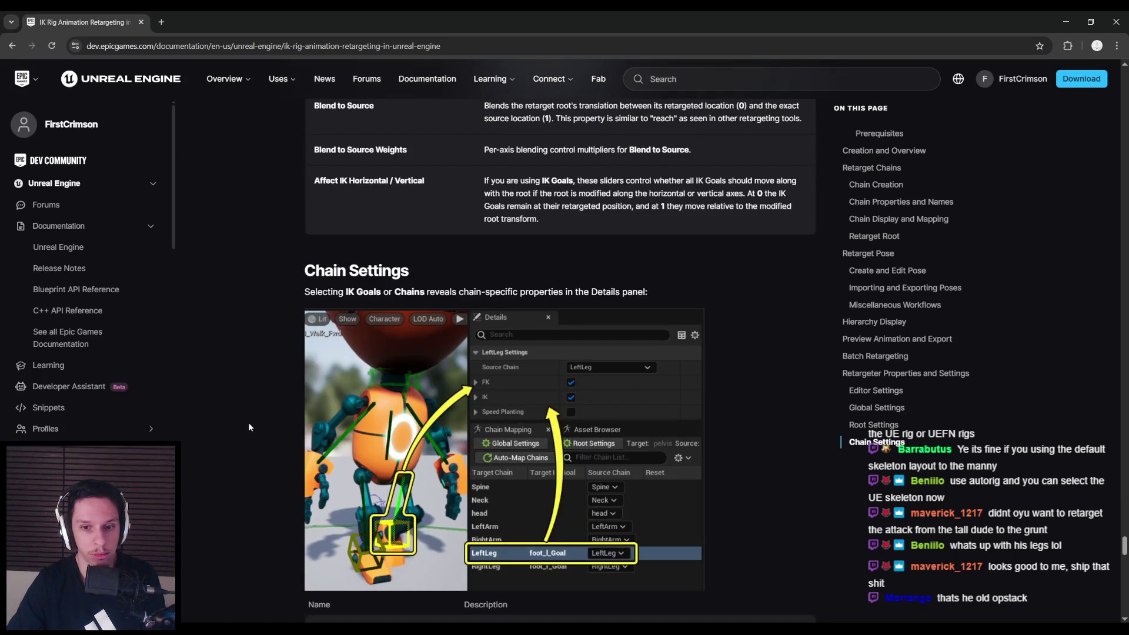
scroll(249, 422, "up", 1)
scroll(249, 422, "down", 7)
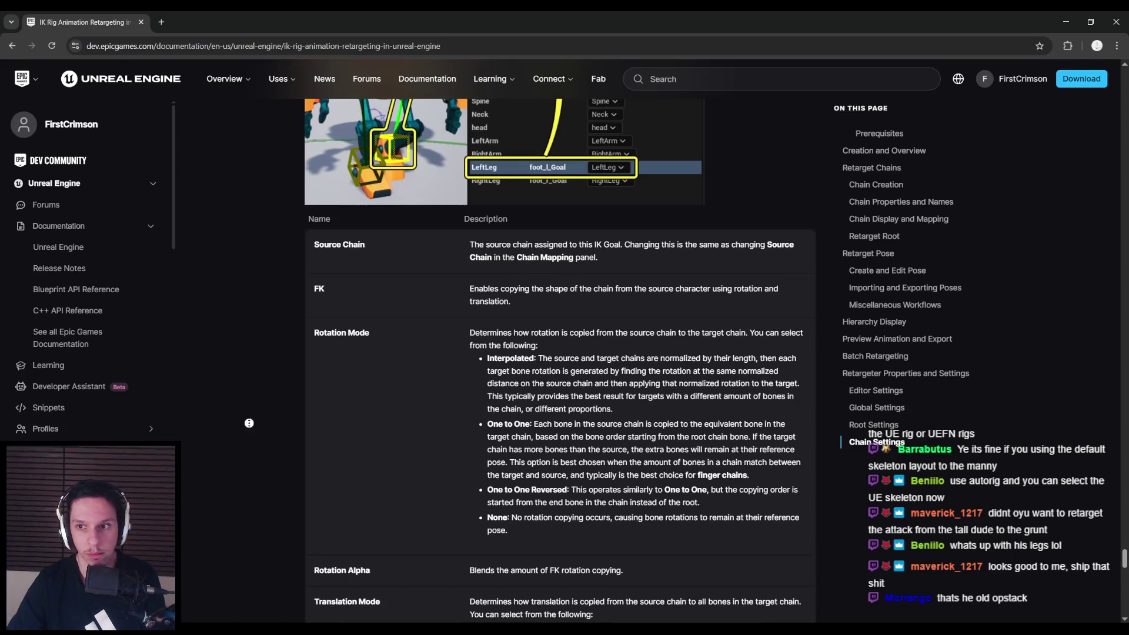
scroll(251, 269, "up", 7)
scroll(251, 269, "up", 20)
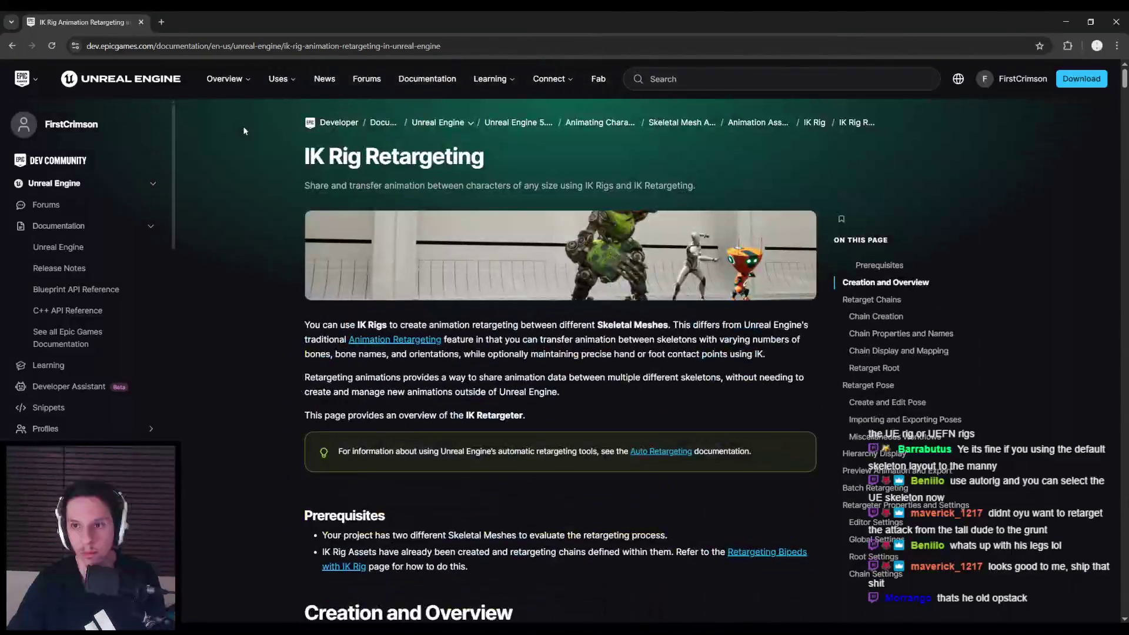
left_click(886, 266)
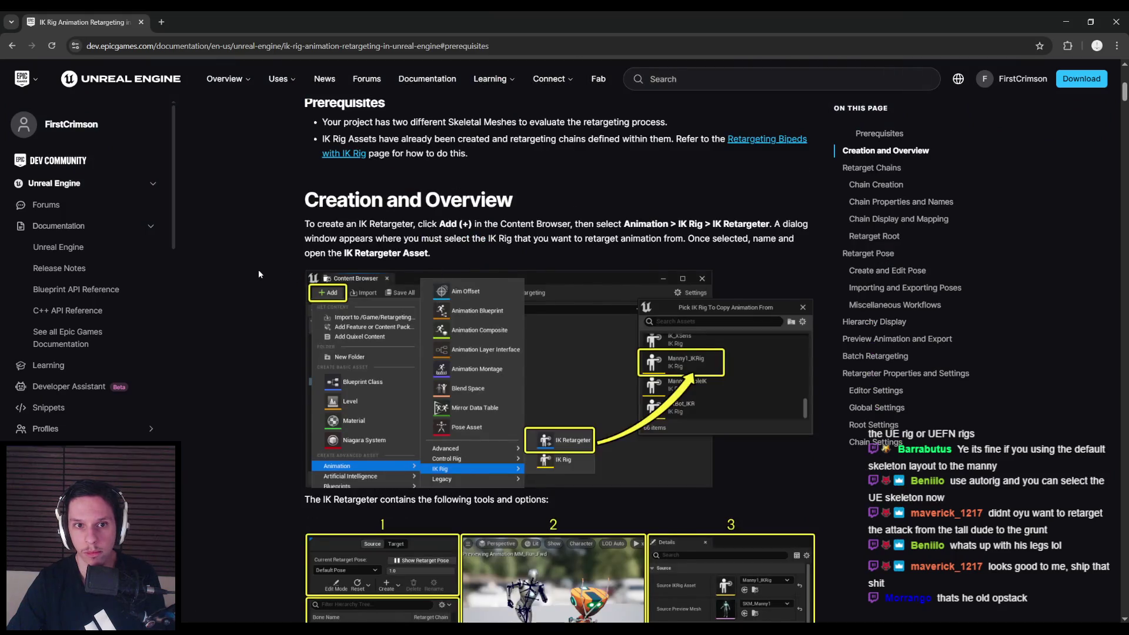
scroll(426, 181, "up", 1)
Highlight the IK Rig prerequisite sentence and open its 'Retargeting Bipeds with IK Rig' link in a new tab
left_click_drag(369, 194, 689, 194)
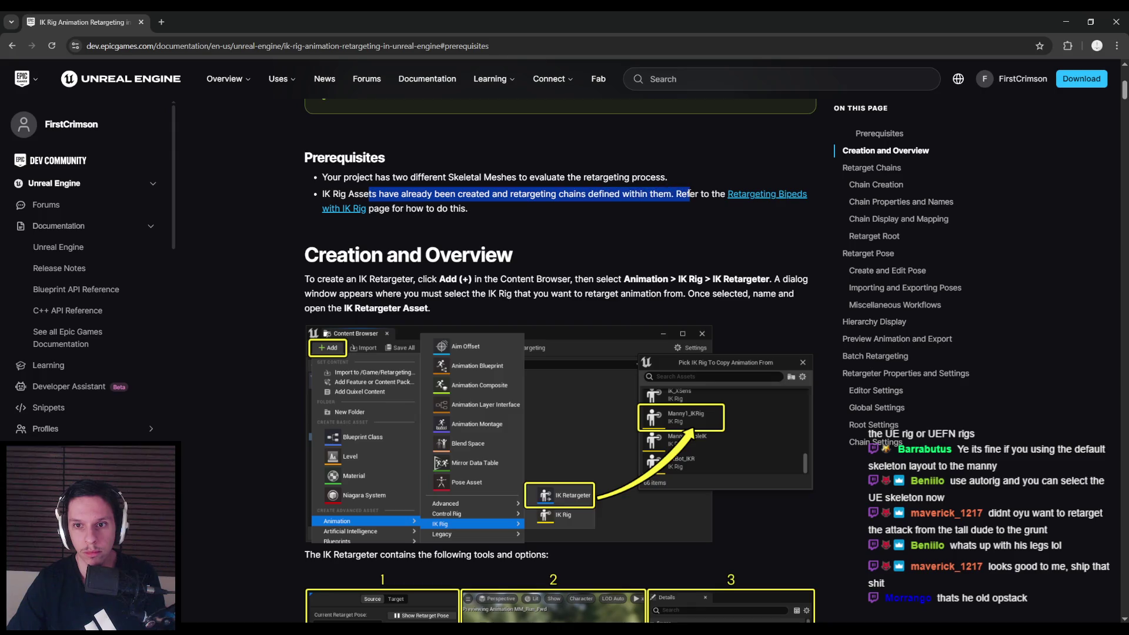
left_click(689, 195)
right_click(765, 199)
left_click(781, 210)
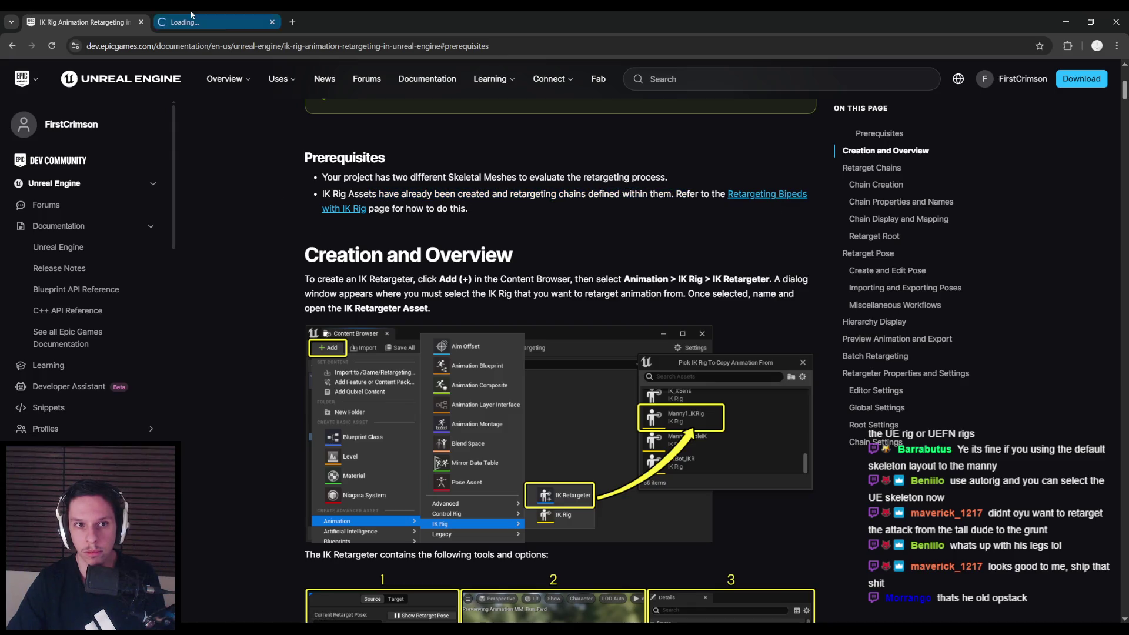
Read the guide's Source and Target IK Rig Setup and Retarget Root sections, then return to Unreal Engine
left_click(191, 16)
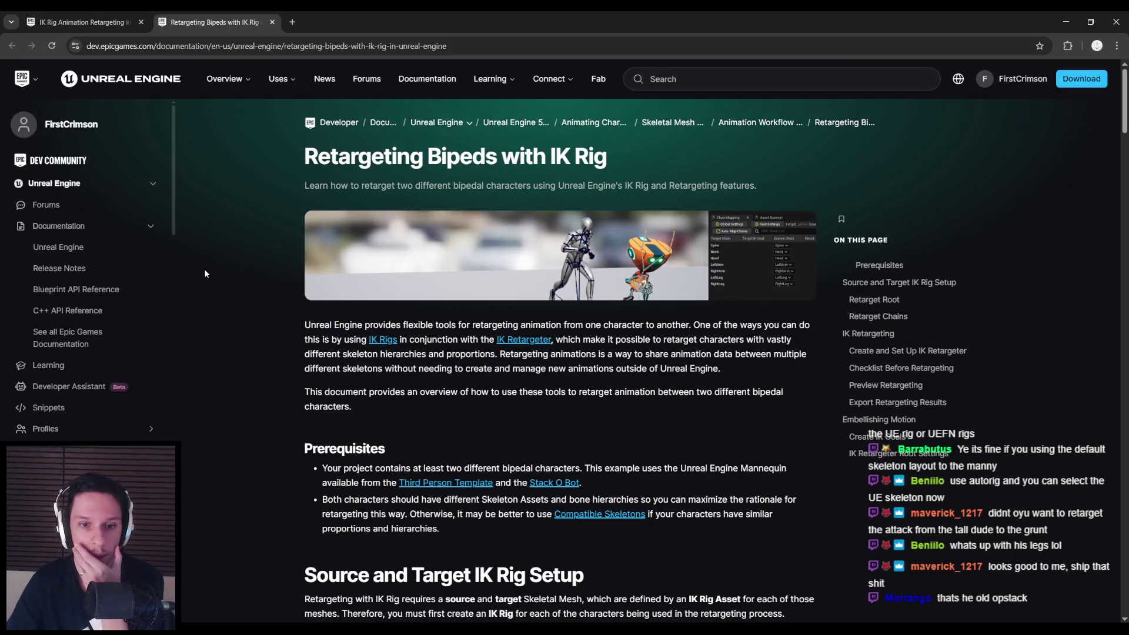
scroll(252, 347, "down", 4)
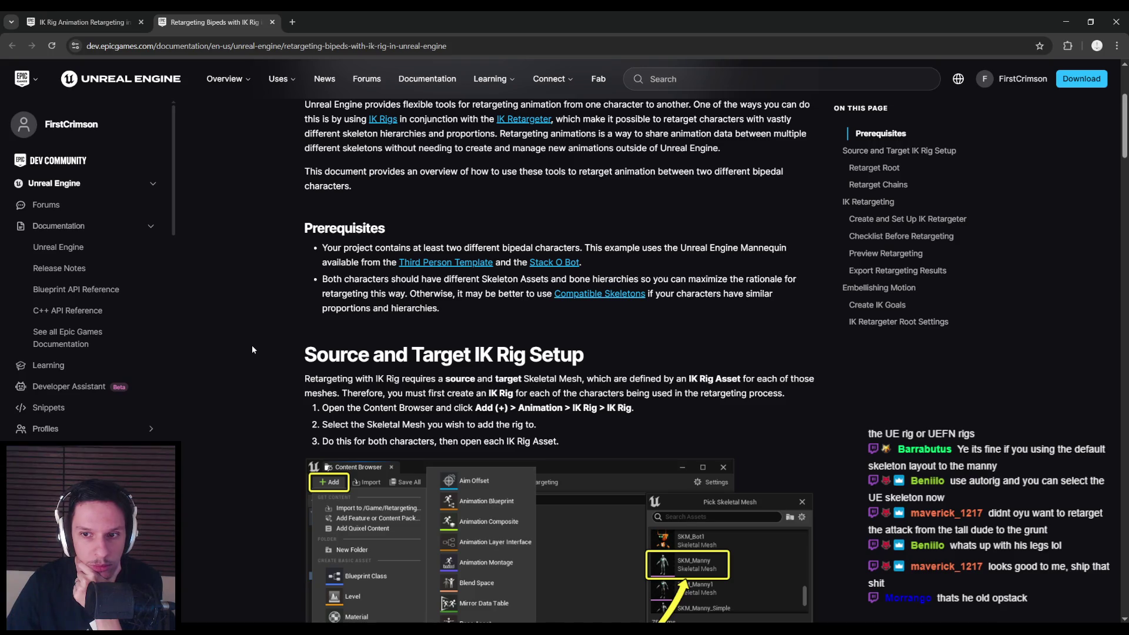
scroll(252, 350, "down", 2)
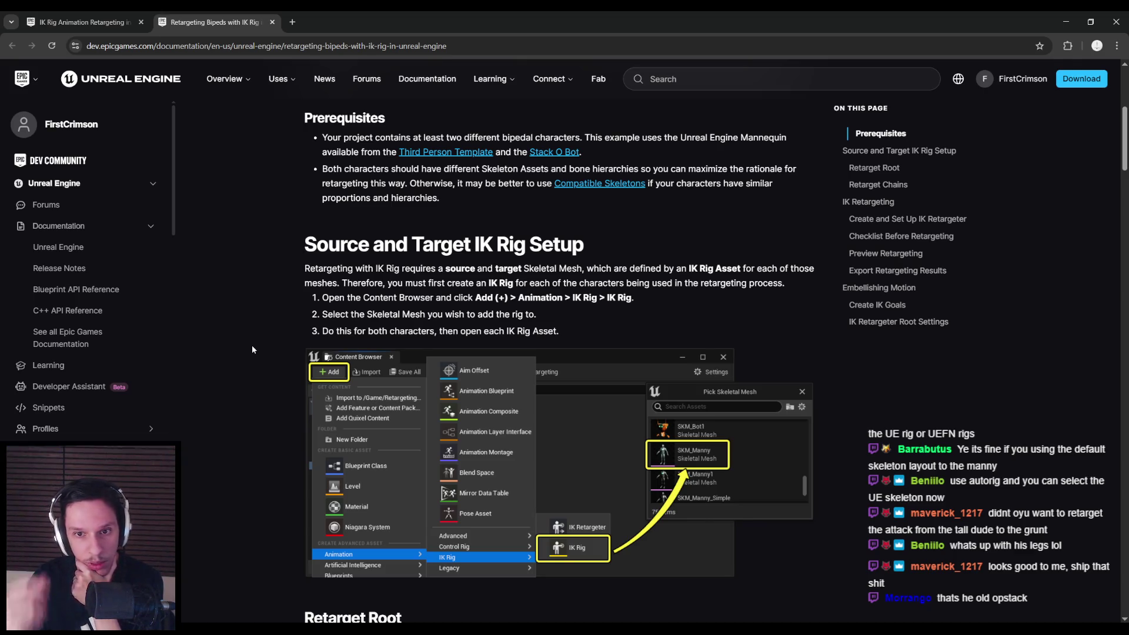
scroll(252, 349, "down", 2)
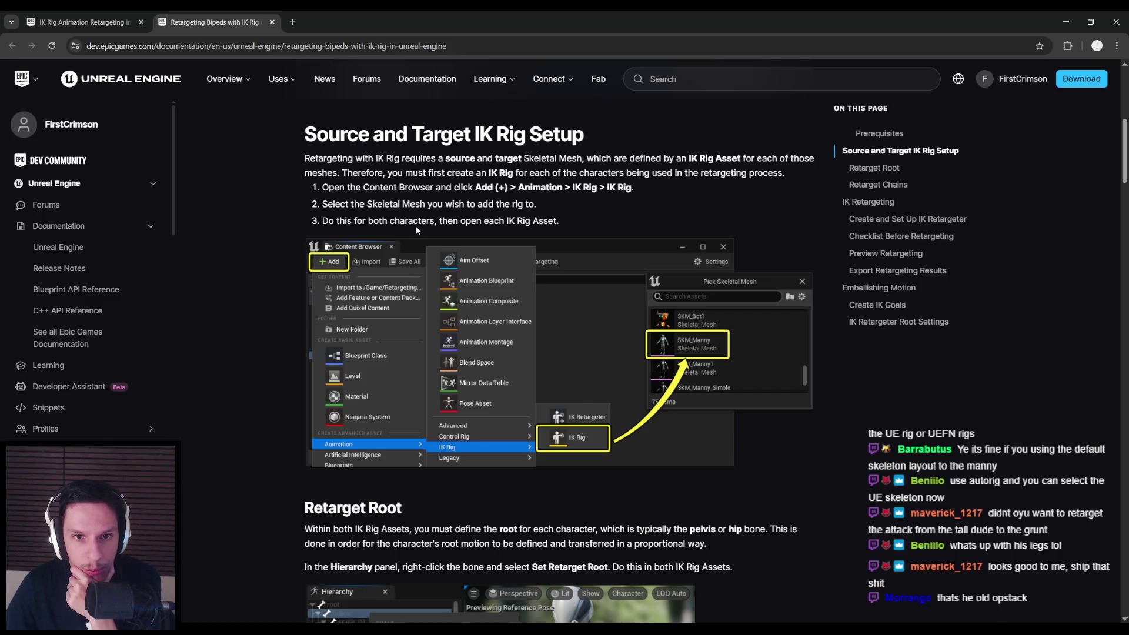
scroll(270, 315, "down", 4)
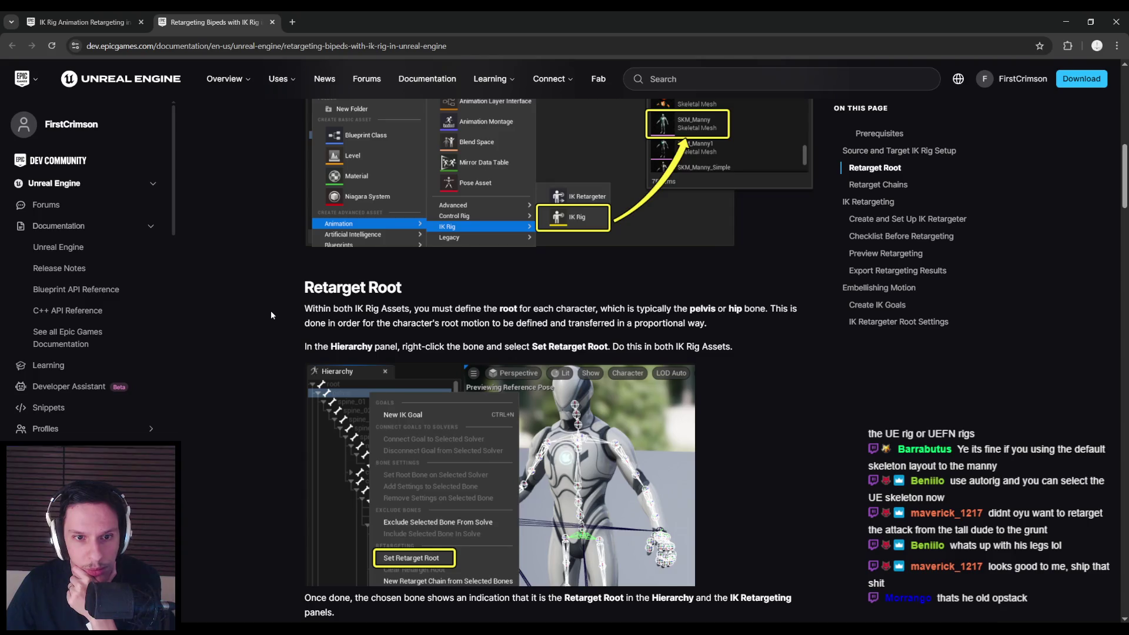
scroll(271, 315, "down", 1)
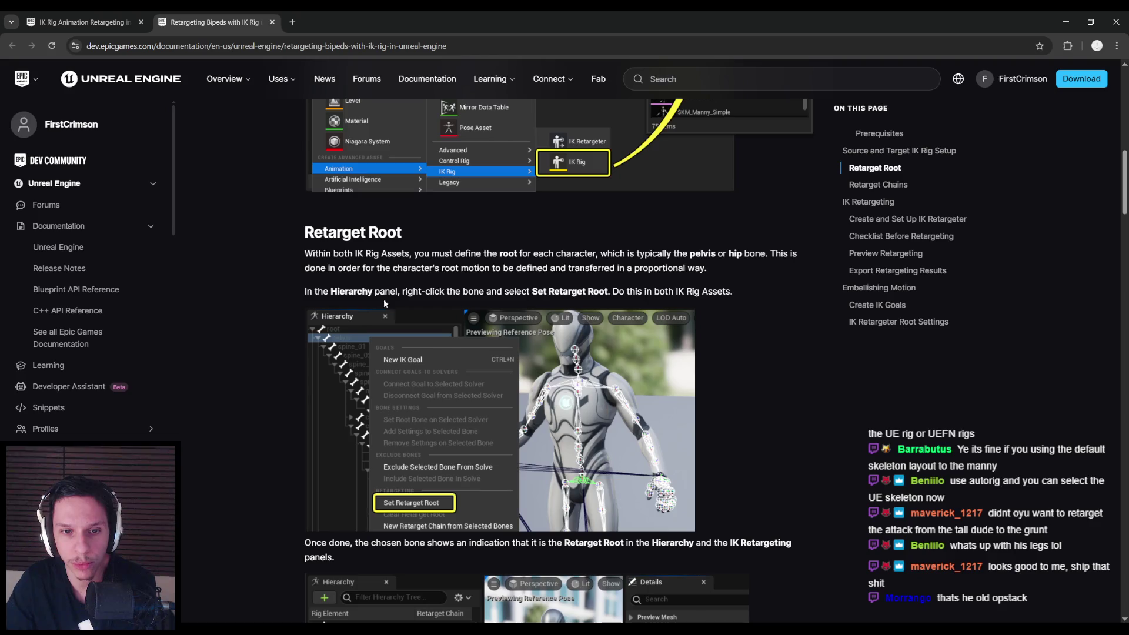
scroll(268, 300, "down", 4)
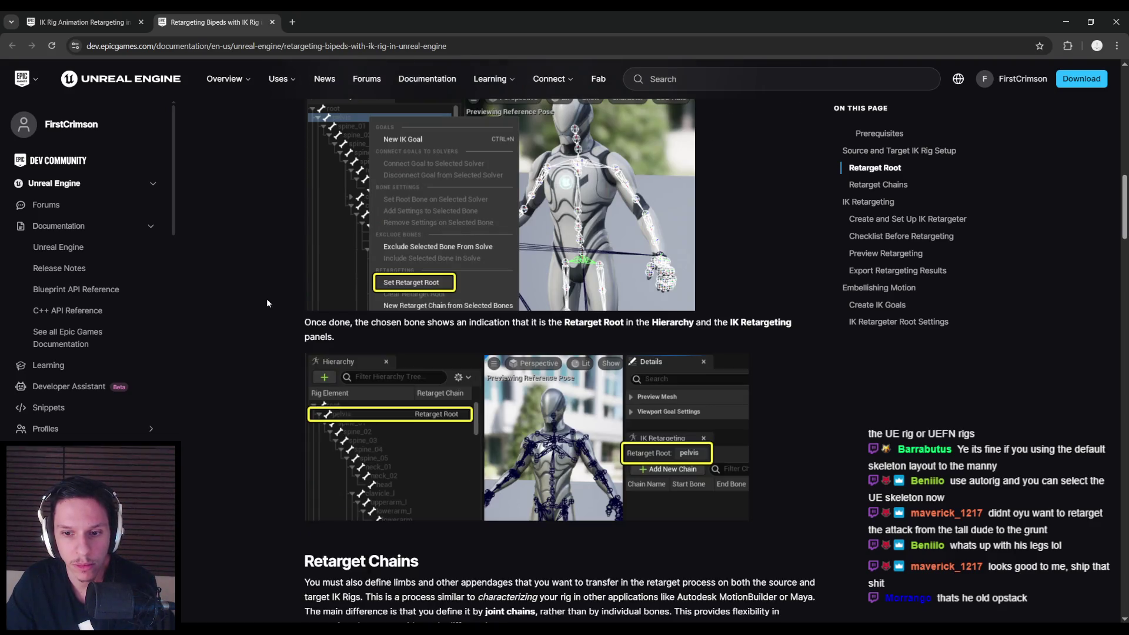
scroll(267, 298, "up", 1)
key("alt+Tab")
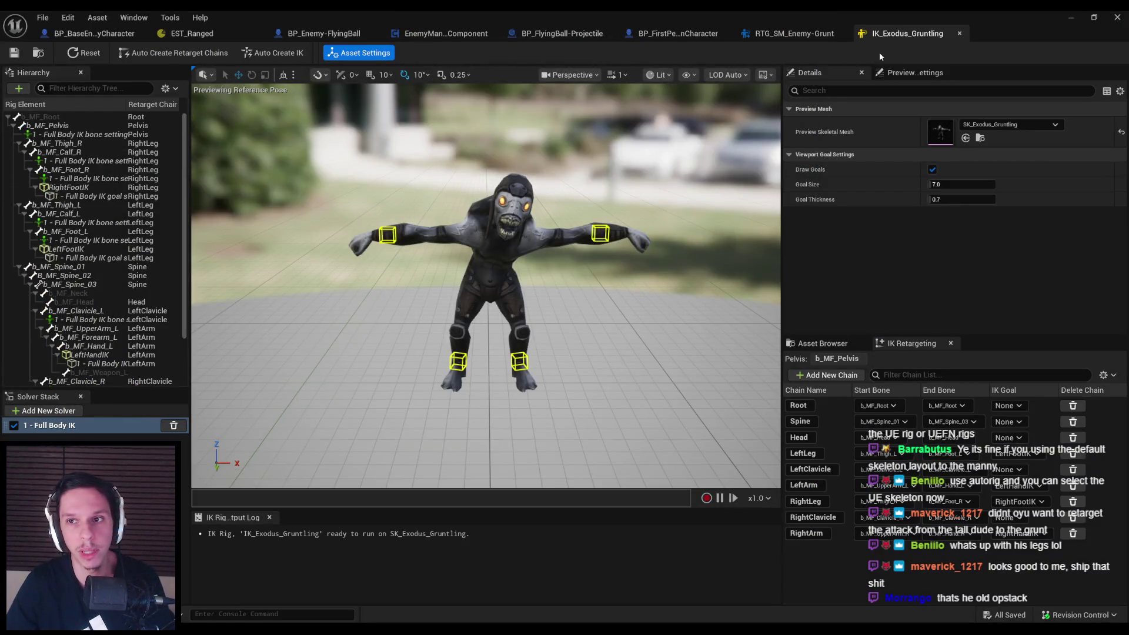
Open IK_SM_Enemy-Grunt from the retargeter, auto-create its retarget chains, and inspect foot_R
left_click(960, 34)
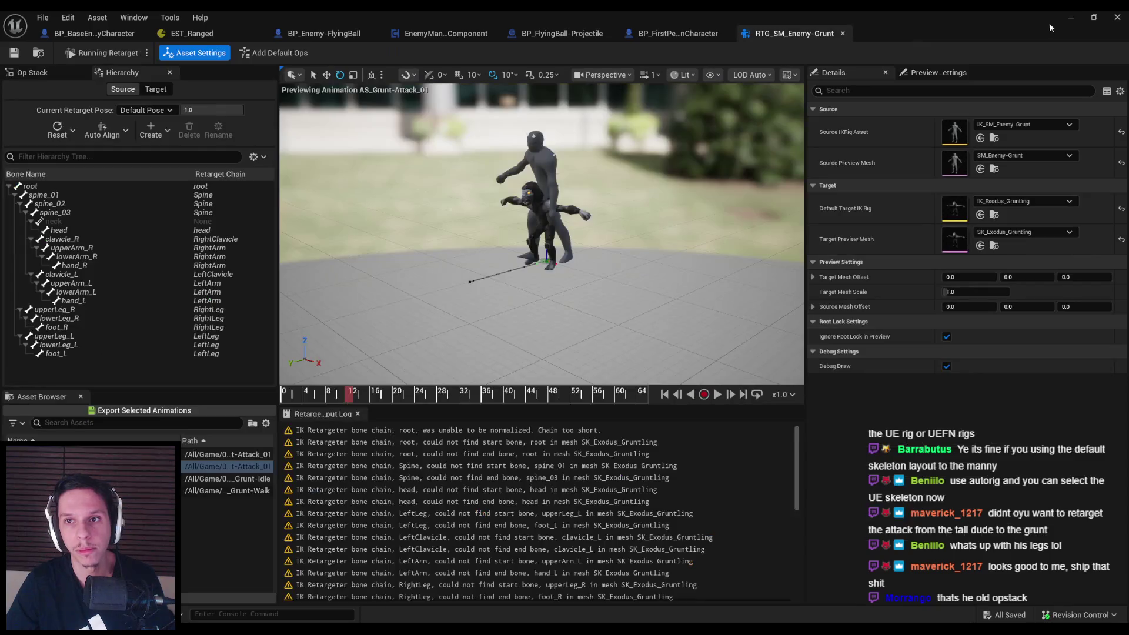
double_click(956, 128)
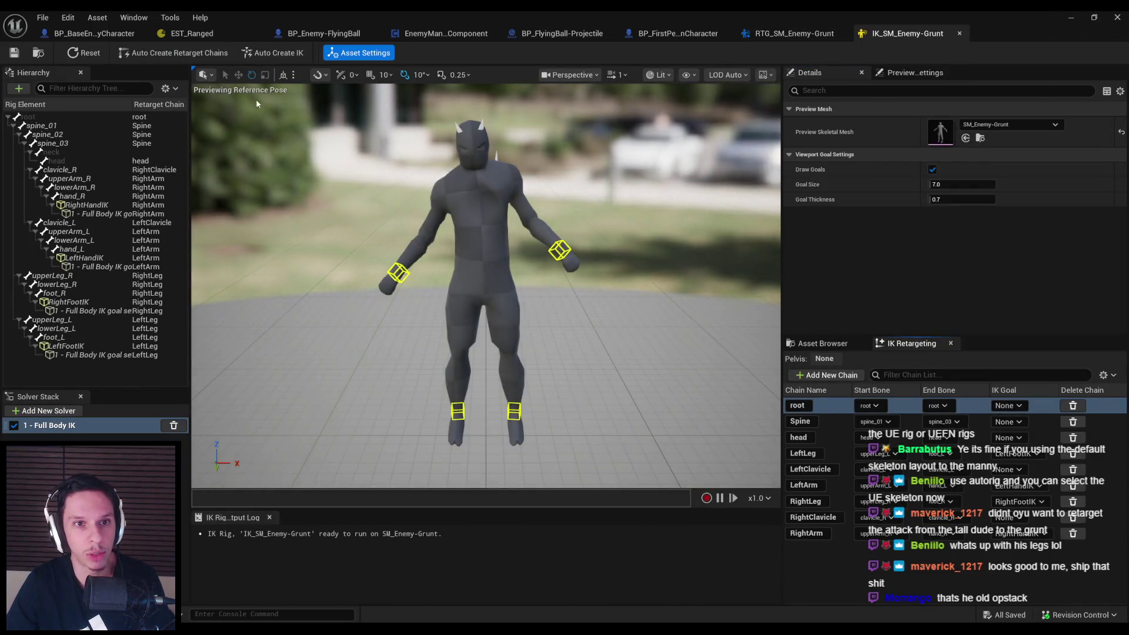
left_click(180, 54)
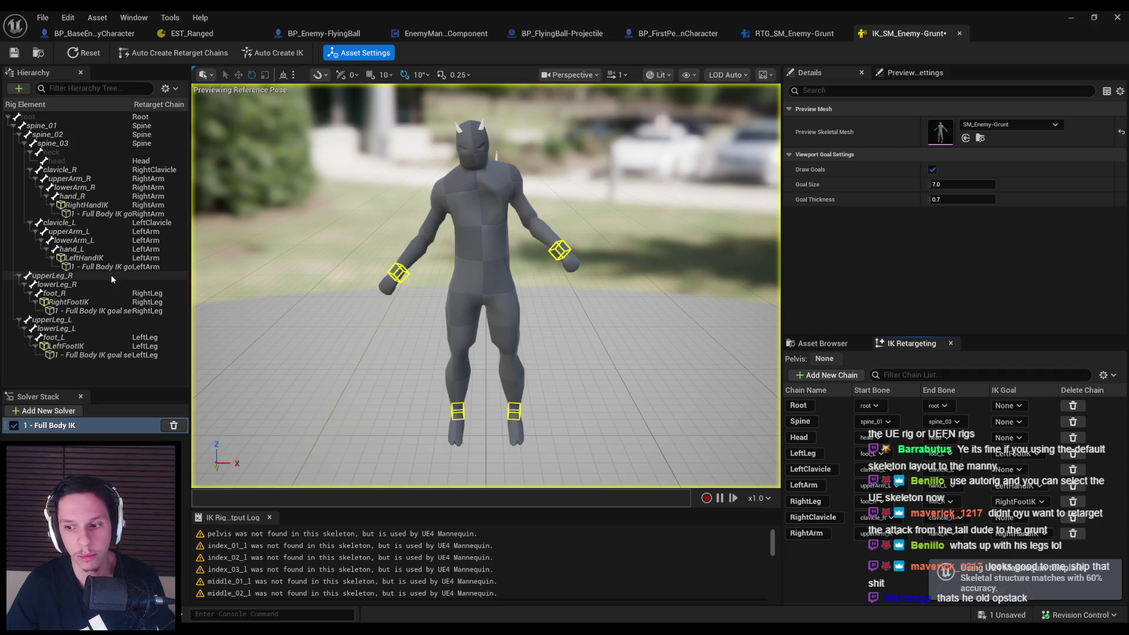
left_click(112, 293)
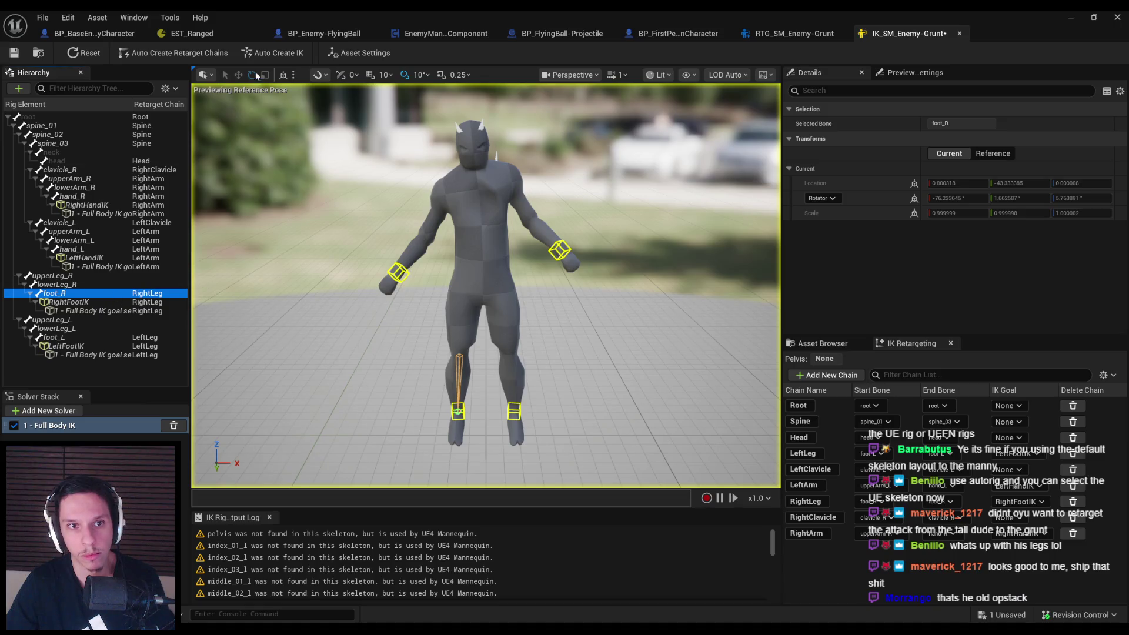
Set the LeftLeg and RightLeg chain start bones to upperLeg_L and upperLeg_R
left_click(872, 458)
left_click(905, 340)
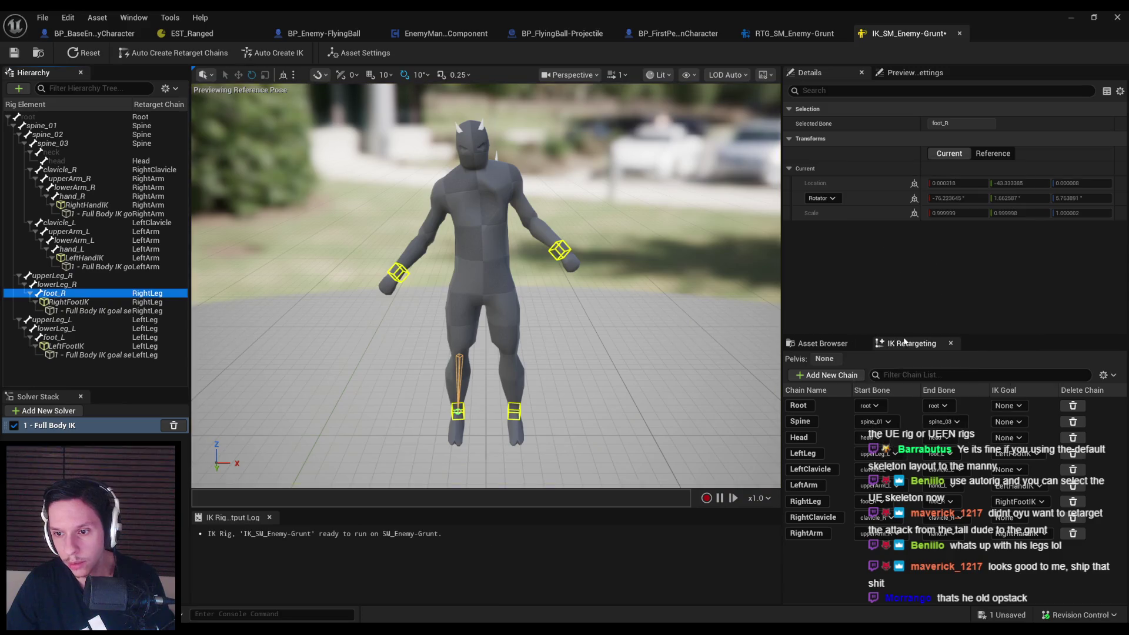
left_click(871, 502)
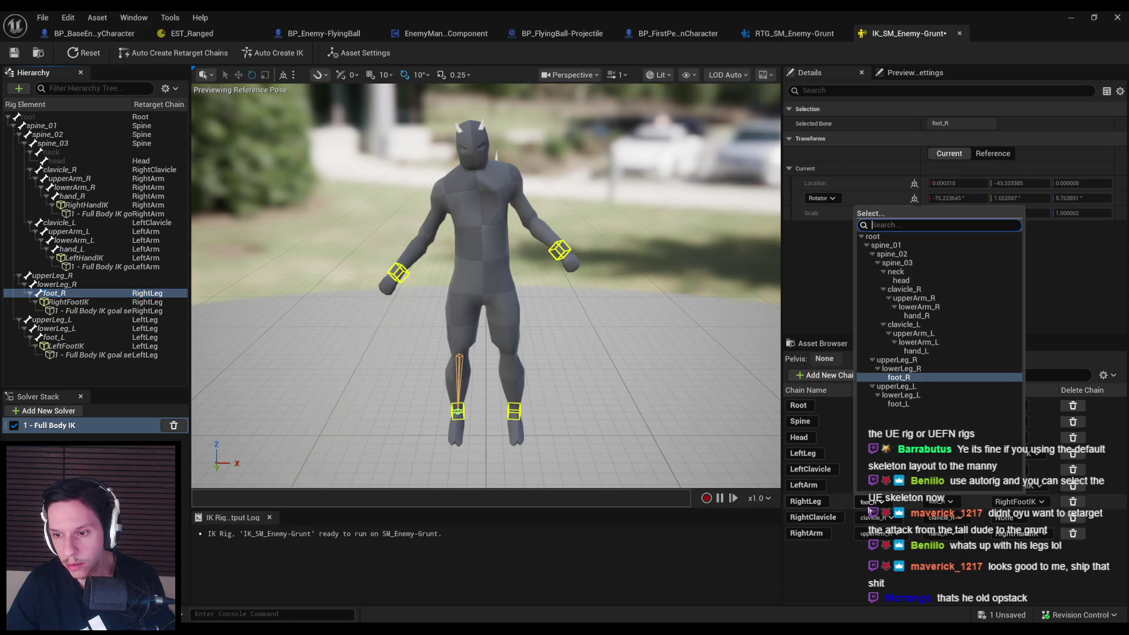
left_click(882, 361)
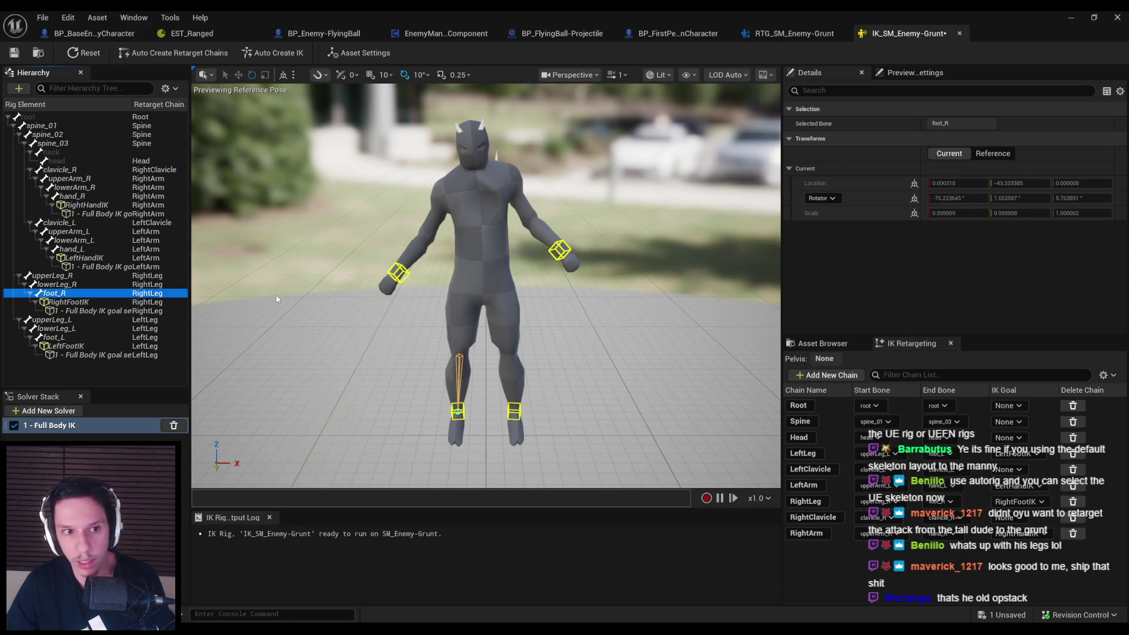
Auto-generate IK goals, delete the Full Body IK solver, and set spine_01 as the retarget pelvis
left_click(272, 55)
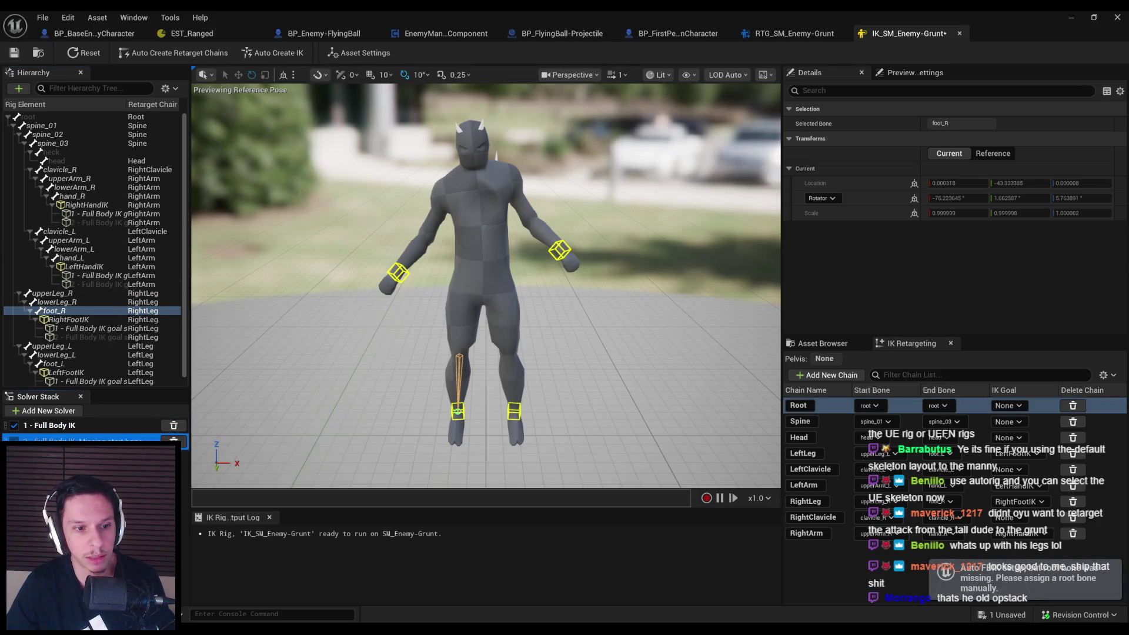
key("Delete")
key("Delete")
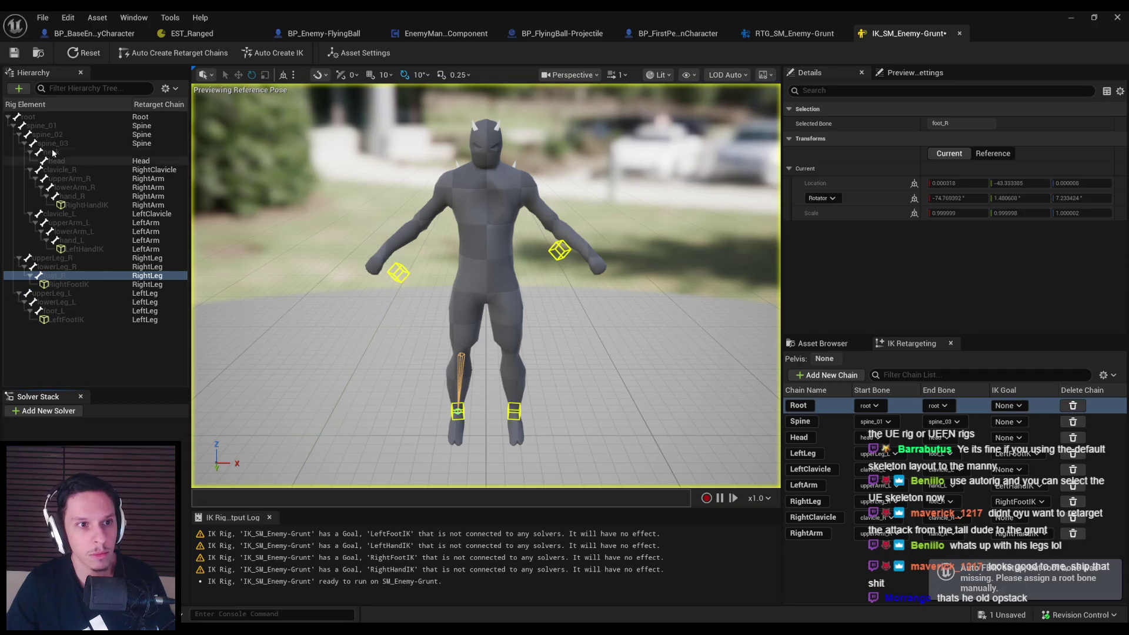
left_click(52, 126)
right_click(52, 126)
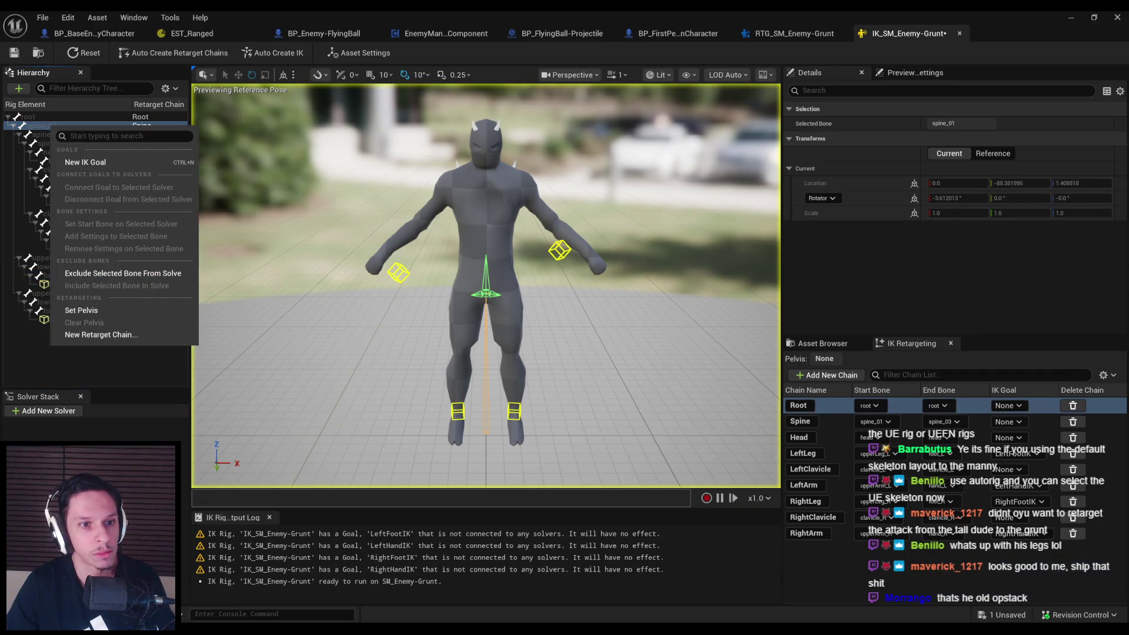
key("Escape")
right_click(48, 127)
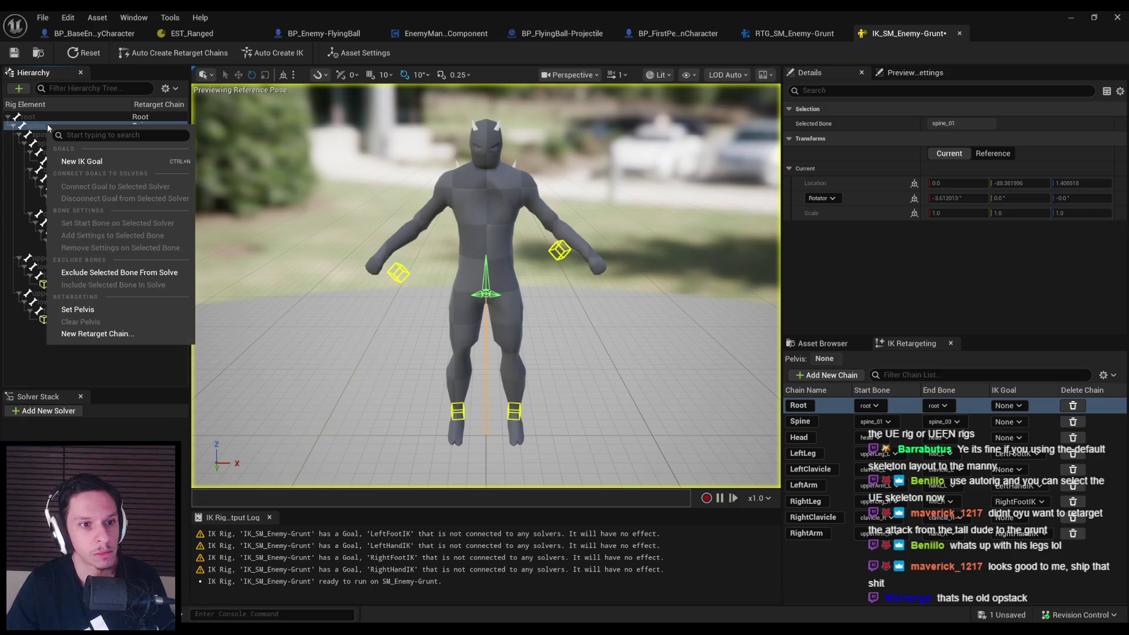
left_click(72, 309)
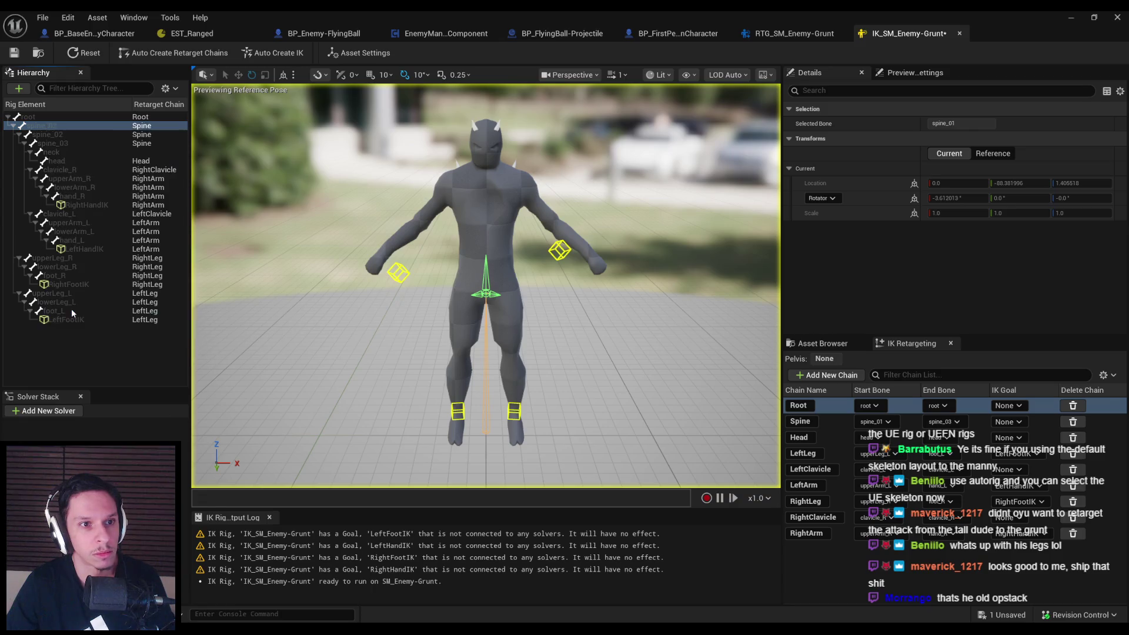
Review the rig's asset settings and bring up bone actions for spine_01 and root
left_click(85, 348)
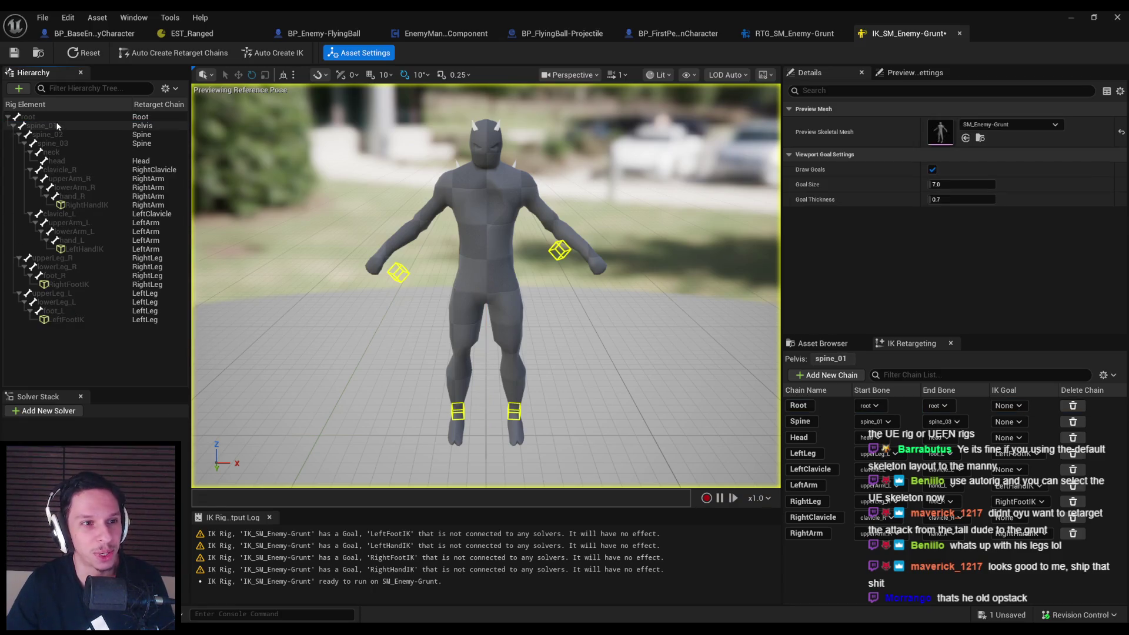
left_click(57, 125)
right_click(56, 121)
left_click(45, 115)
right_click(44, 115)
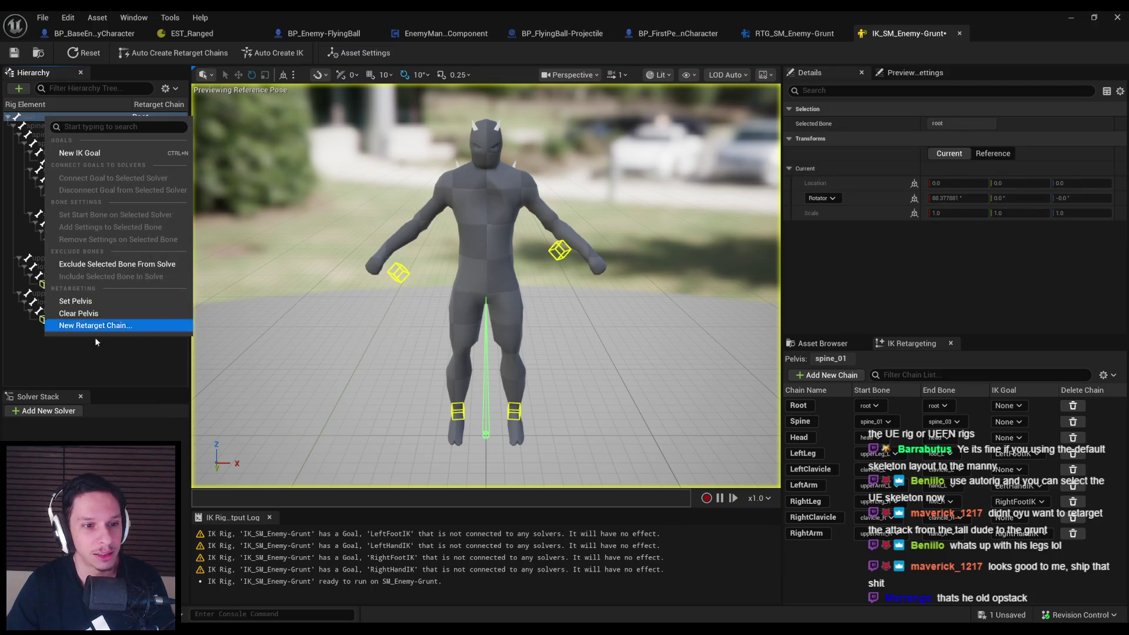
Auto-create the Grunt retarget chains and set spine_01 back as the retarget pelvis
left_click(86, 361)
left_click(187, 53)
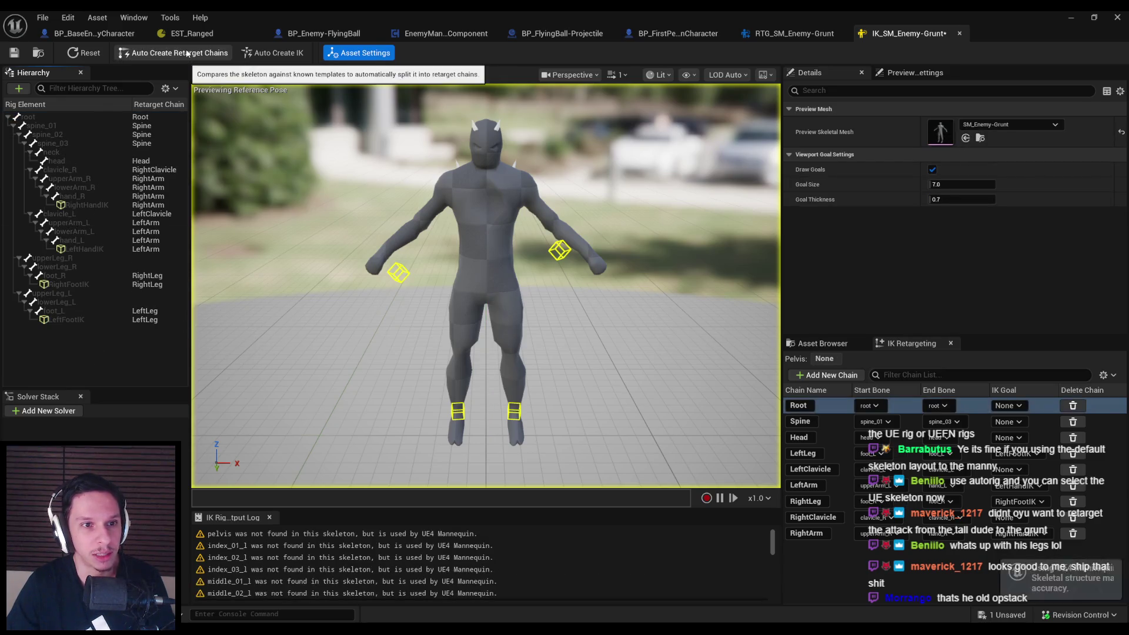
left_click(137, 125)
right_click(136, 124)
left_click(188, 313)
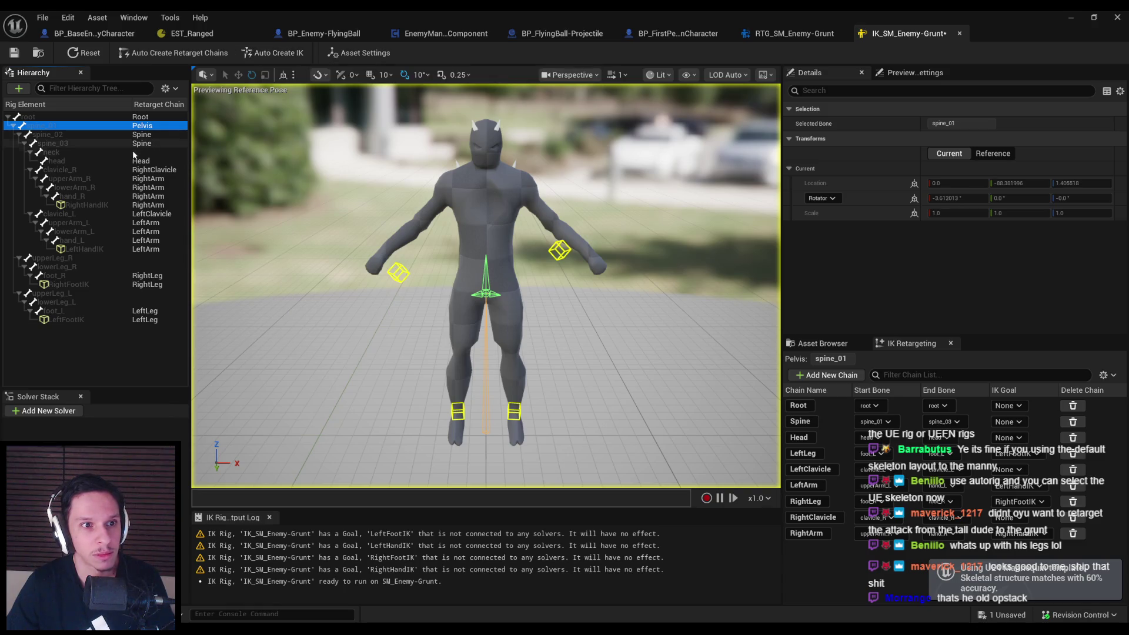
Start the LeftLeg and RightLeg chains at upperLeg_L and upperLeg_R, then save the rig
left_click(141, 267)
left_click(141, 275)
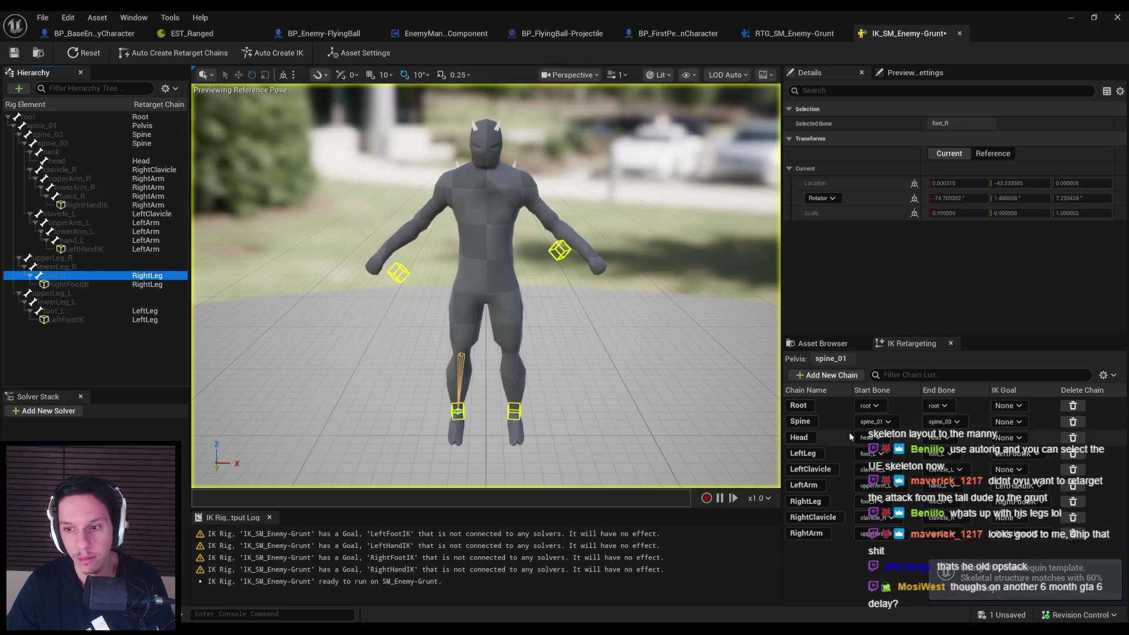
left_click(872, 453)
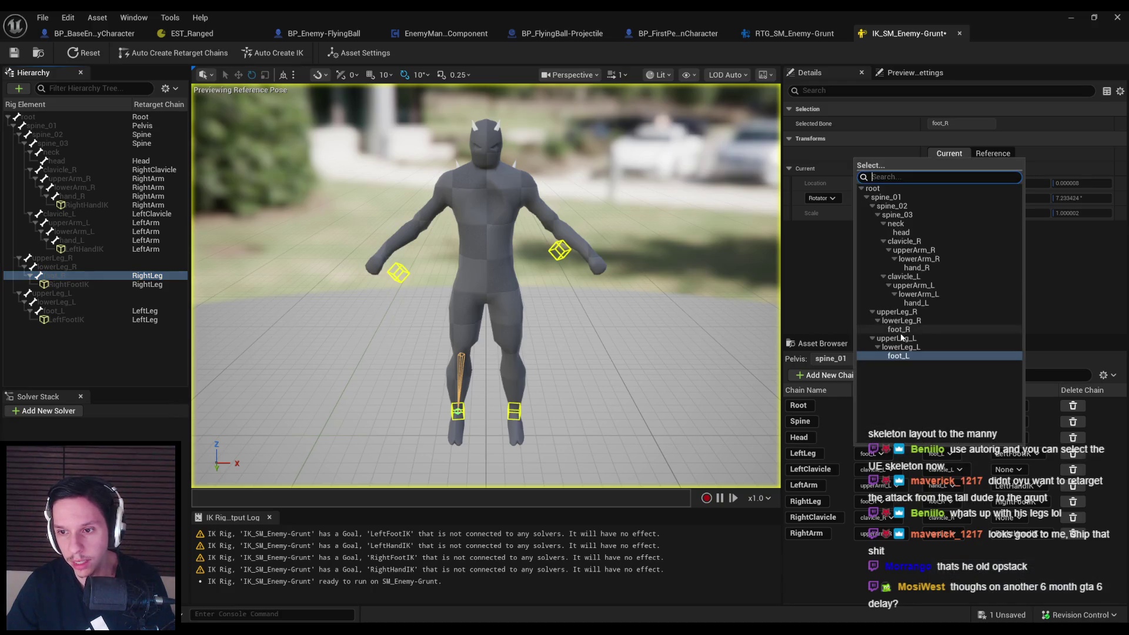
left_click(941, 339)
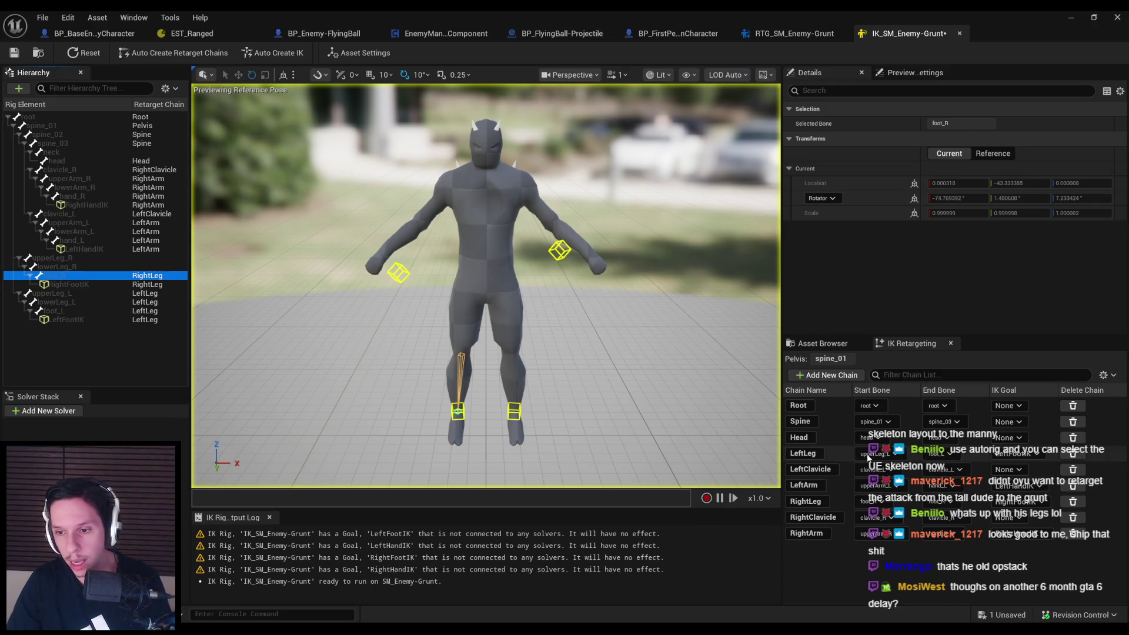
left_click(871, 501)
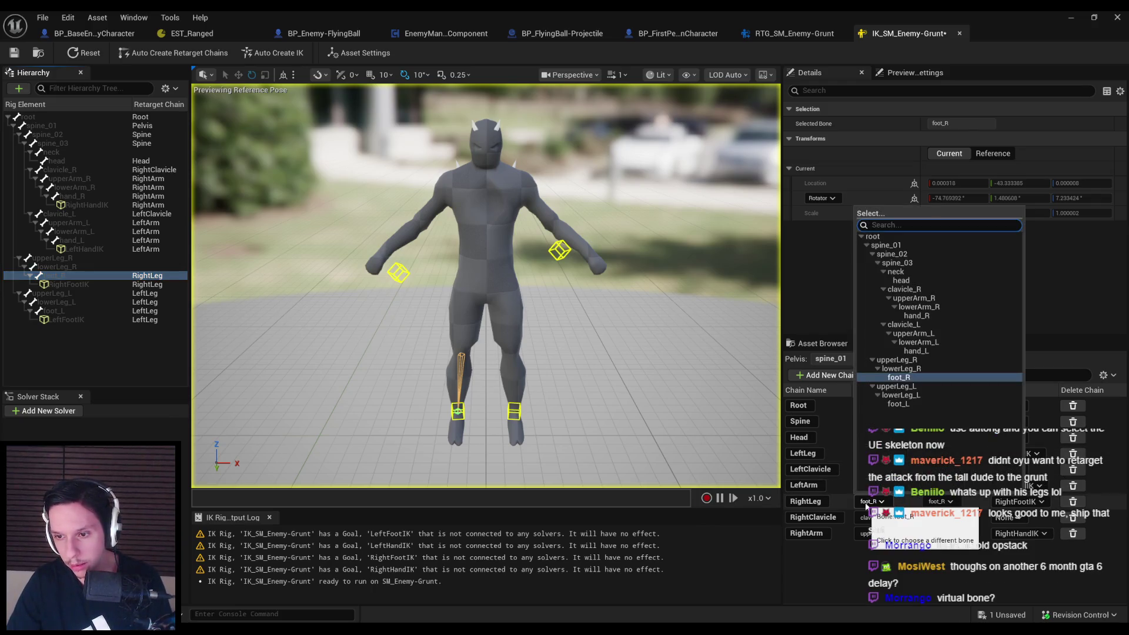
left_click(882, 363)
key("ctrl+s")
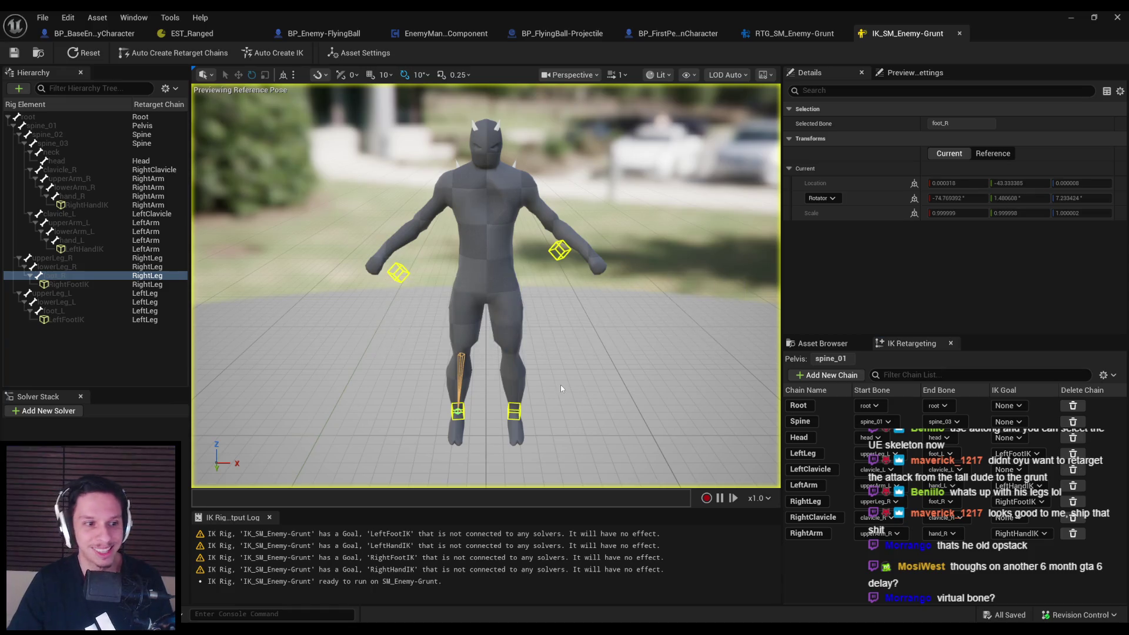
left_click(38, 126)
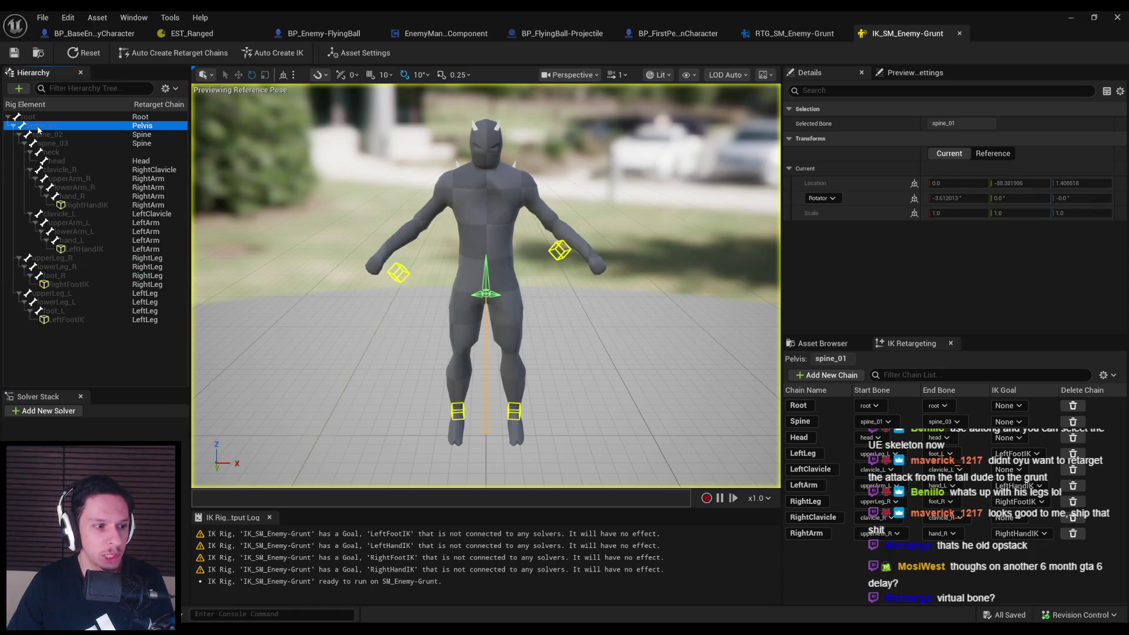
Inspect the root, spine_01 and upperLeg_R bones in the Grunt rig hierarchy
right_click(38, 126)
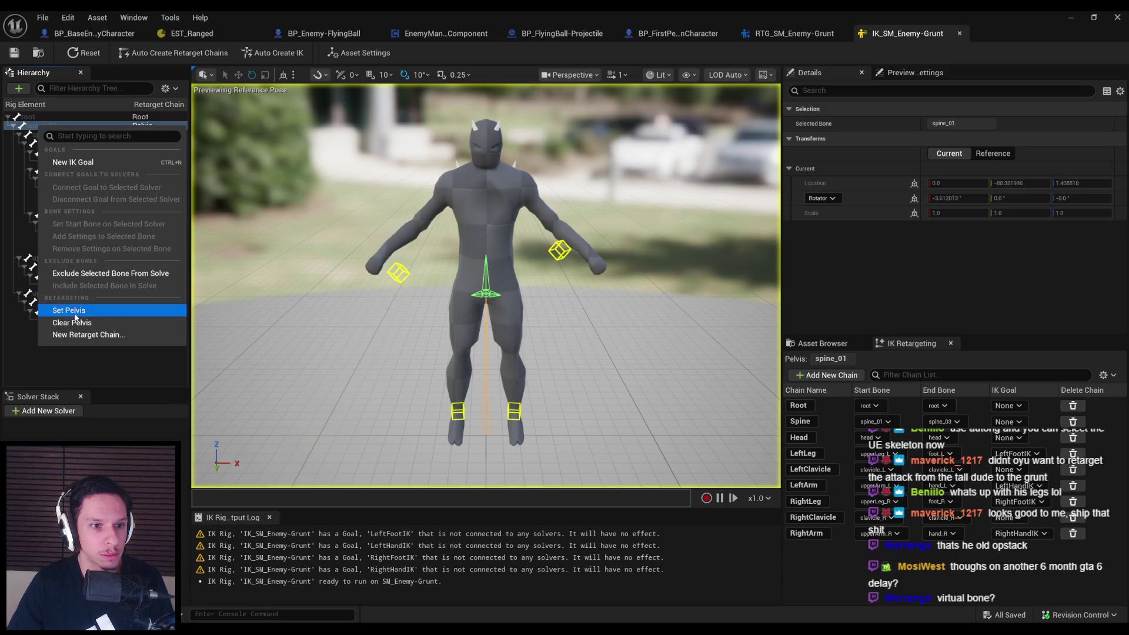
left_click(69, 361)
left_click(34, 119)
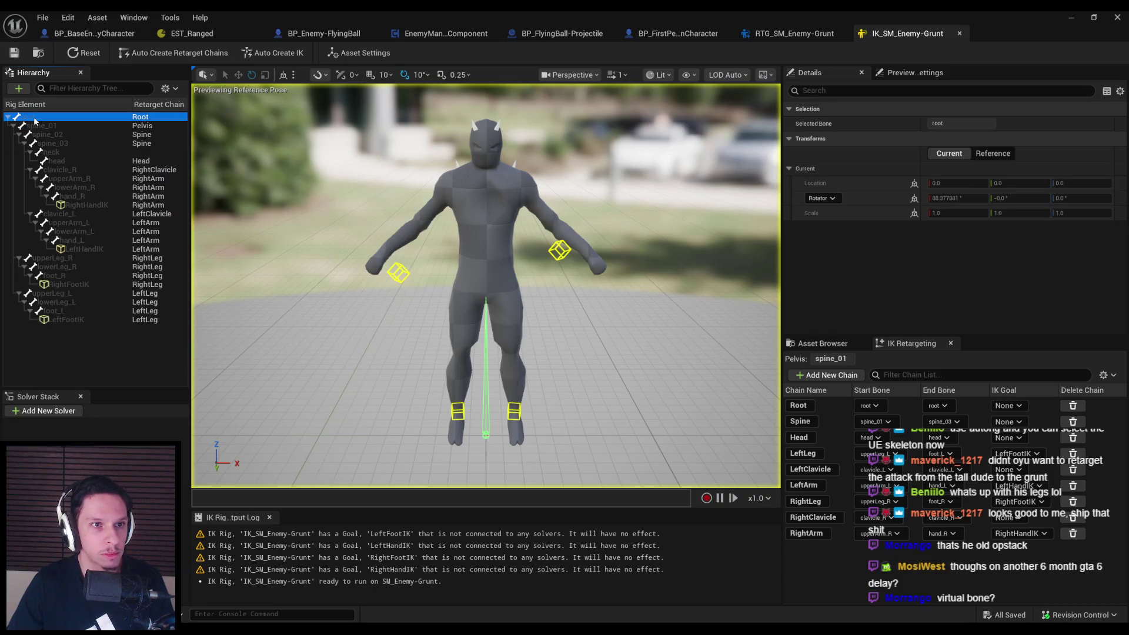
left_click(34, 125)
left_click(34, 119)
left_click(34, 128)
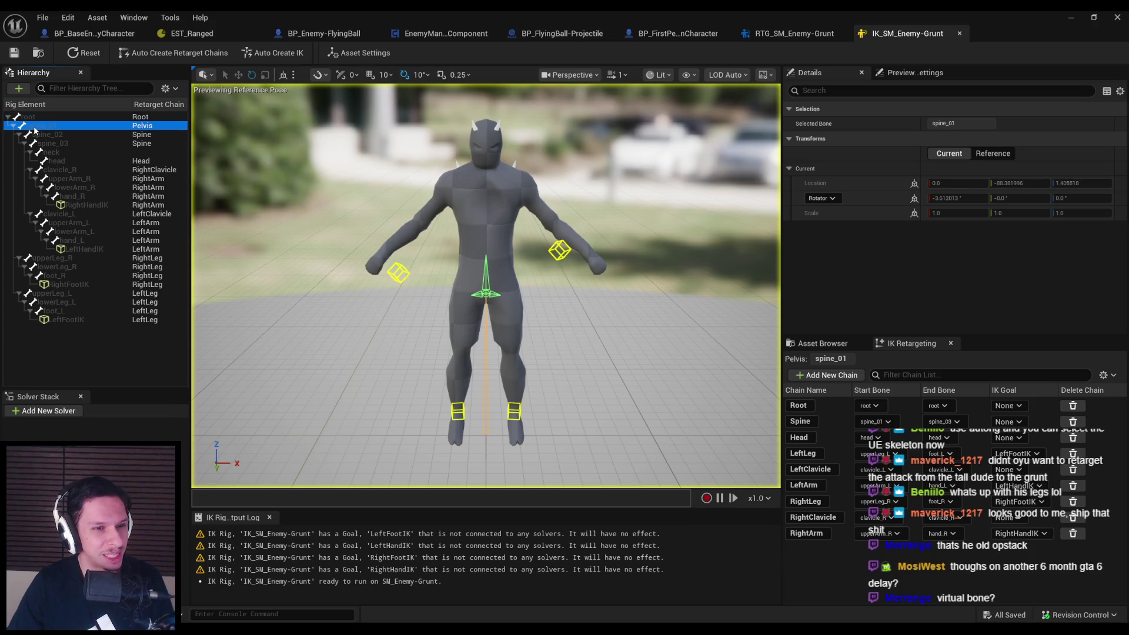
left_click(37, 258)
left_click(11, 126)
left_click(11, 126)
left_click(34, 126)
left_click(34, 126, "ctrl")
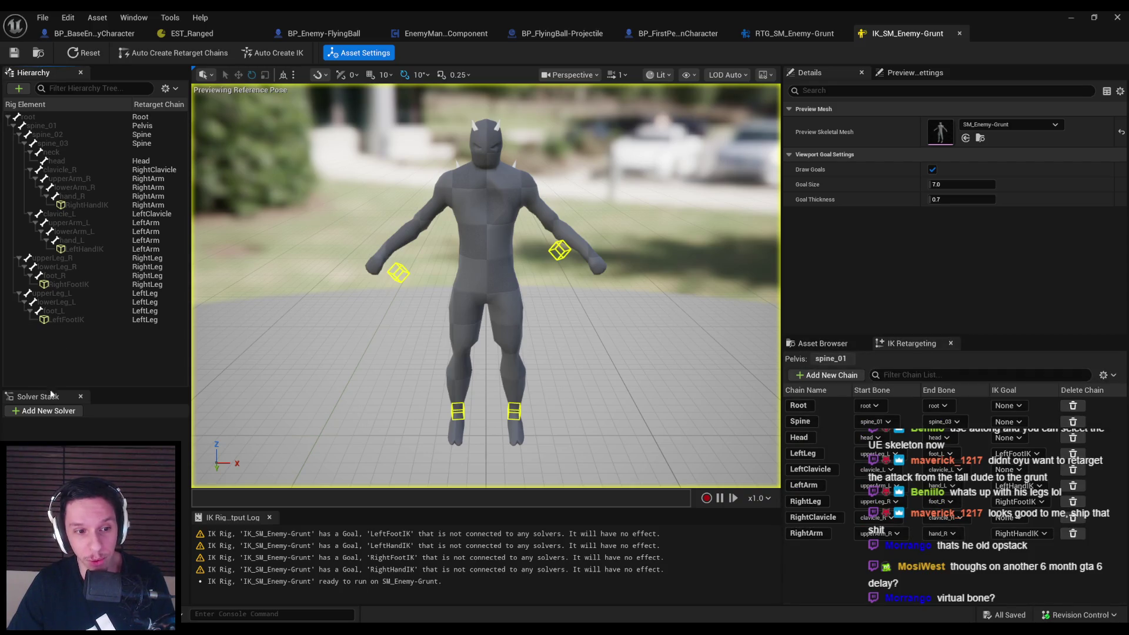
Use Auto Create IK to add a Full Body IK solver with goals on both hands and feet
left_click(287, 57)
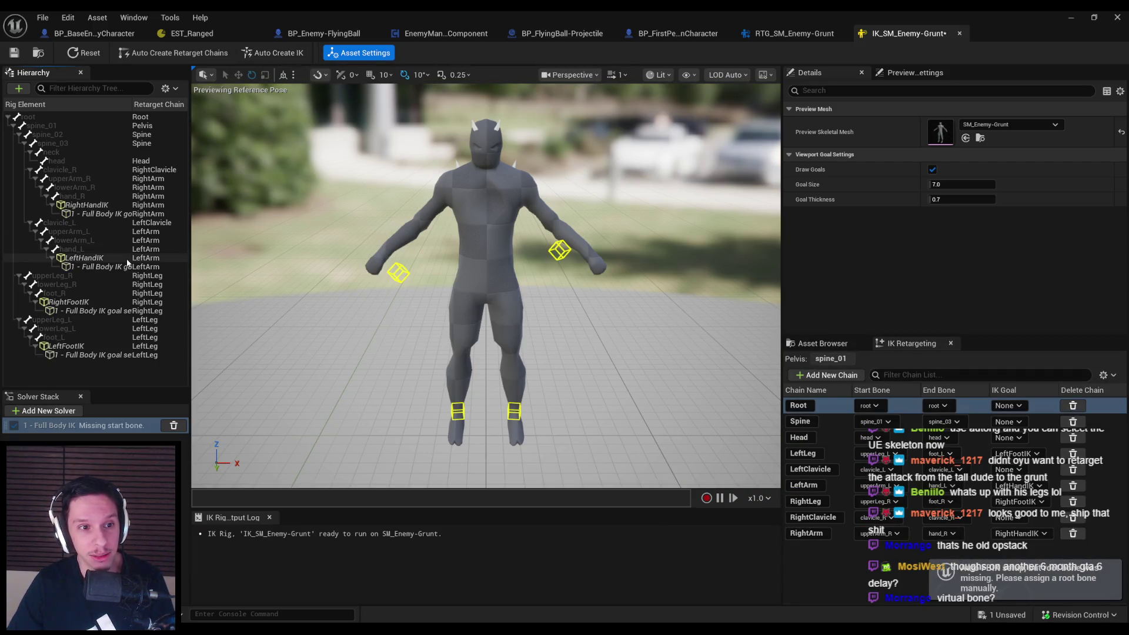
left_click(915, 73)
left_click(810, 72)
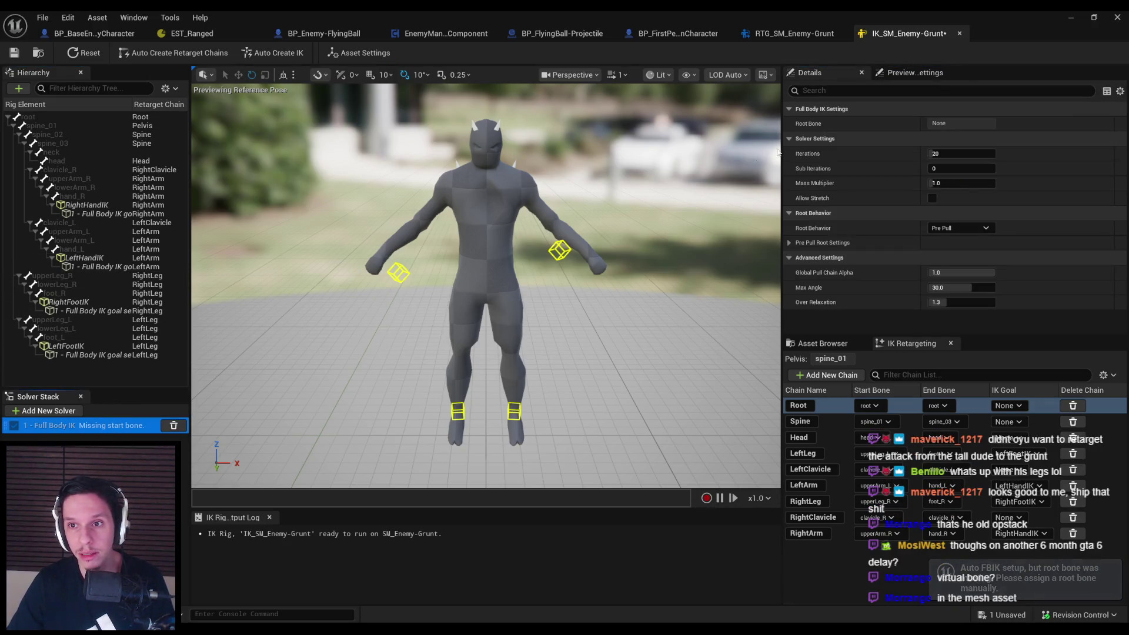
left_click(65, 126)
right_click(64, 126)
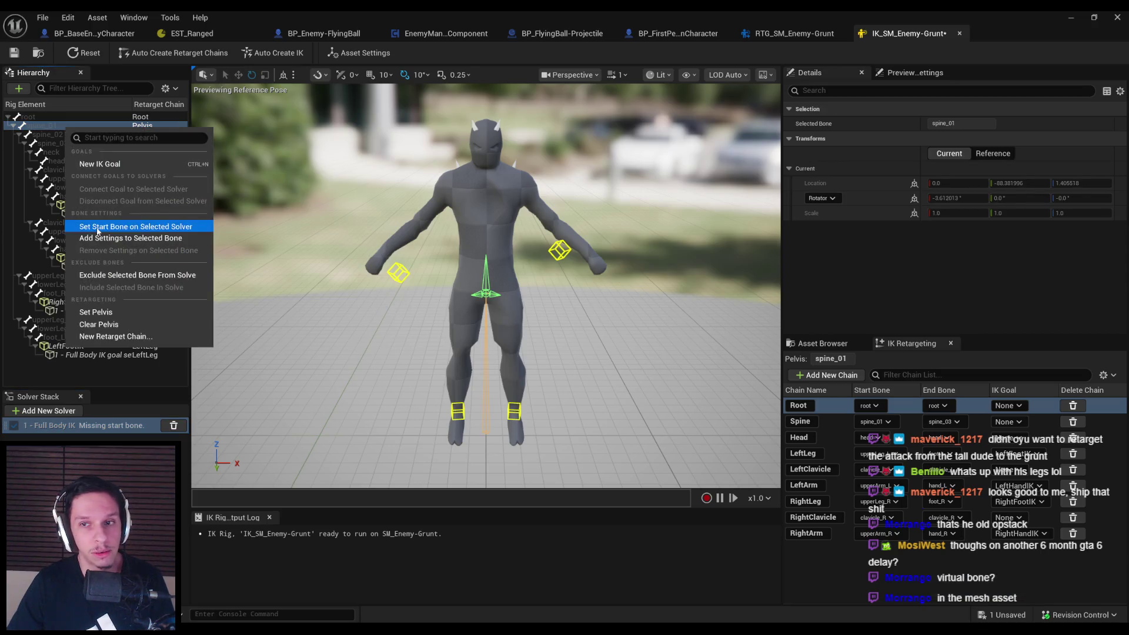
Make spine_01 the Full Body IK solver's start bone and pull the LeftHandIK goal outward
left_click(95, 226)
left_click(559, 251)
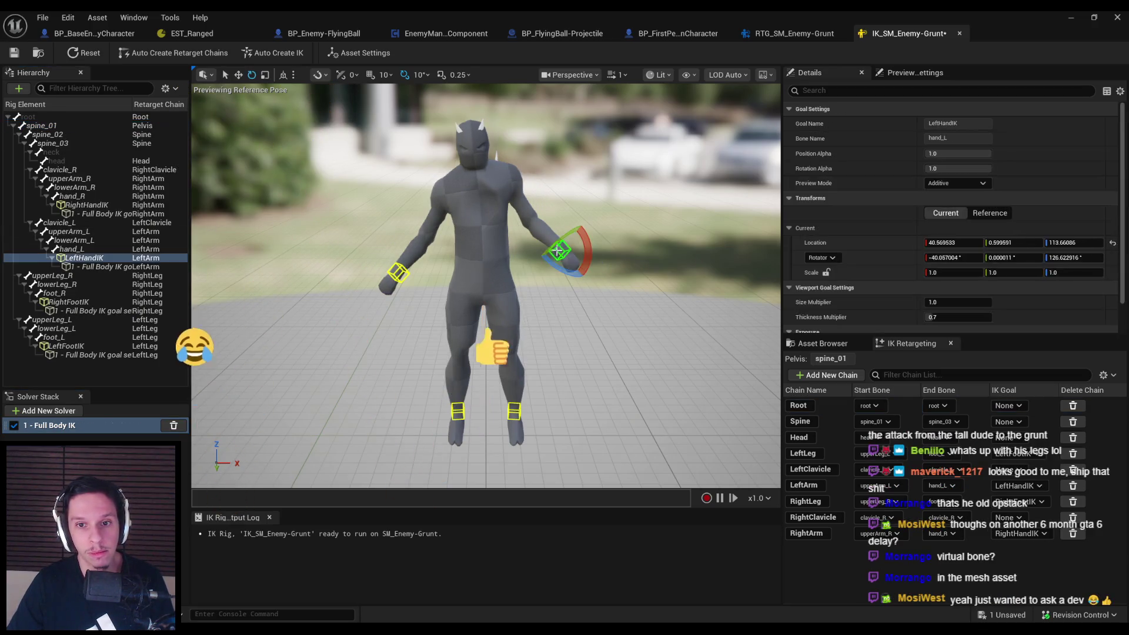
mouse_move(561, 252)
left_mouse_down()
mouse_move(665, 270)
mouse_move(542, 182)
mouse_move(668, 222)
mouse_move(531, 250)
left_mouse_up()
Drag the LeftFootIK goal into a high kick and re-pose it to test the whole-body response
left_click(514, 411)
mouse_move(514, 411)
left_mouse_down()
mouse_move(537, 403)
mouse_move(522, 391)
mouse_move(496, 301)
mouse_move(498, 414)
left_mouse_up()
scroll(504, 377, "up", 2)
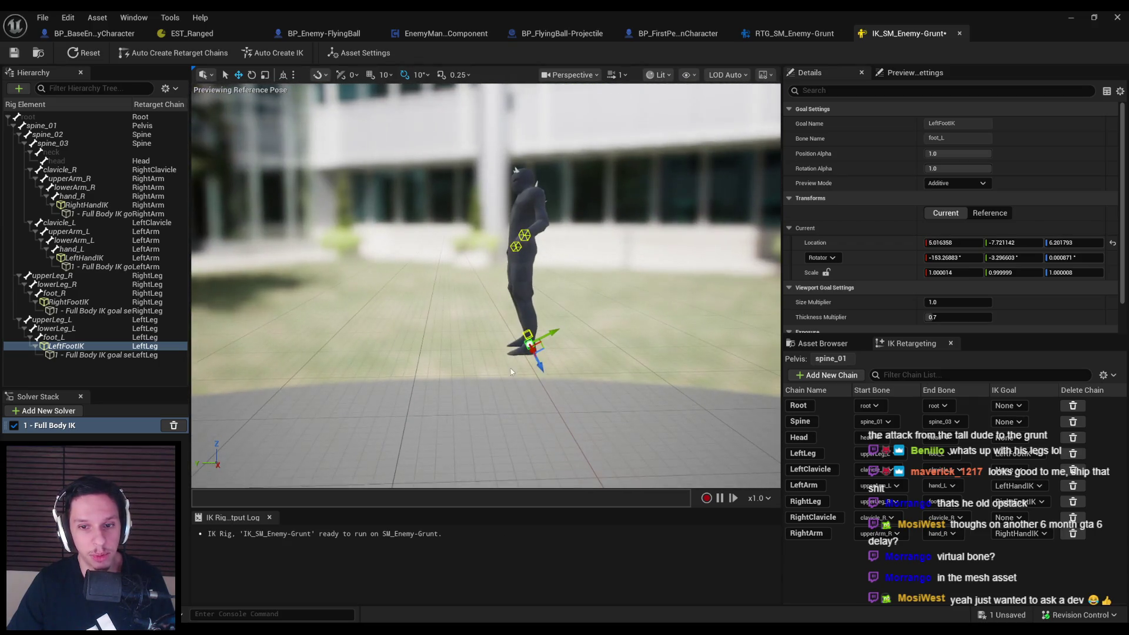
mouse_move(528, 341)
left_mouse_down()
mouse_move(407, 249)
mouse_move(326, 245)
mouse_move(240, 259)
mouse_move(416, 253)
mouse_move(297, 298)
mouse_move(316, 295)
left_mouse_up()
scroll(315, 294, "up", 4)
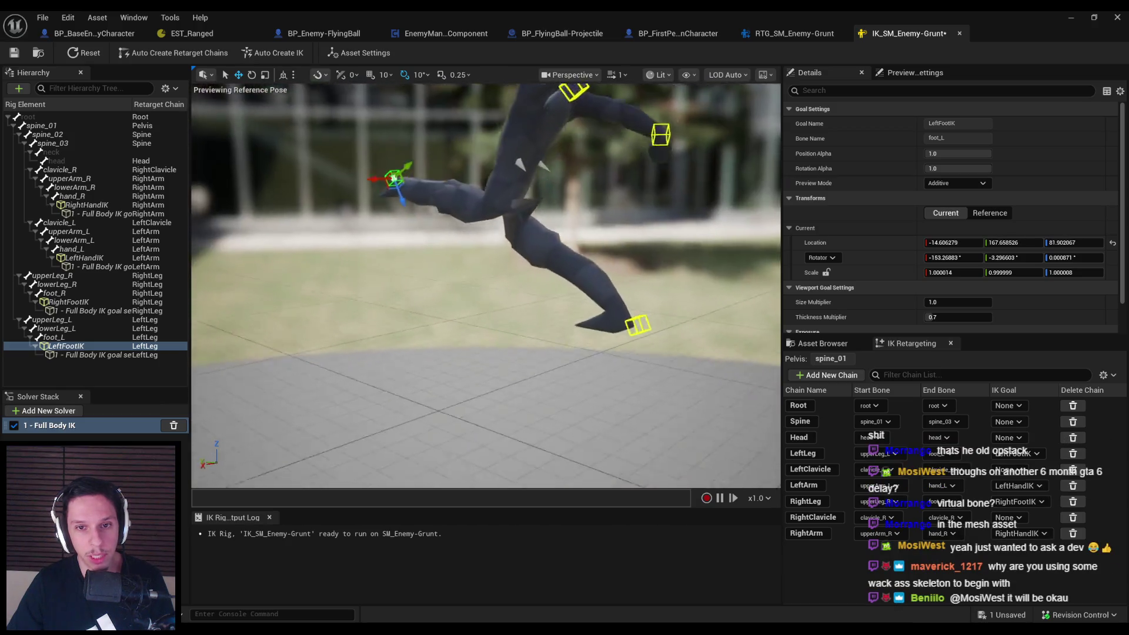
scroll(393, 178, "down", 6)
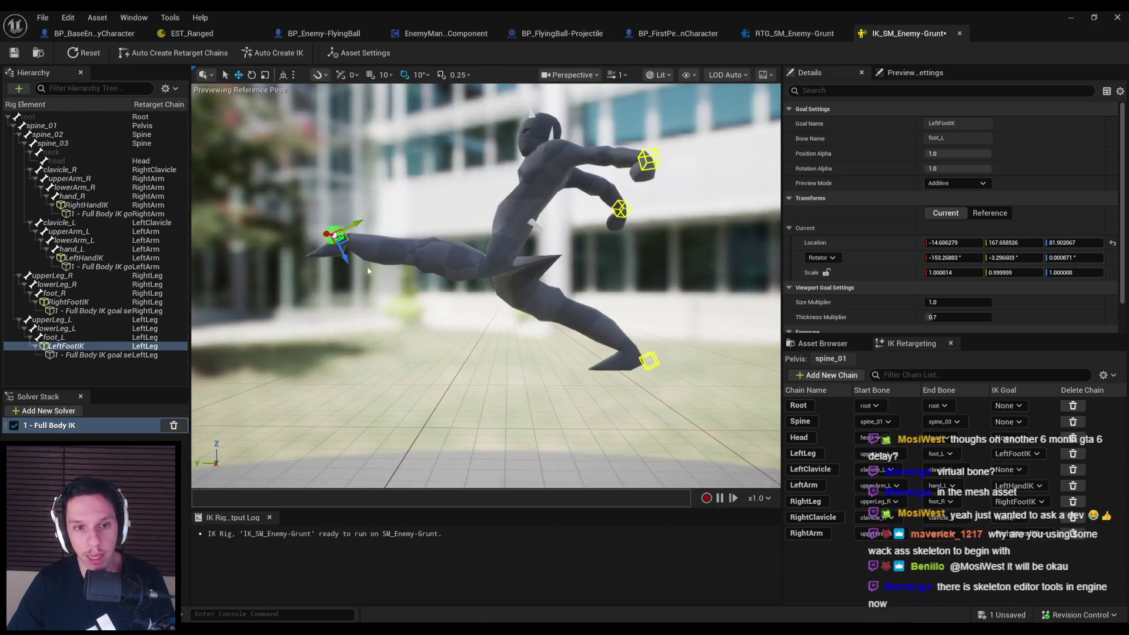
mouse_move(334, 237)
left_mouse_down()
mouse_move(464, 226)
mouse_move(459, 248)
mouse_move(425, 259)
mouse_move(449, 247)
mouse_move(529, 250)
mouse_move(653, 353)
left_mouse_up()
mouse_move(586, 405)
left_mouse_down()
mouse_move(462, 369)
mouse_move(490, 384)
left_mouse_up()
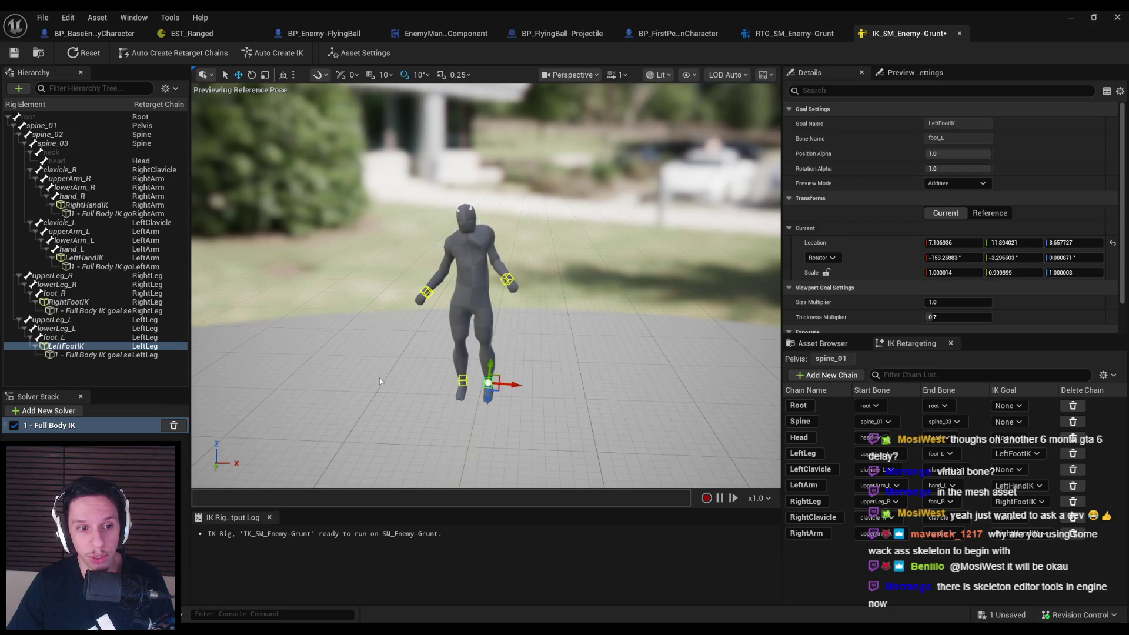
Save the IK_SM_Enemy-Grunt rig, frame the character, and close the rig editor
key("ctrl+s")
left_click(359, 52)
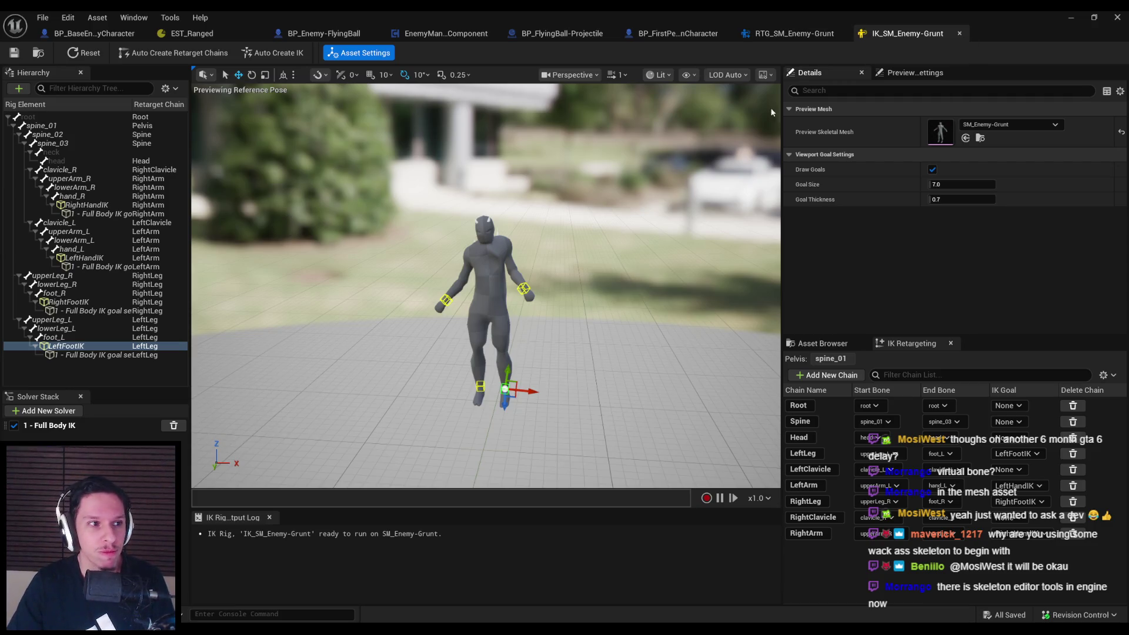
key("f")
middle_click(895, 33)
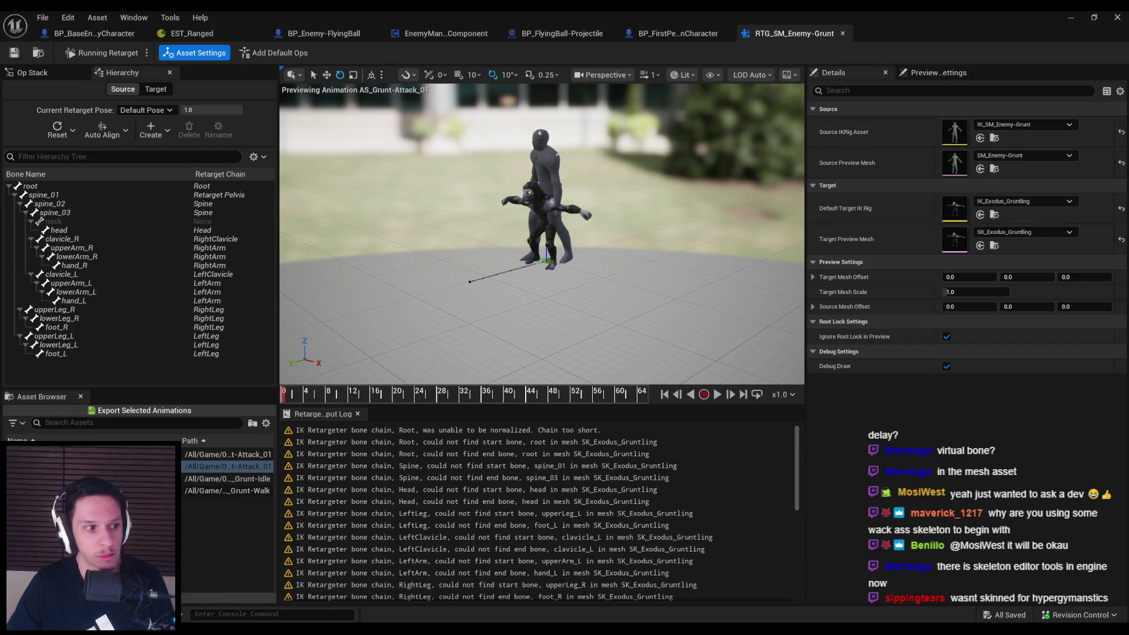
Read the Retarget Root section of the biped retargeting docs, then return to Unreal
key("alt+Tab")
left_click(663, 183)
key("ctrl+w")
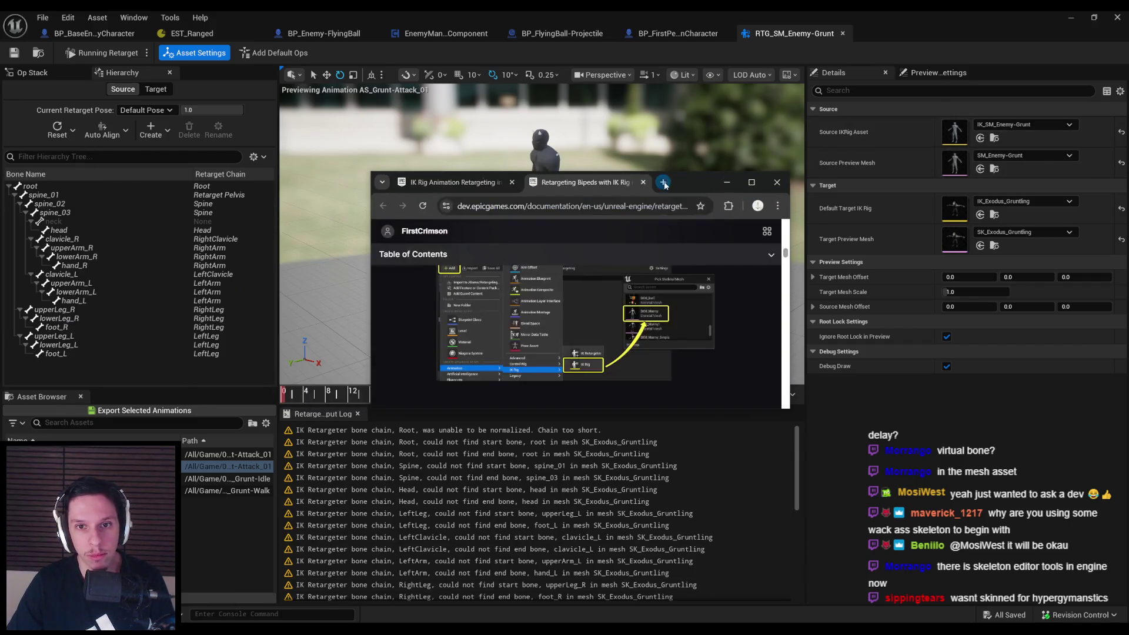
double_click(686, 179)
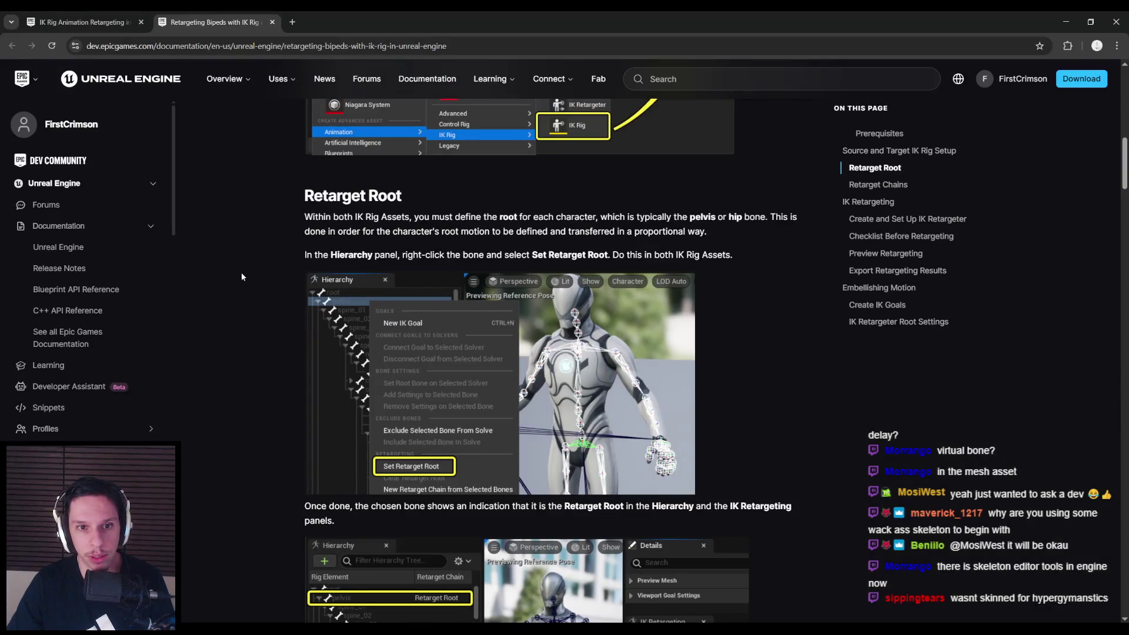
scroll(241, 273, "down", 2)
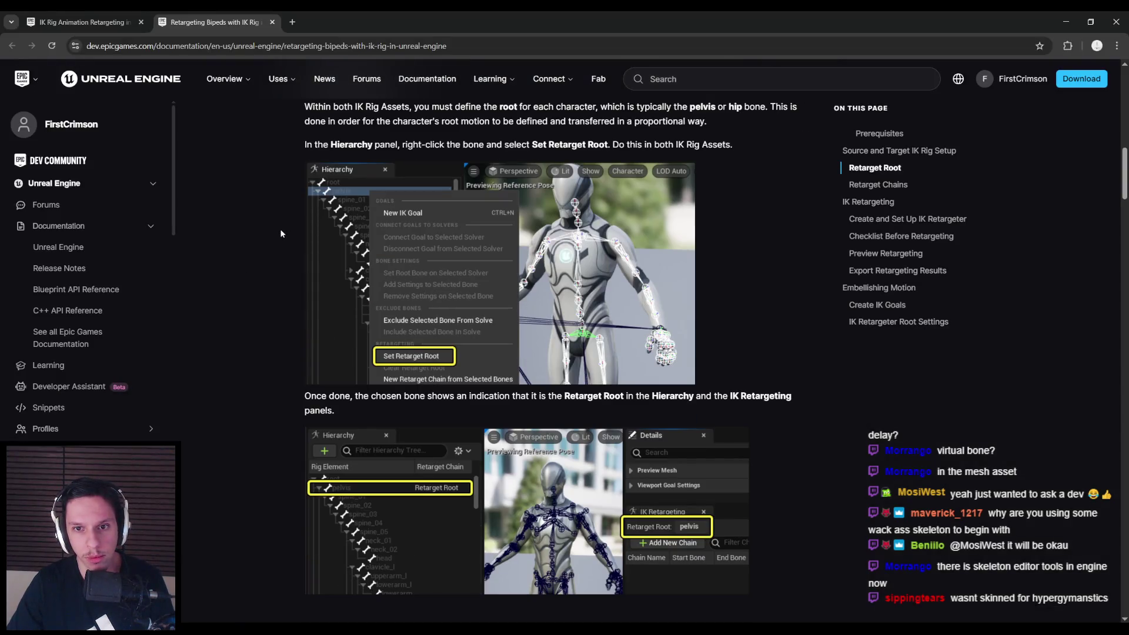
key("alt+Tab")
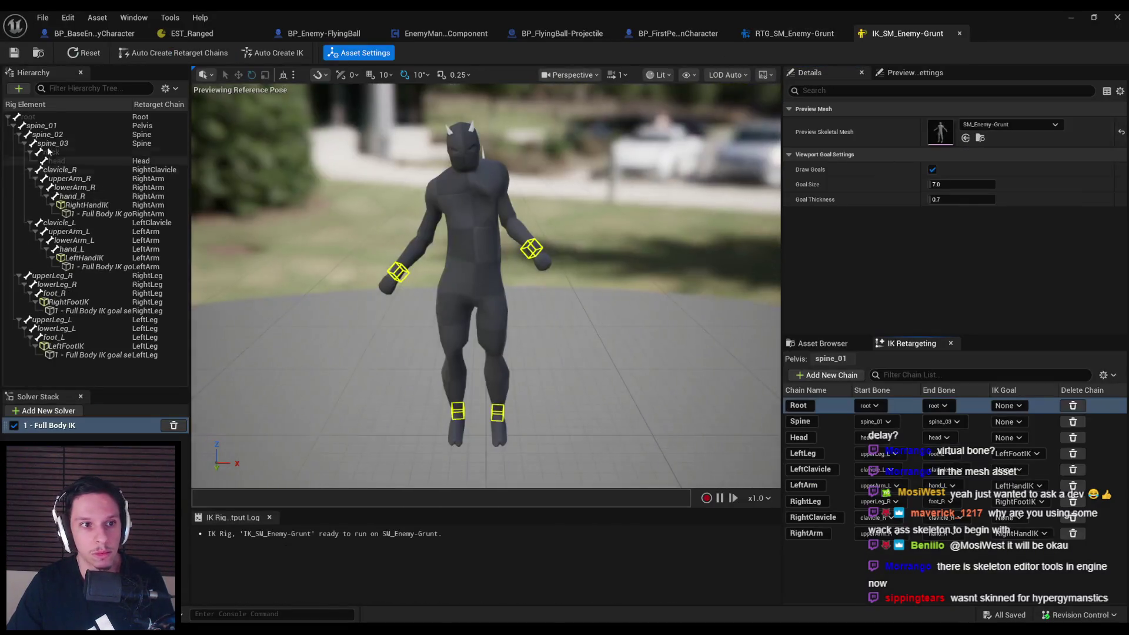
Verify spine_01 is the pelvis by checking the root and spine_01 bone menus and hierarchy filter
right_click(44, 126)
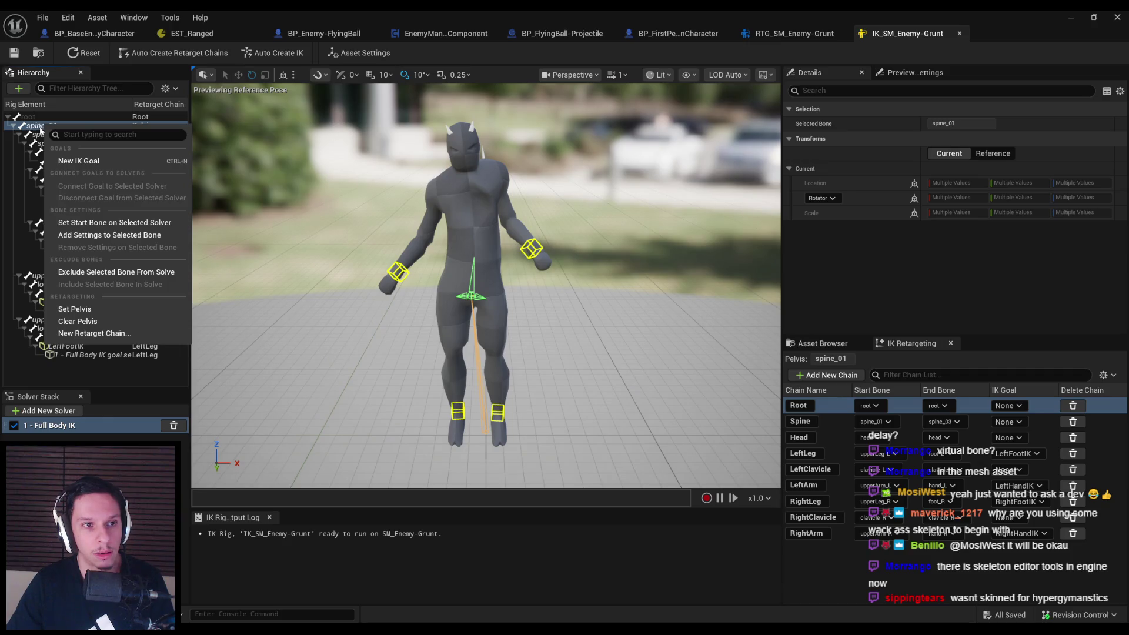
key("Escape")
left_click(38, 118)
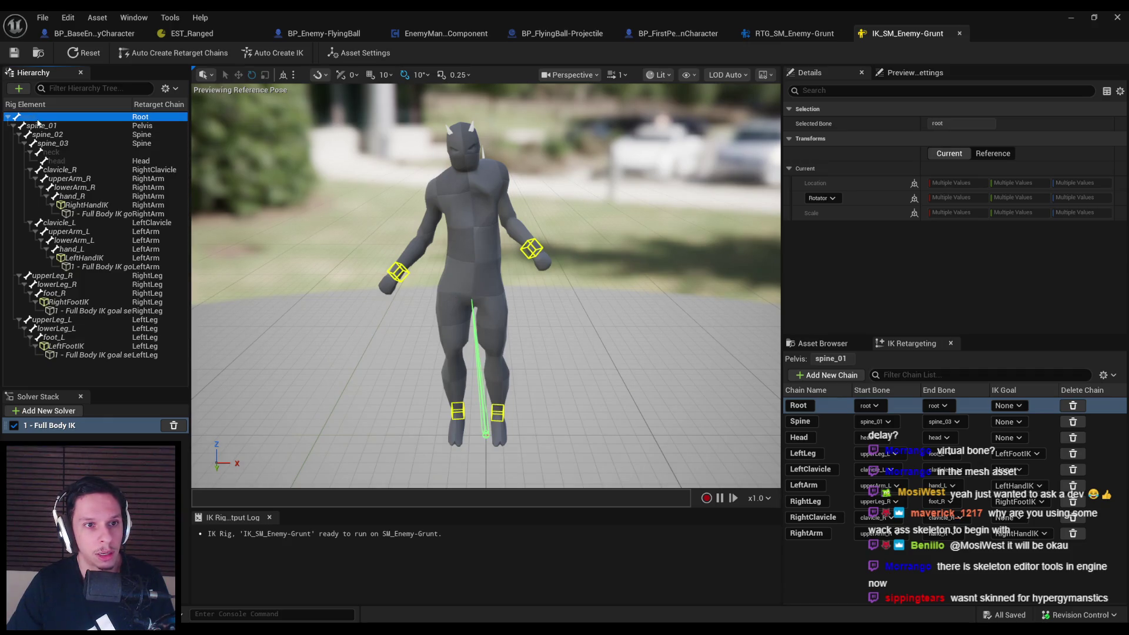
right_click(38, 120)
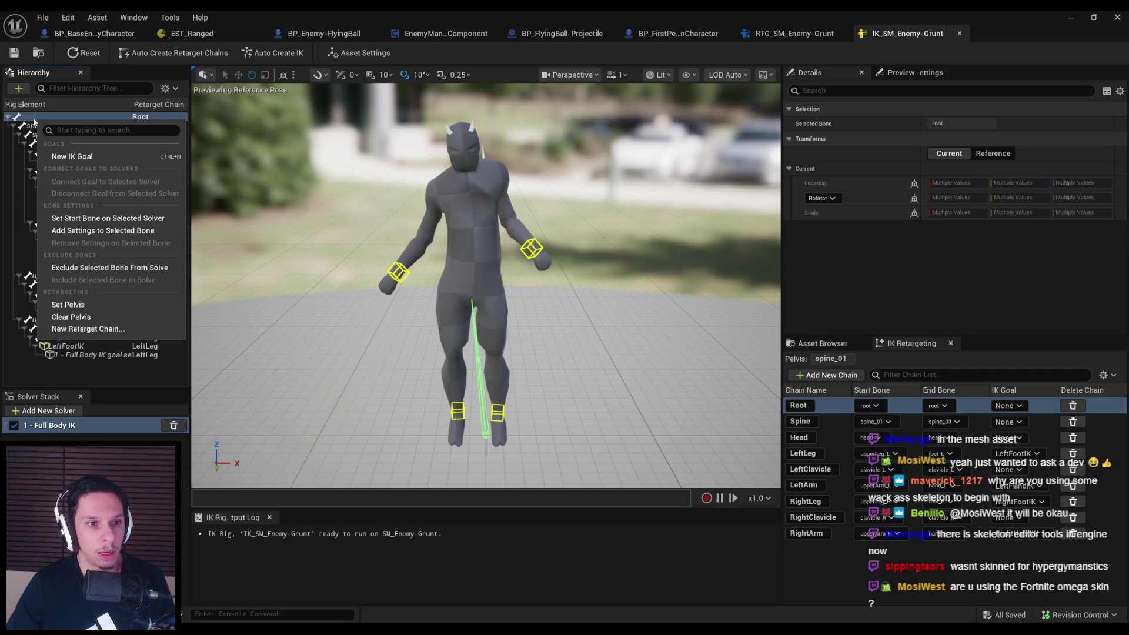
left_click(35, 121)
left_click(42, 125)
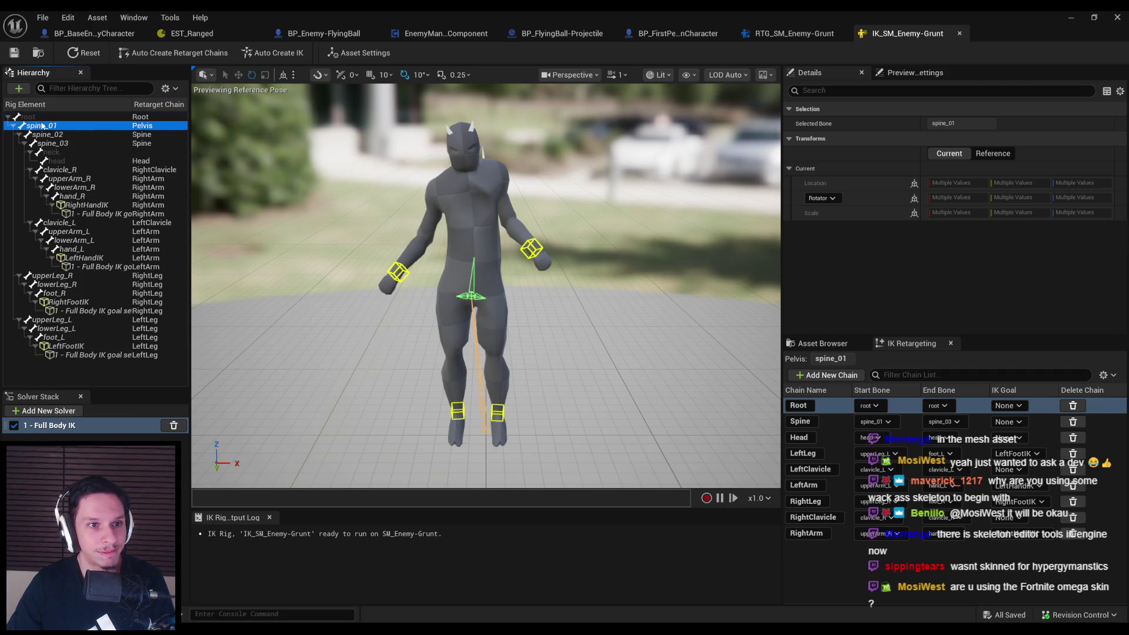
left_click(166, 89)
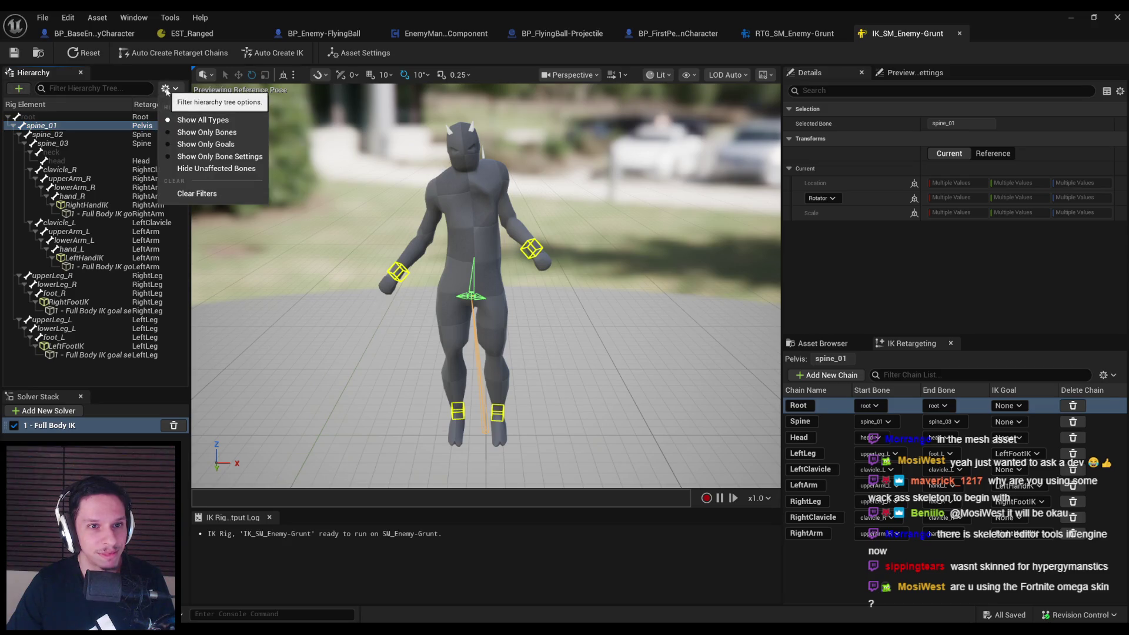
left_click(158, 100)
left_click(57, 126)
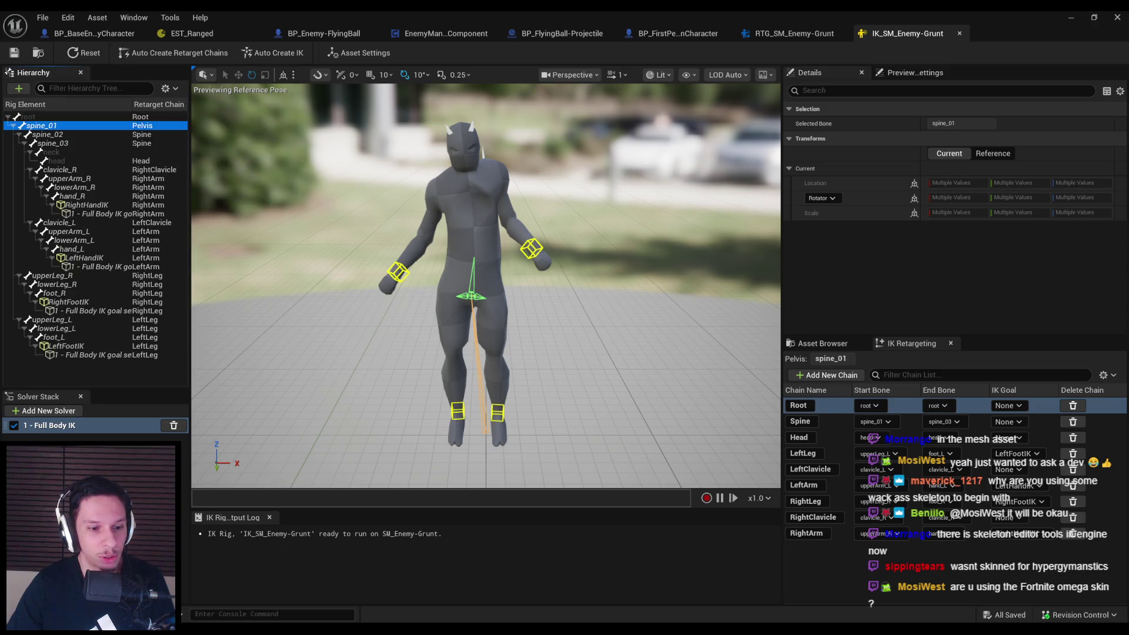
key("alt+Tab")
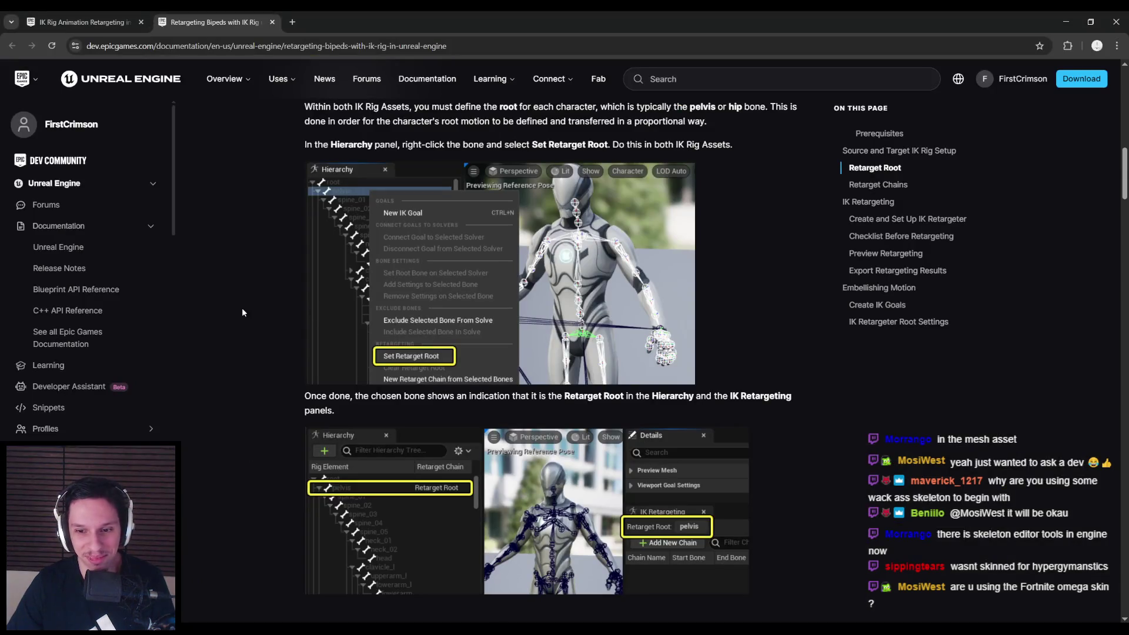
Select spine_02 in the Grunt rig and scroll the docs down toward Retarget Chains
left_click(1066, 22)
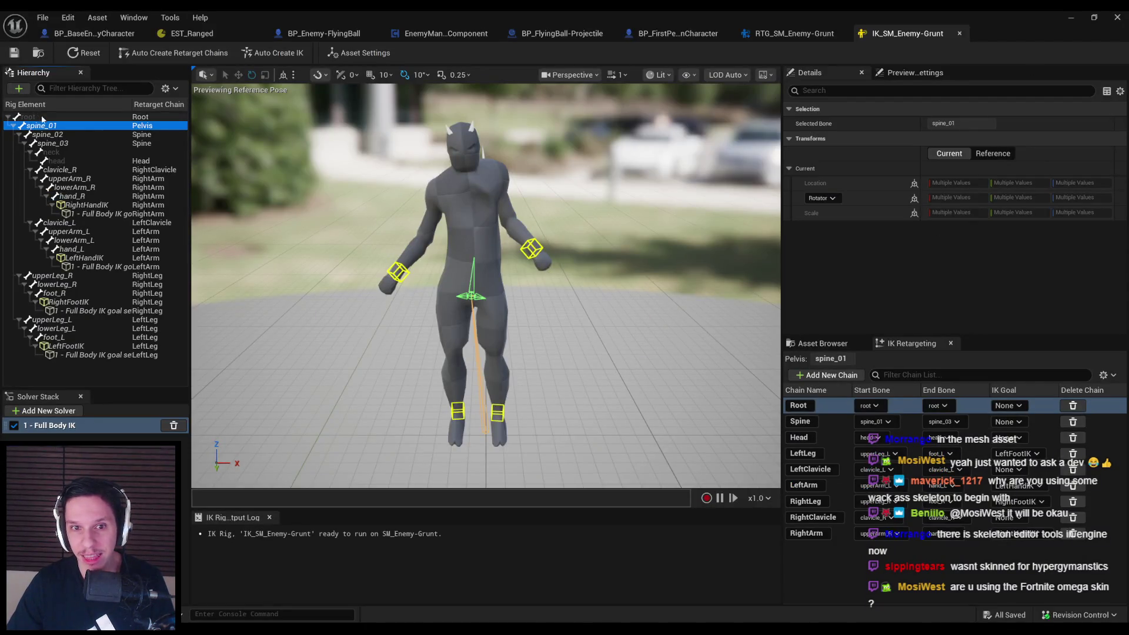
left_click(51, 134)
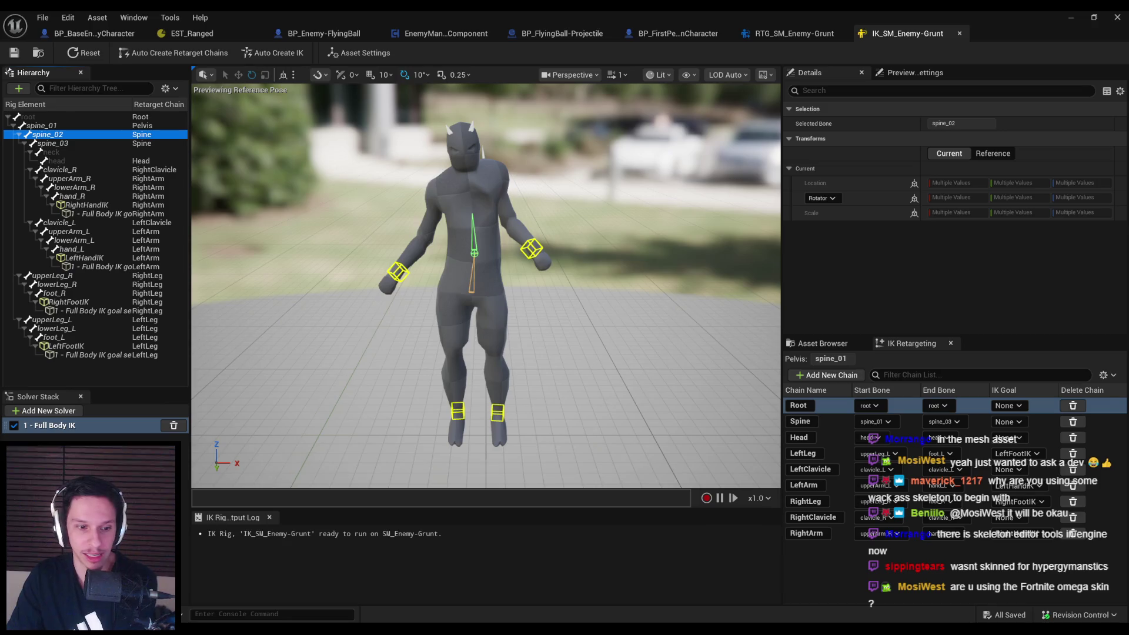
key("alt+Tab")
scroll(216, 374, "down", 4)
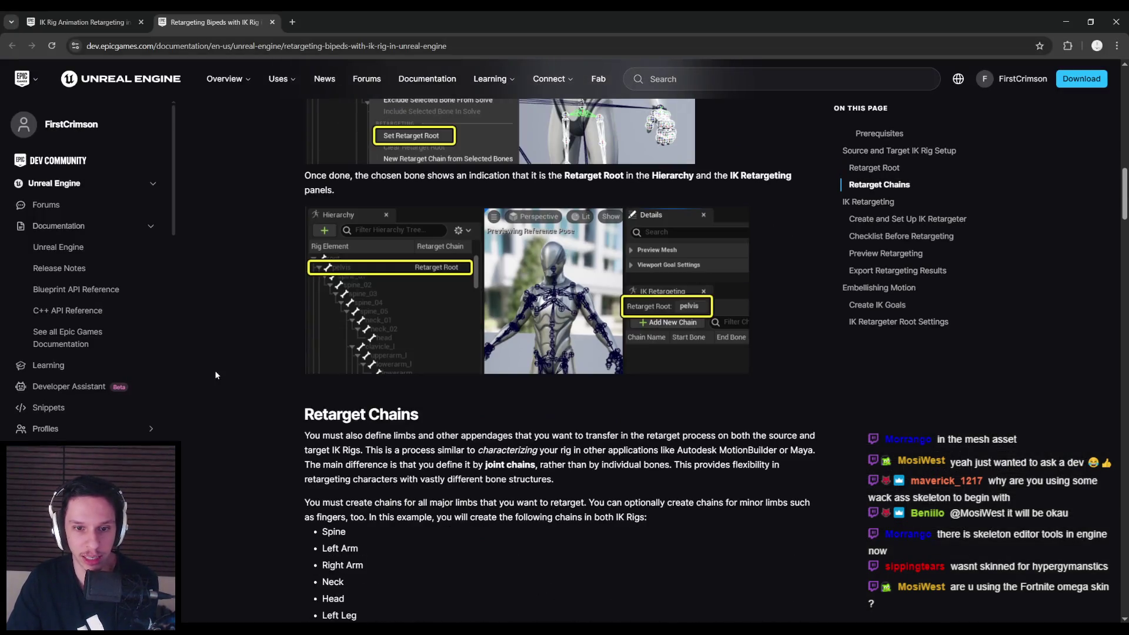
scroll(215, 375, "down", 5)
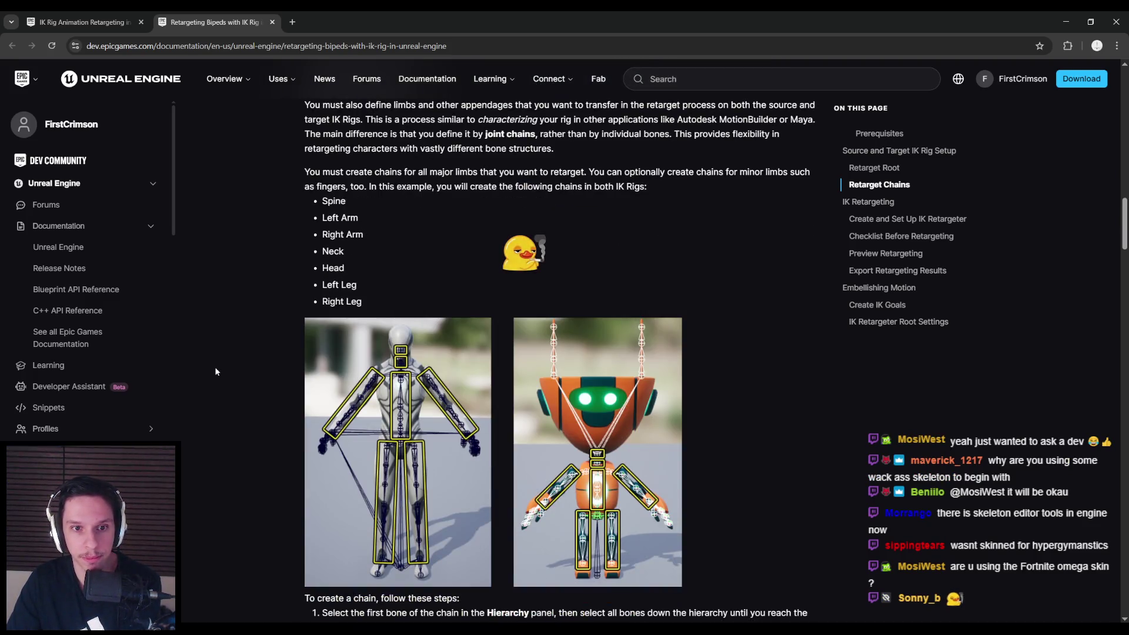
scroll(215, 372, "down", 2)
scroll(215, 372, "down", 3)
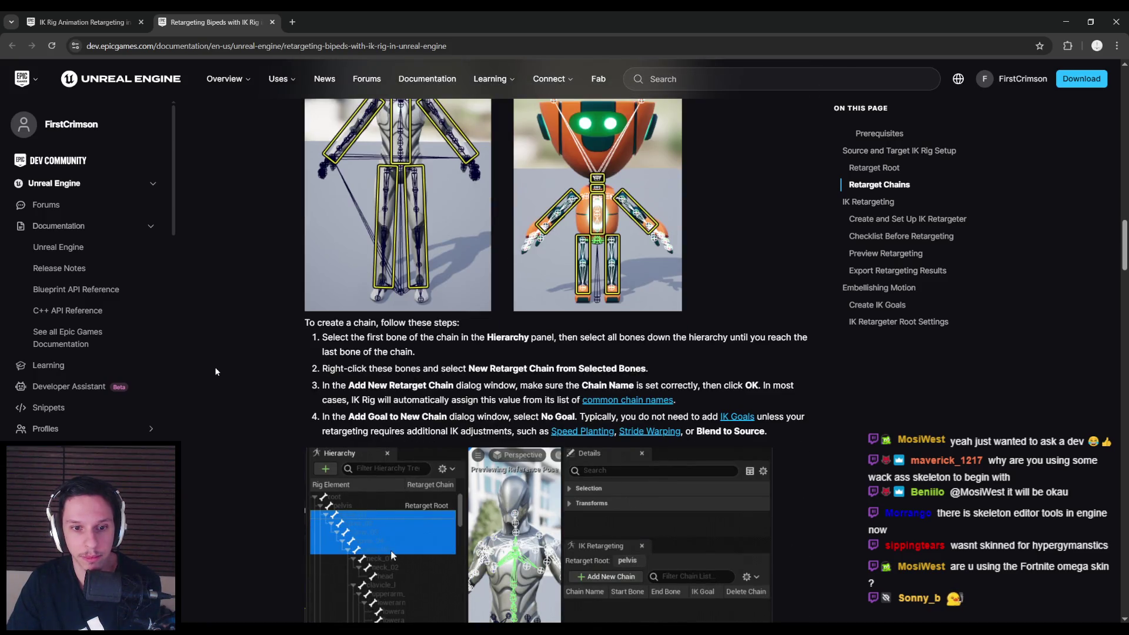
scroll(215, 372, "down", 5)
Select the neck bone in the Grunt rig and bring the Retarget Chains list into view
left_click(343, 629)
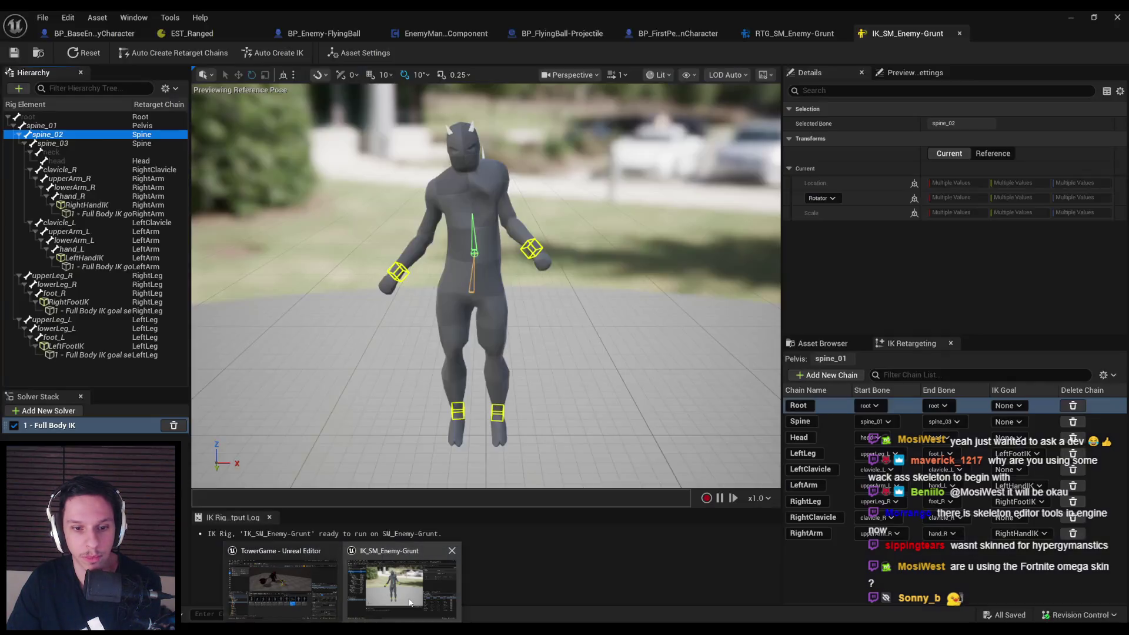
left_click(410, 602)
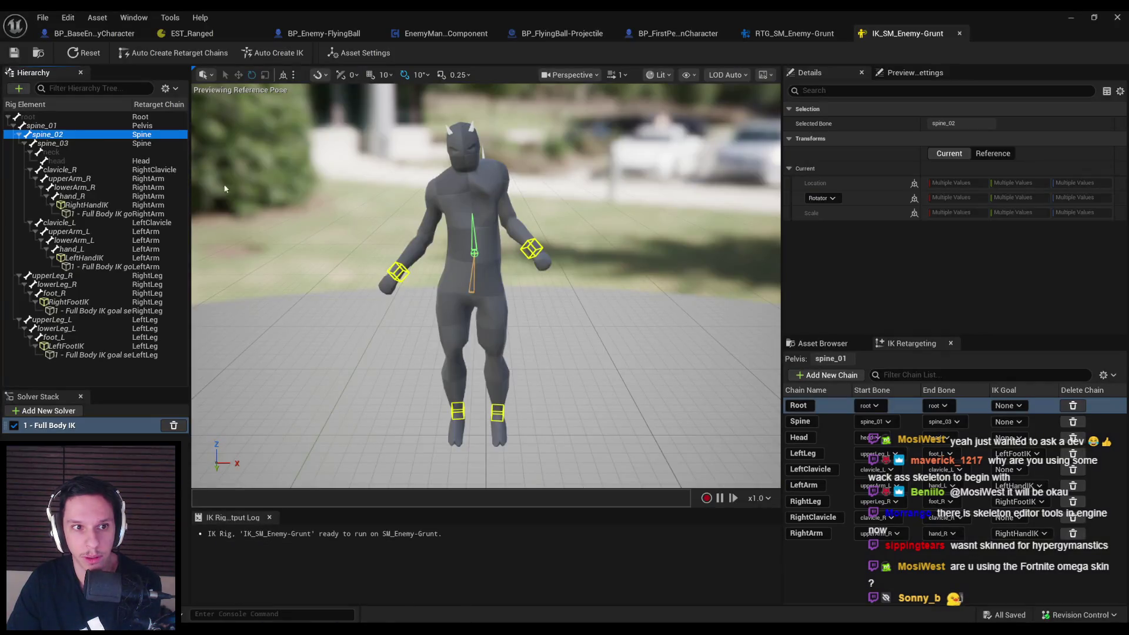
left_click(142, 152)
mouse_move(318, 630)
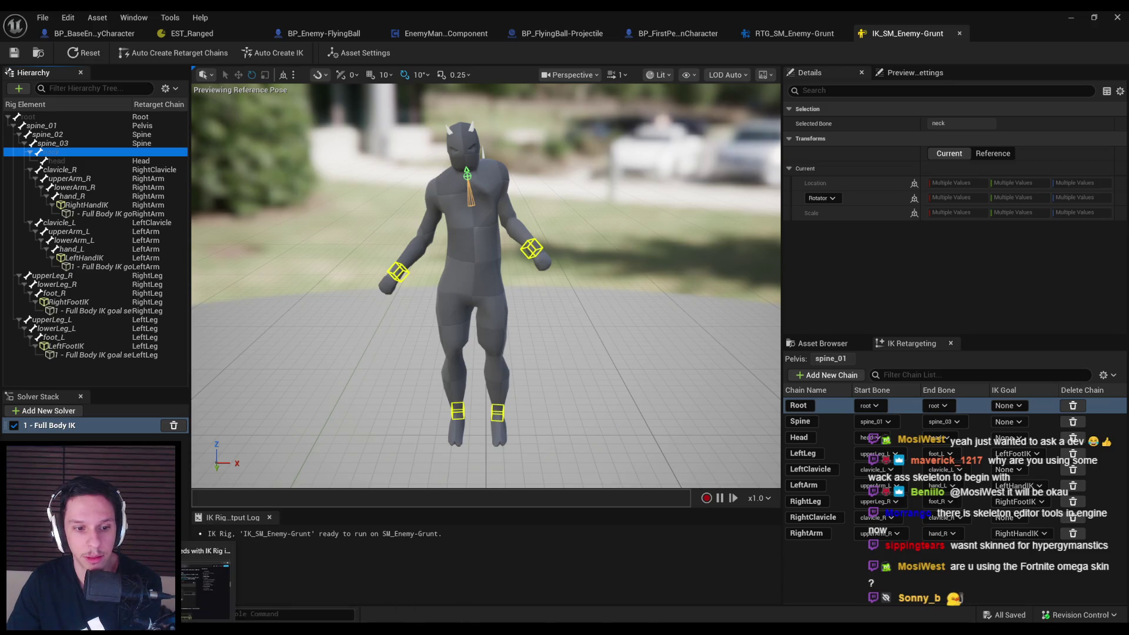
left_click(265, 582)
scroll(251, 375, "up", 4)
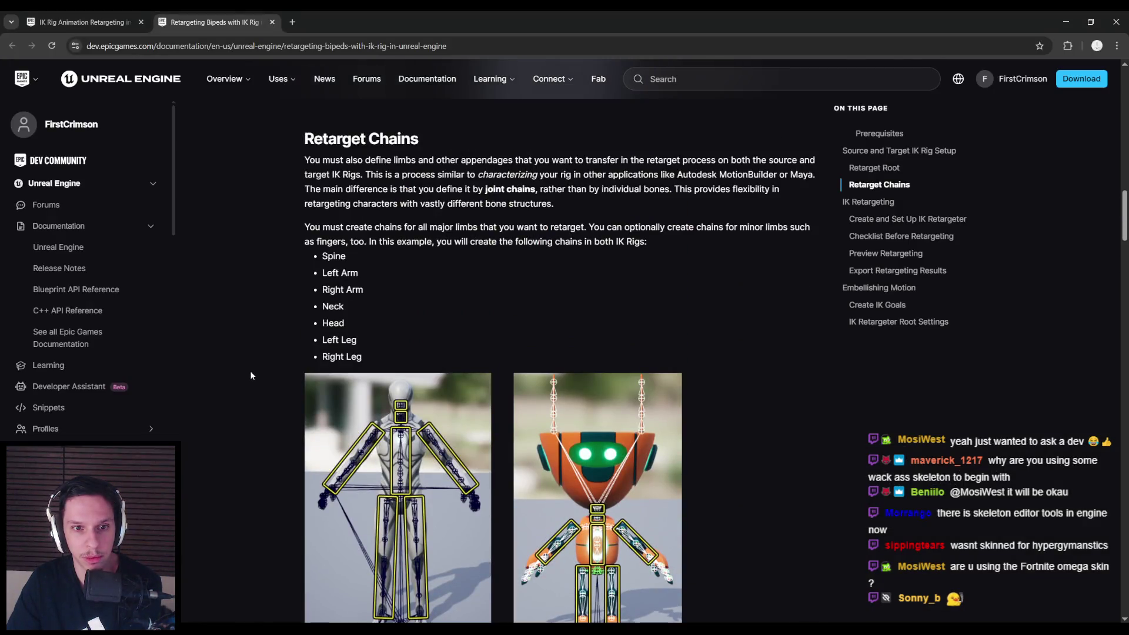
left_click_drag(377, 227, 818, 230)
left_click(738, 231)
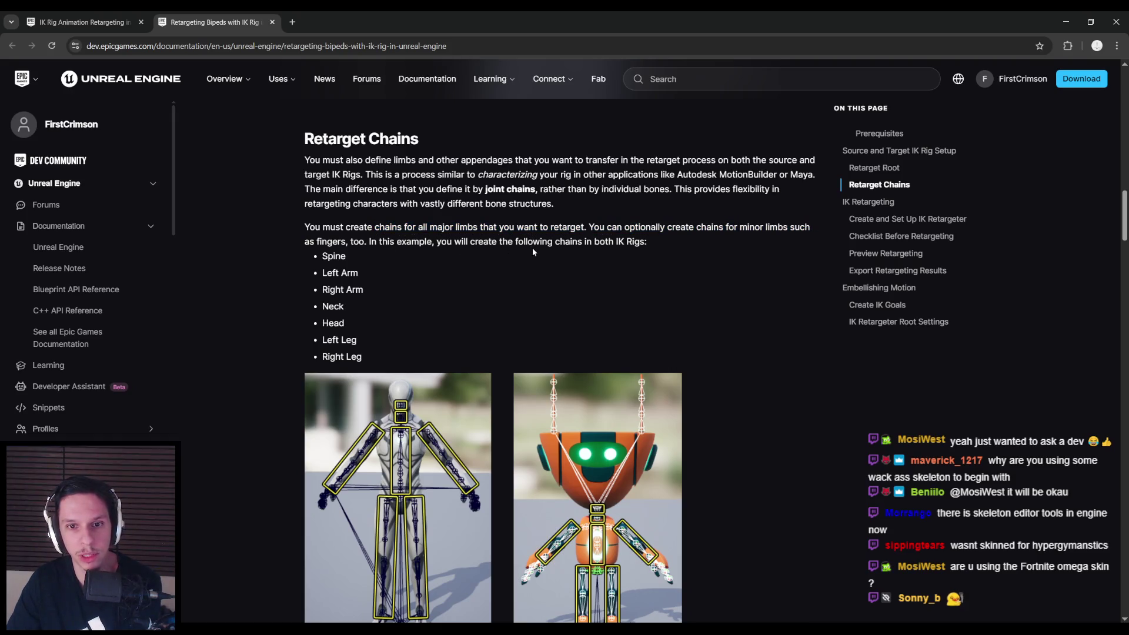
left_click_drag(324, 259, 348, 265)
left_click(321, 283)
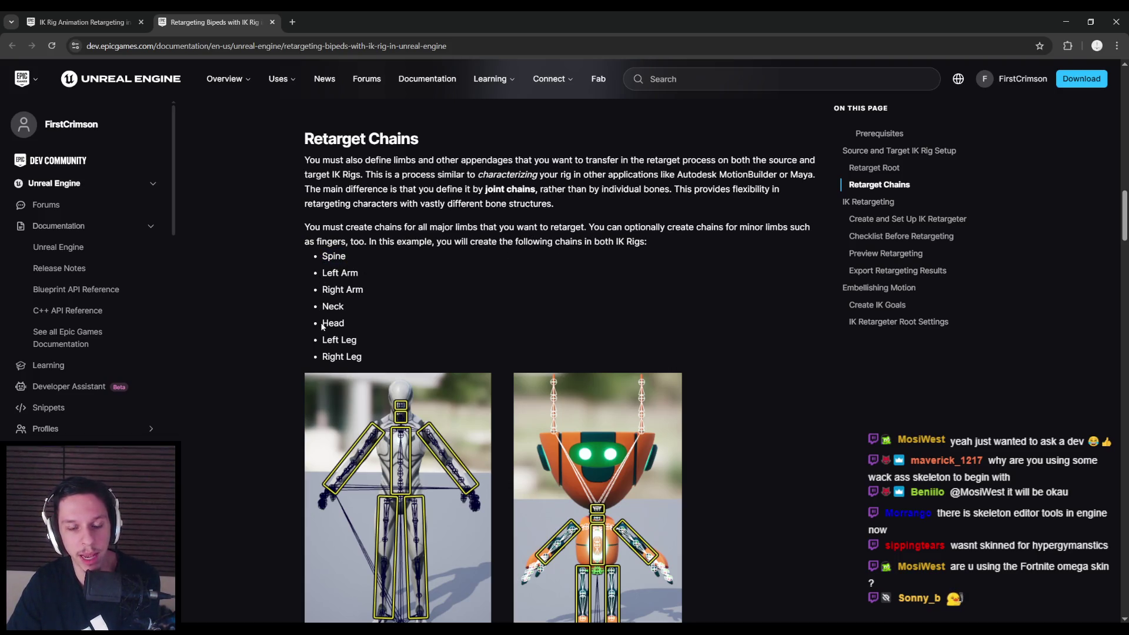
scroll(242, 390, "down", 2)
mouse_move(346, 629)
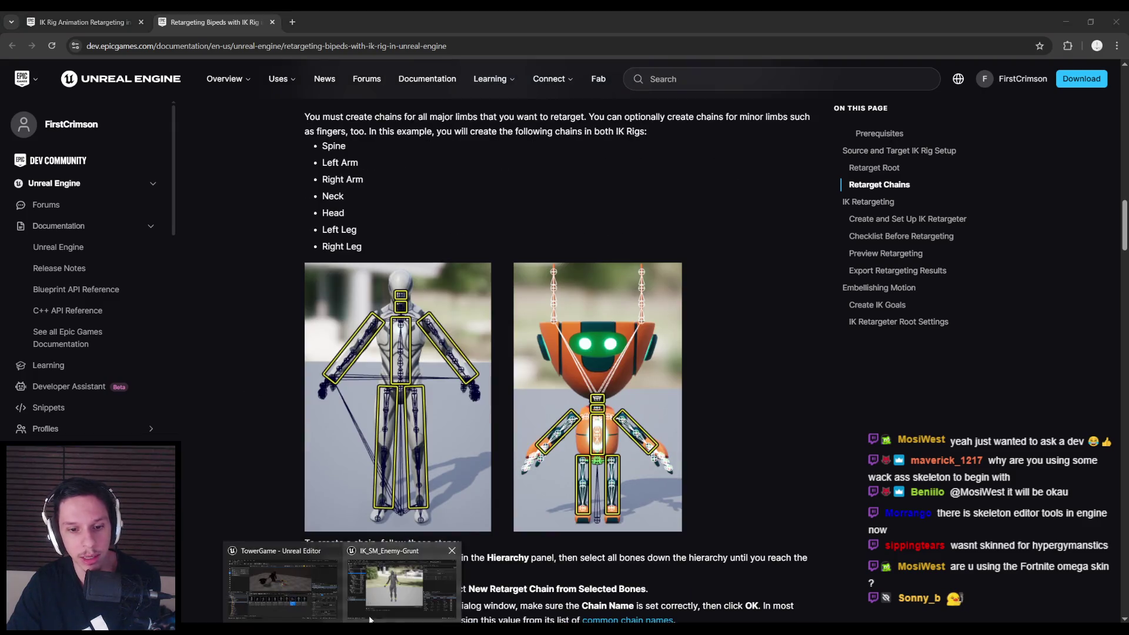
left_click(401, 594)
left_click(817, 377)
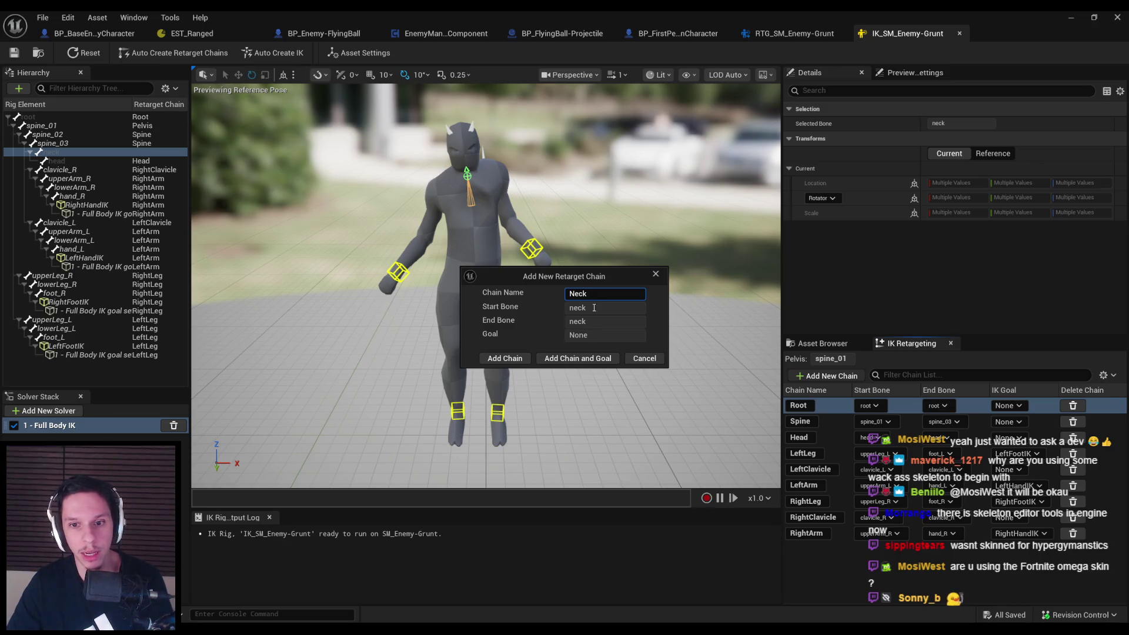
Confirm the Neck chain on the neck bone, save the Grunt rig, and open IK_Exodus_Gruntling
left_click(504, 358)
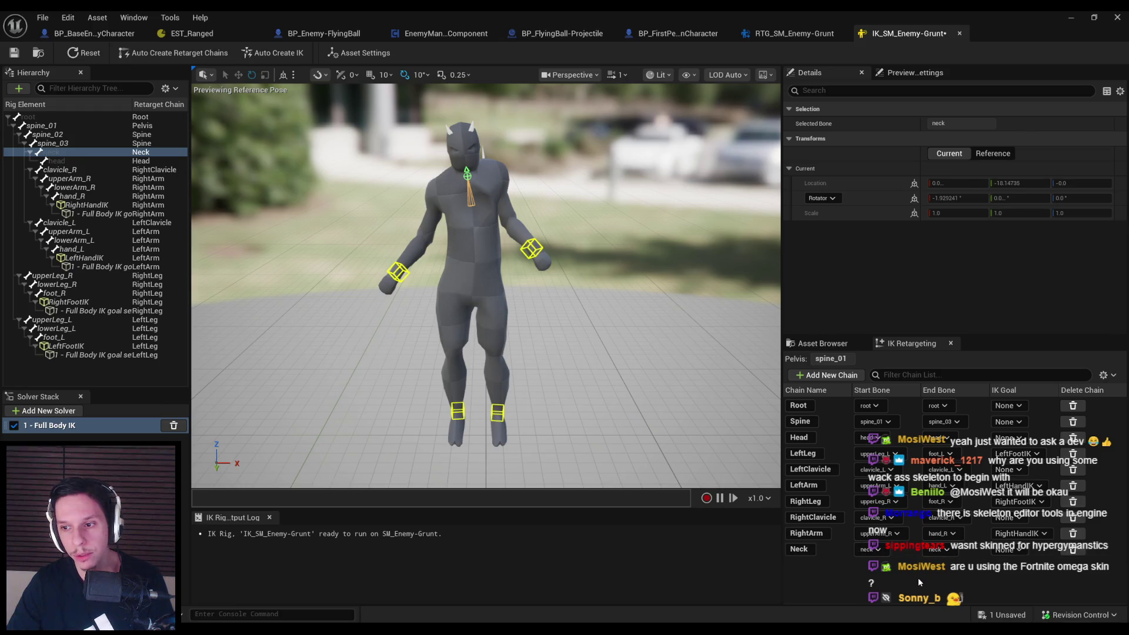
key("ctrl+s")
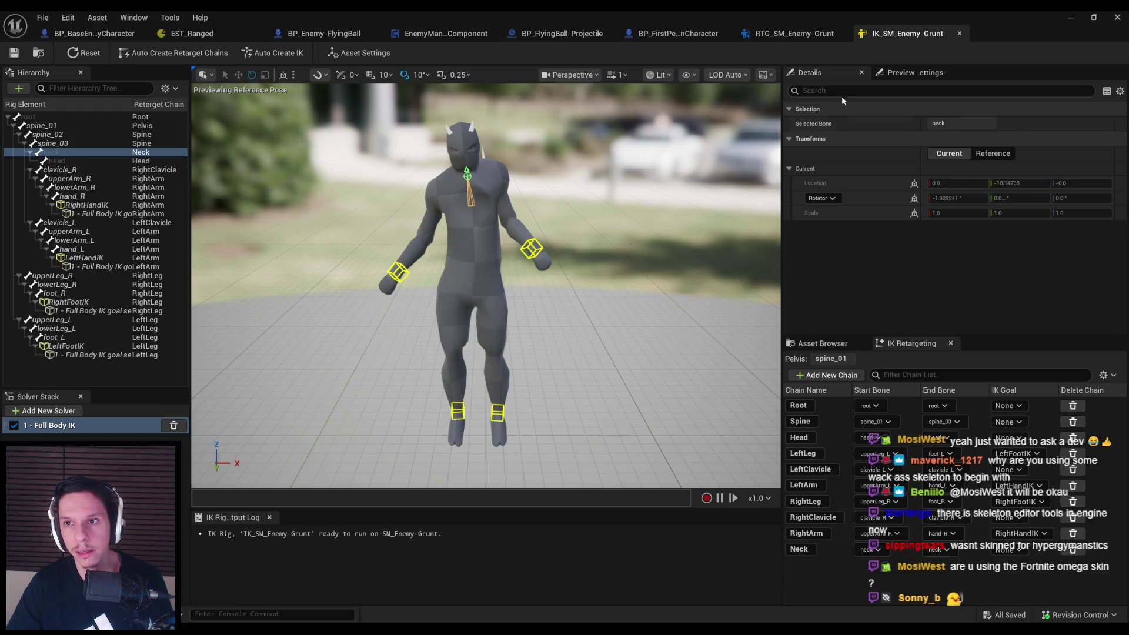
left_click(804, 35)
double_click(916, 323)
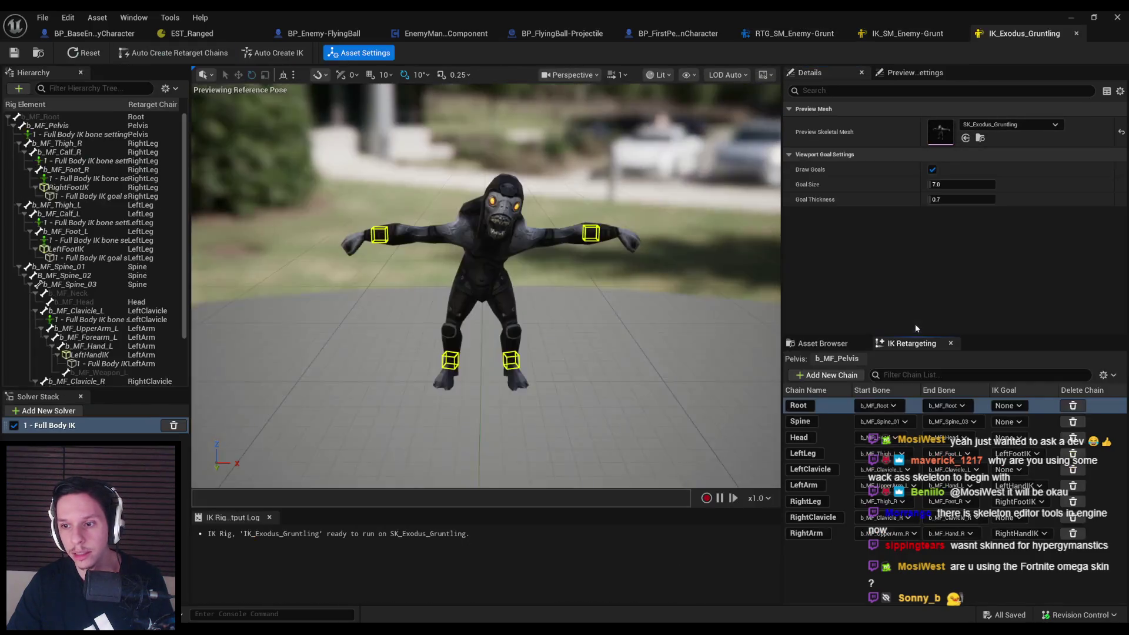
Add a Neck chain starting at b_MF_Neck to the Gruntling rig and save it
left_click(67, 292)
left_click(816, 376)
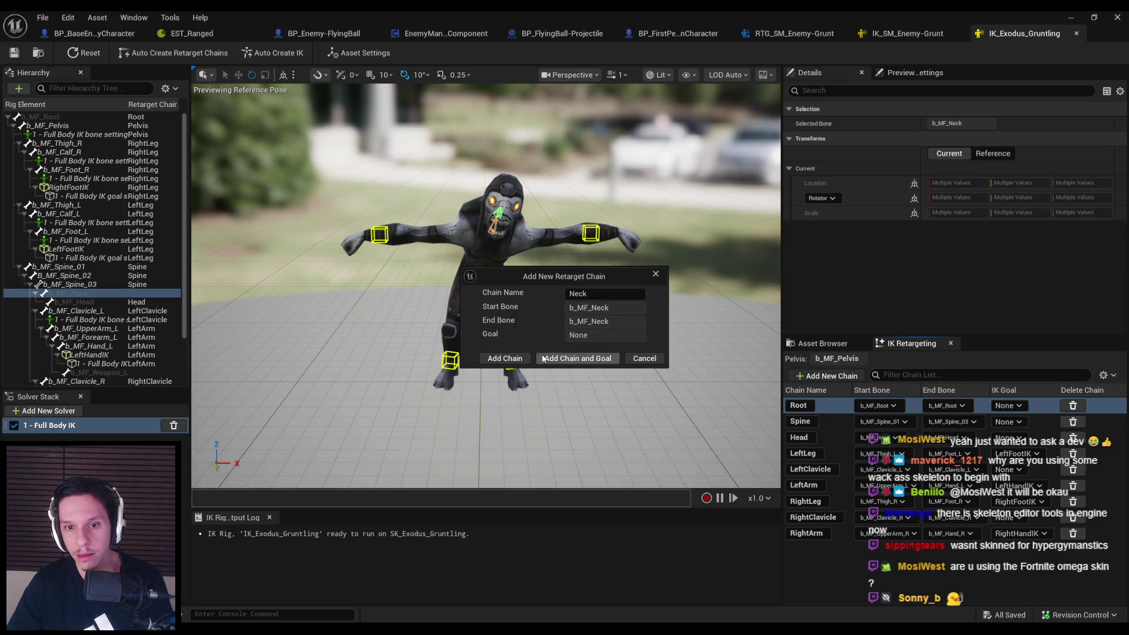
left_click(504, 358)
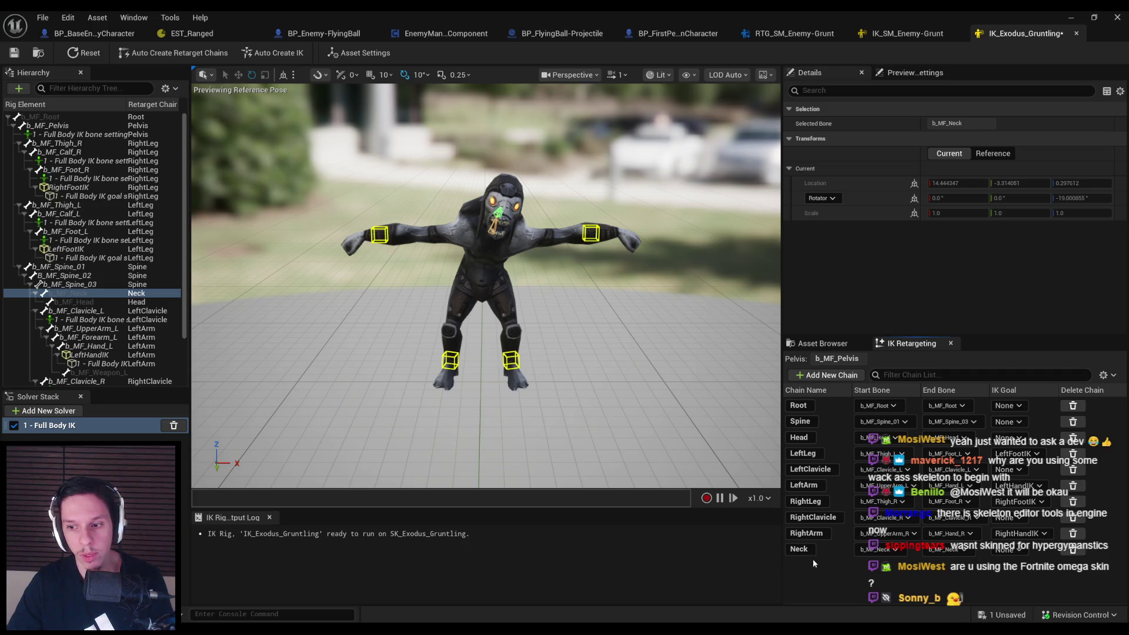
key("ctrl+s")
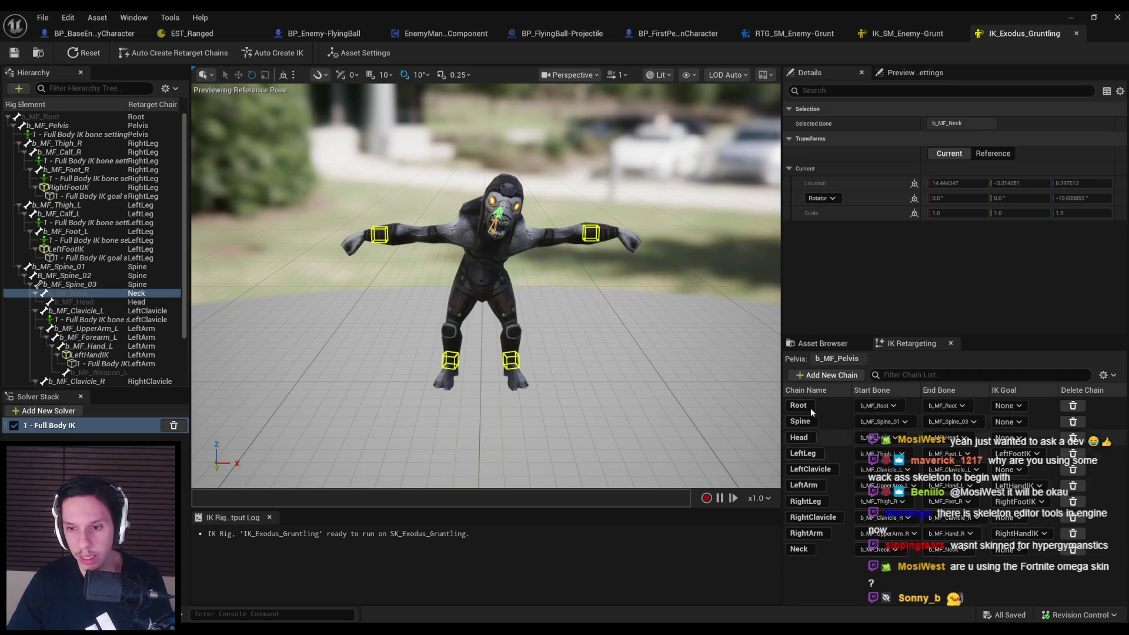
left_click(827, 376)
left_click(642, 361)
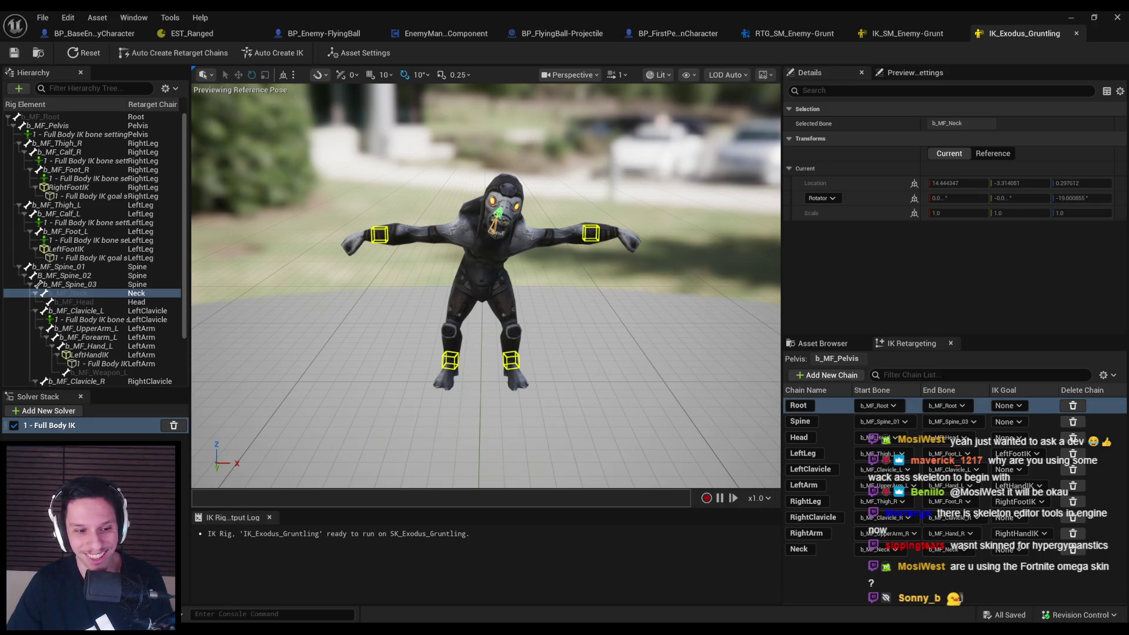
key("alt+Tab")
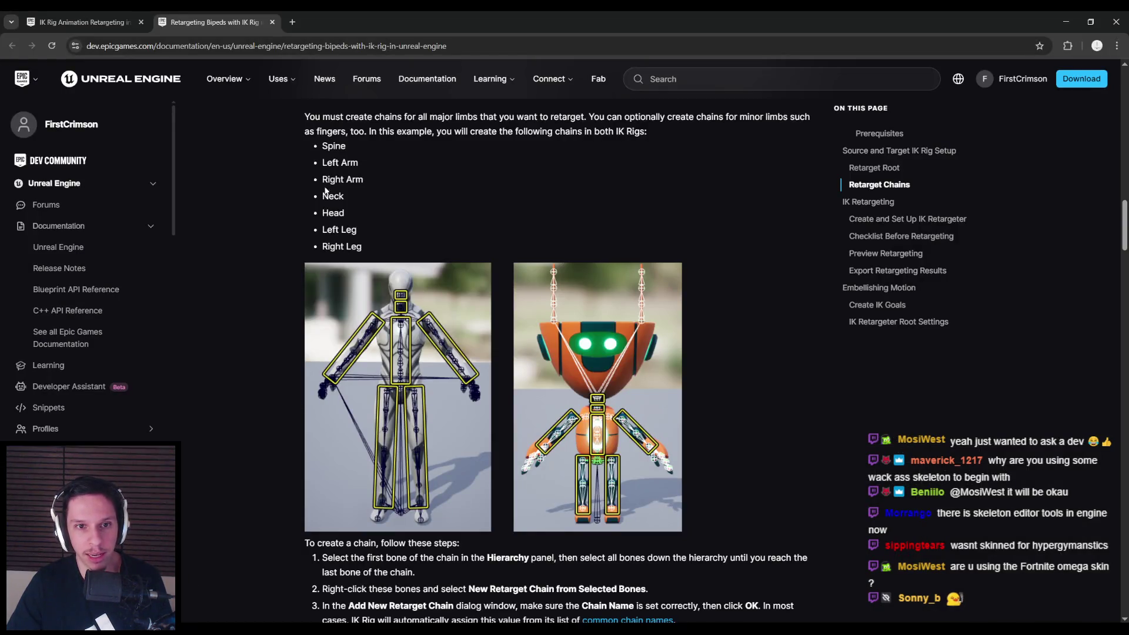
Scroll the guide to the four 'To create a chain' steps ending with No Goal
key("alt+Tab")
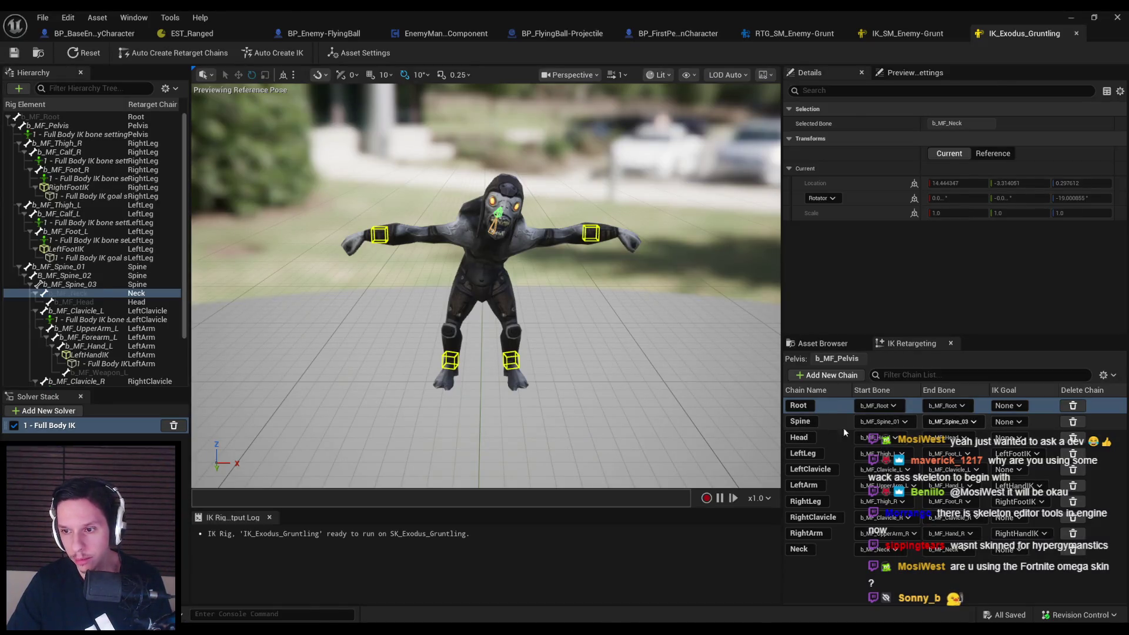
key("alt+Tab")
scroll(291, 477, "down", 5)
scroll(291, 476, "down", 1)
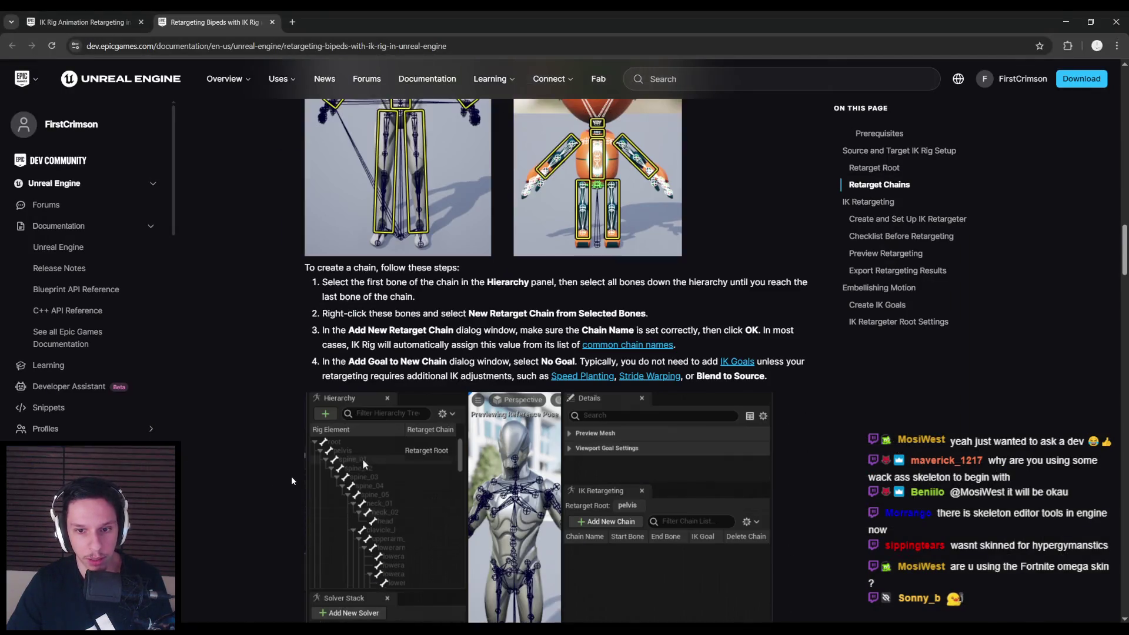
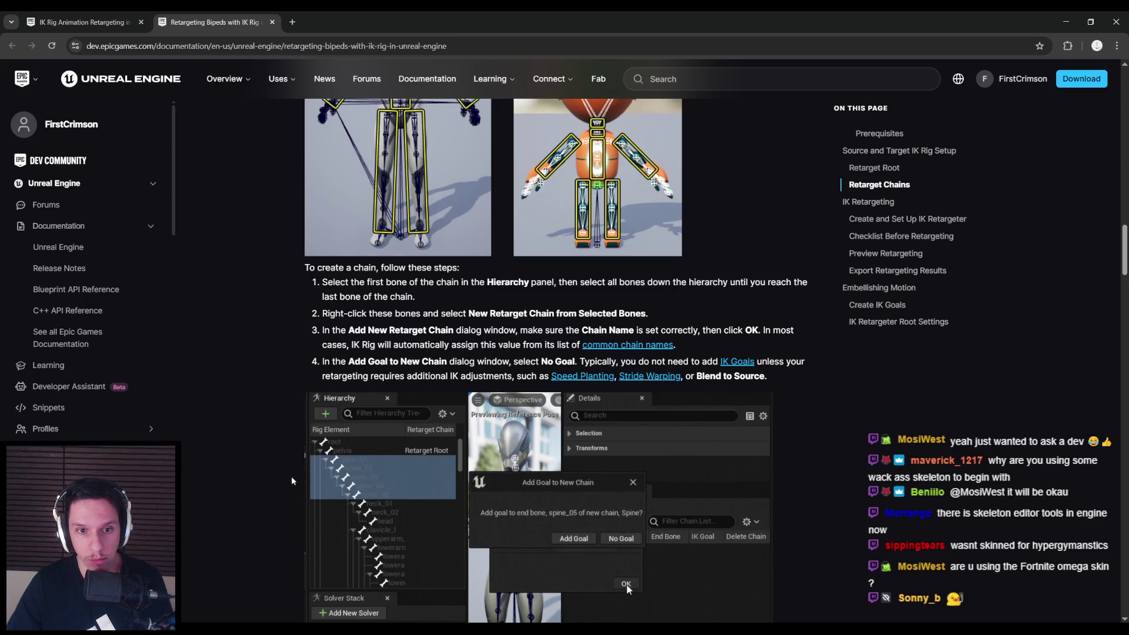
Read the docs' Create and Set Up IK Retargeter and pre-retargeting checklist sections, then return to the IK Rig
scroll(292, 475, "down", 8)
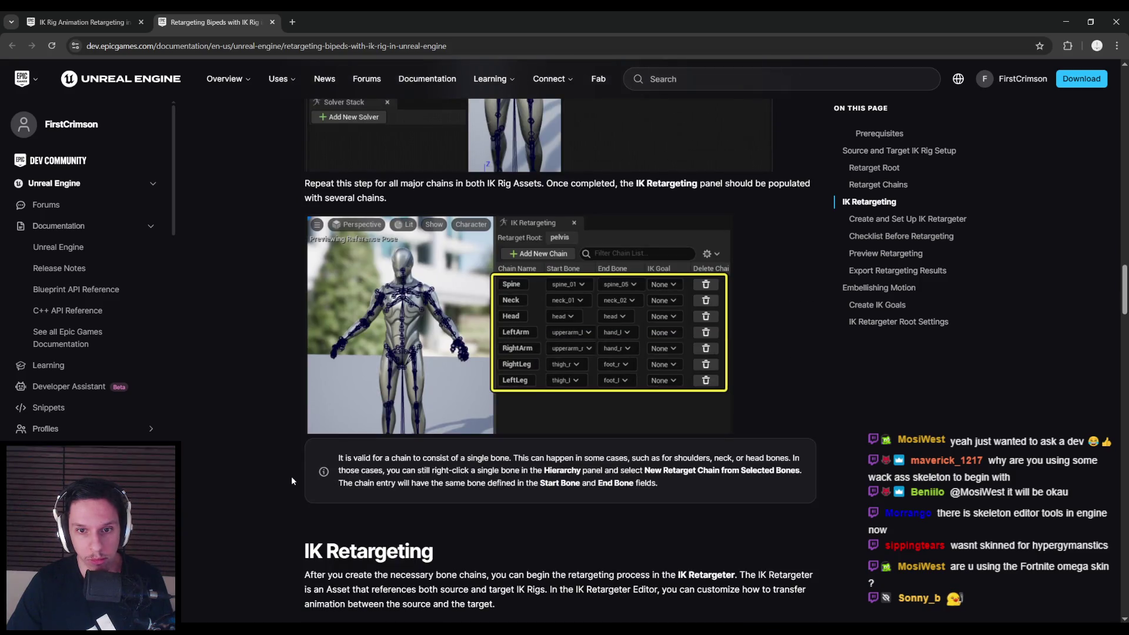
key("alt+Tab")
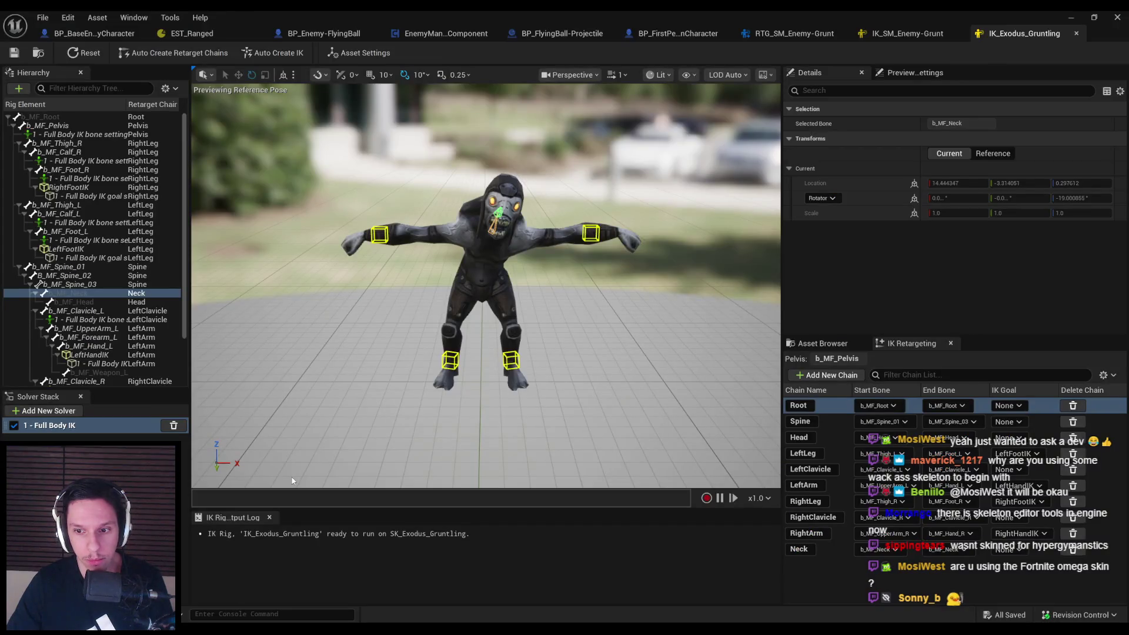
key("alt+Tab")
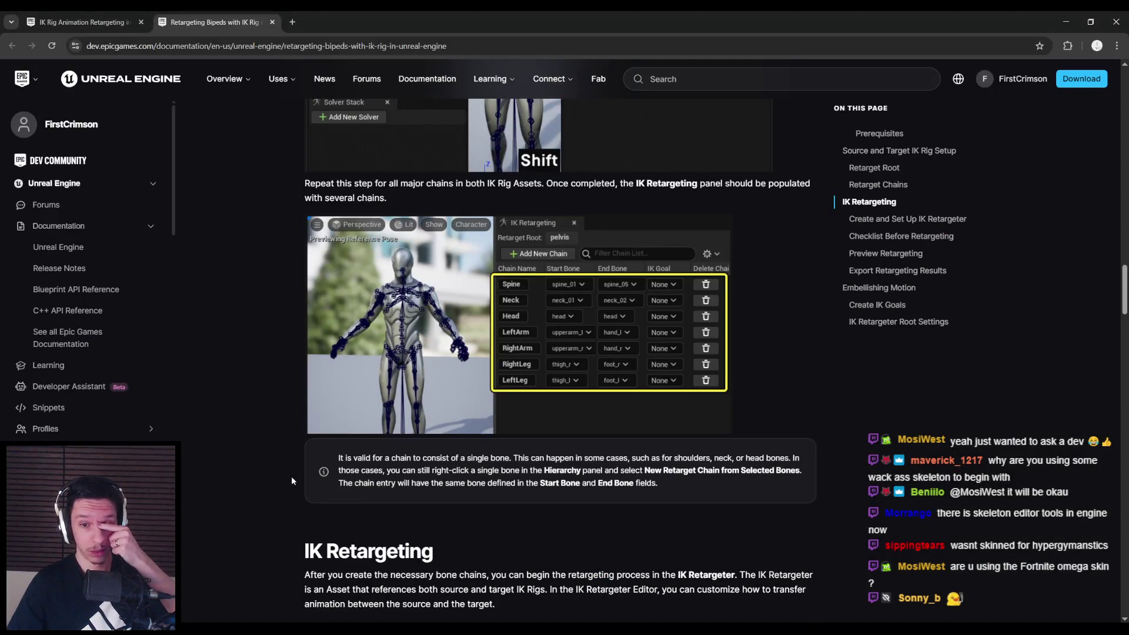
scroll(293, 481, "down", 5)
scroll(292, 480, "down", 3)
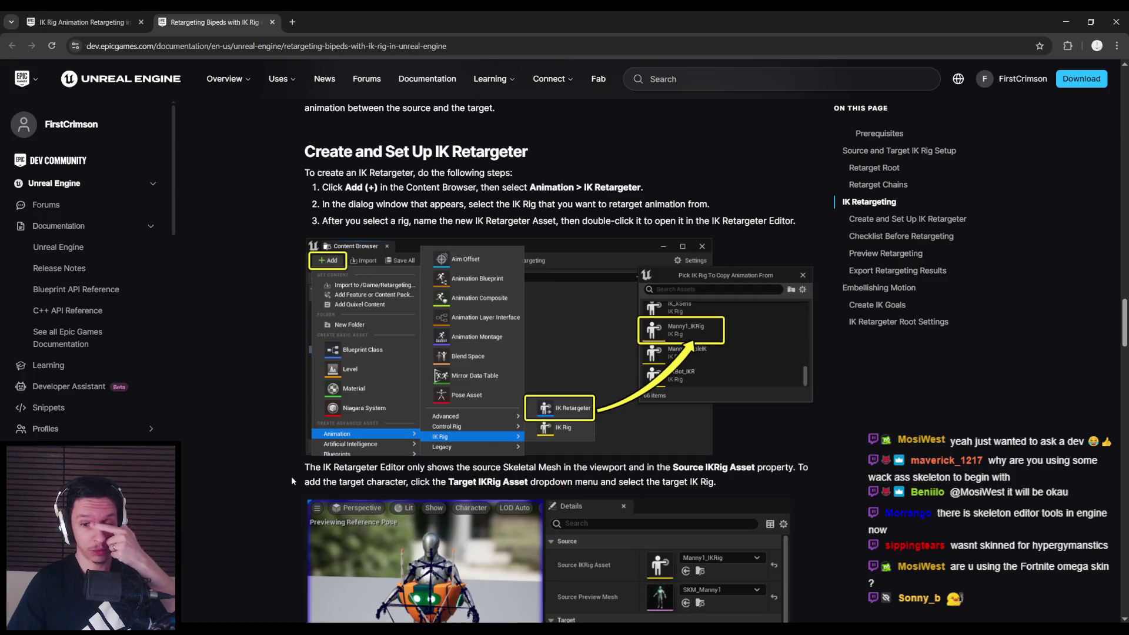
scroll(292, 480, "down", 3)
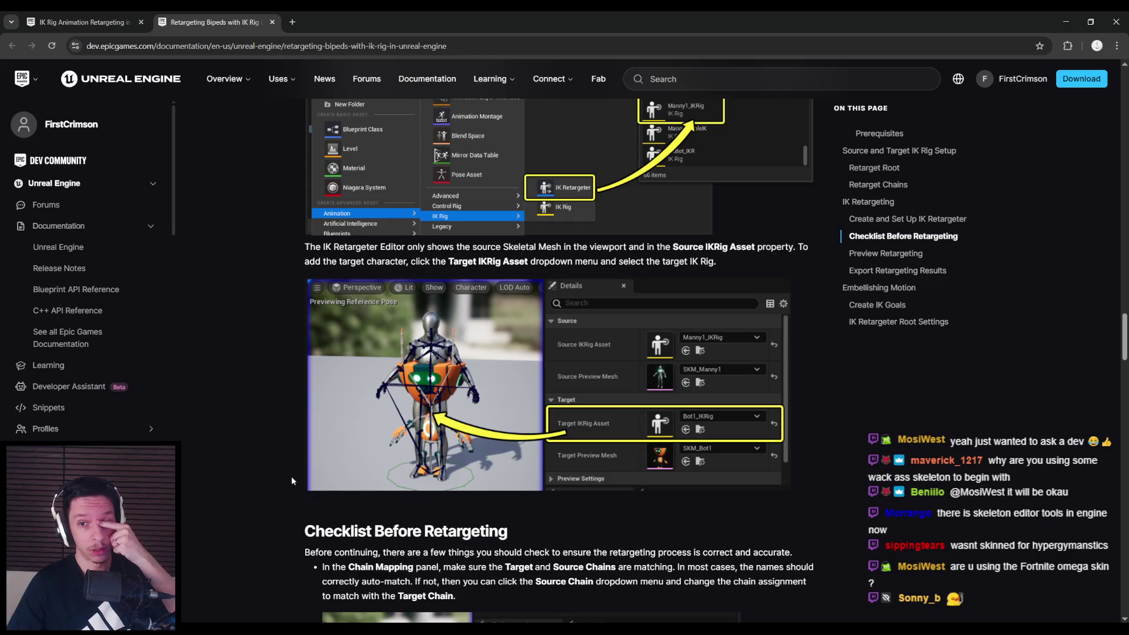
scroll(291, 480, "down", 3)
scroll(292, 480, "down", 3)
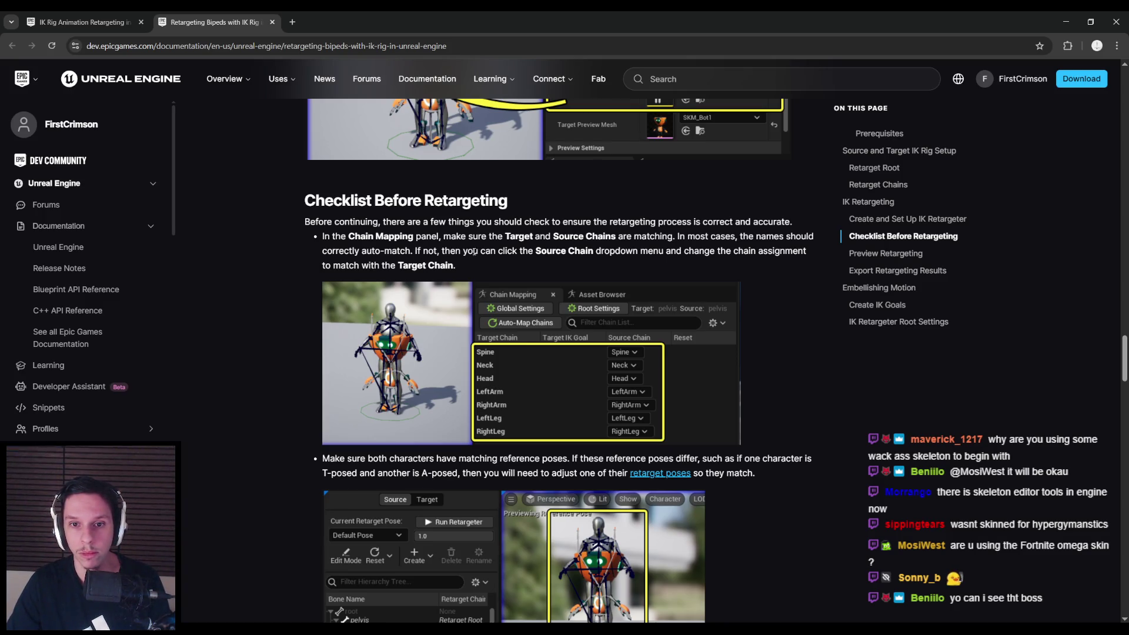
key("alt+Tab")
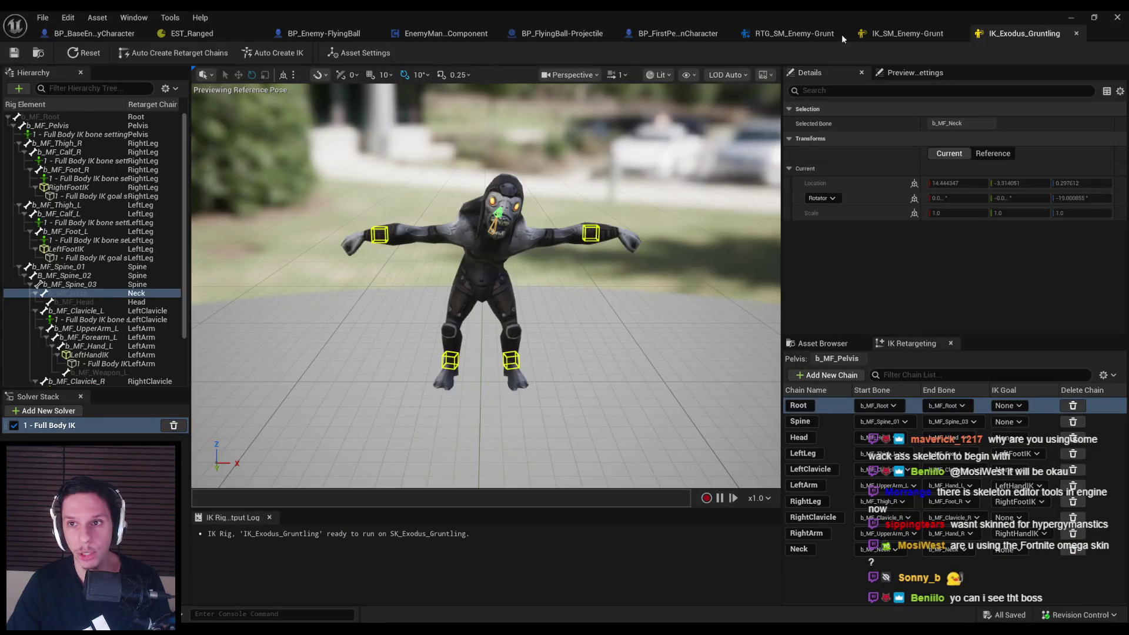
Open the RTG_SM_Enemy-Grunt retargeter and toggle between Op Stack and the Source bone hierarchy
left_click(818, 34)
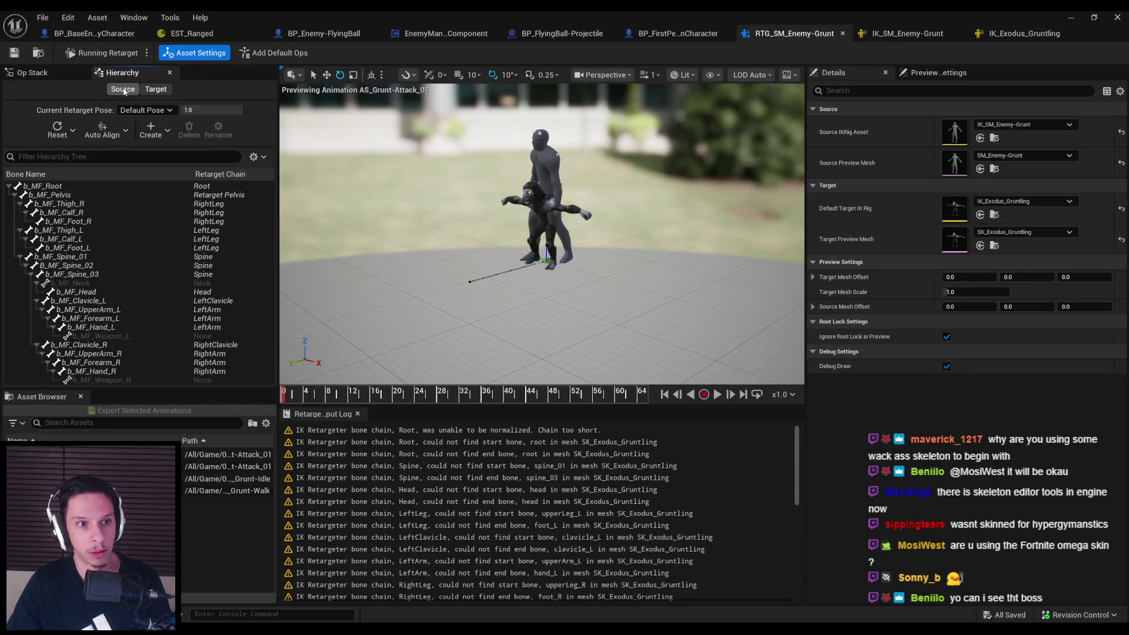
left_click(37, 74)
left_click(139, 74)
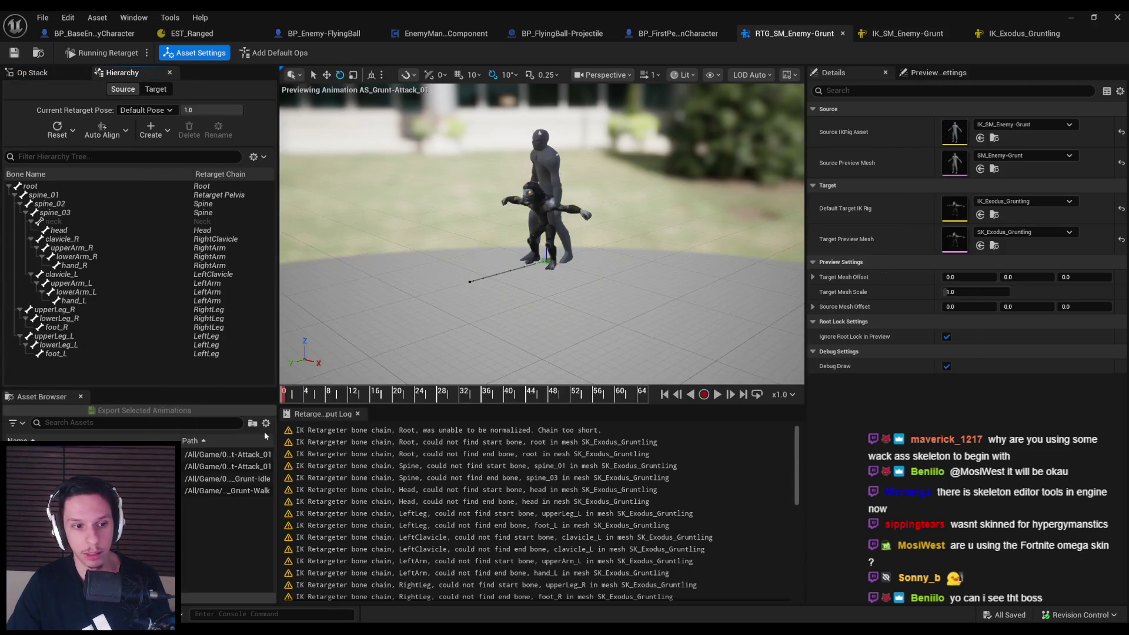
key("alt+Tab")
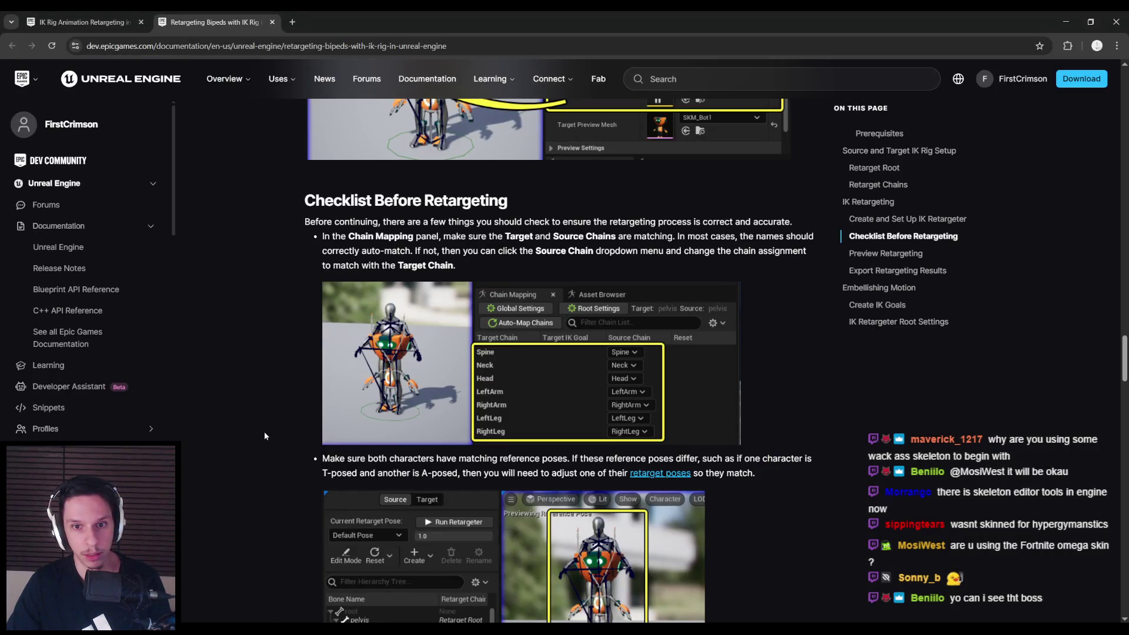
key("alt+Tab")
Browse the Window and Tools menus of the retargeter editor
left_click(135, 19)
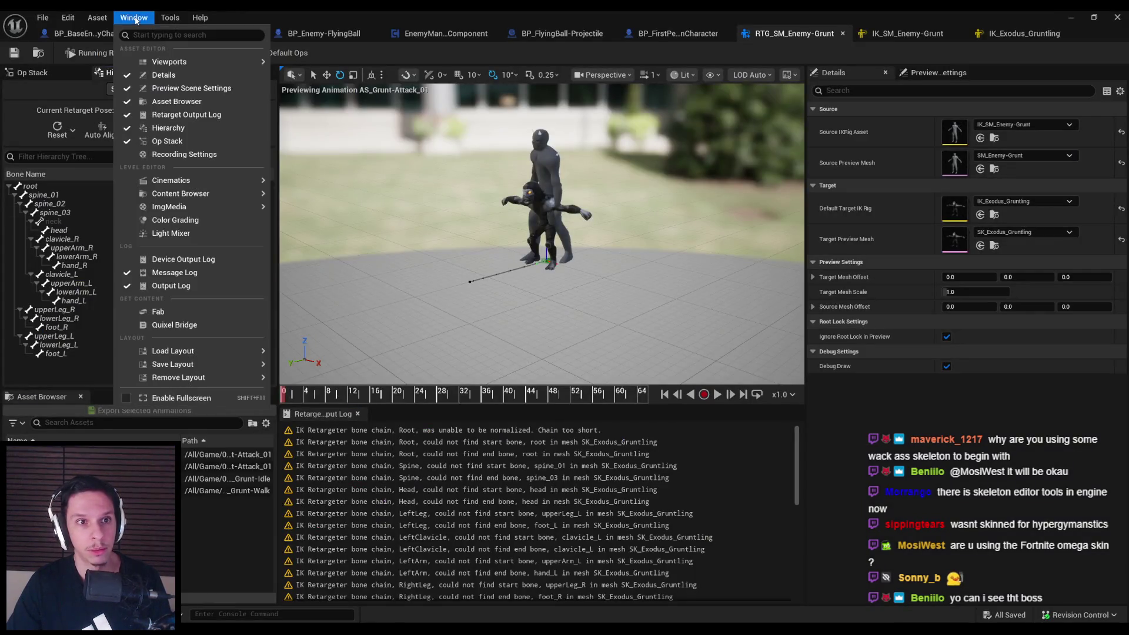
mouse_move(159, 63)
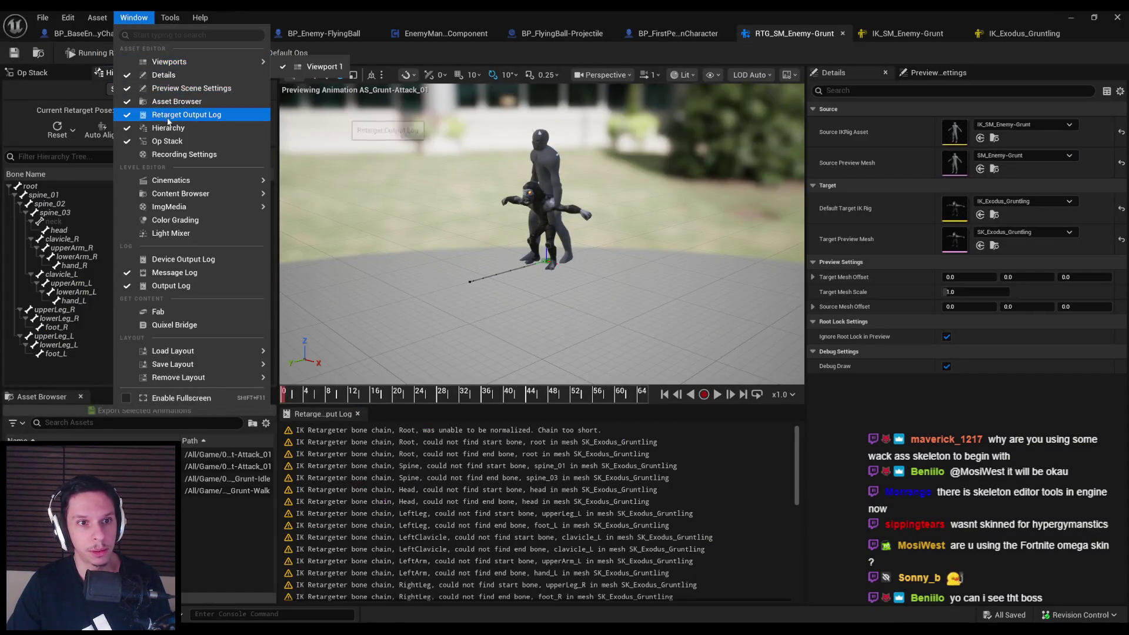
mouse_move(171, 180)
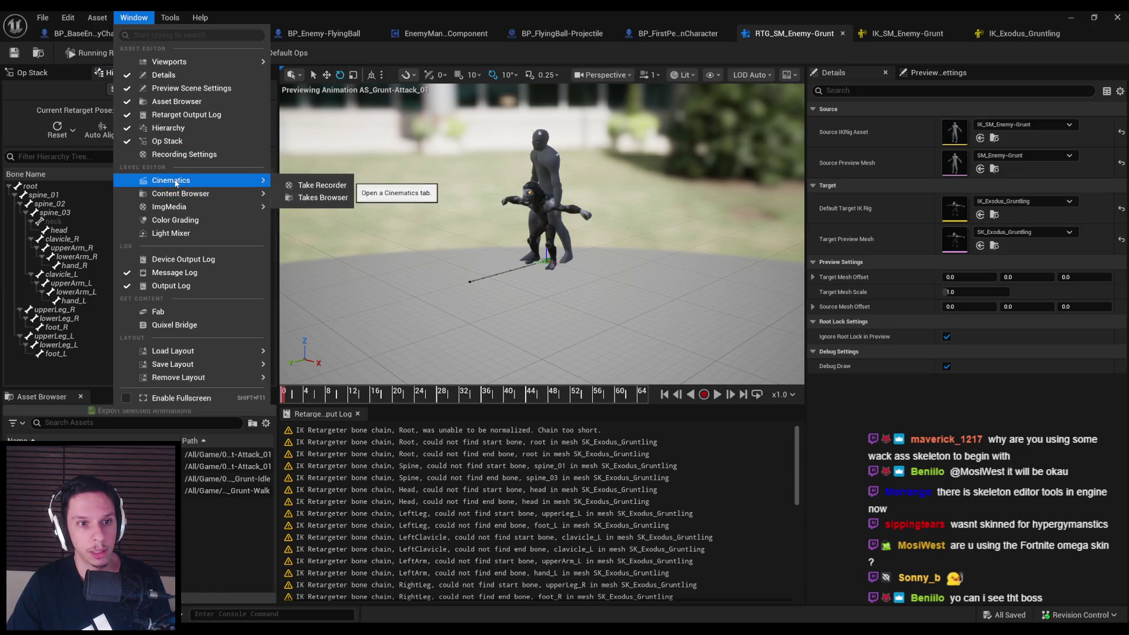
left_click(170, 18)
left_click(170, 19)
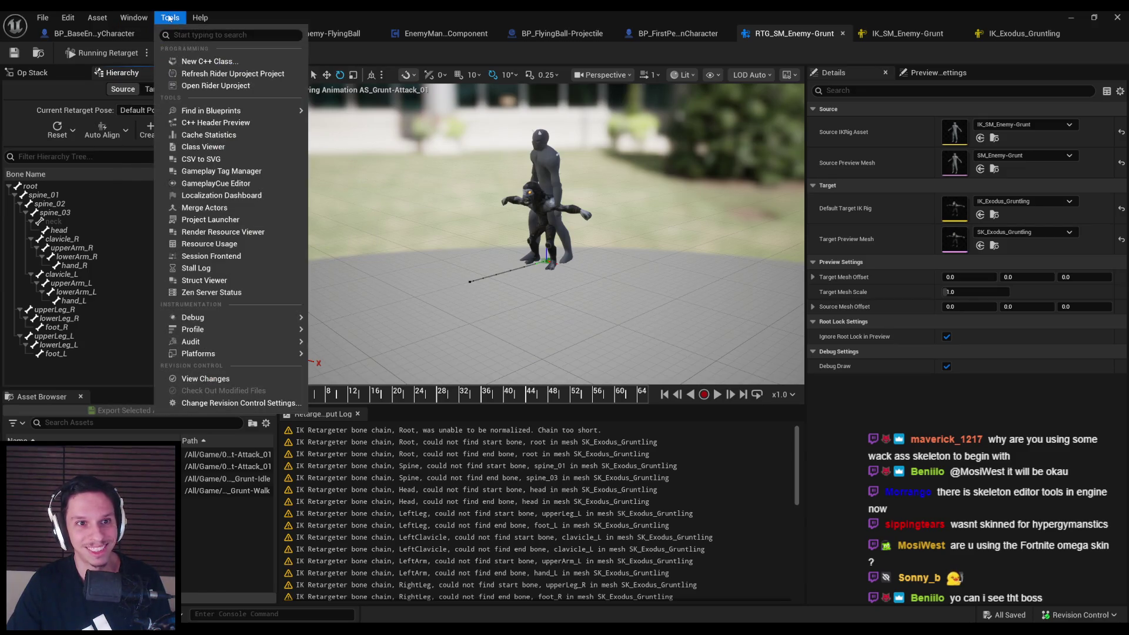
left_click(170, 18)
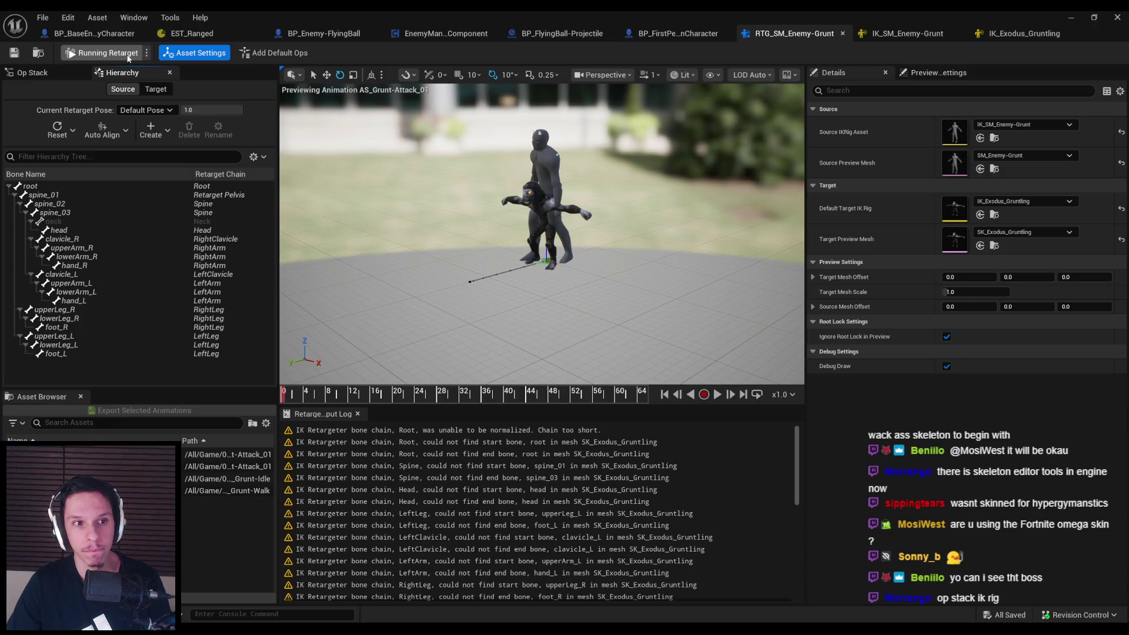
Inspect the Run IK Rig and Retarget IK Goals ops in the Op Stack against the docs checklist
left_click(35, 73)
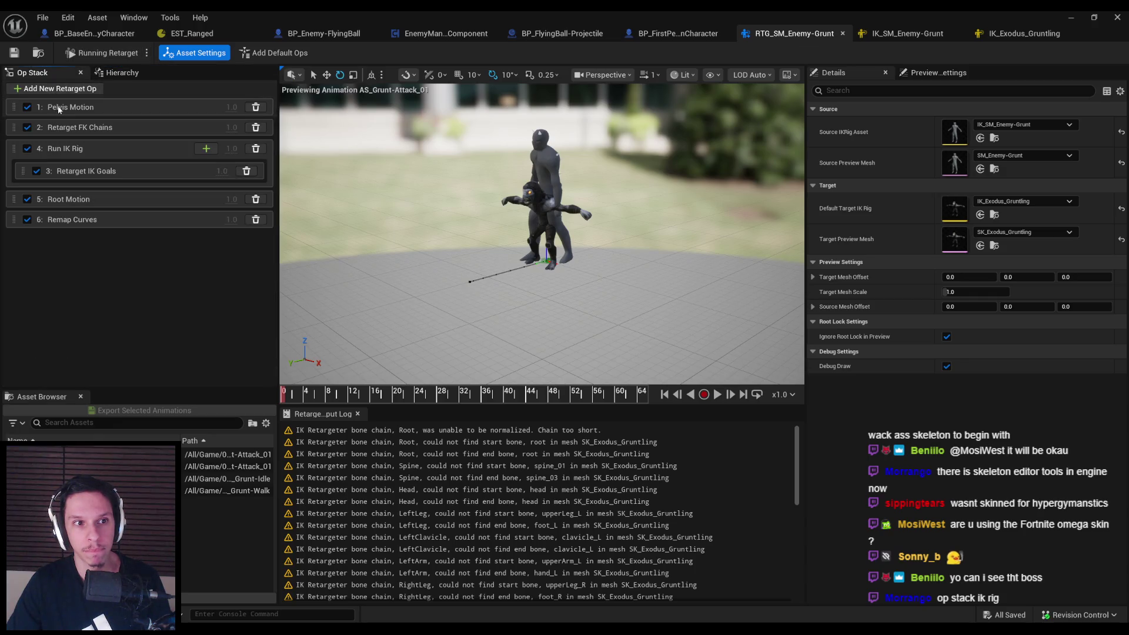
left_click(66, 150)
left_click(71, 171)
left_click(70, 163)
left_click(80, 171)
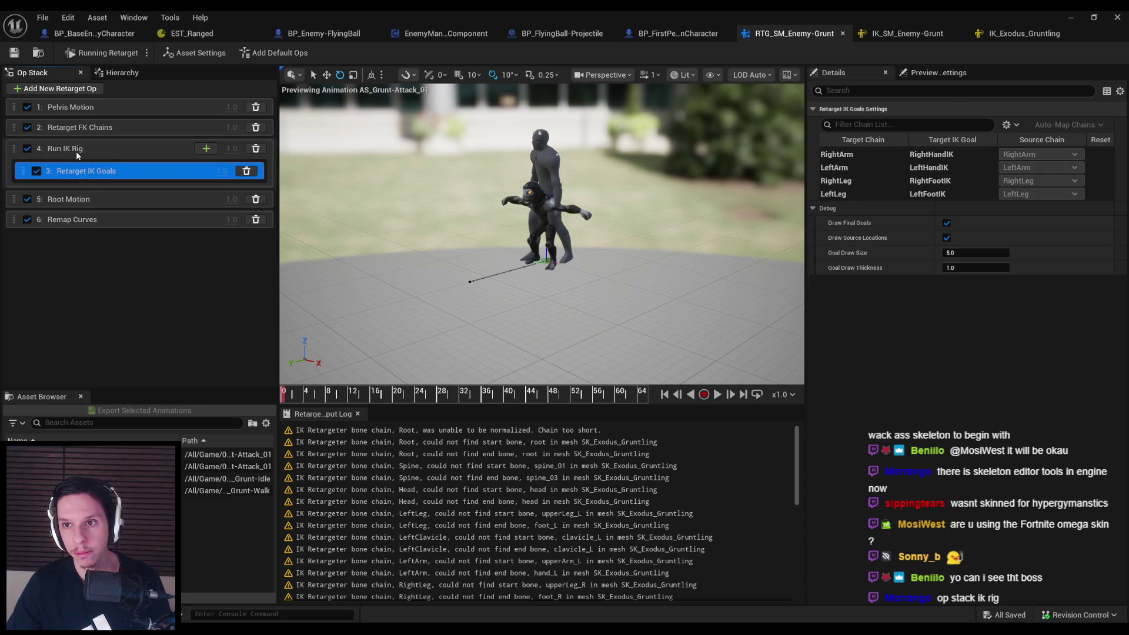
left_click(75, 152)
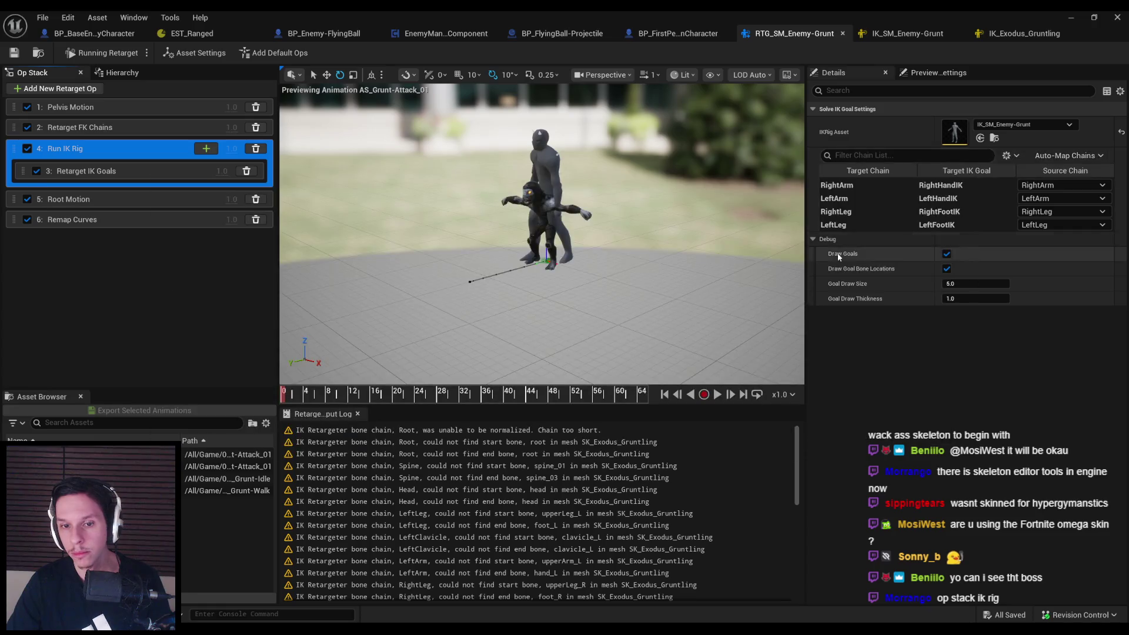
key("alt+Tab")
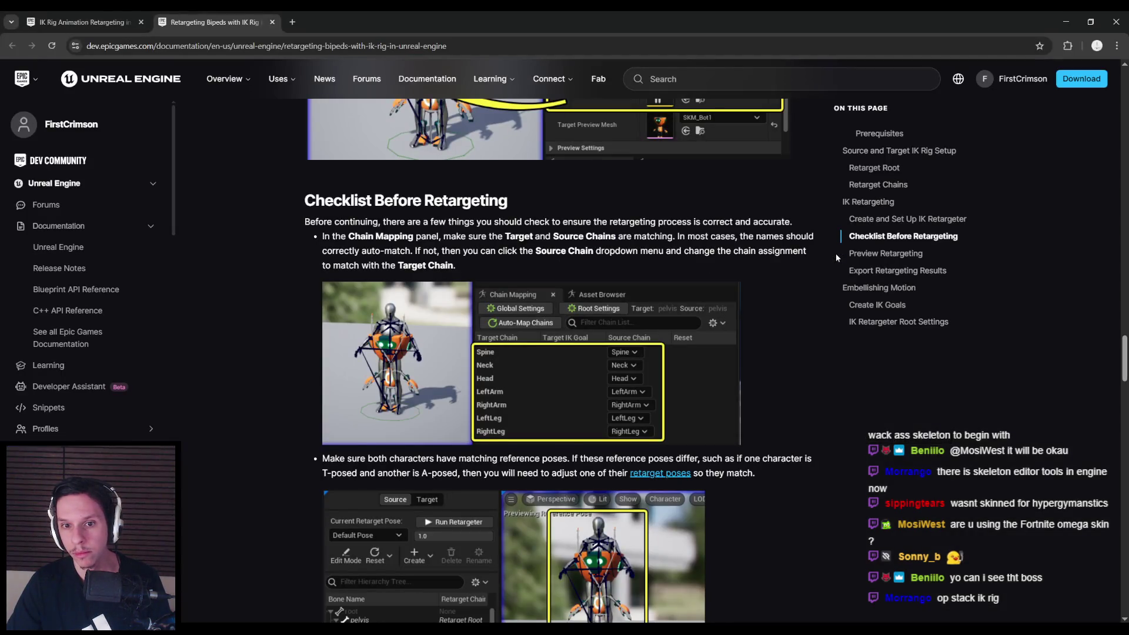
key("alt+Tab")
key("alt+Tab")
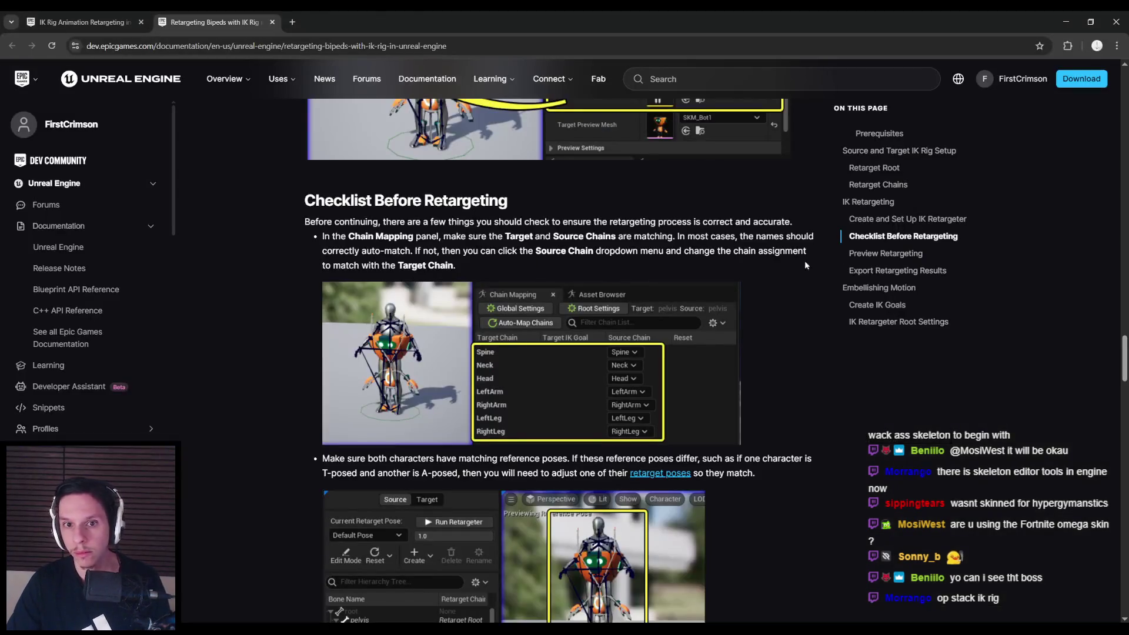
key("alt+Tab")
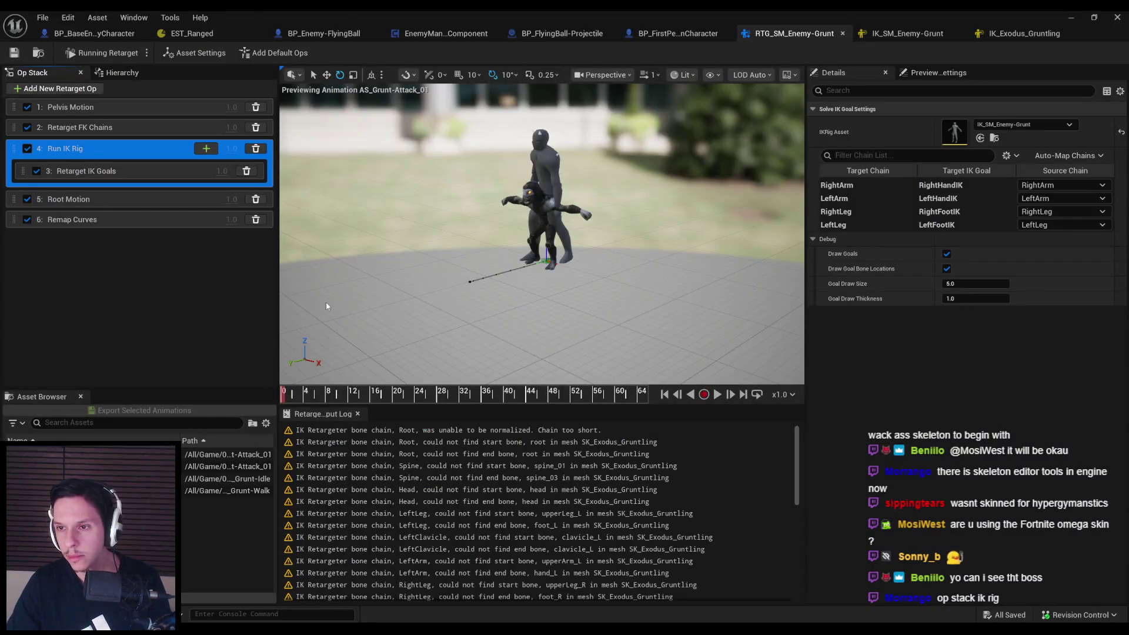
Auto-map the chains with Map All (Fuzzy) and check the neck chain via the 'neck' filter
left_click(1062, 155)
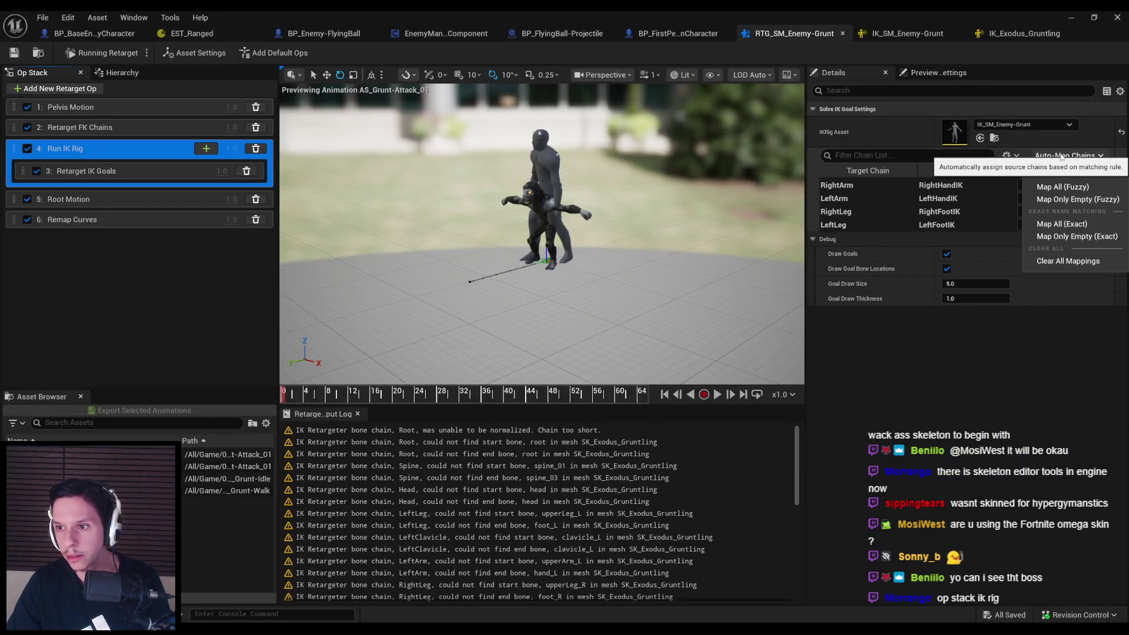
left_click(1059, 189)
left_click(905, 155)
type("neck")
key("BackSpace")
left_click(913, 361)
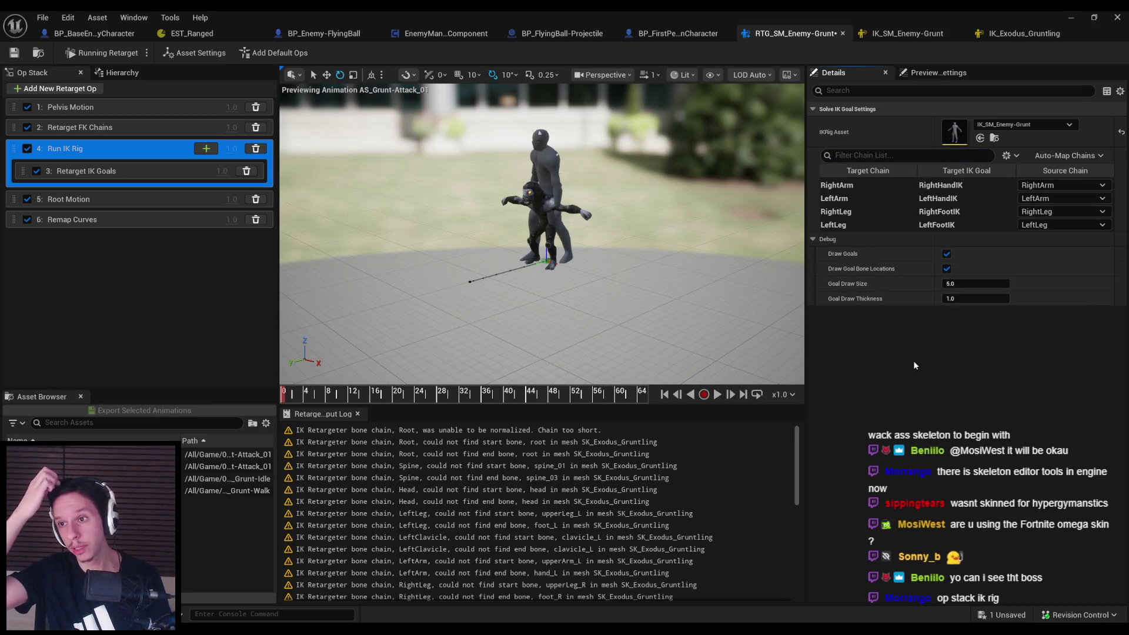
key("alt+Tab")
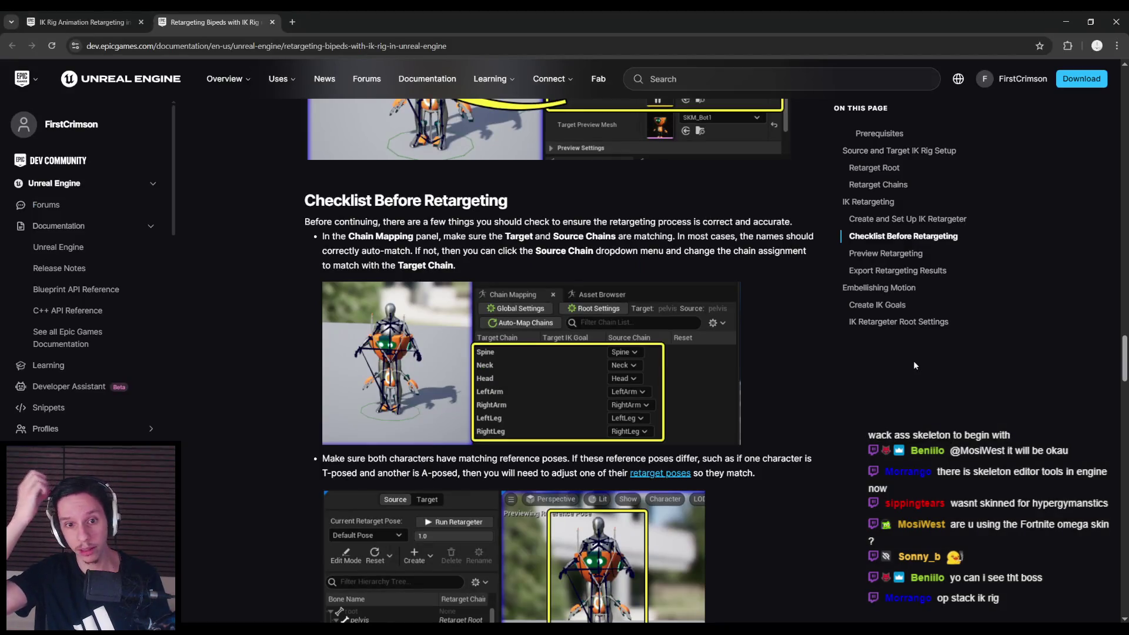
key("alt+Tab")
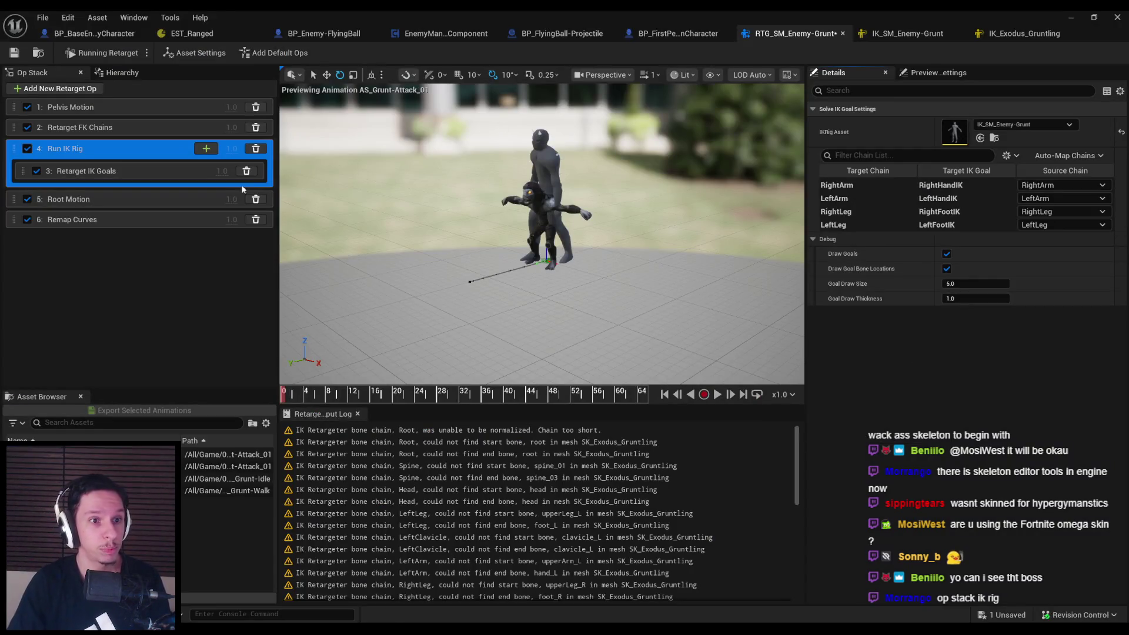
Reapply Map All (Fuzzy) to the Run IK Rig goals, then review the Retarget FK Chains mappings
left_click(132, 176)
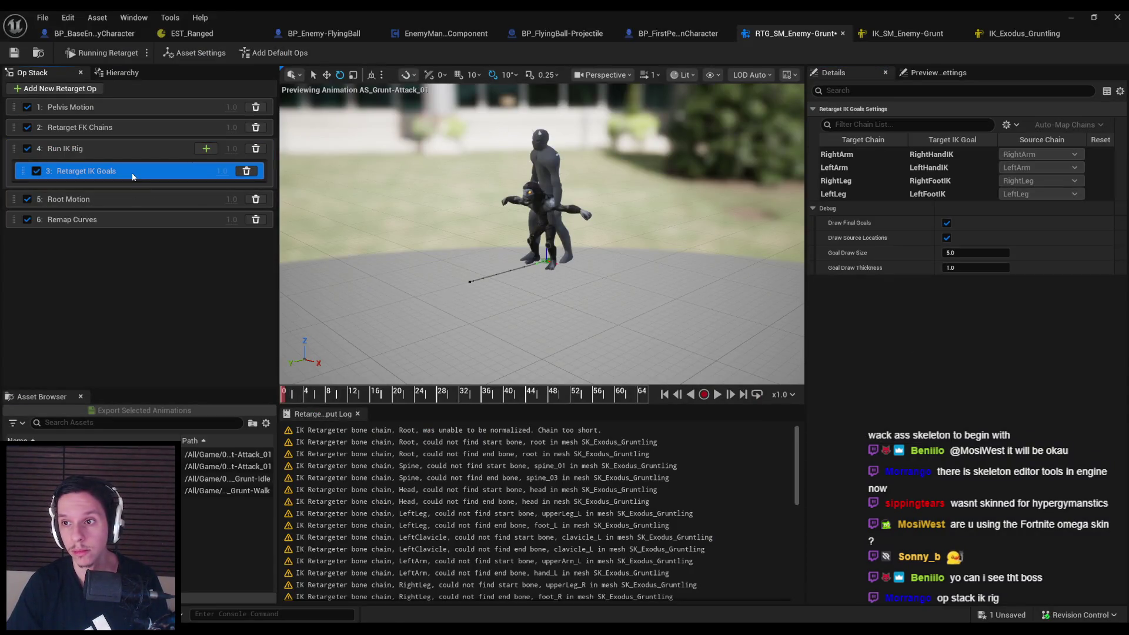
left_click(129, 151)
left_click(1065, 156)
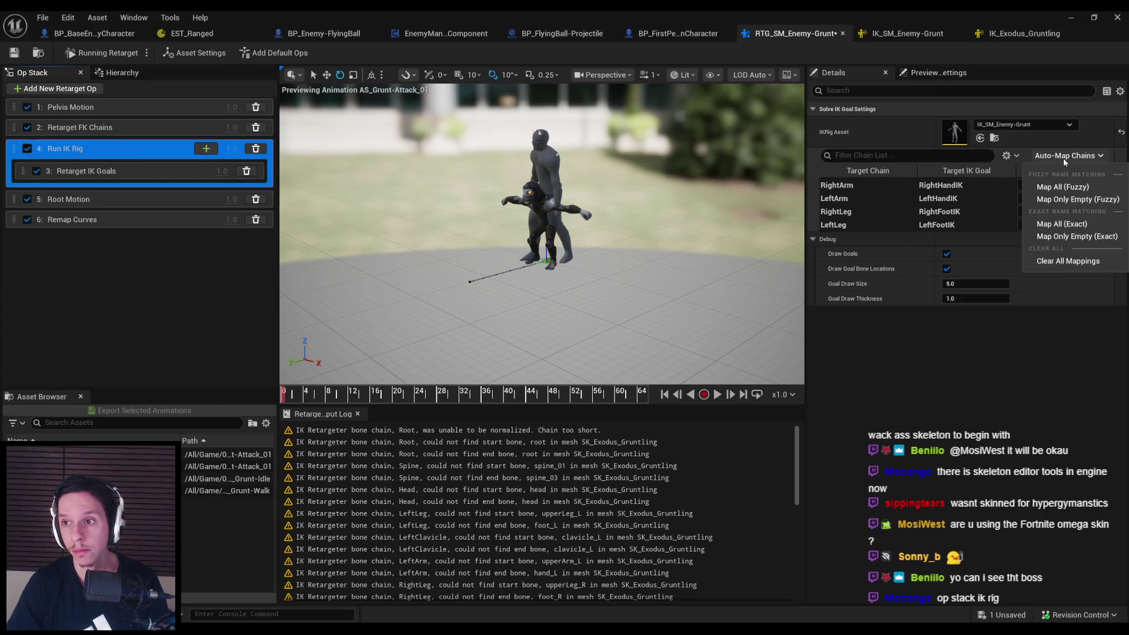
left_click(1063, 187)
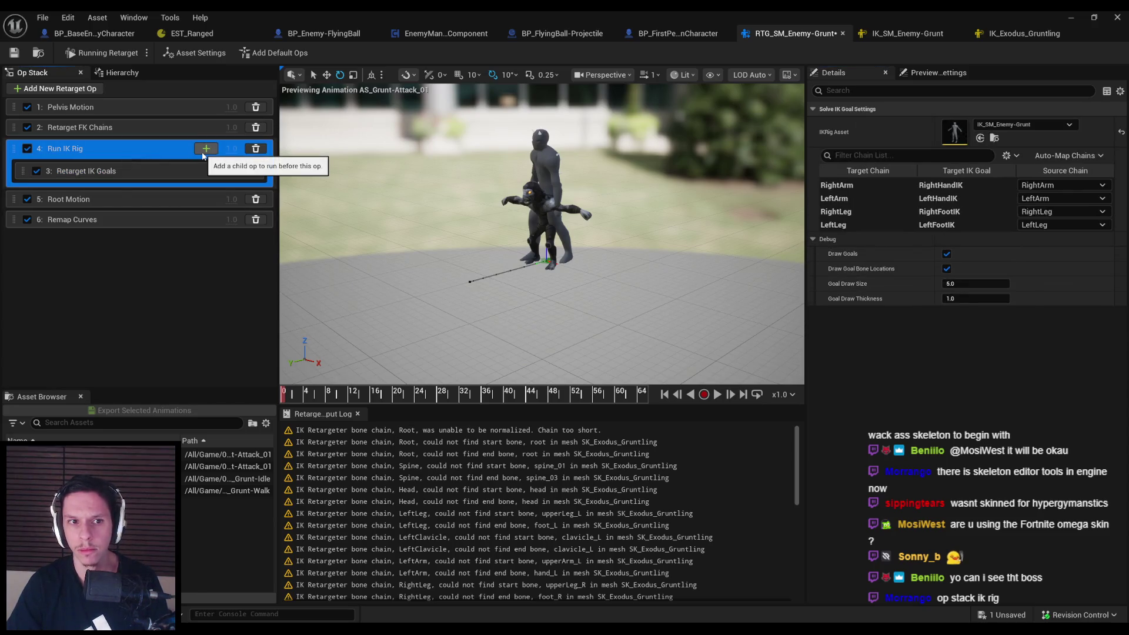
left_click(148, 128)
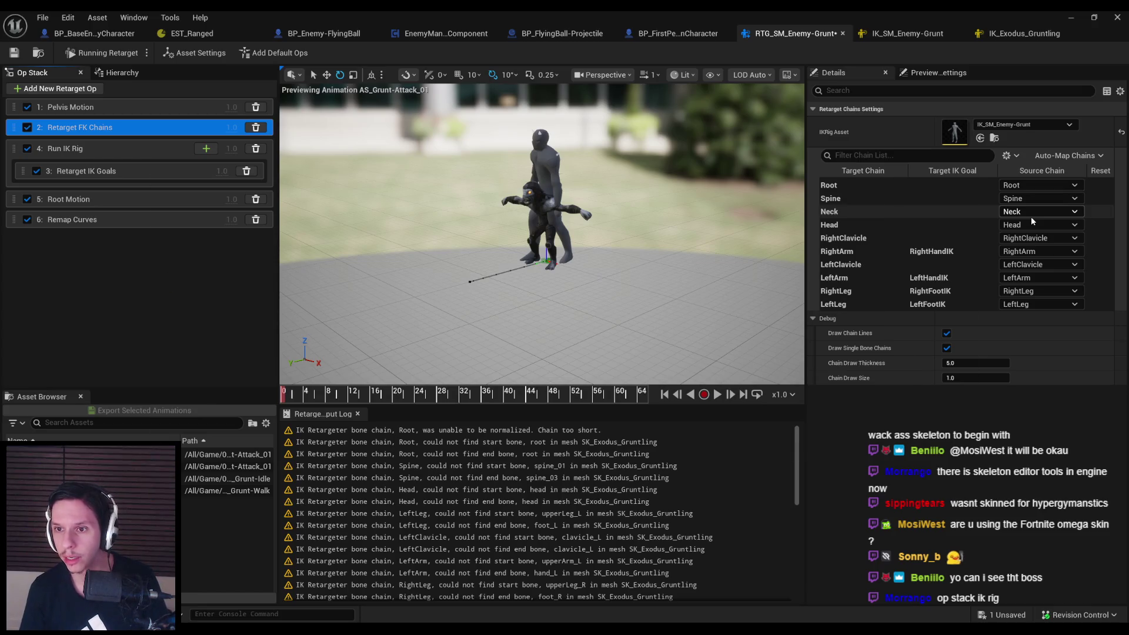
Select the Root chain and re-map all chains with Map All (Fuzzy)
key("alt+Tab")
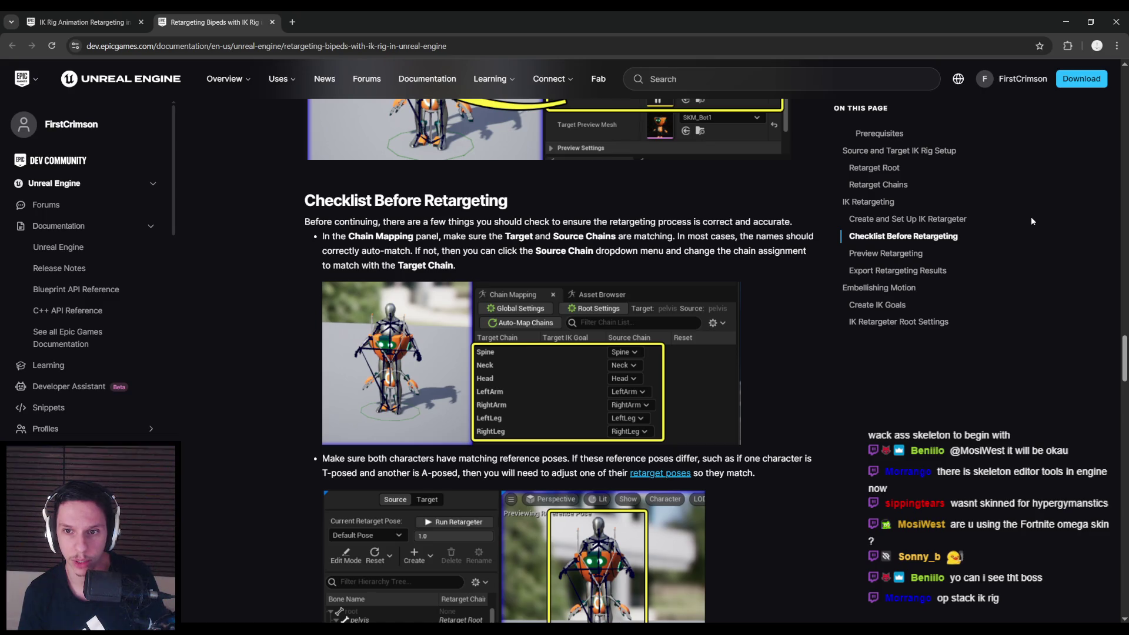
key("alt+Tab")
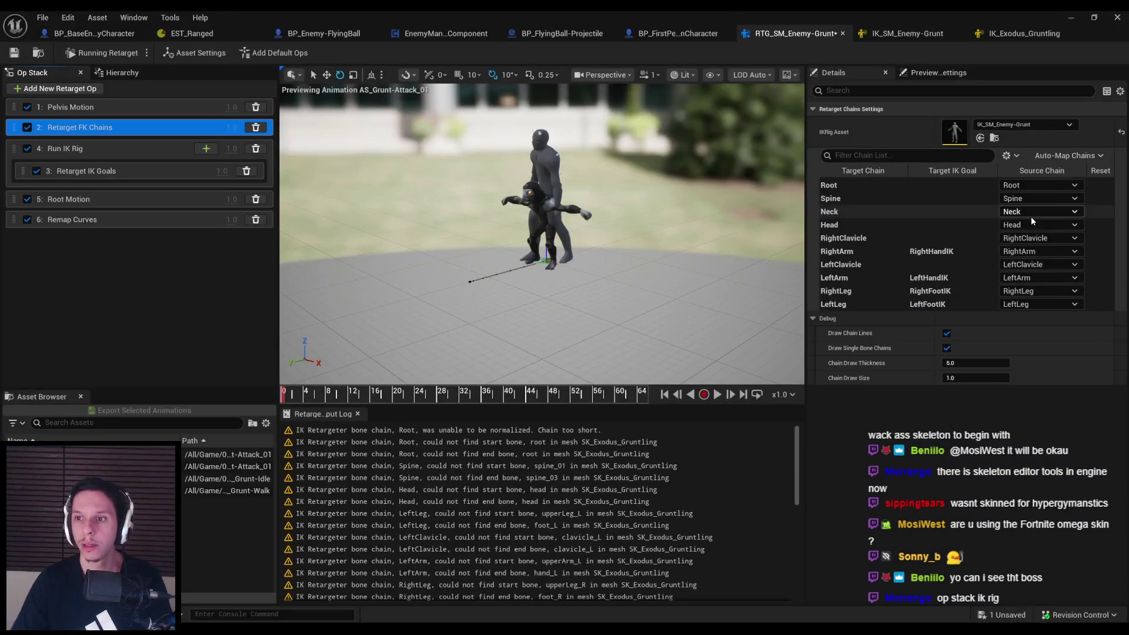
left_click(949, 186)
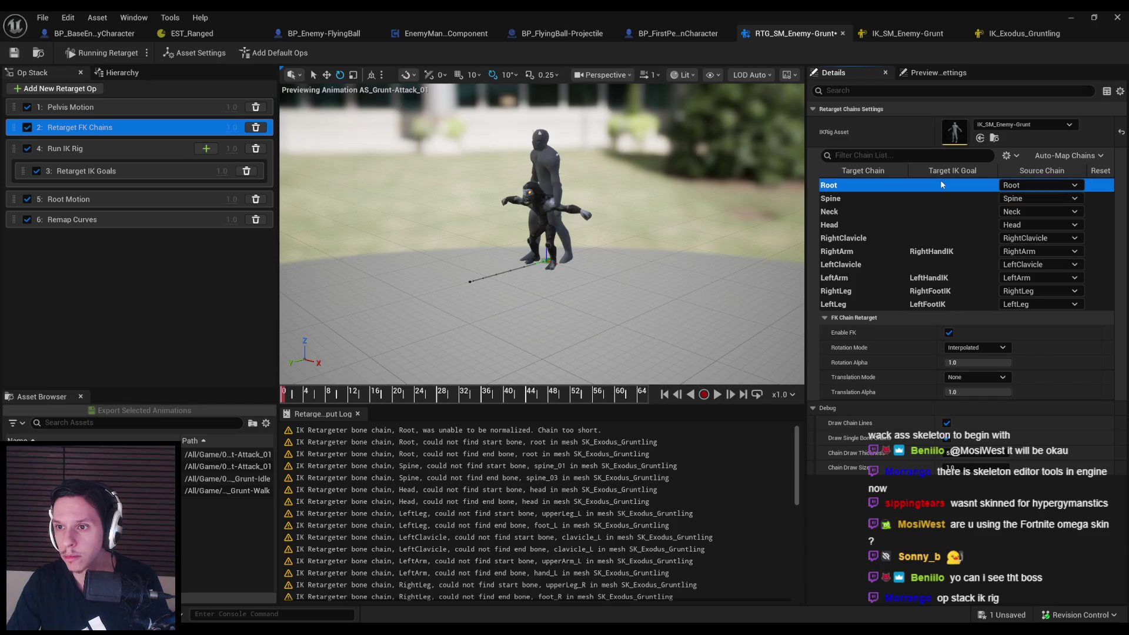
left_click(1064, 155)
left_click(1067, 187)
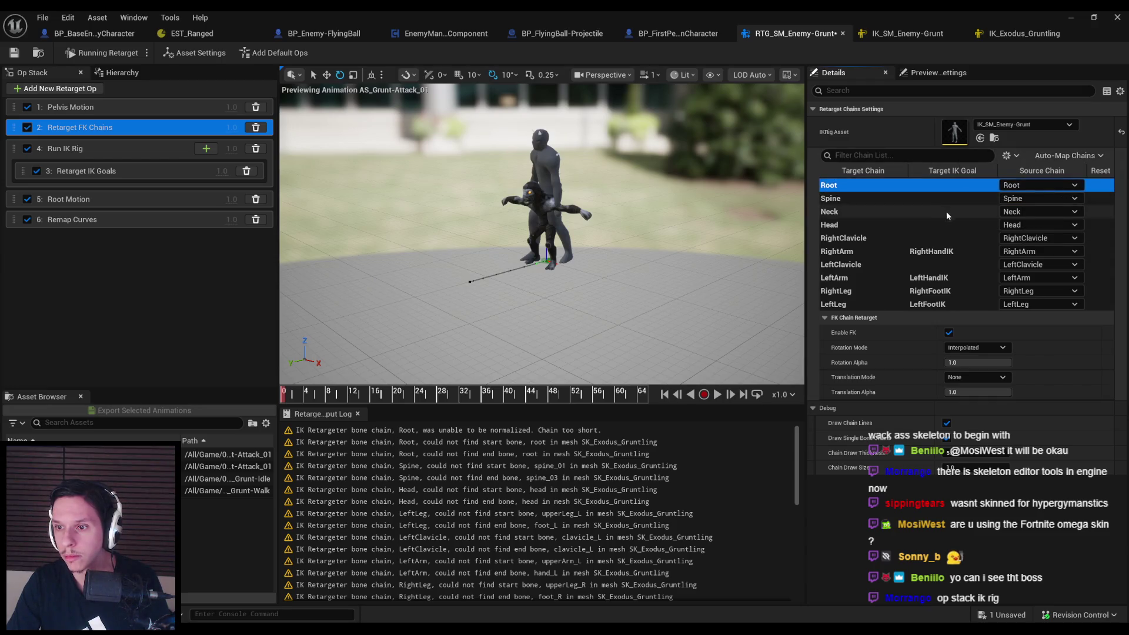
Confirm Head and Spine map to their matching source chains and review the Neck and Head rows
left_click(1023, 226)
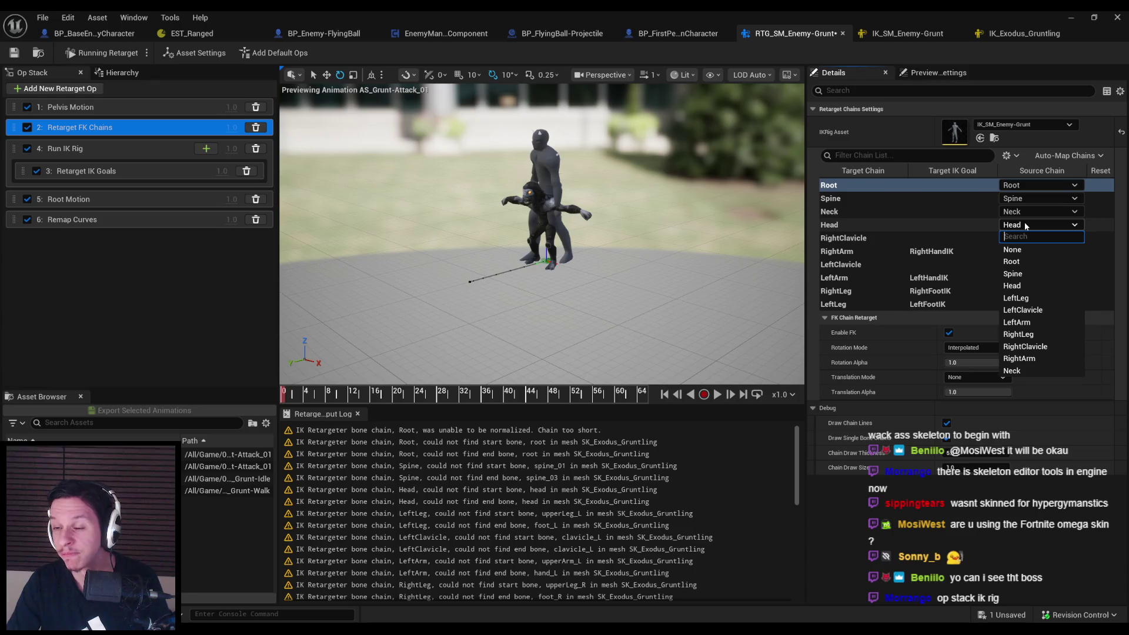
left_click(1025, 225)
left_click(1018, 201)
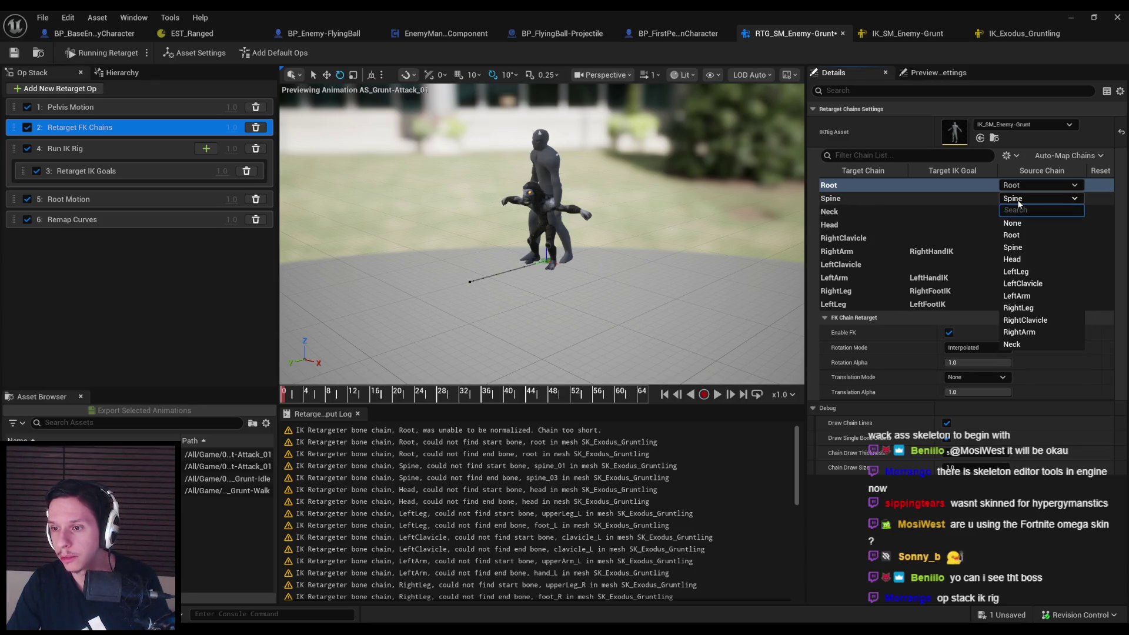
left_click(1018, 200)
left_click(897, 212)
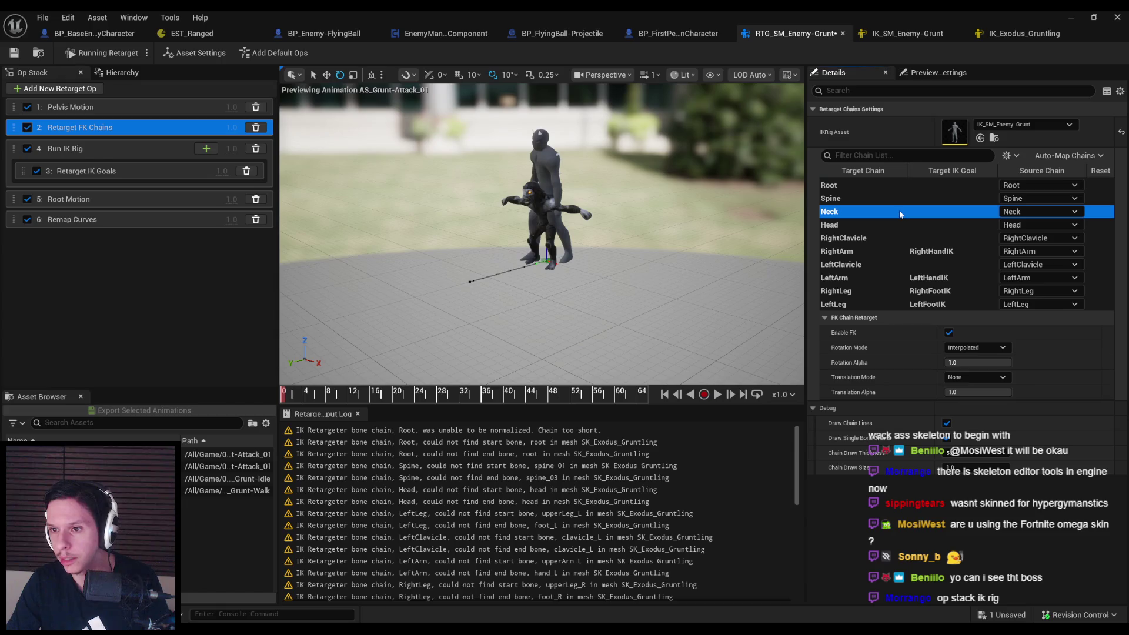
left_click(911, 239)
left_click(907, 224)
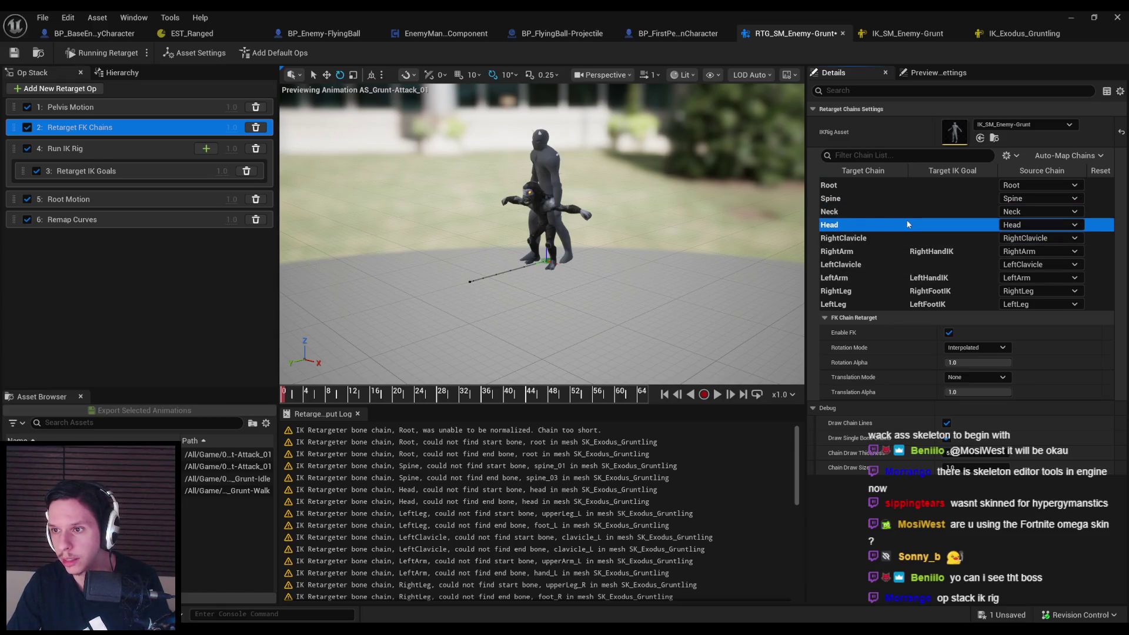
Check the RightArm source chain against the docs' Target and Source Chains requirement
key("alt+Tab")
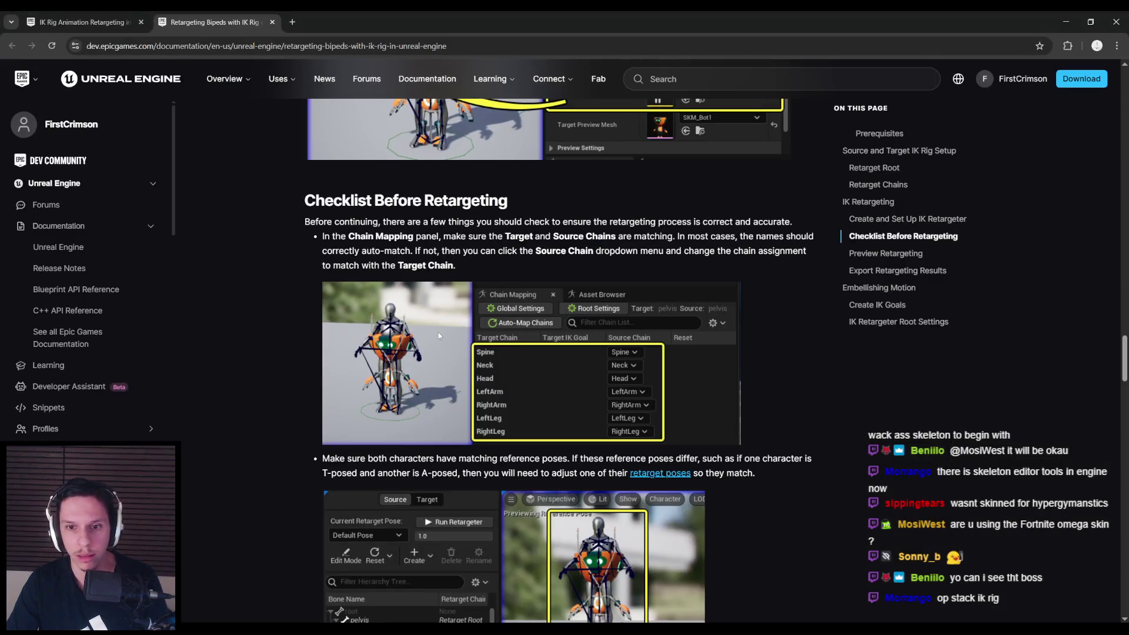
key("alt+Tab")
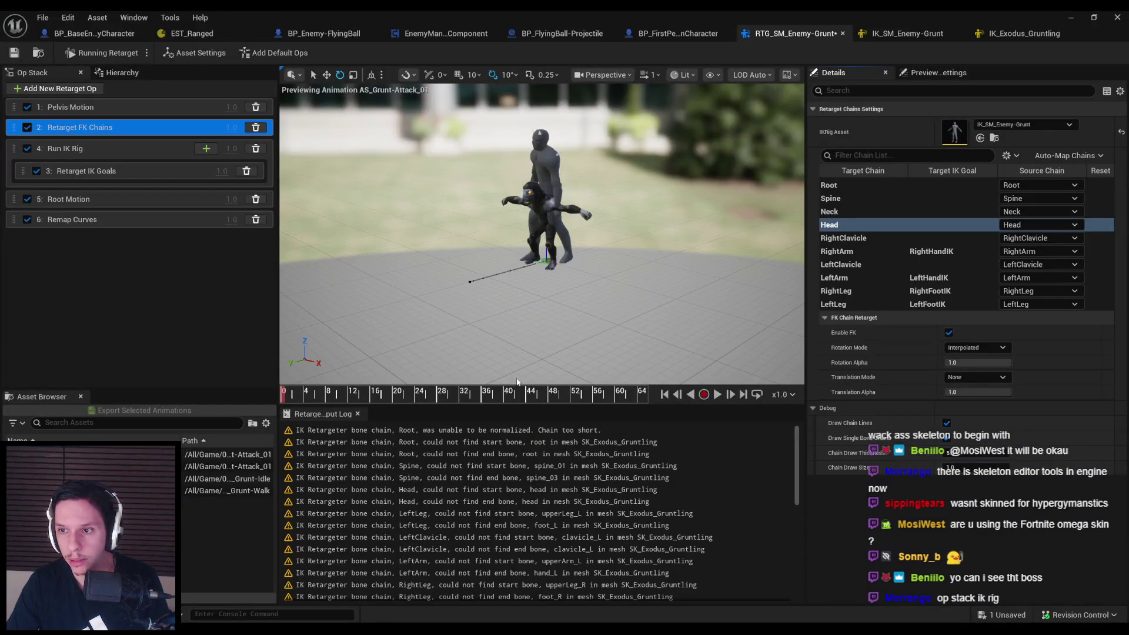
left_click(1041, 238)
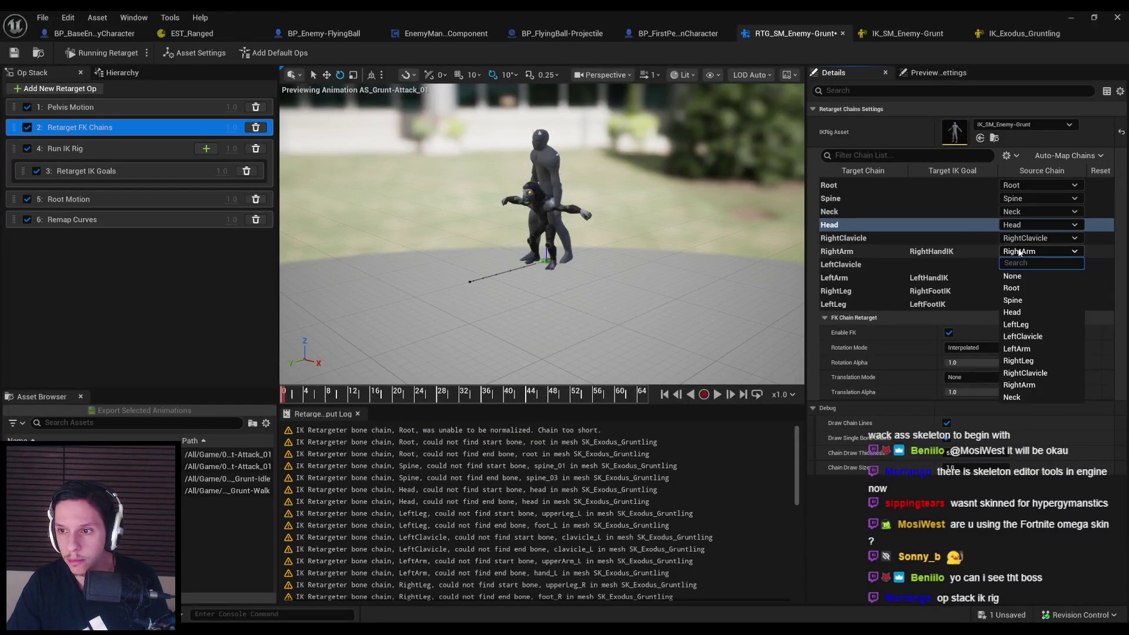
key("alt+Tab")
key("Tab")
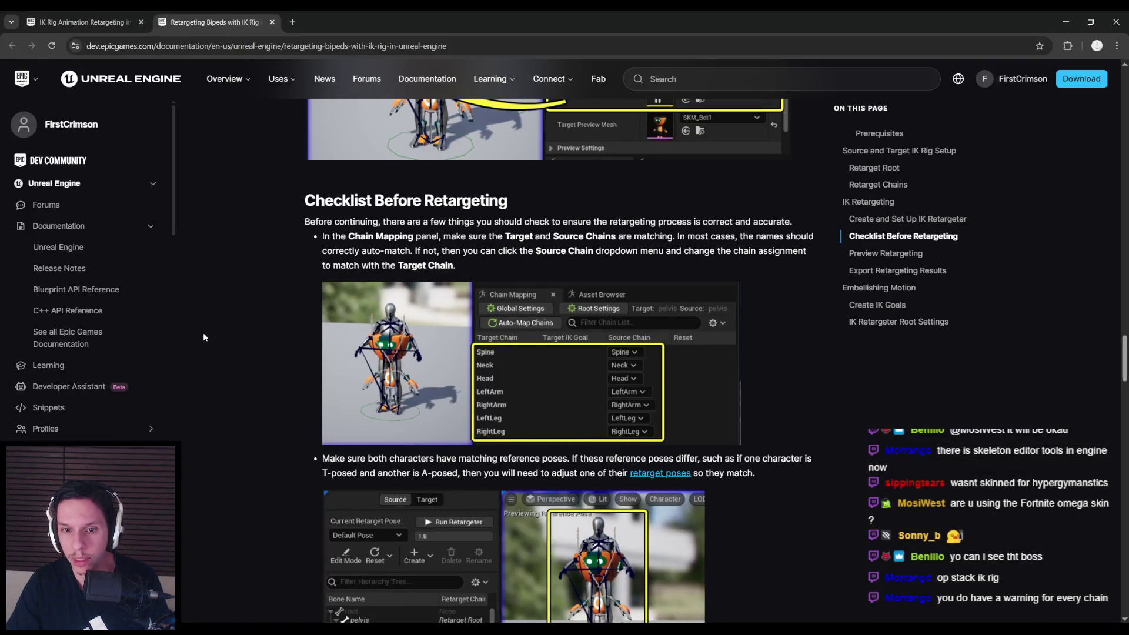
left_click_drag(506, 237, 618, 237)
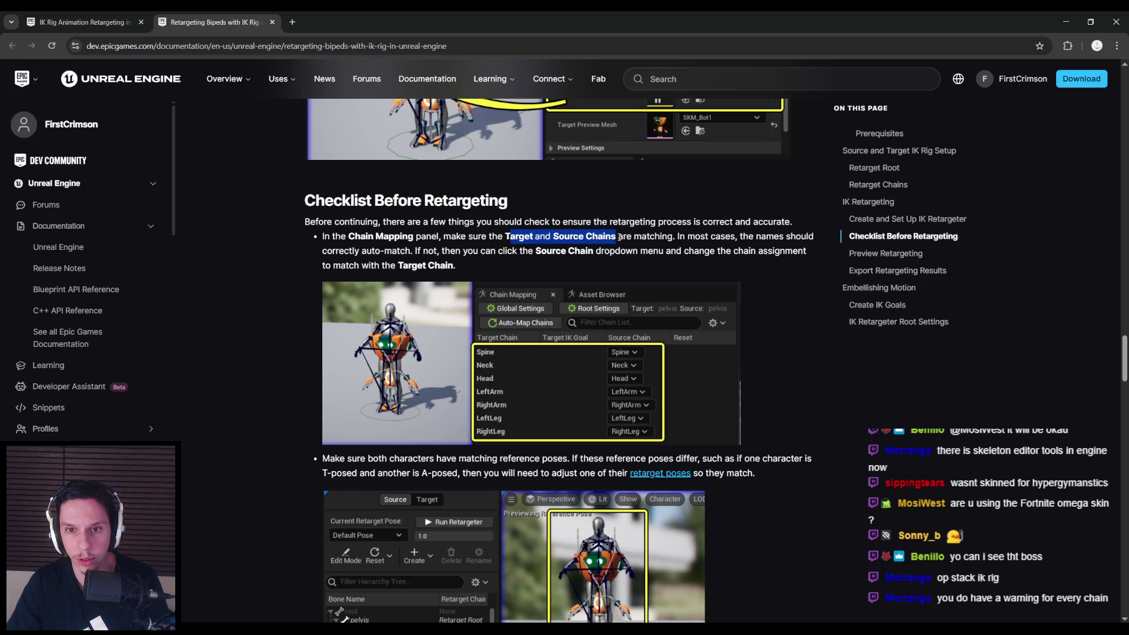
key("alt+Tab")
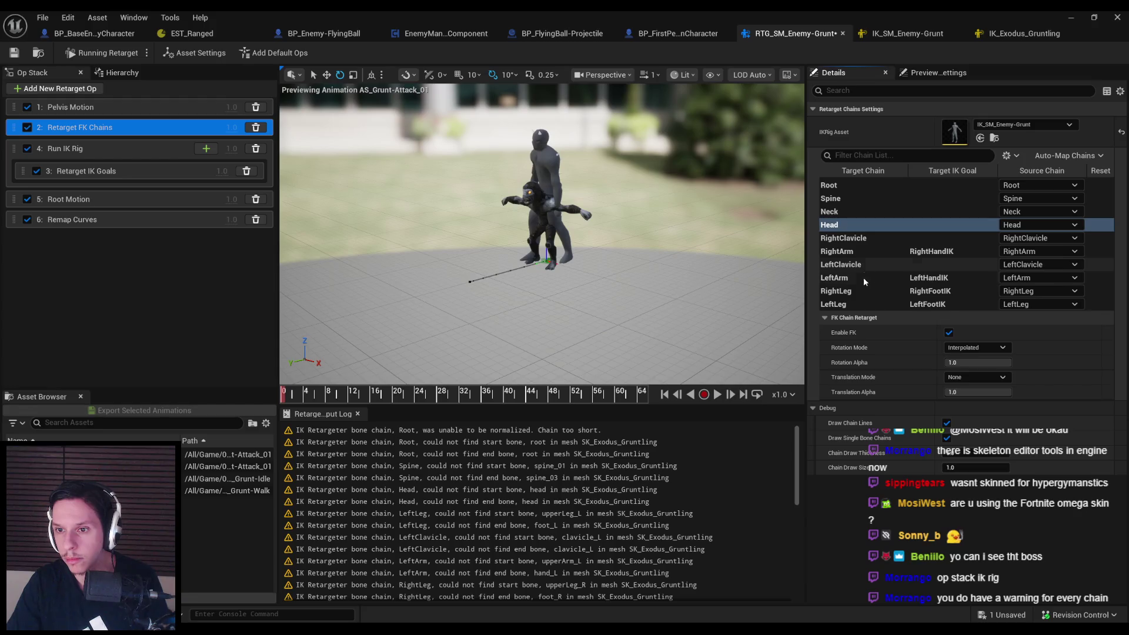
key("alt+Tab")
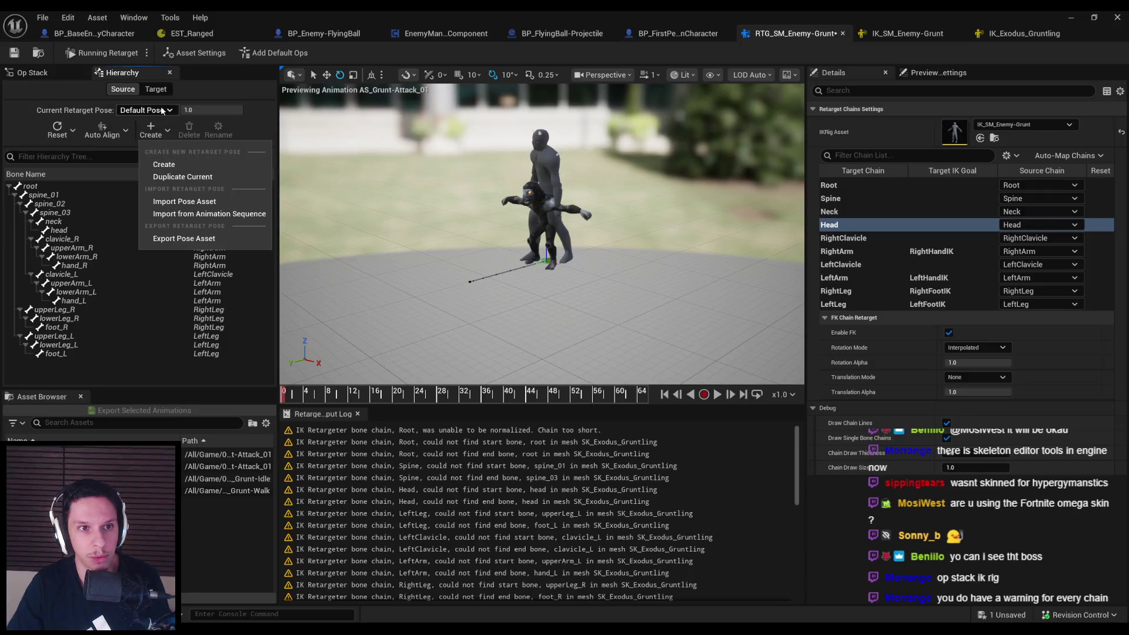
Show the retargeter's Preview Settings and asset settings
scroll(542, 233, "up", 3)
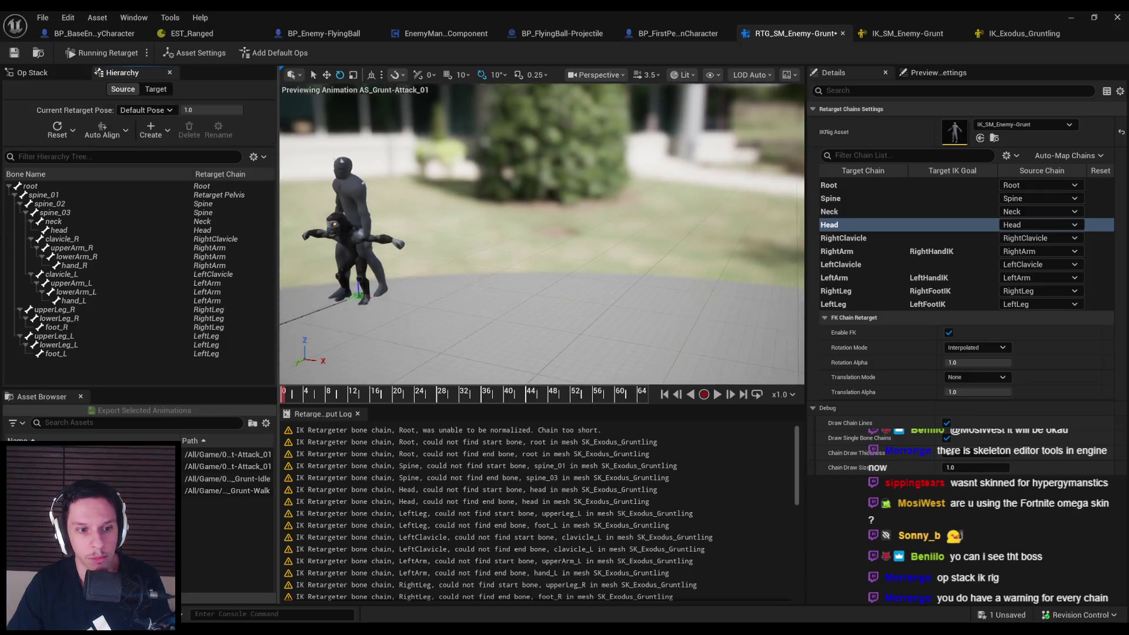
scroll(542, 233, "down", 5)
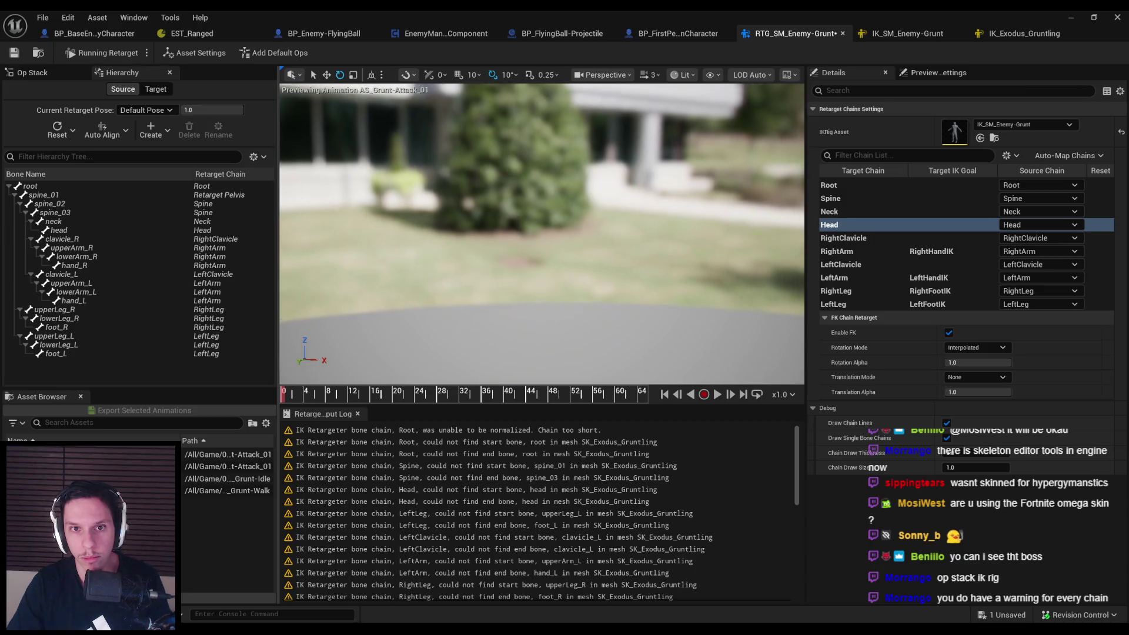
scroll(542, 234, "up", 2)
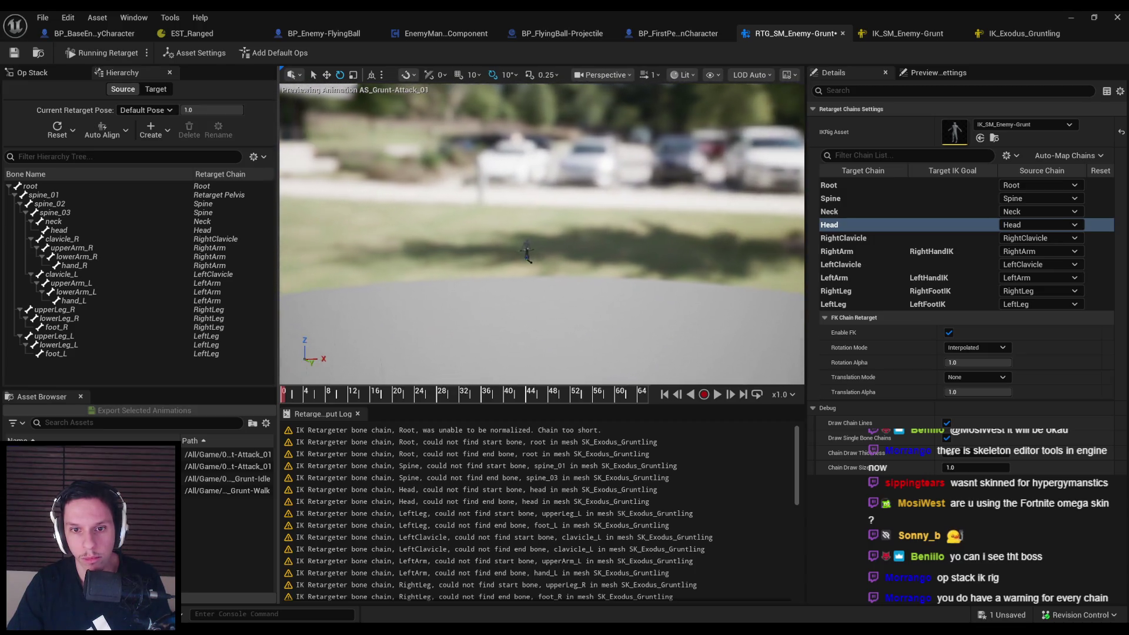
scroll(541, 234, "down", 2)
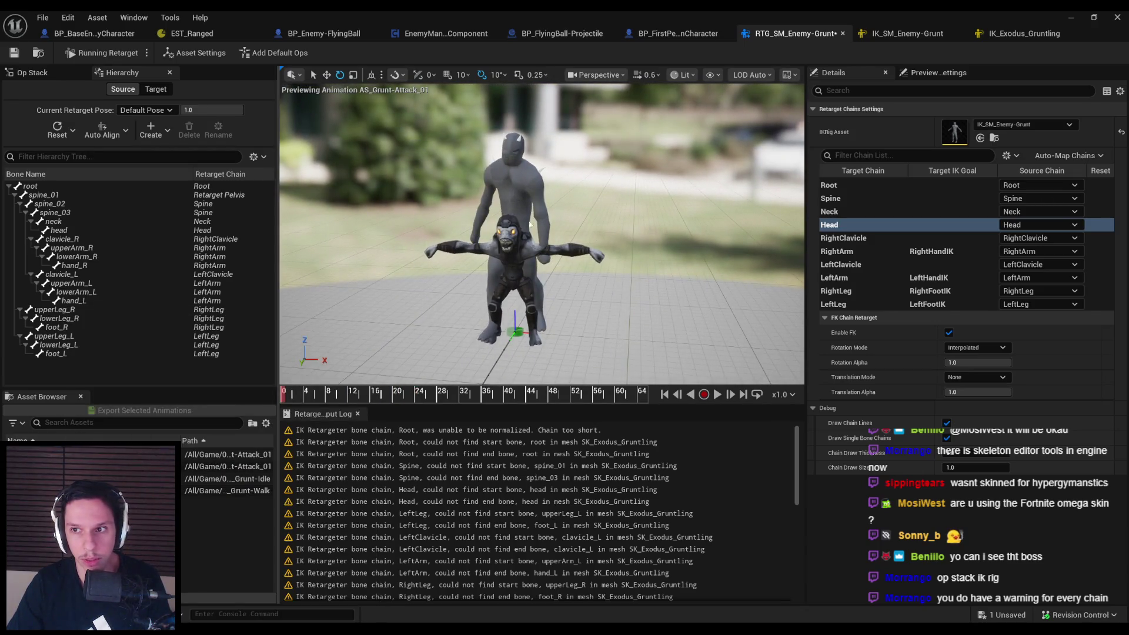
left_click(941, 72)
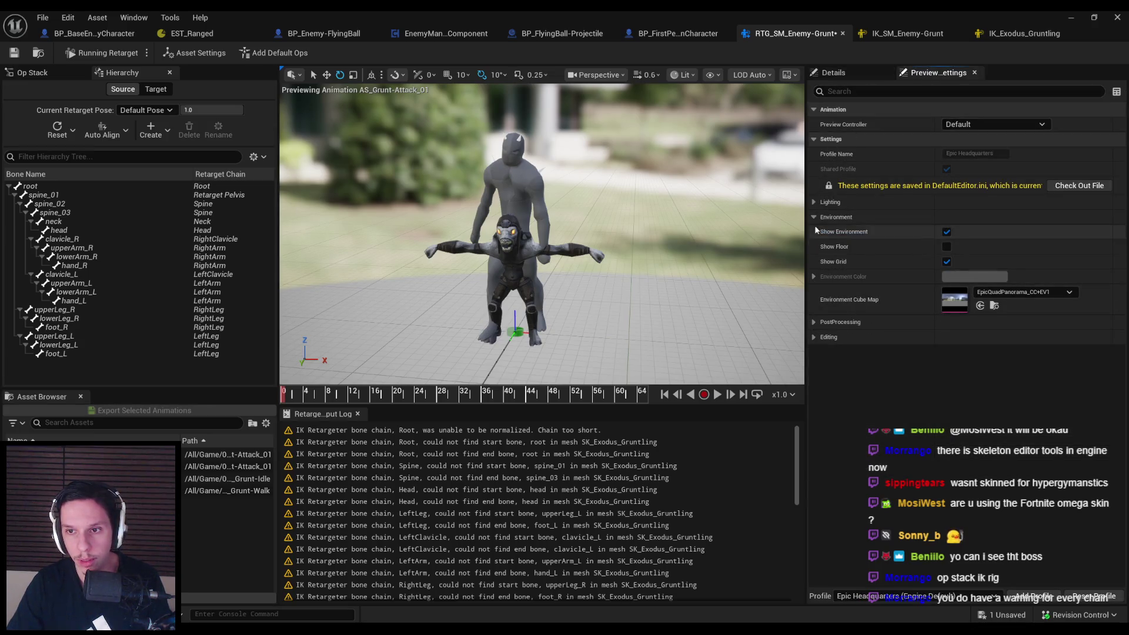
left_click(194, 53)
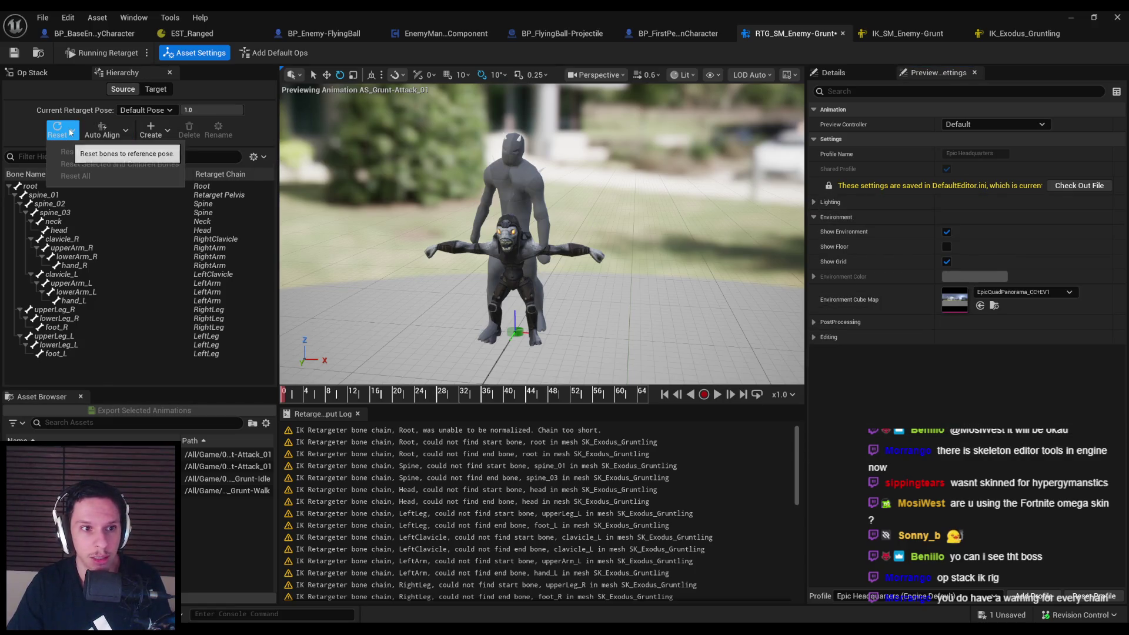
Select the source root bone and switch from Running Retarget to Editing Retarget Pose
left_click(48, 190)
left_click(148, 90)
left_click(129, 94)
left_click(80, 185)
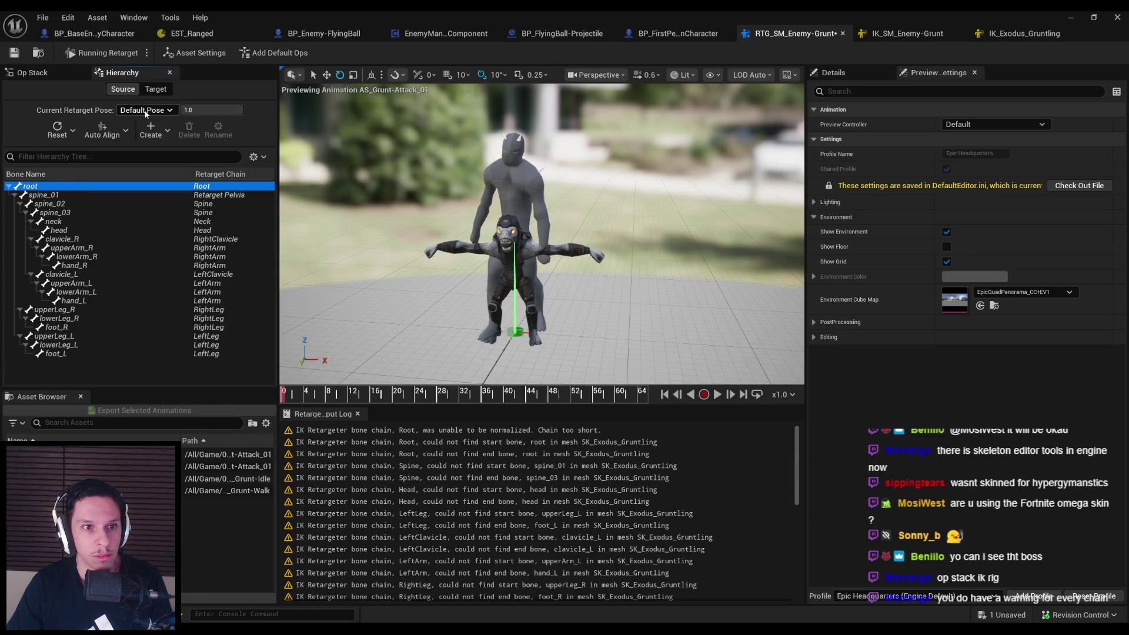
left_click(151, 130)
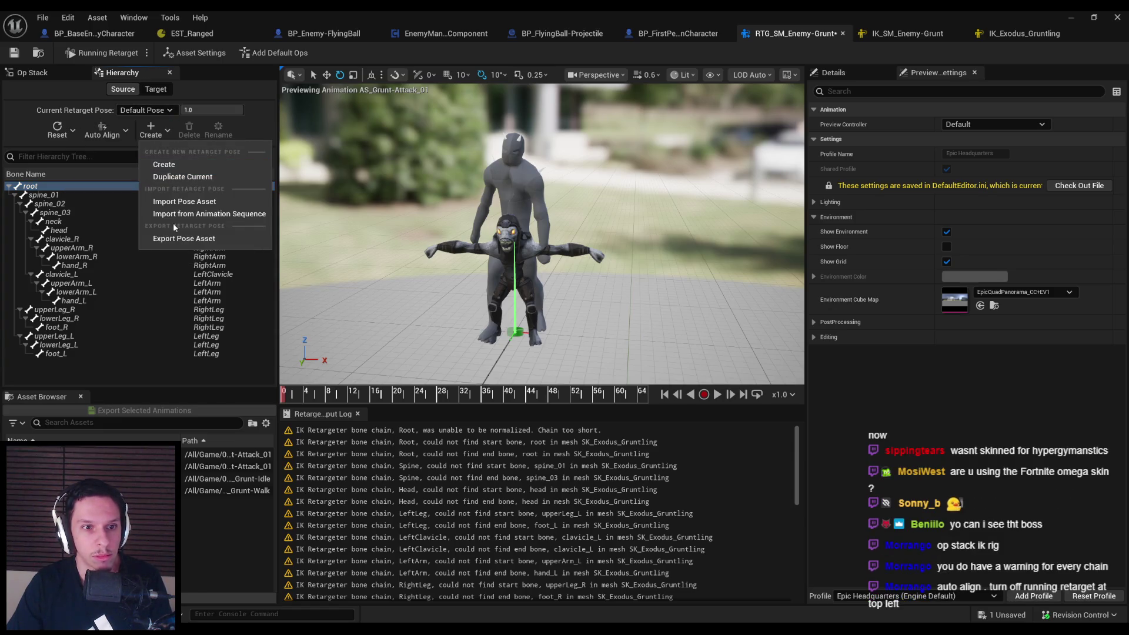
left_click(18, 123)
left_click(101, 54)
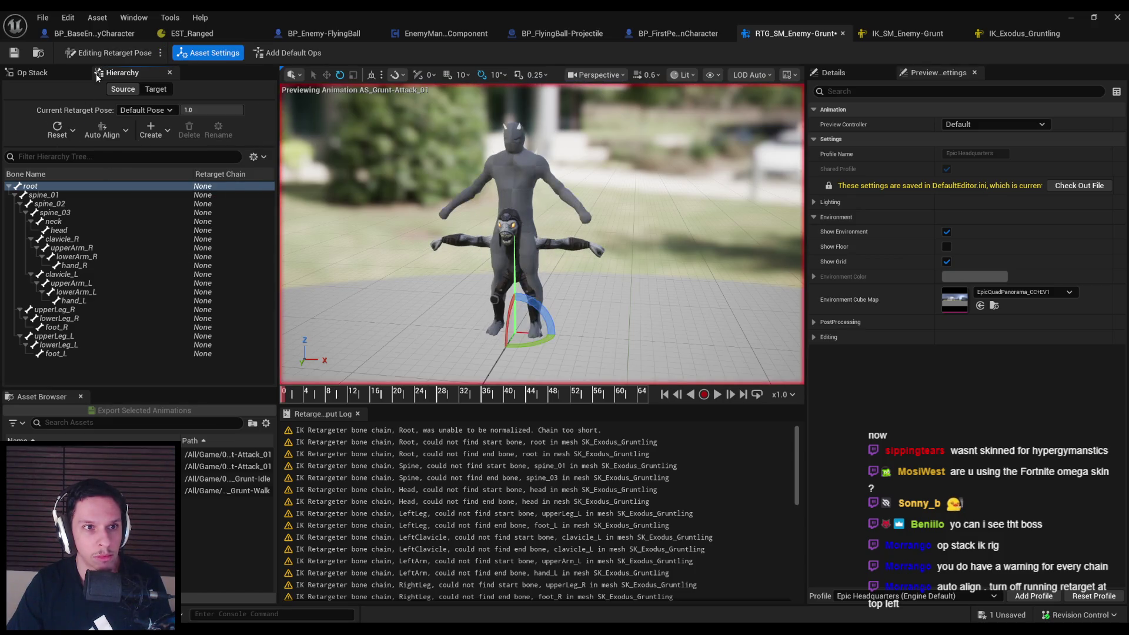
Set the viewport display mode, compare target clavicle bones, and select the source clavicle_R bone
left_click(160, 53)
left_click(173, 82)
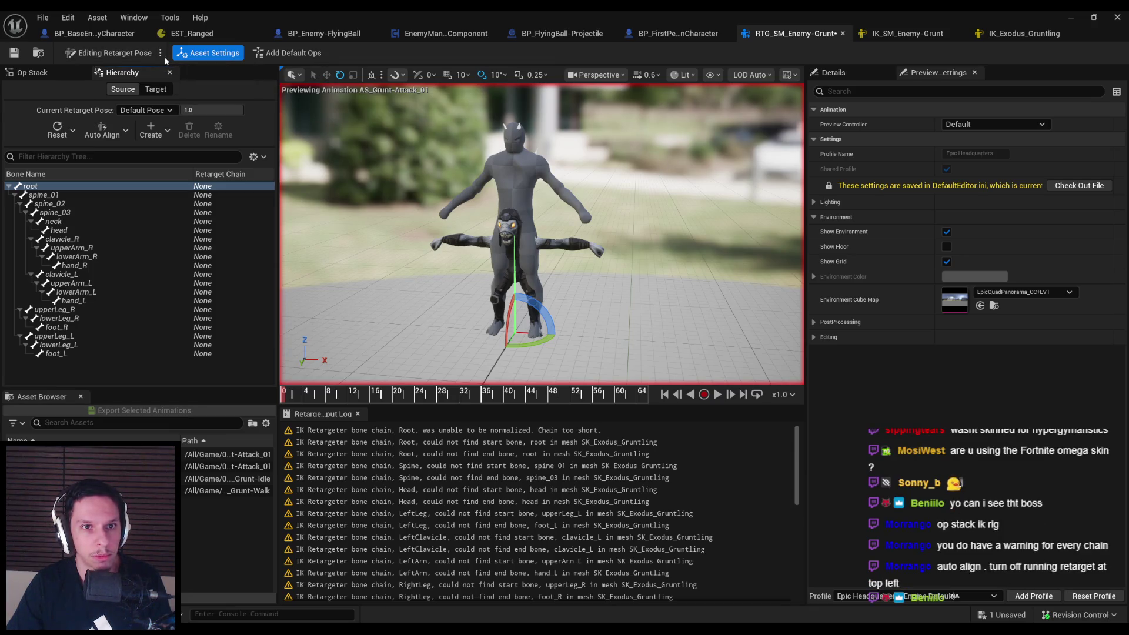
left_click(497, 164)
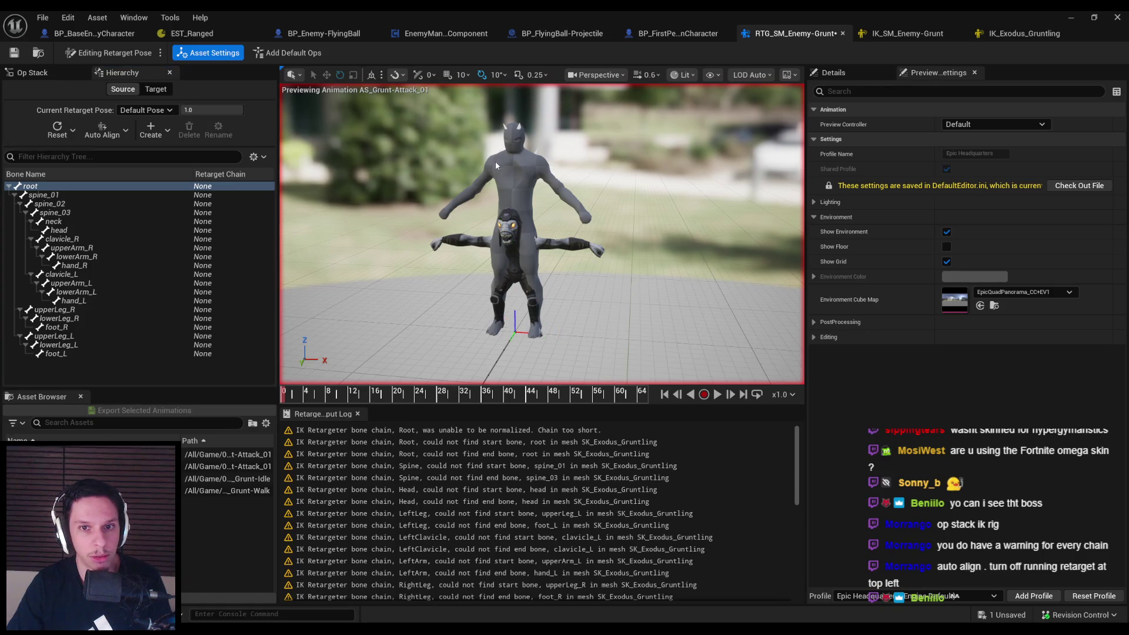
left_click(73, 222)
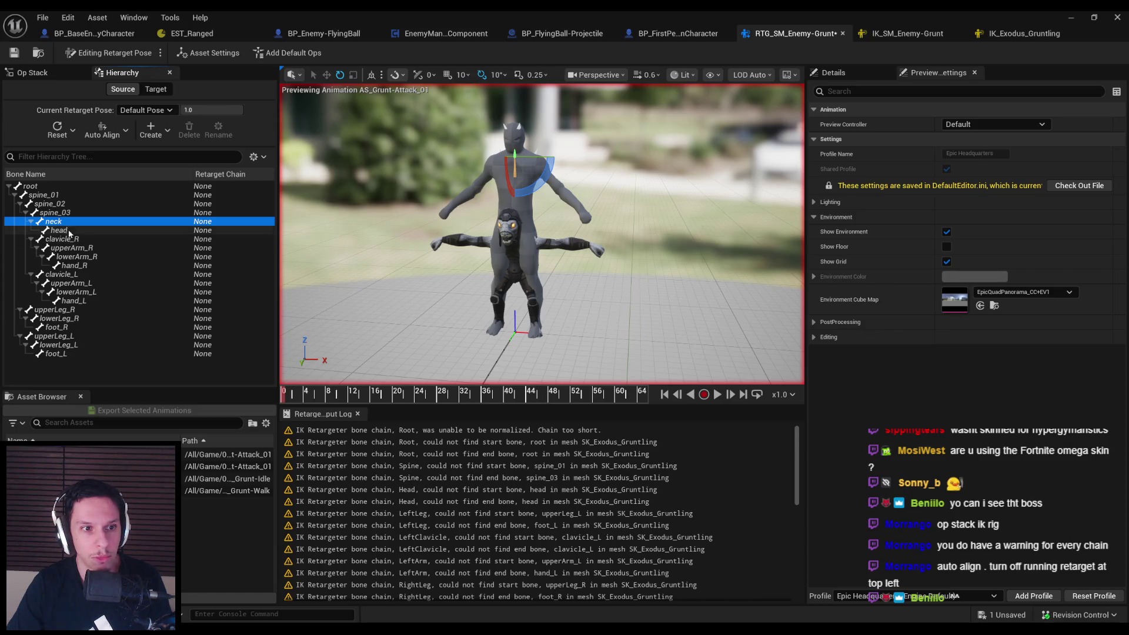
left_click(65, 239)
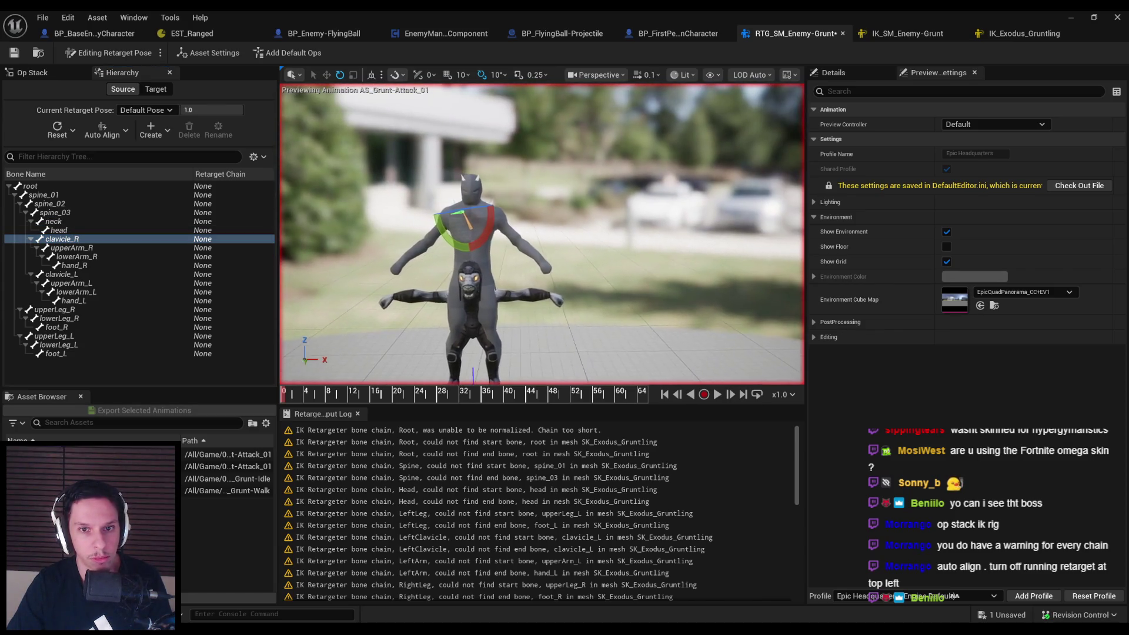
left_click(208, 53)
left_click(156, 89)
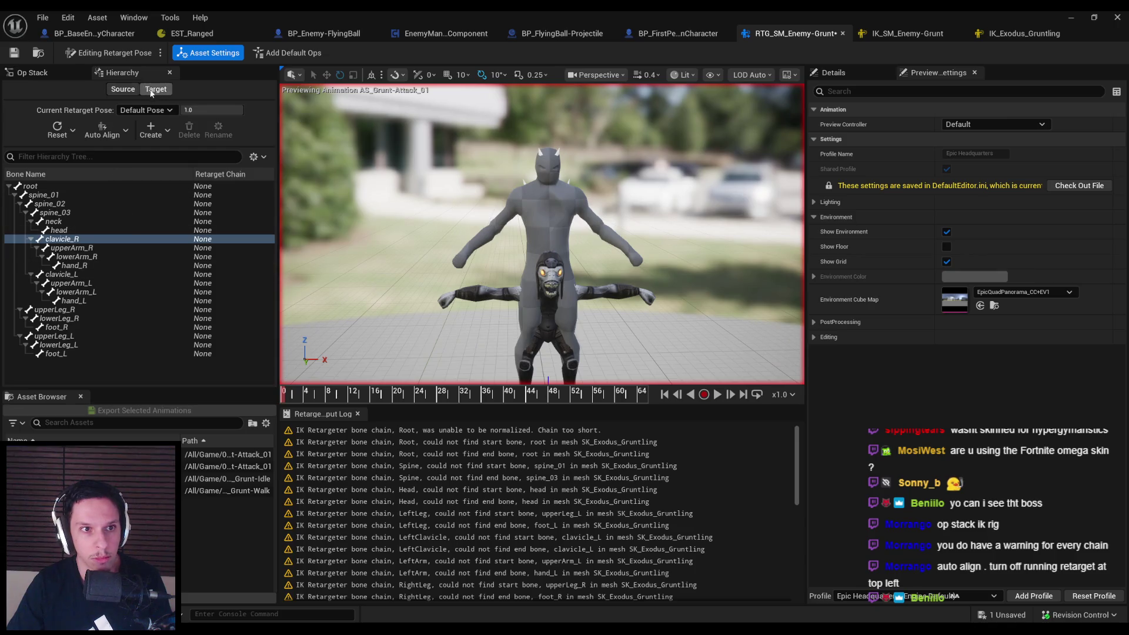
left_click(79, 301)
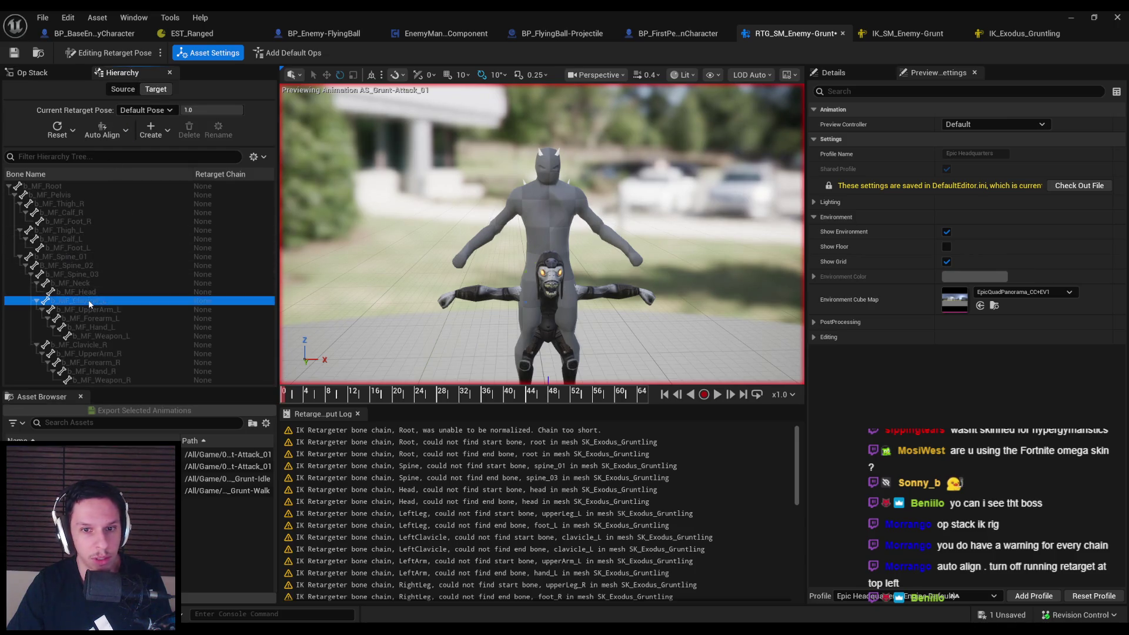
mouse_move(471, 309)
left_mouse_down()
mouse_move(472, 321)
mouse_move(472, 310)
left_mouse_up()
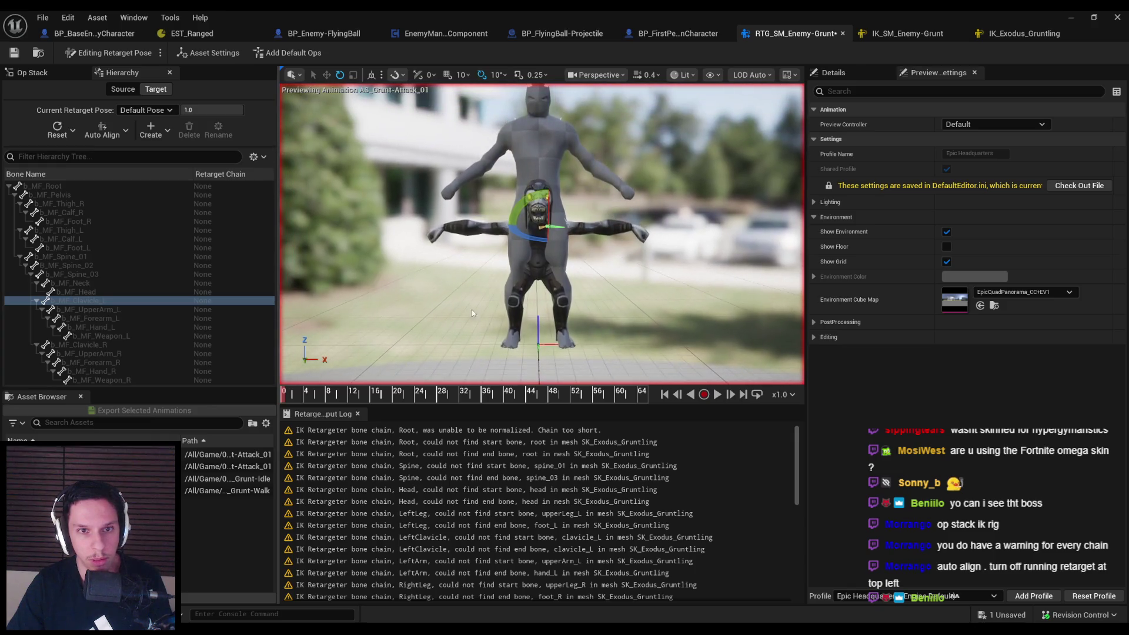
left_click(125, 89)
left_click(65, 239)
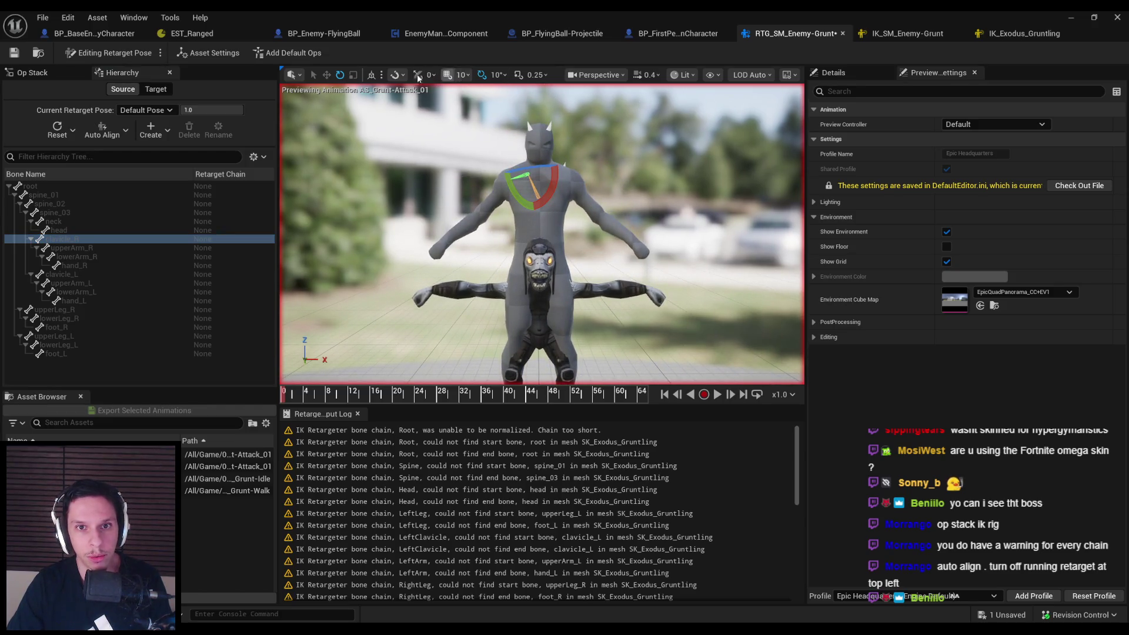
In world coordinates, rotate clavicle_R by -10 degrees and raise upperArm_L by 40 degrees
left_click(375, 78)
left_click_drag(562, 180, 566, 177)
left_click(68, 274)
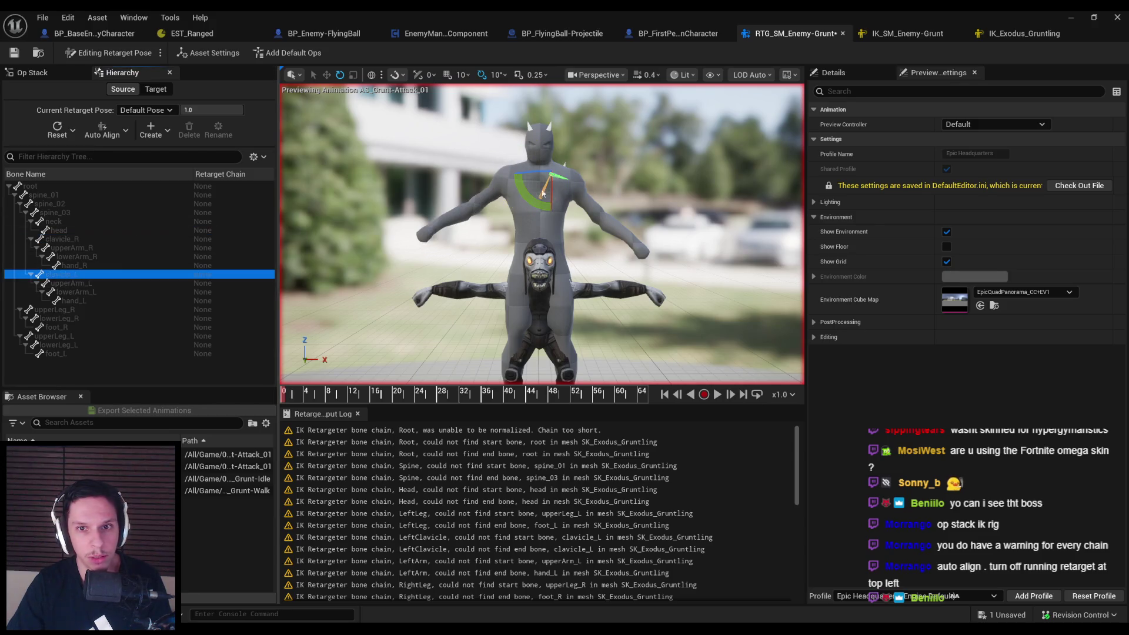
left_click(77, 283)
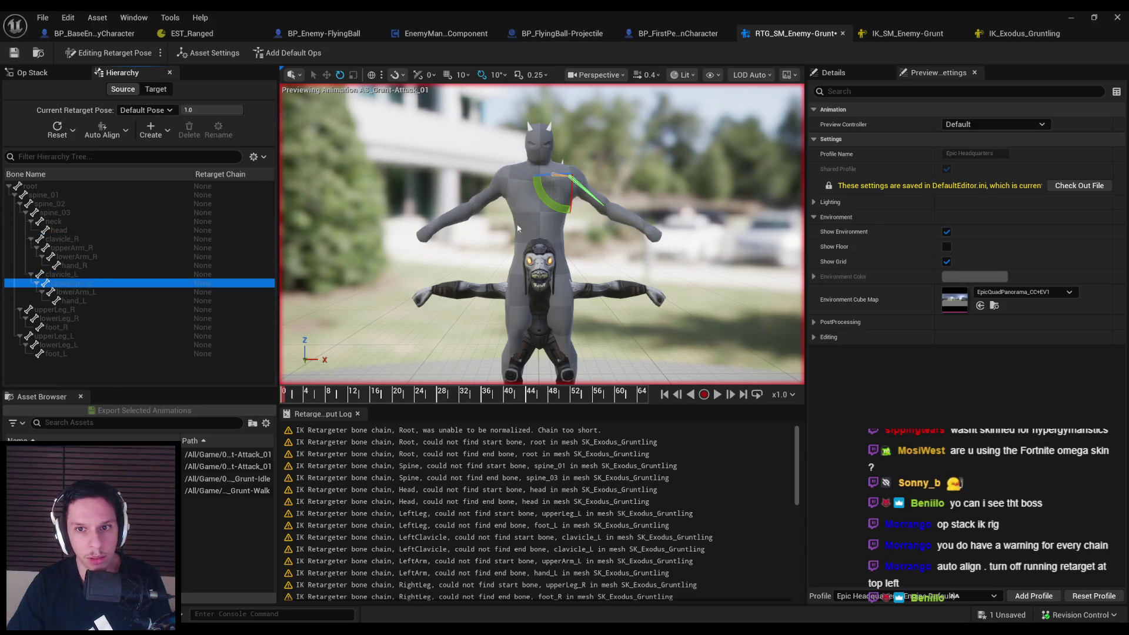
left_click_drag(562, 204, 591, 185)
key("f")
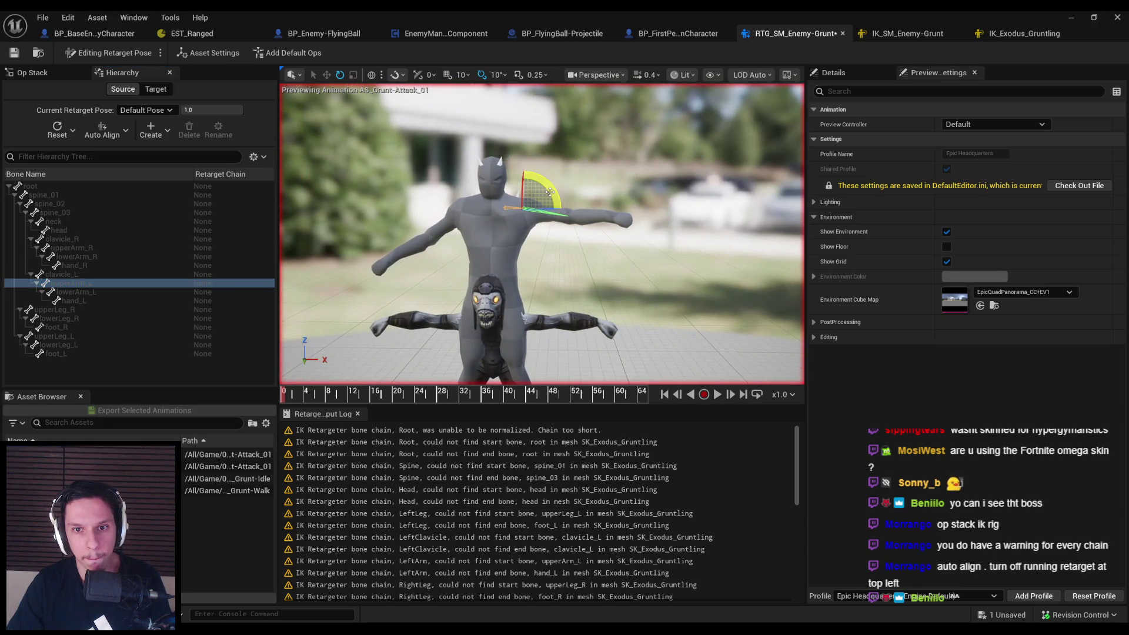
key("f")
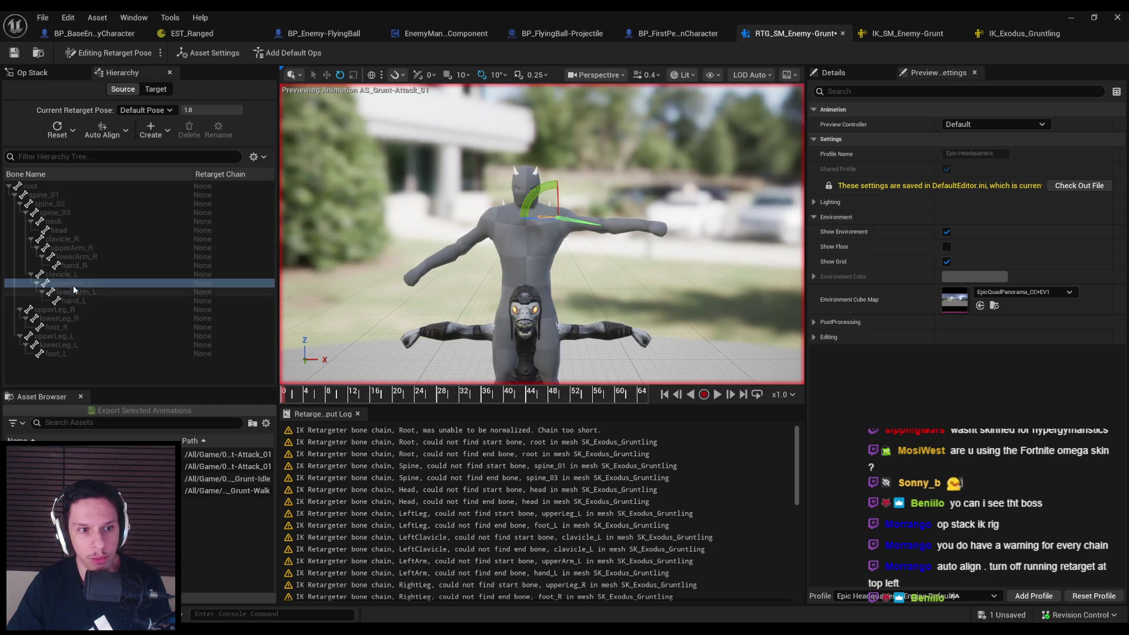
Rotate upperArm_R by -20 degrees, lowerArm_R by 20 degrees, and lowerArm_L downward
left_click(70, 248)
mouse_move(532, 219)
left_mouse_down()
mouse_move(533, 241)
mouse_move(486, 191)
mouse_move(465, 200)
left_mouse_up()
left_click(103, 259)
left_click_drag(565, 141, 556, 174)
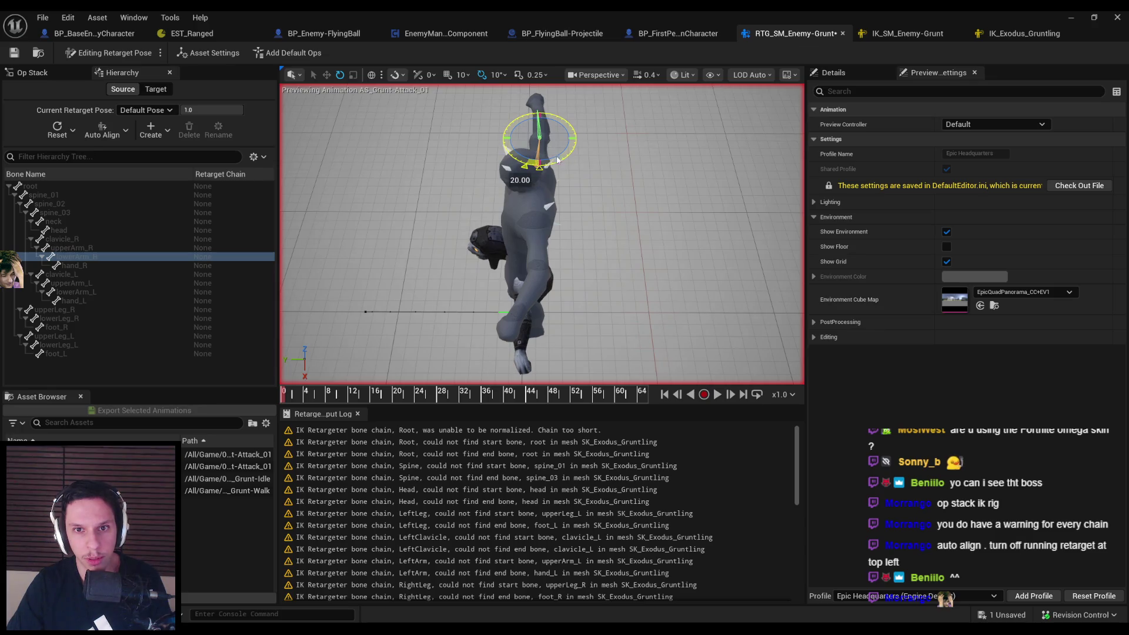
left_click(86, 290)
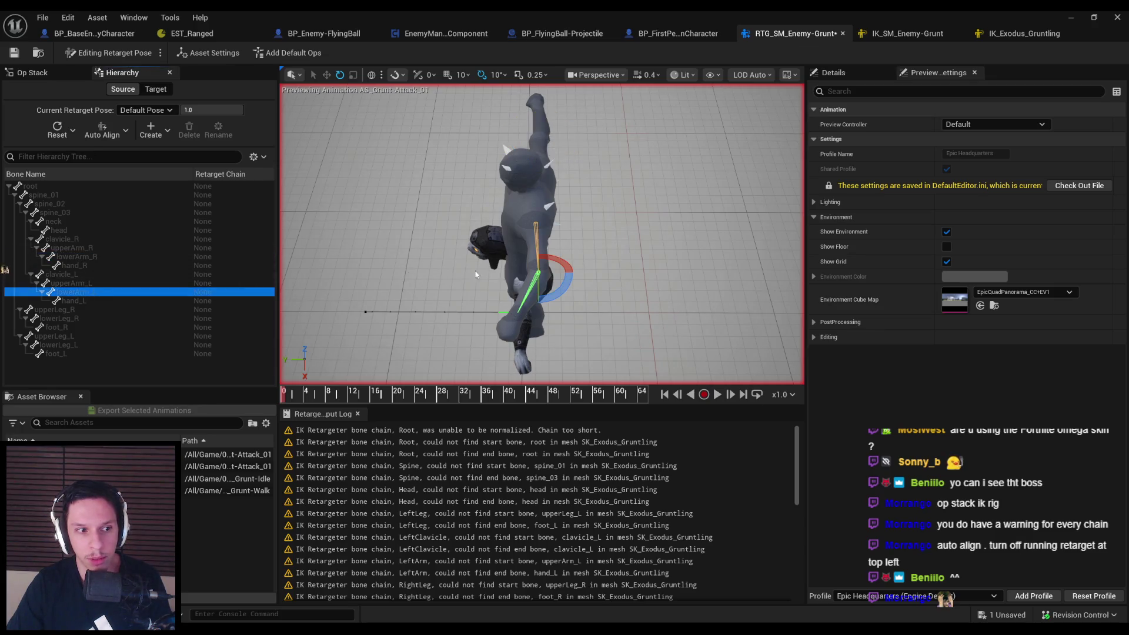
left_click_drag(570, 282, 564, 306)
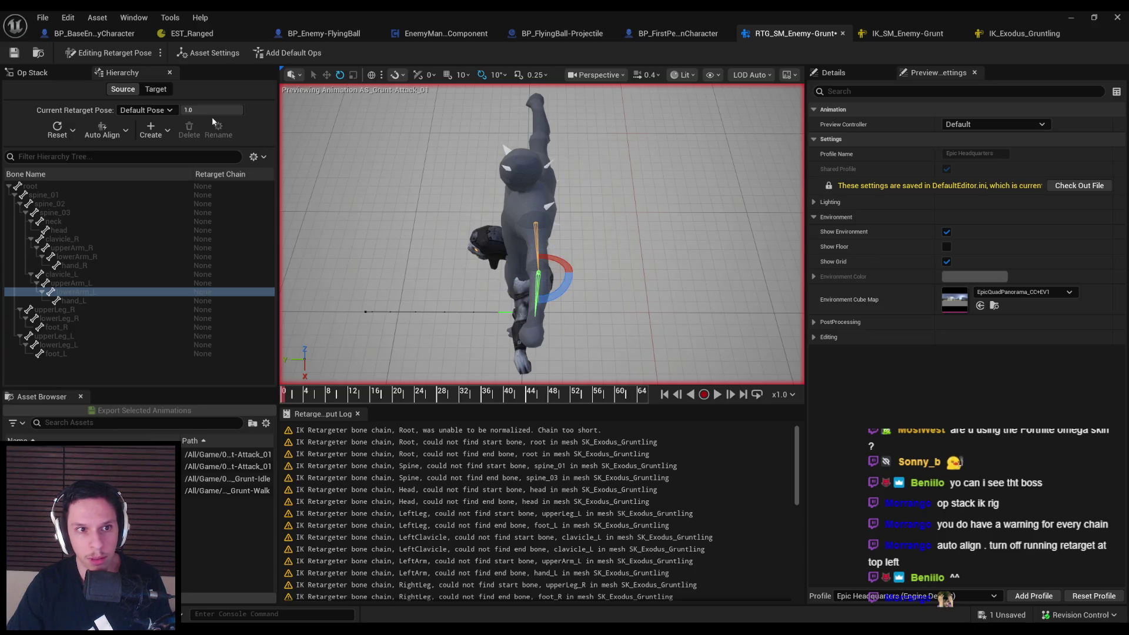
left_click(151, 129)
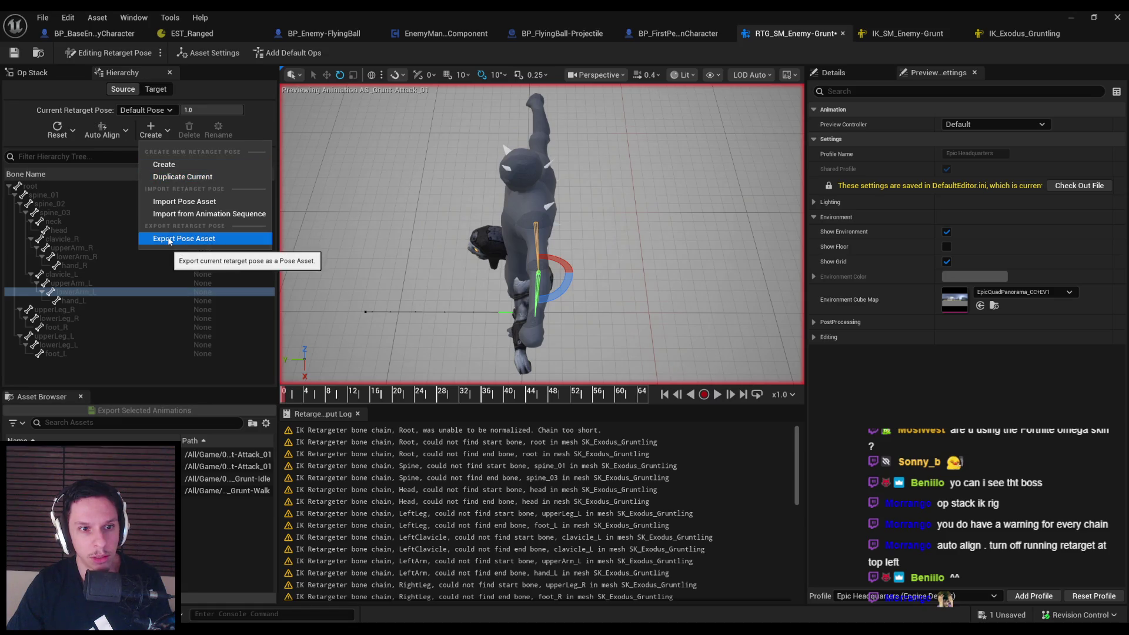
Create the CustomRetargetPose, try Align All Bones, then undo it
left_click(171, 164)
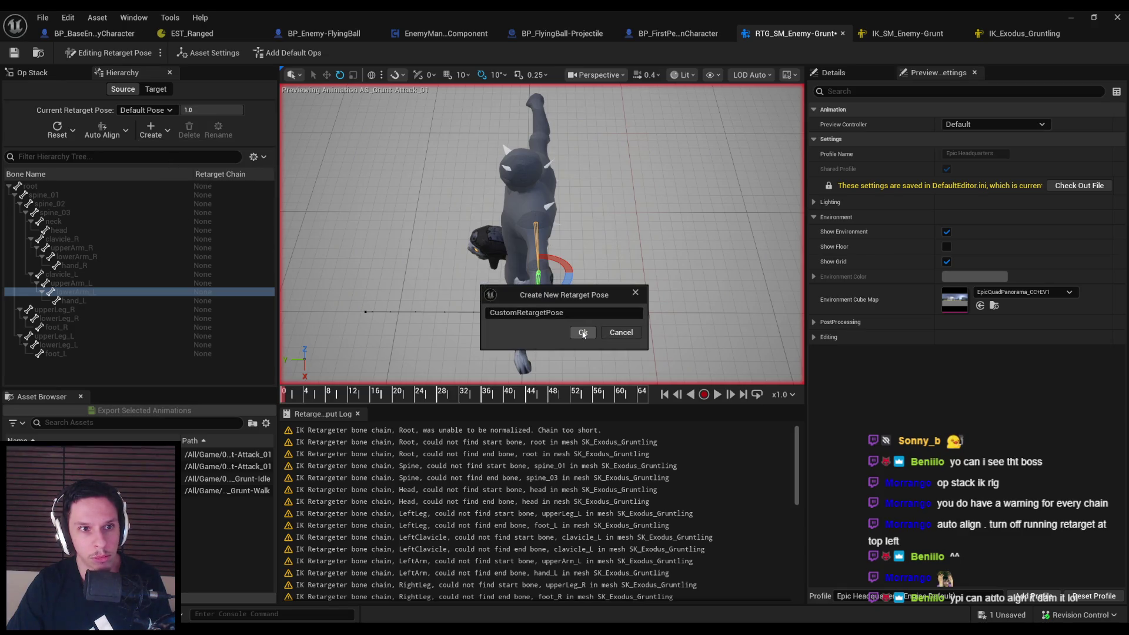
left_click(582, 333)
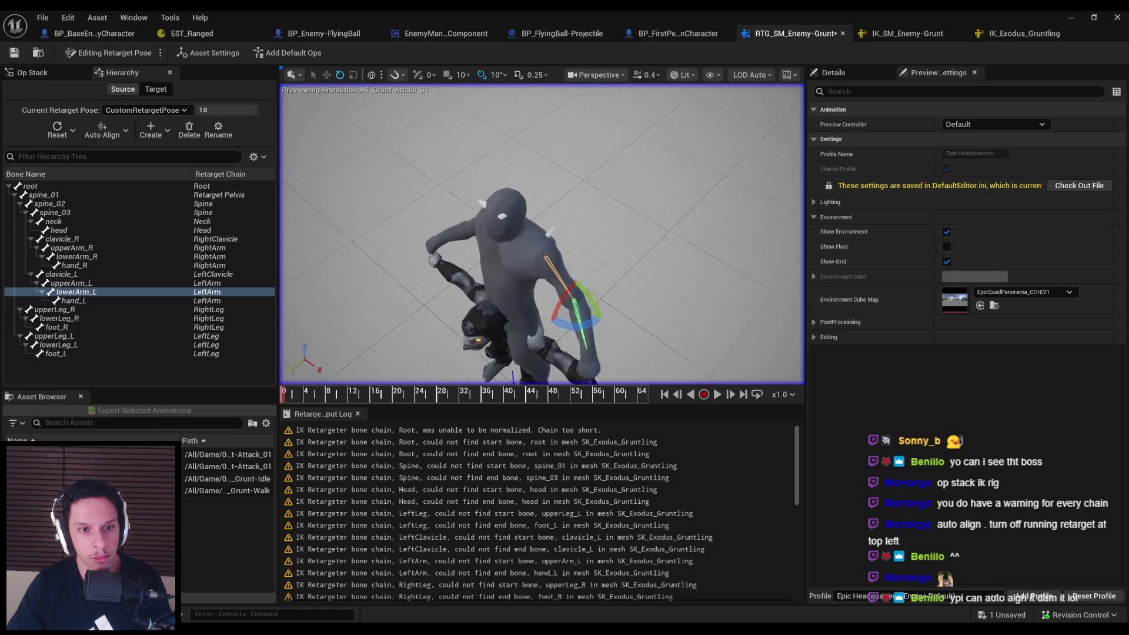
left_click(125, 130)
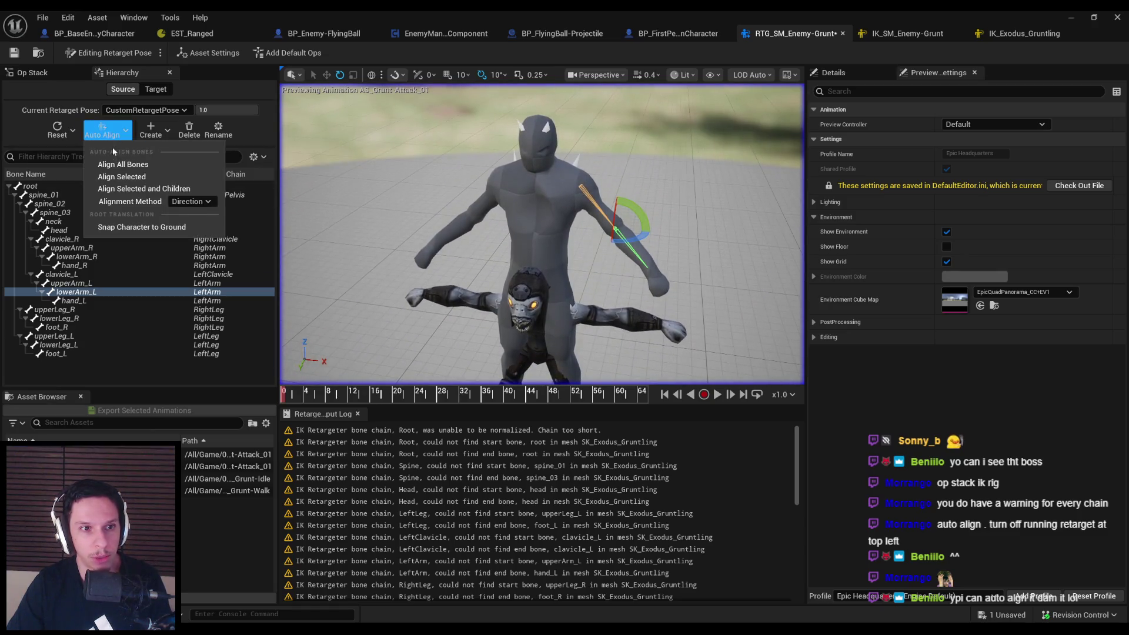
left_click(114, 165)
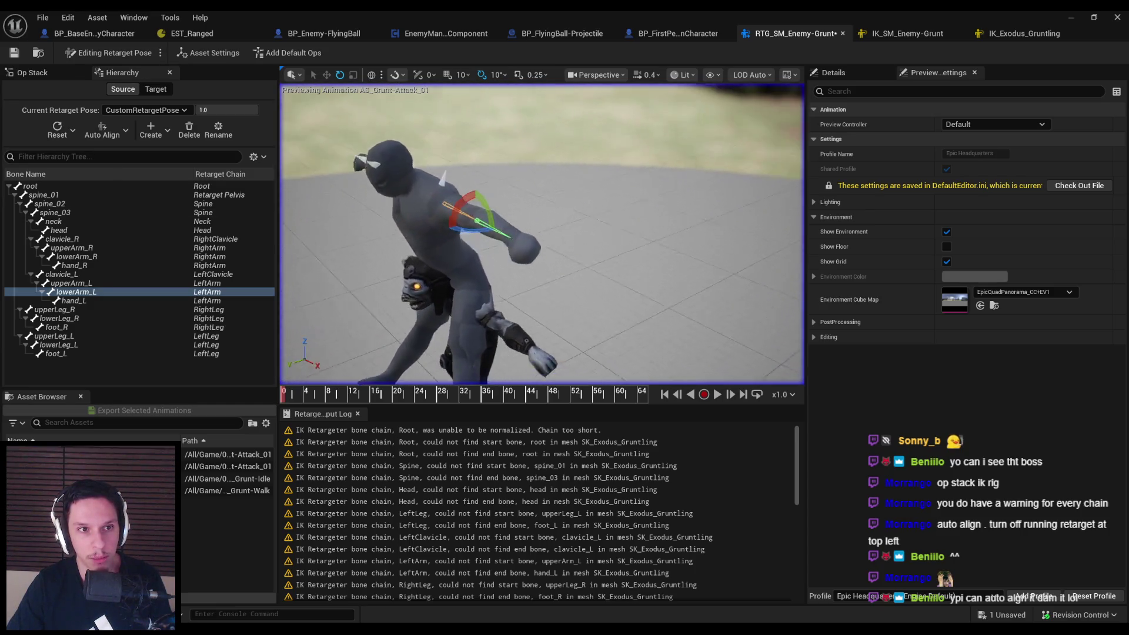
left_click(122, 136)
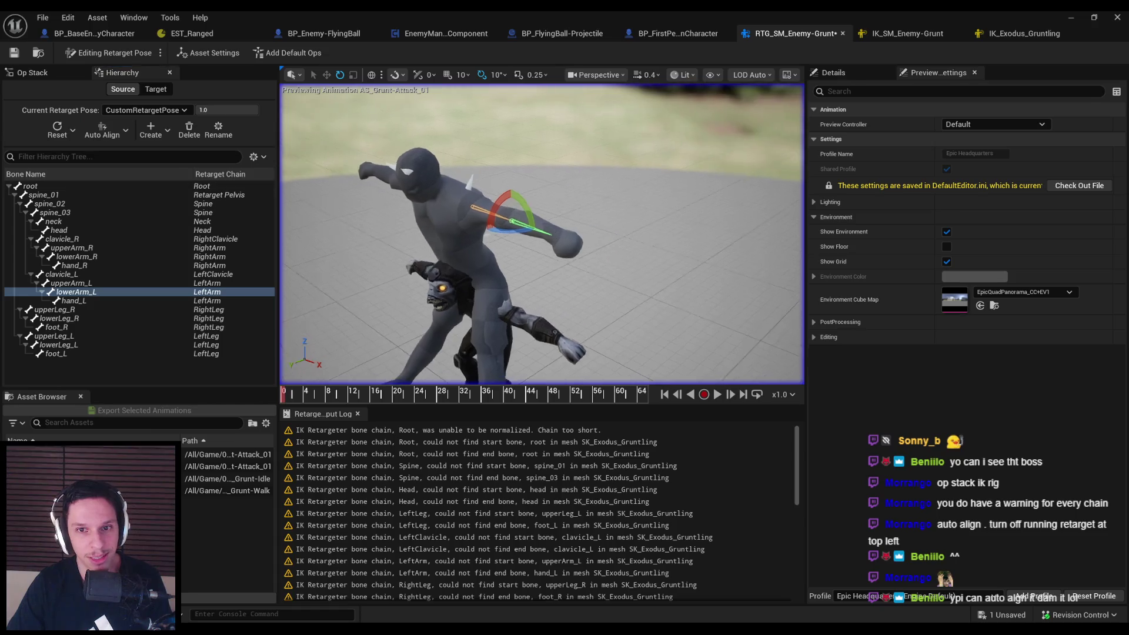
key("ctrl+z")
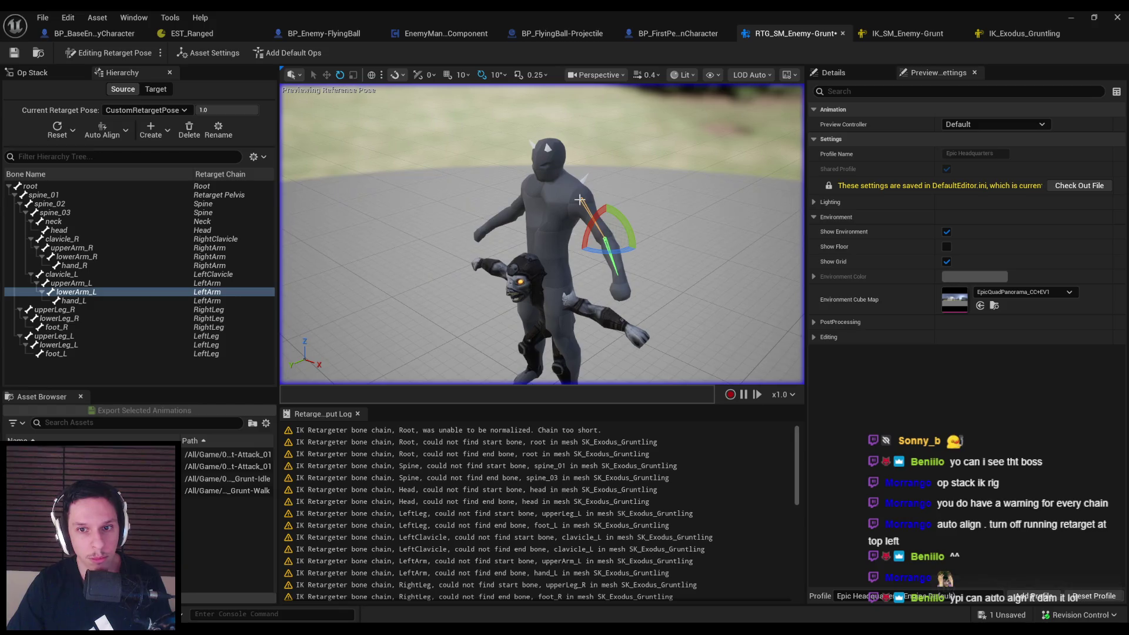
Auto-align the clavicle_L–hand_L and clavicle_R–hand_R arm chains with Align Selected
left_click(62, 274)
left_click(74, 301, "shift")
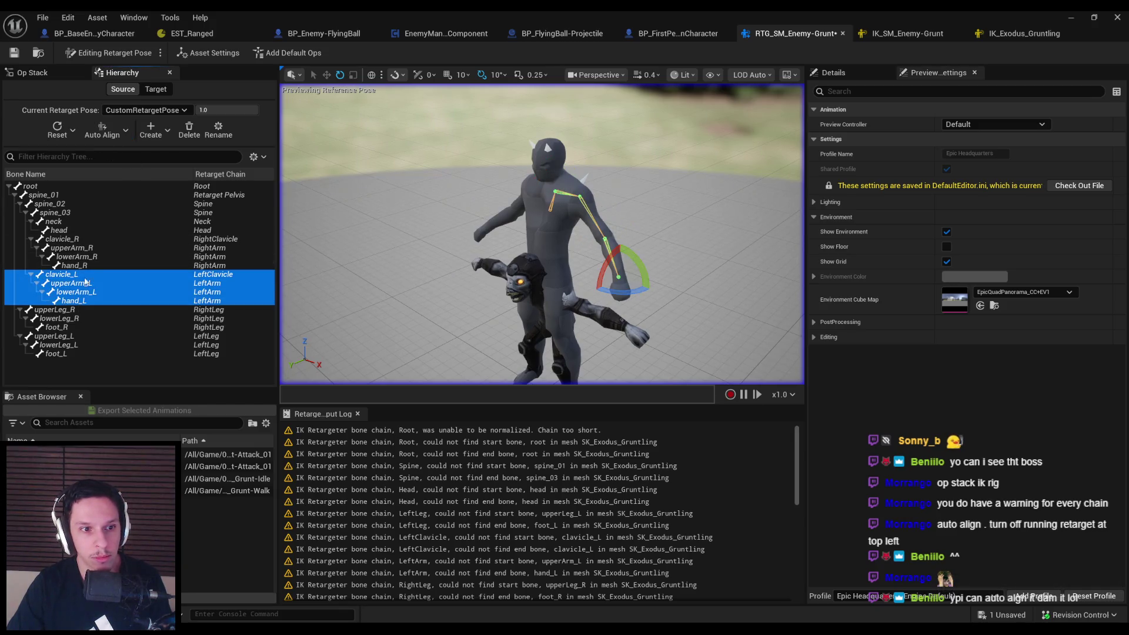
left_click(103, 134)
left_click(111, 177)
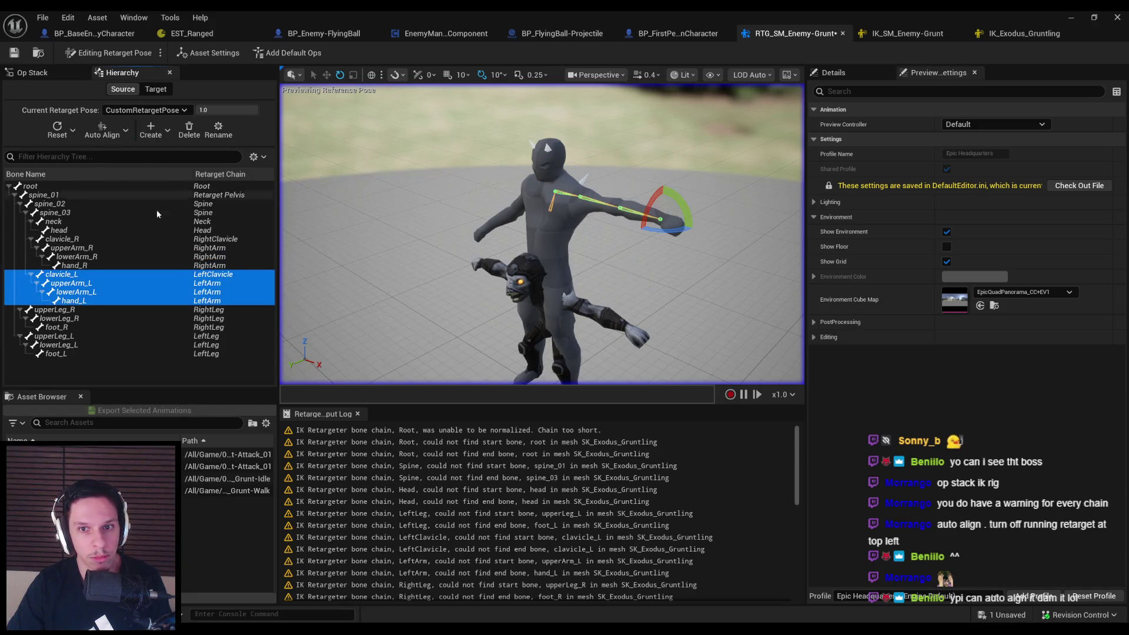
left_click(61, 239)
left_click(74, 265, "shift")
left_click(102, 134)
left_click(120, 177)
mouse_move(415, 299)
left_mouse_down()
mouse_move(424, 364)
mouse_move(423, 276)
left_mouse_up()
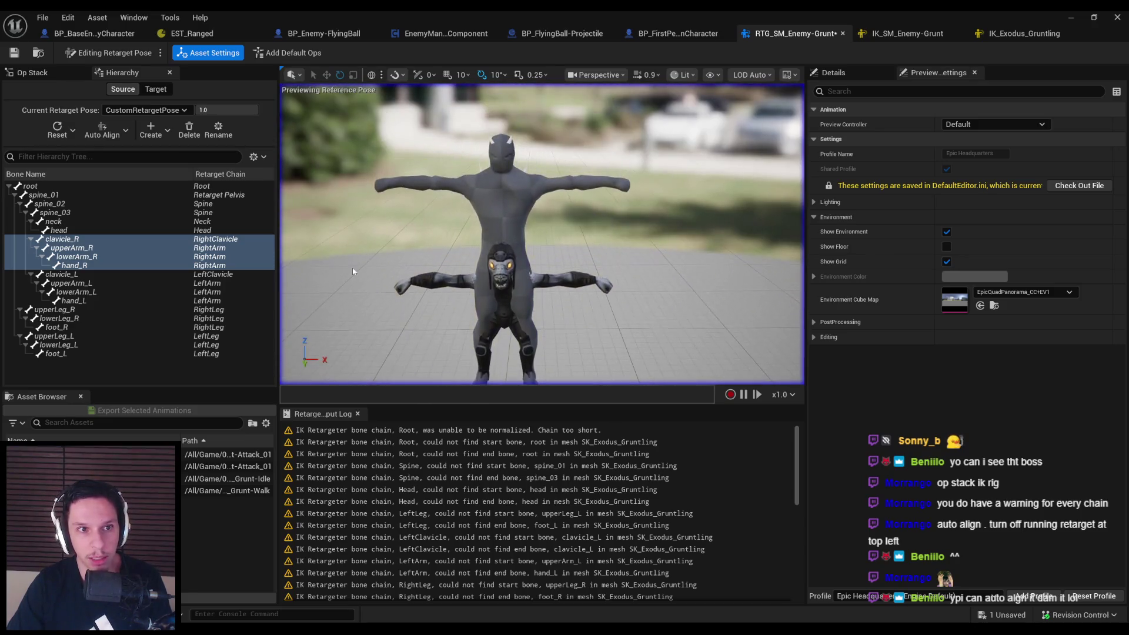
Switch the current retarget pose back and forth between Default Pose and CustomRetargetPose to compare them
left_click(107, 134)
left_click(107, 134)
left_click(156, 110)
left_click(150, 126)
left_click(144, 111)
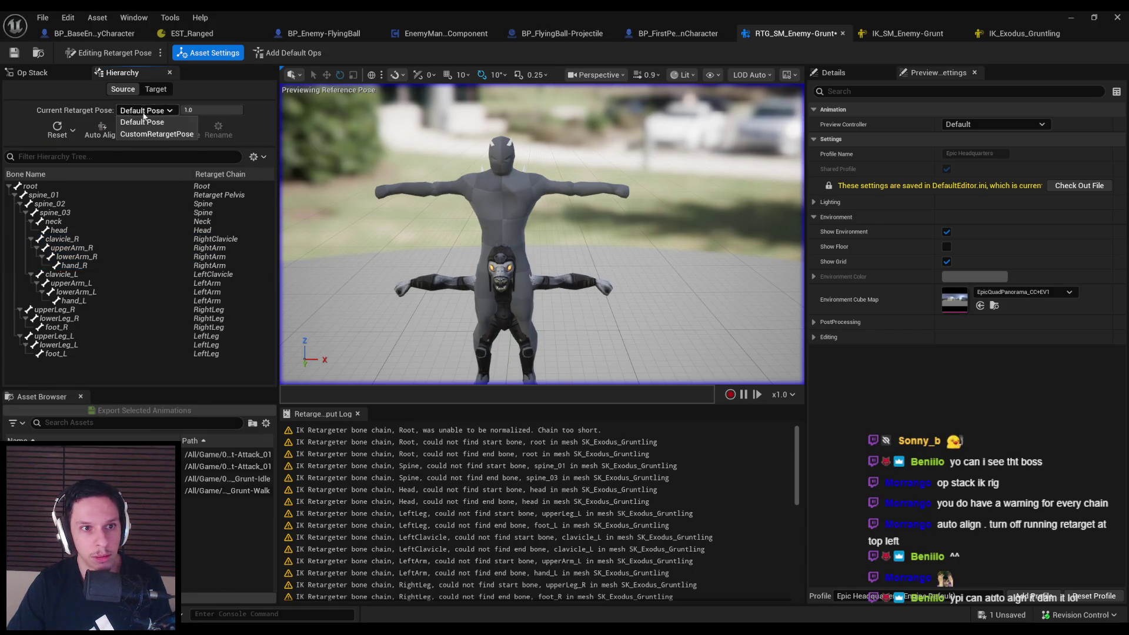
left_click(145, 135)
left_click(147, 110)
left_click(146, 126)
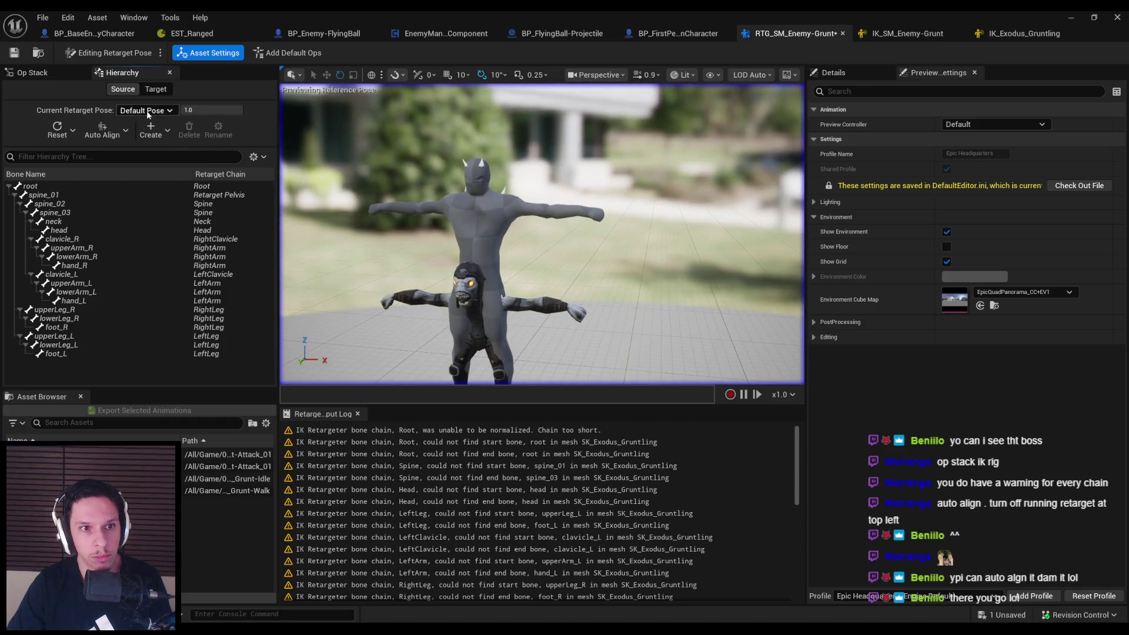
left_click(149, 110)
left_click(146, 134)
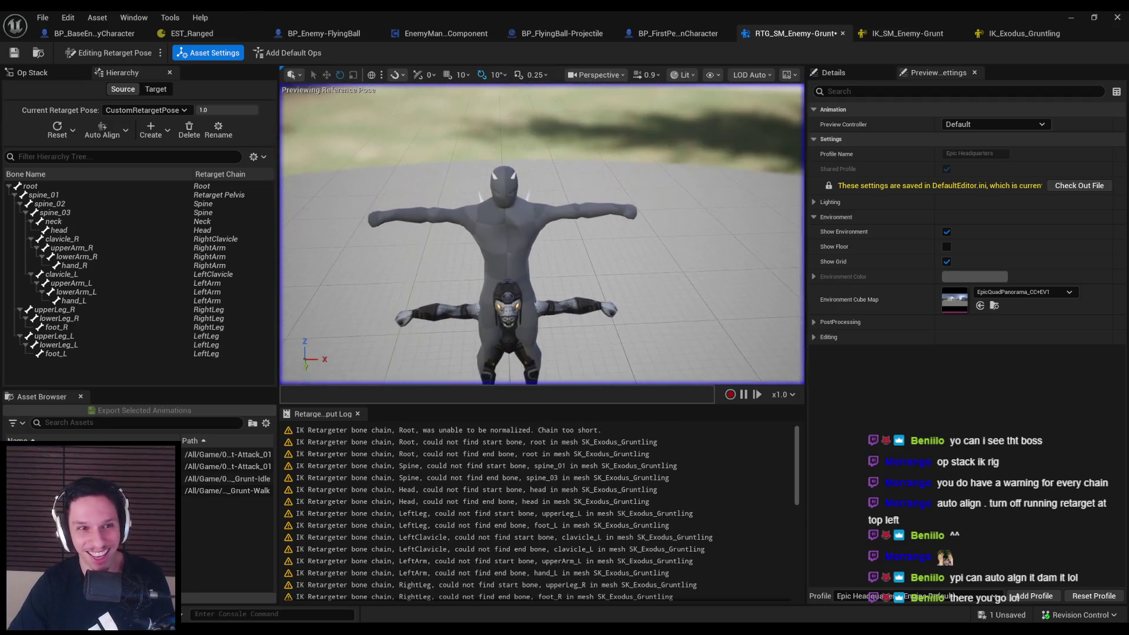
Check the Target and Source bone lists, select CustomRetargetPose, and save the retargeter
left_click(116, 91)
left_click(156, 89)
left_click(123, 89)
left_click(156, 89)
key("ctrl+s")
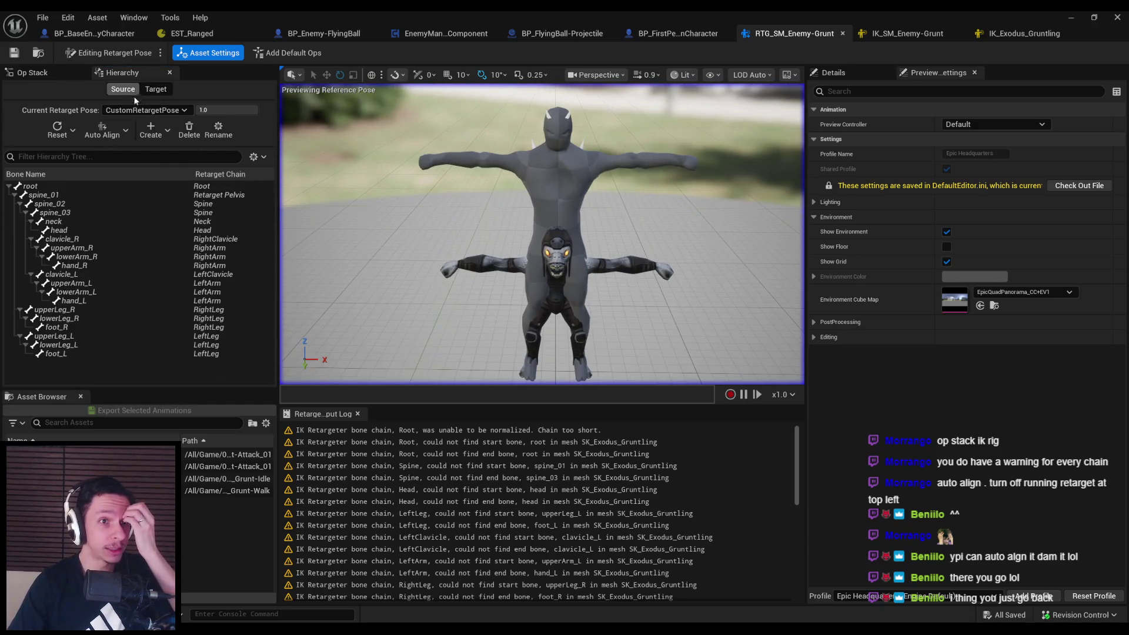
Compare both poses from above, leave Default Pose as current, and save the retargeter
left_click(146, 110)
left_click(143, 121)
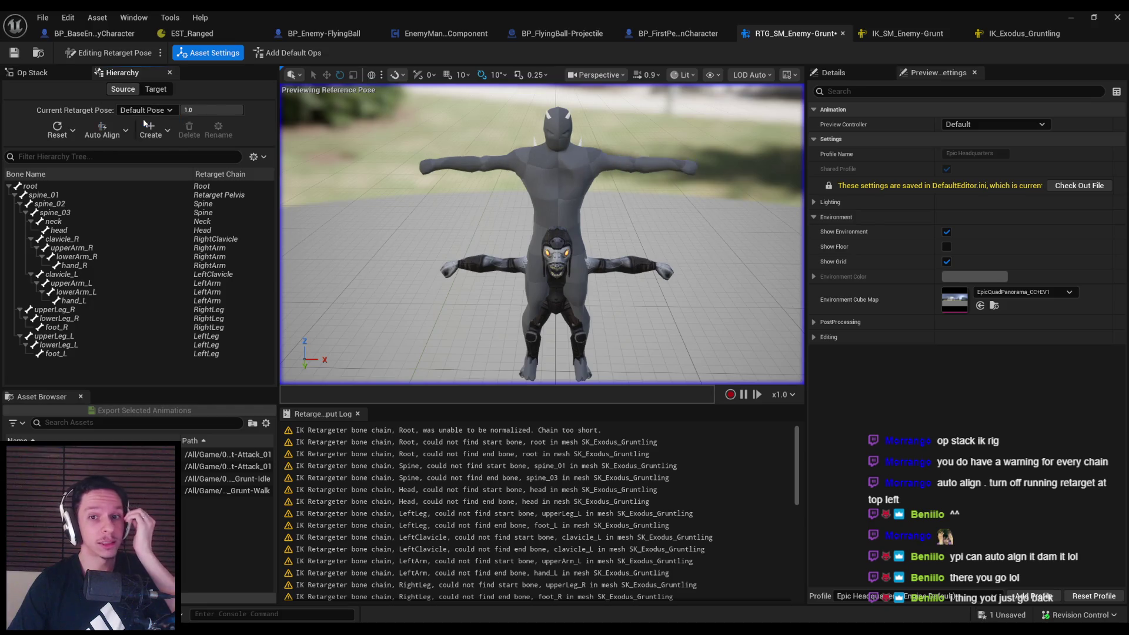
mouse_move(439, 183)
left_mouse_down()
mouse_move(450, 215)
mouse_move(464, 219)
left_mouse_up()
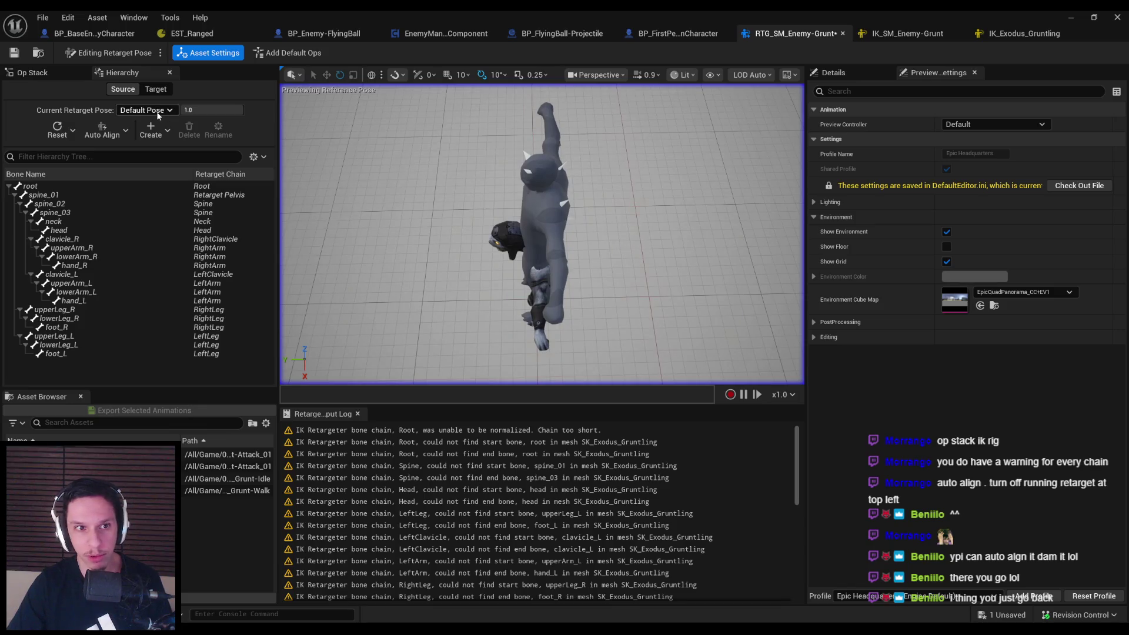
left_click(147, 129)
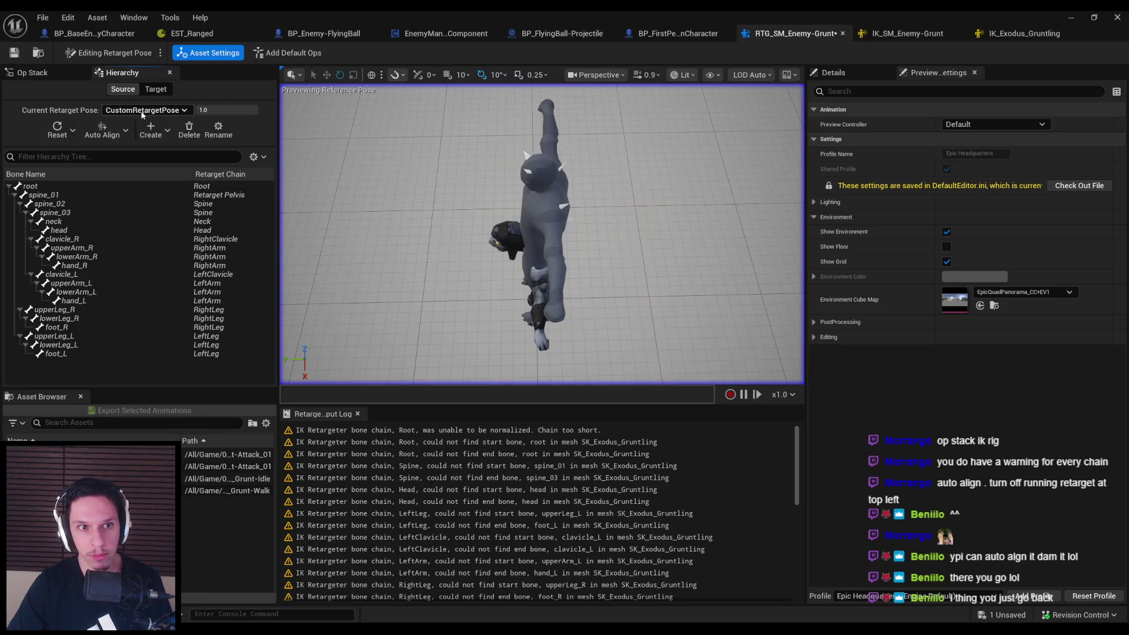
left_click(144, 110)
left_click(143, 121)
mouse_move(415, 276)
left_mouse_down()
mouse_move(522, 227)
mouse_move(547, 242)
left_mouse_up()
key("ctrl+s")
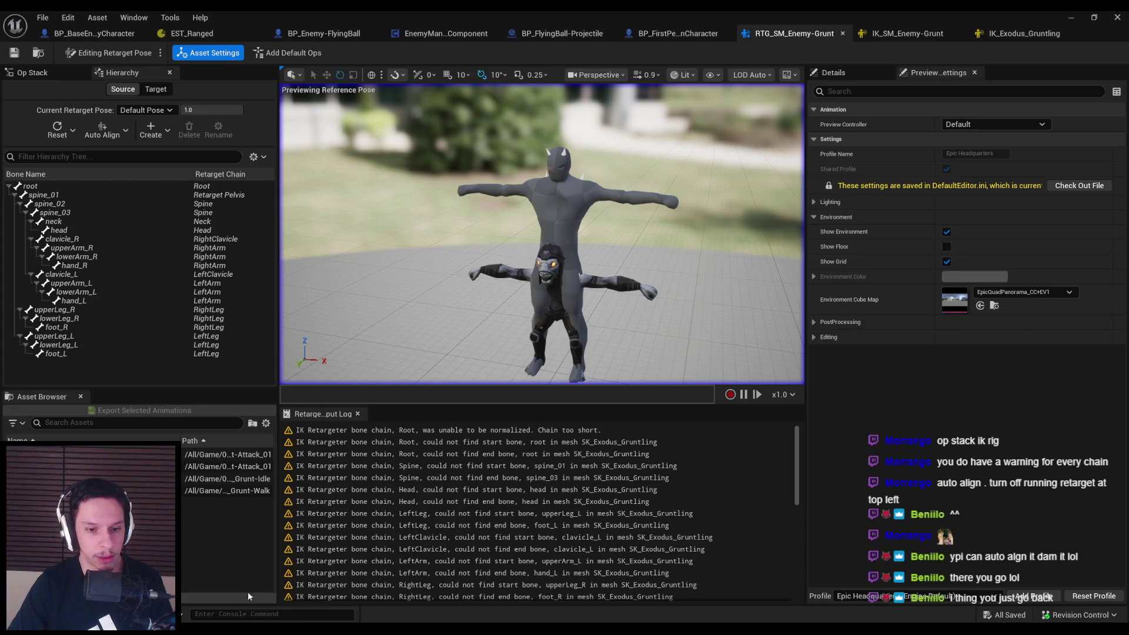
key("alt+Tab")
scroll(289, 284, "down", 5)
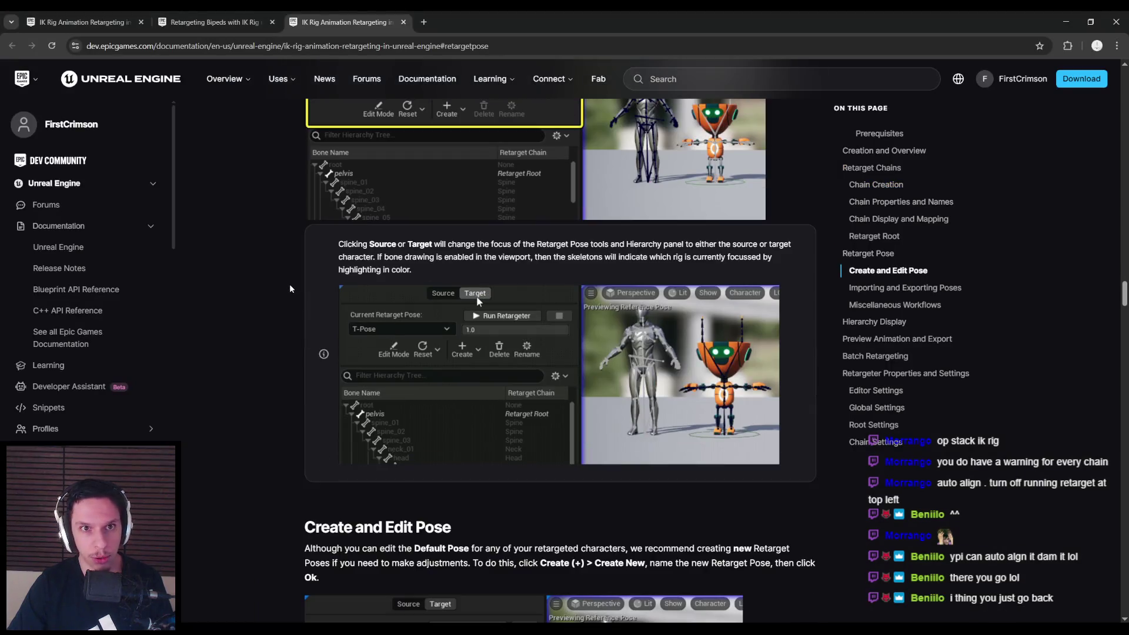
scroll(289, 284, "down", 6)
scroll(288, 284, "up", 5)
scroll(288, 284, "down", 7)
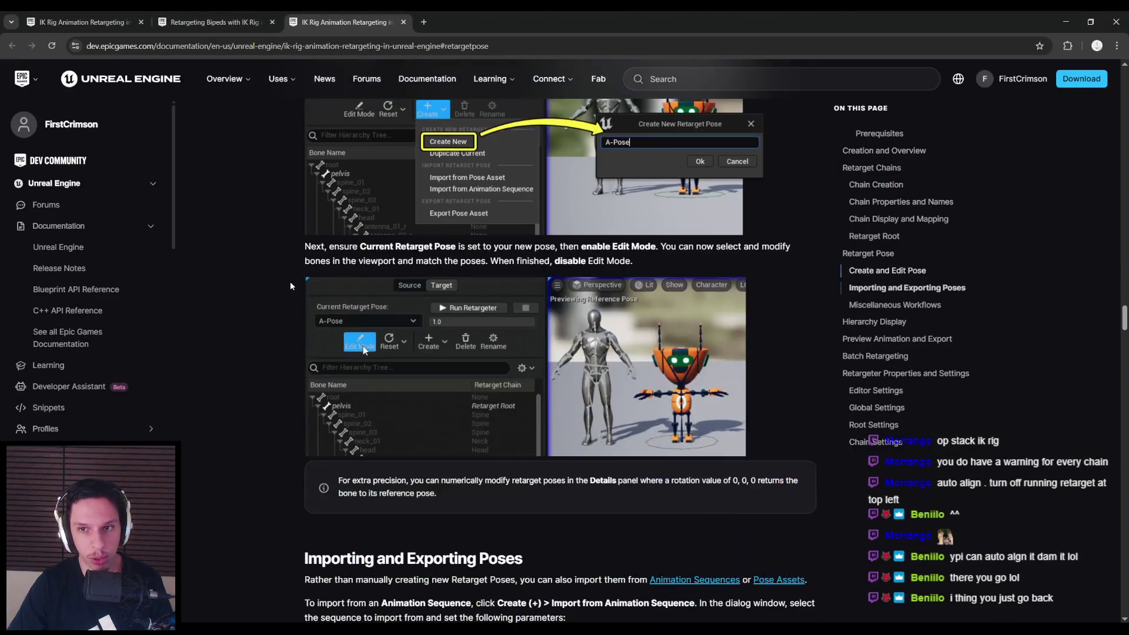
scroll(291, 285, "up", 1)
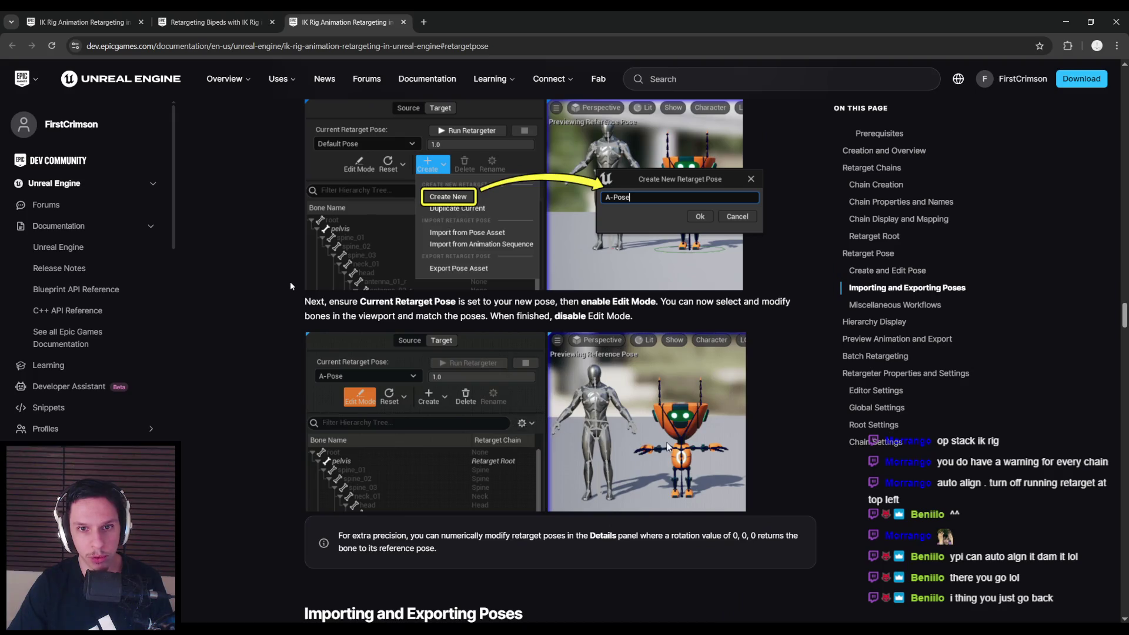
scroll(291, 280, "down", 8)
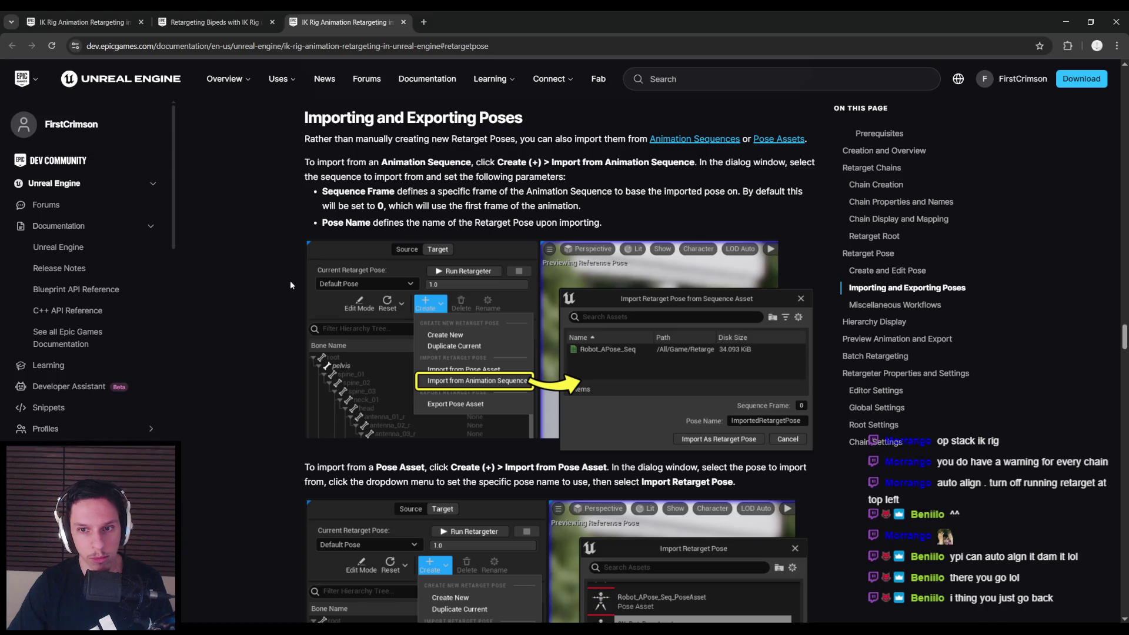
scroll(290, 280, "down", 6)
scroll(290, 281, "down", 2)
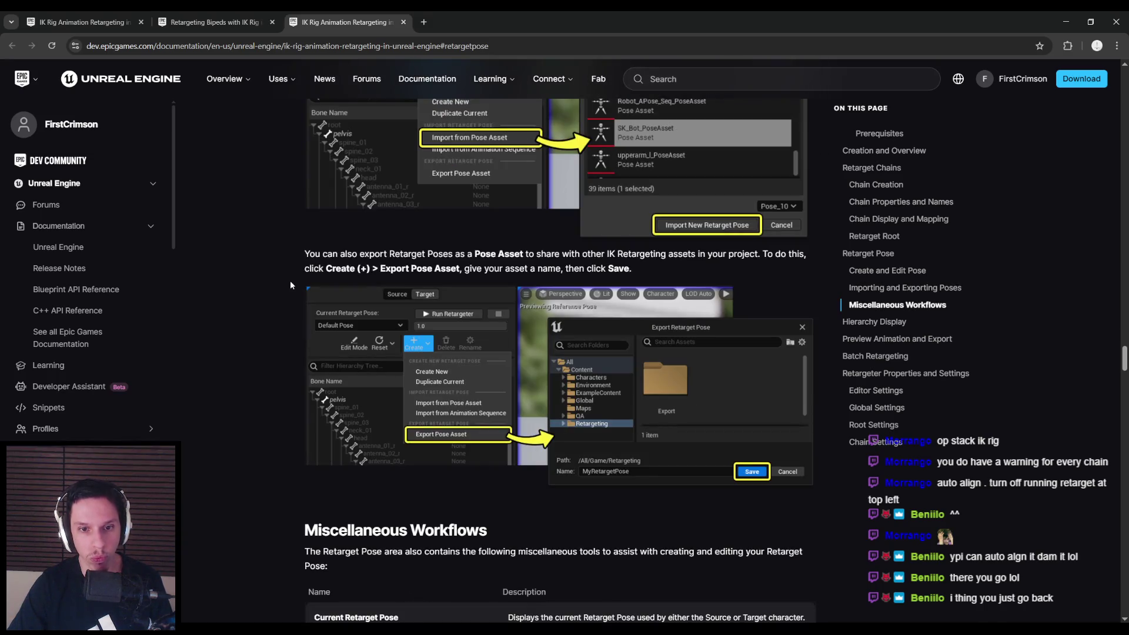
scroll(291, 285, "down", 6)
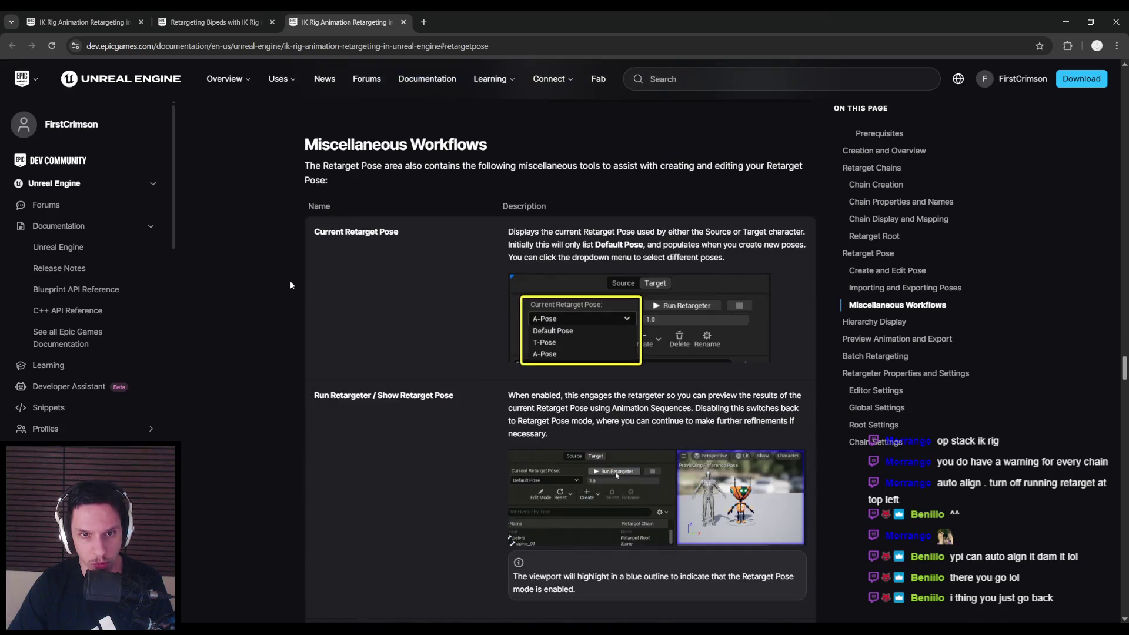
scroll(291, 285, "down", 1)
scroll(291, 285, "down", 1)
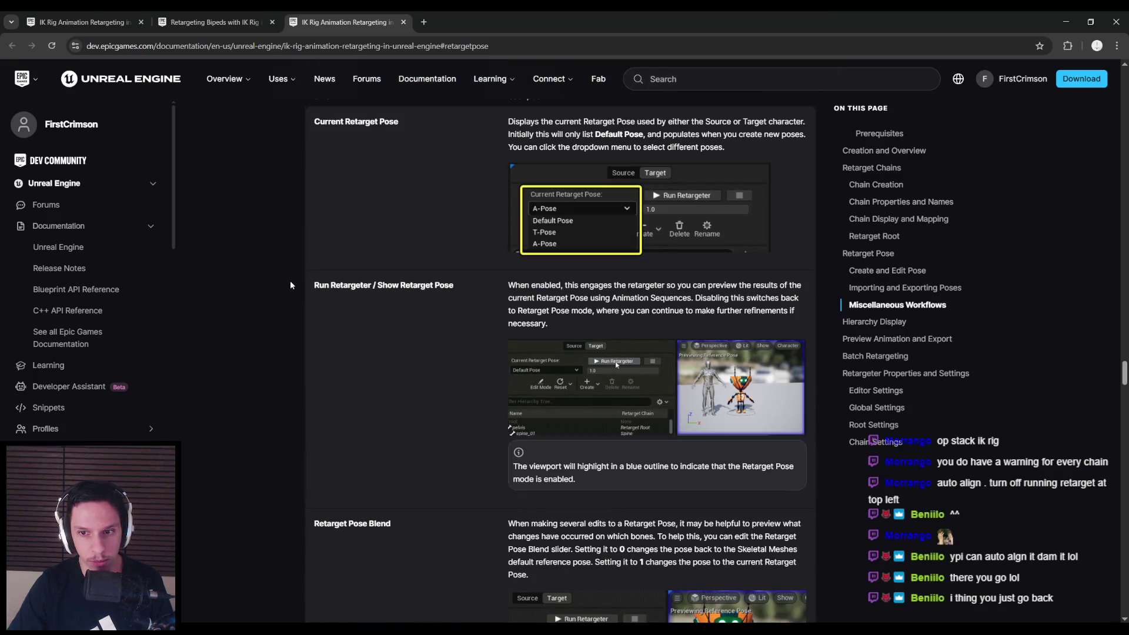
scroll(291, 285, "down", 14)
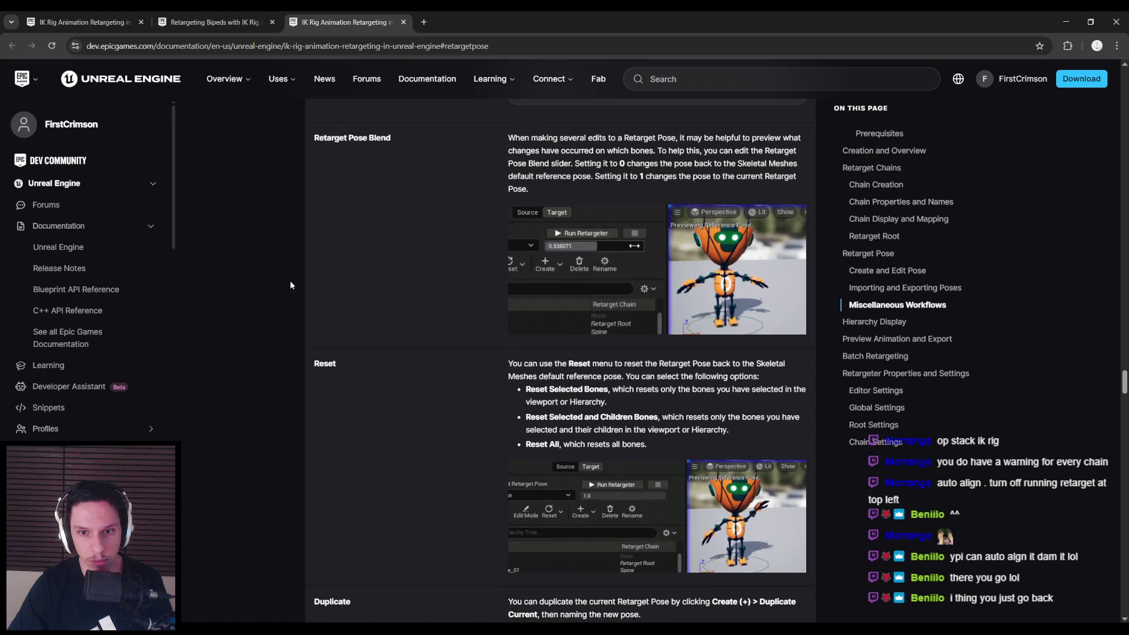
scroll(291, 285, "down", 6)
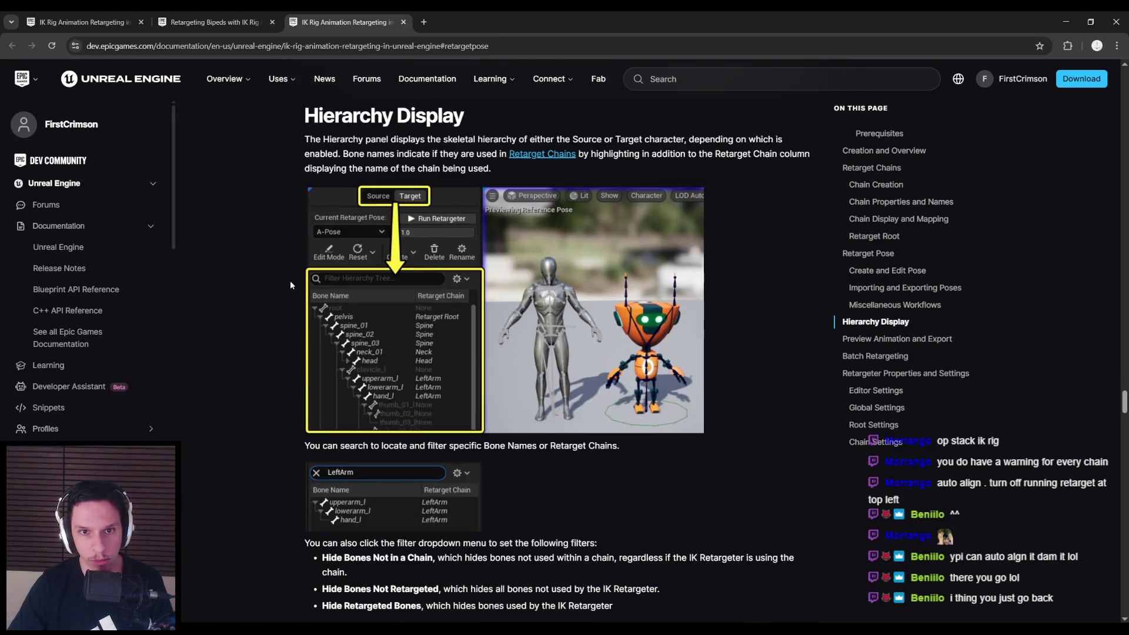
scroll(290, 285, "down", 6)
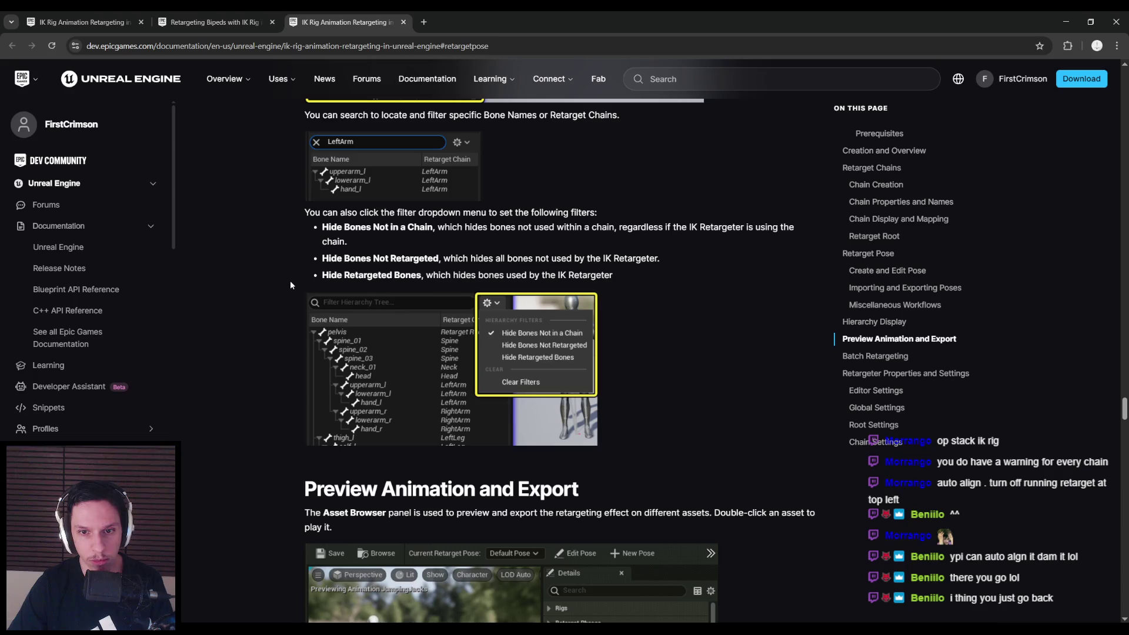
scroll(290, 282, "down", 4)
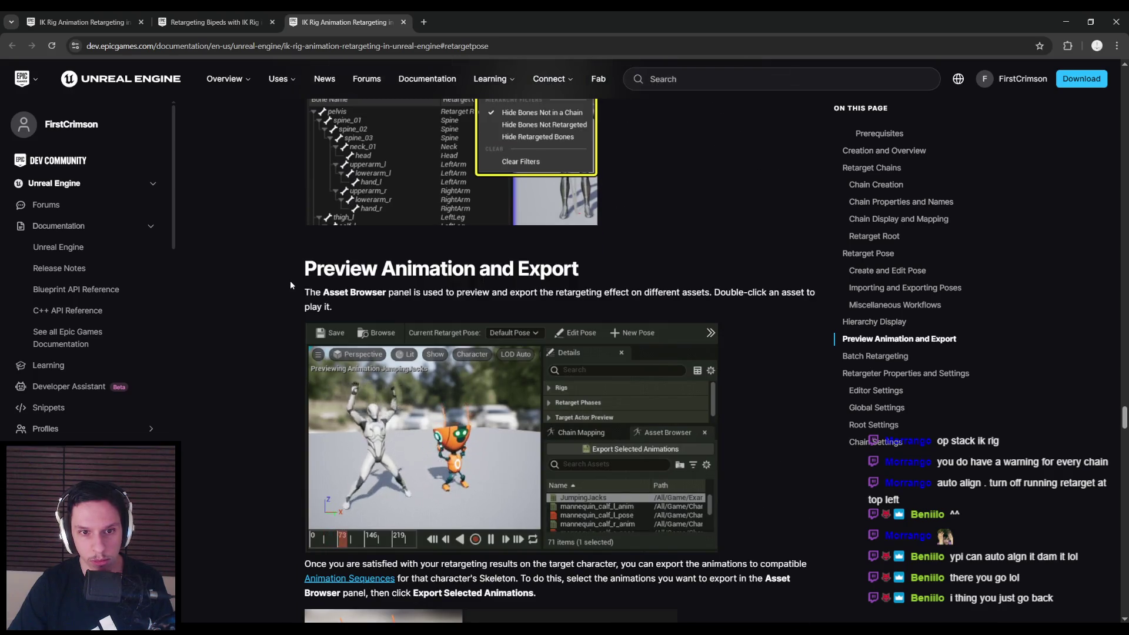
key("alt+Tab")
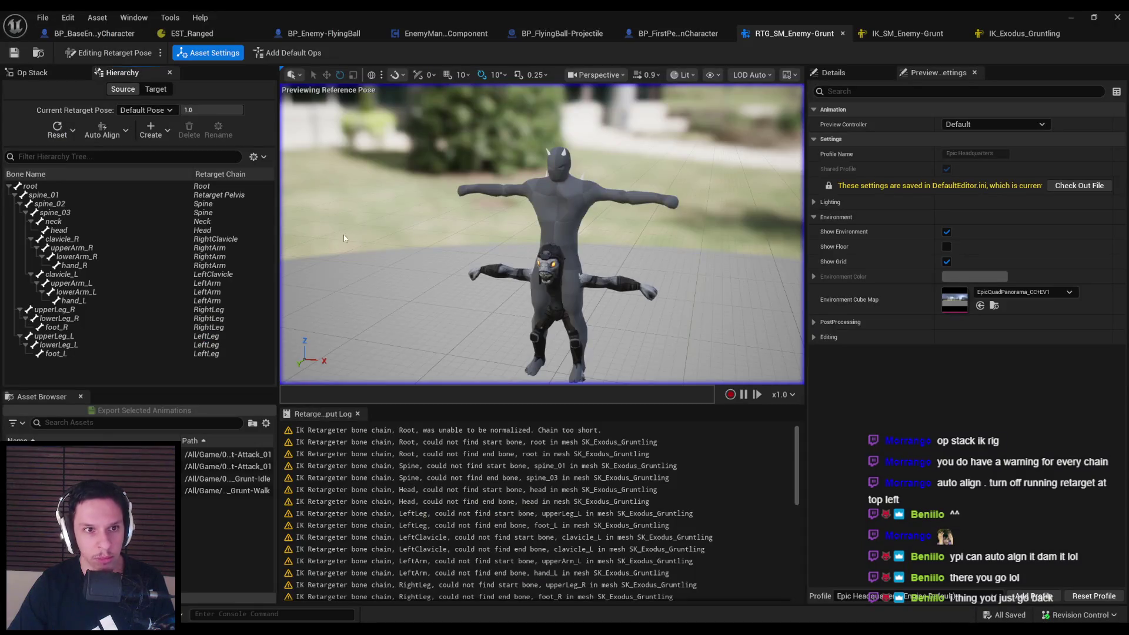
Toggle the Grunt-Attack_01 retarget preview and retarget-pose editing twice, then switch to the IK_Exodus_Gruntling rig
left_click(121, 54)
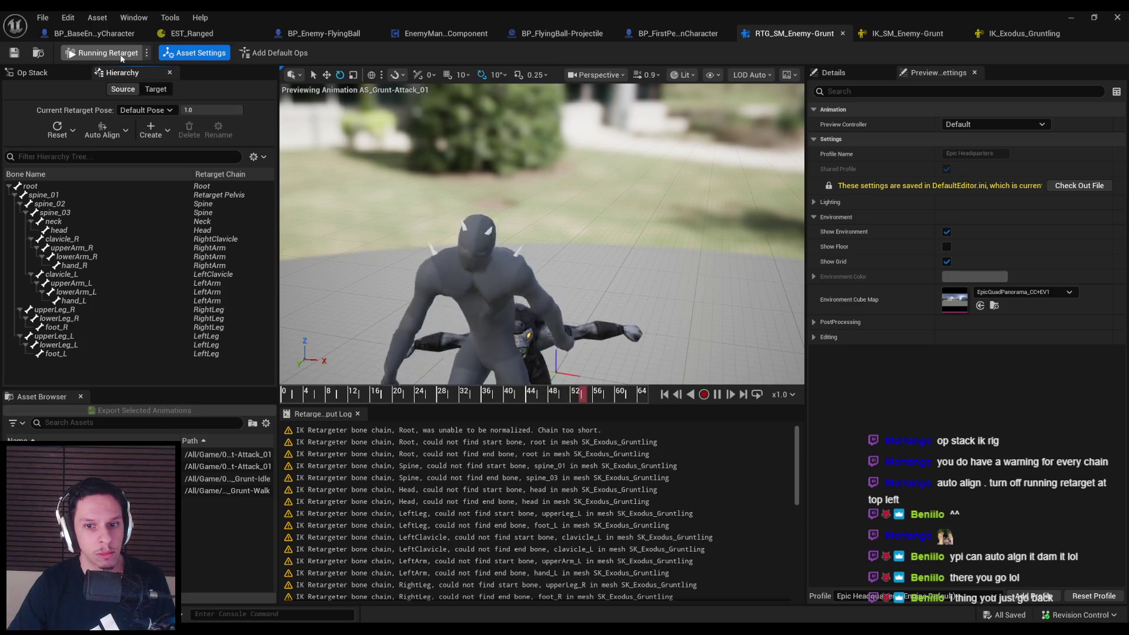
left_click(120, 54)
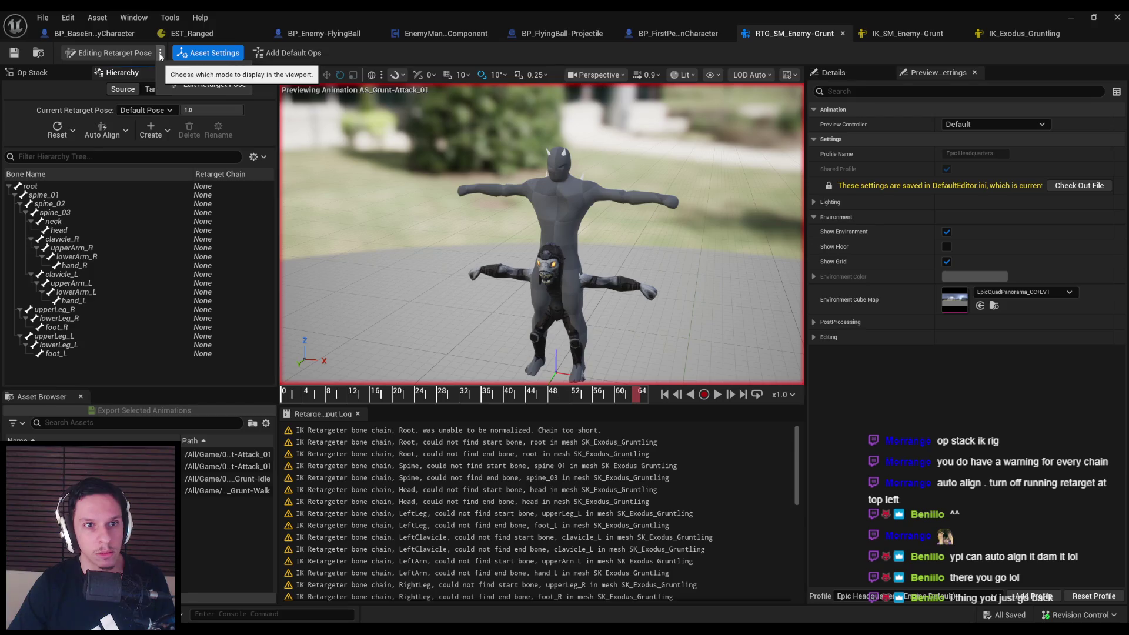
left_click(121, 54)
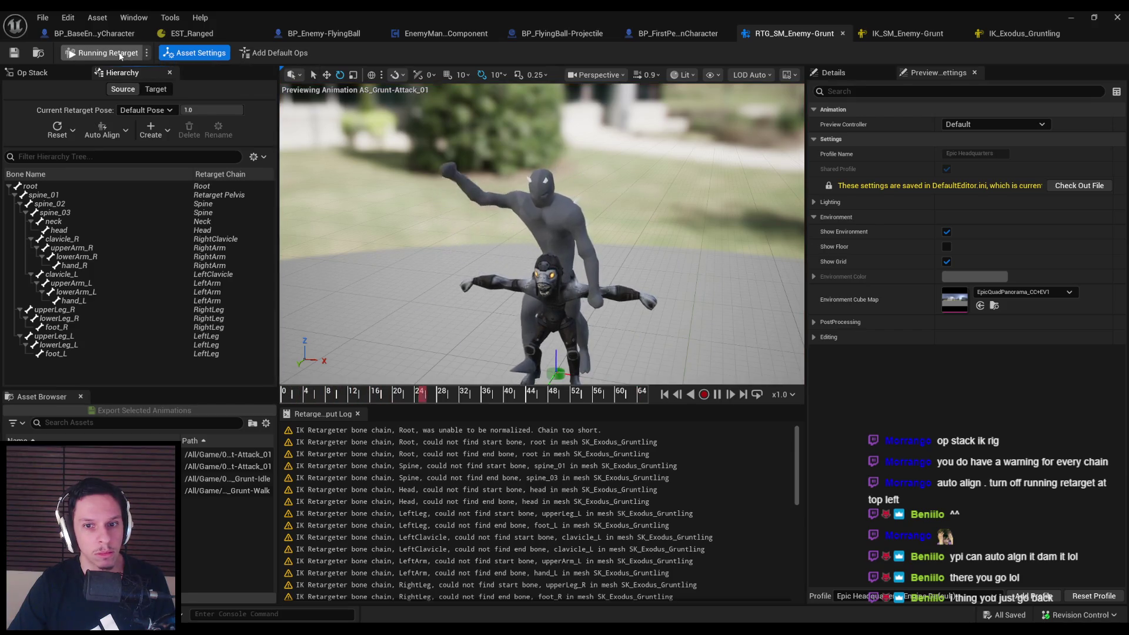
left_click(121, 54)
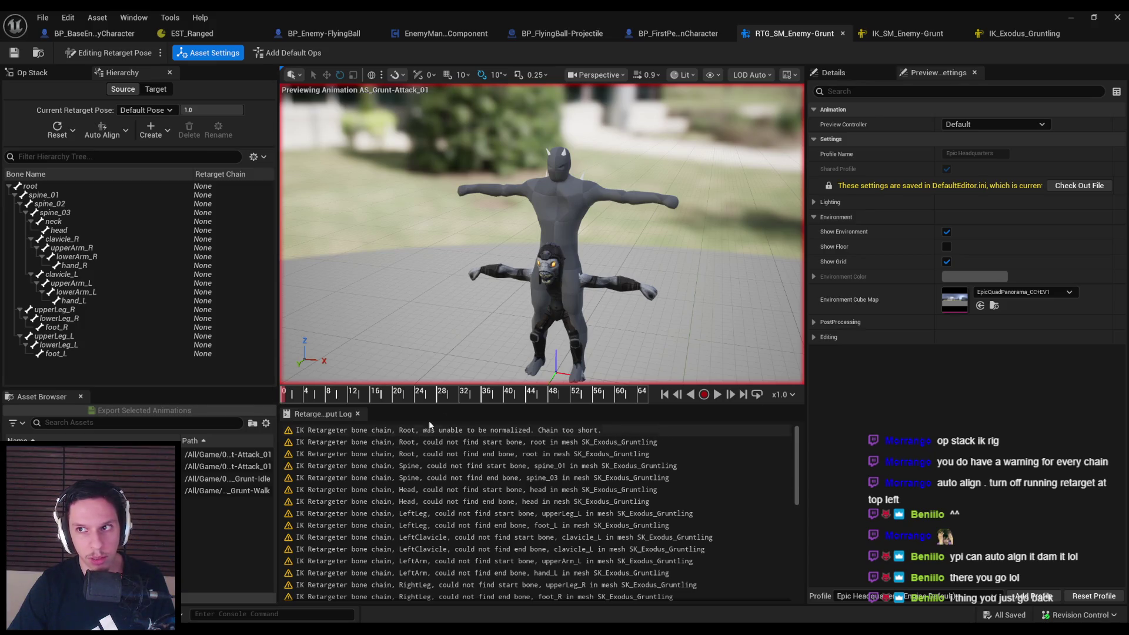
left_click(1023, 33)
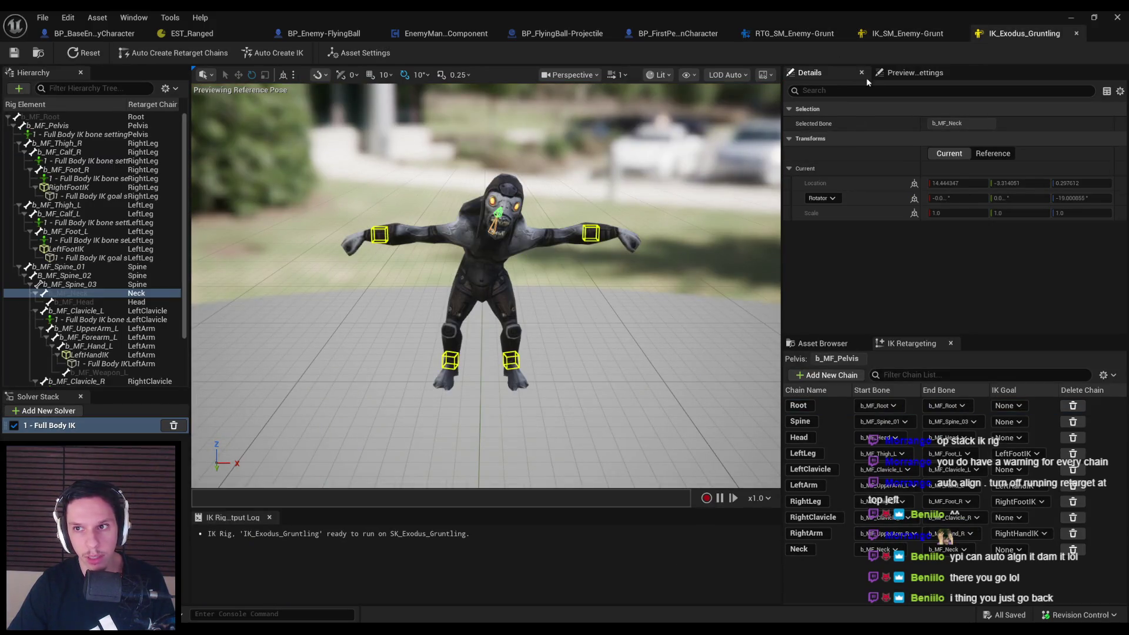
Set b_MF_Pelvis as the pelvis bone of the IK_Exodus_Gruntling rig
left_click(88, 126)
right_click(89, 130)
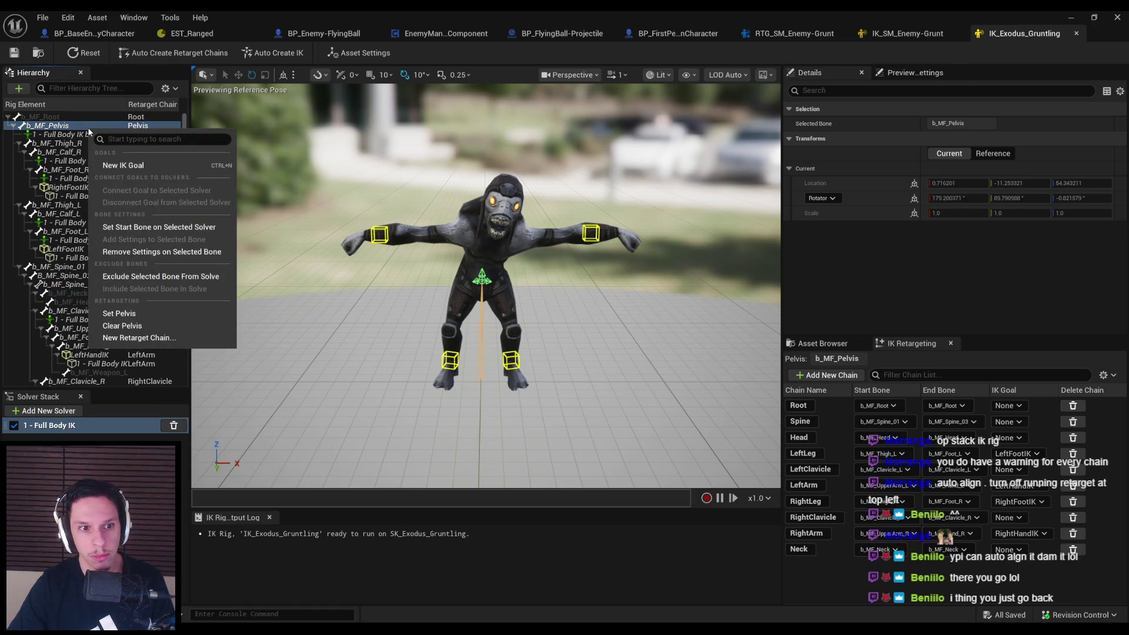
left_click(123, 314)
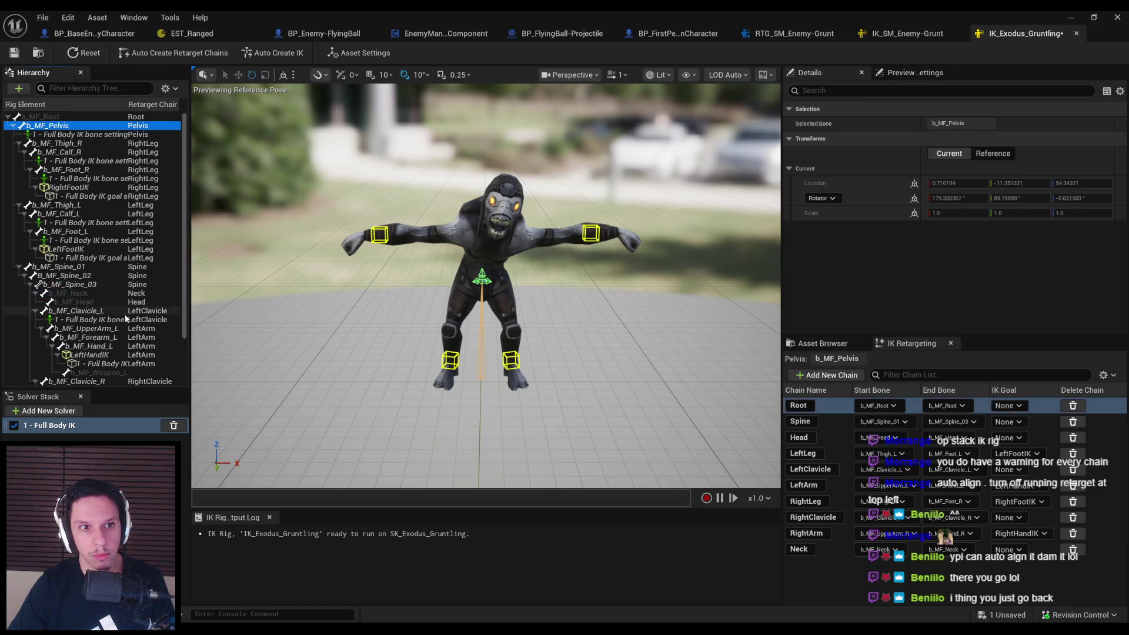
right_click(80, 127)
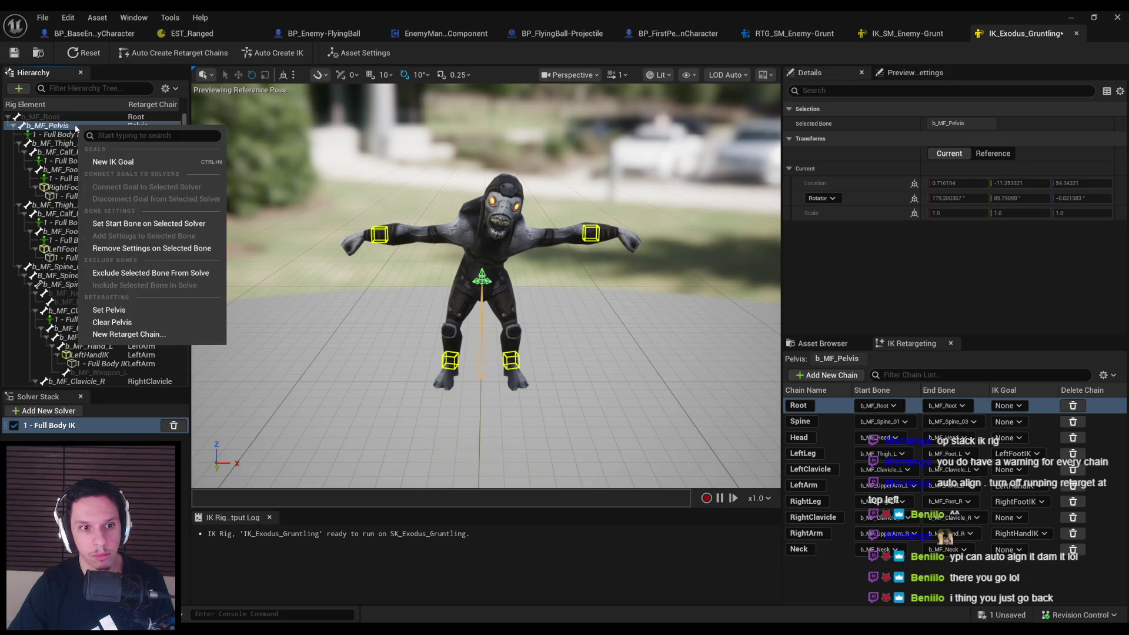
left_click(129, 224)
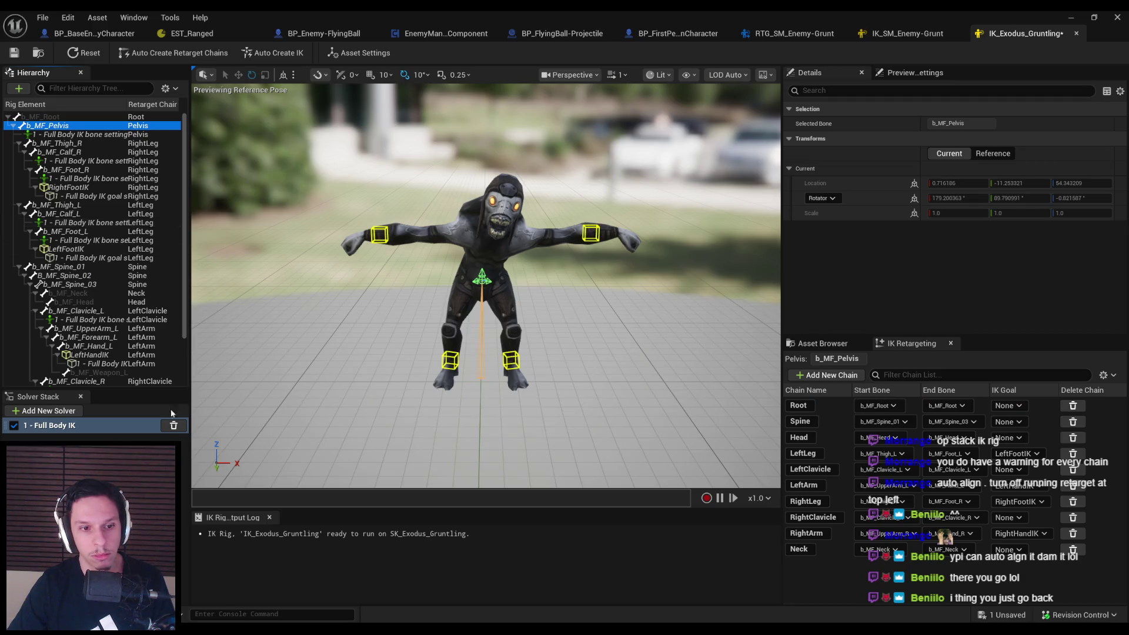
left_click_drag(370, 287, 351, 290)
Save the IK rig and return to the retargeting documentation
key("ctrl+s")
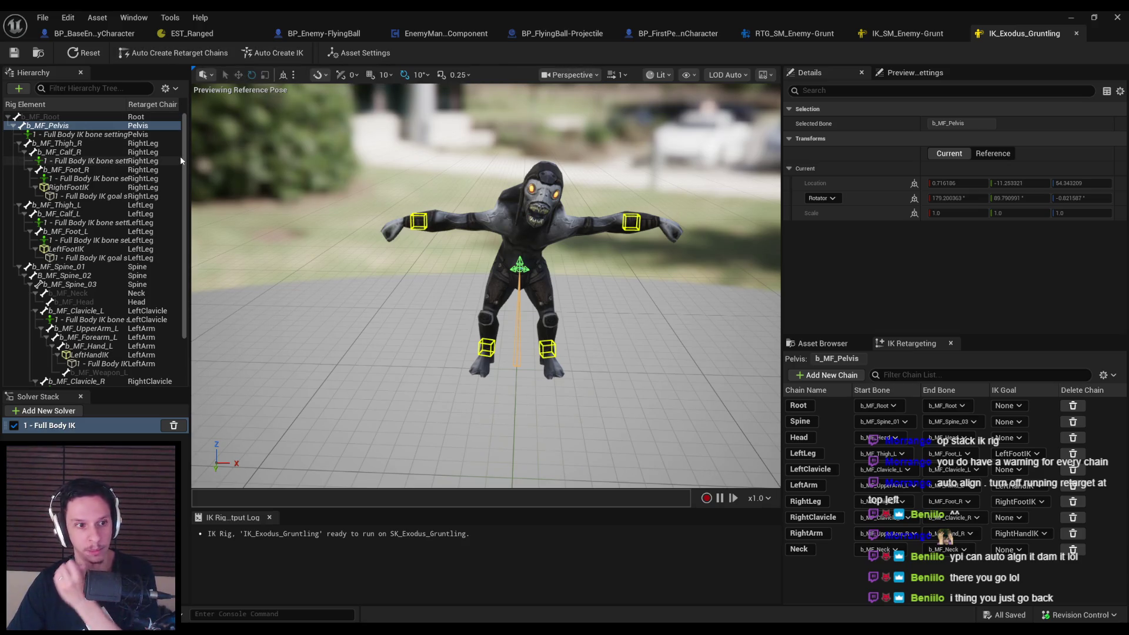
mouse_move(208, 633)
left_click(206, 582)
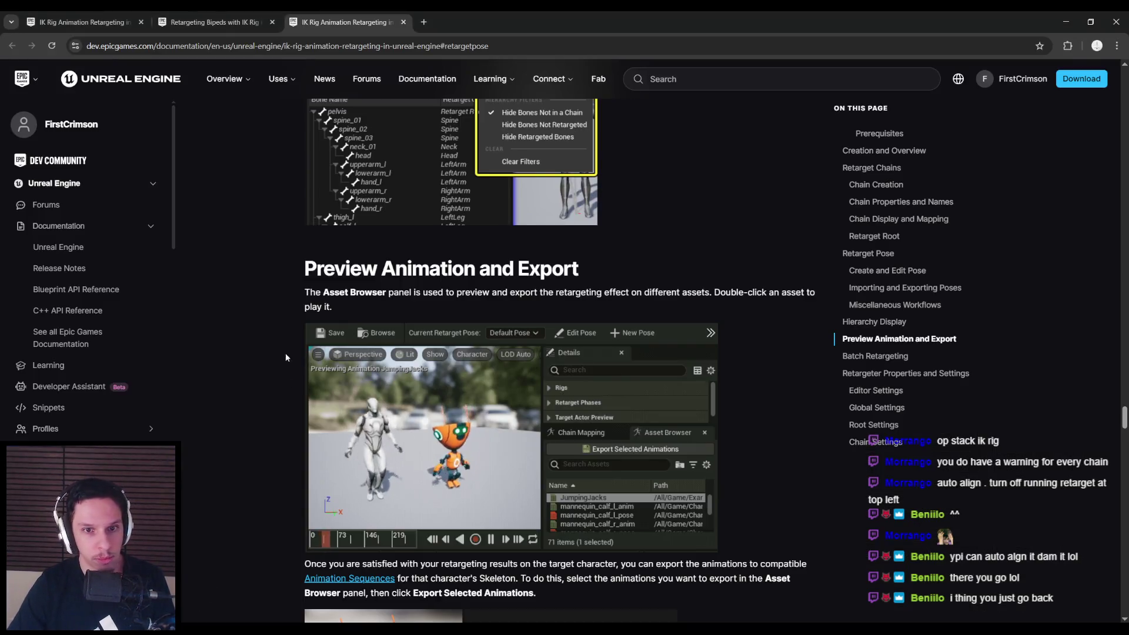
Scroll through the current documentation page
scroll(277, 350, "down", 10)
scroll(266, 351, "down", 4)
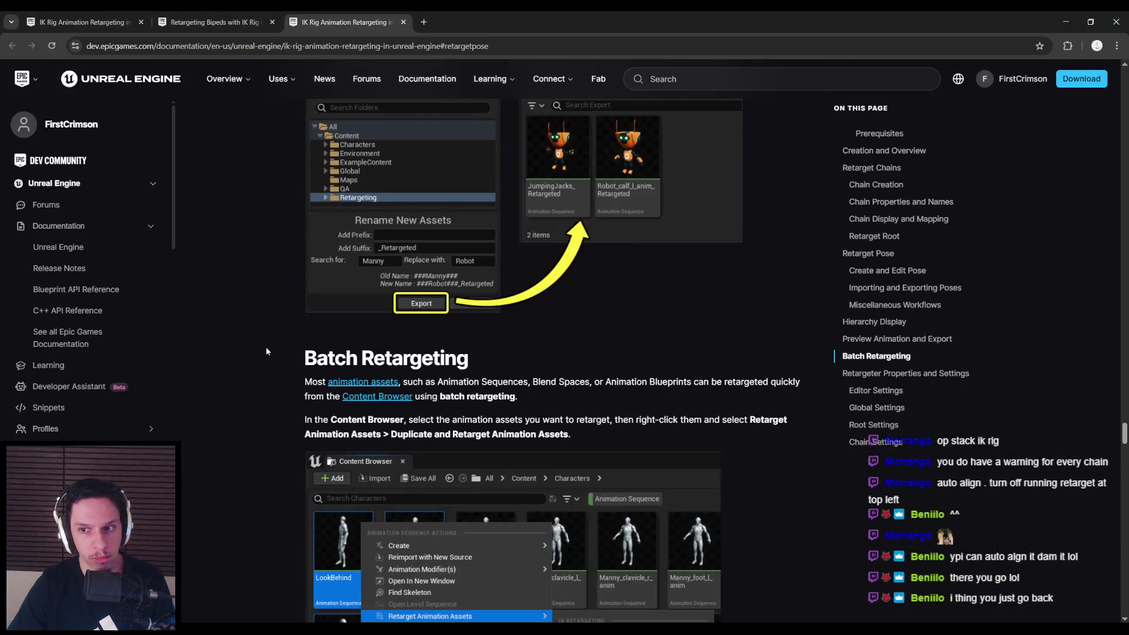
scroll(267, 351, "up", 20)
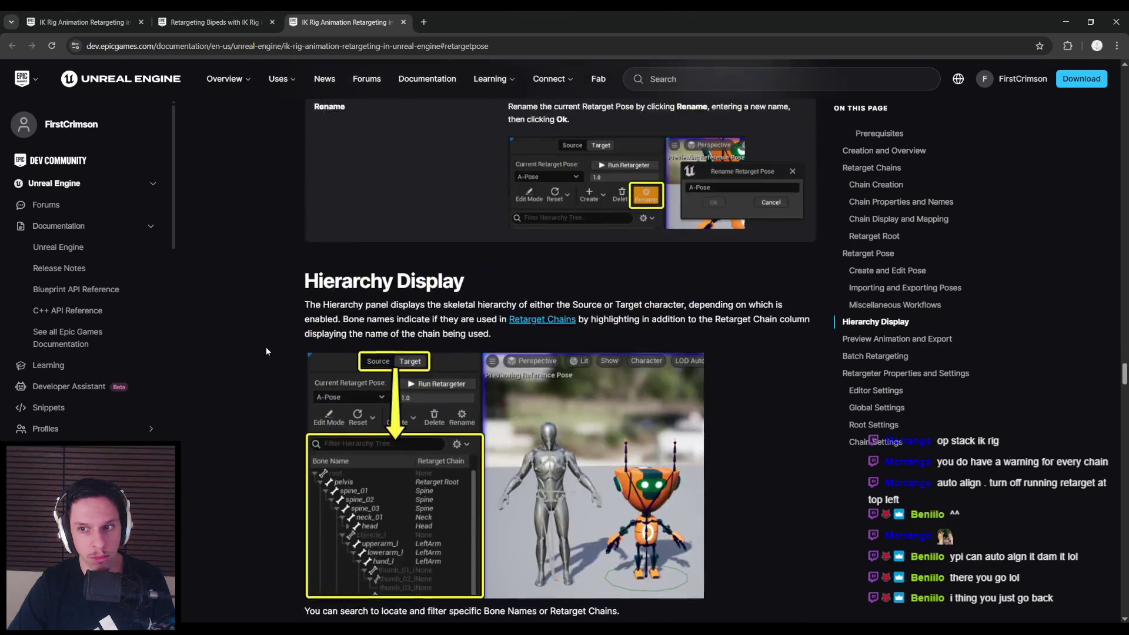
scroll(266, 351, "up", 20)
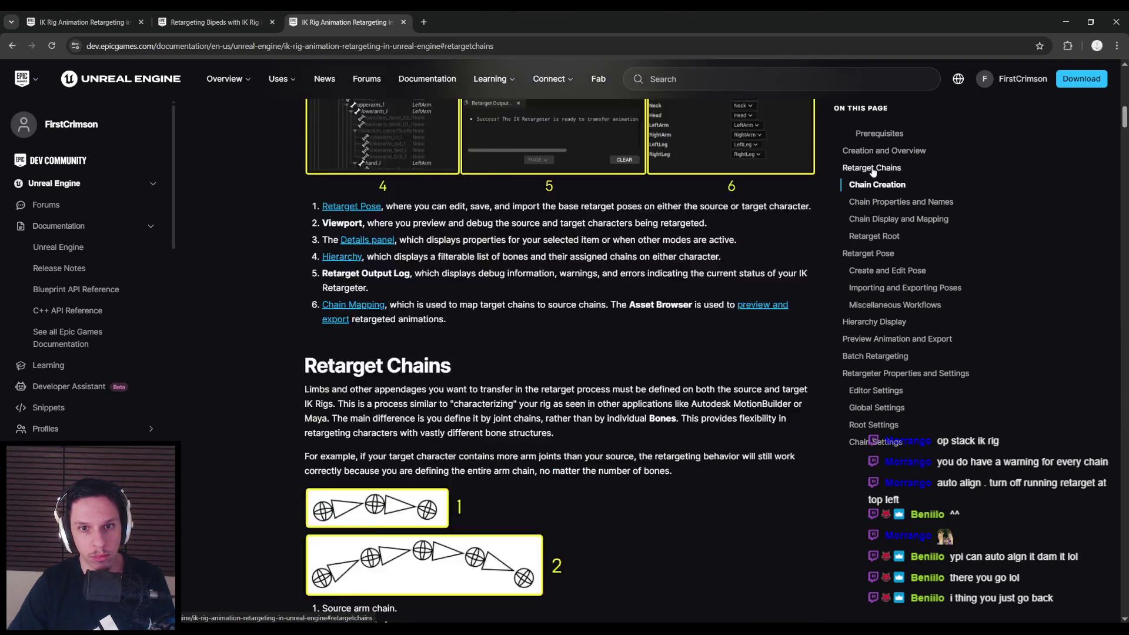
Read the 'Checklist Before Retargeting' on the Retargeting Bipeds with IK Rig page, then return to Unreal
key("ctrl+shift+Tab")
scroll(268, 324, "down", 6)
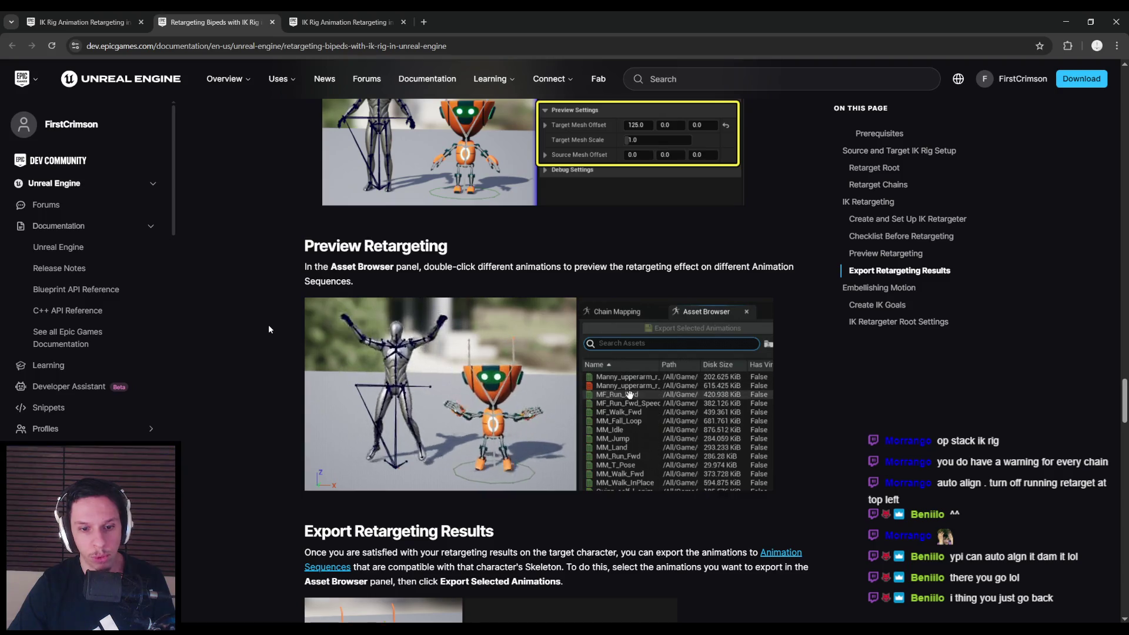
scroll(269, 329, "down", 4)
scroll(268, 329, "up", 10)
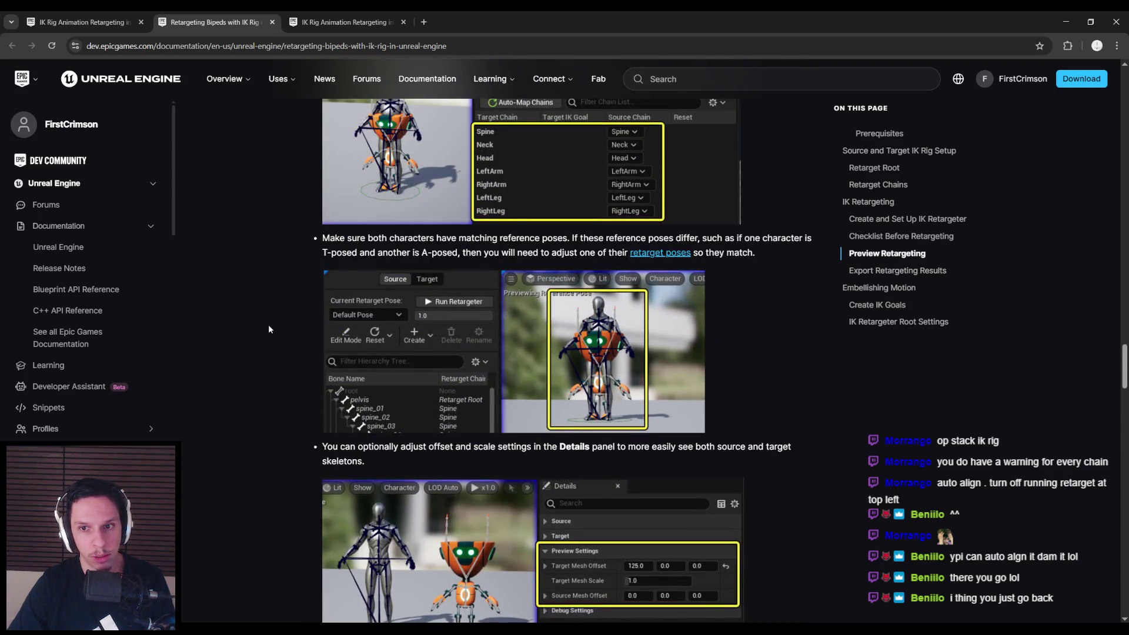
scroll(269, 329, "up", 1)
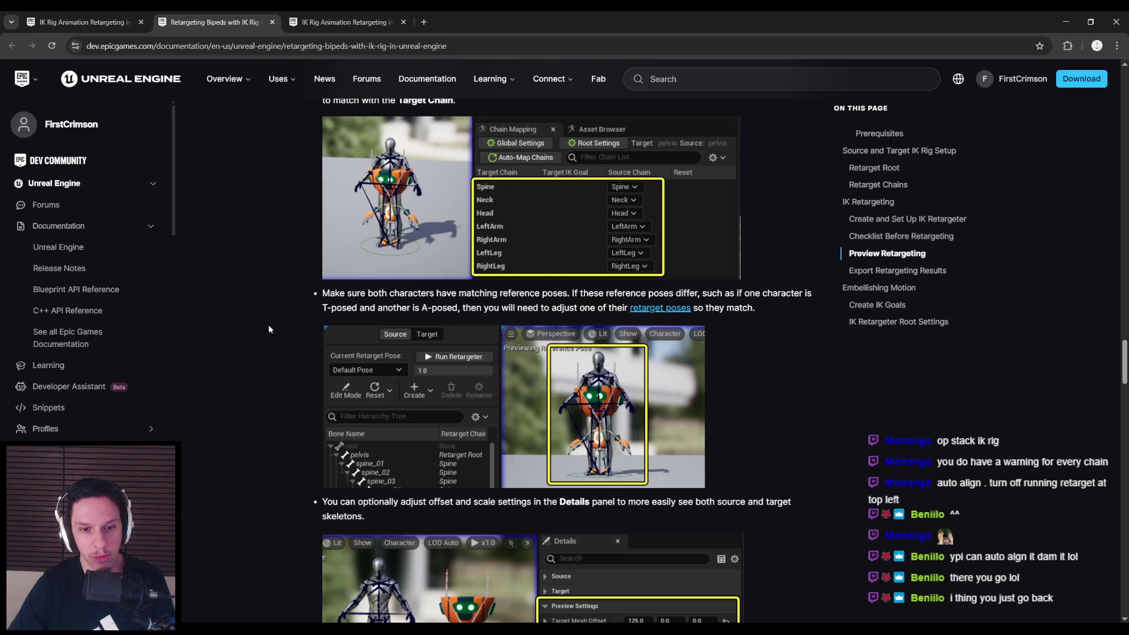
scroll(268, 329, "up", 1)
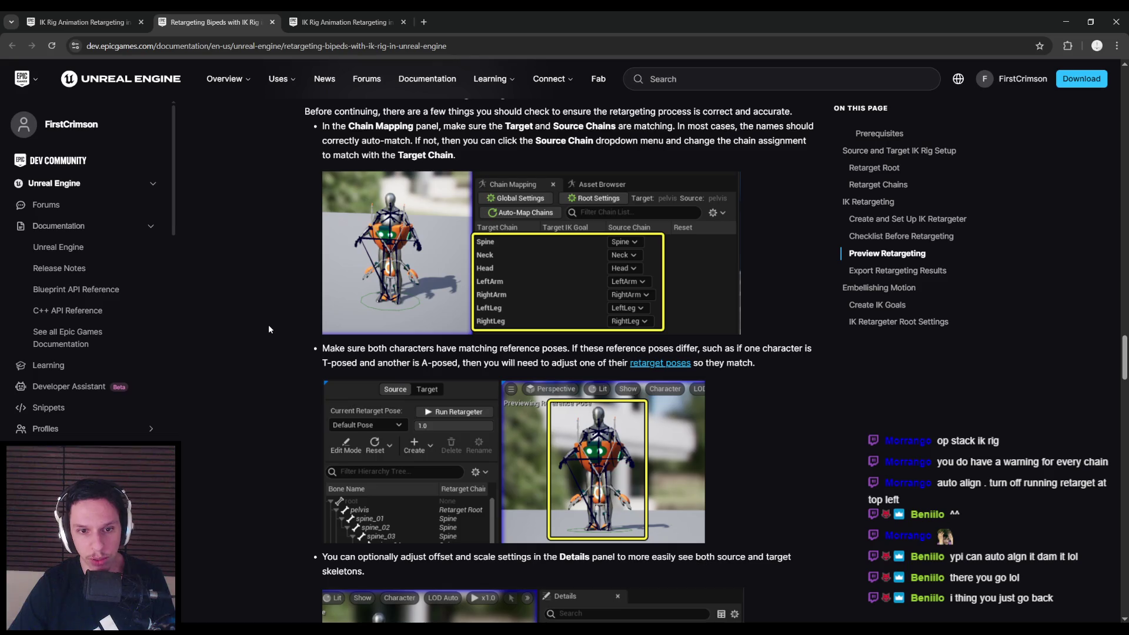
scroll(268, 329, "down", 3)
key("alt+Tab")
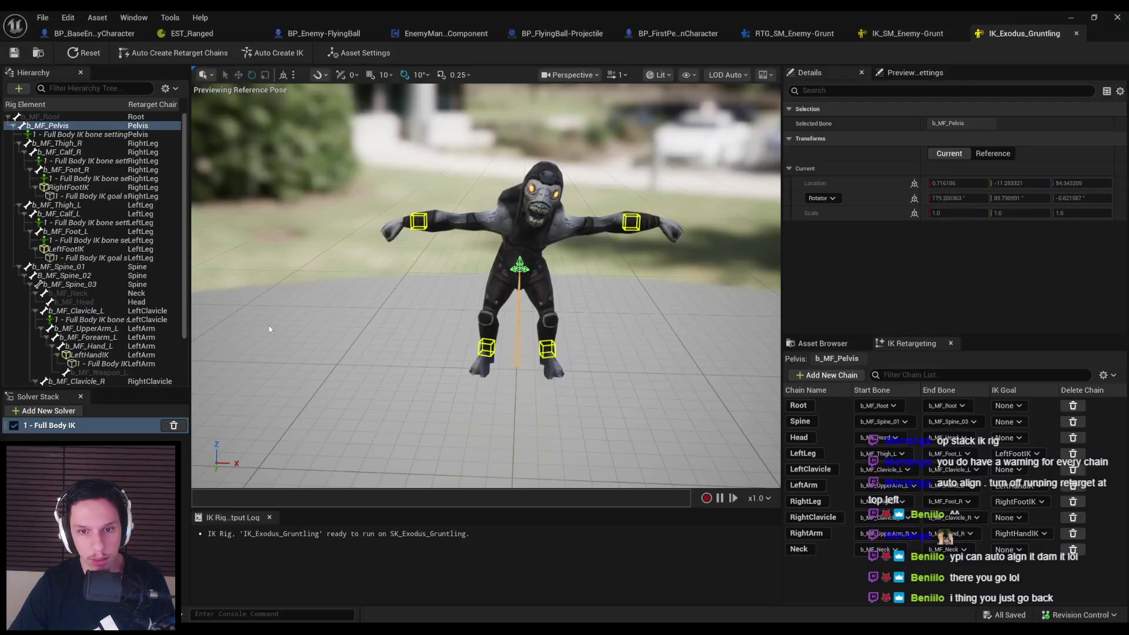
Open the RTG_SM_Enemy-Grunt retargeter and run the live retarget of the attack animation
left_click(904, 33)
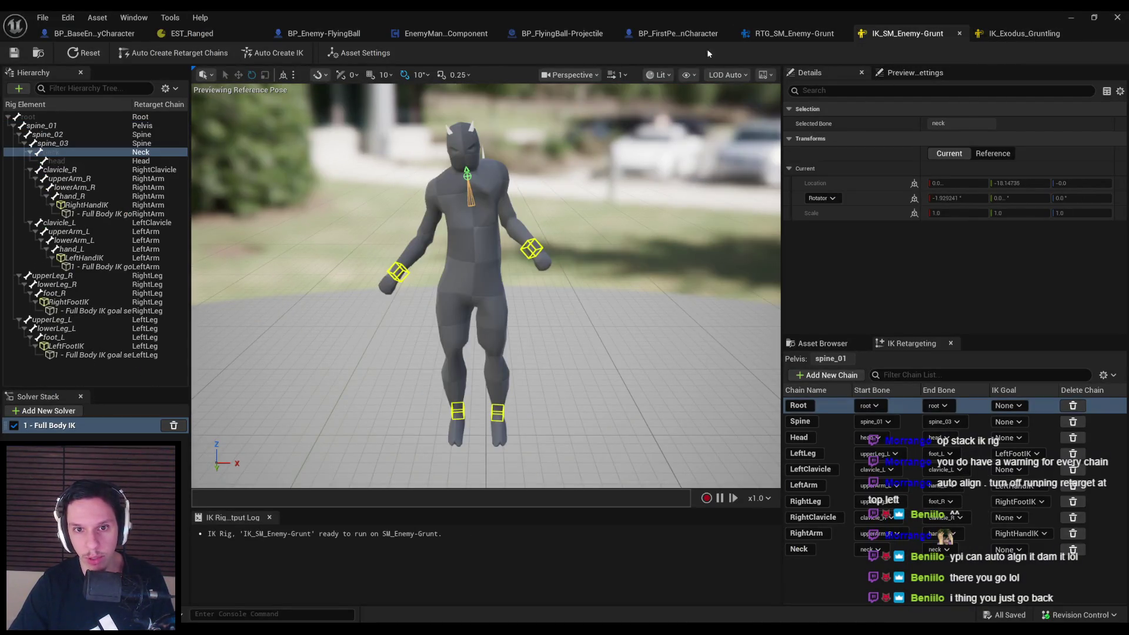
left_click(759, 35)
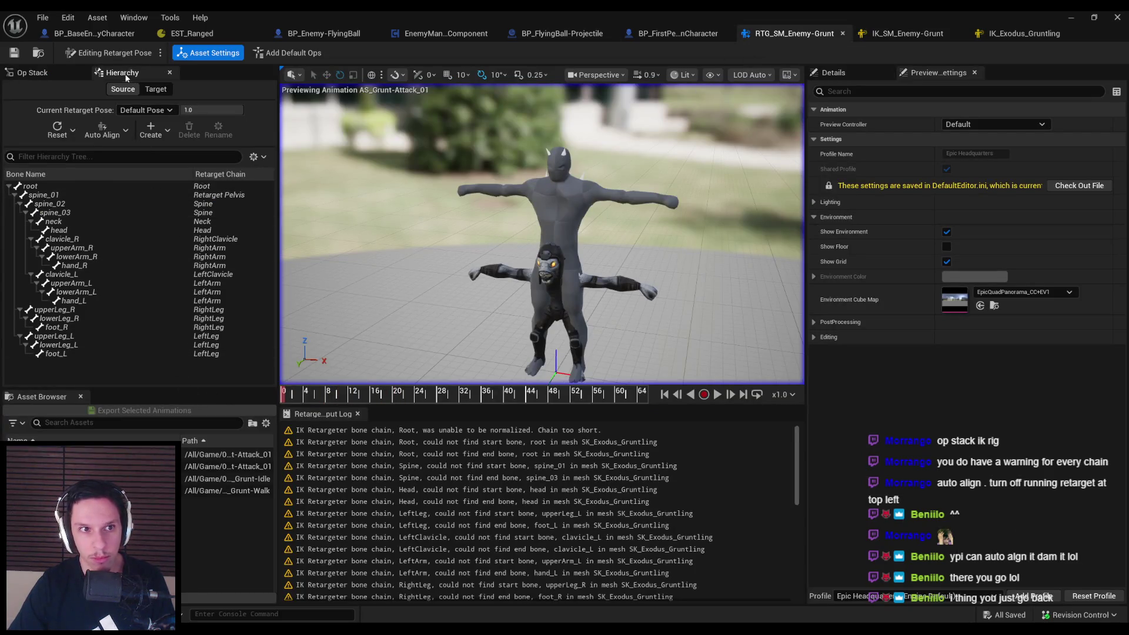
left_click(157, 52)
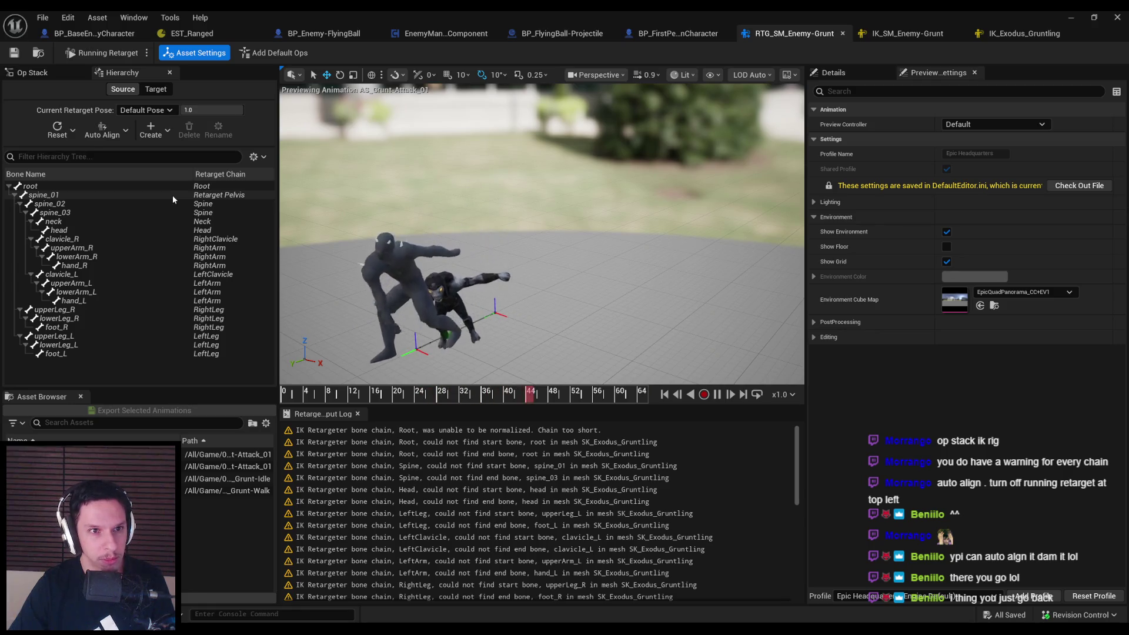
Check the Target and Source chain hierarchies and the Retarget Pose list, then show the Op Stack
left_click(125, 90)
left_click(156, 90)
left_click(143, 110)
left_click(142, 122)
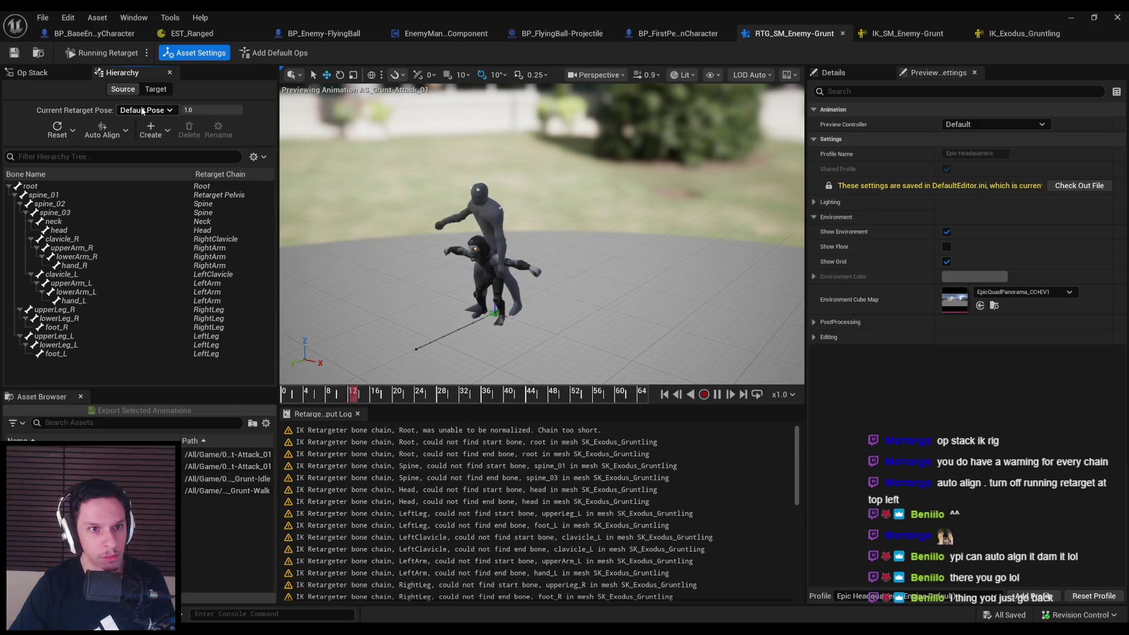
left_click(55, 72)
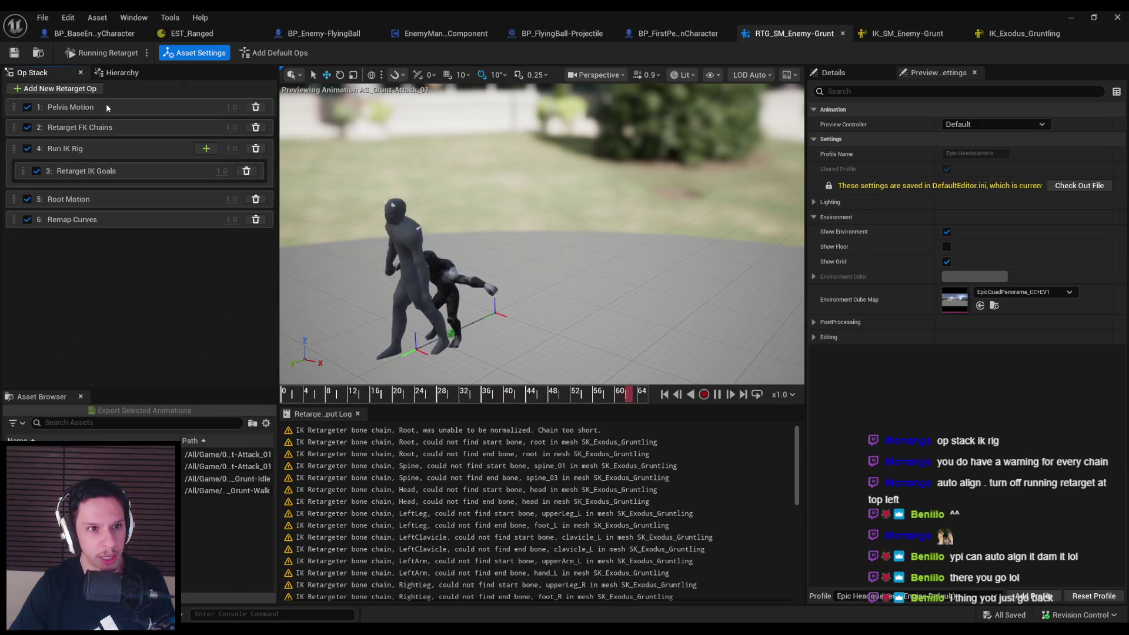
Inspect the Retarget FK Chains, Run IK Rig, Retarget IK Goals, Root Motion and Remap Curves ops
left_click(97, 127)
left_click(830, 73)
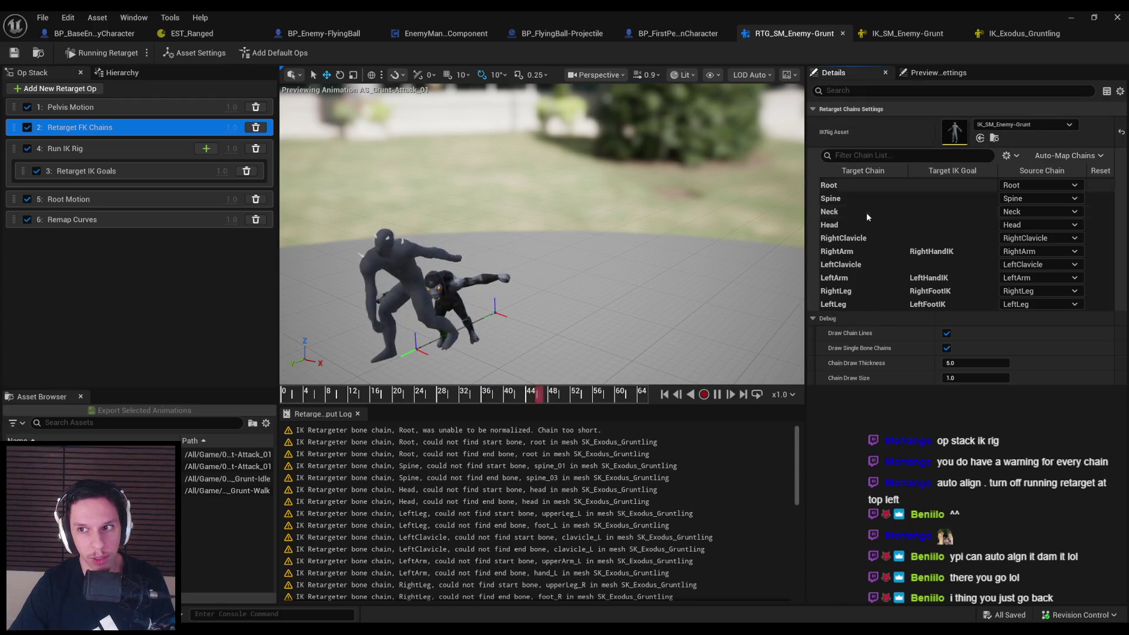
left_click(75, 151)
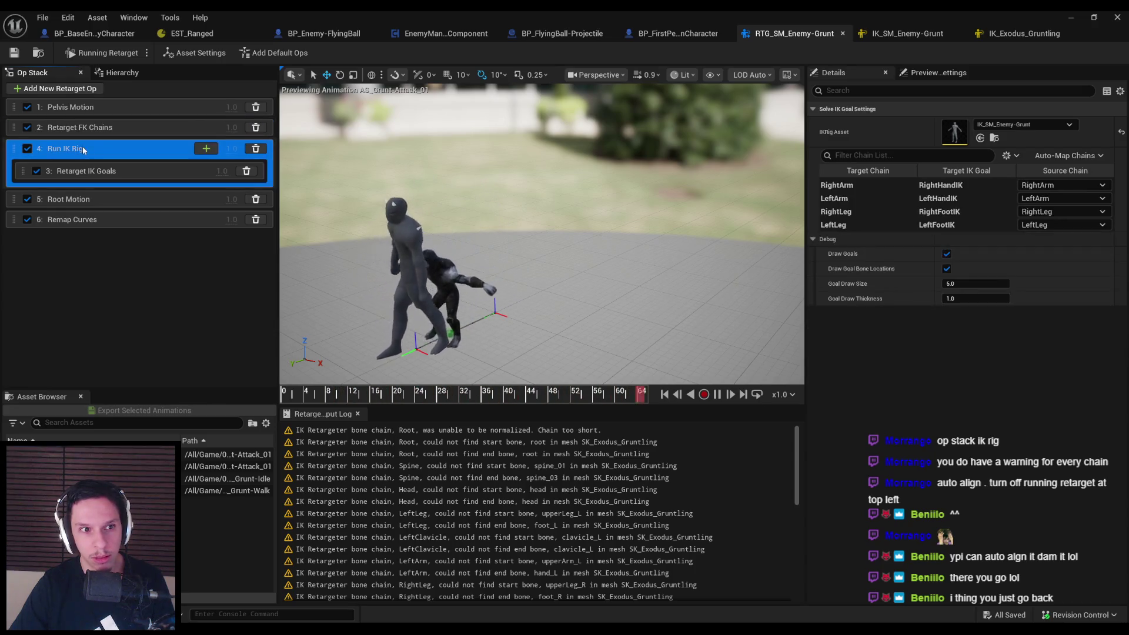
left_click(80, 171)
left_click(76, 197)
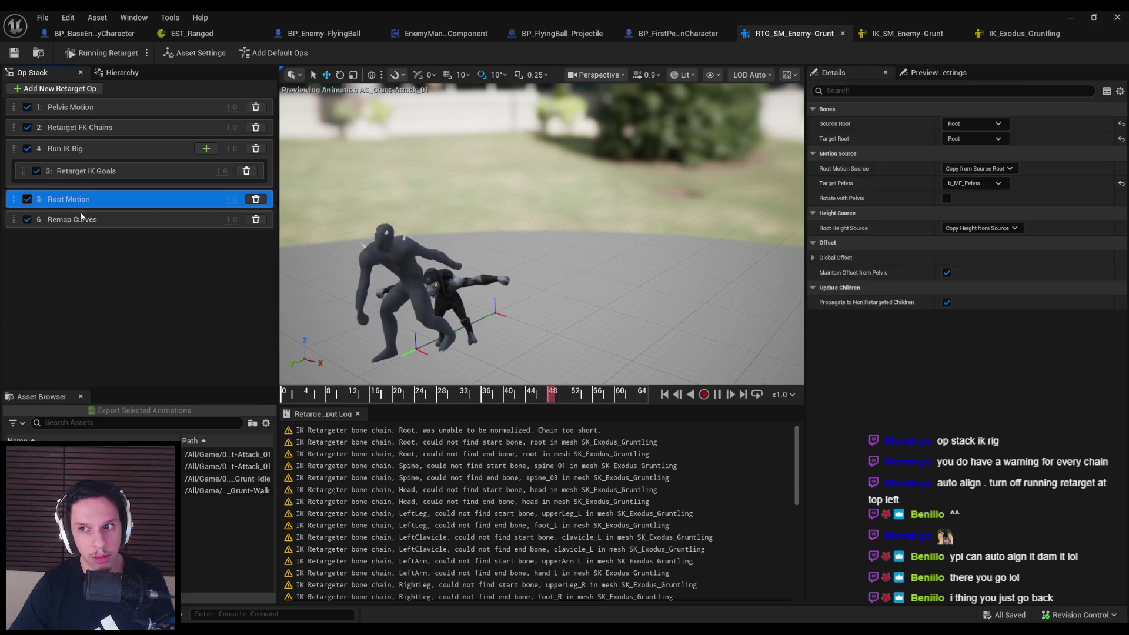
left_click(81, 218)
Recheck the Root Motion, Retarget IK Goals and Run IK Rig settings before switching to IK_Exodus_Gruntling
left_click(81, 200)
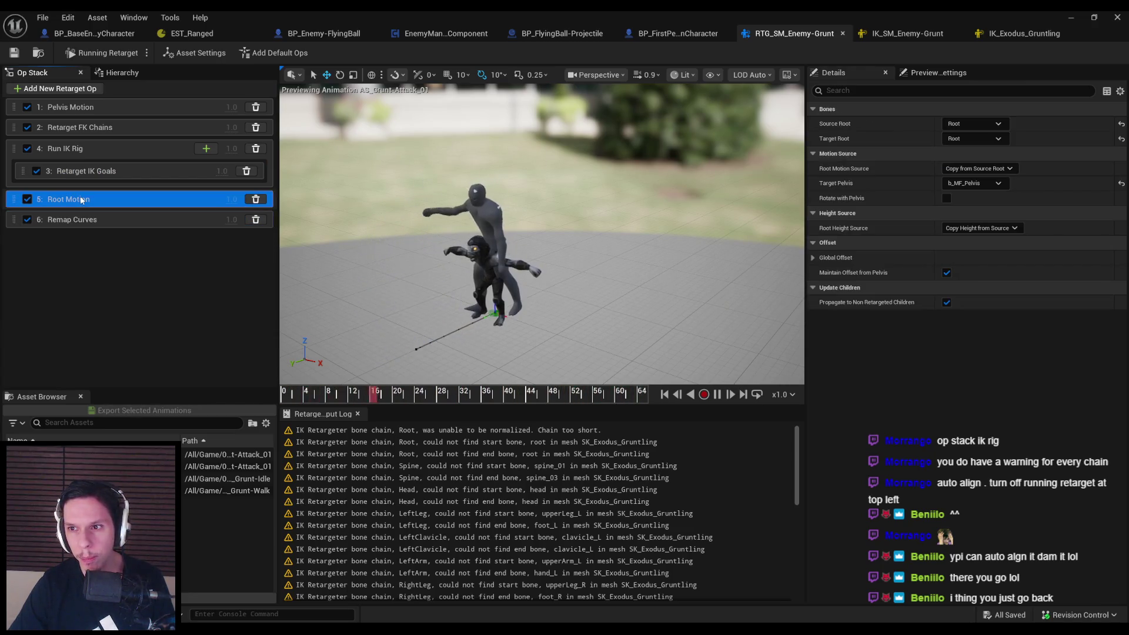
left_click(85, 172)
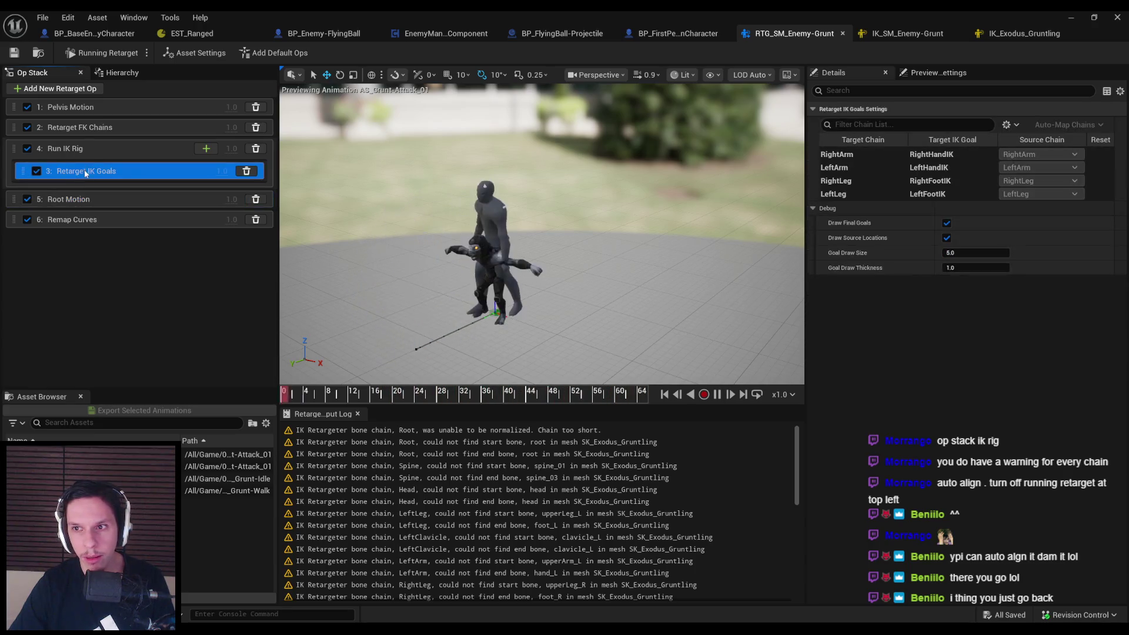
left_click(93, 152)
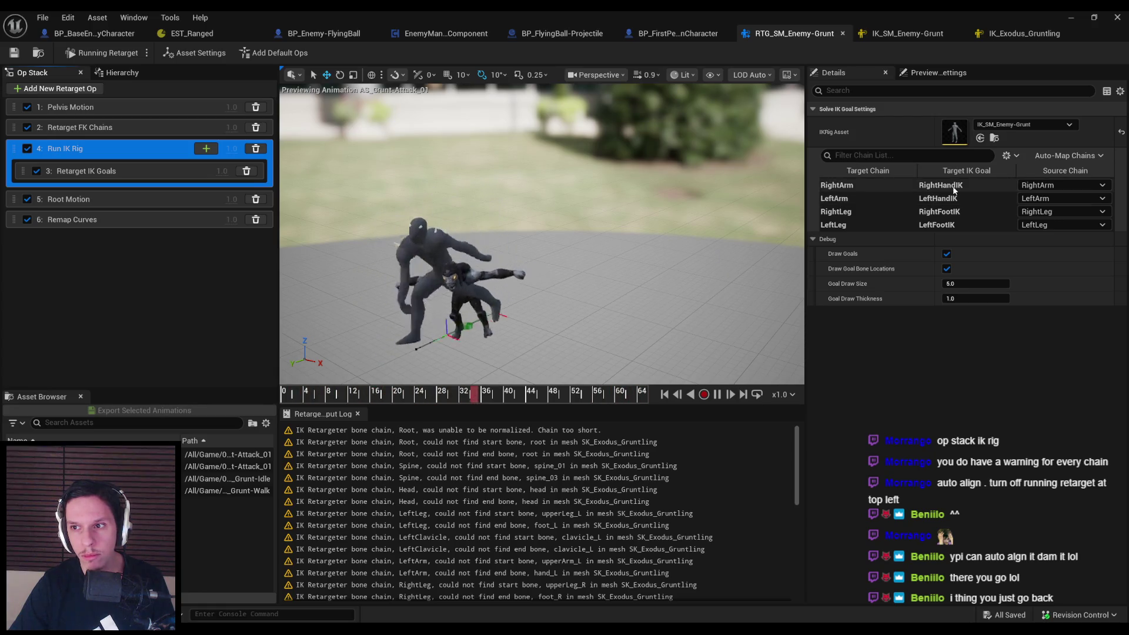
left_click(1012, 36)
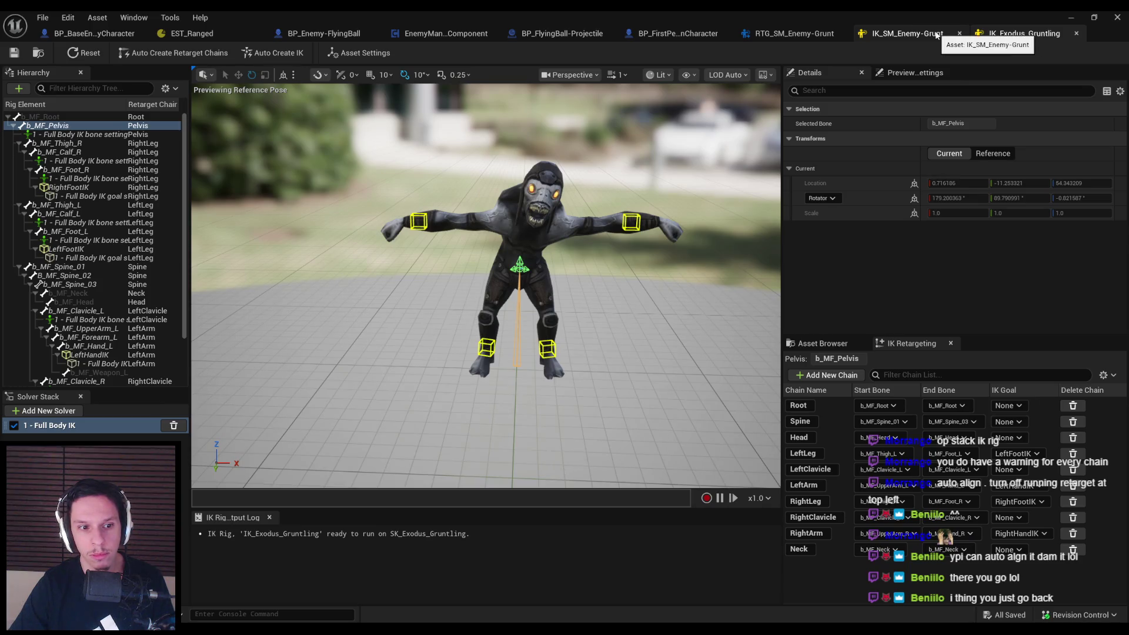
Inspect the Gruntling's Full Body IK bone settings for the right leg, left clavicle and b_MF_Neck
left_click(90, 180)
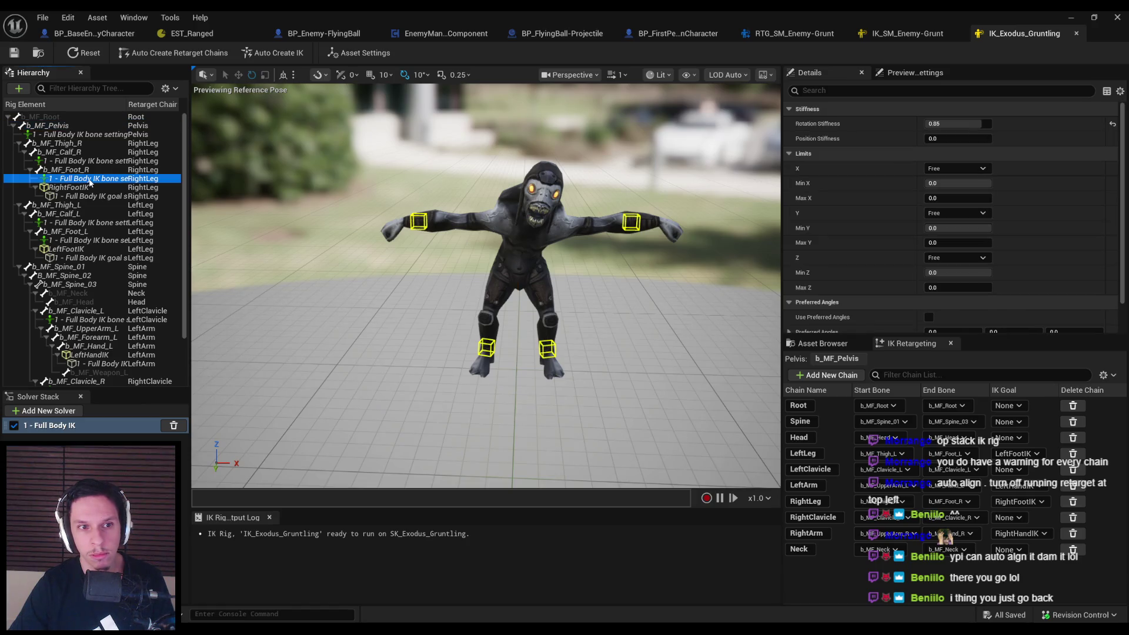
scroll(90, 181, "down", 3)
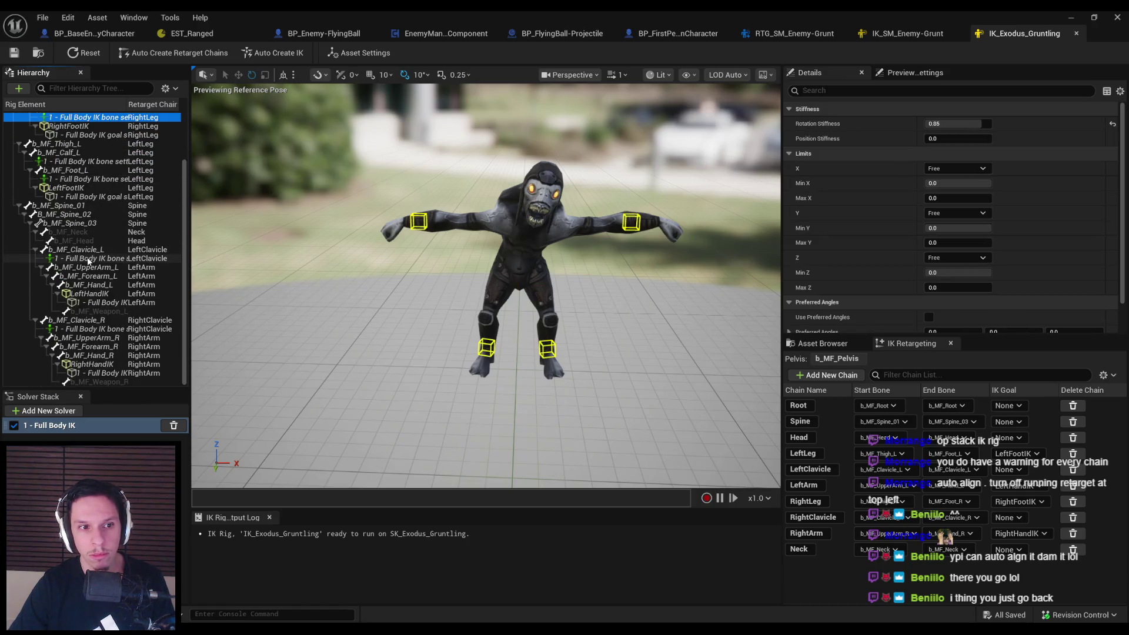
left_click(50, 262)
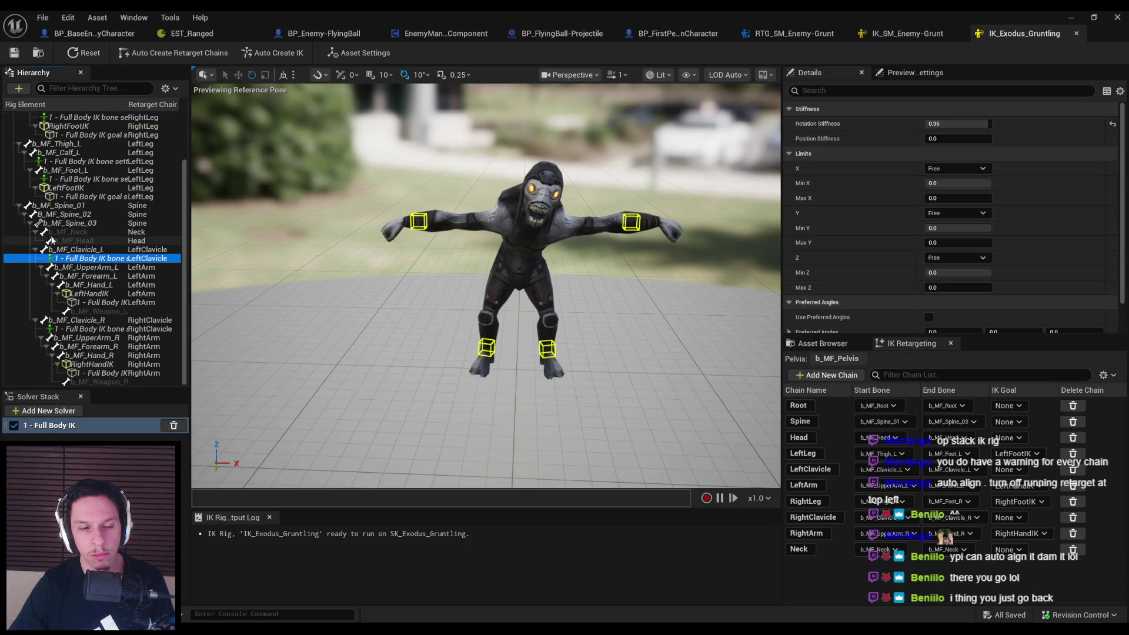
left_click(51, 233)
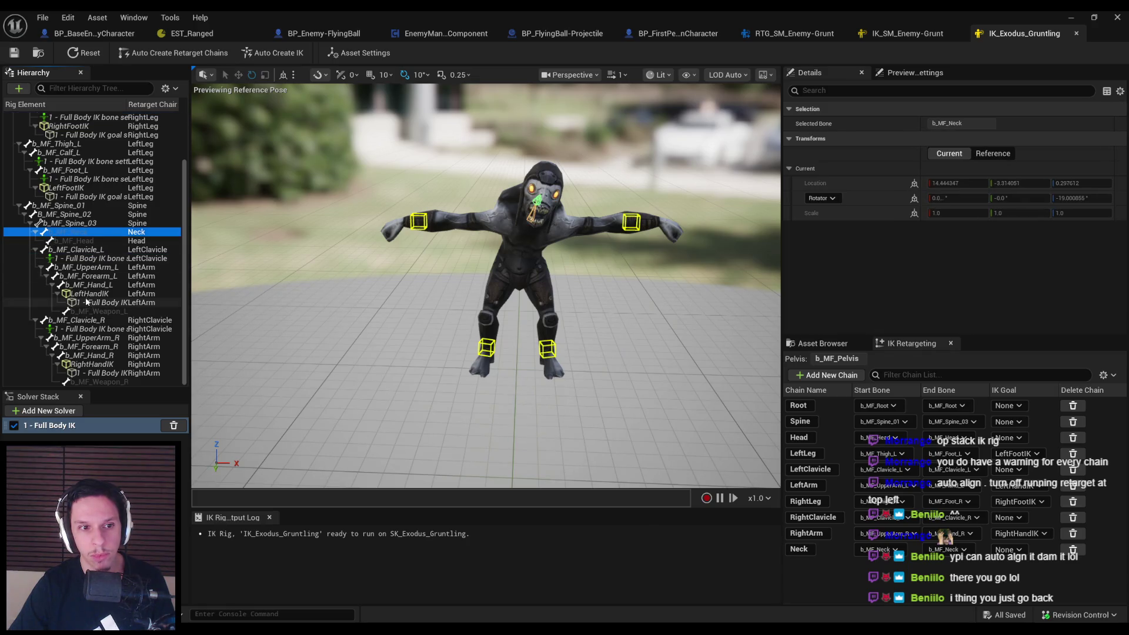
left_click(75, 260)
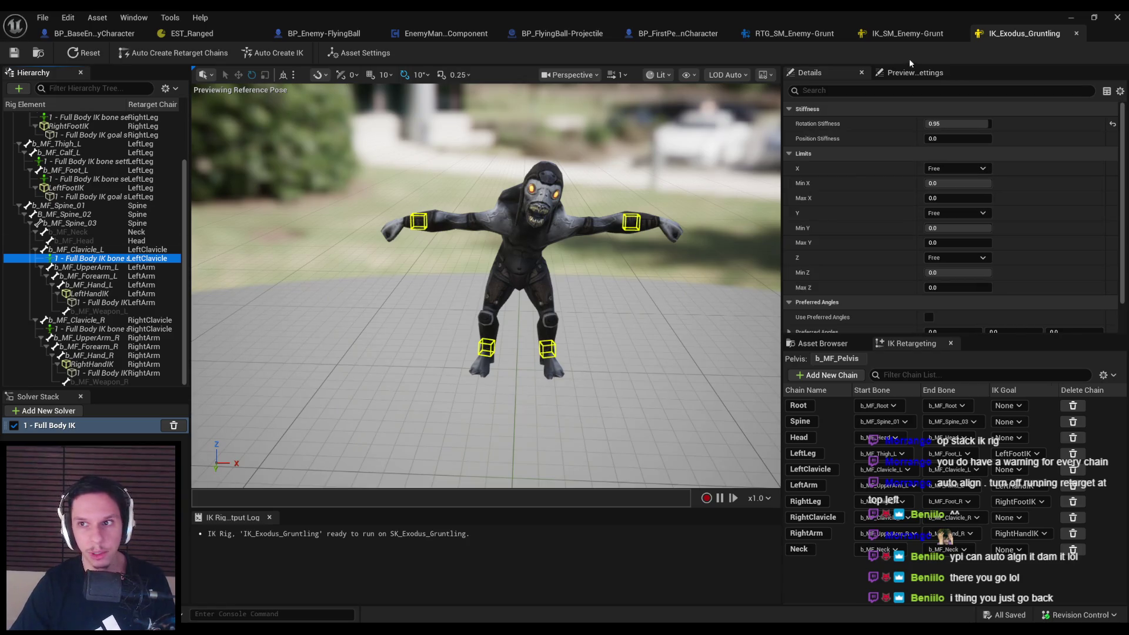
Auto Create IK on IK_SM_Enemy-Grunt and delete the solver missing its start bone
left_click(909, 33)
left_click(269, 54)
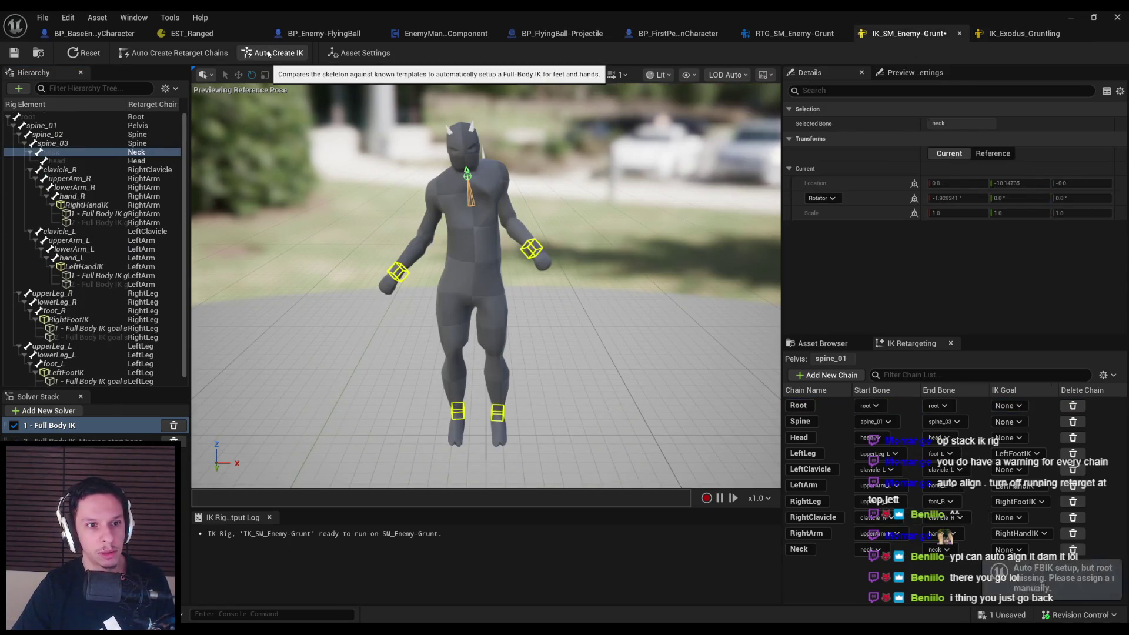
left_click(173, 441)
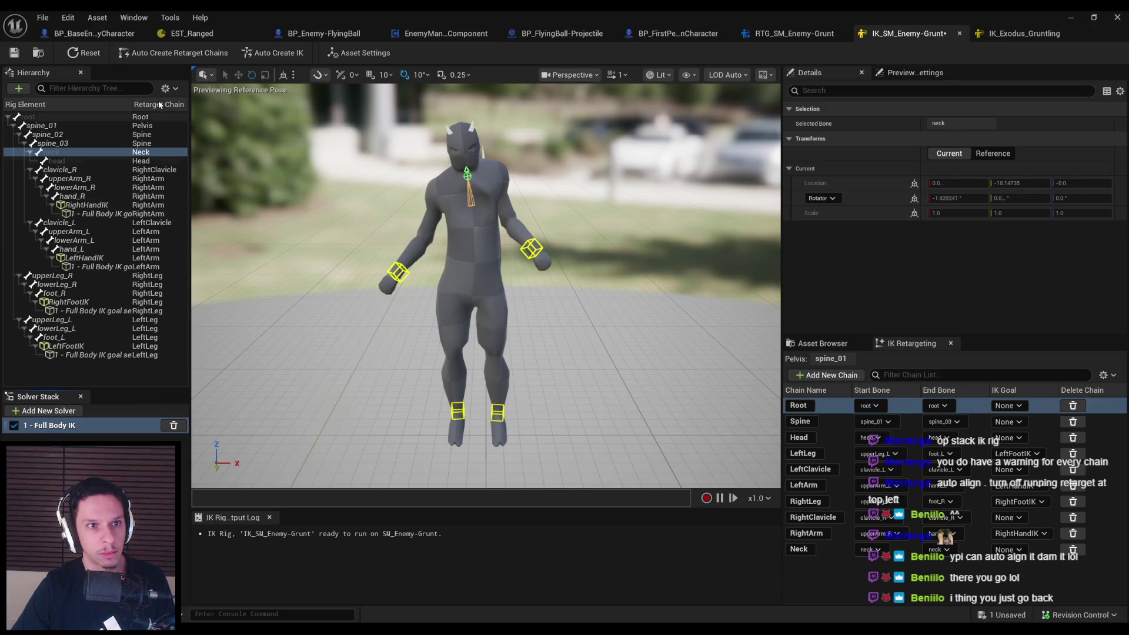
Back in IK_Exodus_Gruntling, inspect the right leg and b_MF_Foot_R IK bone settings
left_click(1024, 34)
scroll(47, 168, "up", 3)
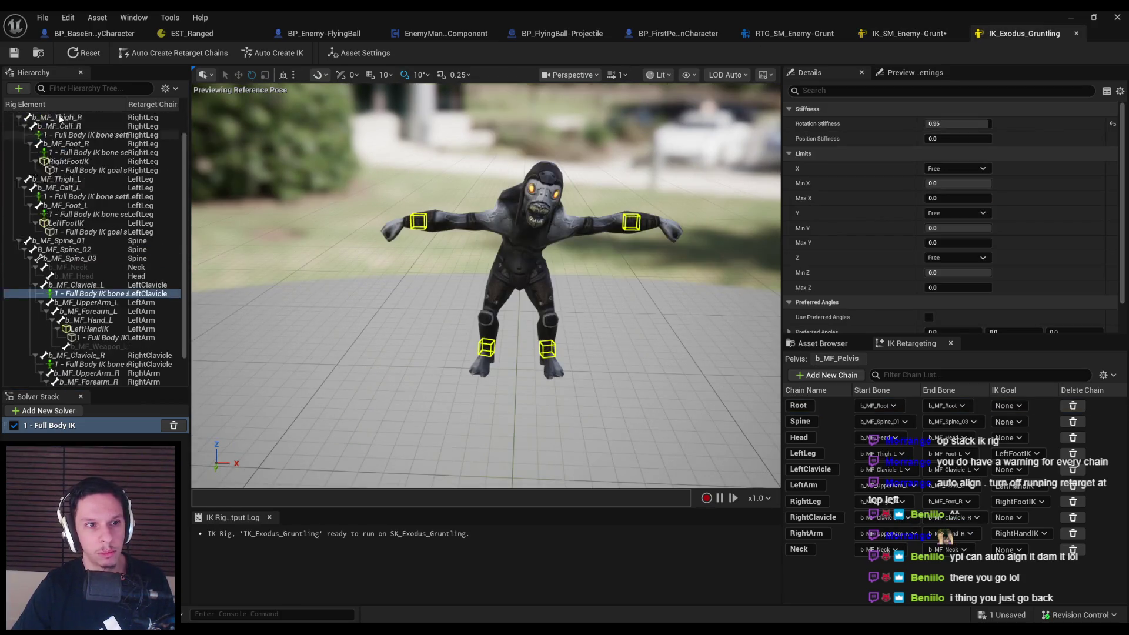
left_click(47, 170)
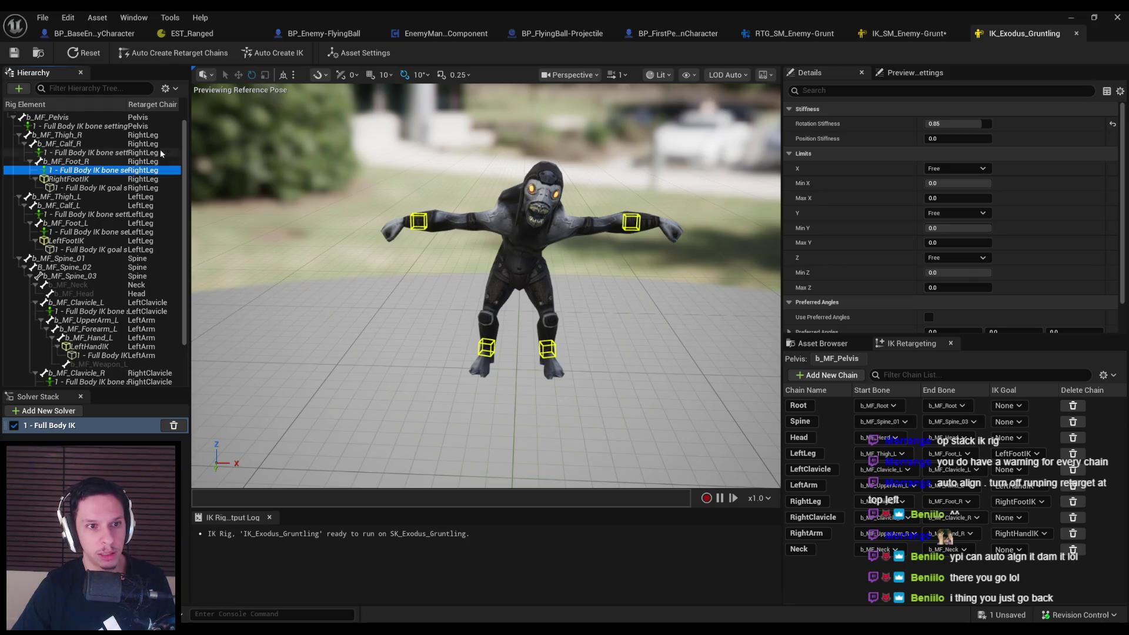
mouse_move(125, 104)
left_mouse_down()
mouse_move(166, 104)
mouse_move(137, 104)
left_mouse_up()
scroll(913, 253, "down", 2)
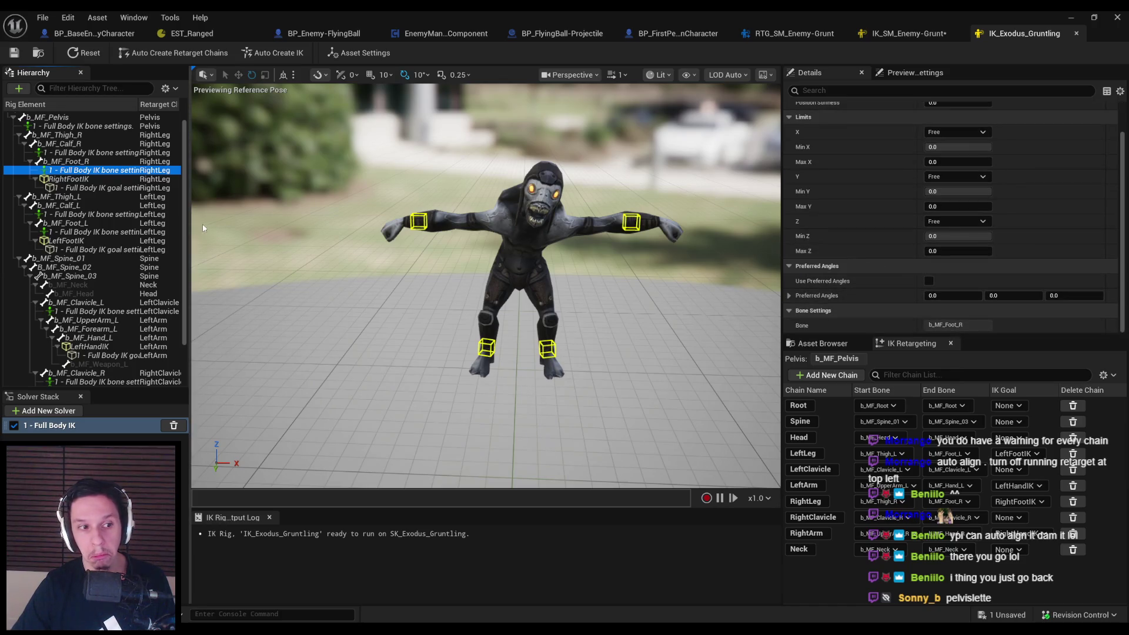
left_click(64, 162)
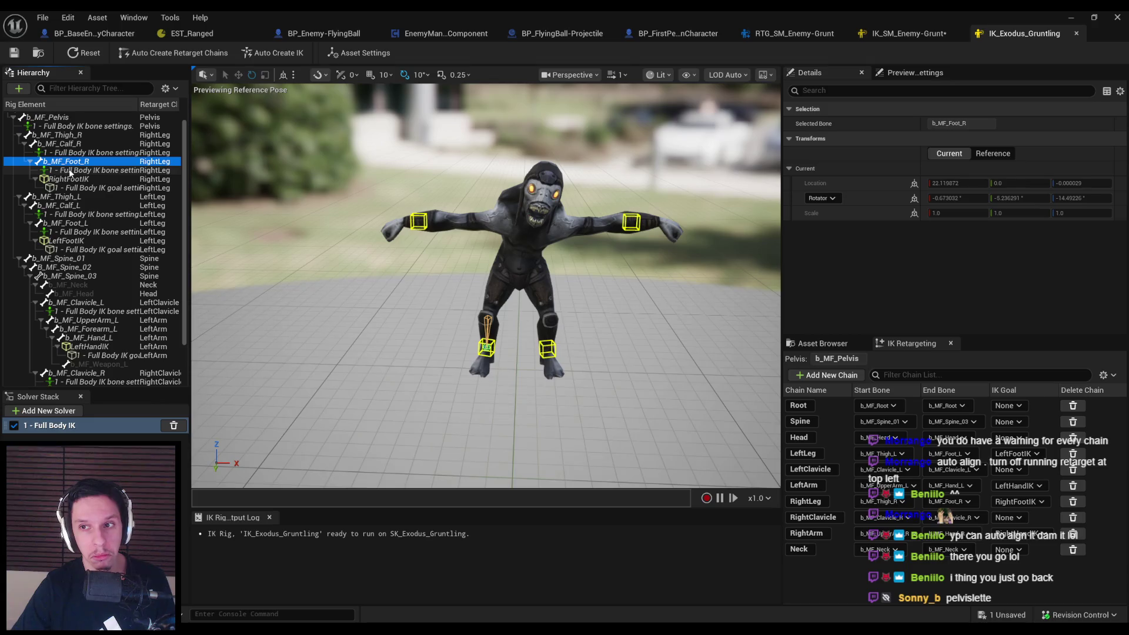
left_click(68, 171)
Inspect hand_R, lowerArm_R and the Full Body IK solver in IK_SM_Enemy-Grunt, then return to the retargeter
left_click(900, 33)
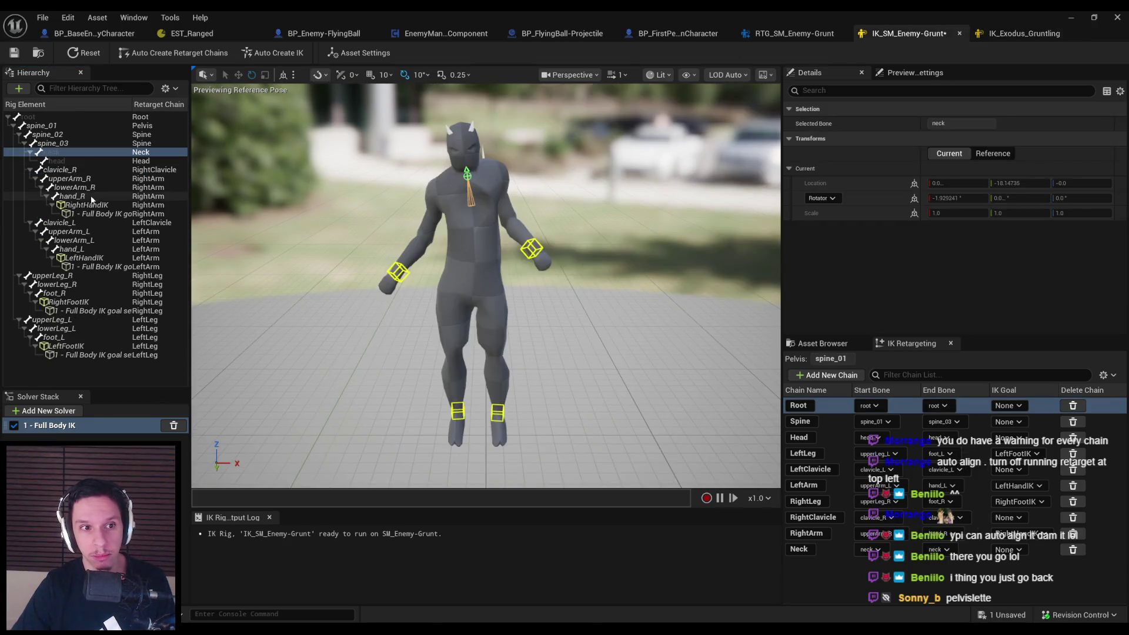
left_click(84, 197)
left_click(83, 187)
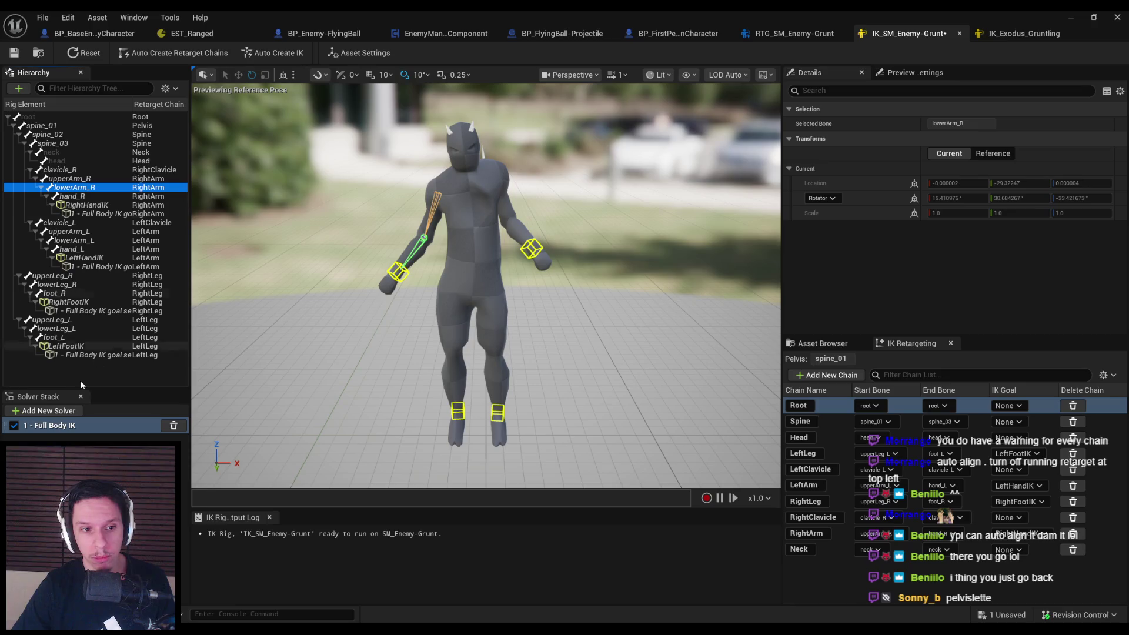
left_click(63, 425)
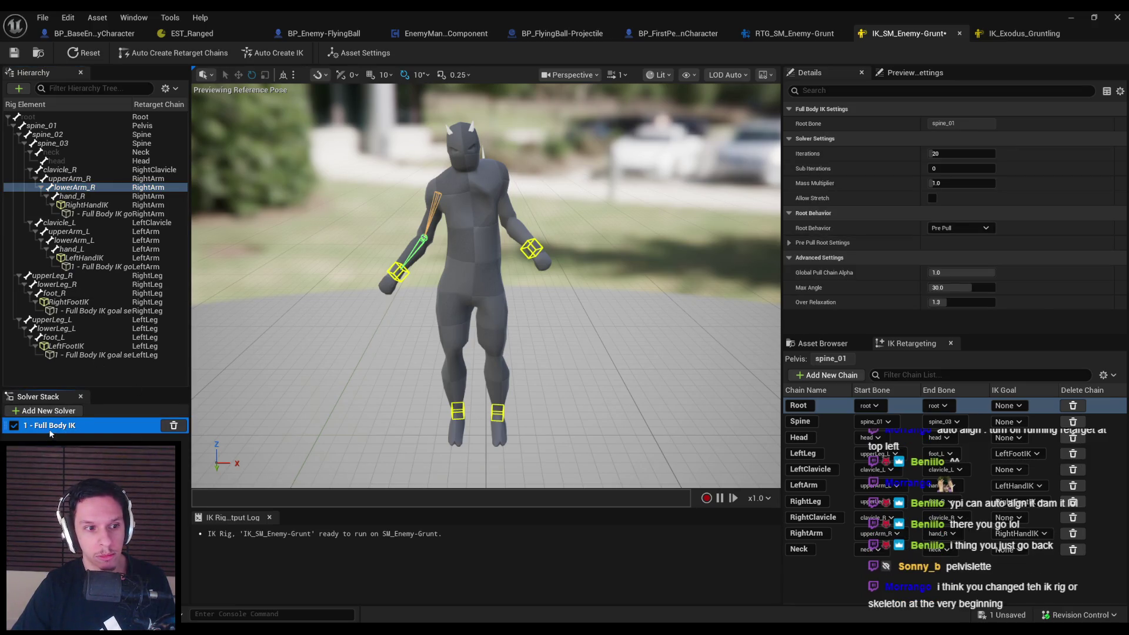
left_click(73, 187)
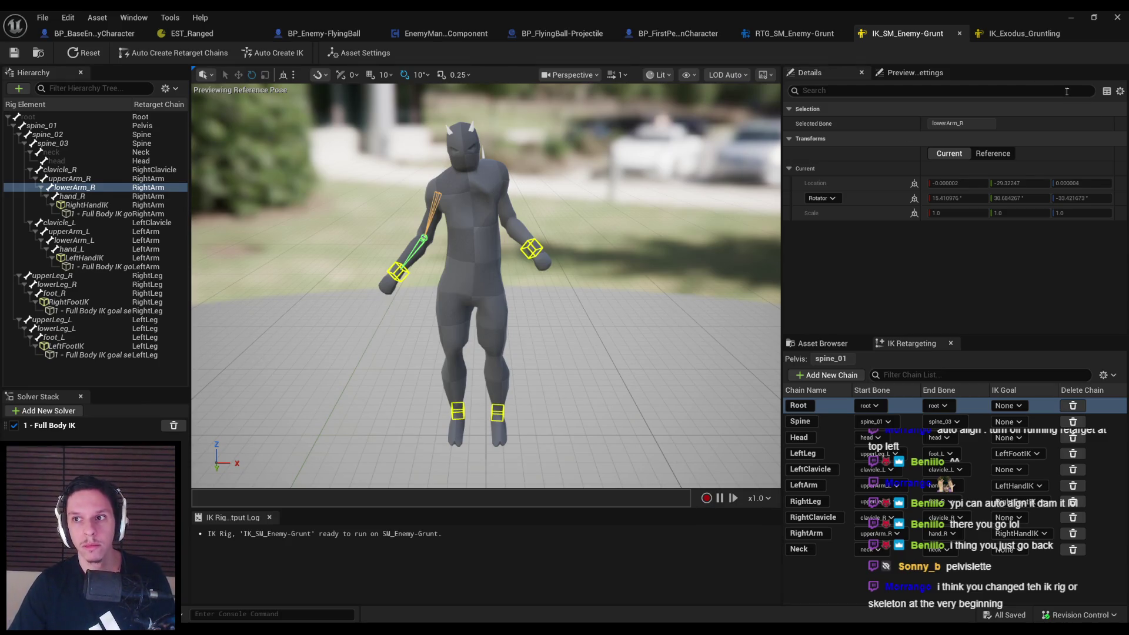
left_click(1035, 33)
left_click(817, 33)
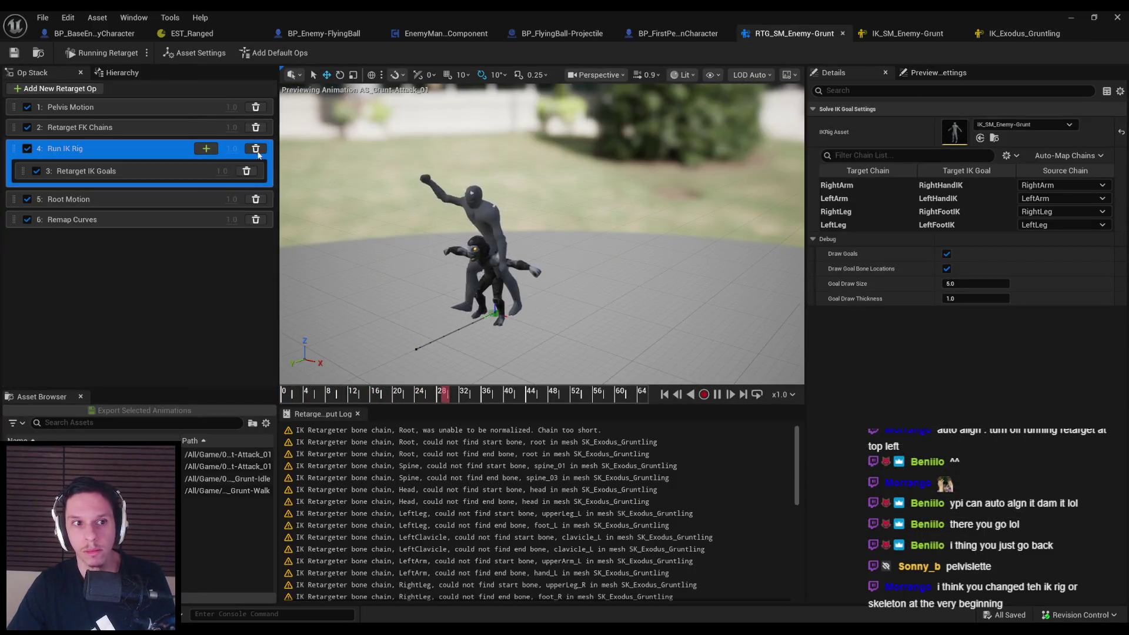
Review the retargeter's Asset Settings: the source IK rig and target mesh offset values
left_click(148, 285)
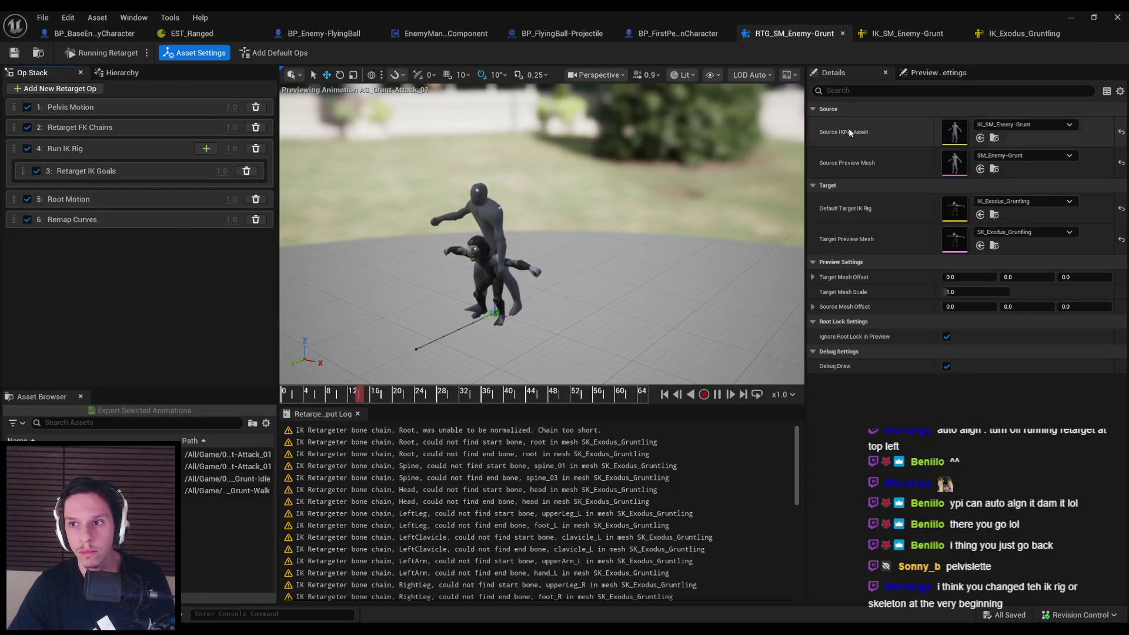
left_click(1001, 125)
key("Escape")
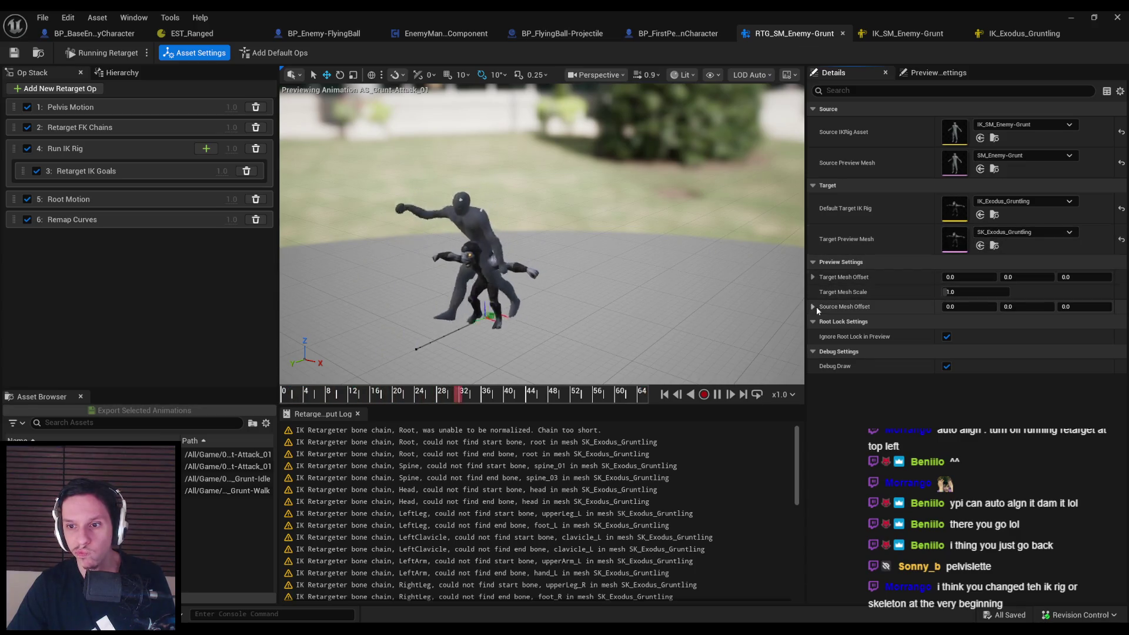
left_click(814, 277)
left_click(814, 277)
Shift the source grunt beside the Gruntling (Source Mesh Offset X about 198) and save the retargeter
left_click_drag(955, 297, 991, 297)
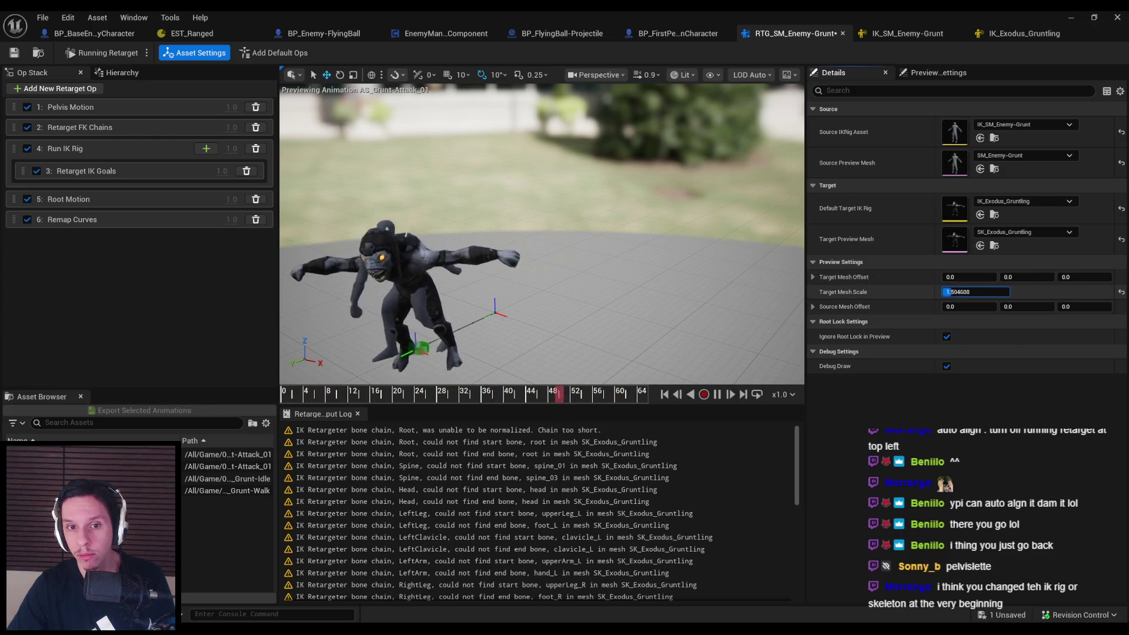
type("1")
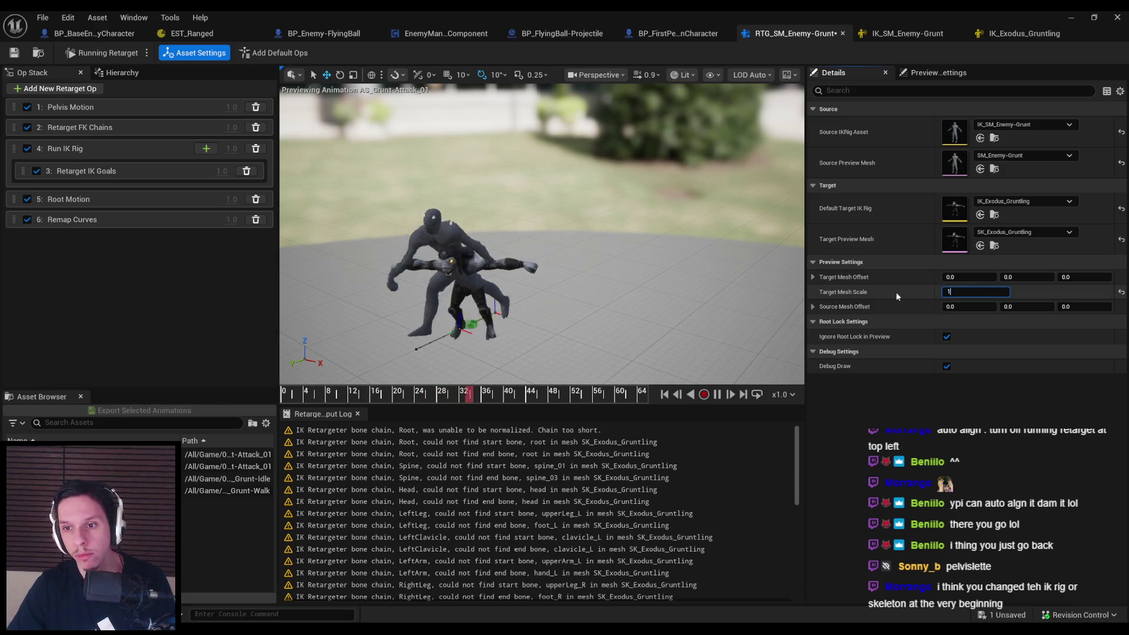
mouse_move(956, 306)
left_mouse_down()
mouse_move(1024, 306)
mouse_move(1006, 306)
left_mouse_up()
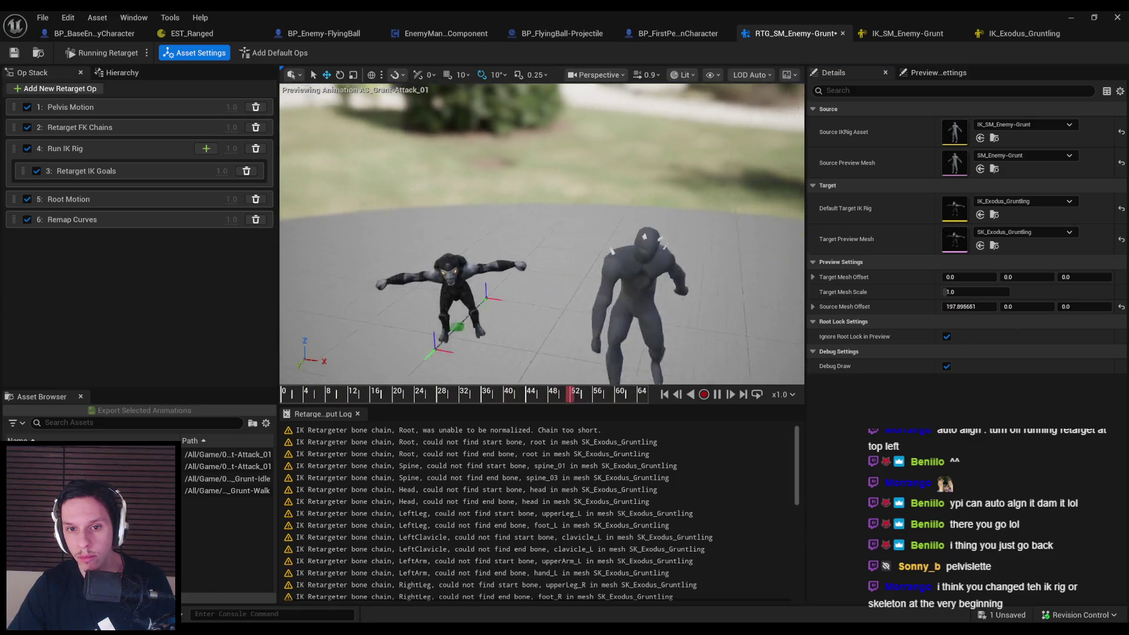
scroll(577, 252, "down", 5)
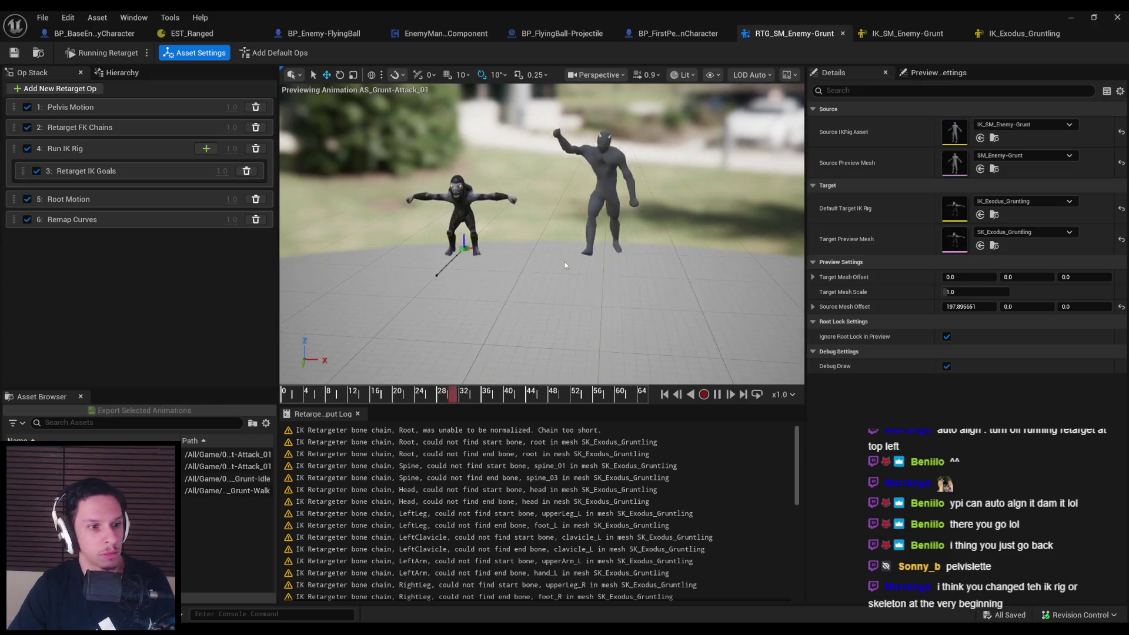
key("ctrl+s")
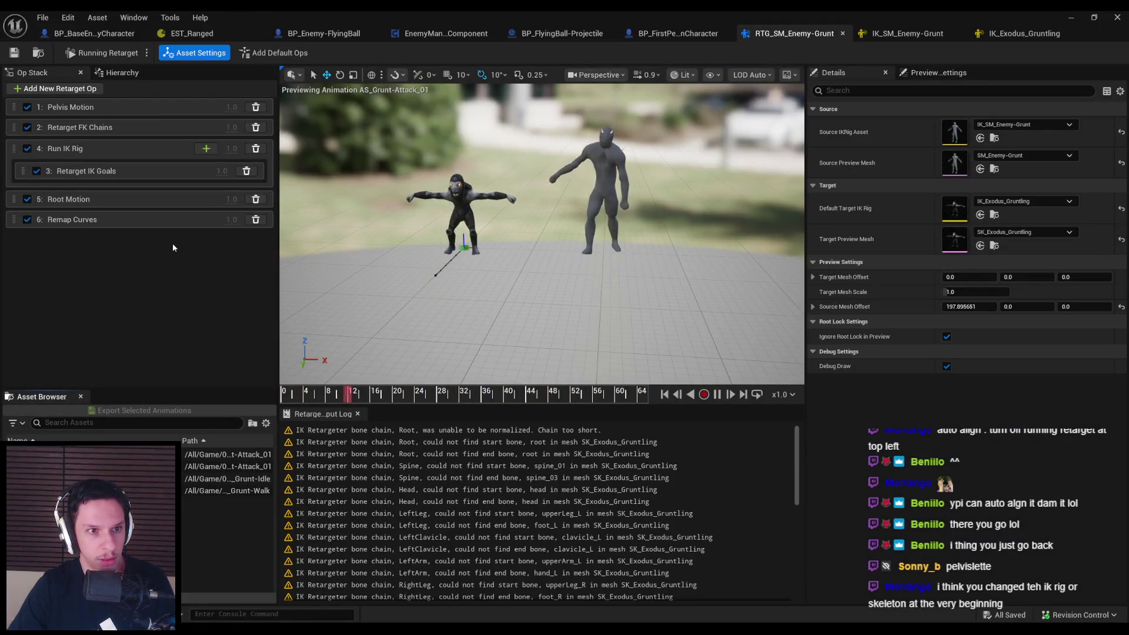
Try root as Pelvis Motion's source bone, then restore spine_01
left_click(103, 201)
left_click(103, 220)
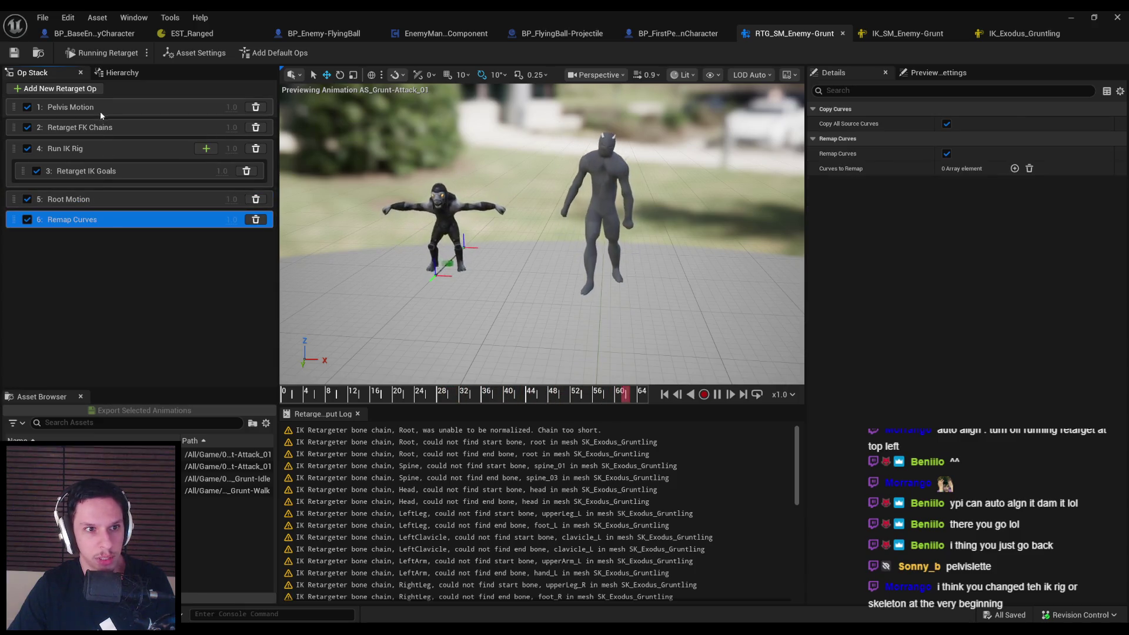
left_click(100, 108)
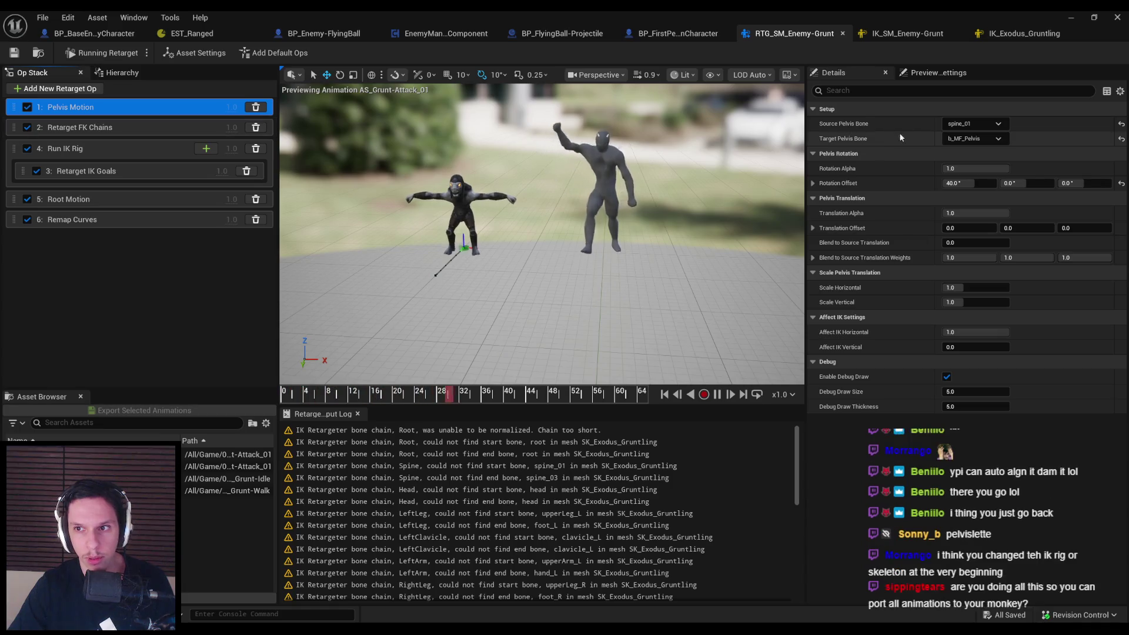
left_click(974, 124)
left_click(969, 167)
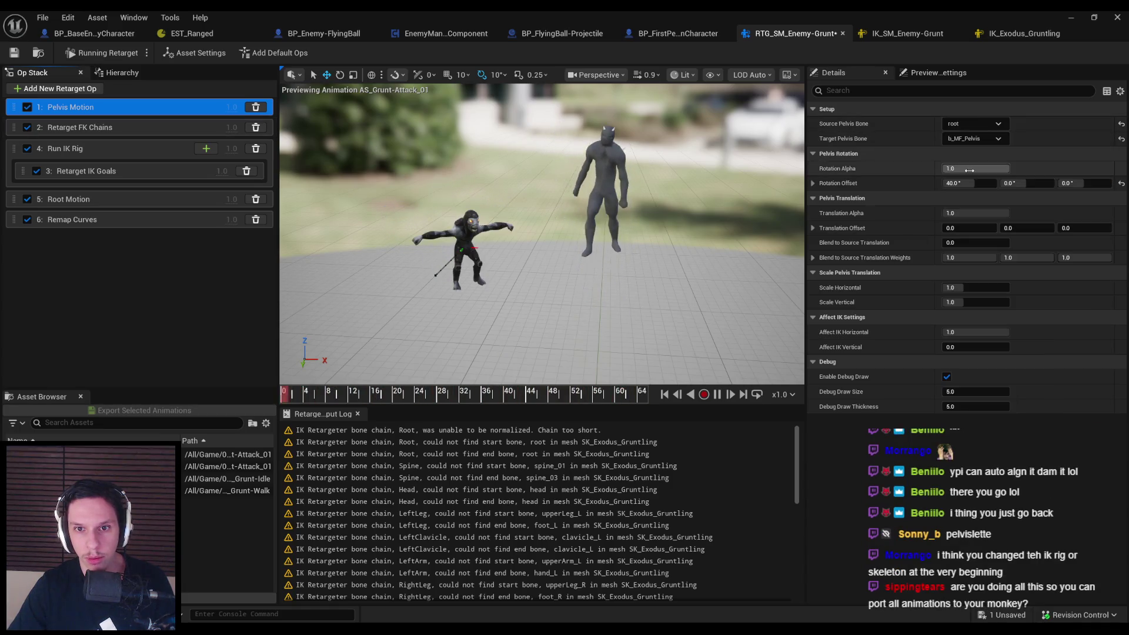
left_click(974, 123)
left_click(974, 179)
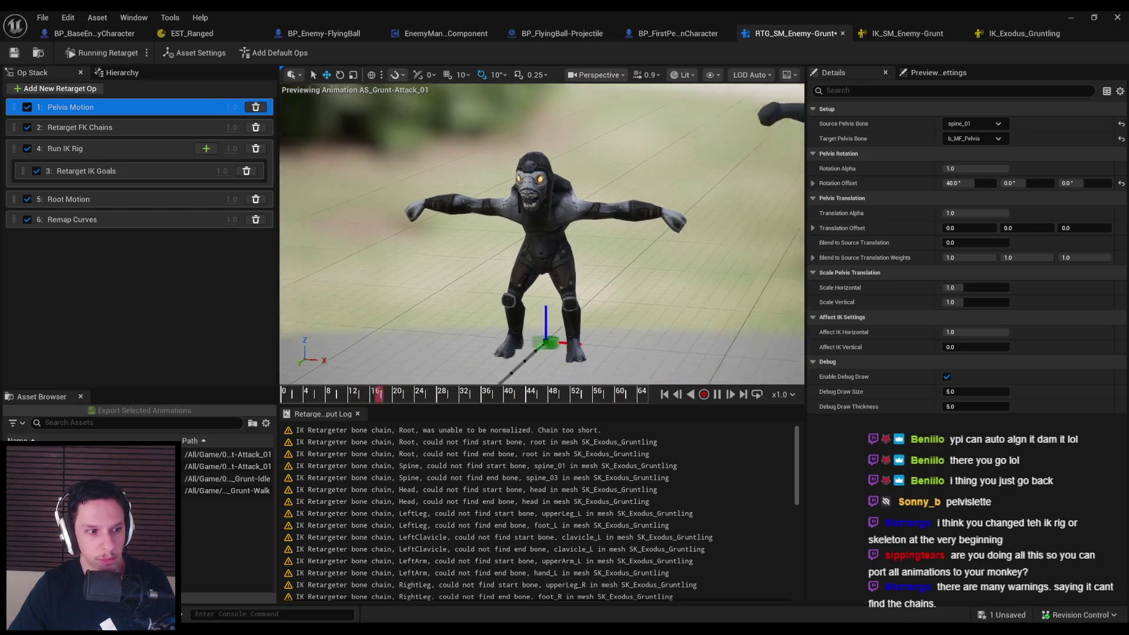
Read the first retargeter warning, then open IK_SM_Enemy-Grunt and select its root bone
left_click(415, 434)
scroll(394, 464, "down", 3)
scroll(394, 464, "up", 3)
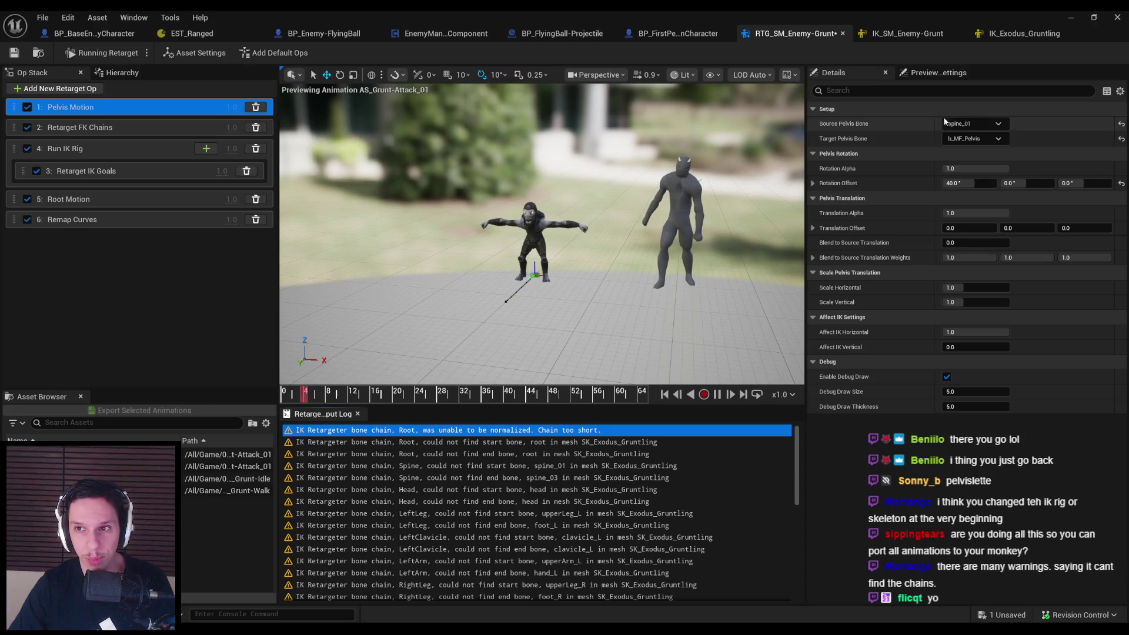
left_click(909, 34)
left_click(35, 117)
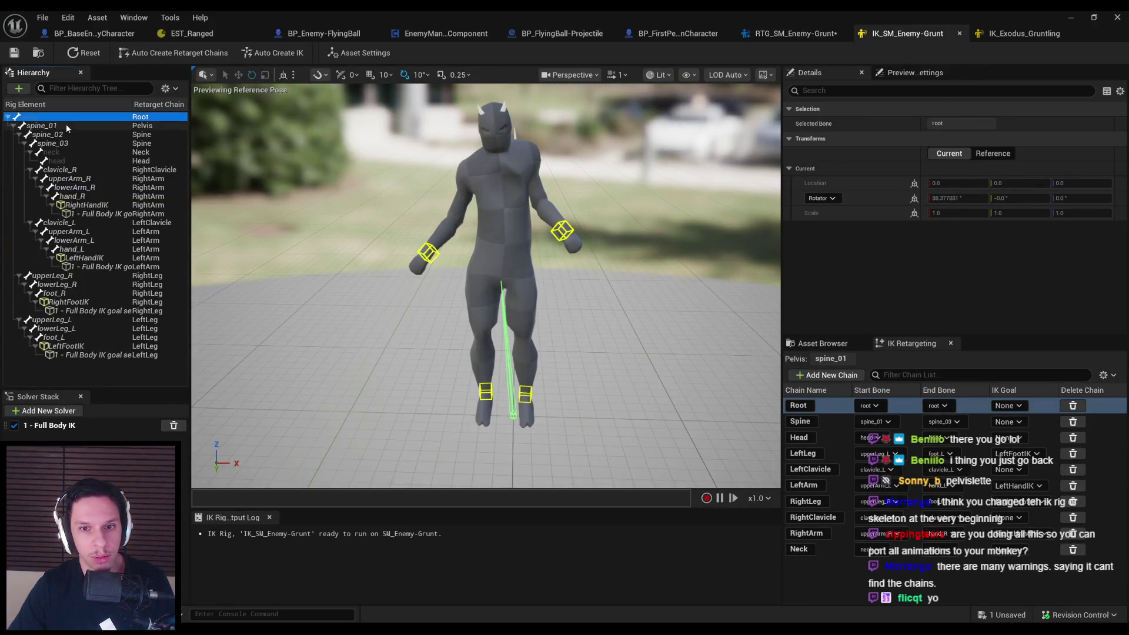
Check the Enemy-Grunt root bone's actions, then select spine_01
left_click(66, 114)
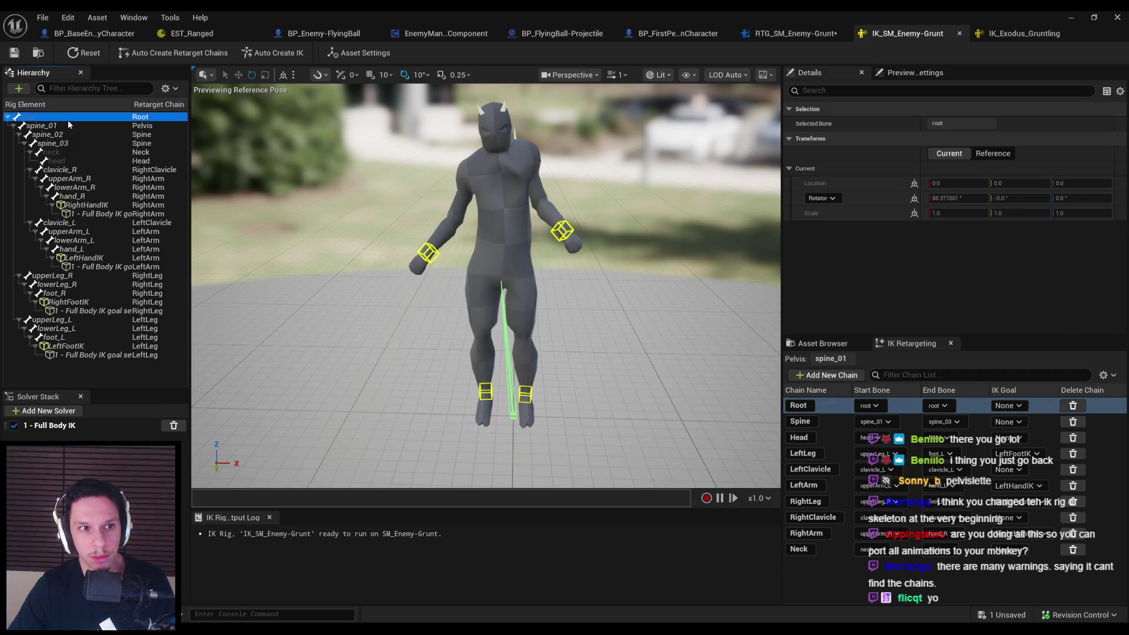
right_click(69, 120)
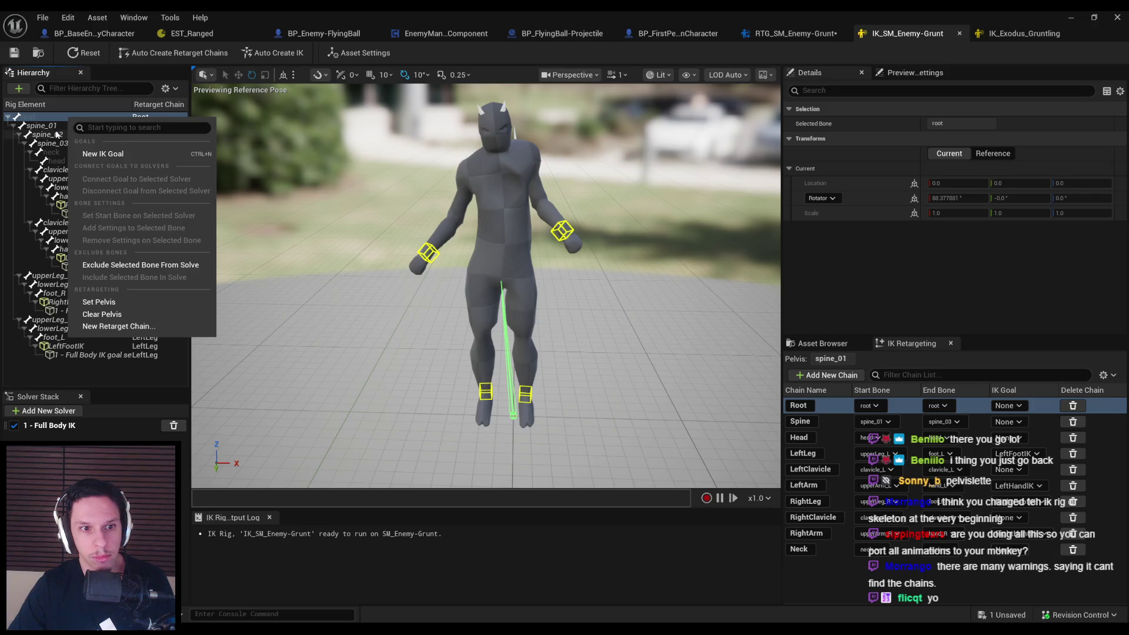
left_click(61, 127)
left_click(60, 127)
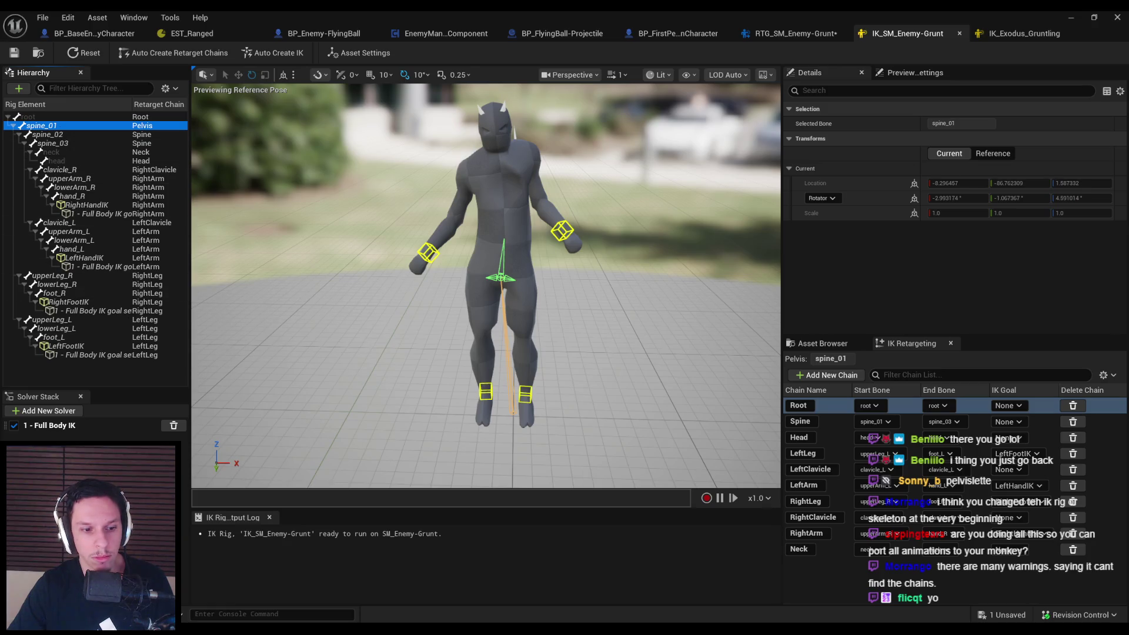
Read the retargeter warning about the missing root start bone
left_click(1000, 33)
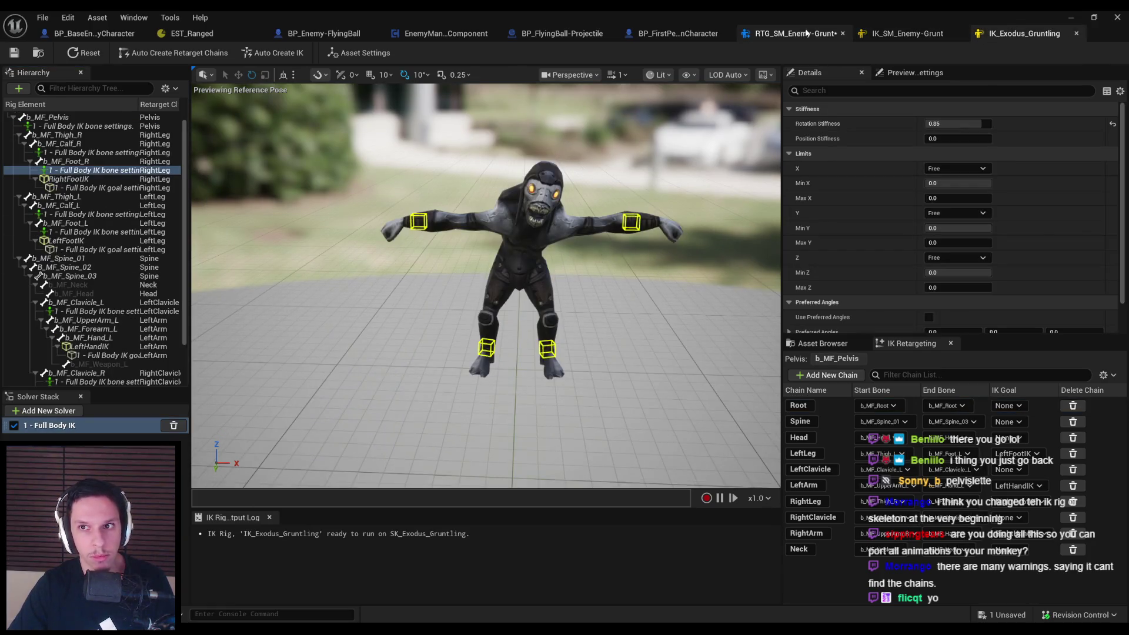
left_click(794, 33)
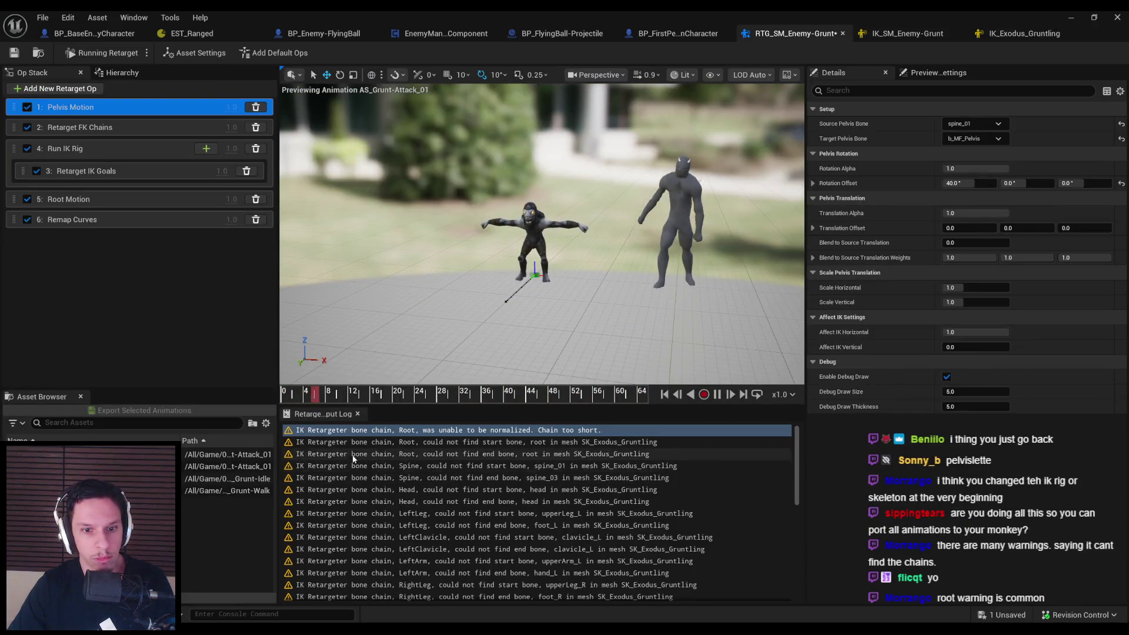
left_click(370, 445)
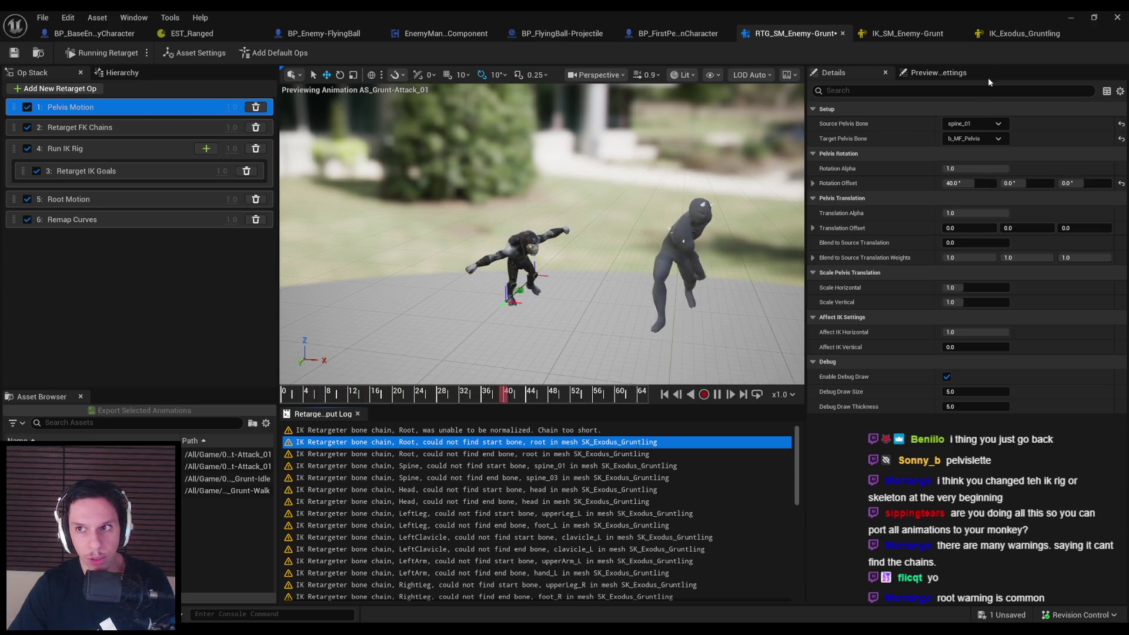
Set b_MF_Root as the start bone of the IK_Exodus_Gruntling solver
left_click(1009, 36)
left_click(65, 114)
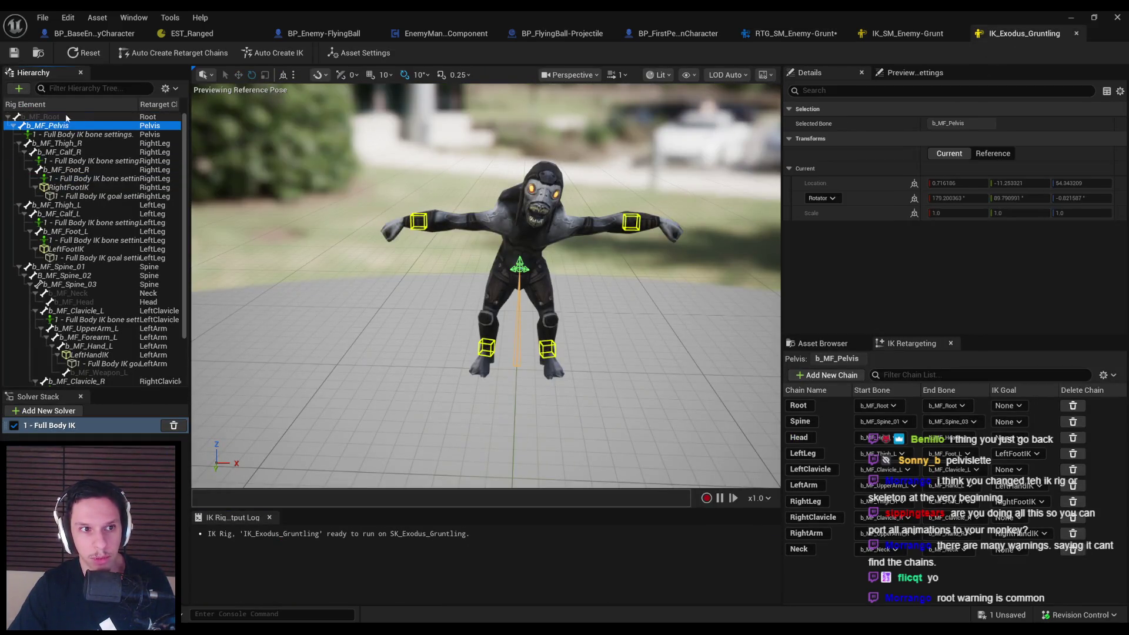
right_click(65, 115)
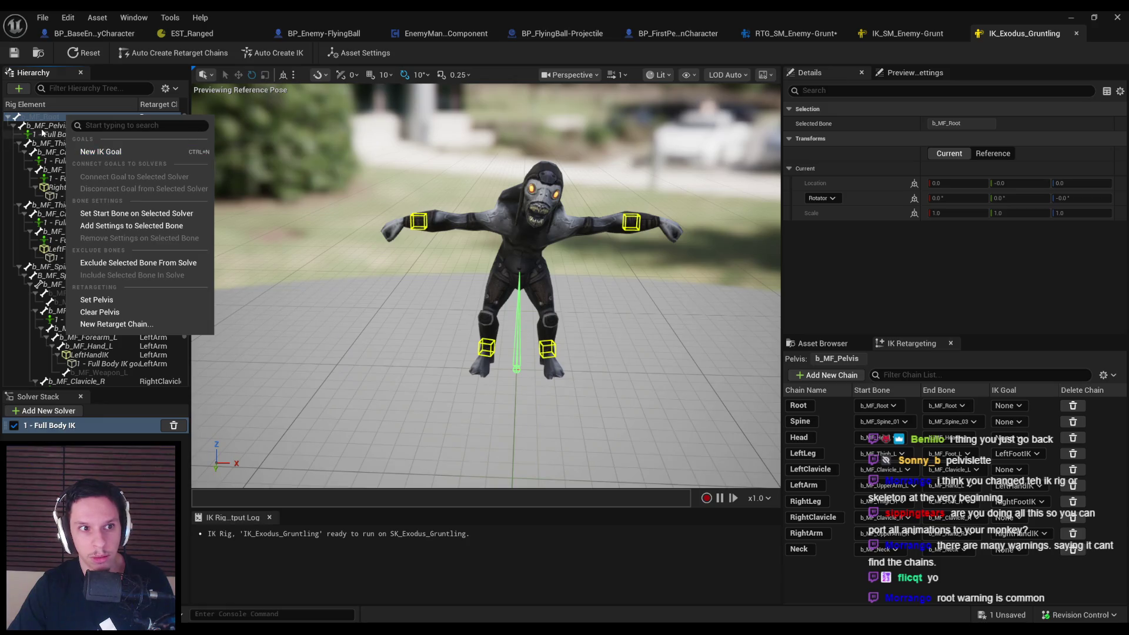
left_click(44, 127)
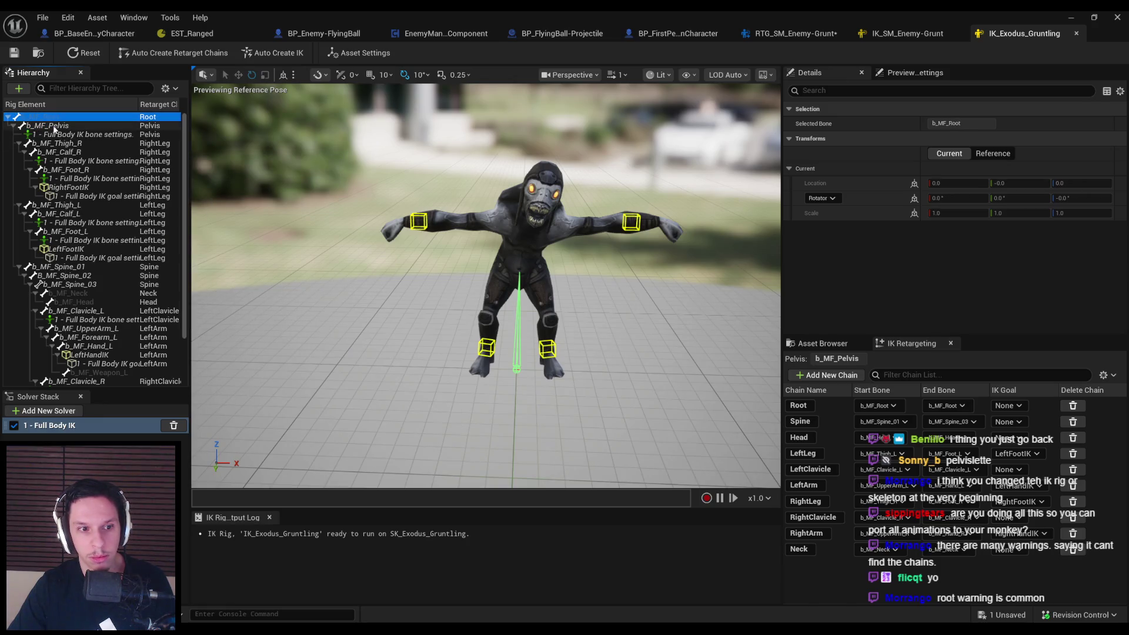
right_click(54, 117)
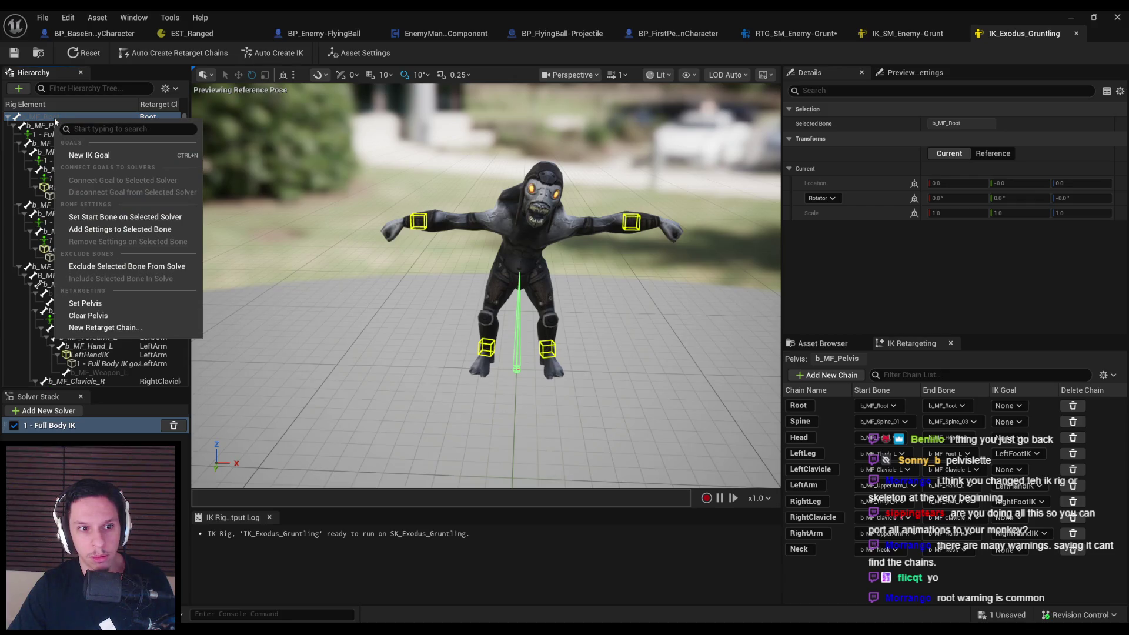
left_click(98, 217)
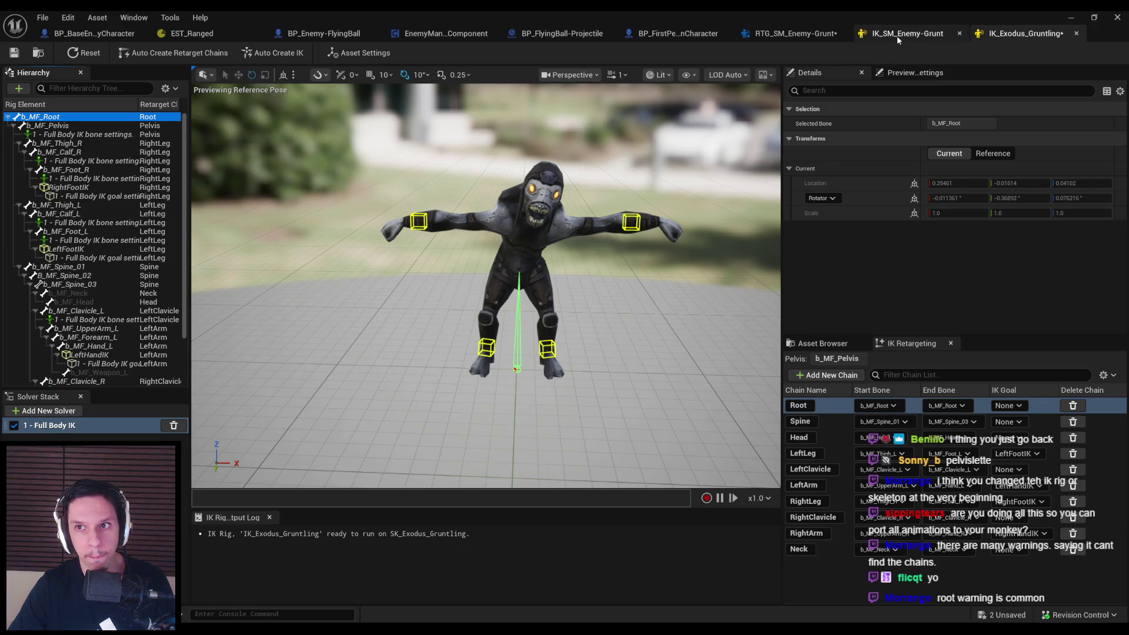
Save all modified assets, close the retargeter editor and return to the level editor
left_click(806, 34)
key("ctrl+shift+s")
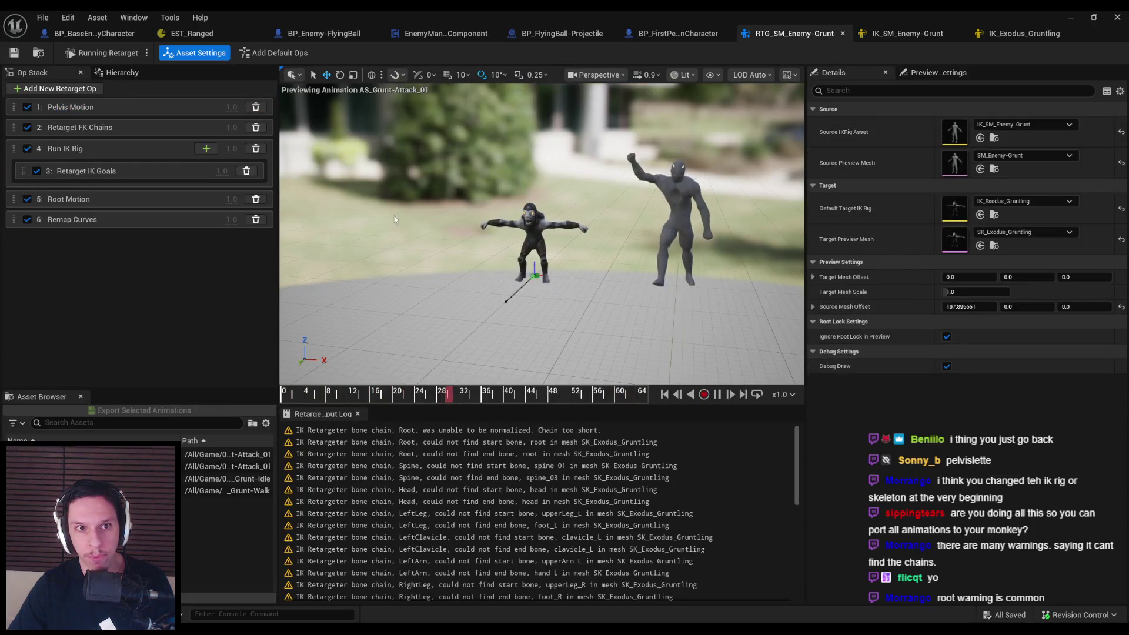
left_click(1021, 33)
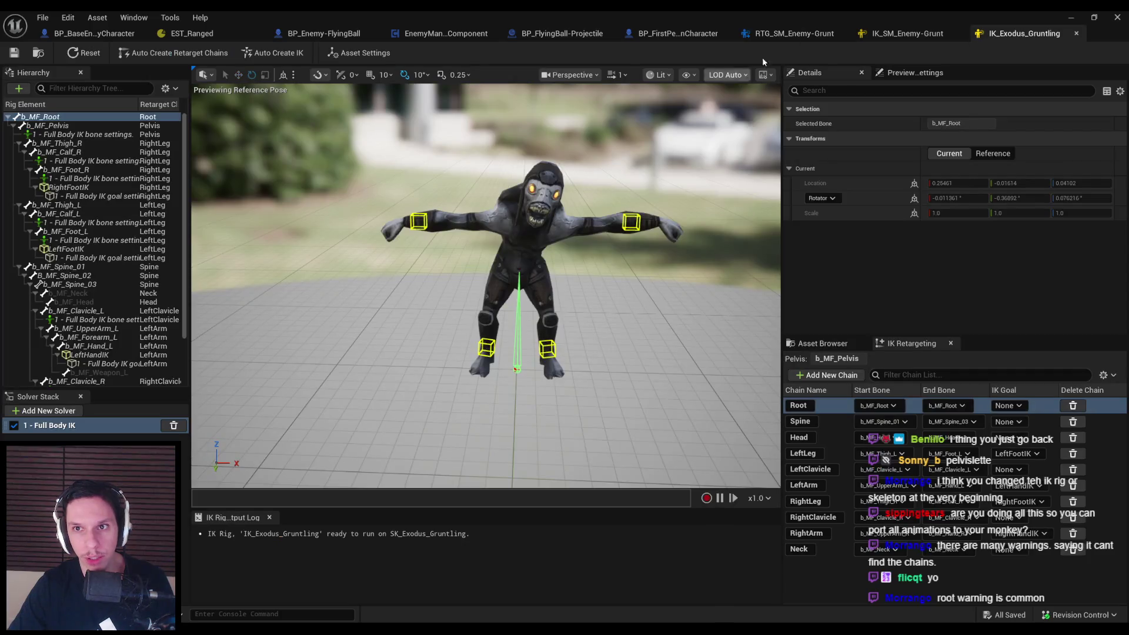
left_click(790, 34)
left_click(842, 33)
left_click(1072, 18)
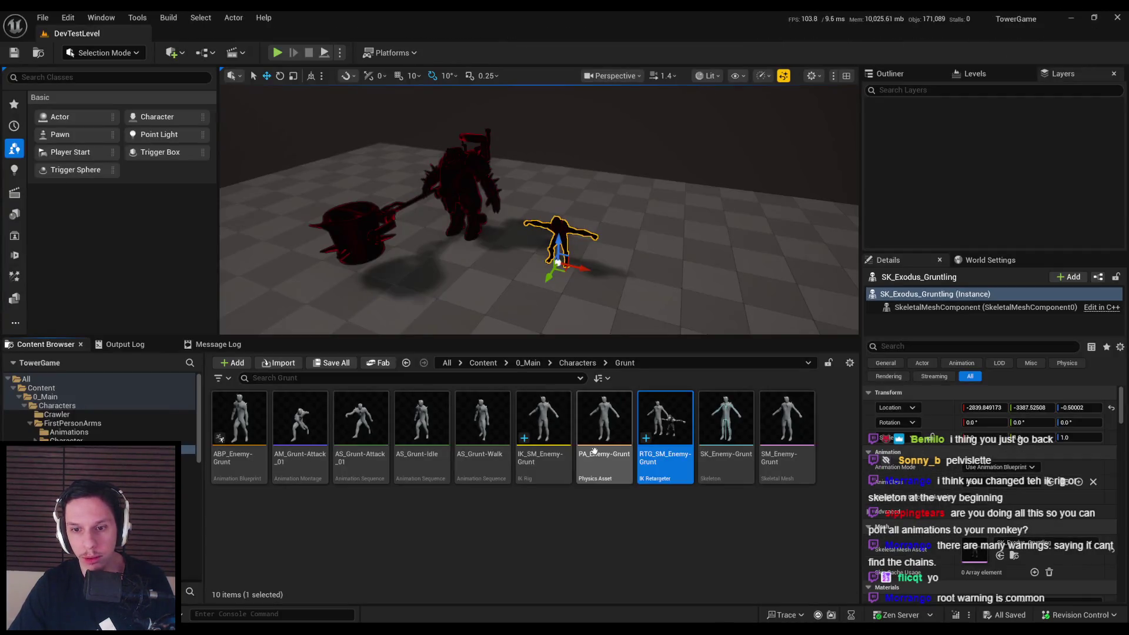
Reopen RTG_SM_Enemy-Grunt and reset Pelvis Motion's rotation offset to default
double_click(623, 470)
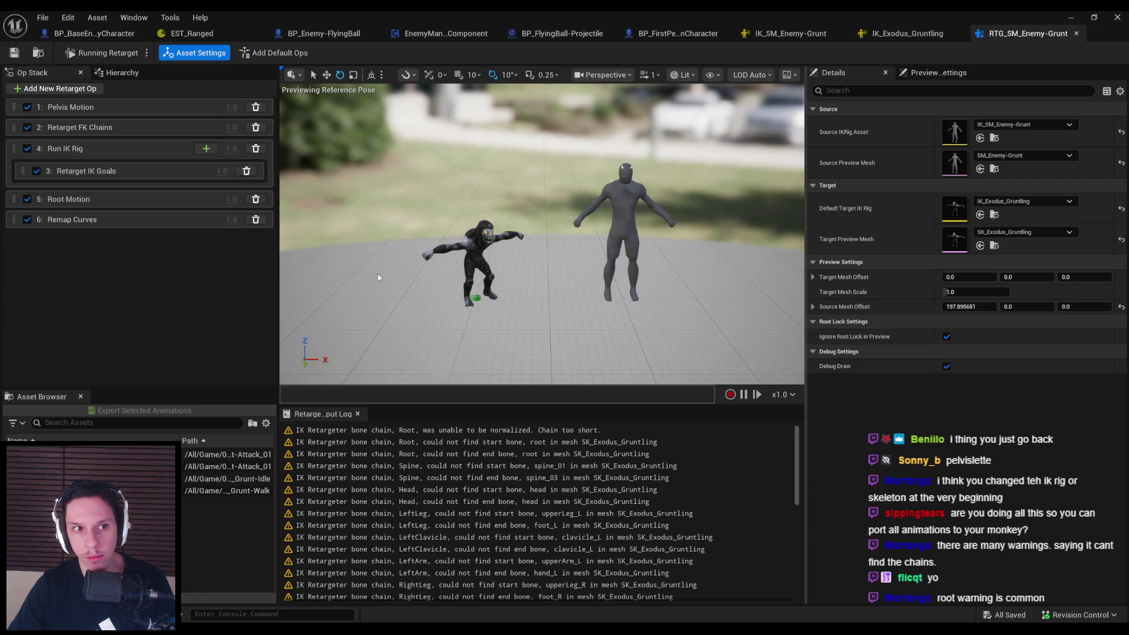
left_click(110, 112)
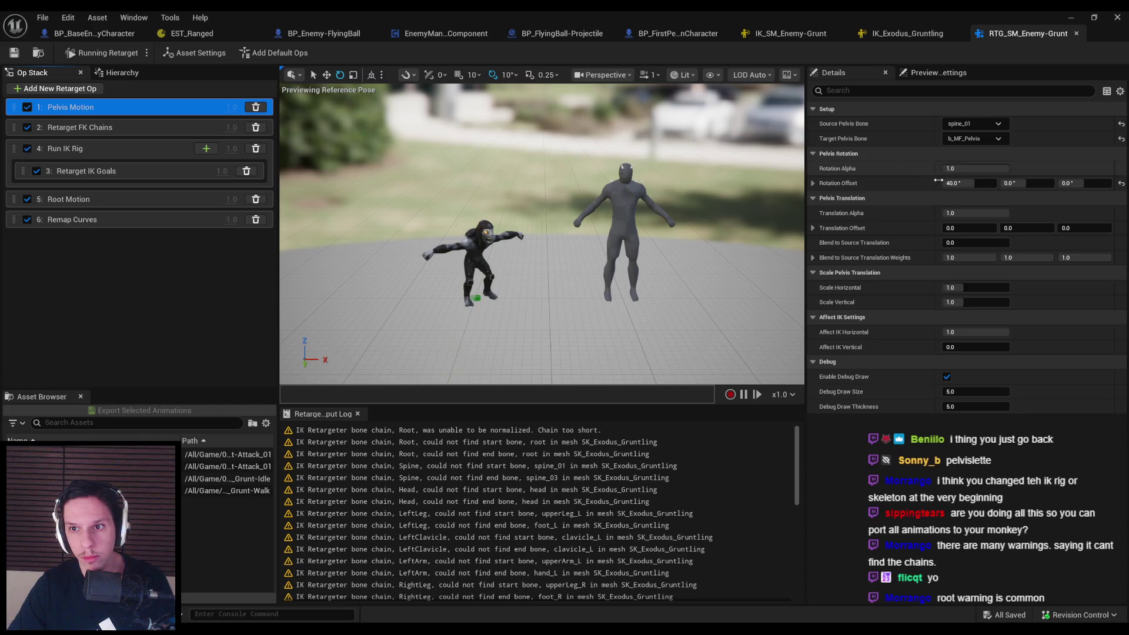
left_click(569, 338)
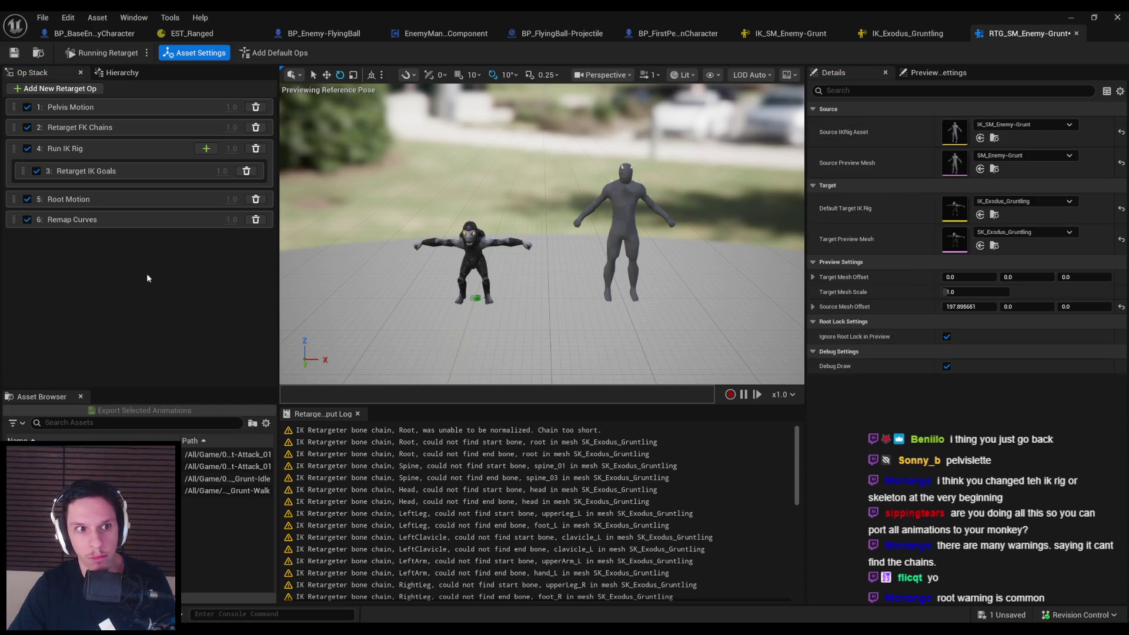
Check the FK Chains and Run IK Rig ops, then preview and pause Grunt Attack_01 on both characters
left_click(115, 129)
left_click(115, 146)
left_click(126, 305)
left_click(226, 479)
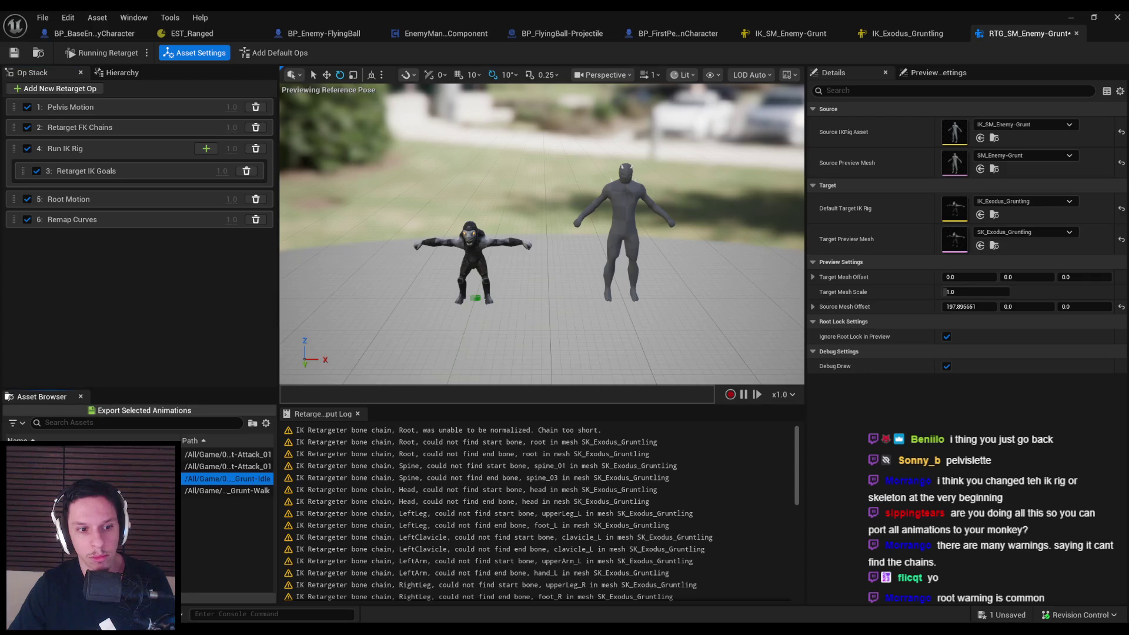
left_click(226, 466)
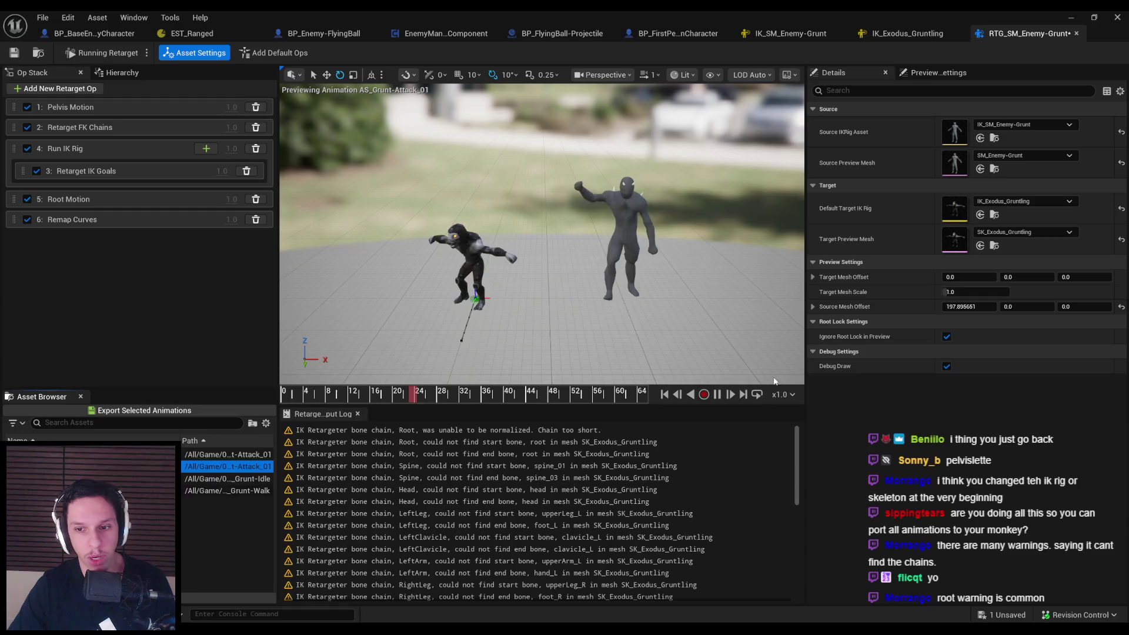
key("space")
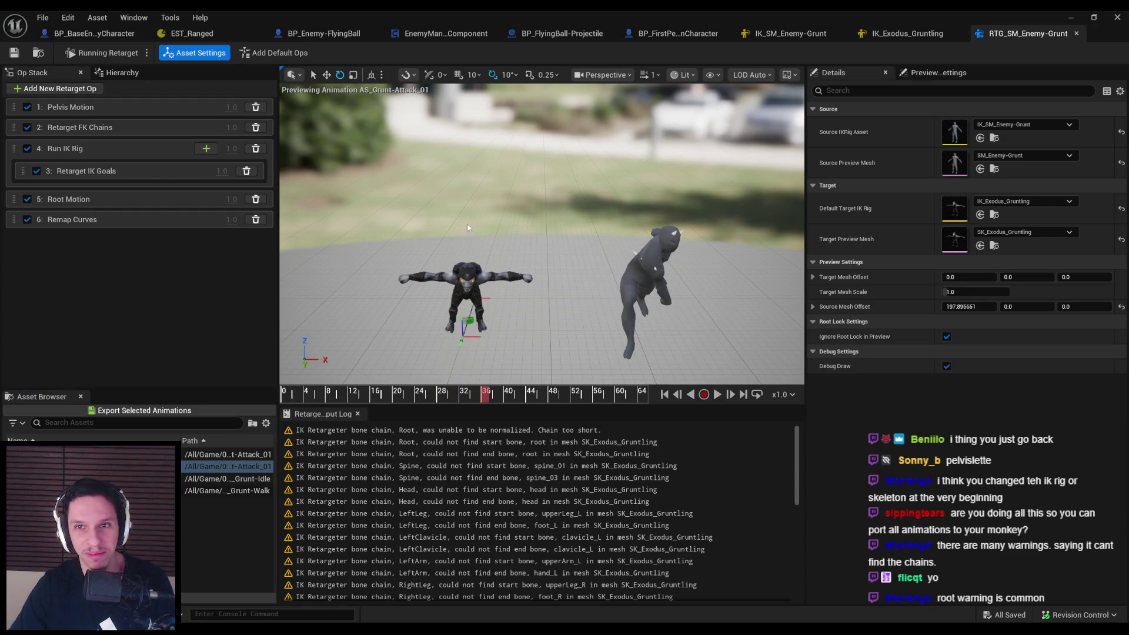
left_click(932, 34)
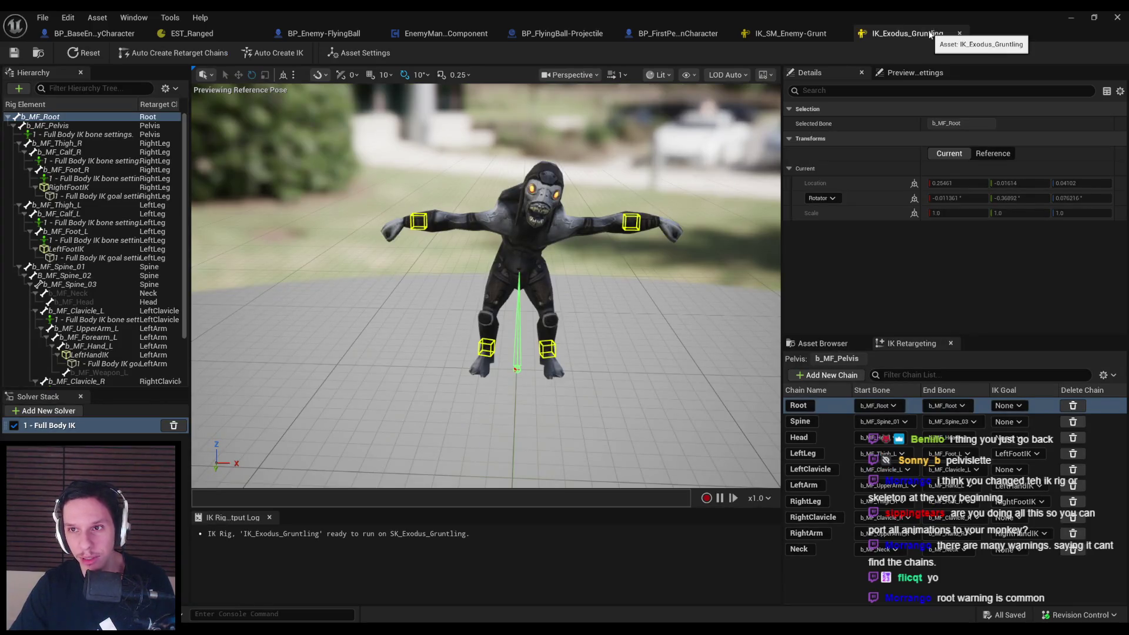
Close IK_Exodus_Gruntling and add a Pole Solver to the IK_SM_Enemy-Grunt solver stack
left_click(960, 33)
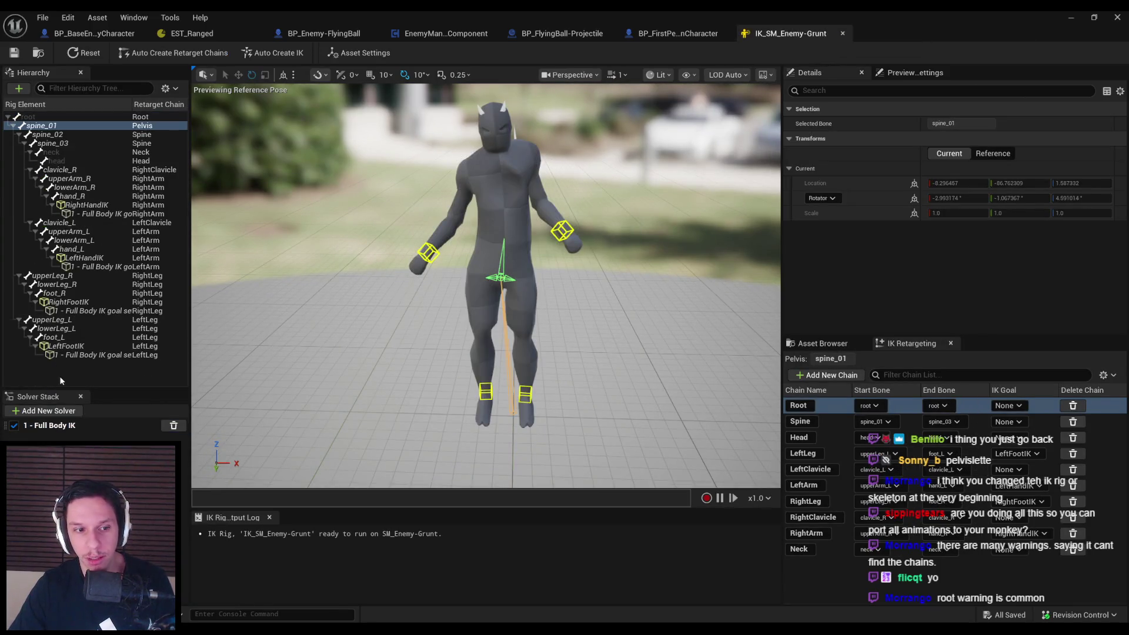
left_click(46, 411)
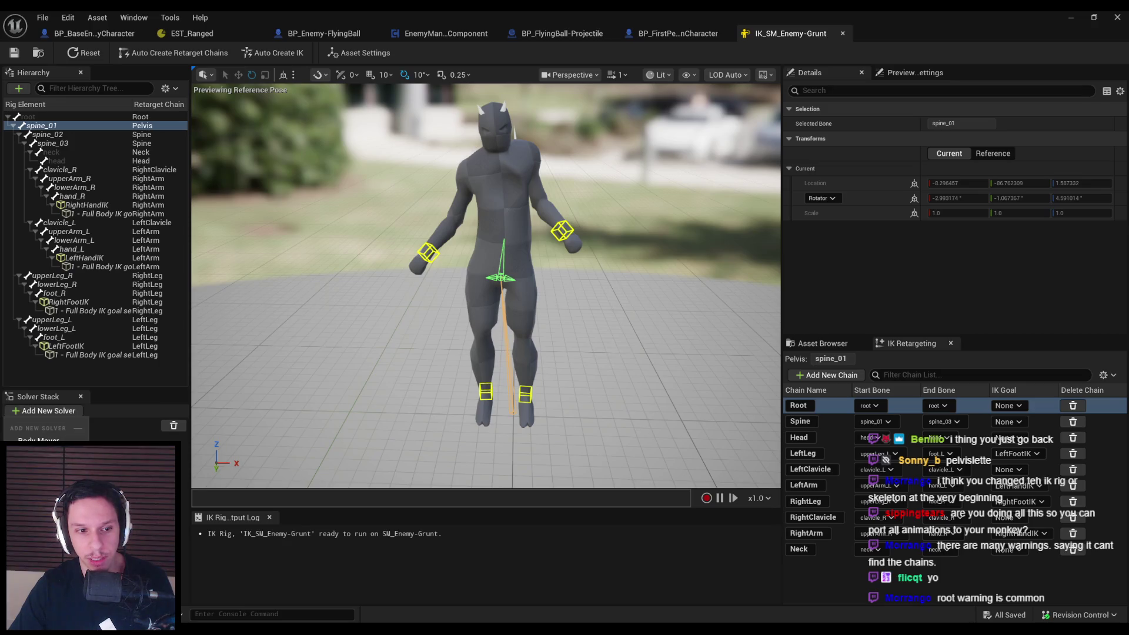
left_click(47, 475)
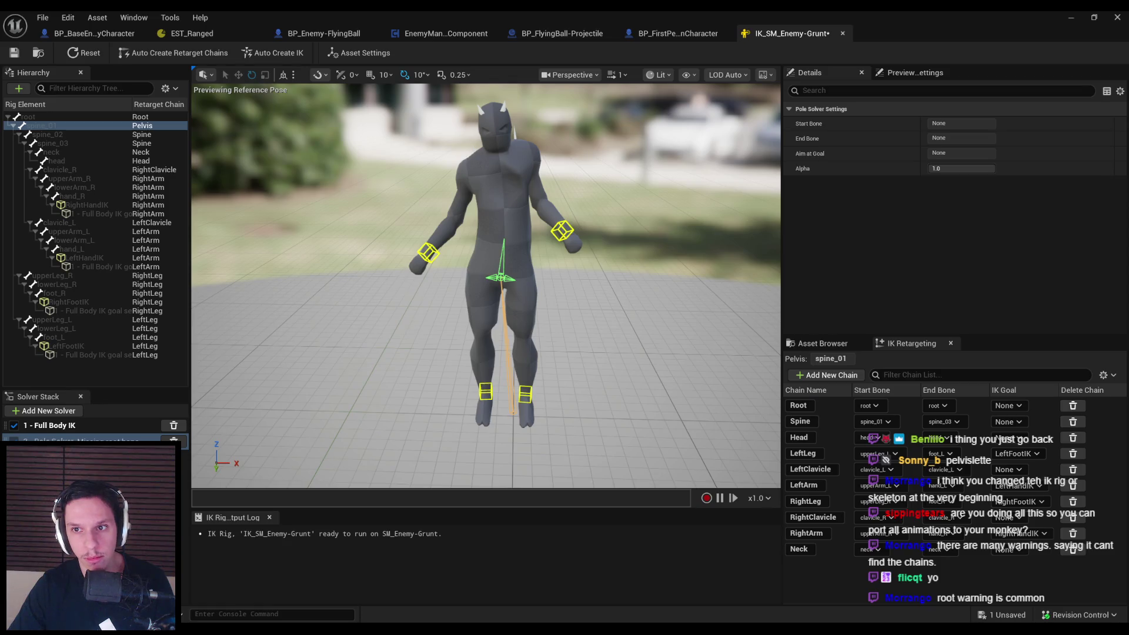
Inspect bone options for root, spine_01 and spine_02, then undo the added Pole Solver
right_click(50, 128)
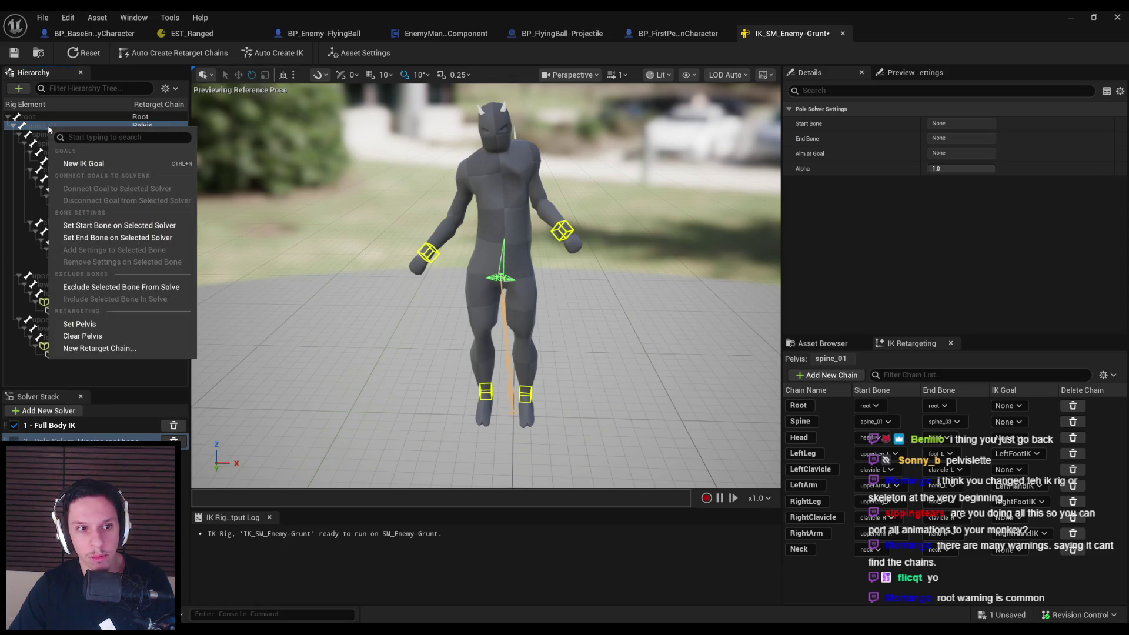
left_click(32, 123)
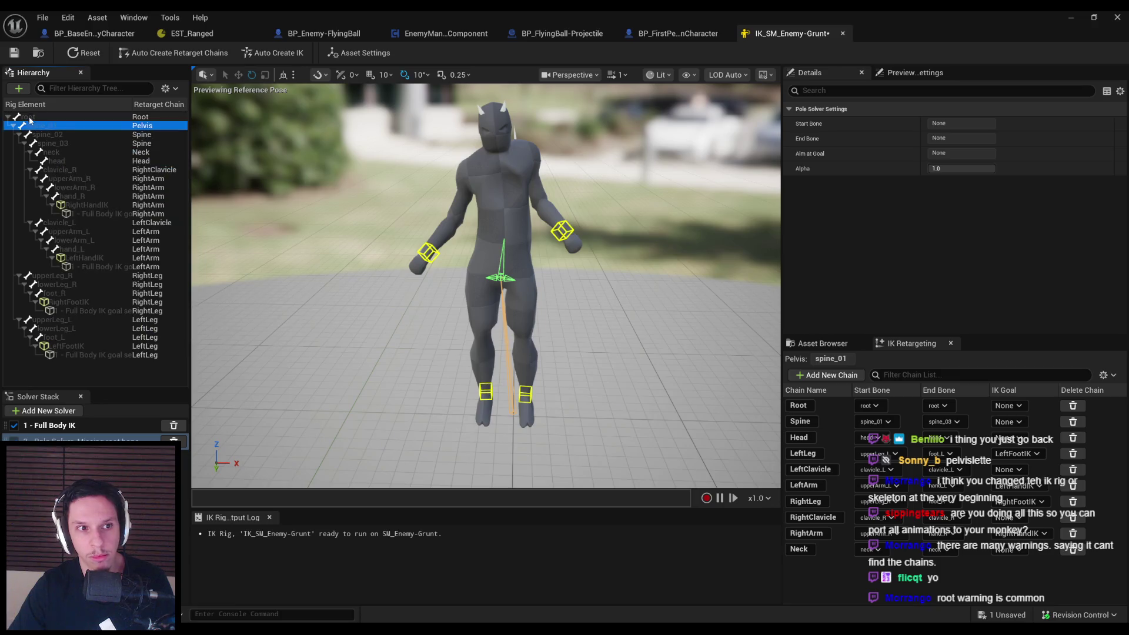
left_click(32, 118)
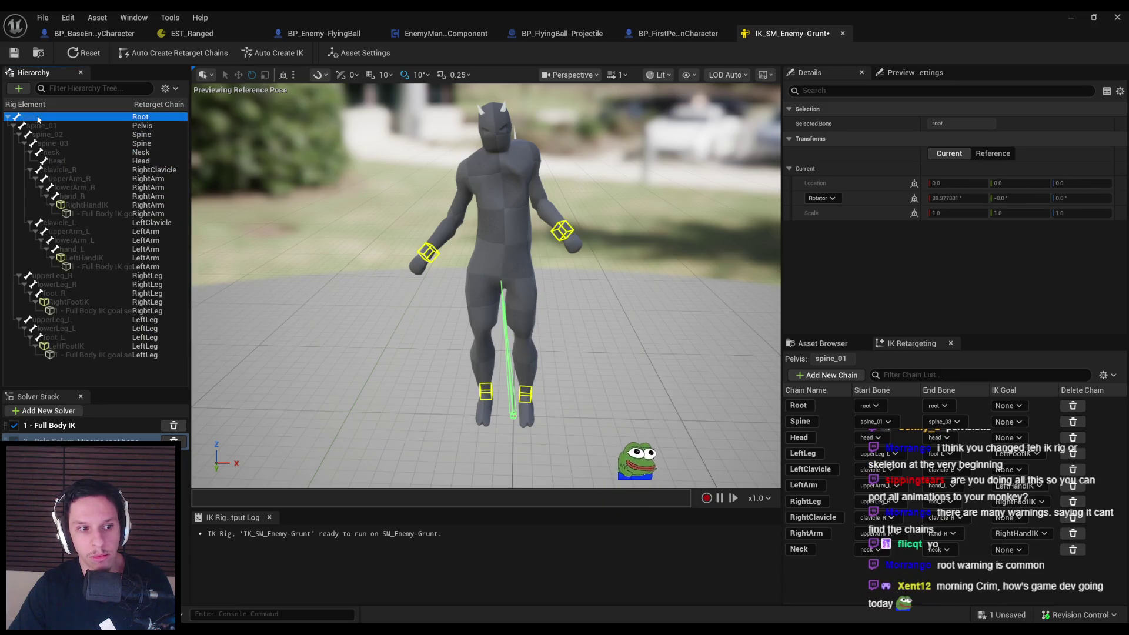
right_click(38, 119)
left_click(81, 229)
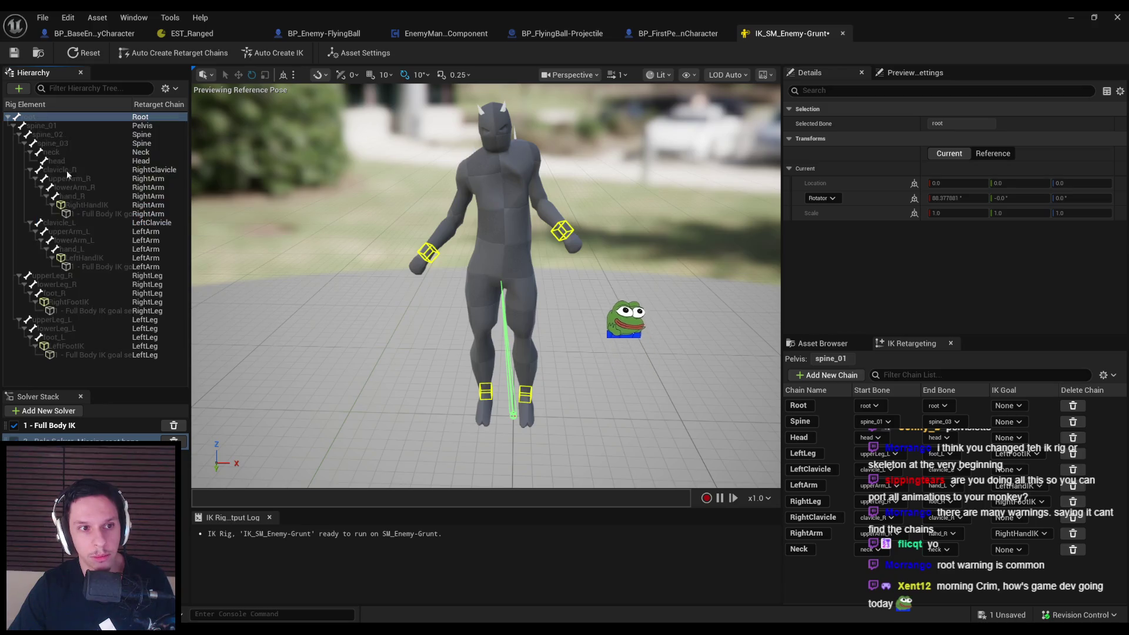
left_click(52, 125)
right_click(52, 127)
left_click(82, 238)
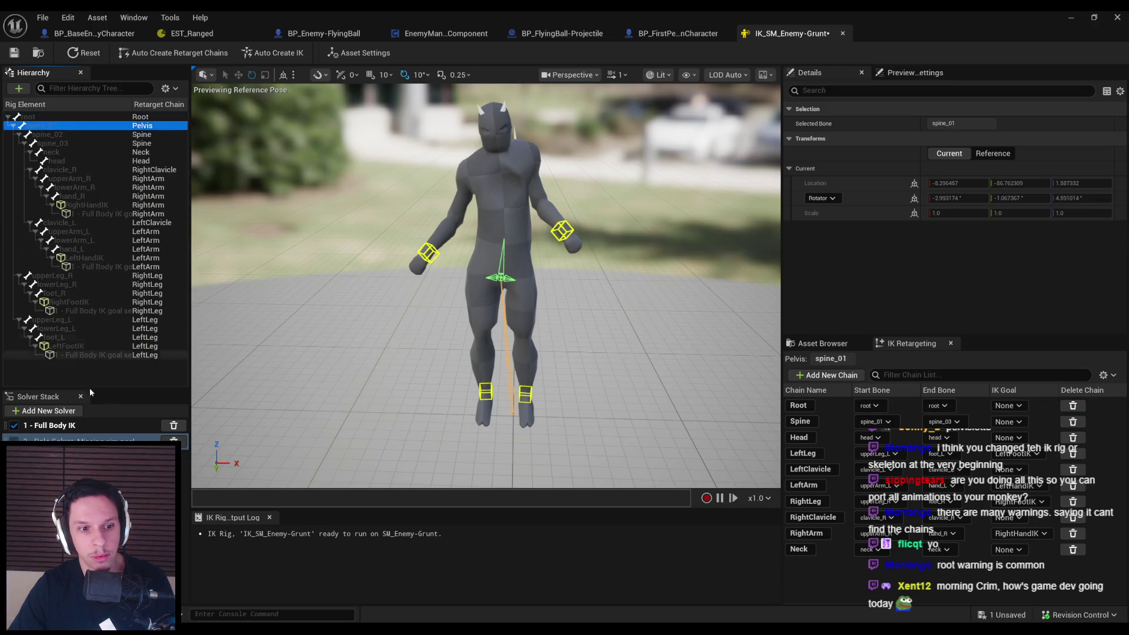
right_click(49, 129)
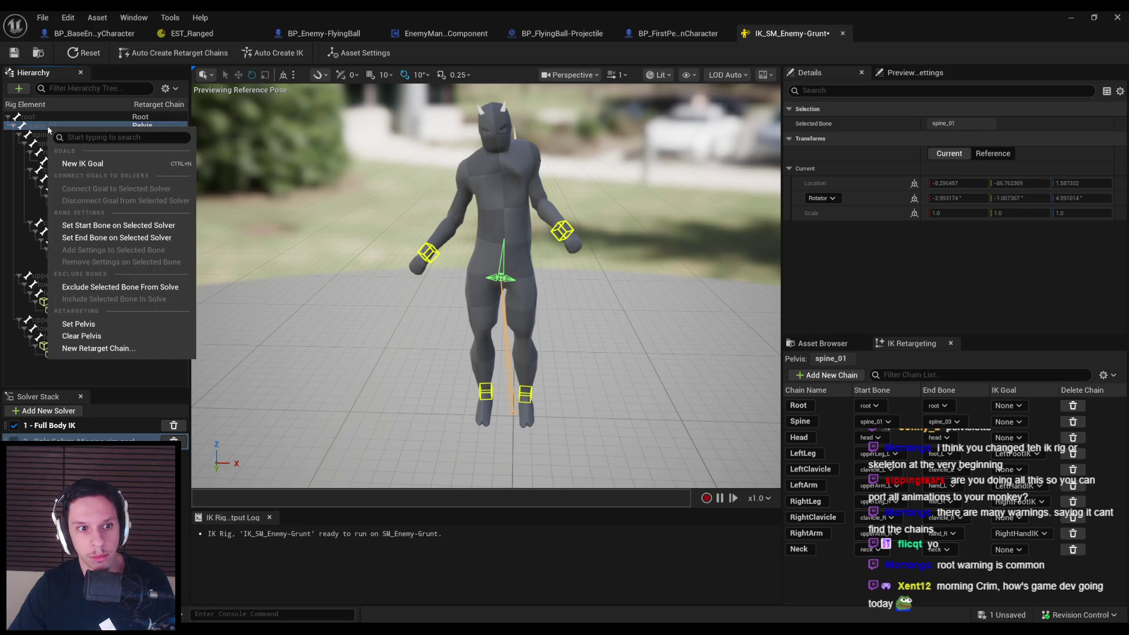
left_click(40, 135)
right_click(38, 139)
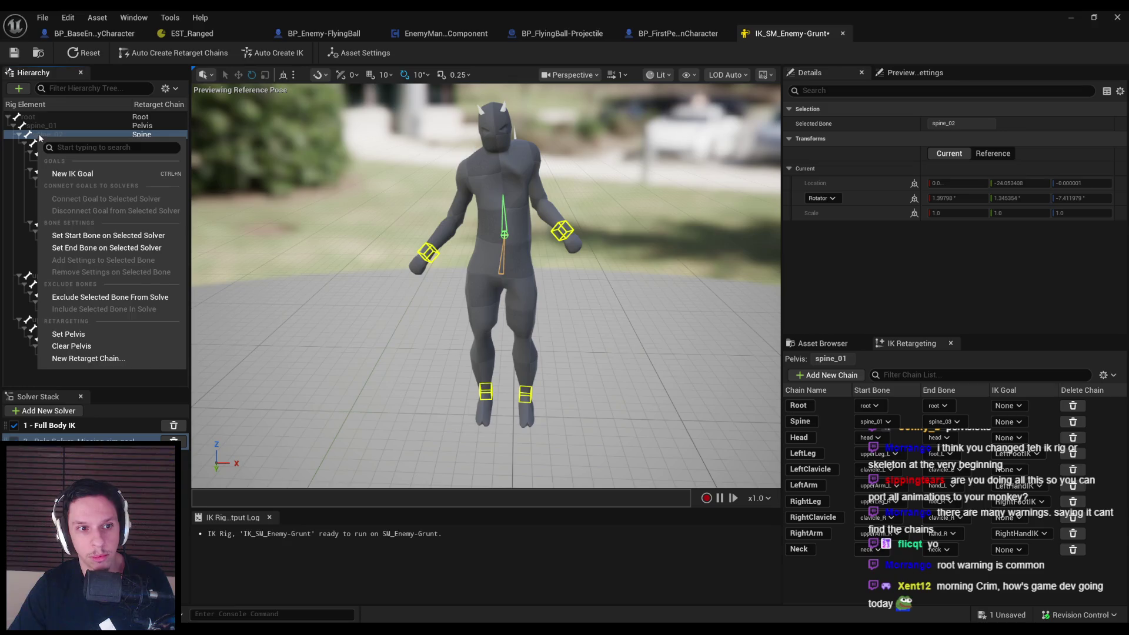
key("Escape")
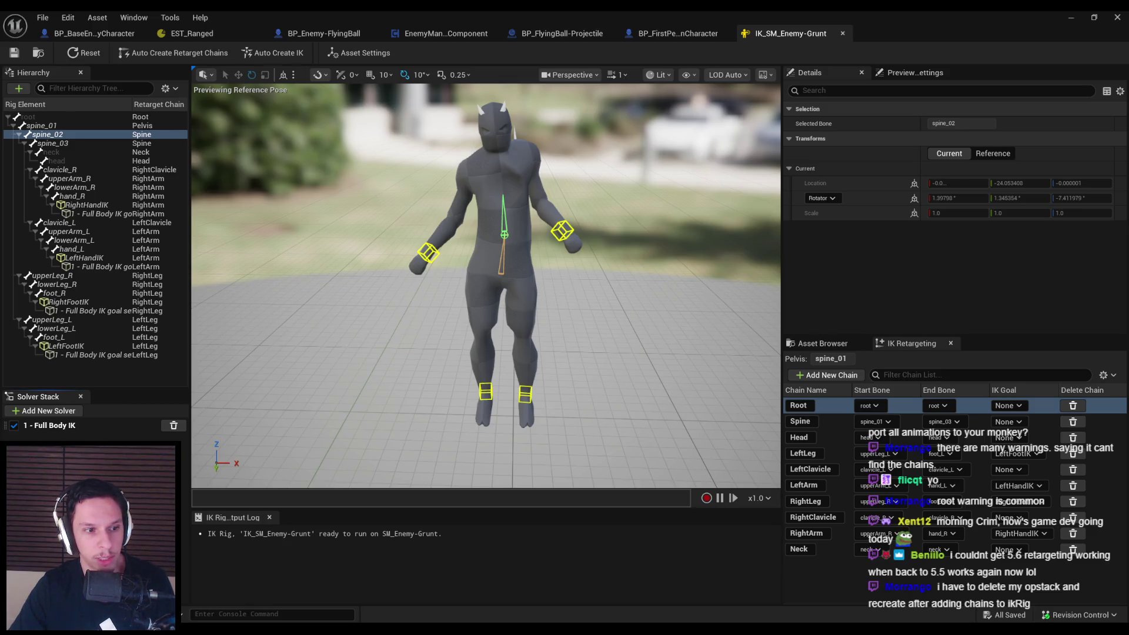
Reopen the RTG_SM_Enemy-Grunt retargeter from the Content Browser
left_click(676, 33)
left_click(791, 34)
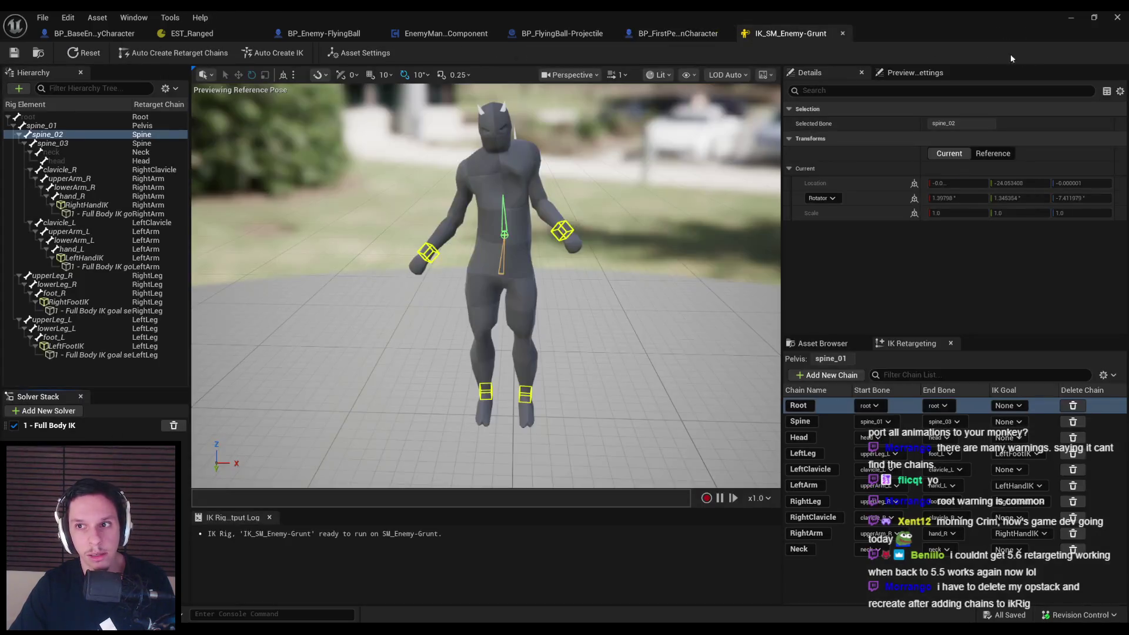
left_click(1071, 16)
double_click(653, 461)
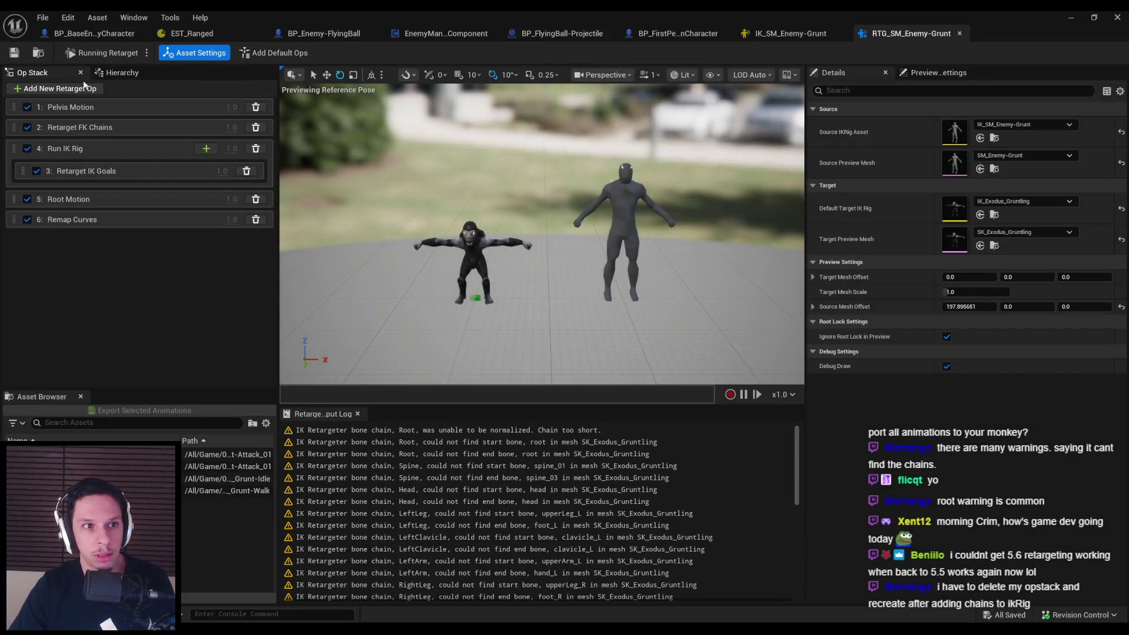
Delete all four ops from the Op Stack and refill it with the default ops
left_click(256, 107)
left_click(256, 107)
left_click(256, 107)
left_click(256, 107)
left_click(256, 107)
left_click(270, 54)
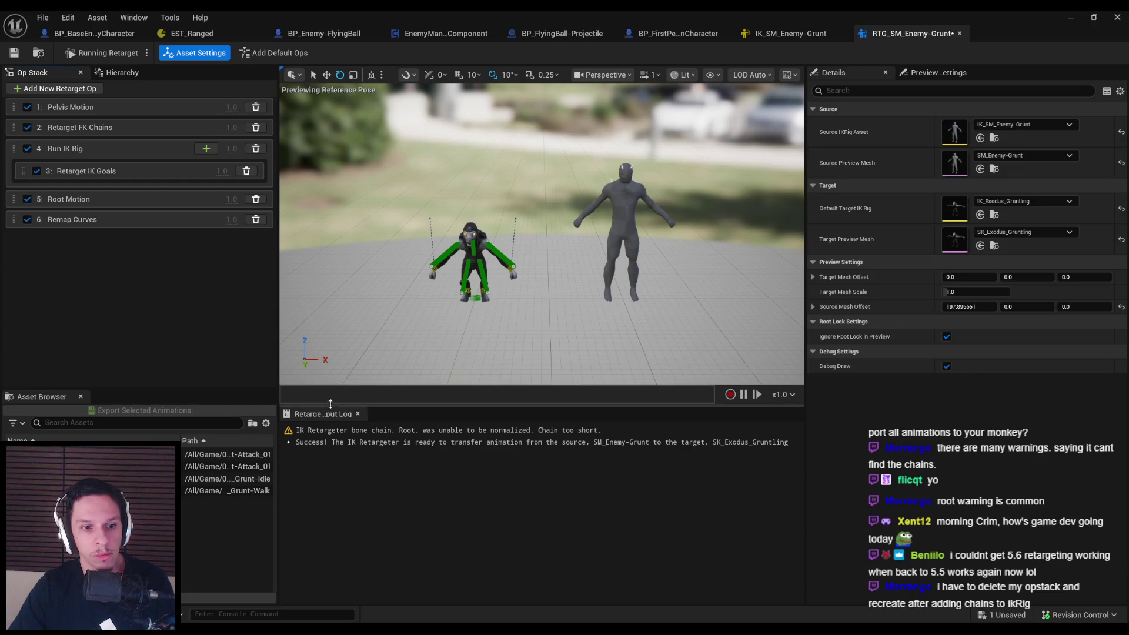
Preview Grunt Attack_01 on the framed Gruntling and inspect the Pelvis Motion op
left_click(226, 467)
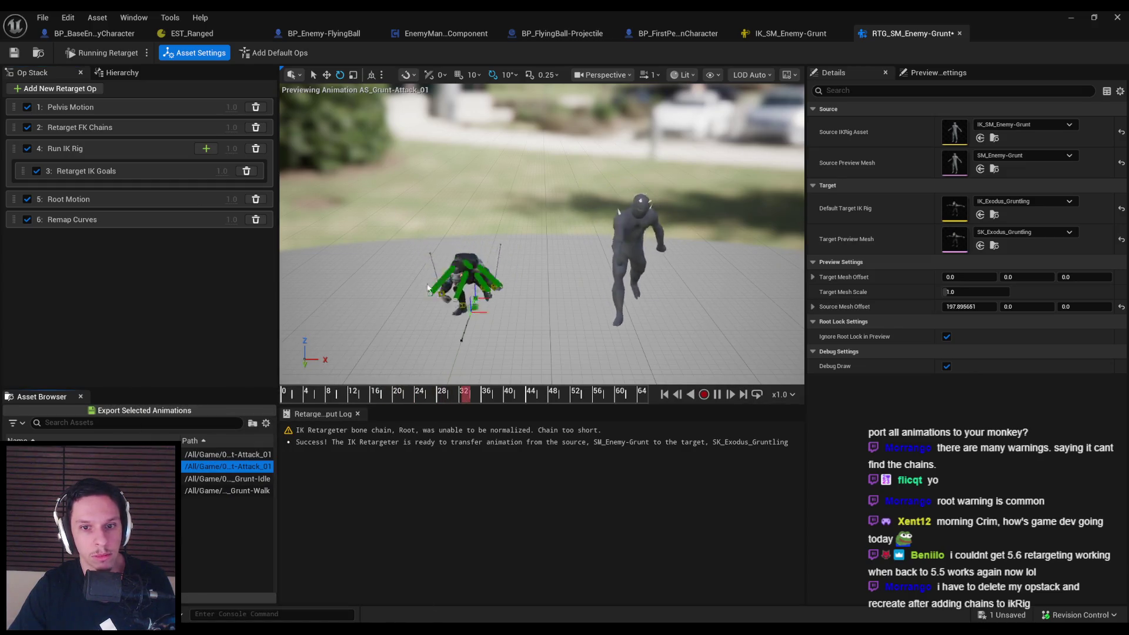
key("f")
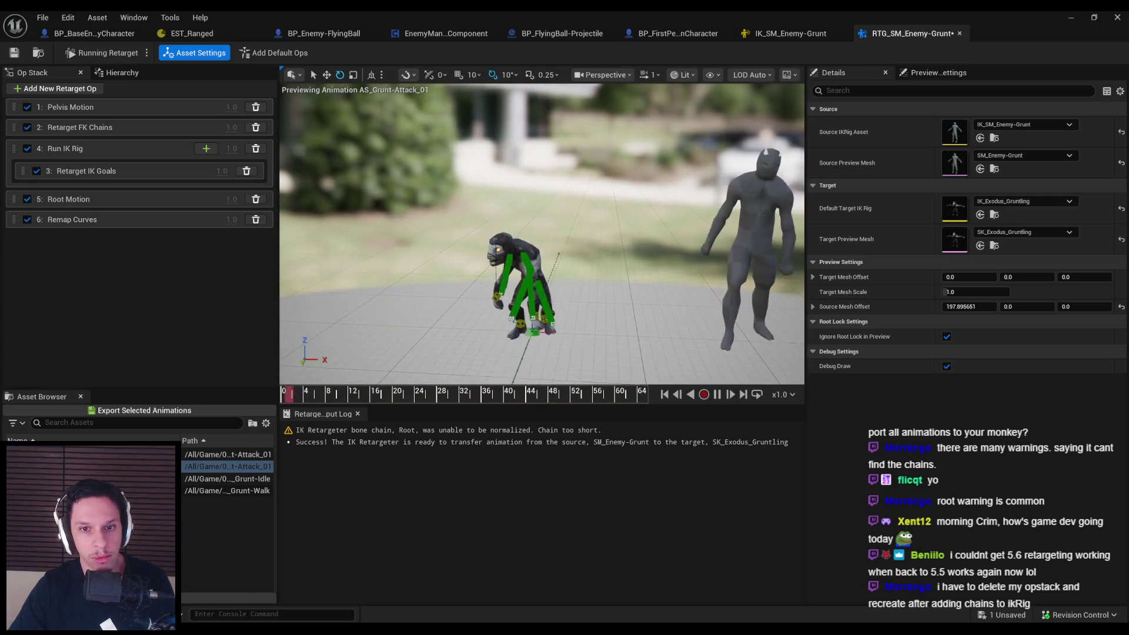
left_click(114, 111)
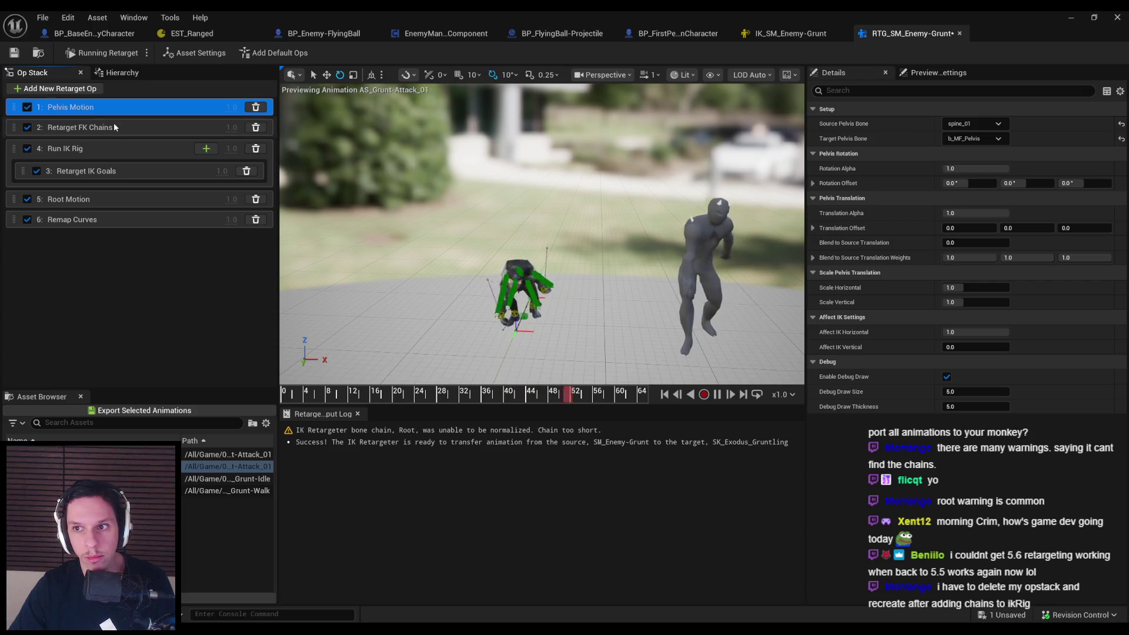
Review the Retarget FK Chains and Run IK Rig ops and the source/target settings, then reframe both characters
left_click(114, 124)
left_click(113, 142)
left_click(117, 127)
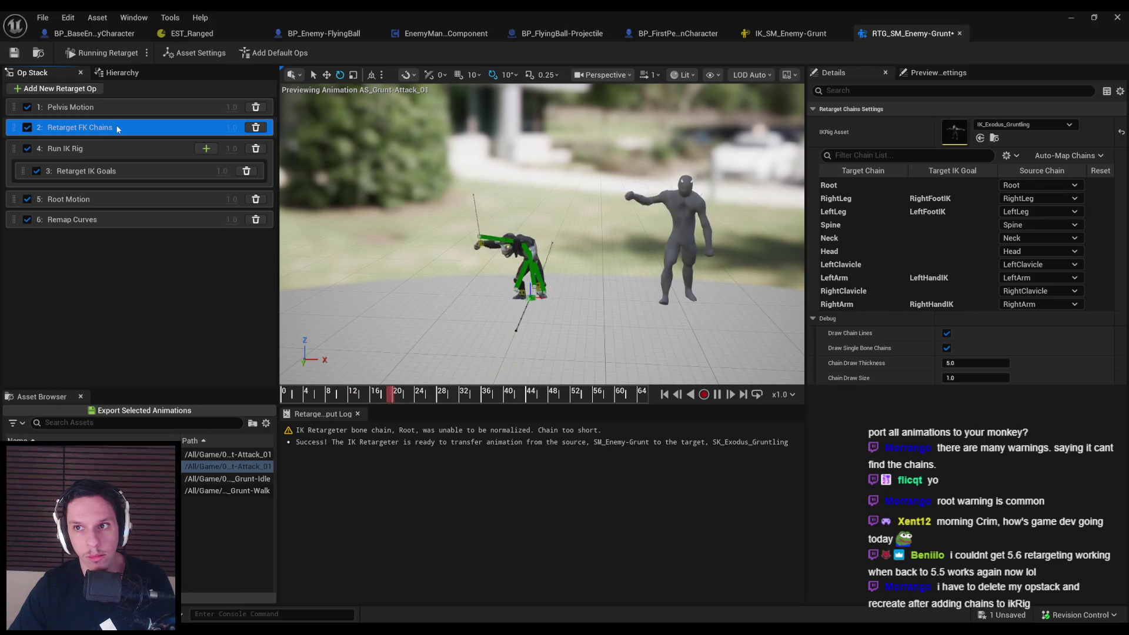
left_click(147, 327)
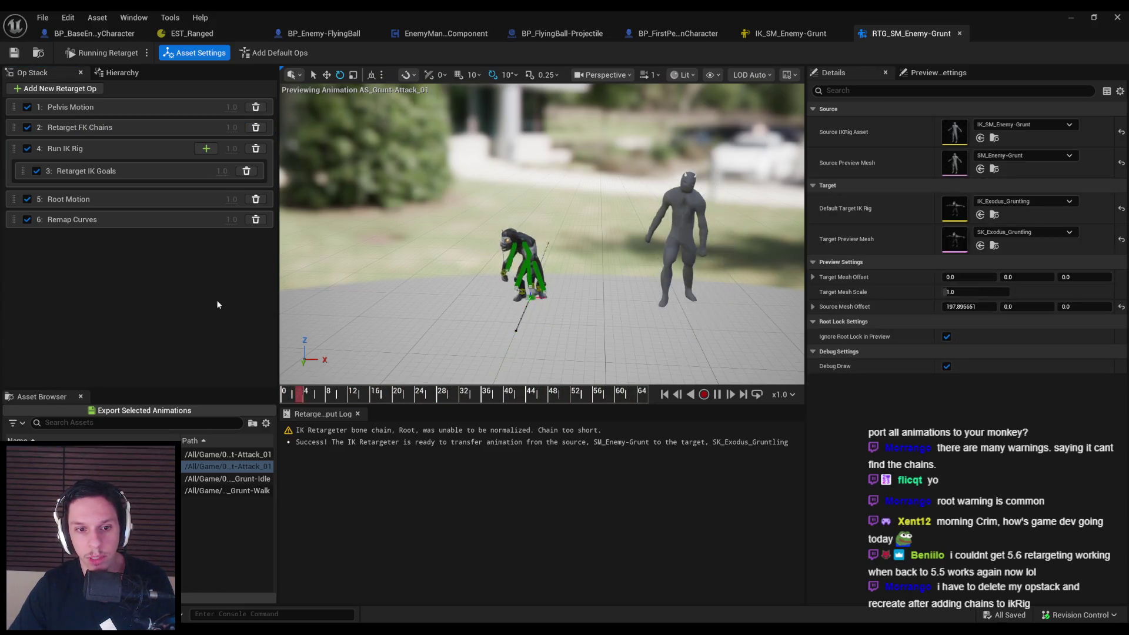
left_click_drag(393, 319, 379, 270)
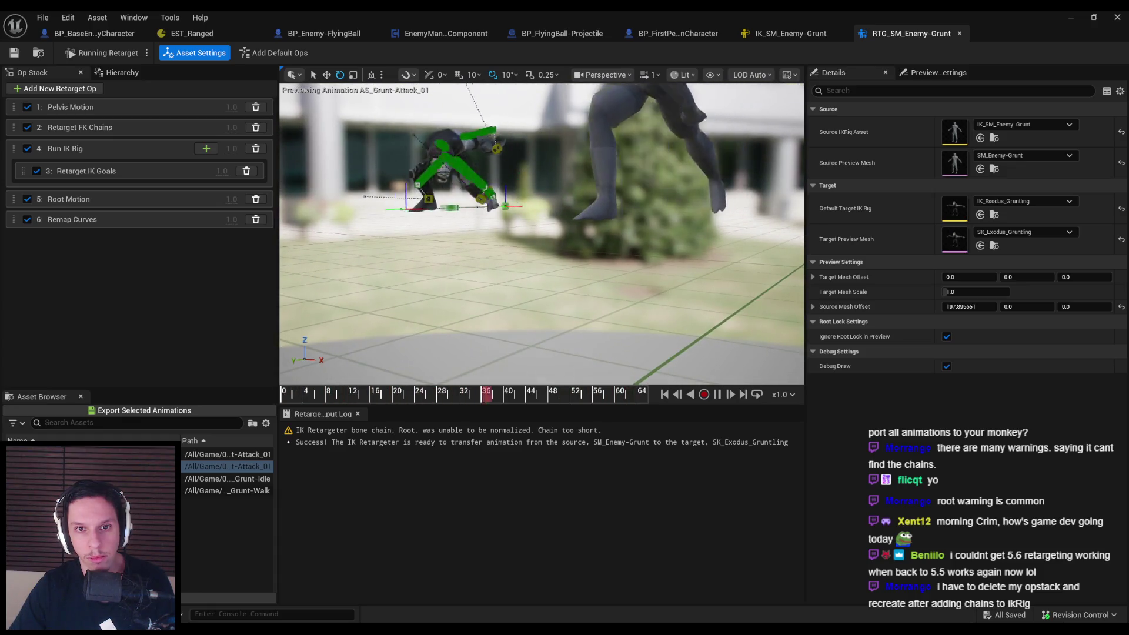
key("f")
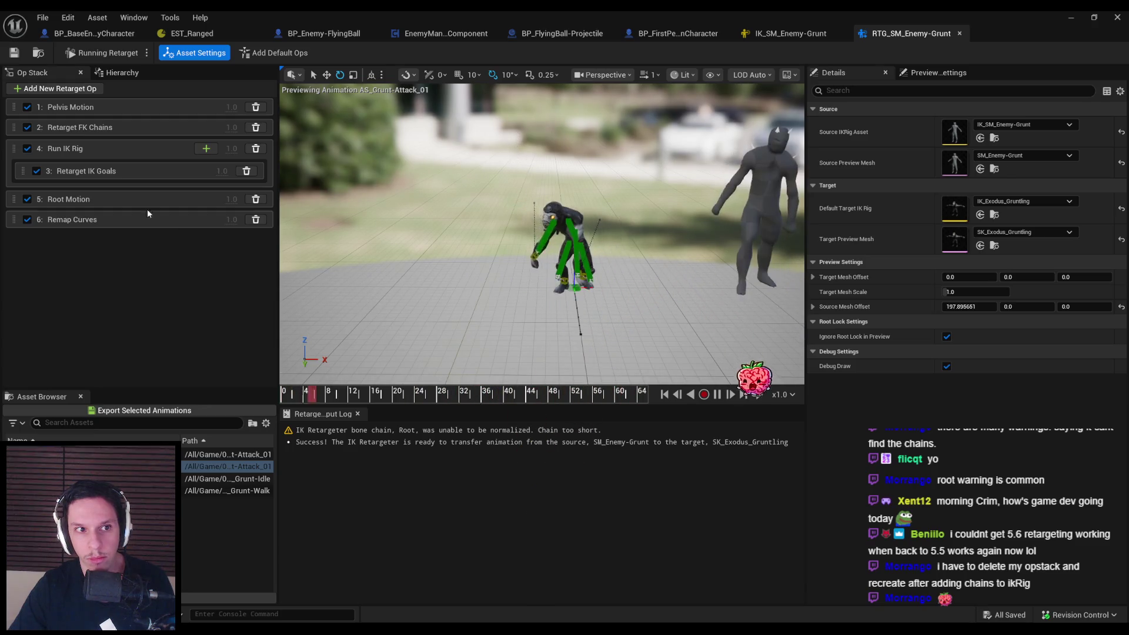
Set the Pelvis Motion op's Rotation Offset X to 40
left_click(88, 107)
left_click(969, 183)
type("40")
key("Return")
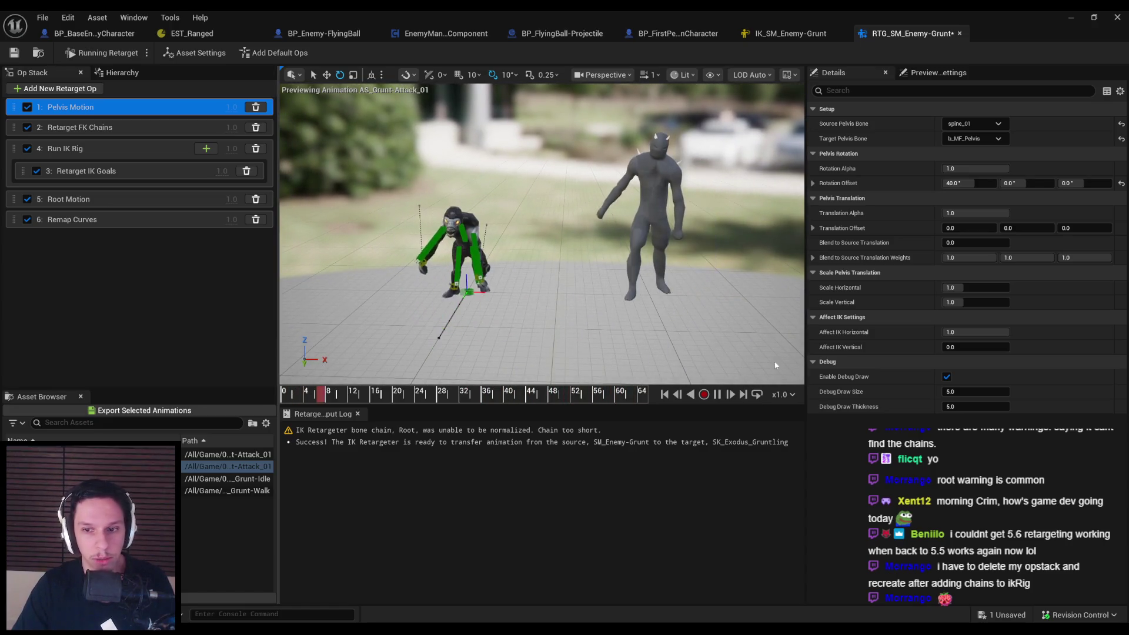
Pause the preview, turn on the floor grid, and show the target skeleton's bone Hierarchy
key("space")
left_click(573, 267)
left_click(939, 73)
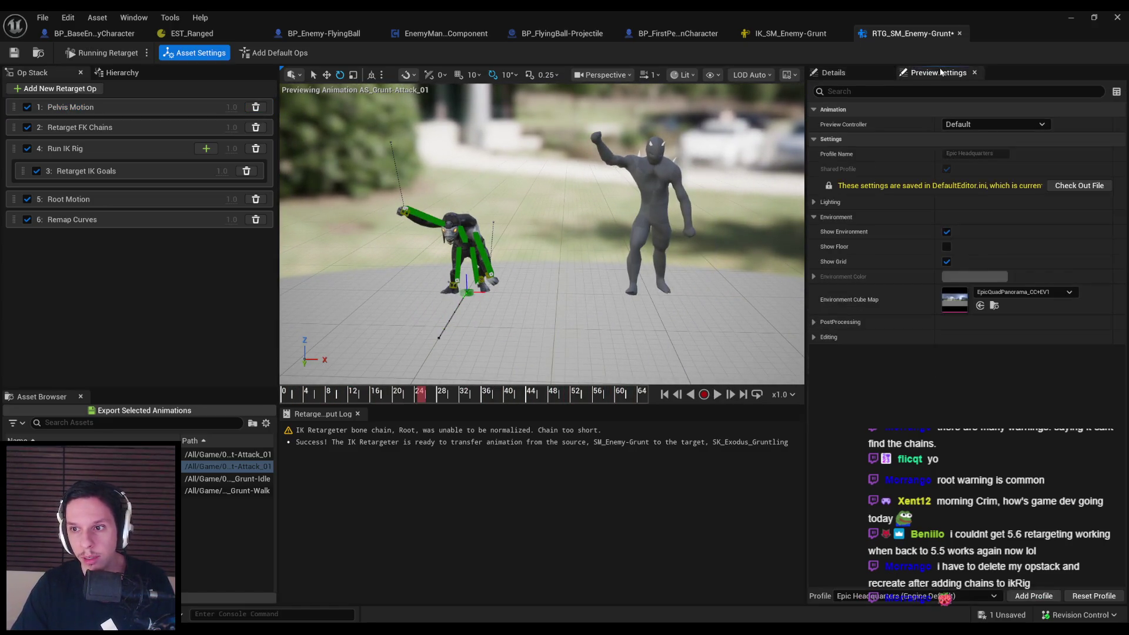
left_click(946, 261)
left_click(435, 268)
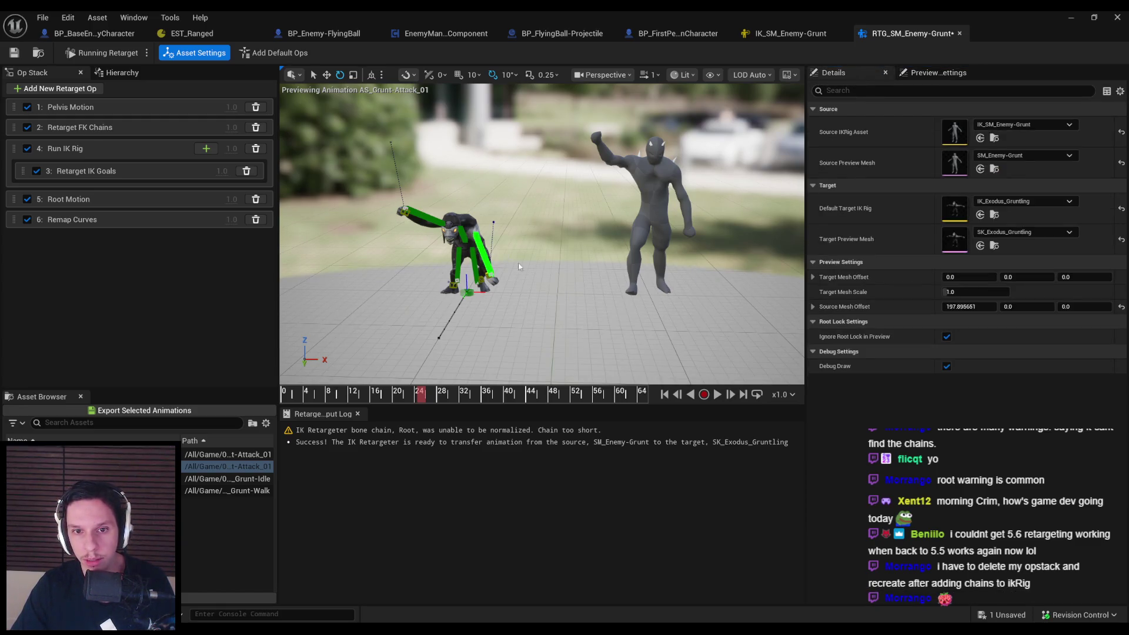
left_click(122, 73)
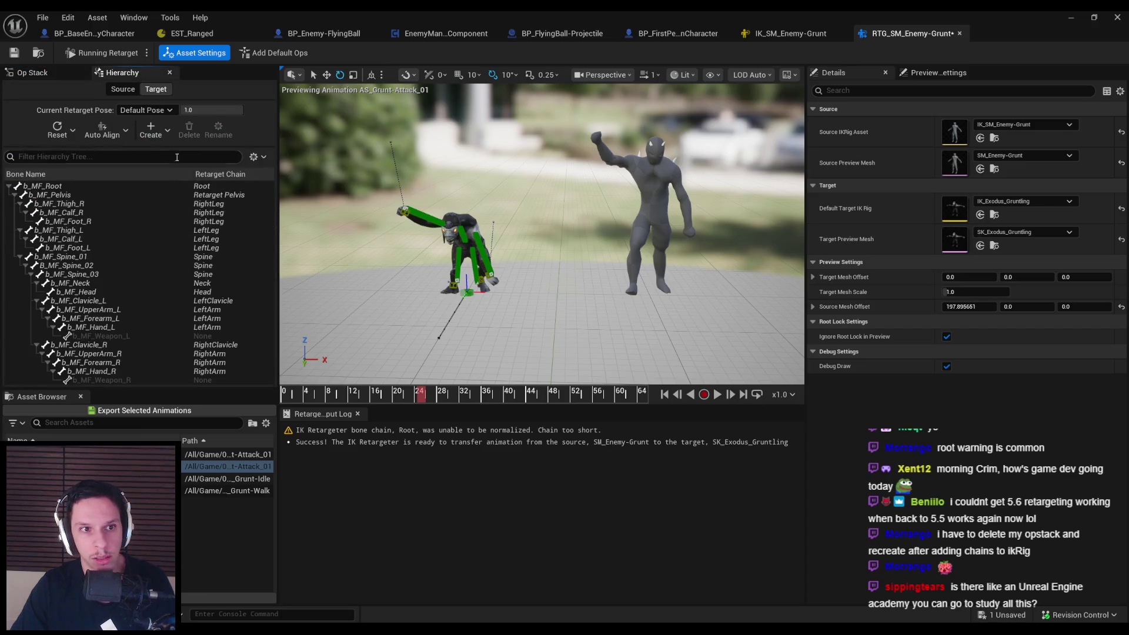
Review the viewport's camera, view mode and preview scene dropdowns
left_click(295, 75)
left_click(660, 183)
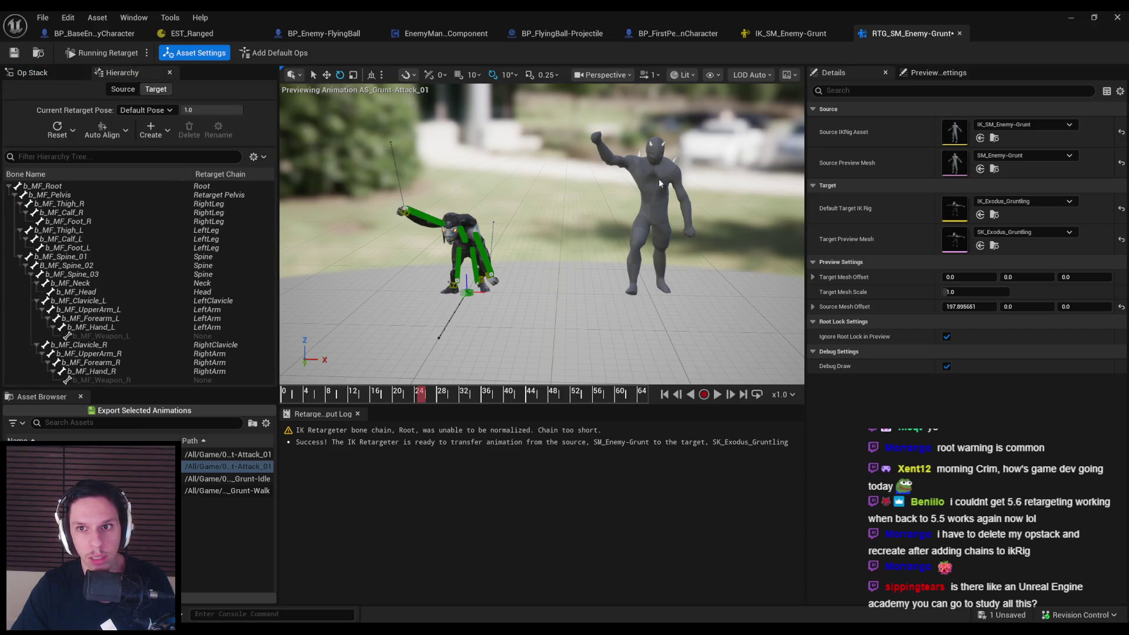
left_click(614, 75)
left_click(685, 75)
left_click(686, 74)
left_click(687, 76)
left_click(791, 77)
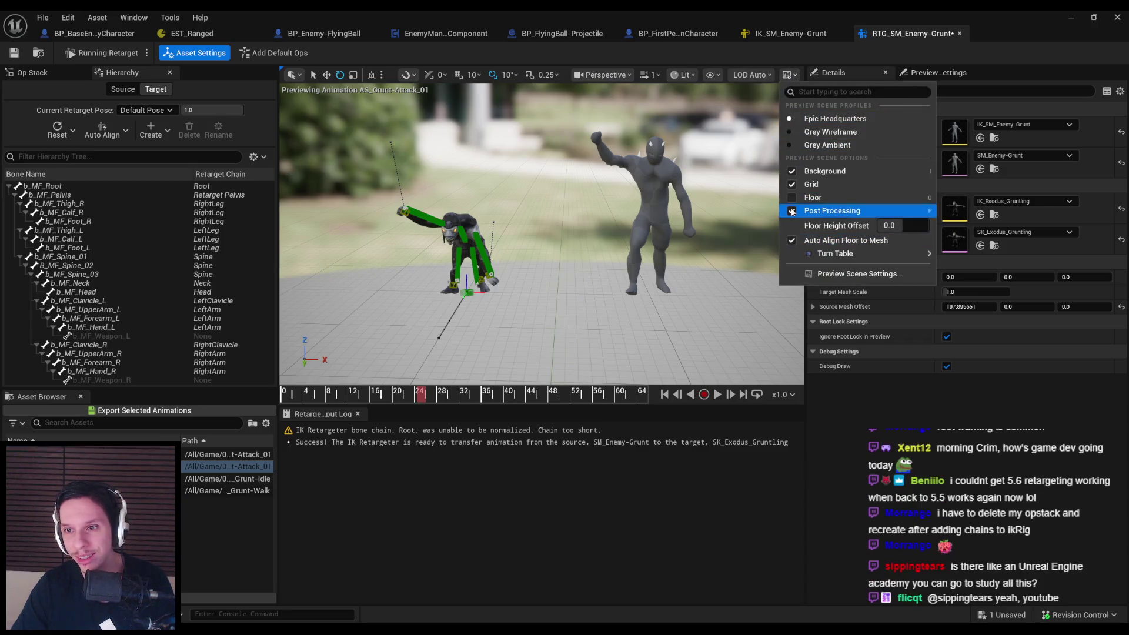
left_click(786, 76)
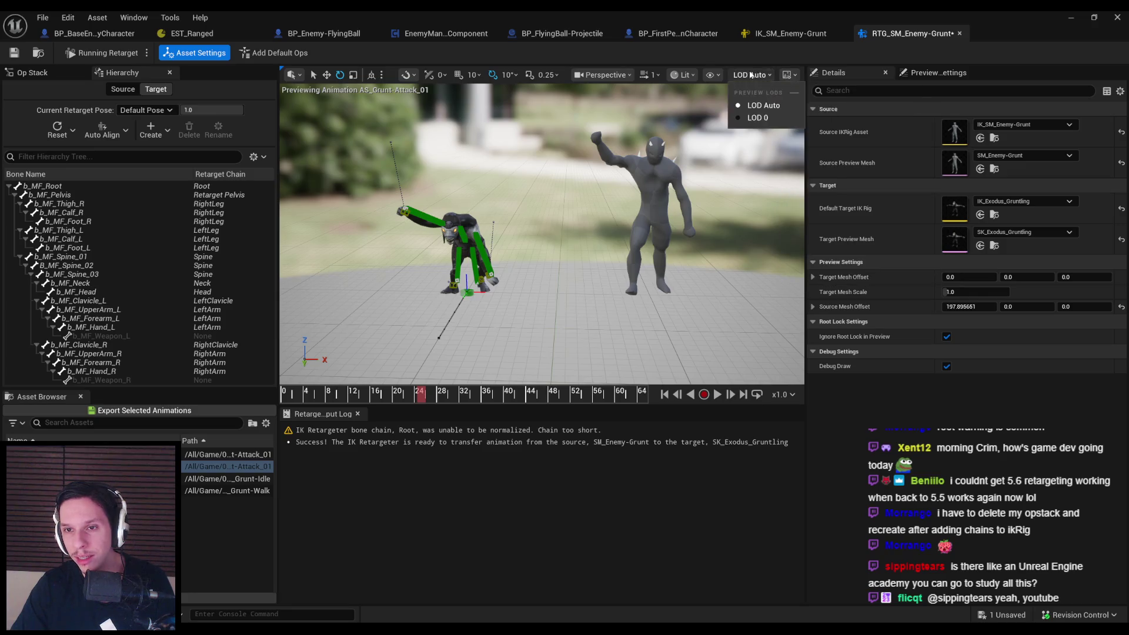
In the Show menu, switch bone drawing to all hierarchy and back to selected only, then look at the Mesh options
left_click(712, 75)
mouse_move(743, 120)
mouse_move(740, 147)
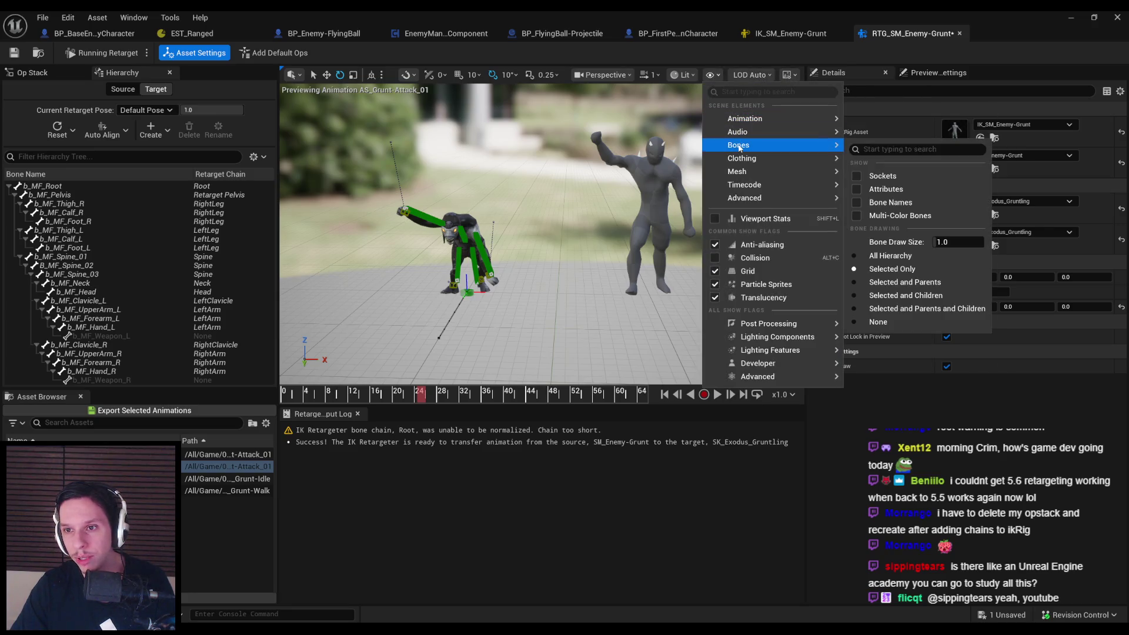
left_click(891, 255)
left_click(893, 269)
mouse_move(789, 172)
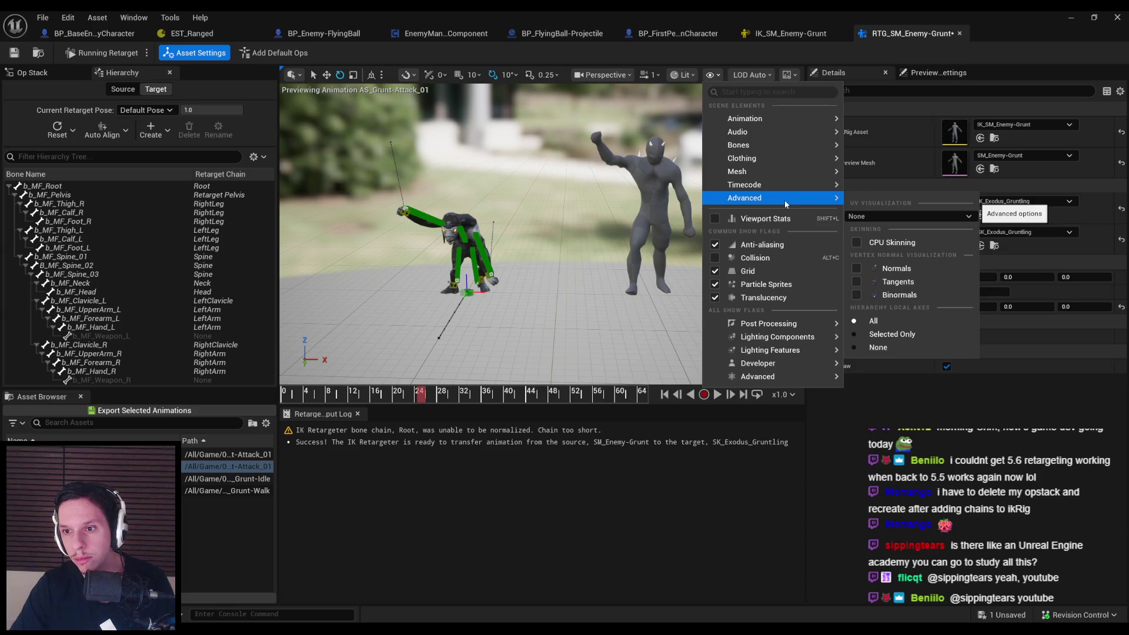
mouse_move(763, 119)
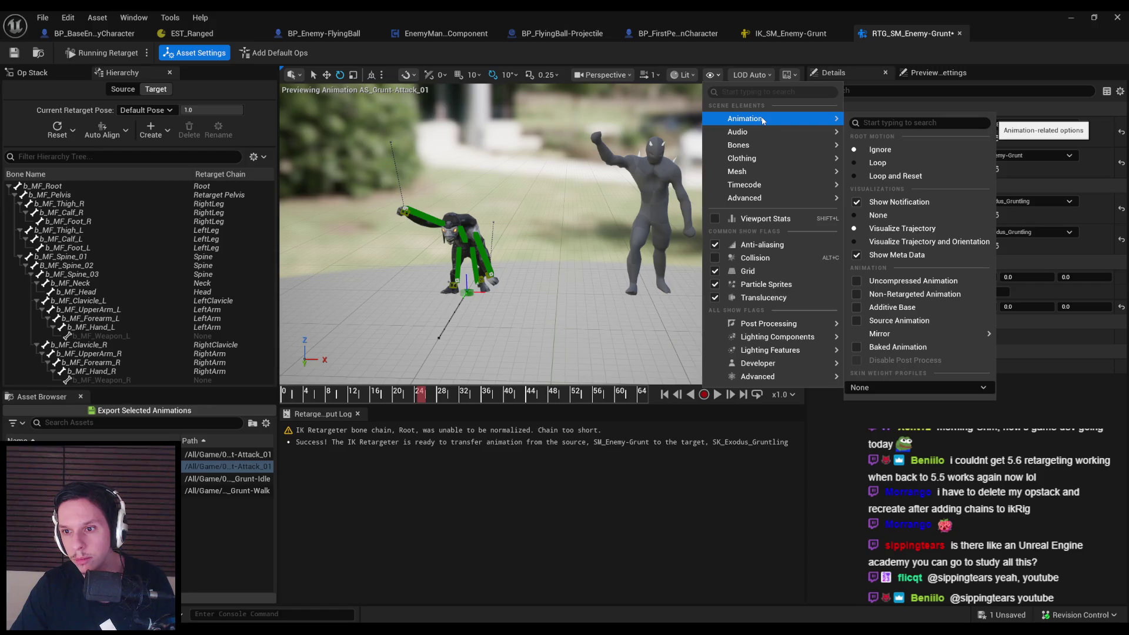
mouse_move(763, 146)
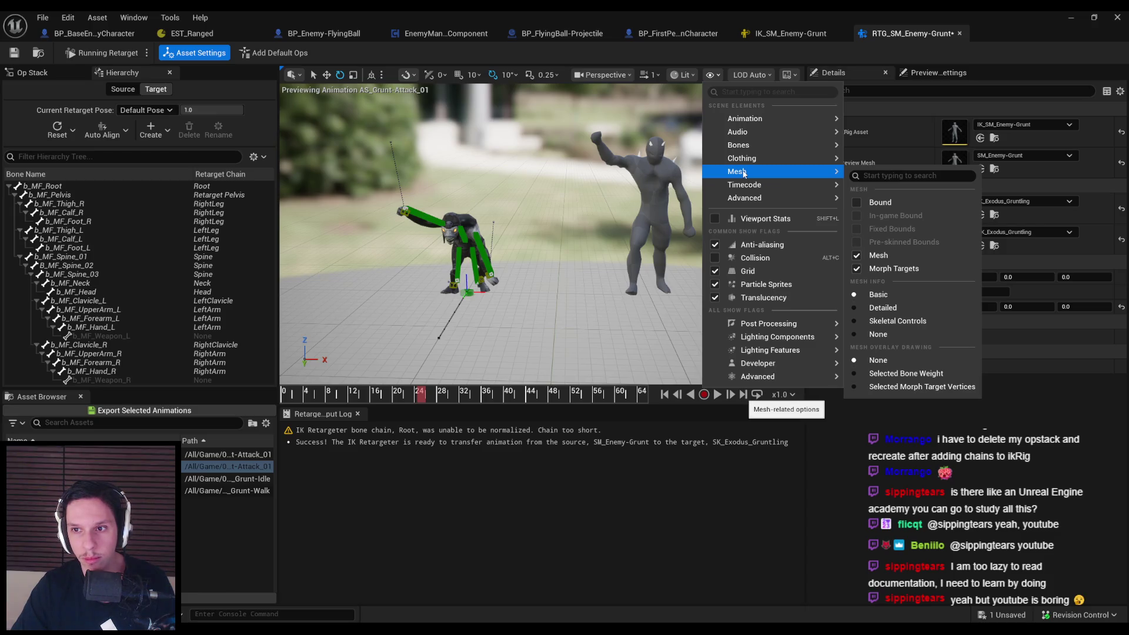
left_click(588, 282)
mouse_move(588, 283)
left_mouse_down()
mouse_move(565, 288)
mouse_move(583, 289)
left_mouse_up()
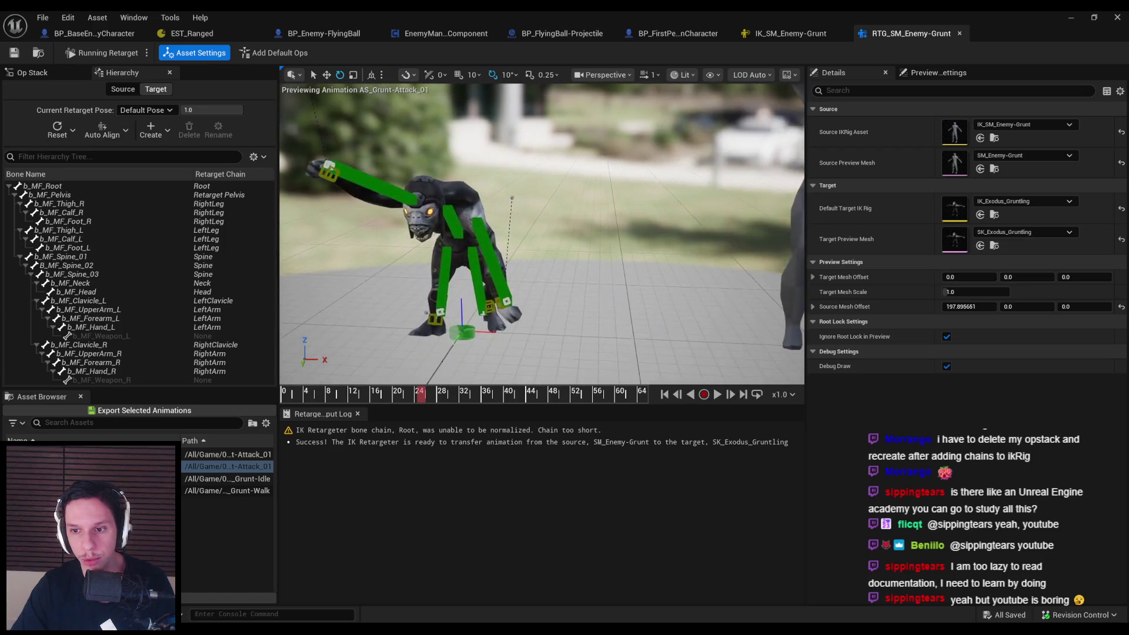
Save, disable Debug Draw, replay Grunt-Attack_01 from frame 0, and save RTG_SM_Enemy-Grunt again
key("ctrl+s")
left_click(947, 366)
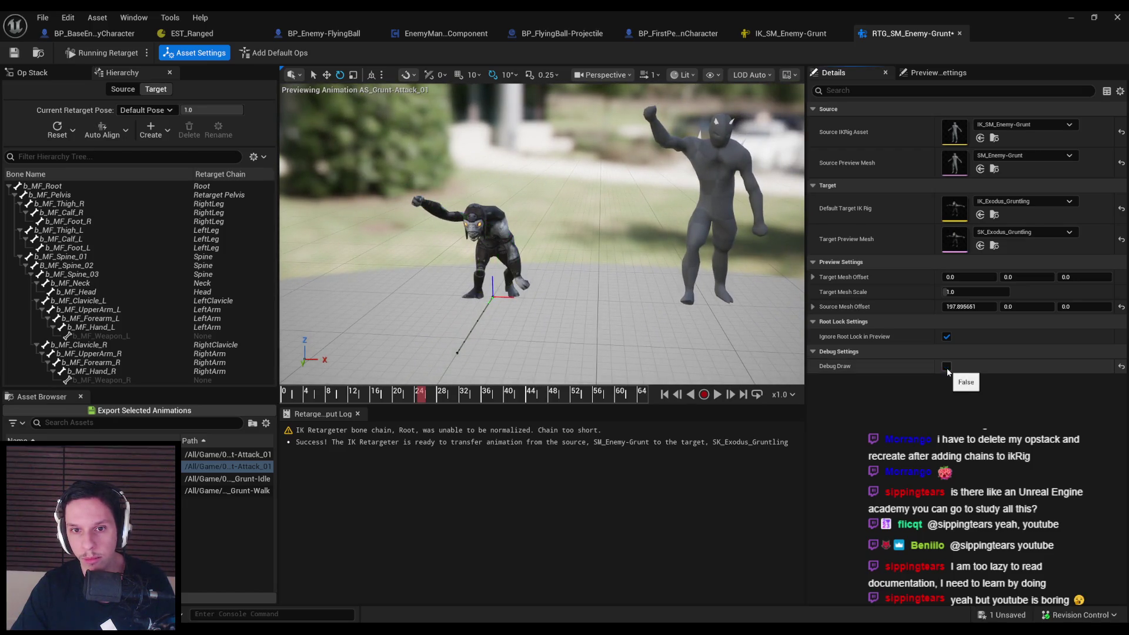
left_click_drag(393, 398, 270, 398)
left_click(718, 395)
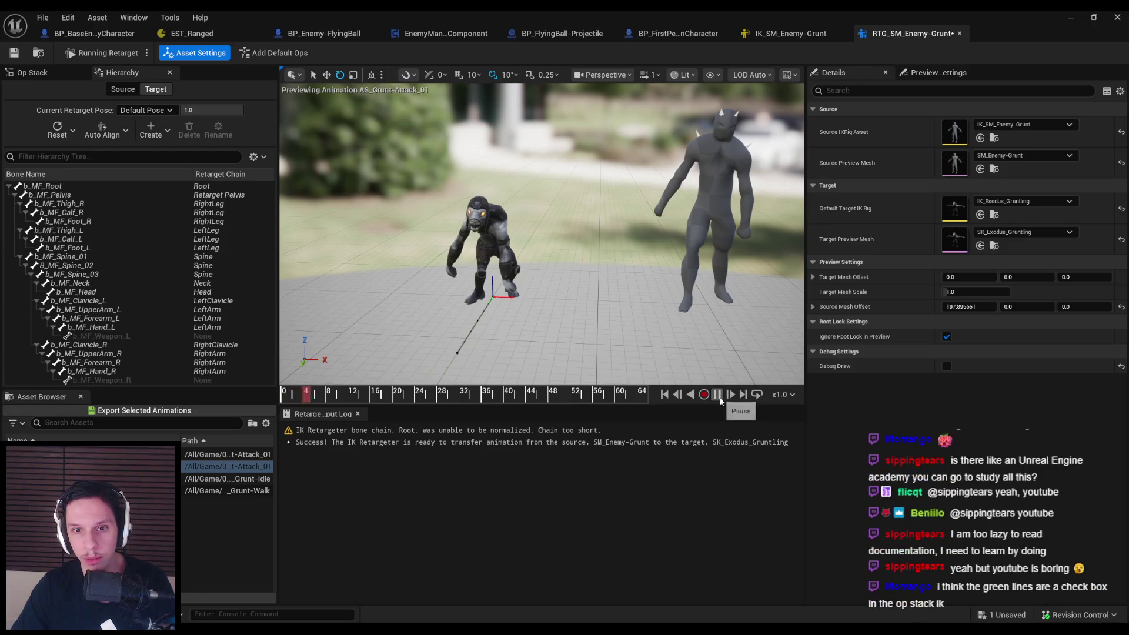
mouse_move(612, 300)
left_mouse_down()
mouse_move(465, 303)
mouse_move(608, 304)
mouse_move(438, 236)
left_mouse_up()
key("ctrl+s")
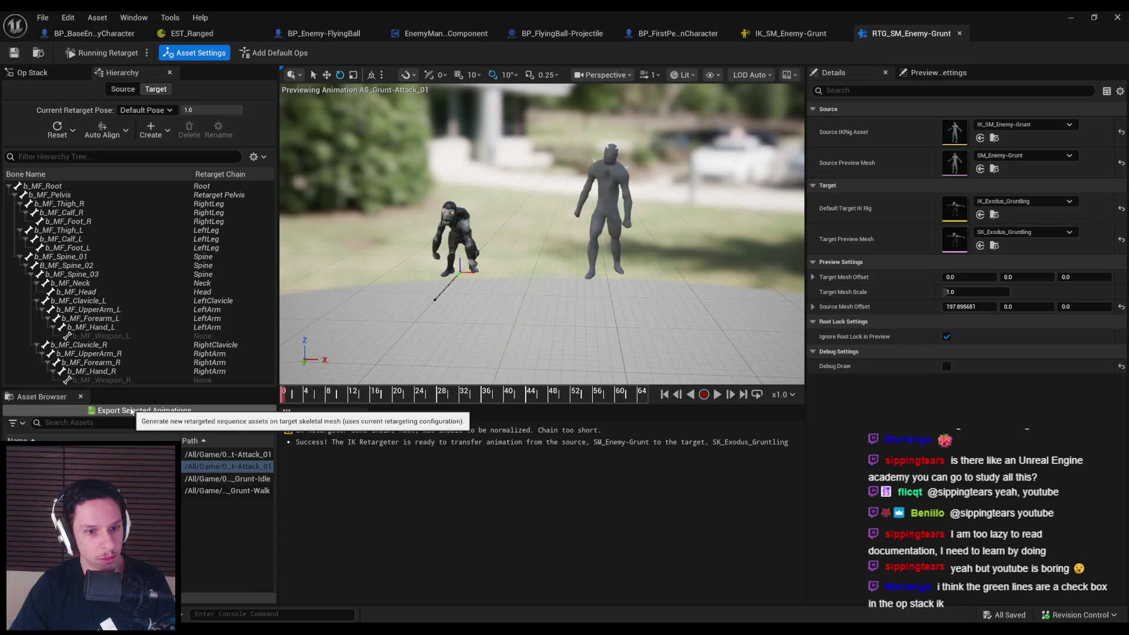
Export the retargeted Attack_01 to InfinityBladeAdversaries > Enemy > Enemy_Gruntling > Enemy_Gruntling_Animation, then view the Message Log
left_click(132, 412)
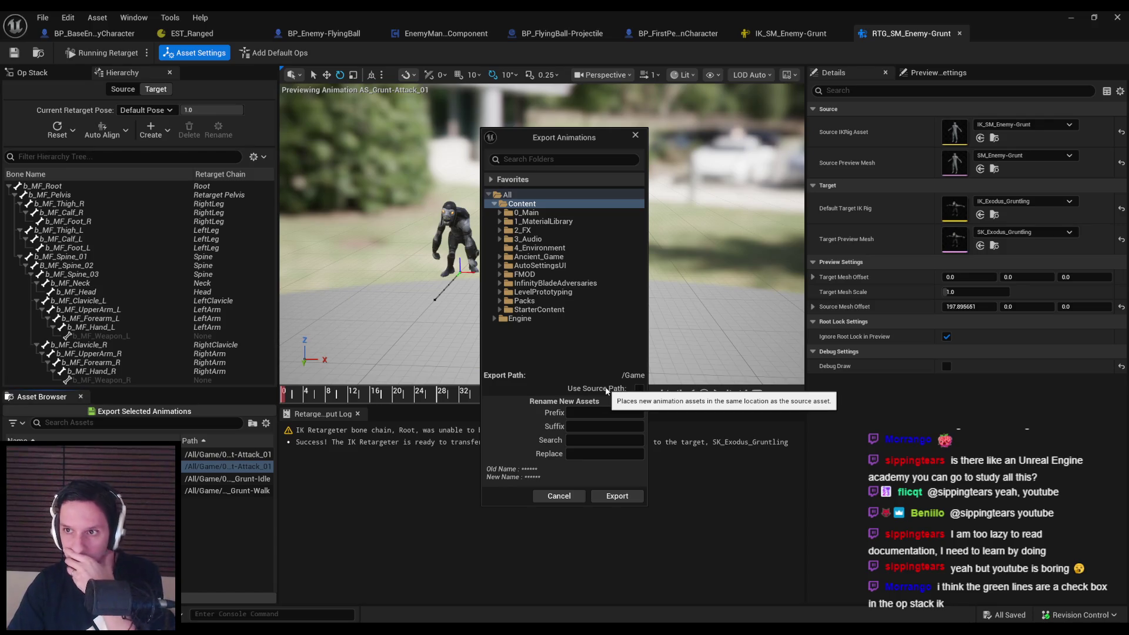
left_click(500, 284)
double_click(502, 294)
scroll(507, 285, "down", 5)
left_click(510, 284)
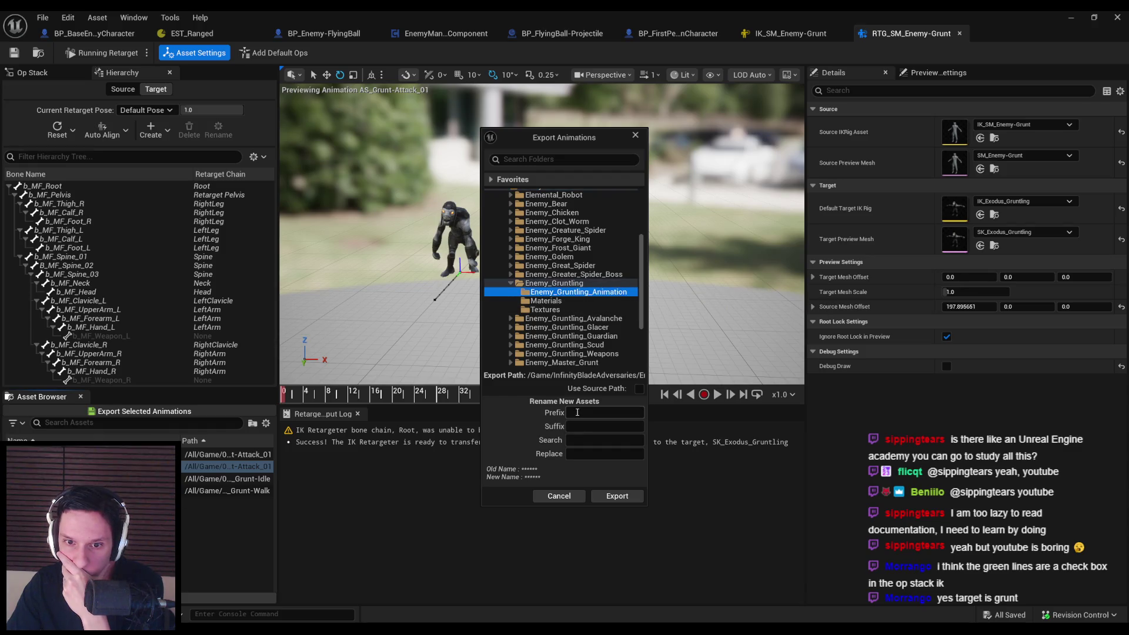
left_click(595, 496)
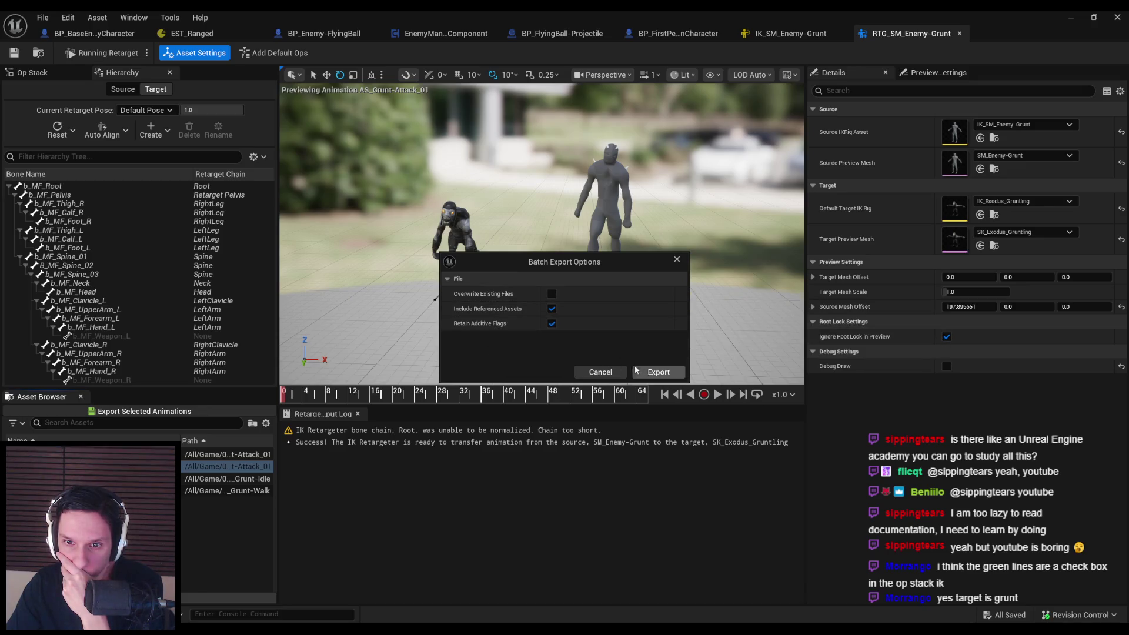
left_click(658, 372)
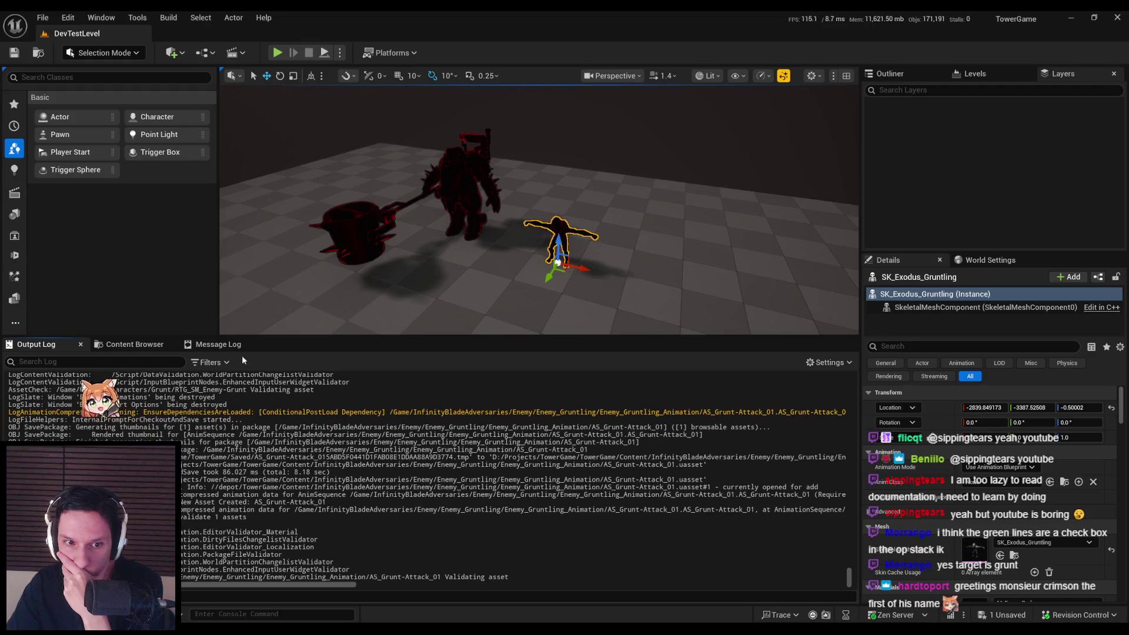
left_click(238, 347)
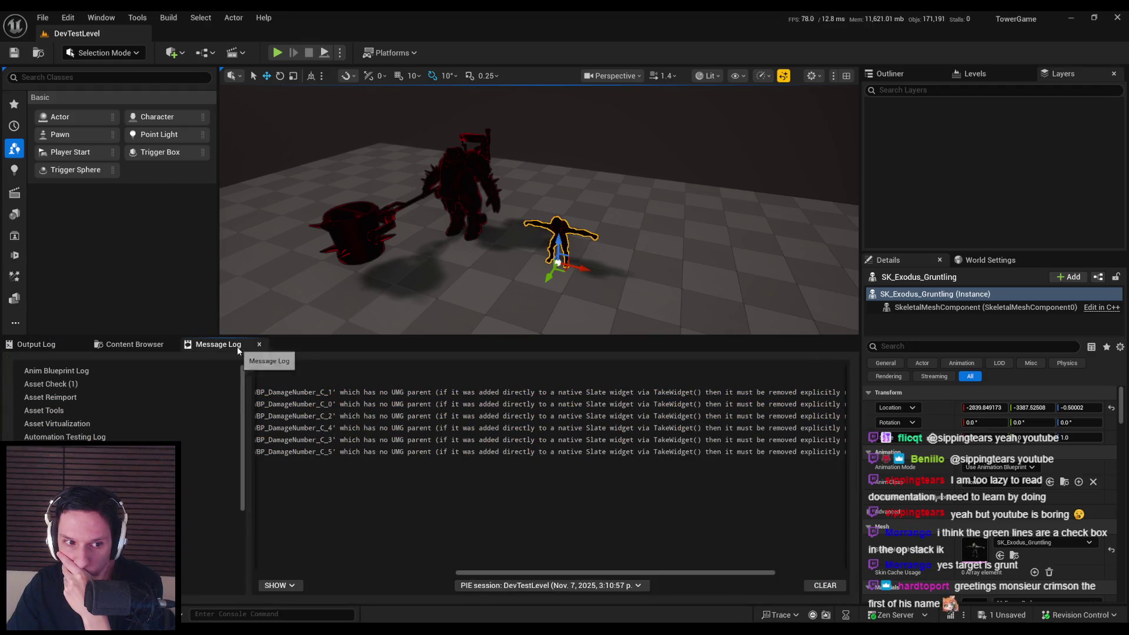
Open AS_Grunt-Attack_01 from the Asset Check link, save it, and return to the level editor
left_click(83, 383)
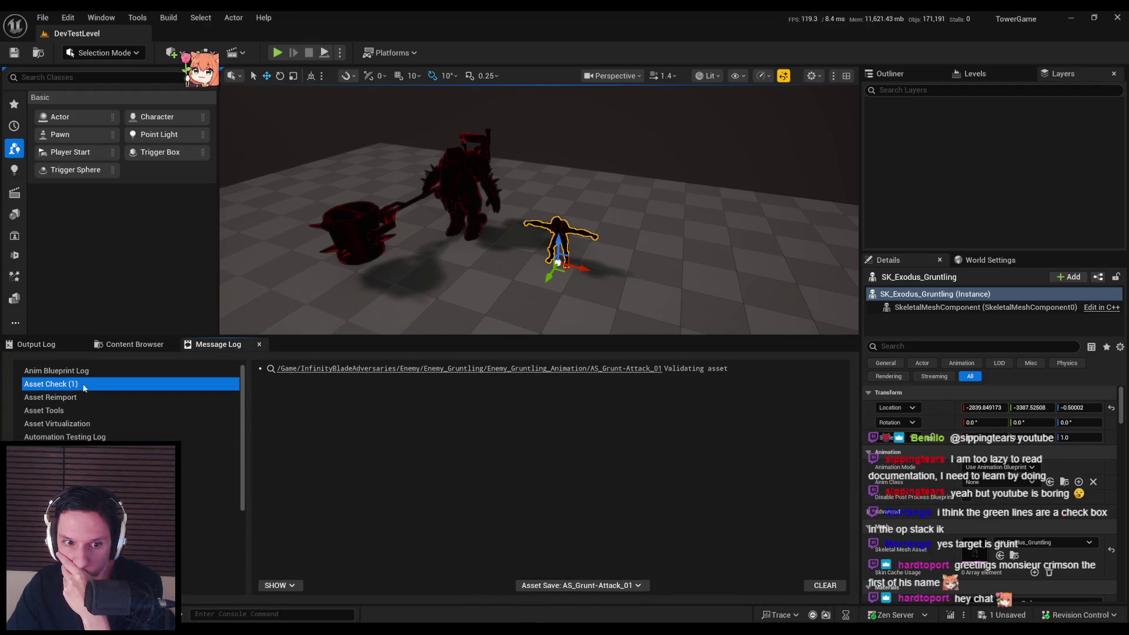
left_click(552, 370)
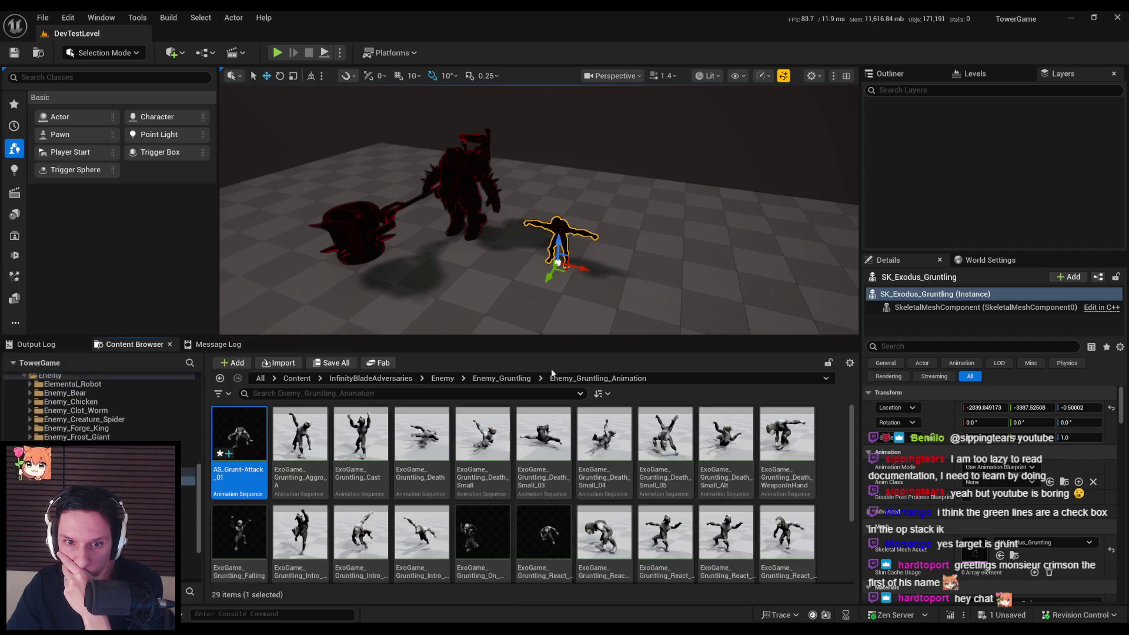
double_click(246, 435)
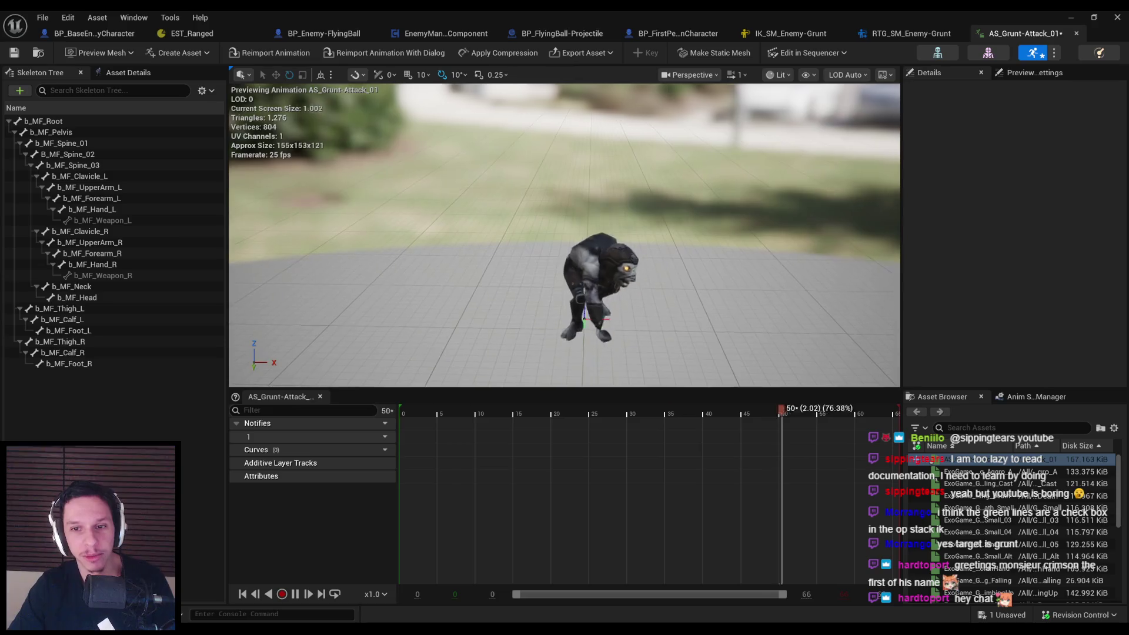
key("ctrl+s")
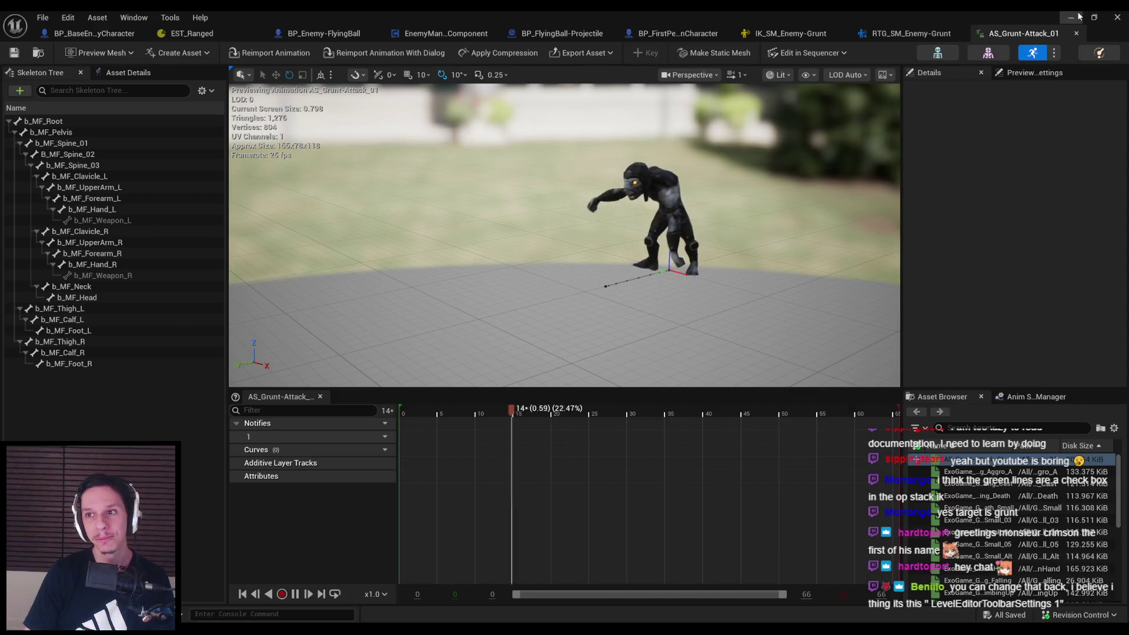
key("alt+Tab")
key("grave")
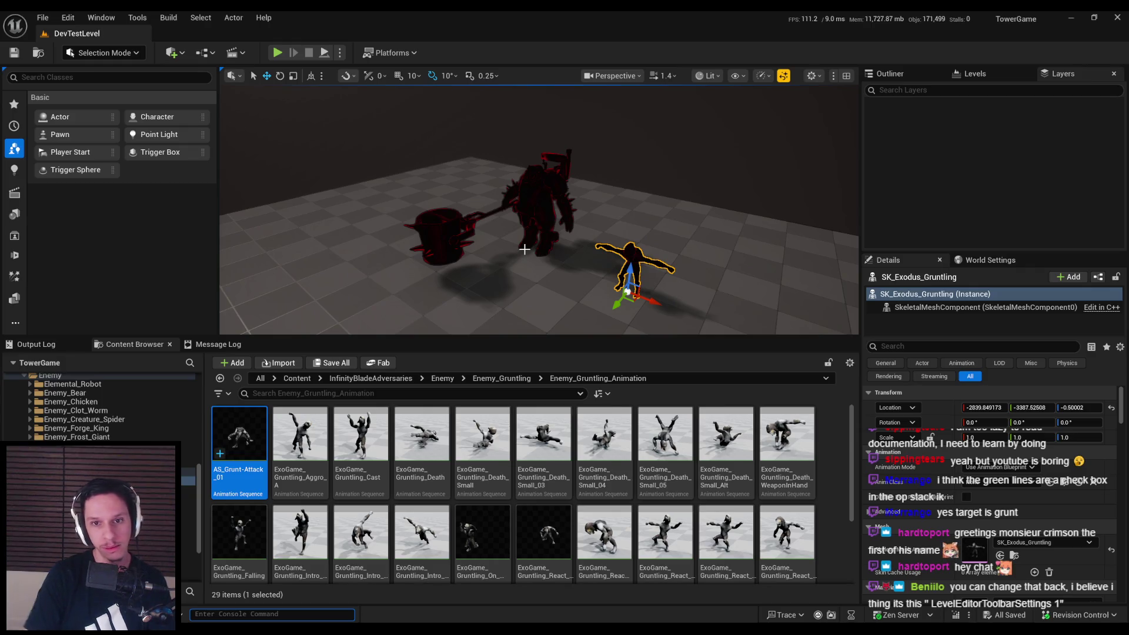
Bring up the Output Log console, pan the level view, and open the Settings menu
key("grave")
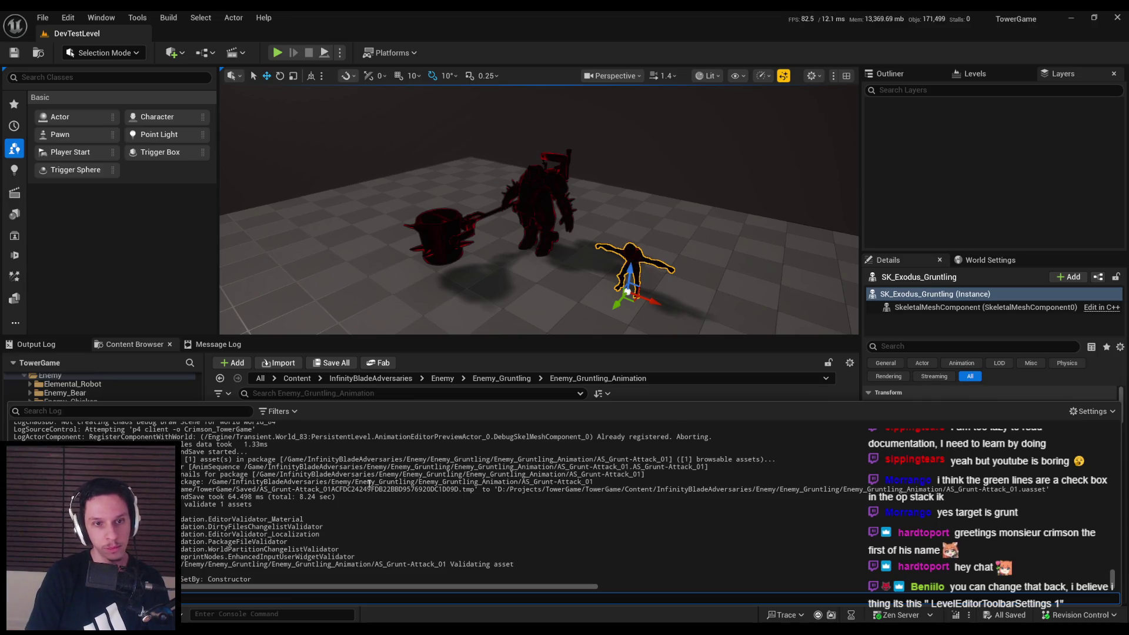
scroll(369, 484, "down", 1)
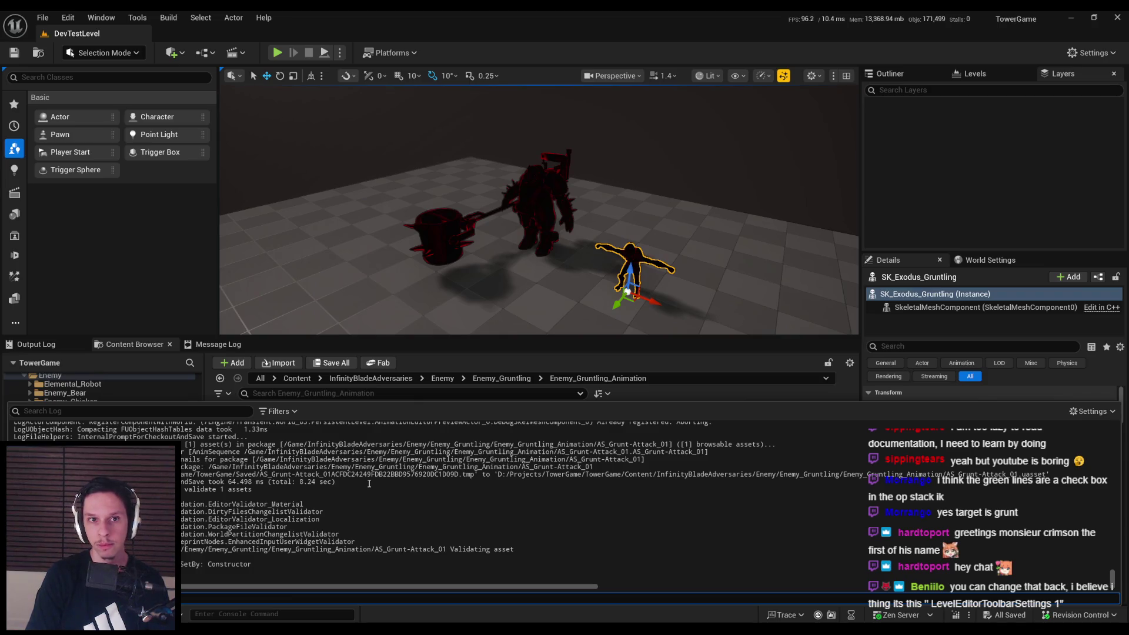
left_click_drag(376, 194, 427, 205)
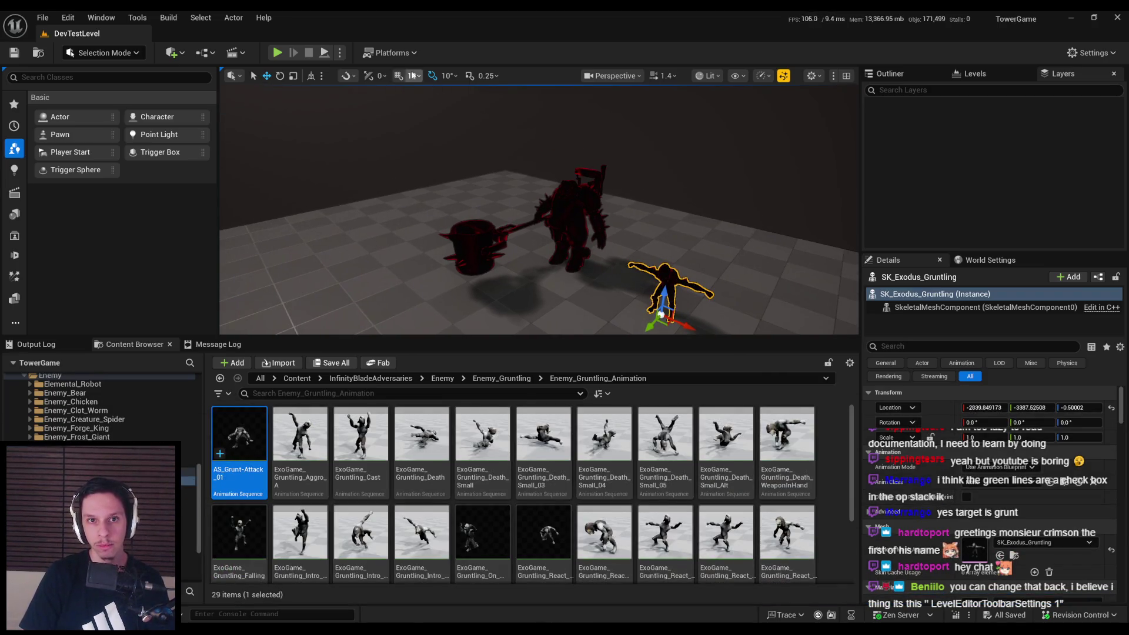
key("grave")
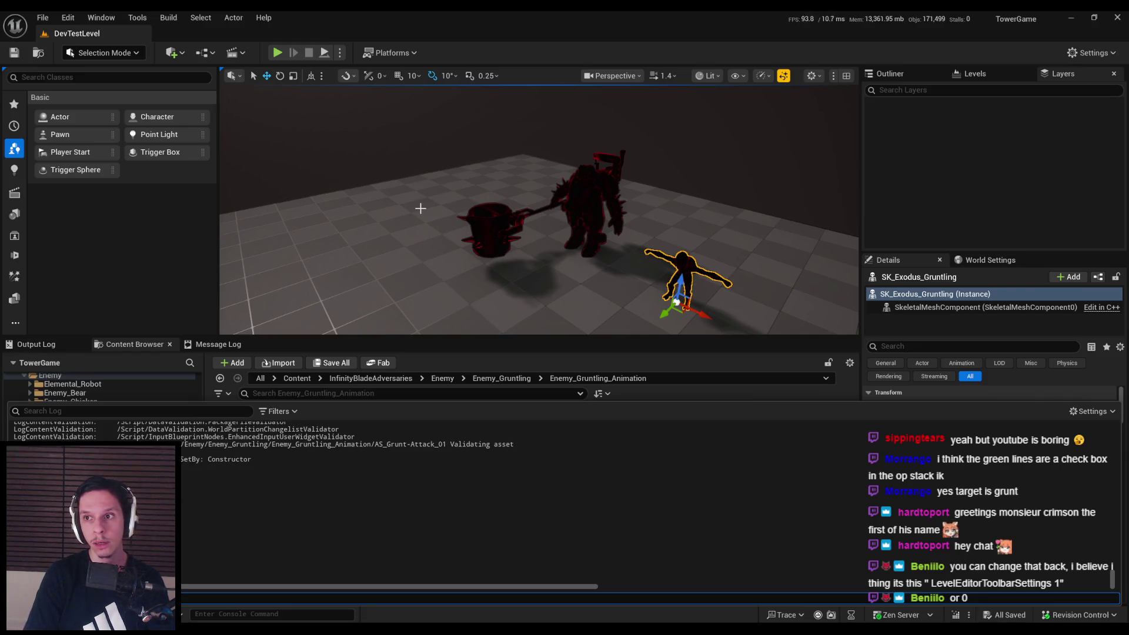
left_click(1089, 53)
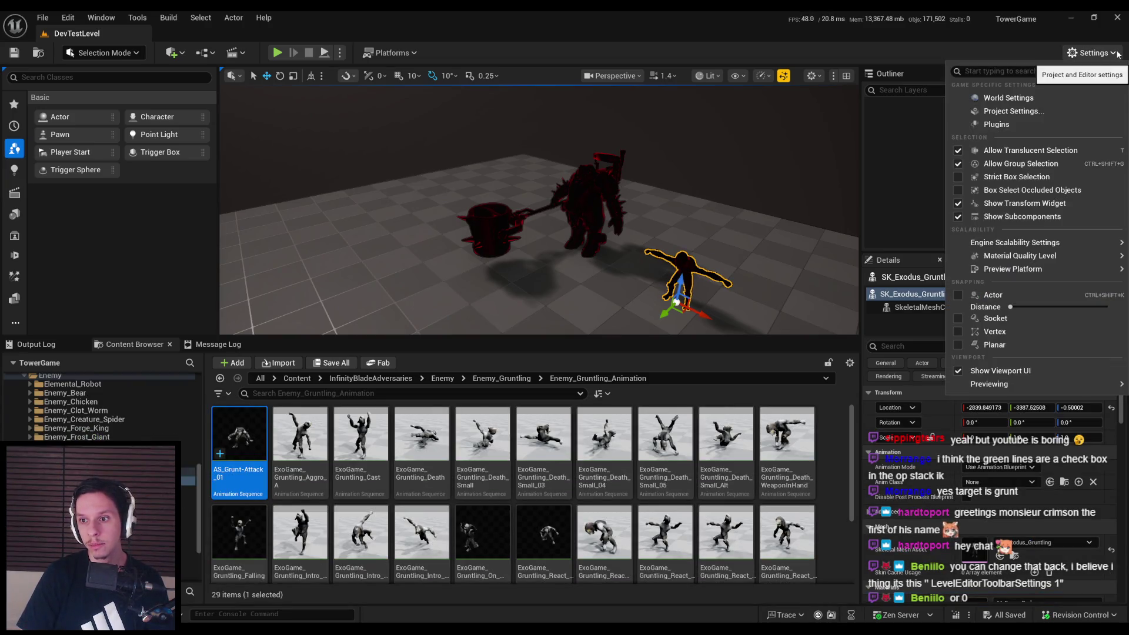
Run the console command LevelEditorToolbarSettings 2 and reopen the Settings menu
left_click(1117, 53)
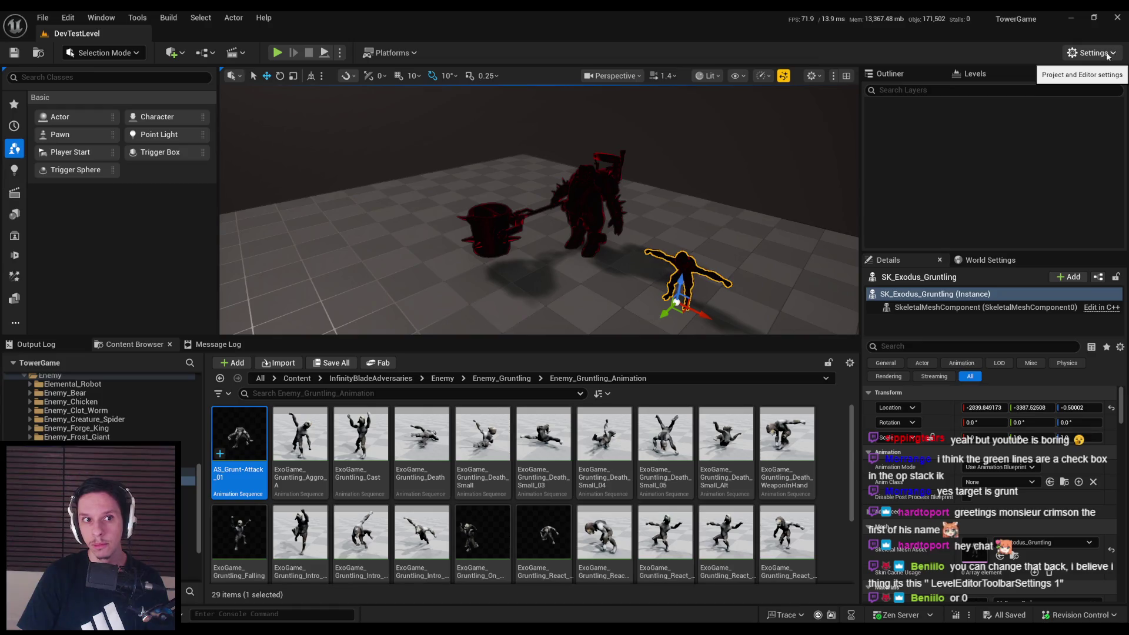
key("grave")
type("LevelEditorToolbarSettings 2")
key("Return")
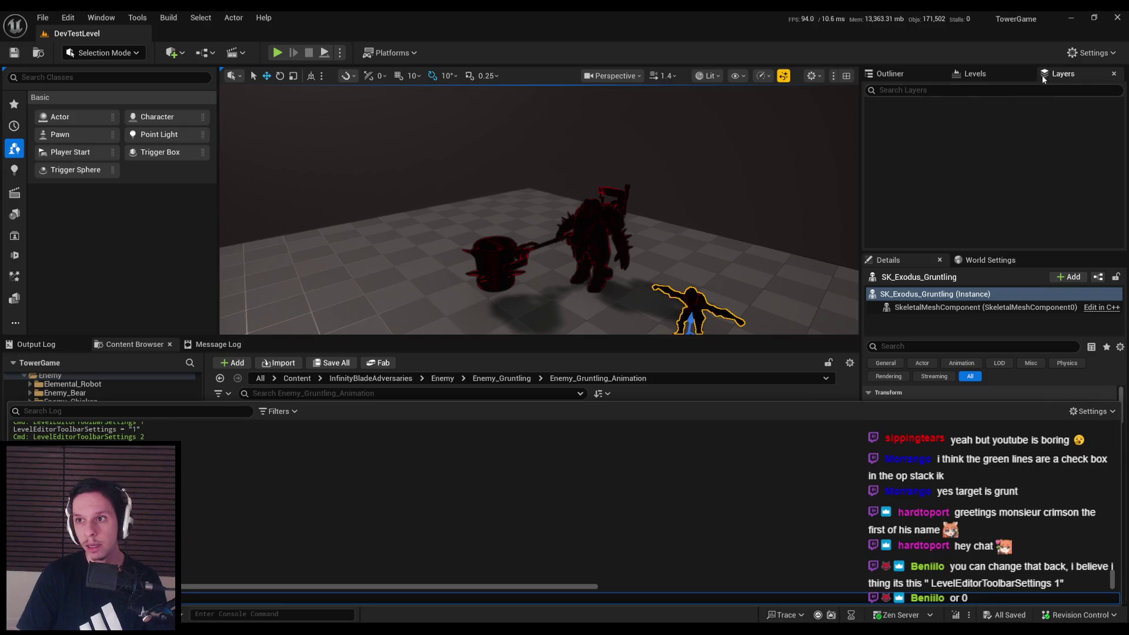
left_click(1094, 53)
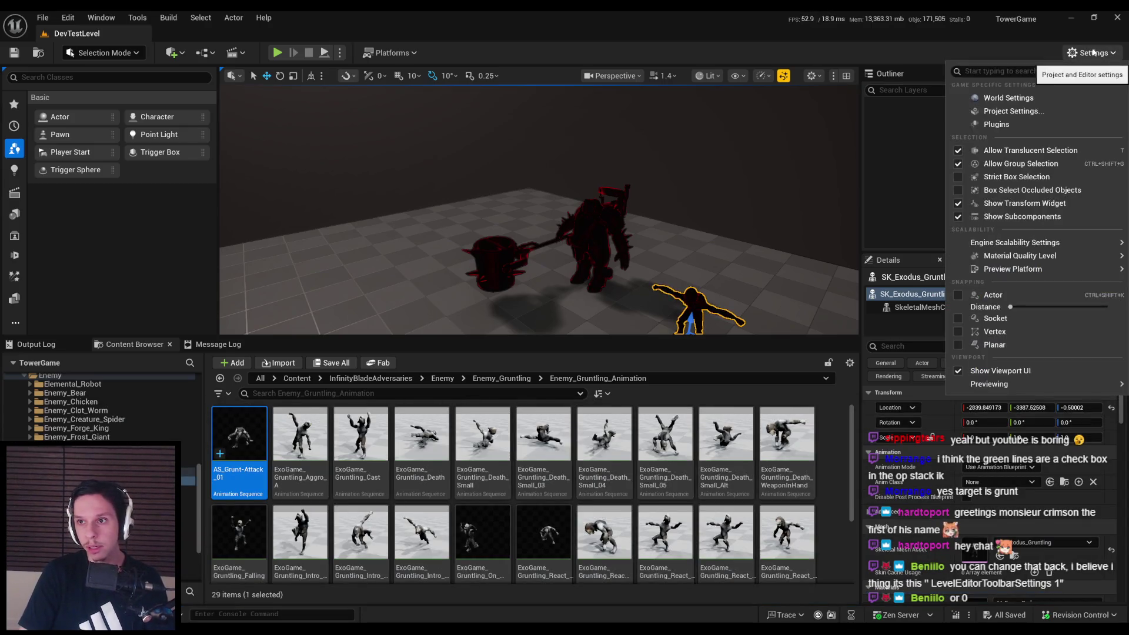
mouse_move(1040, 245)
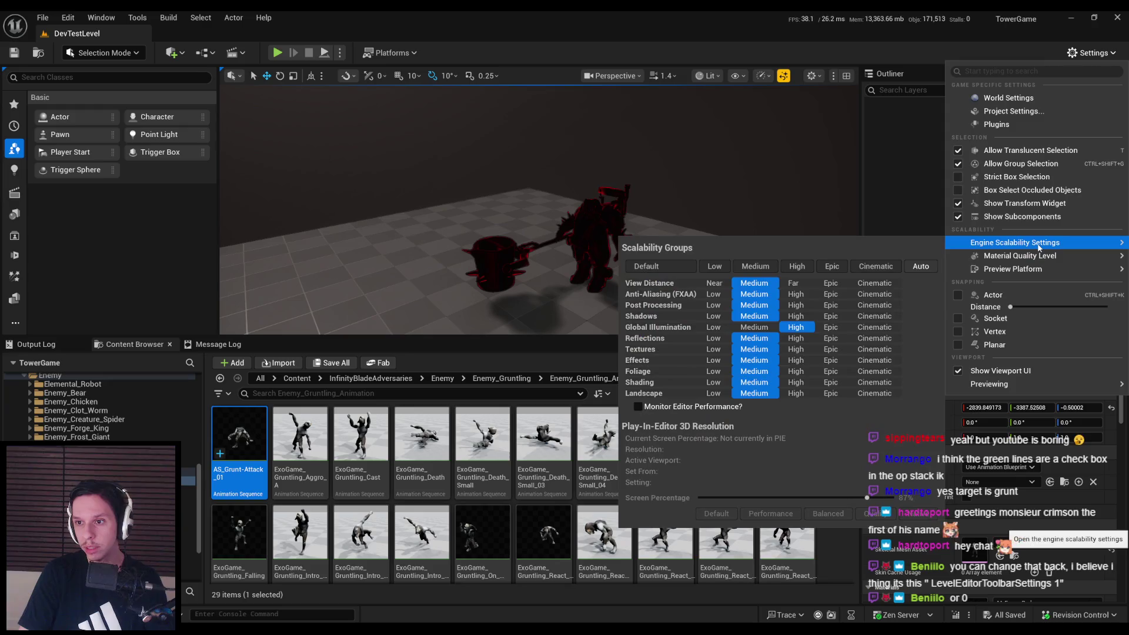
Browse the Tools, Edit and Select menus, close them, and reopen the console
left_click(125, 19)
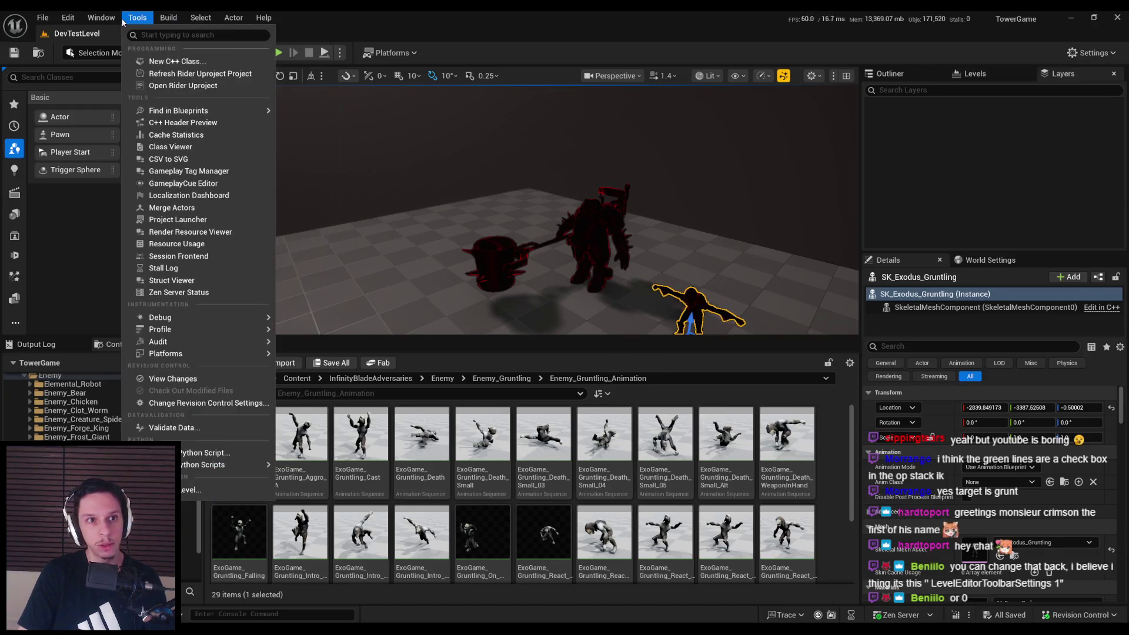
left_click(68, 18)
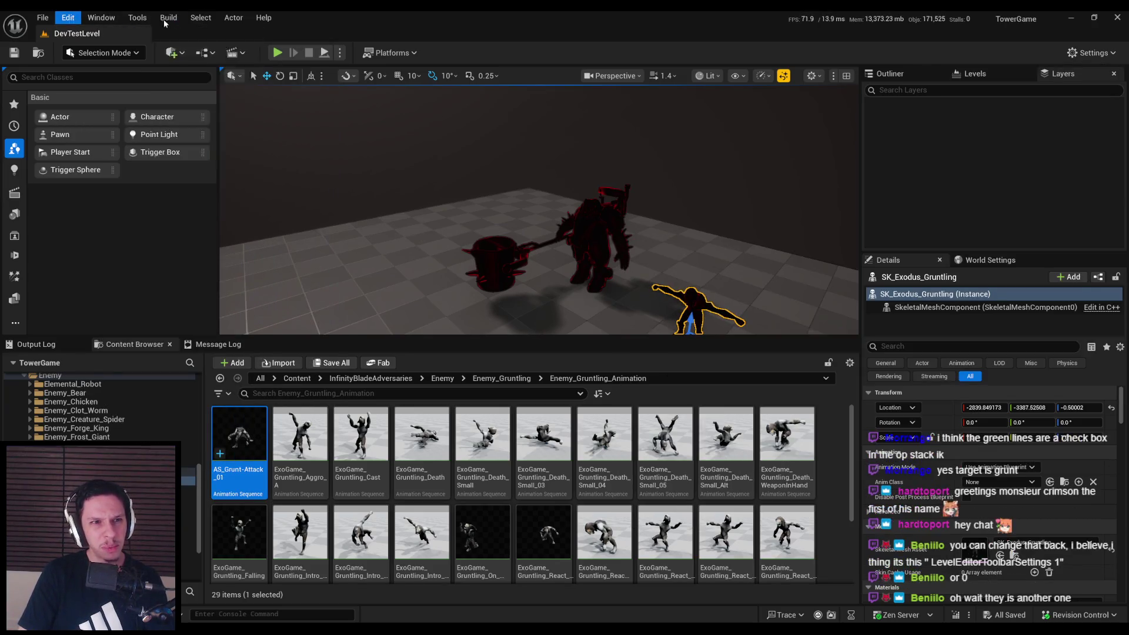
left_click(201, 18)
mouse_move(170, 19)
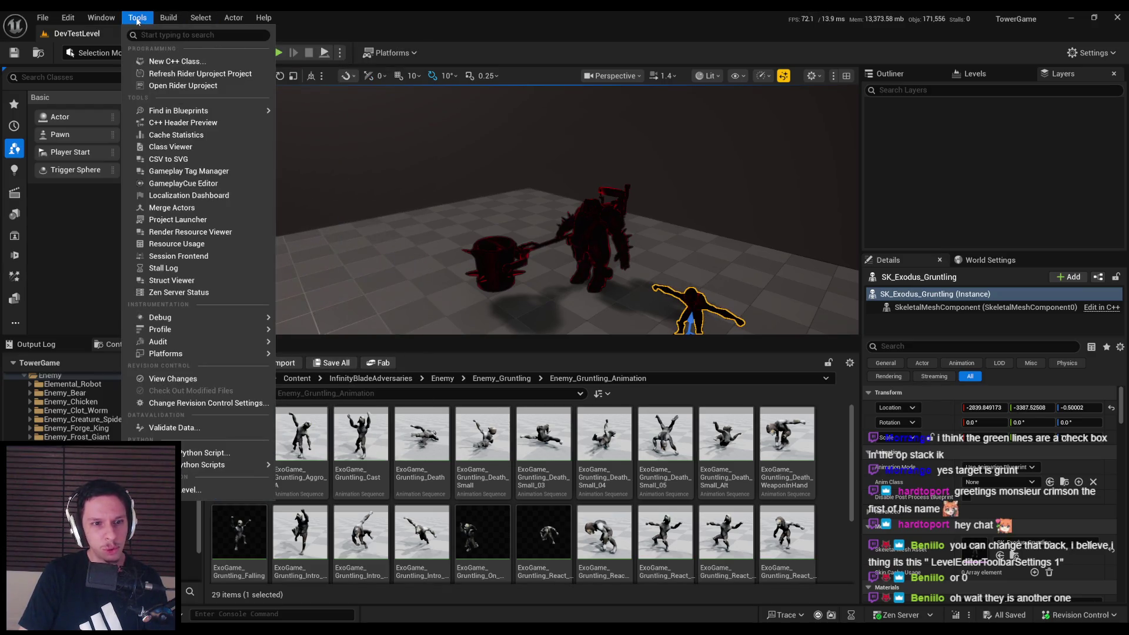
left_click(419, 171)
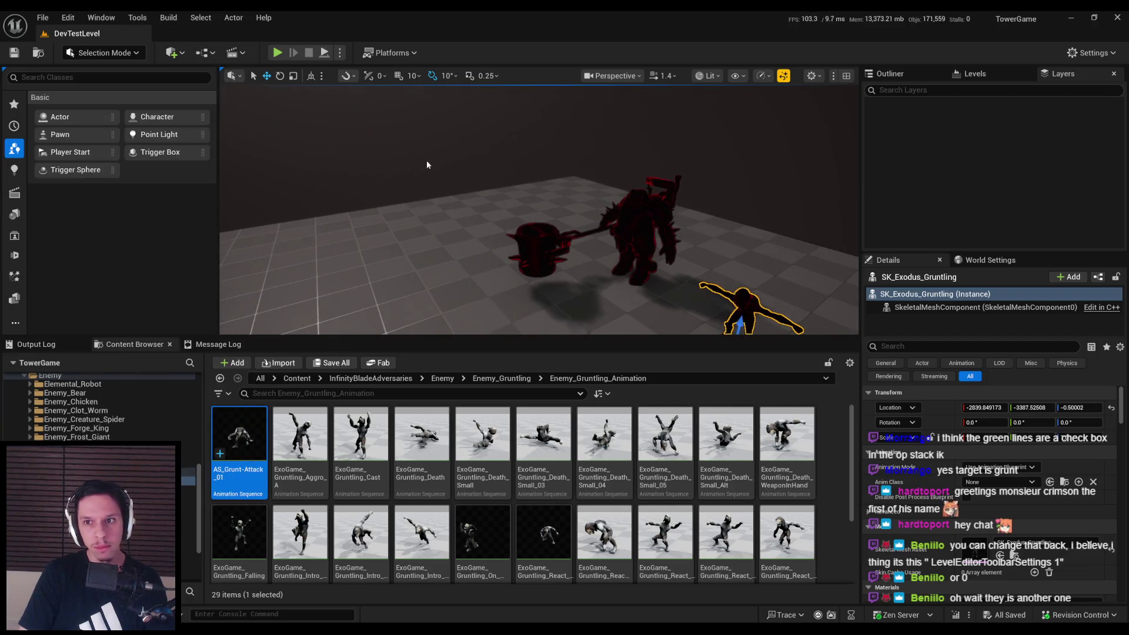
key("grave")
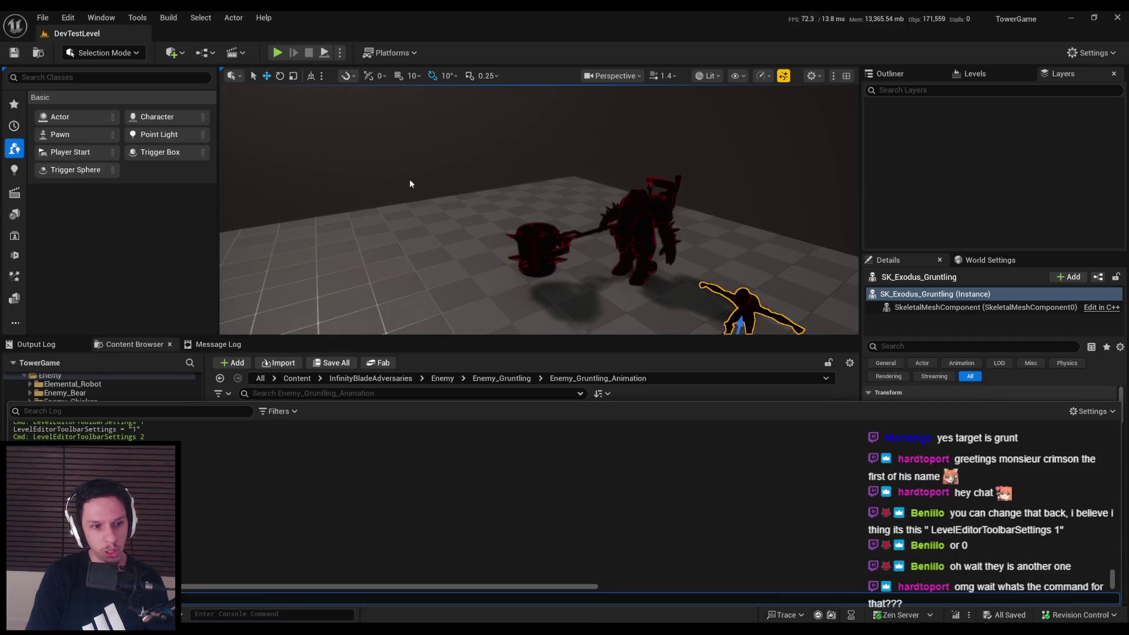
Run LevelEditorToolbarSettings with values 3, 1, 0, 1, 2, and finally 1
key("Up")
key("BackSpace")
type("3")
key("Return")
key("Up")
key("BackSpace")
type("1")
key("Return")
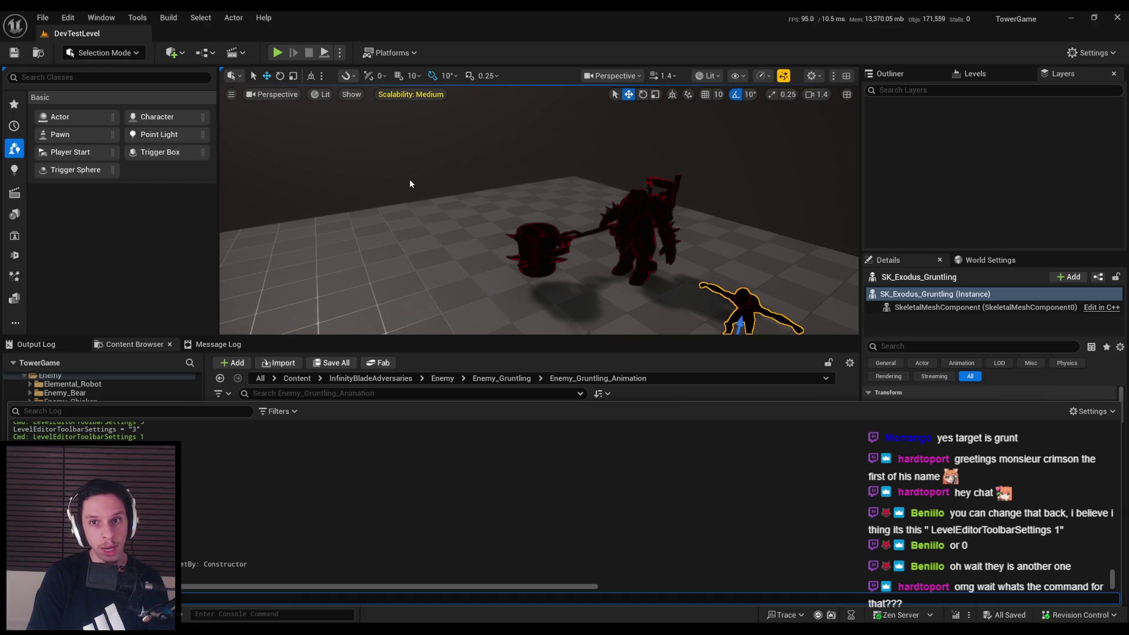
key("Up")
key("BackSpace")
type("0")
key("Return")
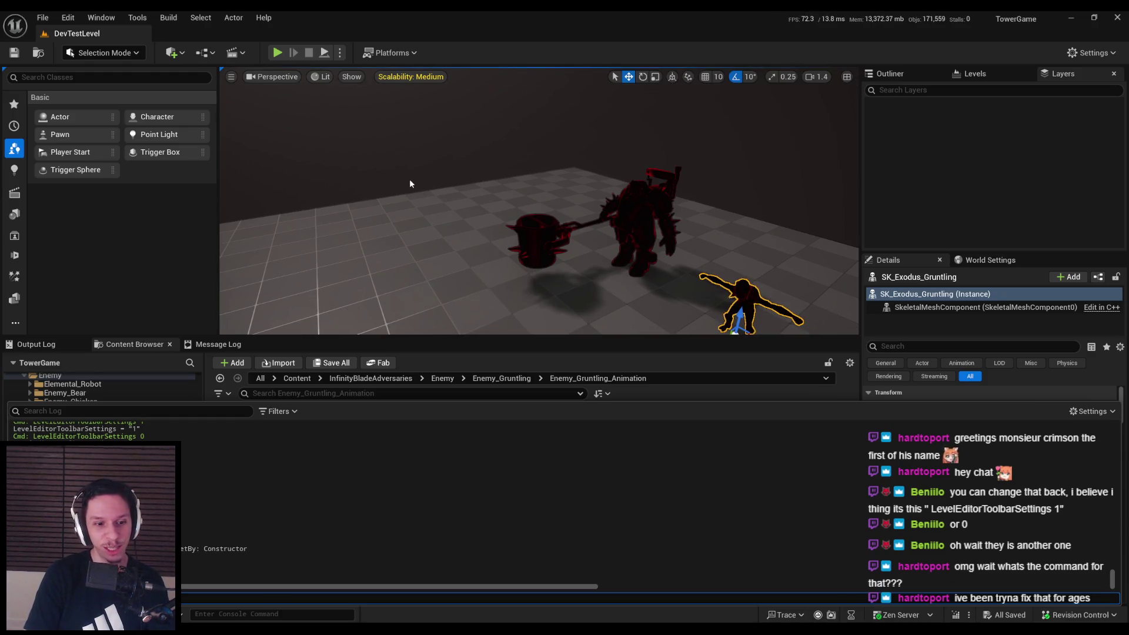
key("Up")
key("BackSpace")
type("1")
key("Return")
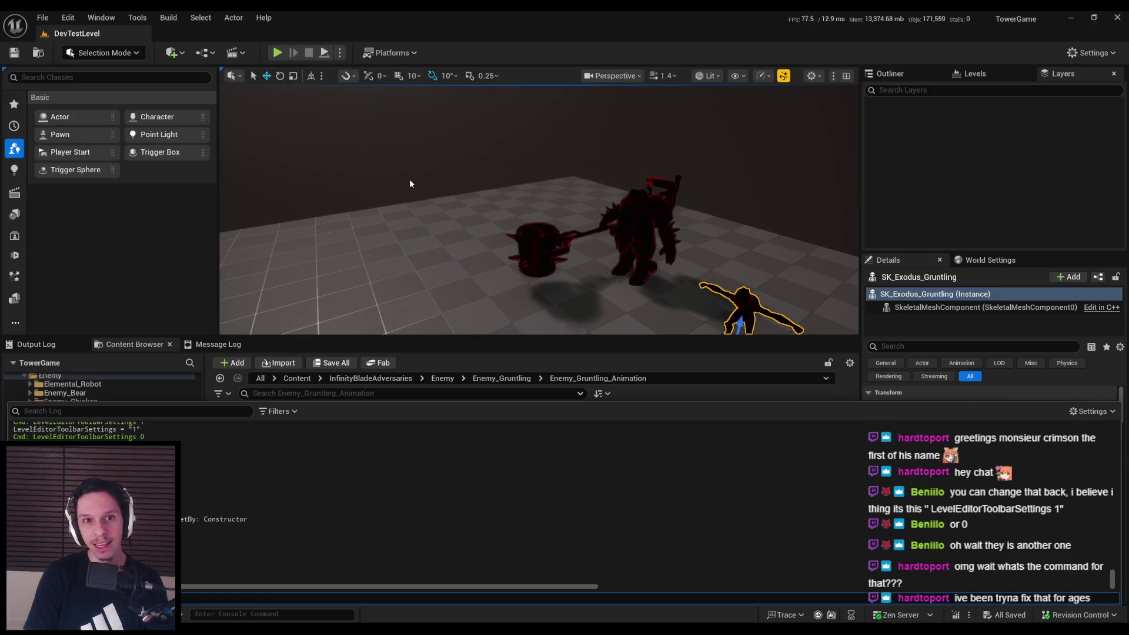
key("Up")
key("BackSpace")
type("2")
key("Return")
key("Up")
key("BackSpace")
type("1")
key("Return")
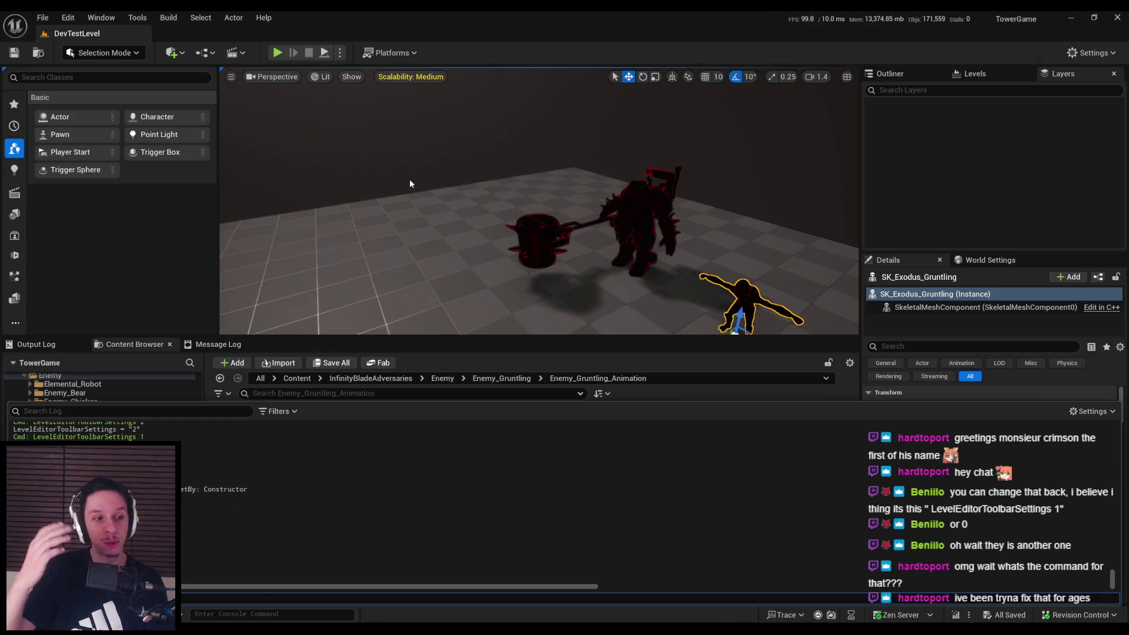
Close the console and fly the camera forward into the stone-wall maze
key("ctrl+space")
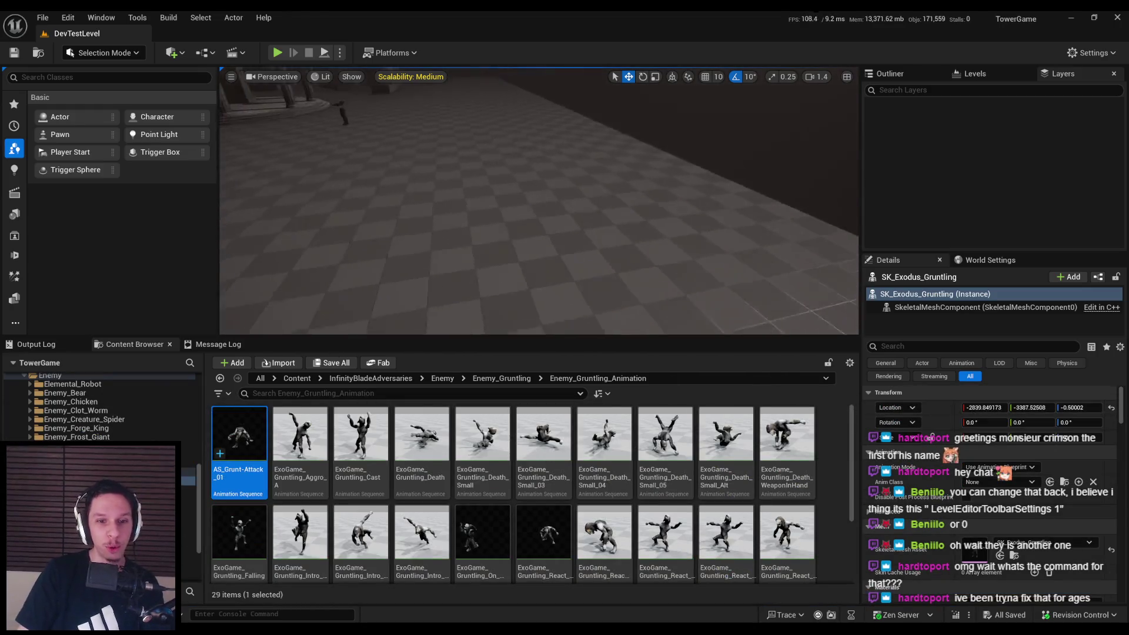
key("w")
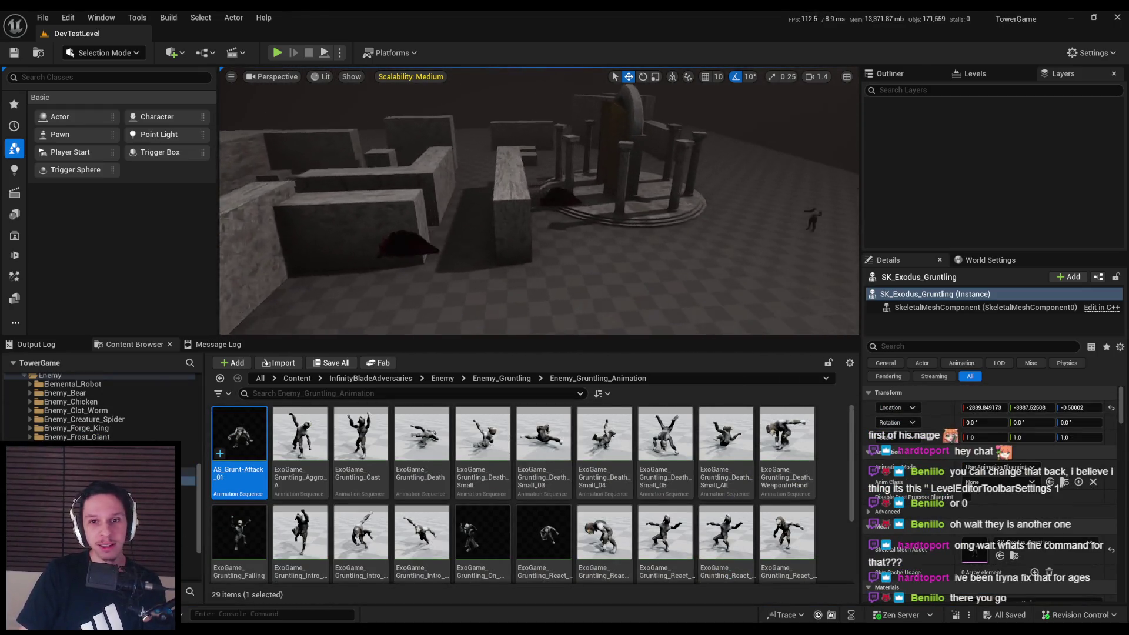
key("w")
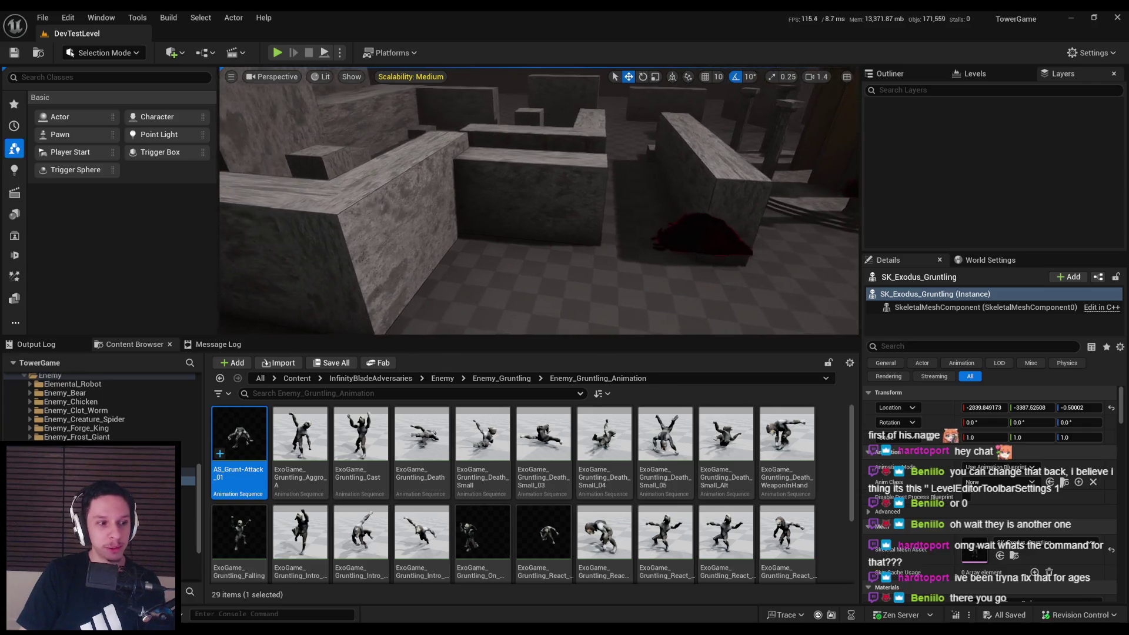
Start a fullscreen play session and shoot arrows at the grunts with the bow
left_click(279, 52)
key("F11")
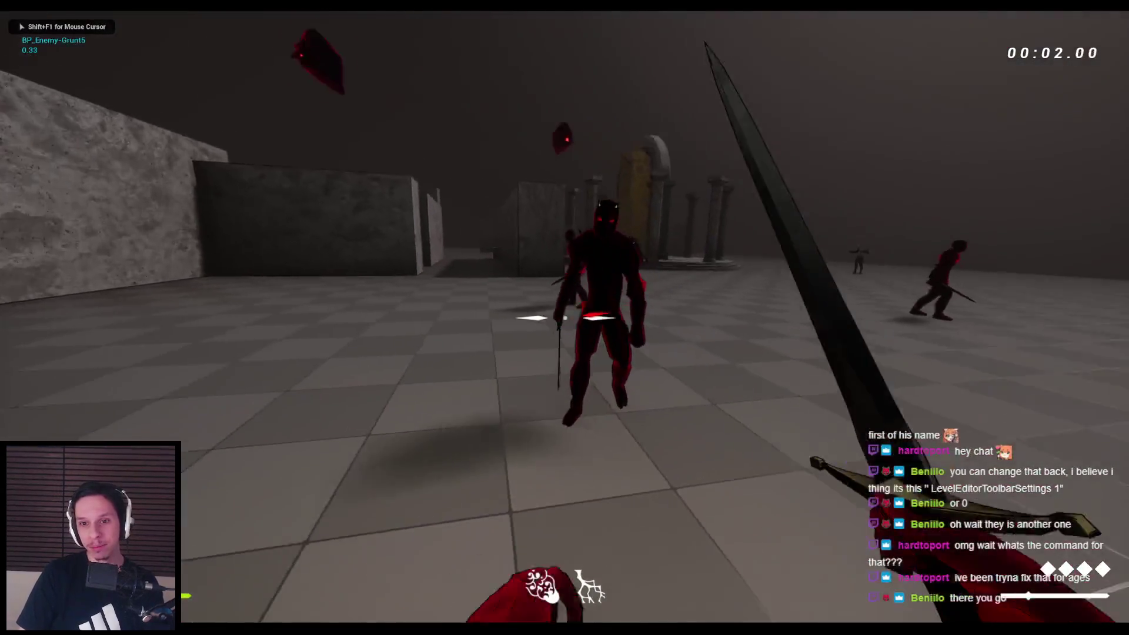
key("space")
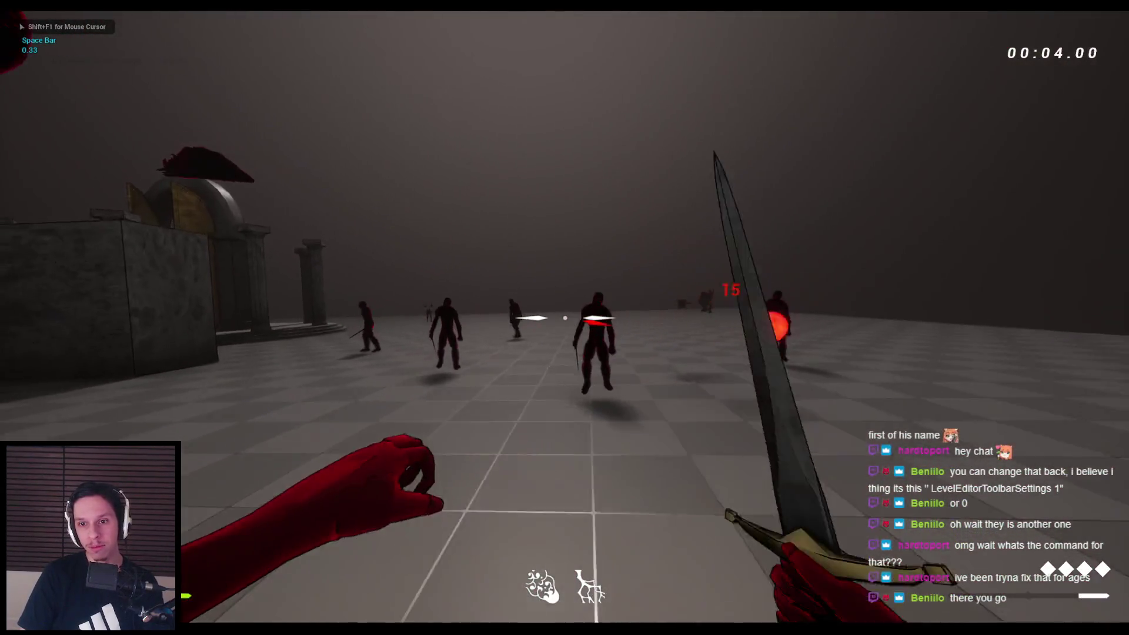
key("2")
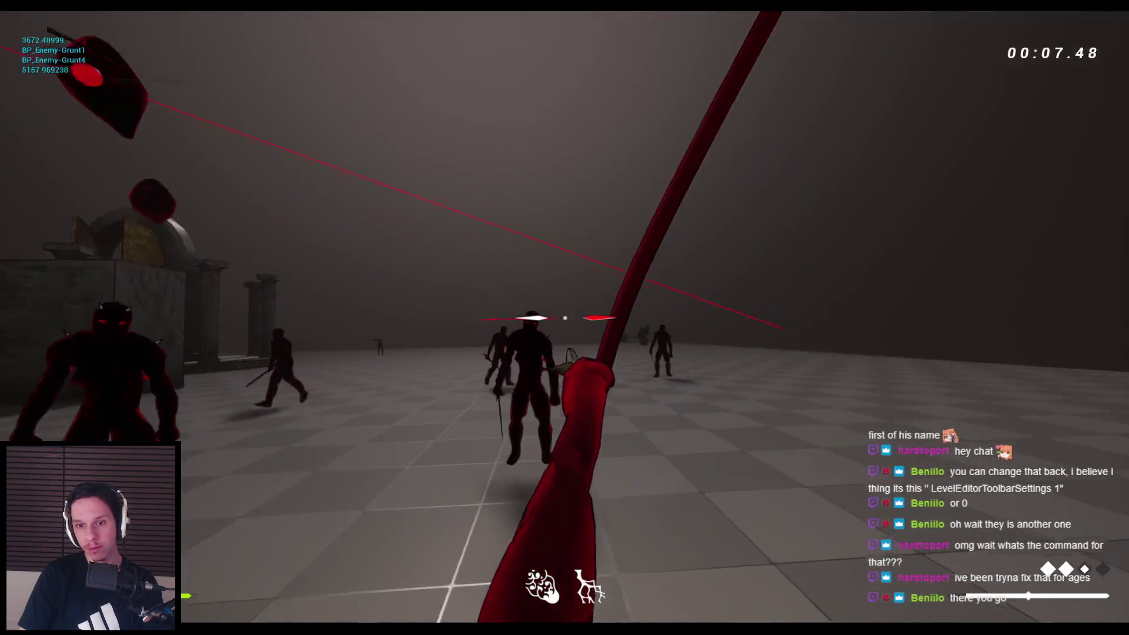
left_click(564, 318)
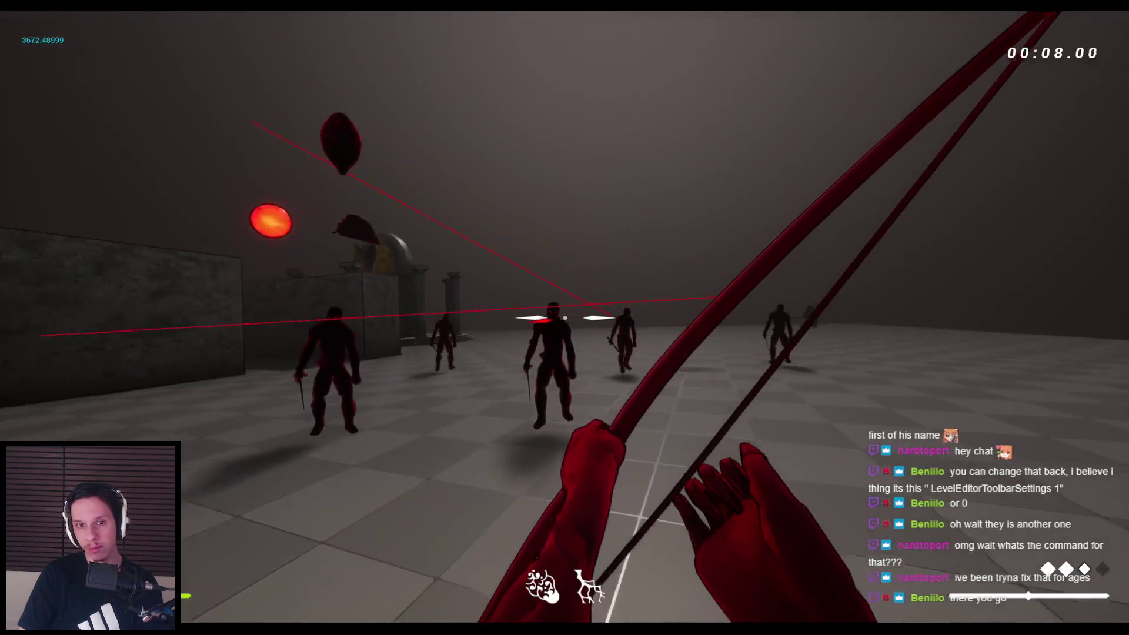
Slash the grunts repeatedly with the dagger, then end the play session
key("1")
left_click(564, 318)
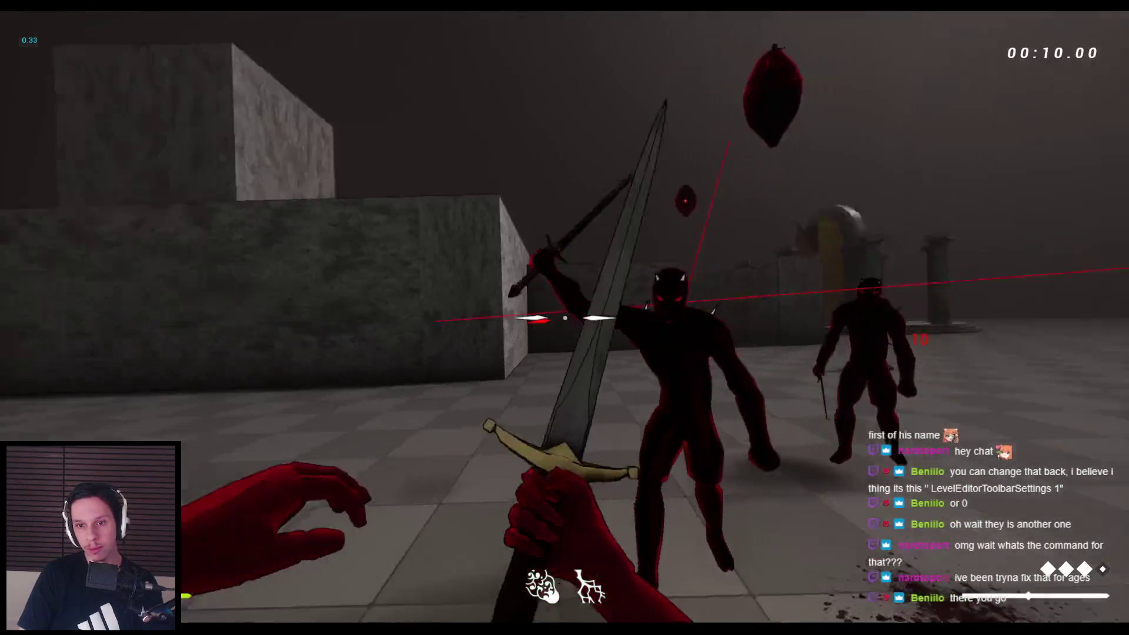
left_click(565, 317)
left_click(565, 318)
left_click(565, 318)
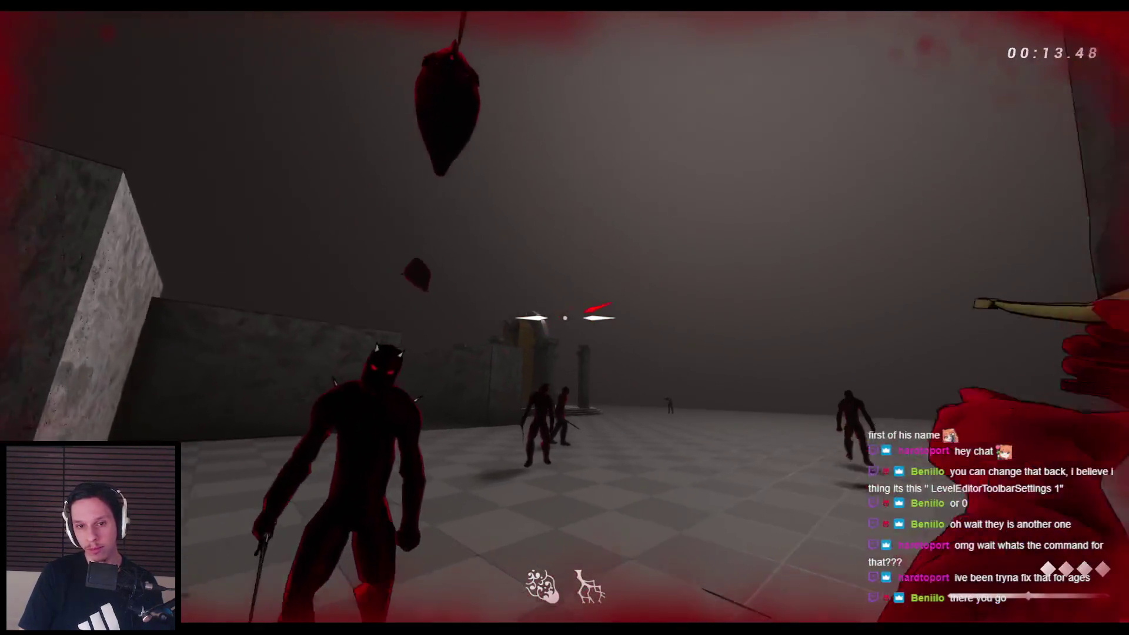
left_click(565, 318)
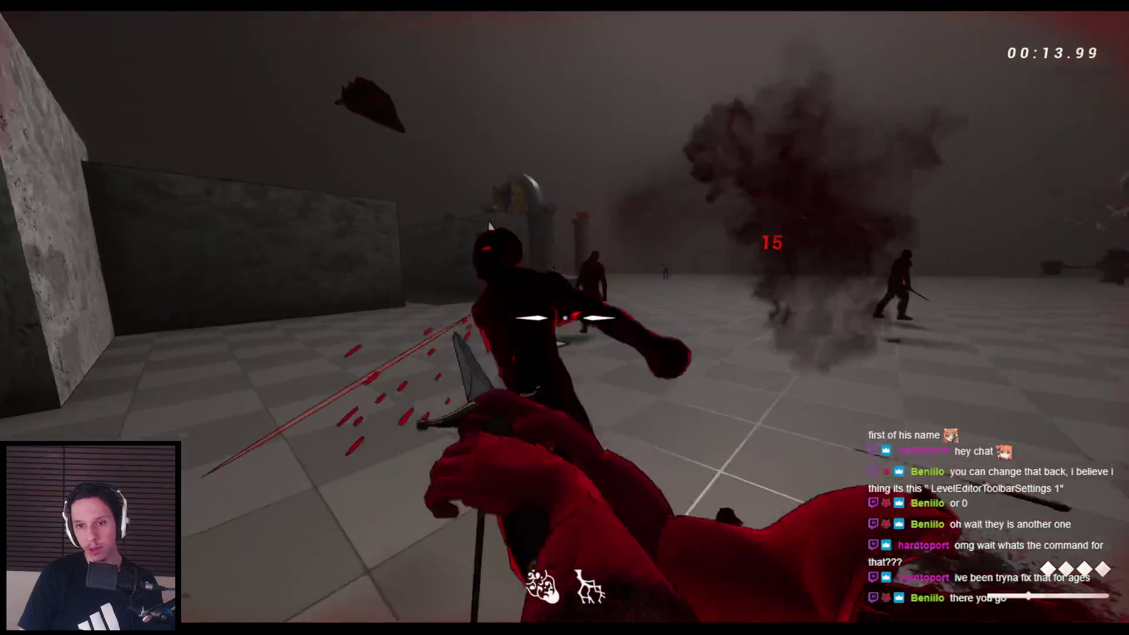
key("Escape")
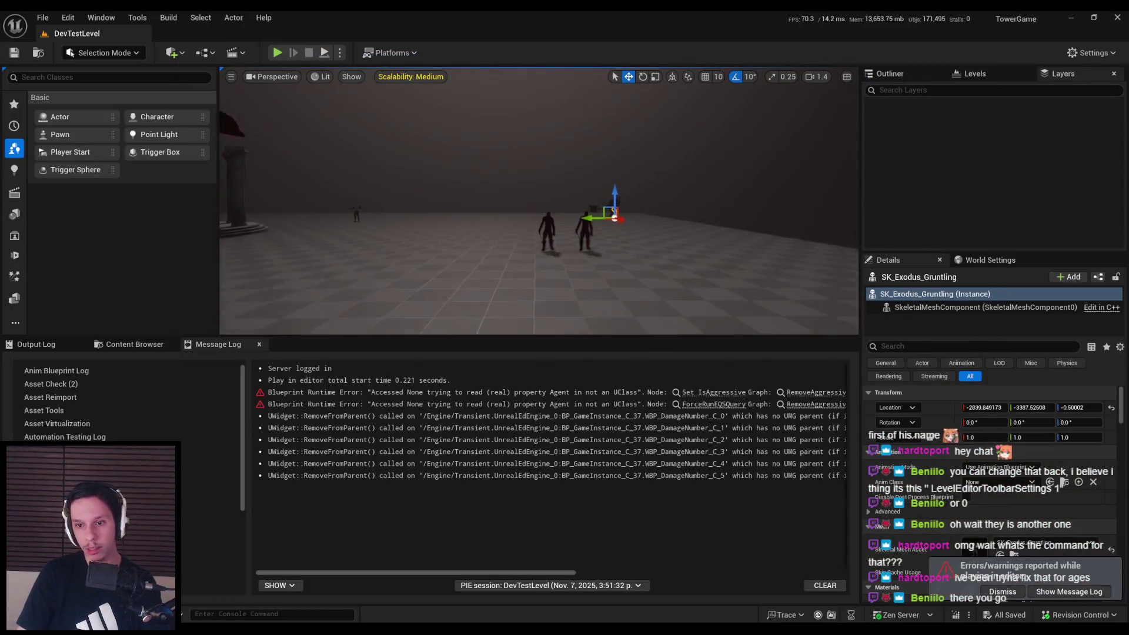
Locate the Exodus Gruntling mesh among the project assets in the Content Browser
left_click_drag(458, 573, 503, 573)
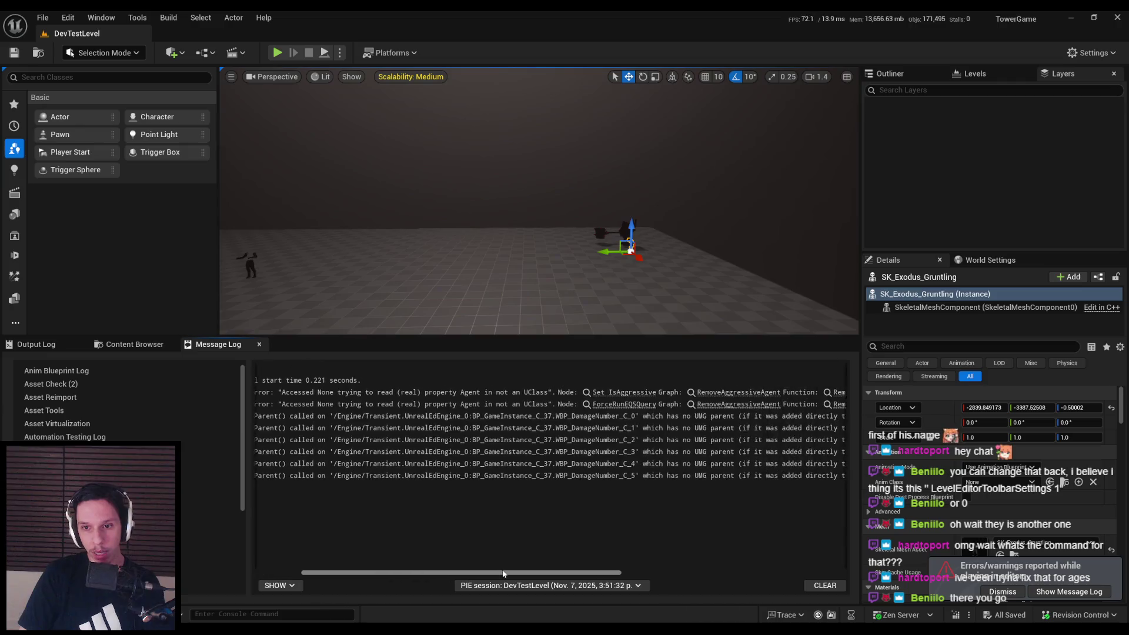
left_click_drag(588, 573, 543, 574)
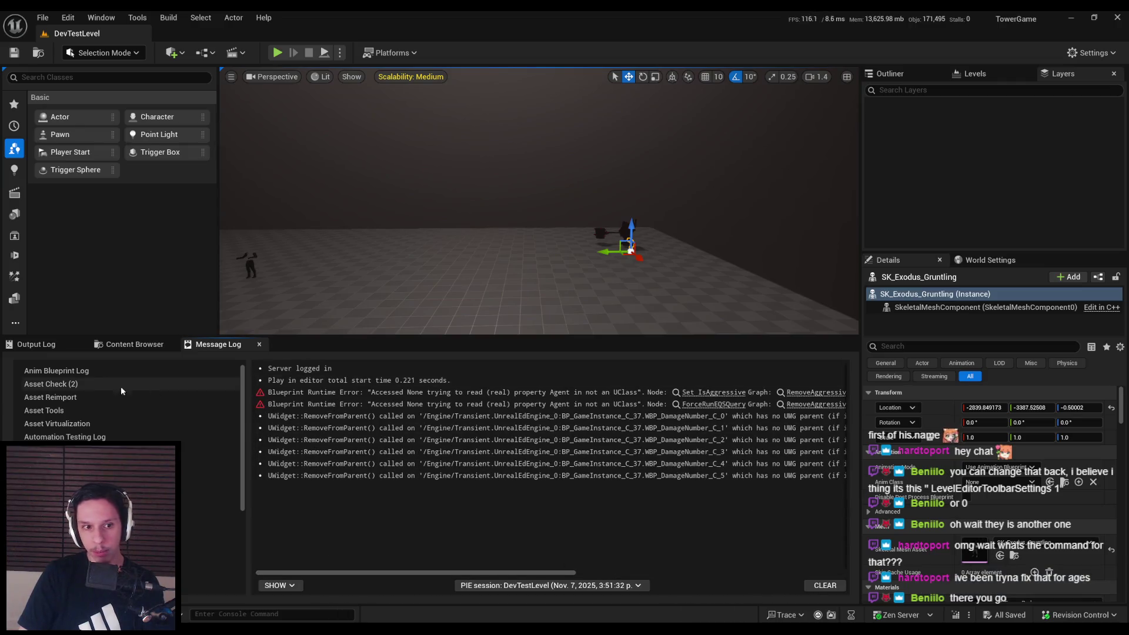
left_click(35, 344)
scroll(559, 282, "up", 4)
key("ctrl+b")
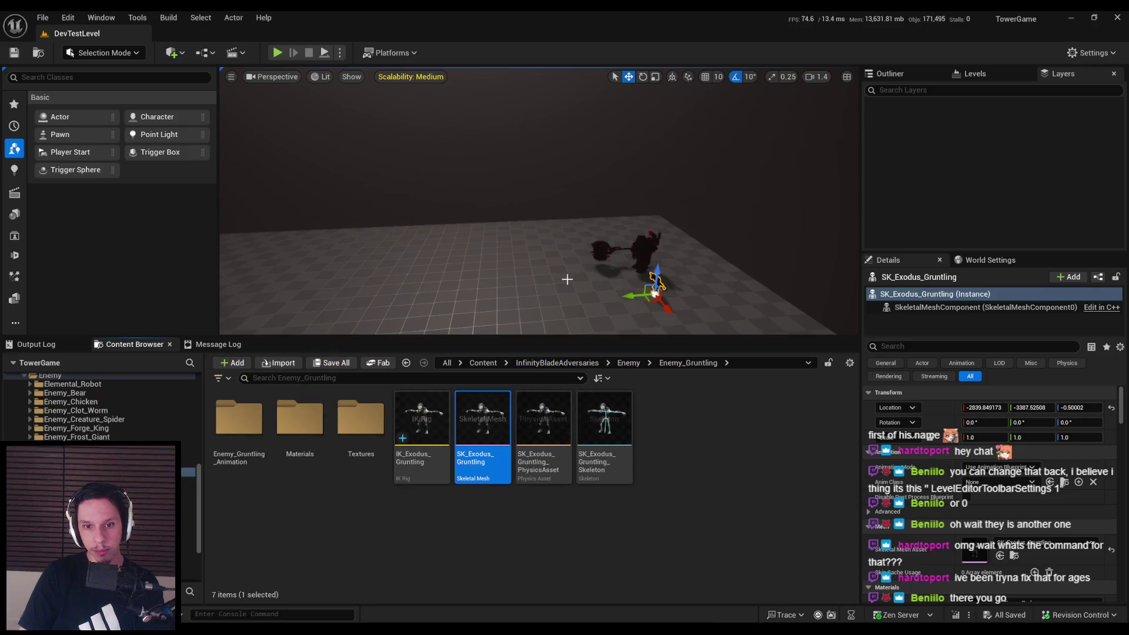
left_click(483, 363)
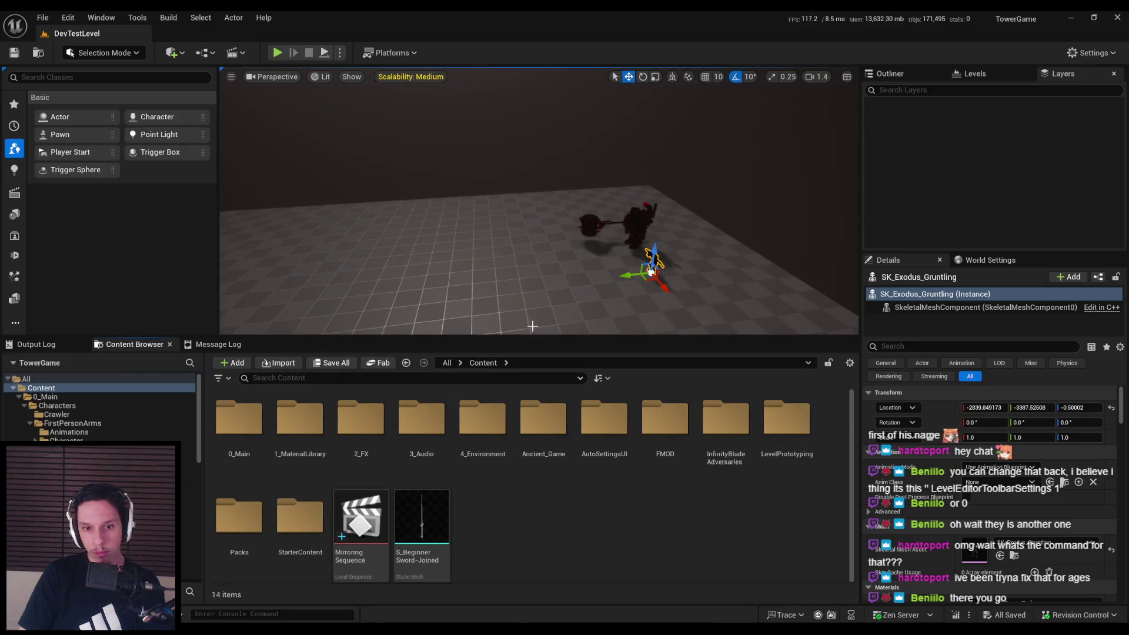
Find the placed grunt's BP_Enemy-Grunt blueprint, duplicate it, and begin naming the copy 'BP_Enemy-'
left_click(323, 289)
key("ctrl+b")
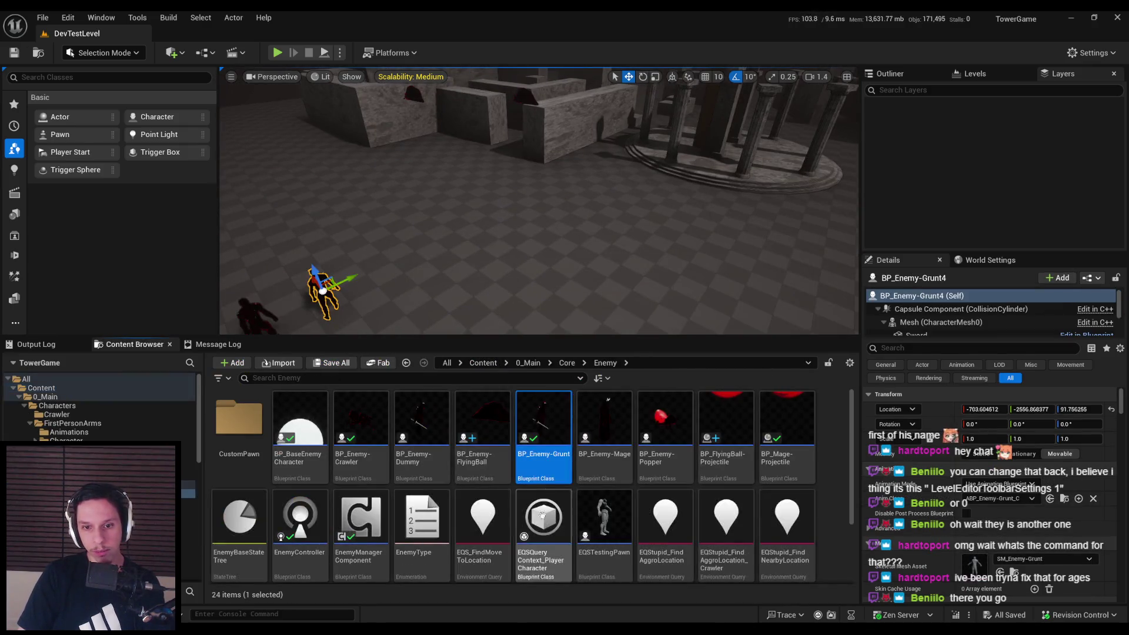
right_click(545, 435)
left_click(607, 205)
type("BP_Enemy-")
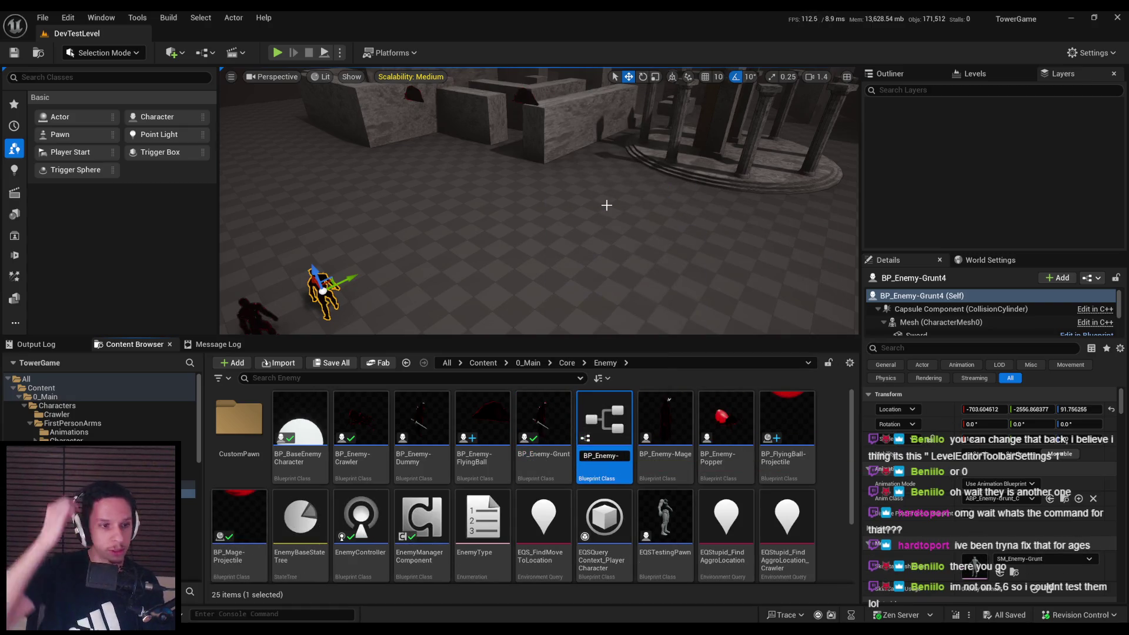
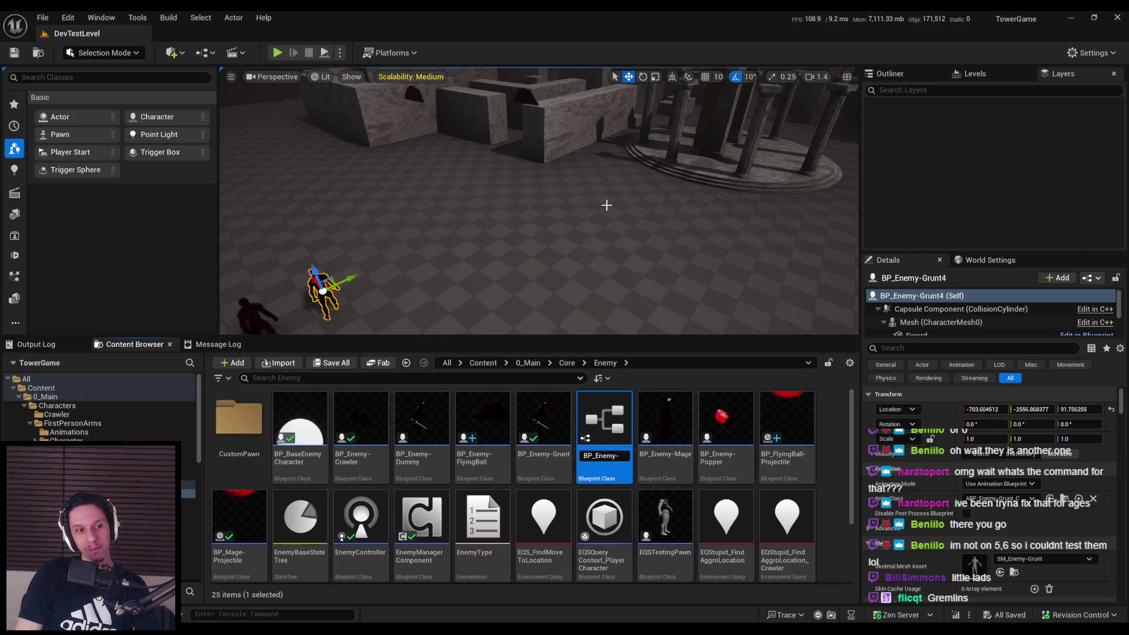
Finish renaming the new blueprint to BP_Enemy-Gremlin and open it for editing
type("Gremlin")
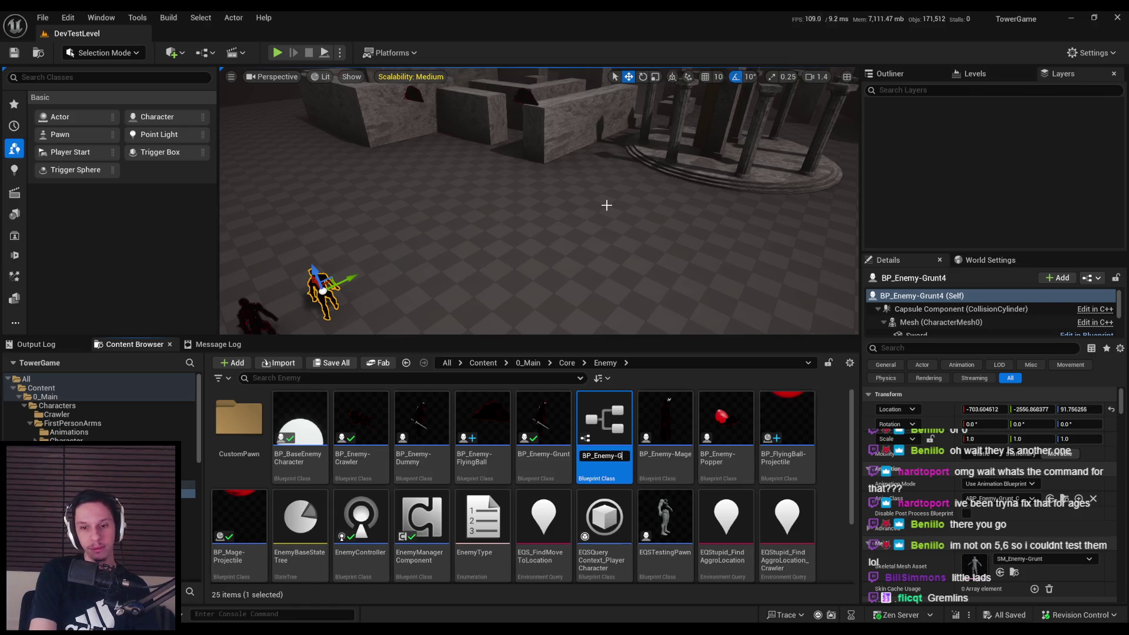
key("Return")
double_click(605, 421)
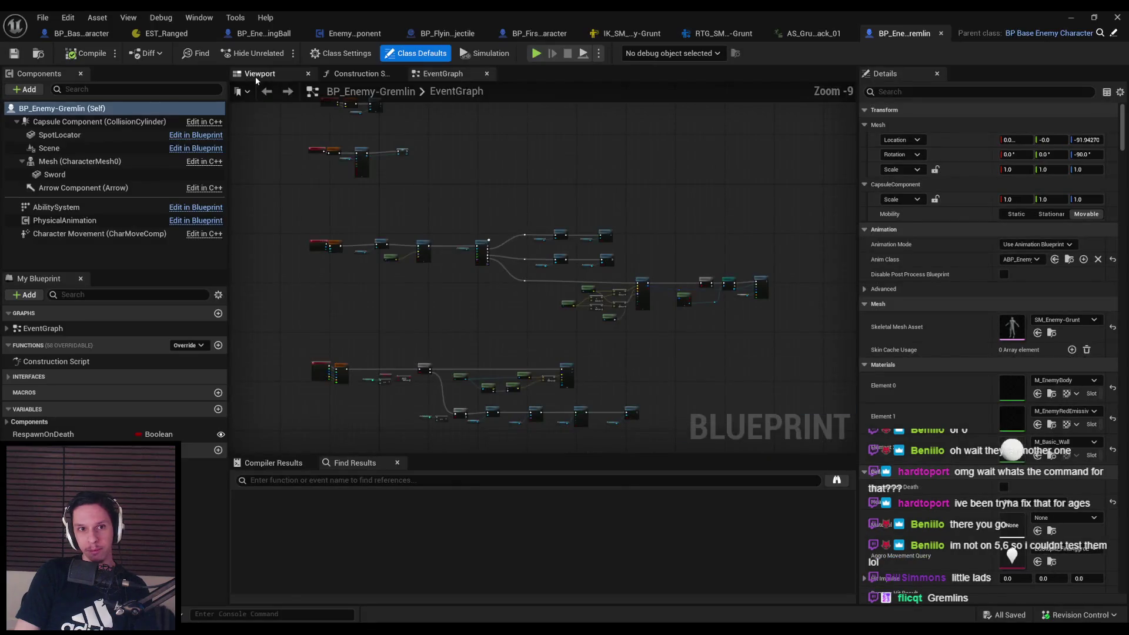
Inspect the gremlin's Mesh component and locate its Anim Class among the Grunt assets
left_click(257, 75)
left_click(79, 161)
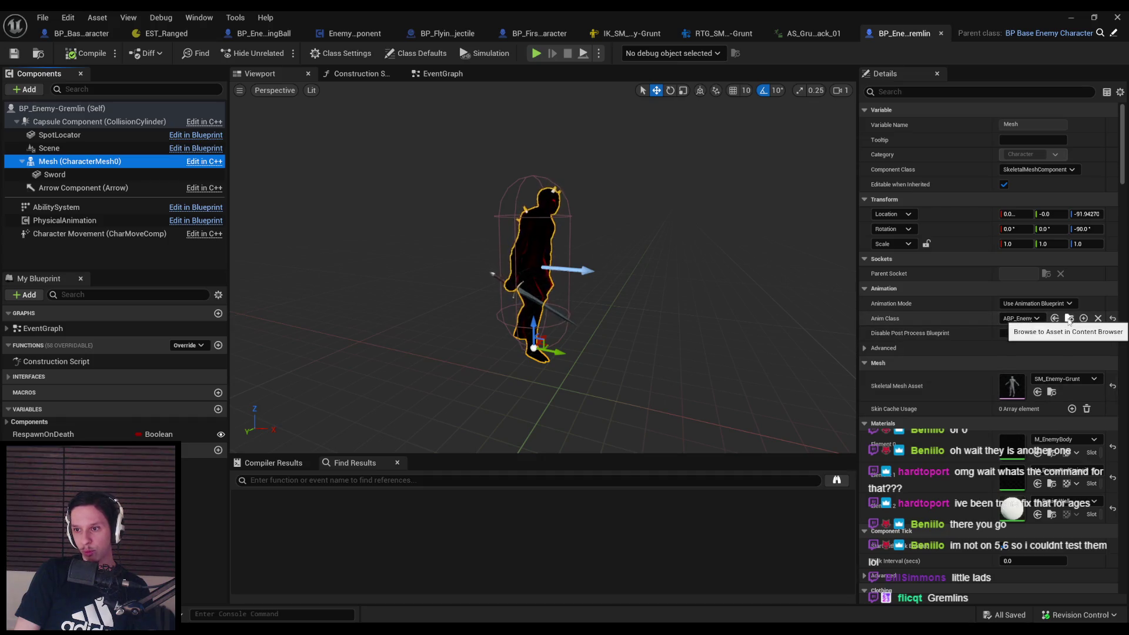
left_click(1012, 322)
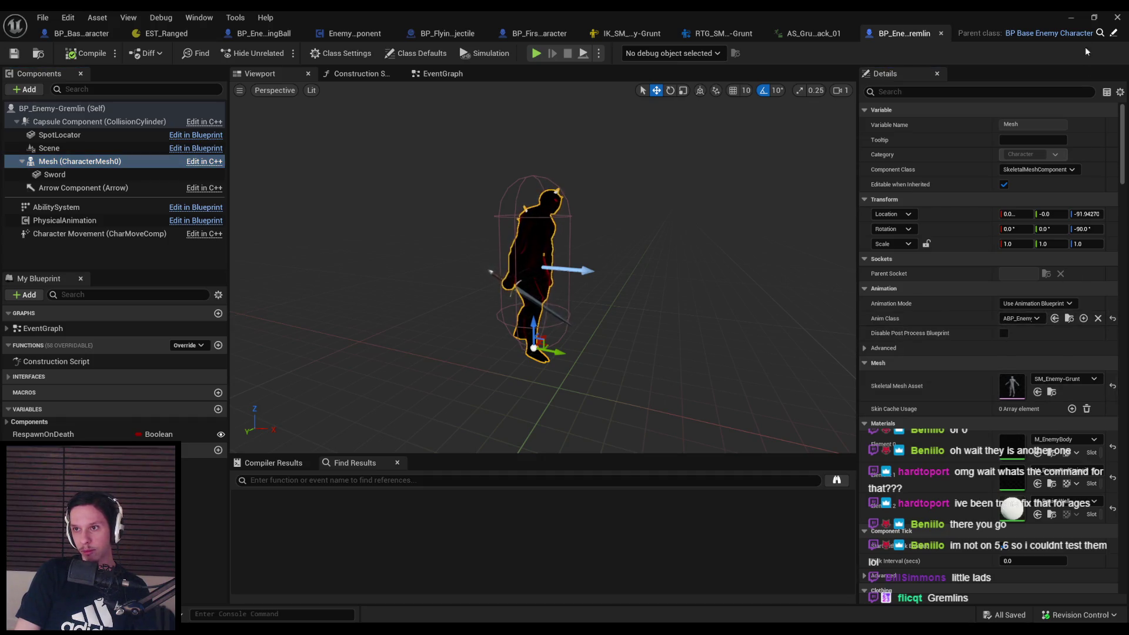
left_click(1084, 17)
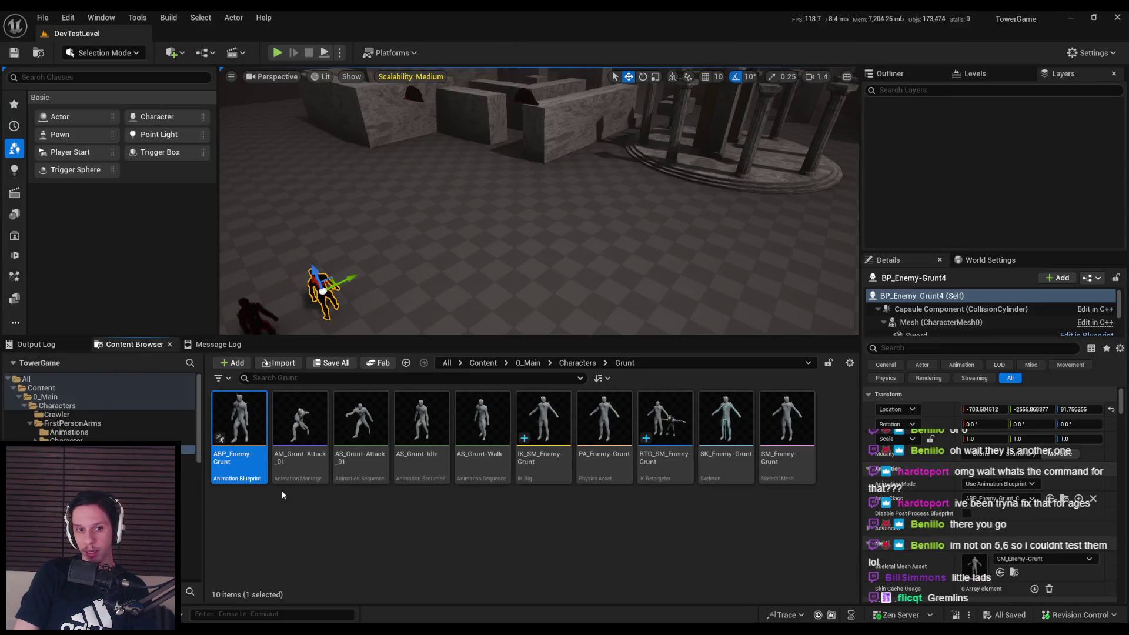
Try making a template copy of ABP_Enemy-Grunt, then cancel it
right_click(247, 459)
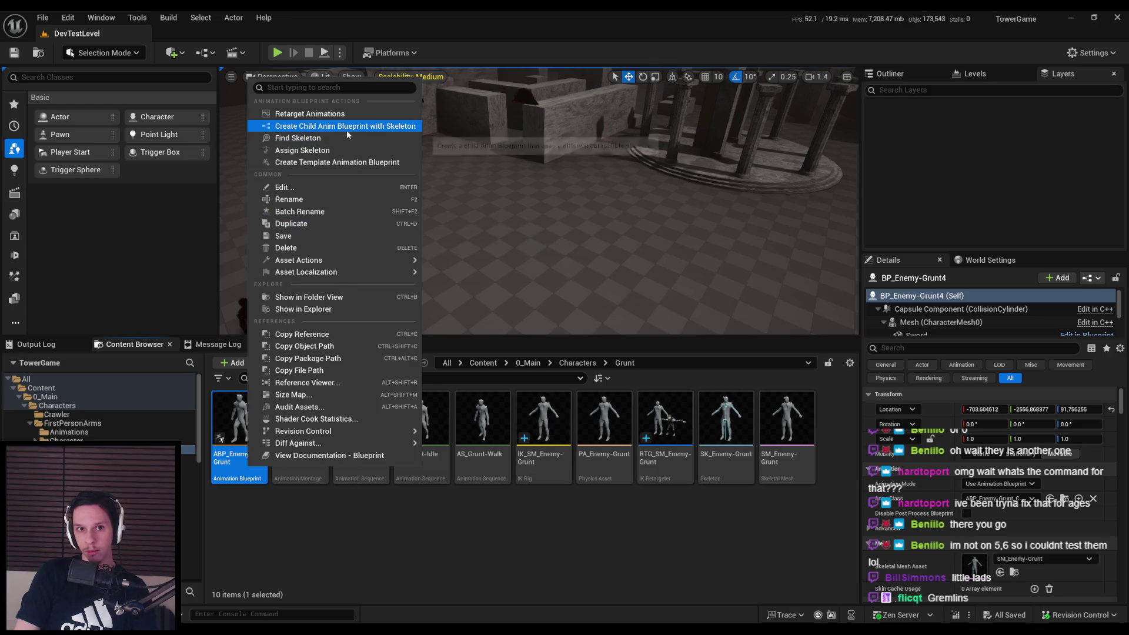
left_click(329, 163)
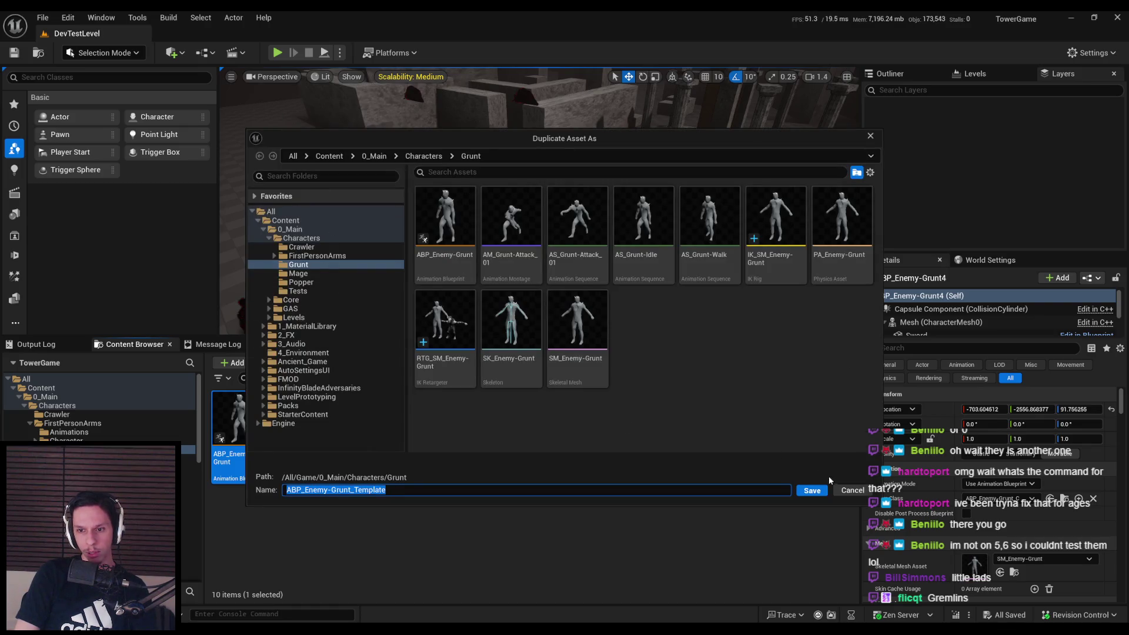
left_click(851, 491)
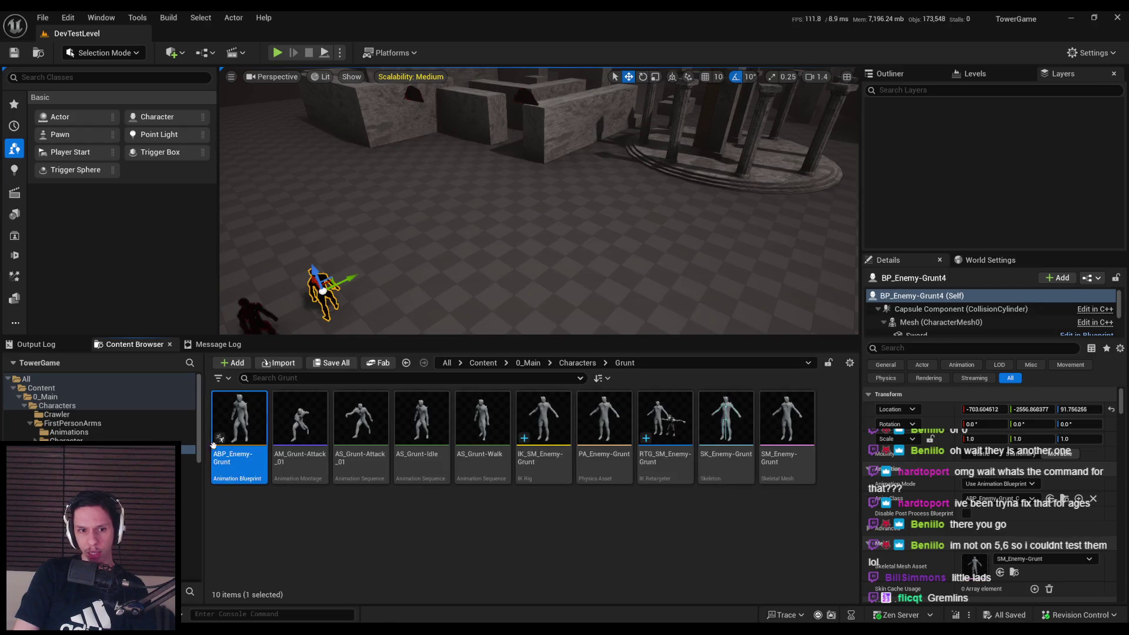
Try a child anim blueprint for ABP_Enemy-Grunt, cancel, then choose Retarget Animations
right_click(239, 429)
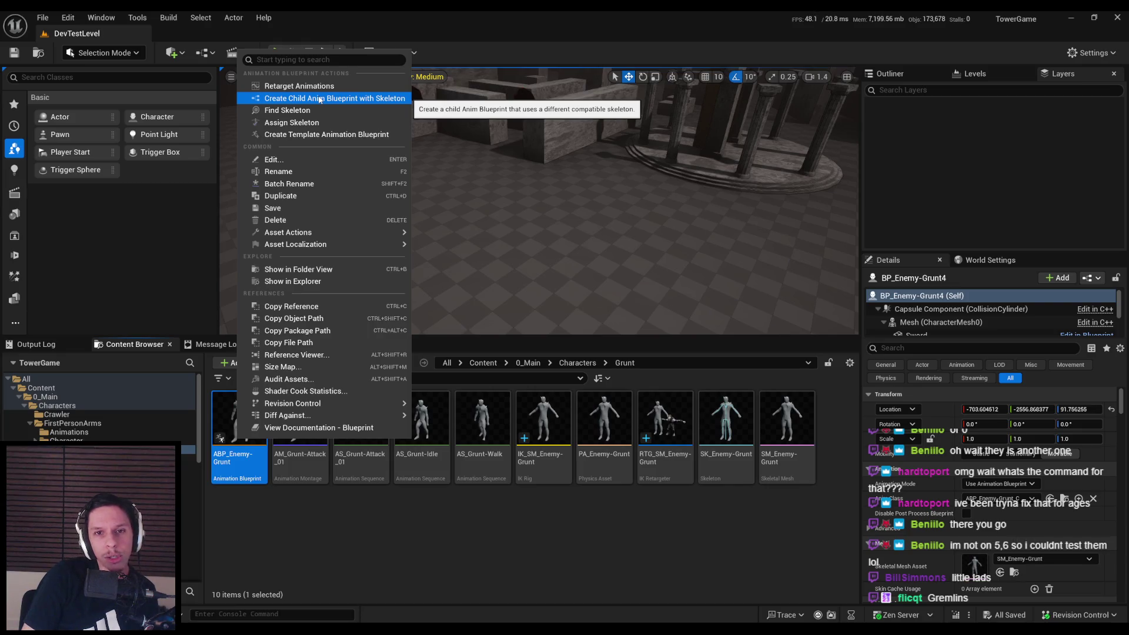
left_click(319, 99)
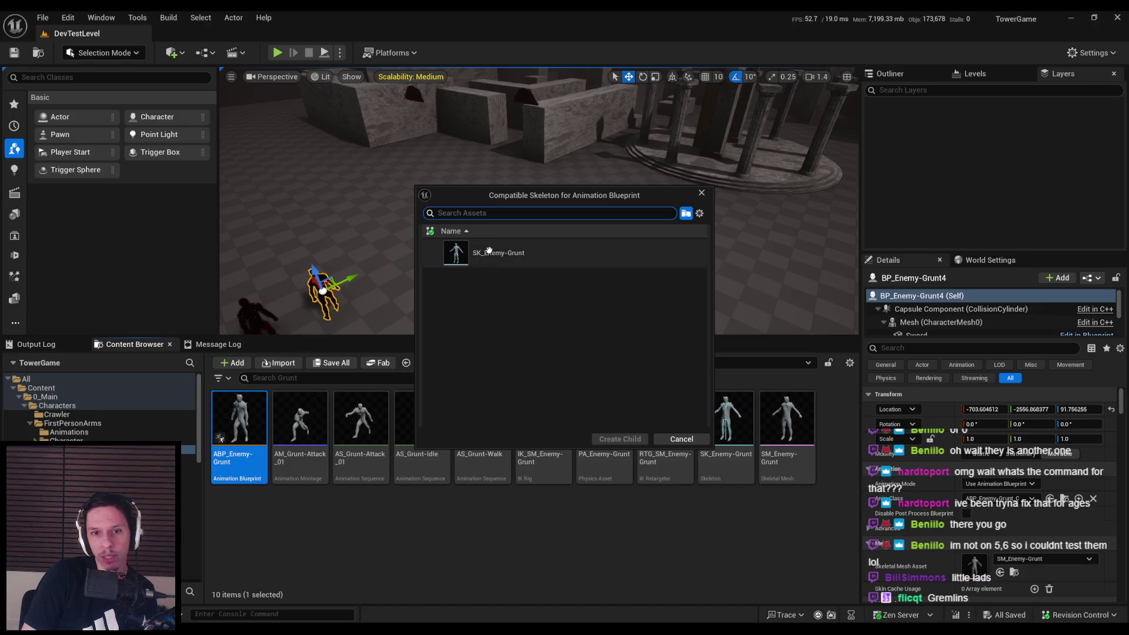
left_click(700, 214)
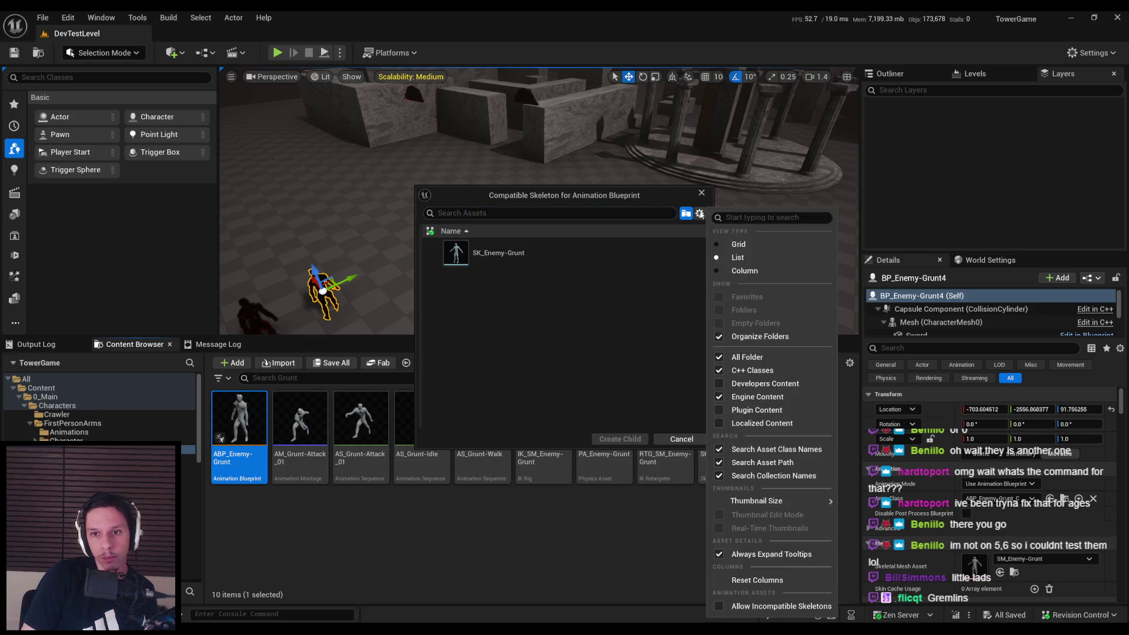
left_click(699, 214)
left_click(681, 439)
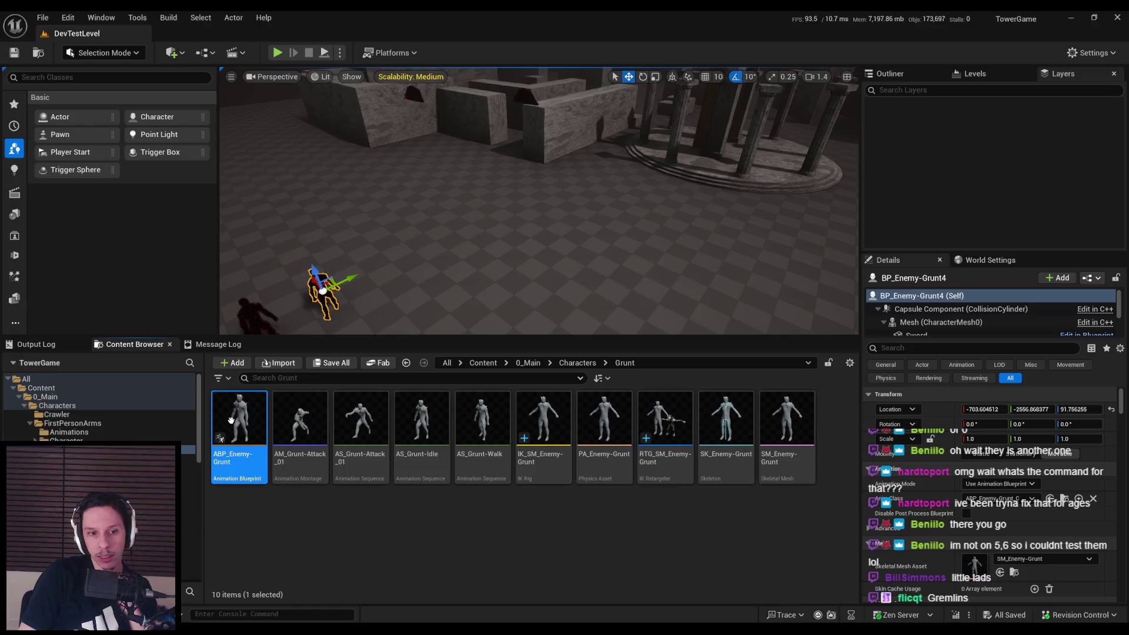
right_click(234, 422)
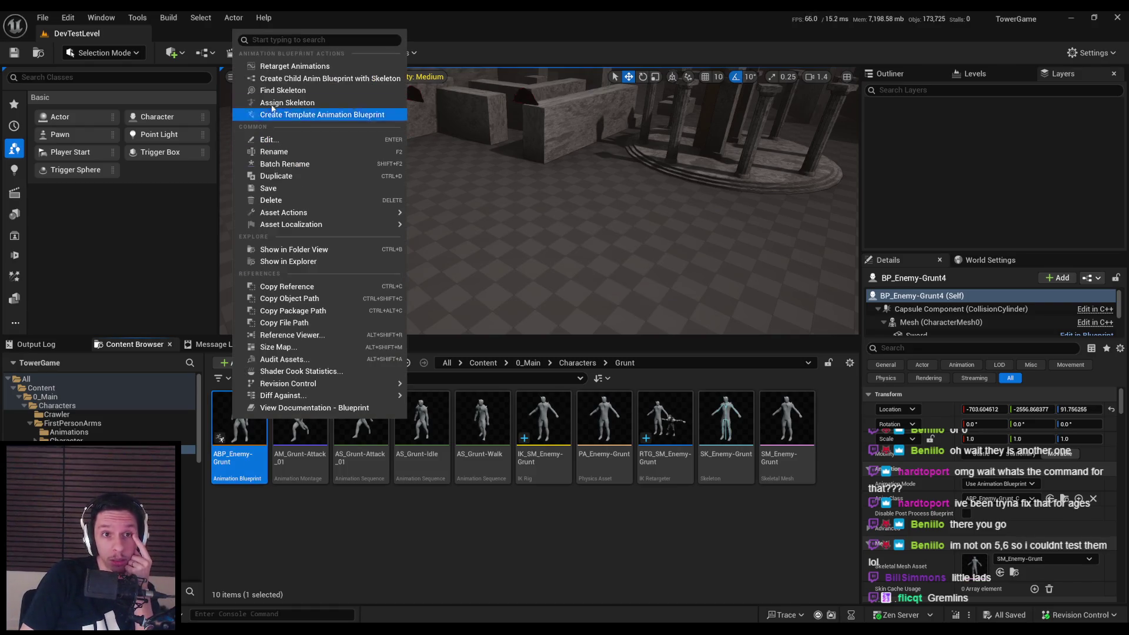
left_click(281, 67)
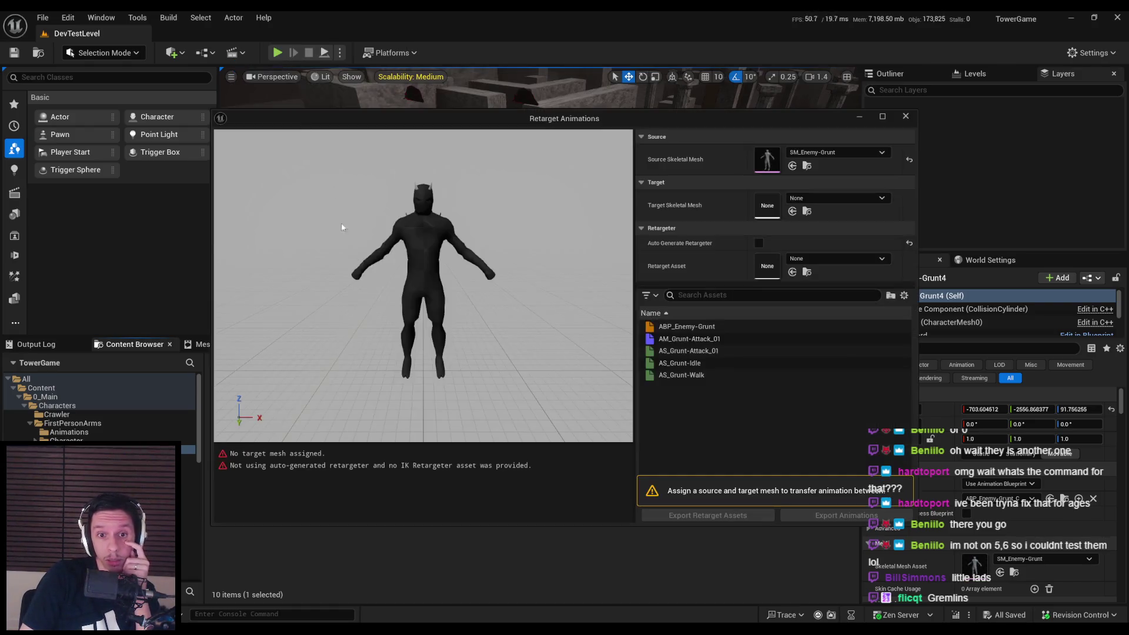
Set target mesh SK_Exodus_Gruntling and retarget asset RTG_SM_Enemy-Grunt
left_click(837, 198)
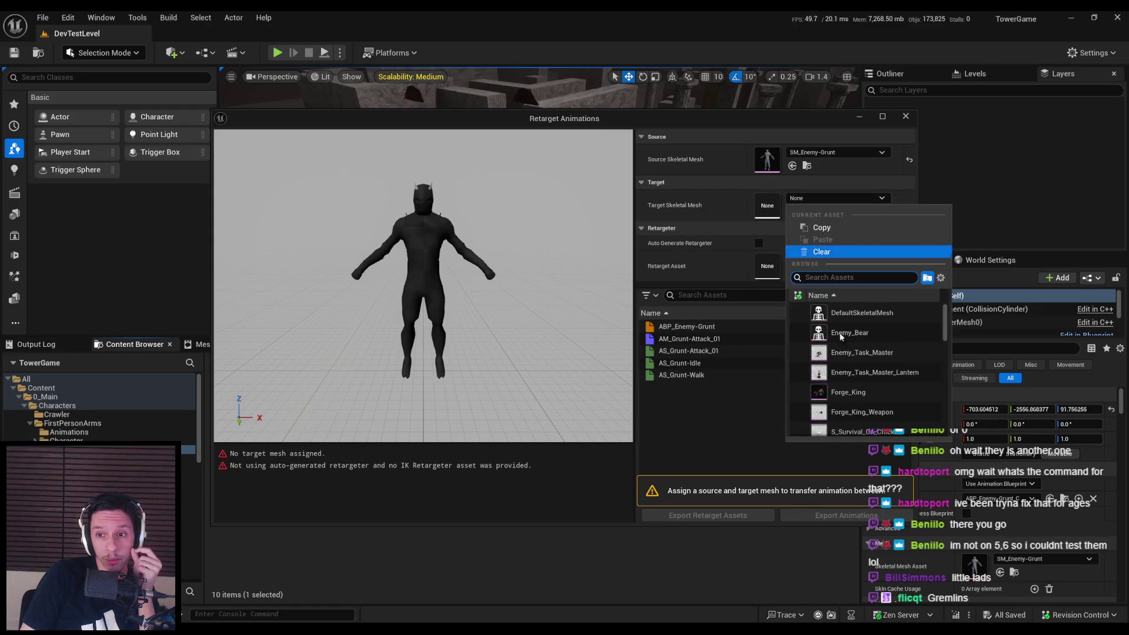
type("gruntling")
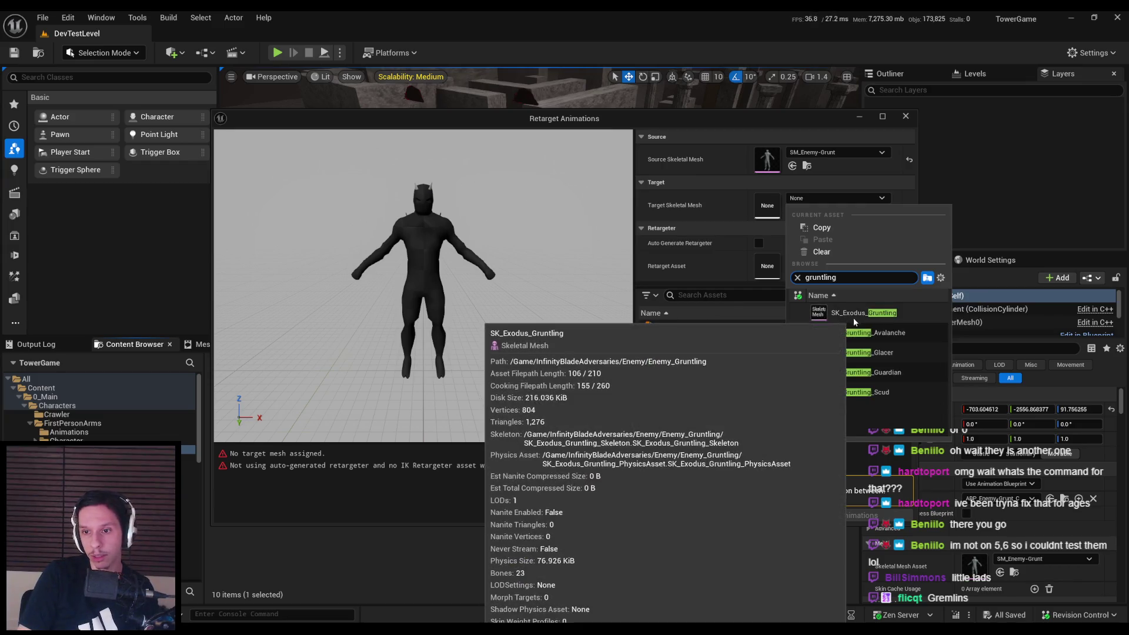
left_click(848, 317)
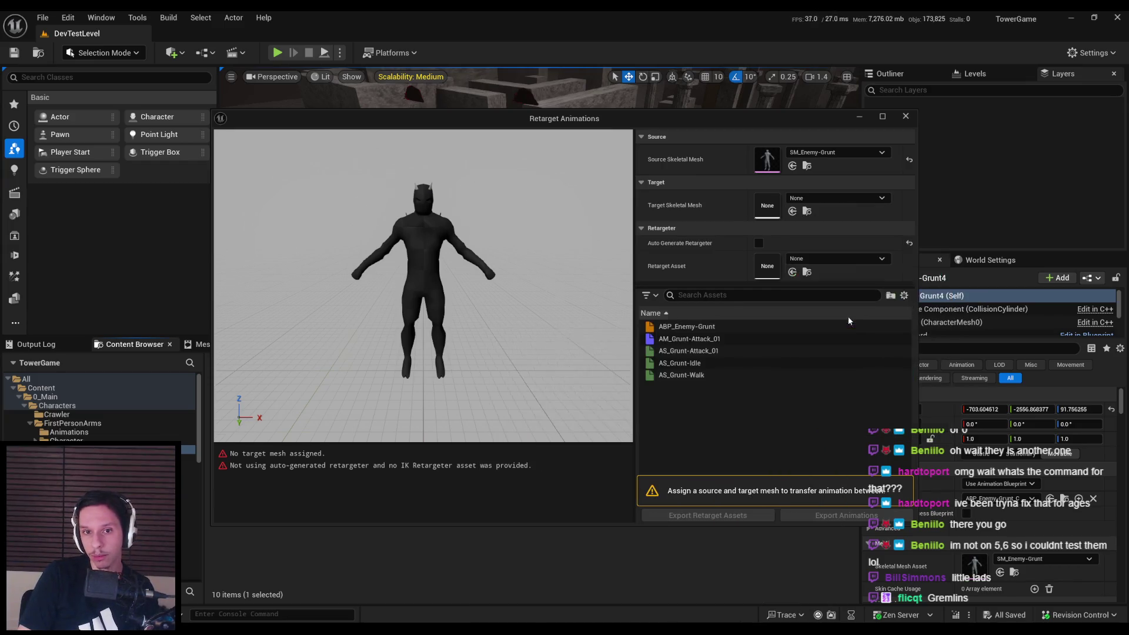
left_click(837, 259)
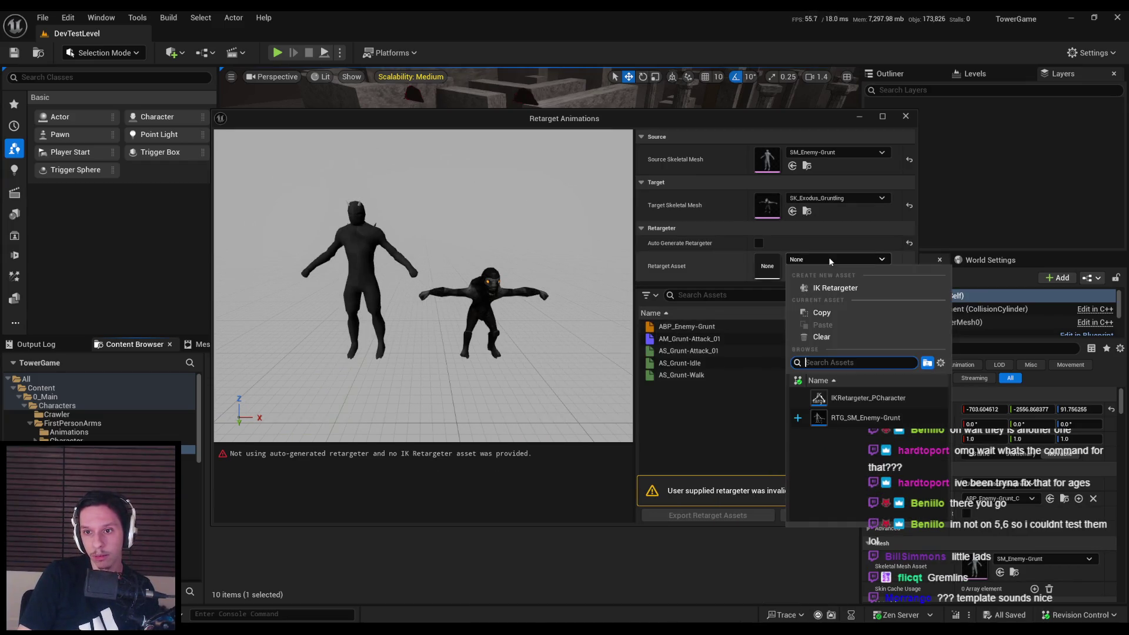
left_click(844, 418)
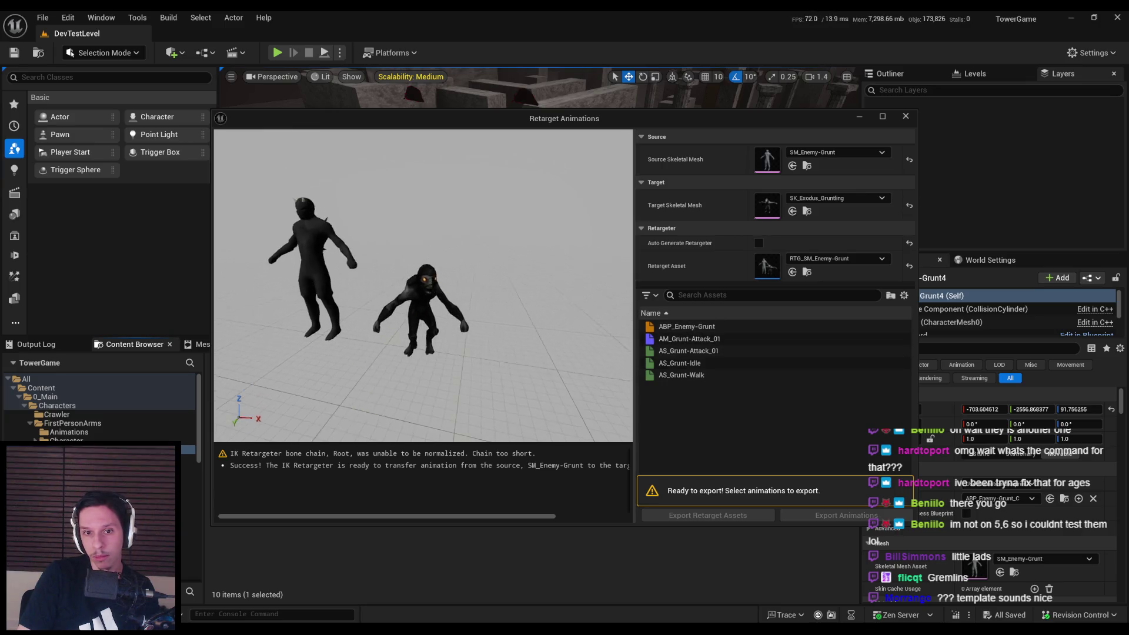
Preview the Grunt attack, walk and idle animations, enable Auto Generate Retargeter, and close the window
left_click(682, 350)
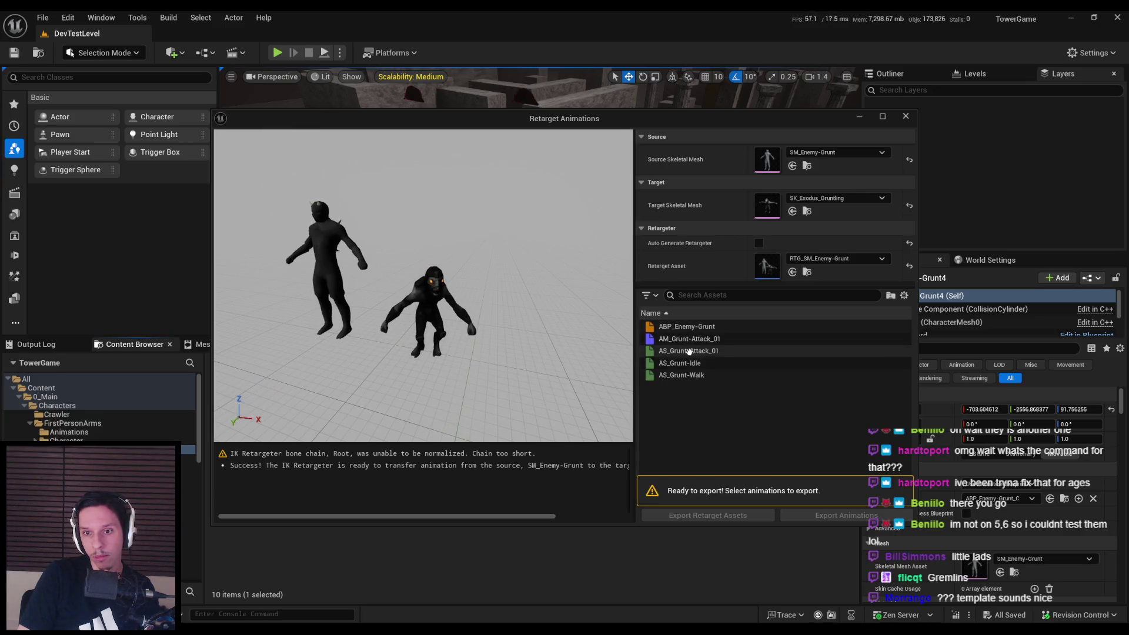
left_click(682, 375)
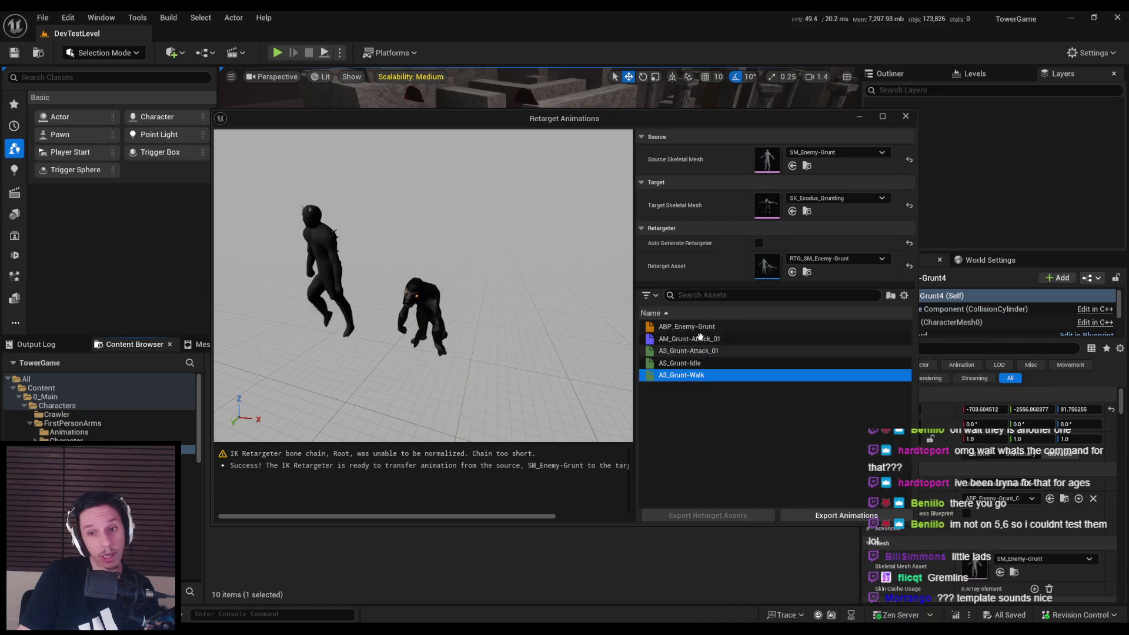
left_click(695, 328)
left_click(696, 340)
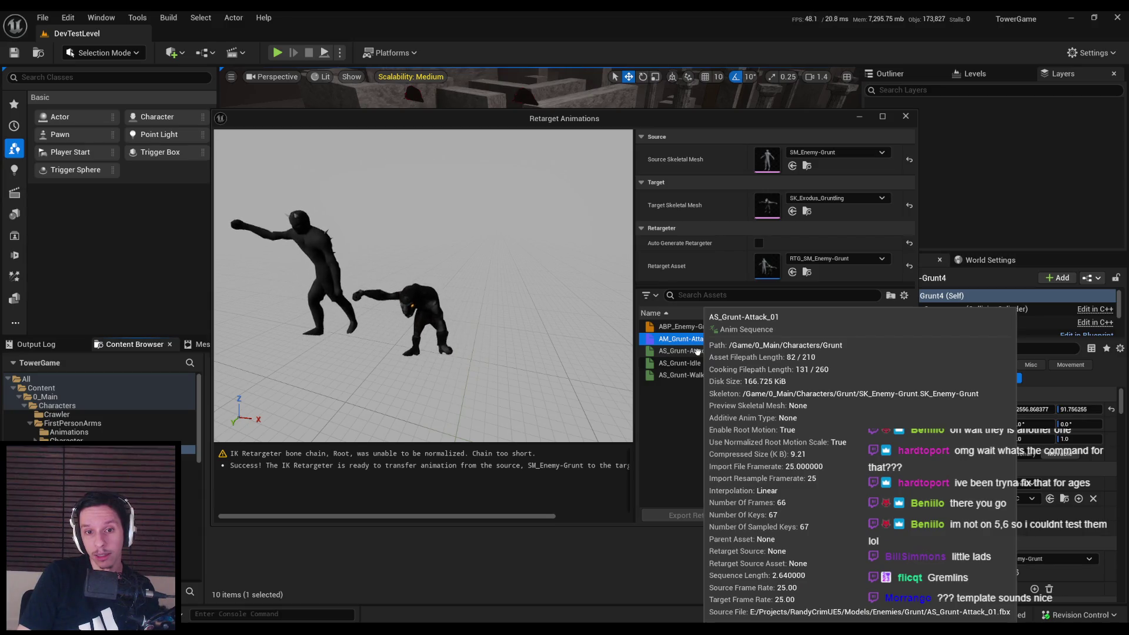
left_click(697, 352)
left_click(698, 363)
left_click(698, 364, "ctrl")
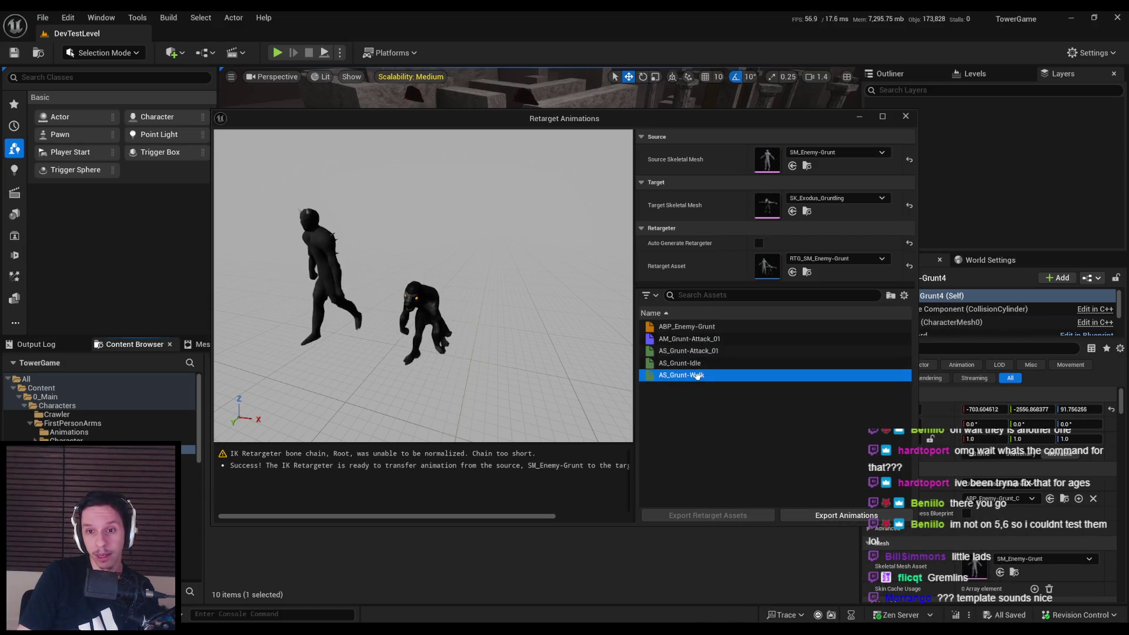
left_click(759, 243)
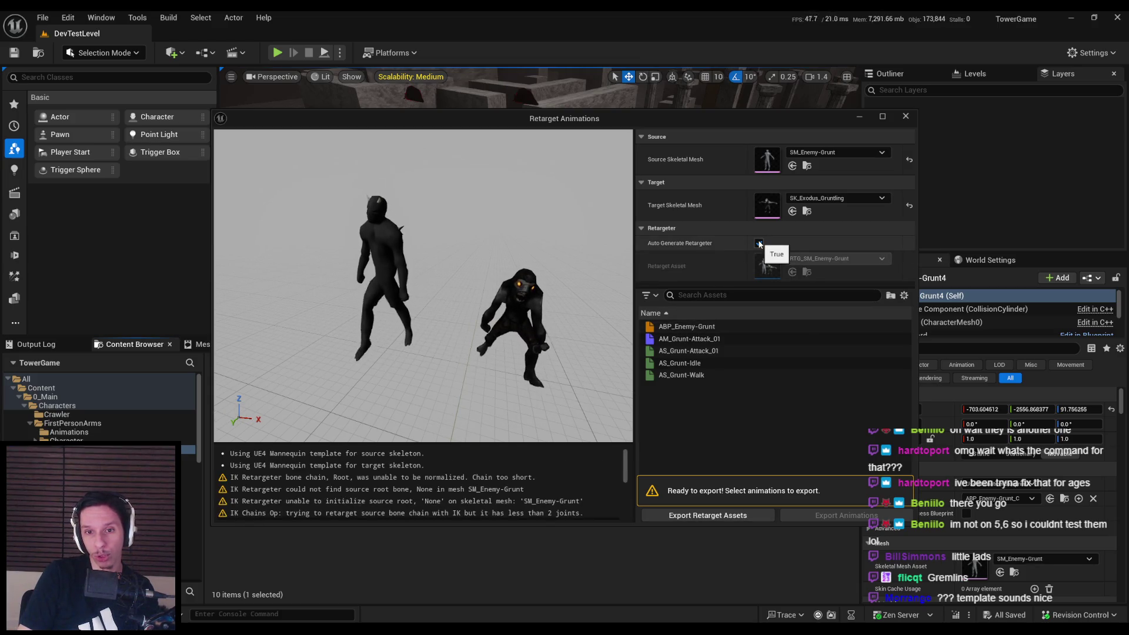
left_click(708, 516)
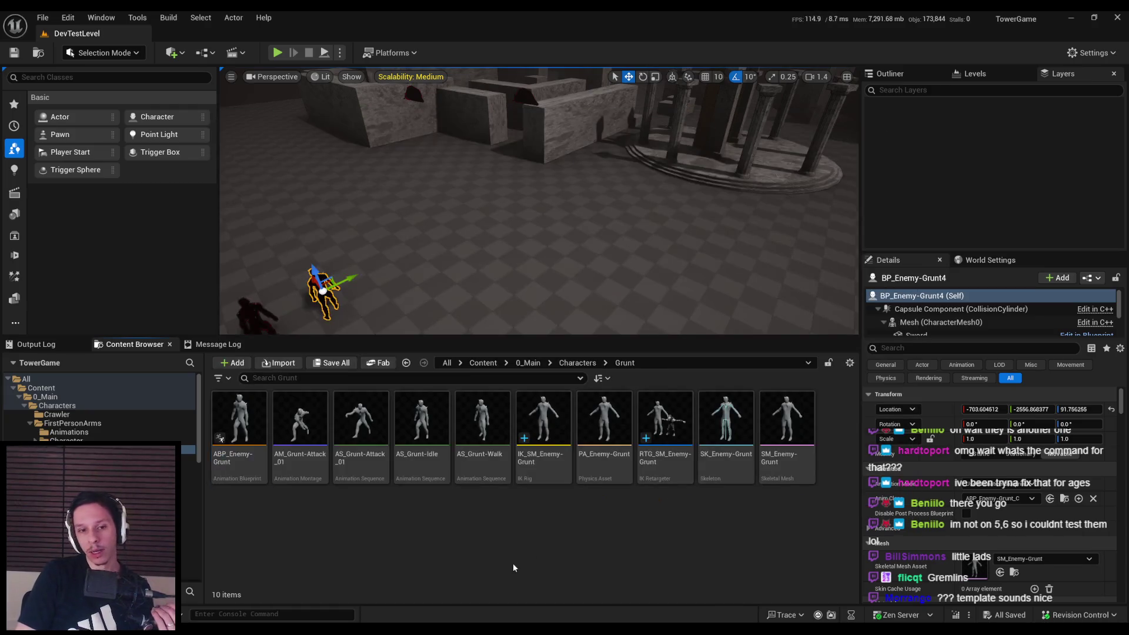
Create a new Gremlin folder under Characters and open it
right_click(226, 438)
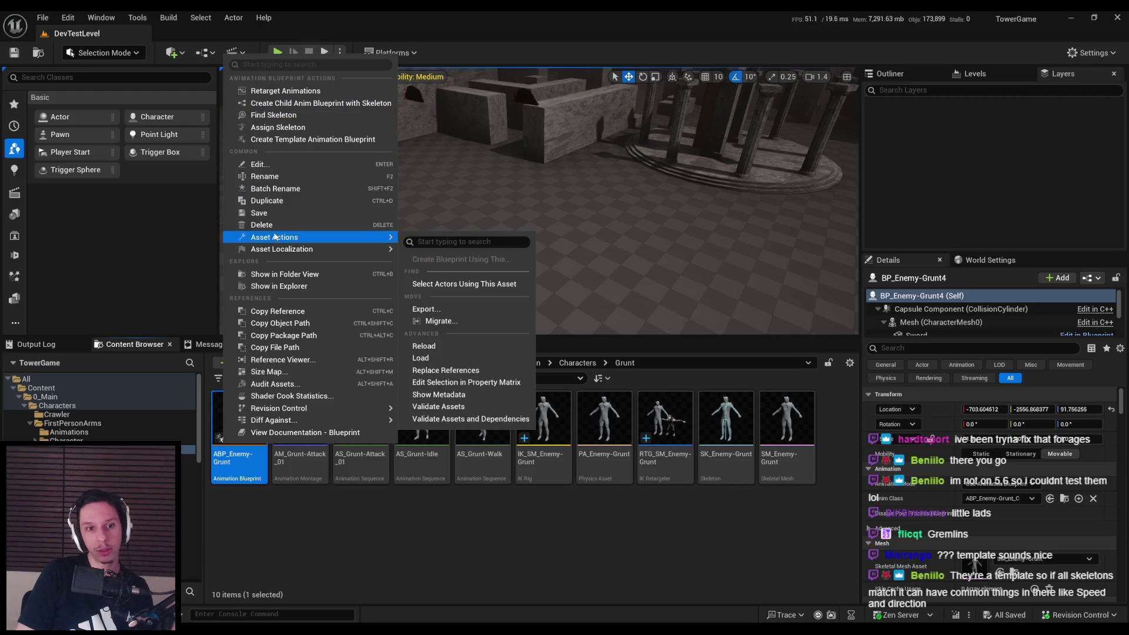
left_click(248, 492)
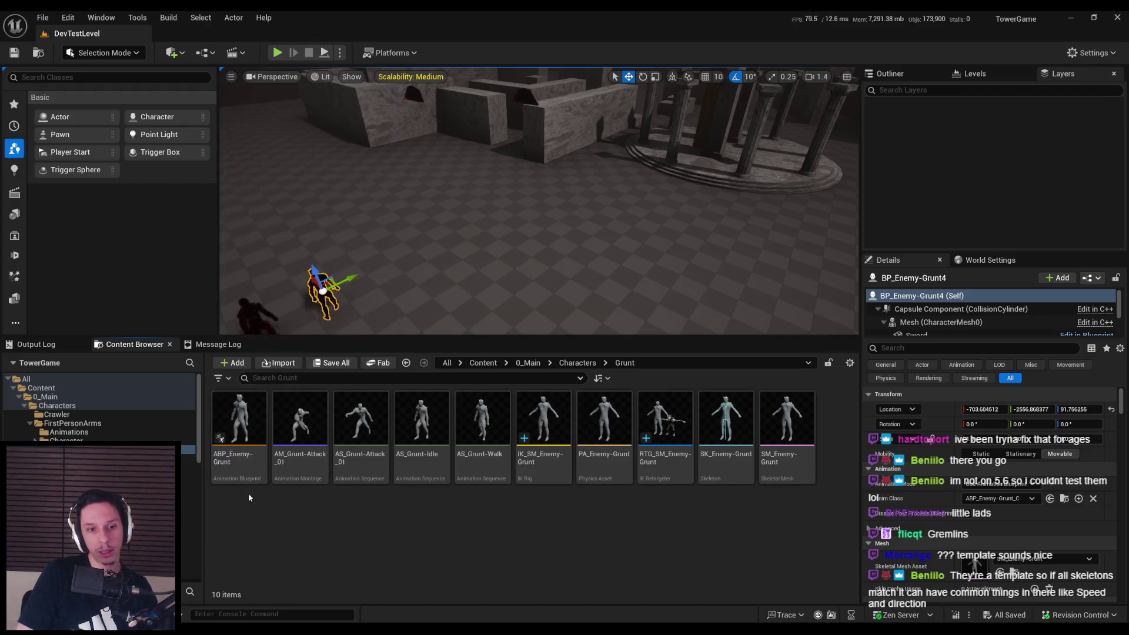
left_click(567, 364)
right_click(613, 515)
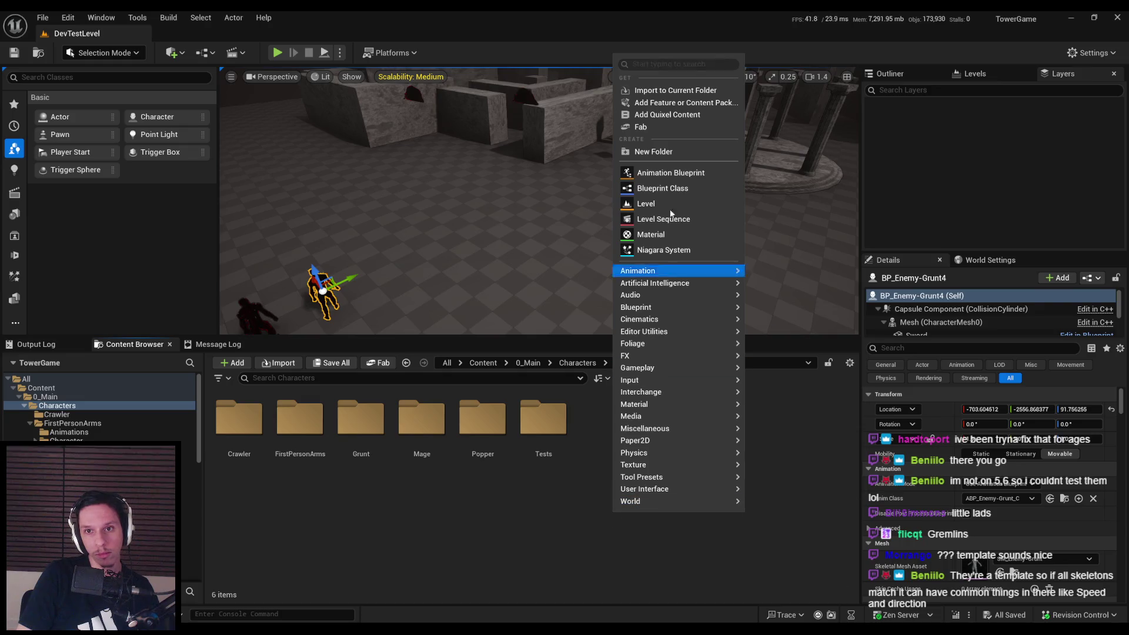
left_click(650, 153)
type("remlin")
key("Return")
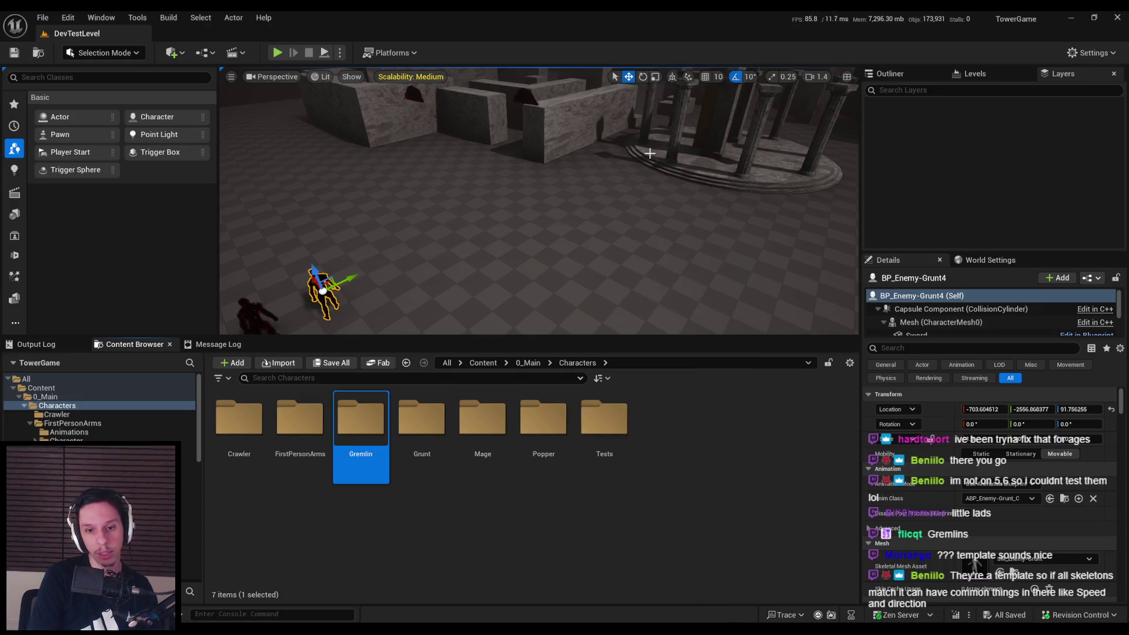
double_click(365, 459)
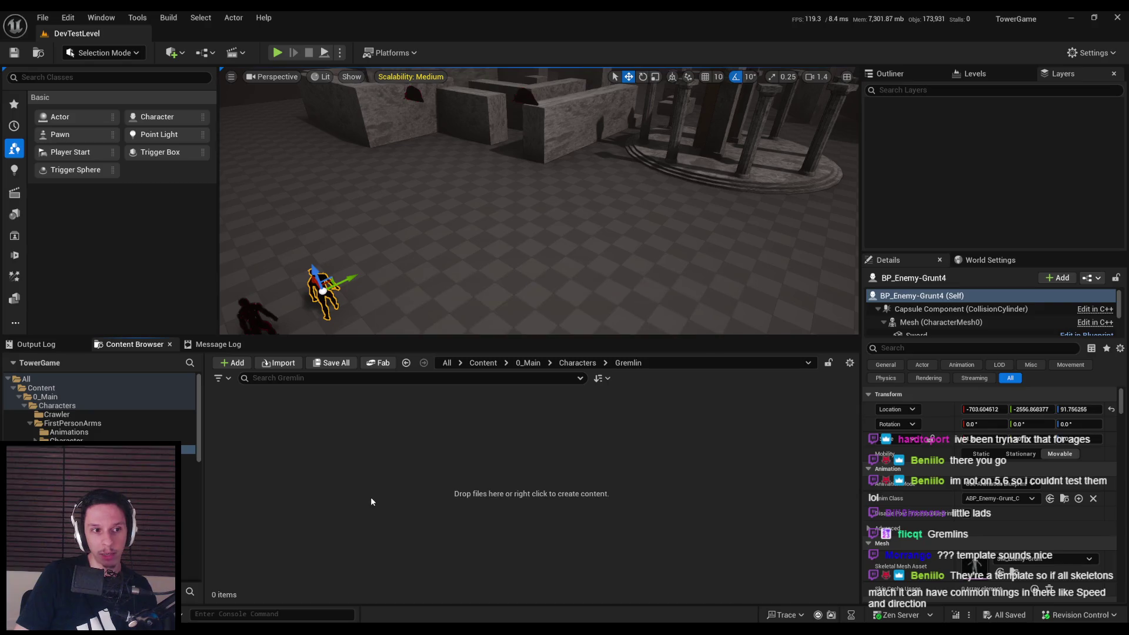
Assign SK_Exodus_Gruntling_Skeleton to the ABP_Enemy-Grunt copy via Assign Skeleton
double_click(236, 411)
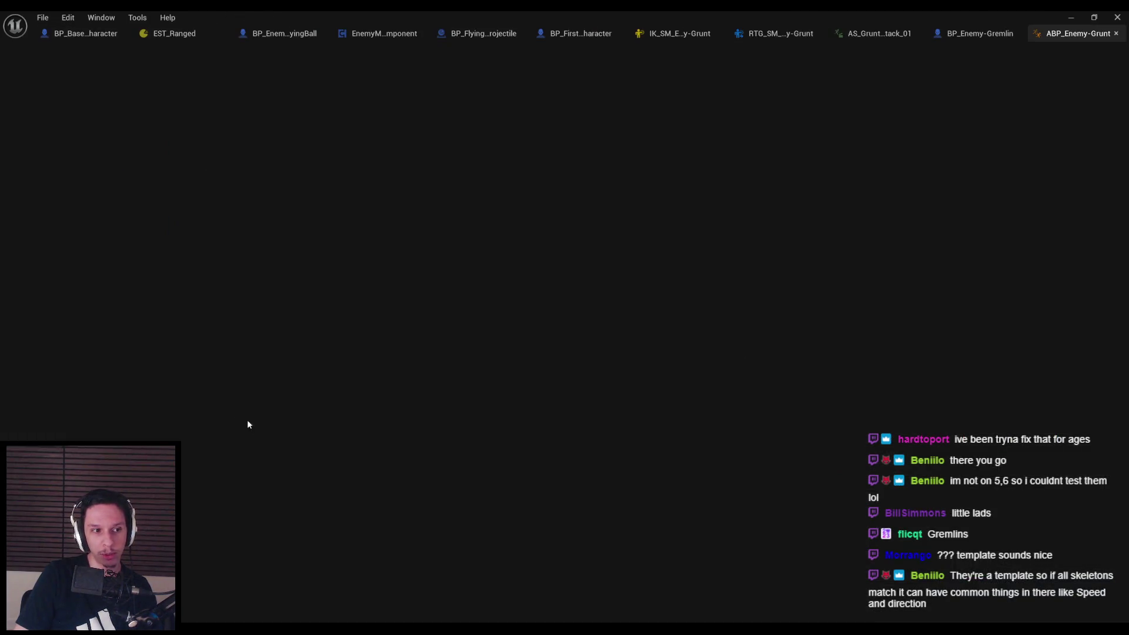
key("alt+Tab")
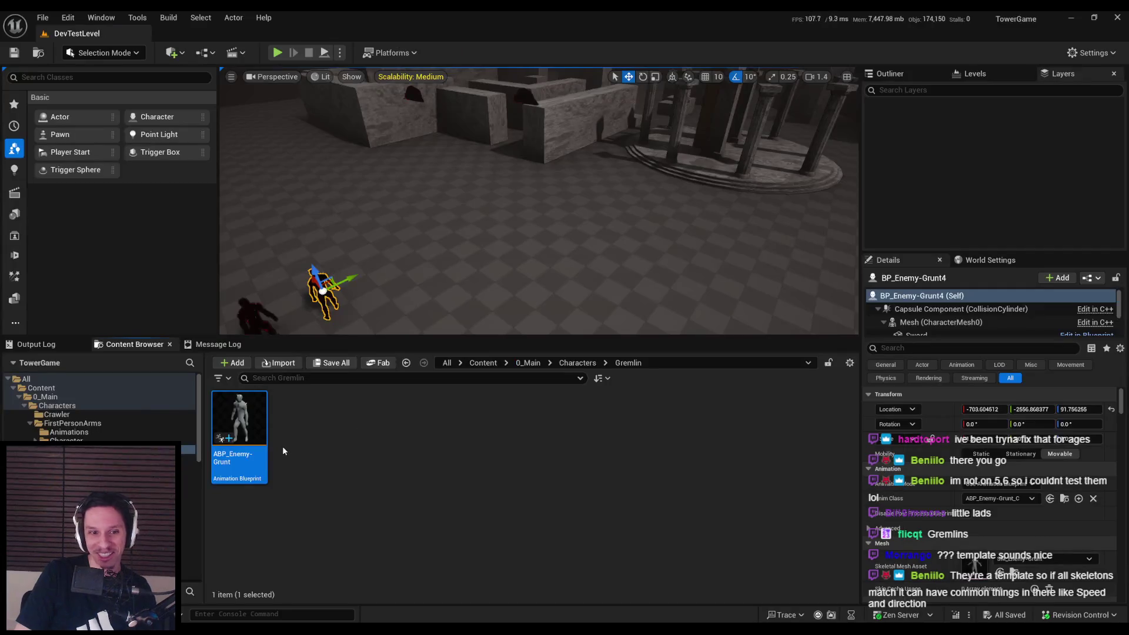
right_click(235, 440)
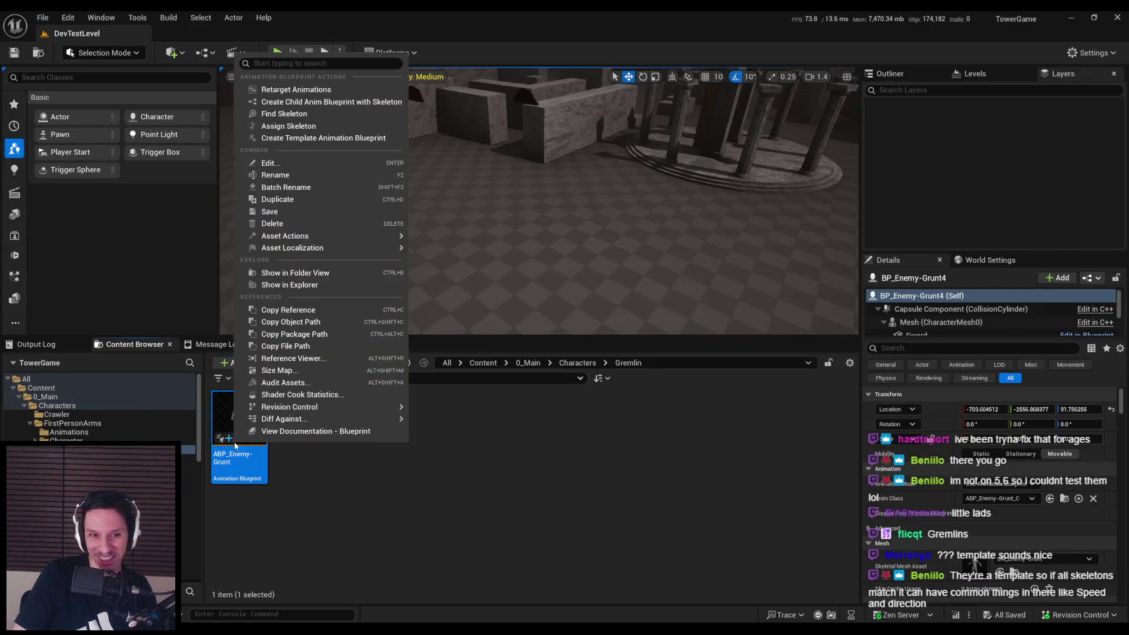
left_click(298, 127)
type("untling")
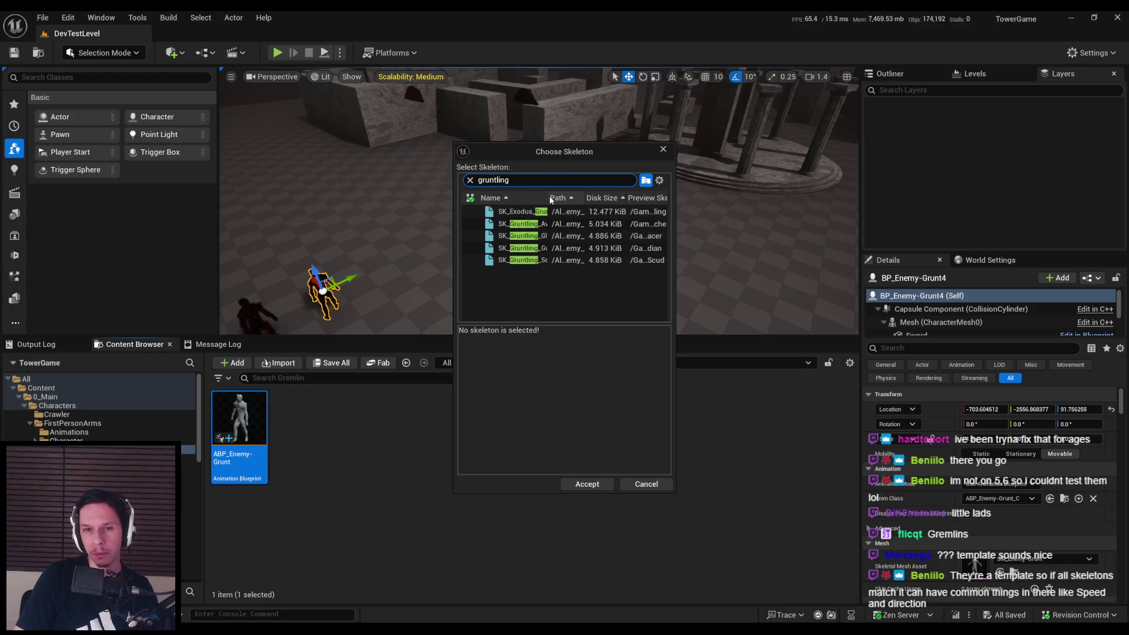
left_click_drag(549, 198, 597, 199)
left_click(563, 211)
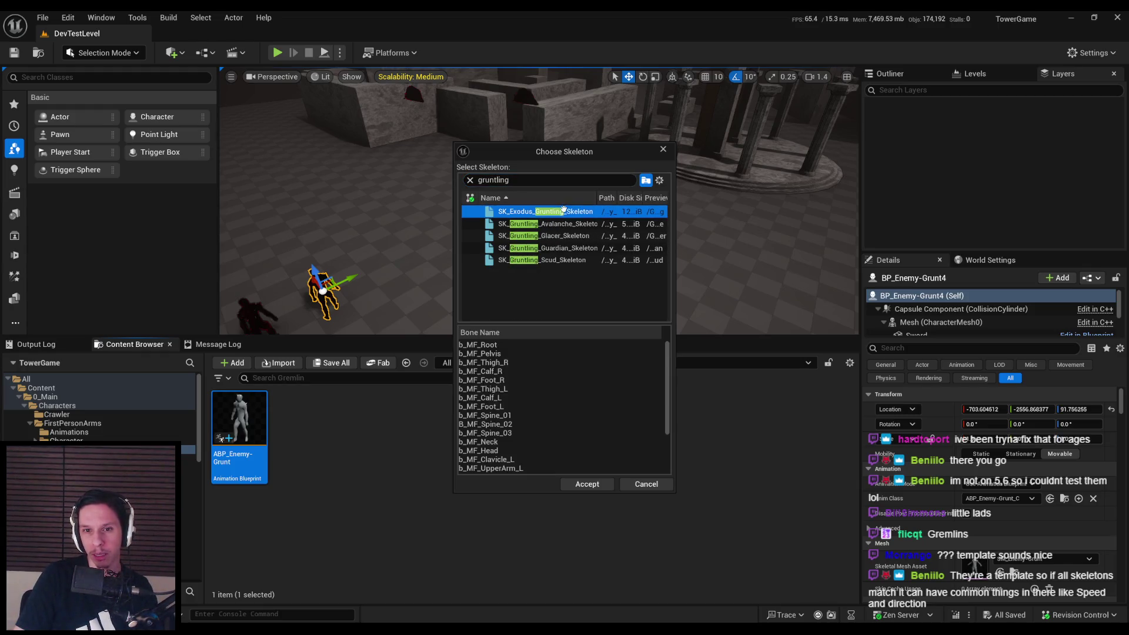
left_click(579, 484)
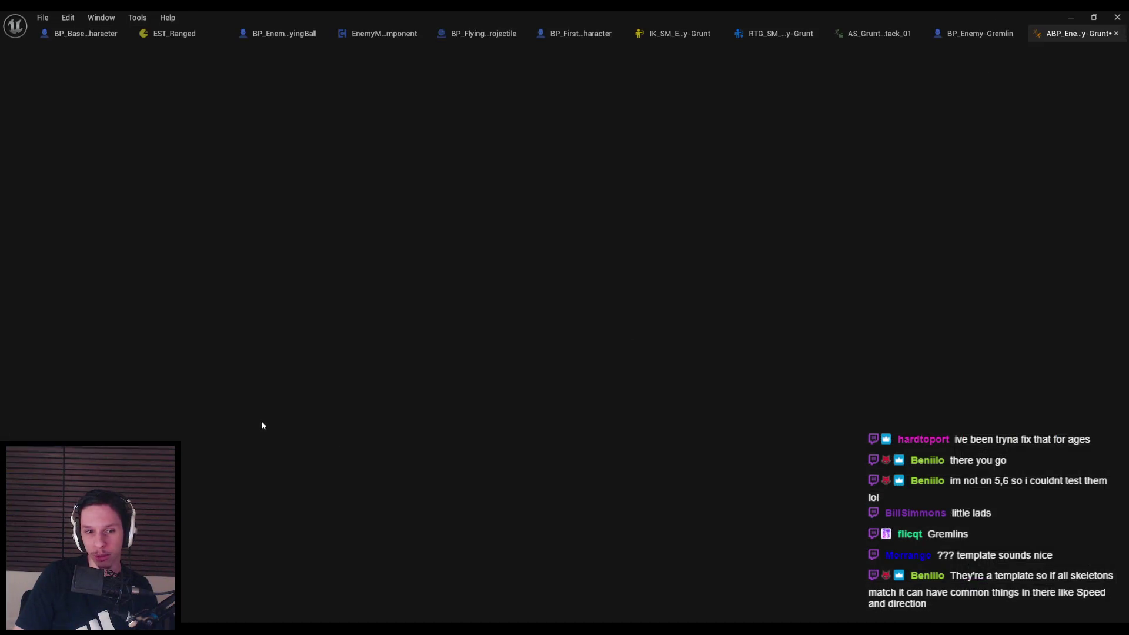
Open BlendSpace1D's NewSample graph and select the AS_Grunt-Idle sequence node
scroll(528, 238, "down", 3)
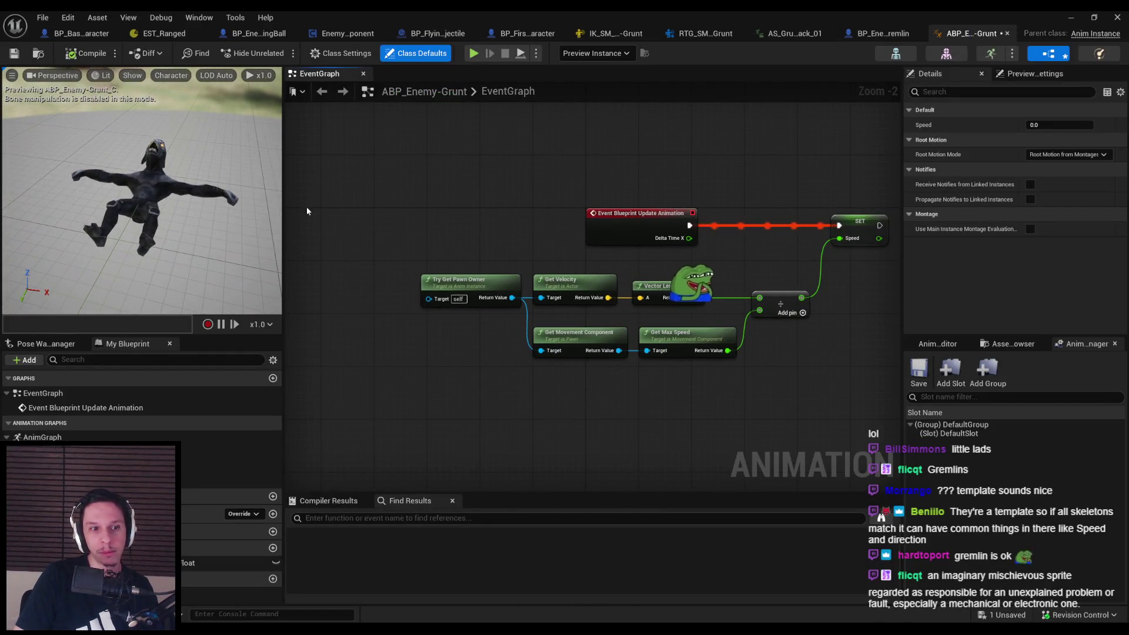
double_click(65, 452)
double_click(71, 464)
left_click(507, 291)
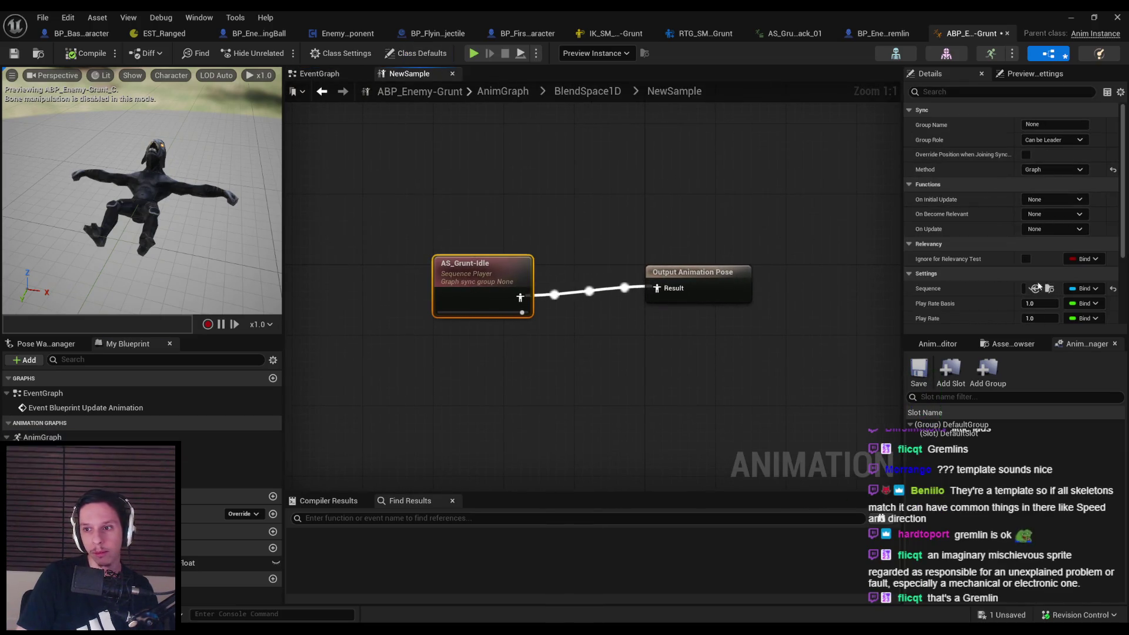
left_click_drag(900, 288, 808, 288)
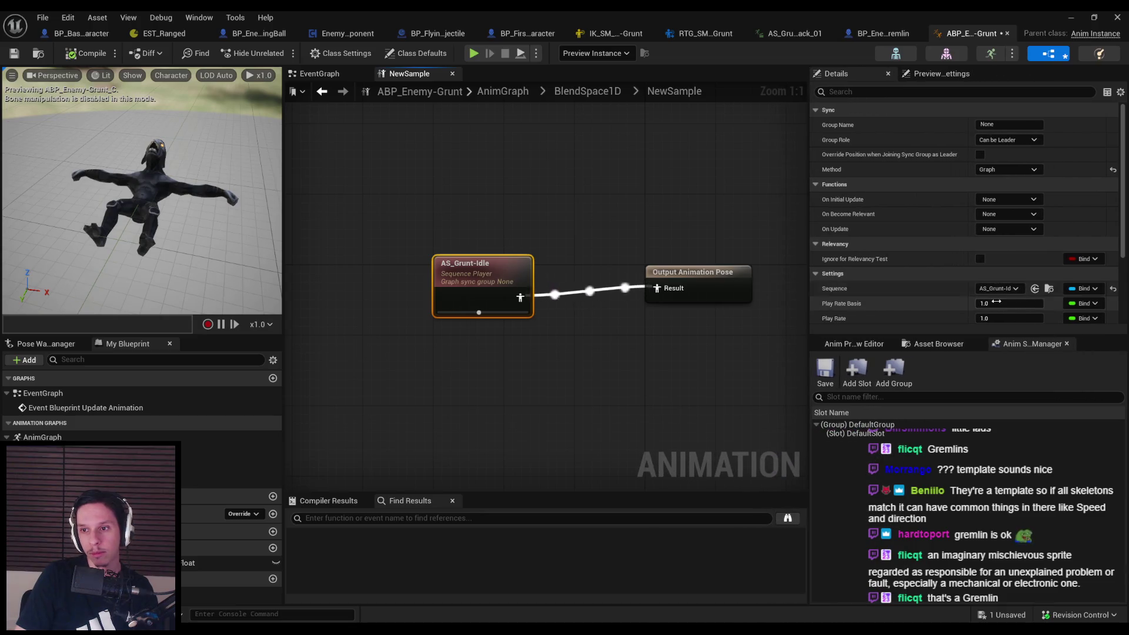
left_click(998, 288)
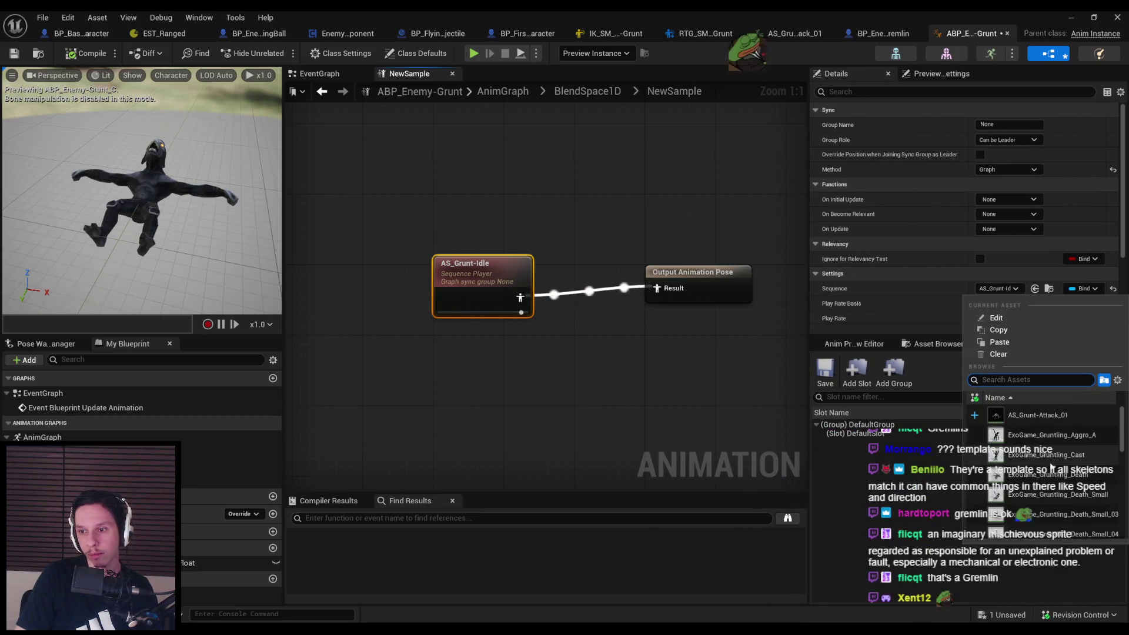
Set the node's Sequence to ExoGame_Gruntling_Walk and compile so the preview walks
scroll(1044, 475, "down", 5)
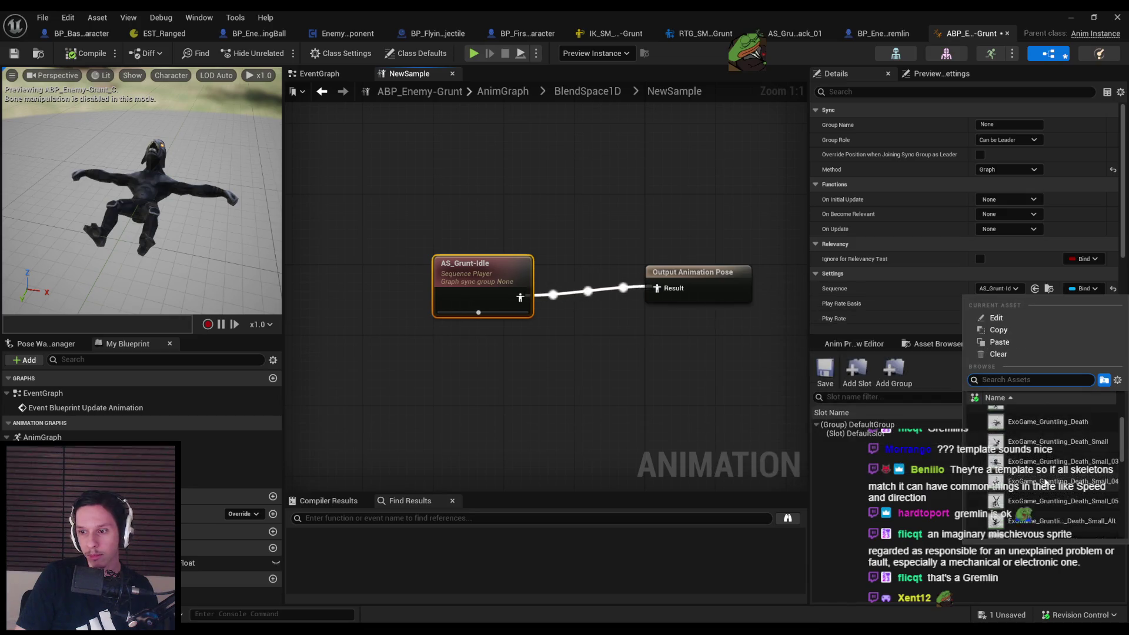
scroll(1051, 478, "down", 3)
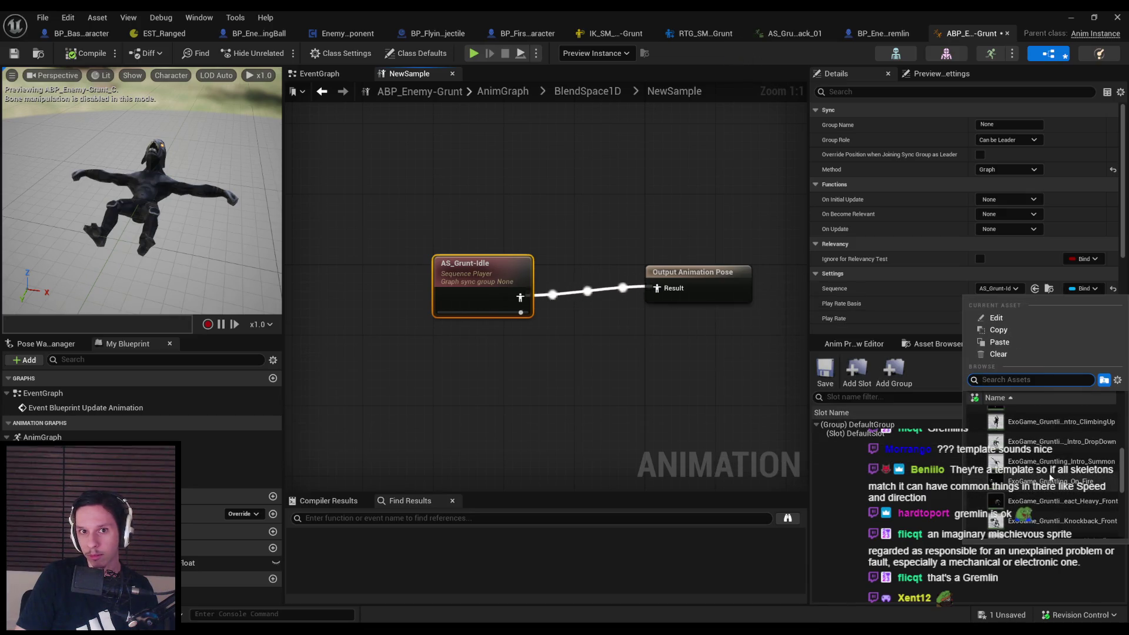
scroll(1051, 477, "down", 5)
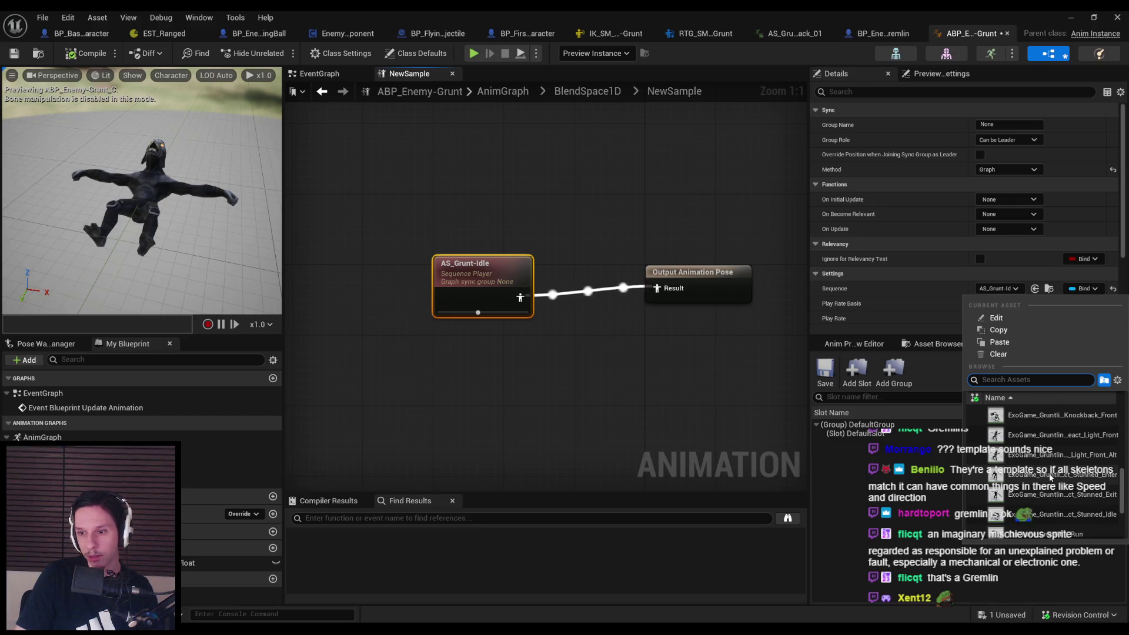
scroll(1051, 477, "down", 3)
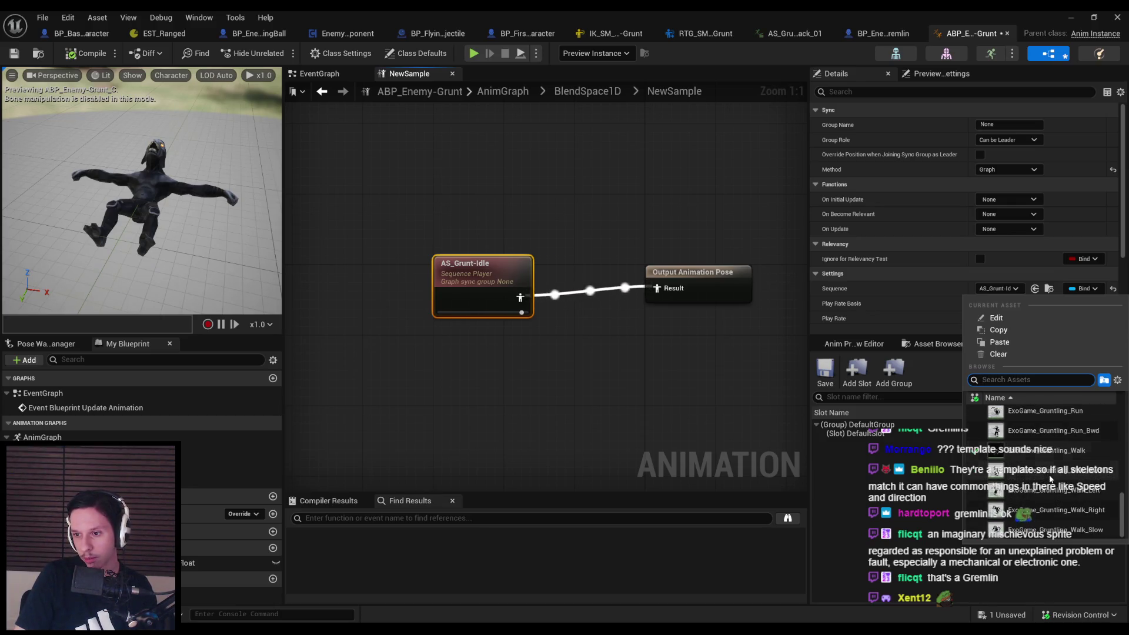
scroll(1050, 477, "up", 13)
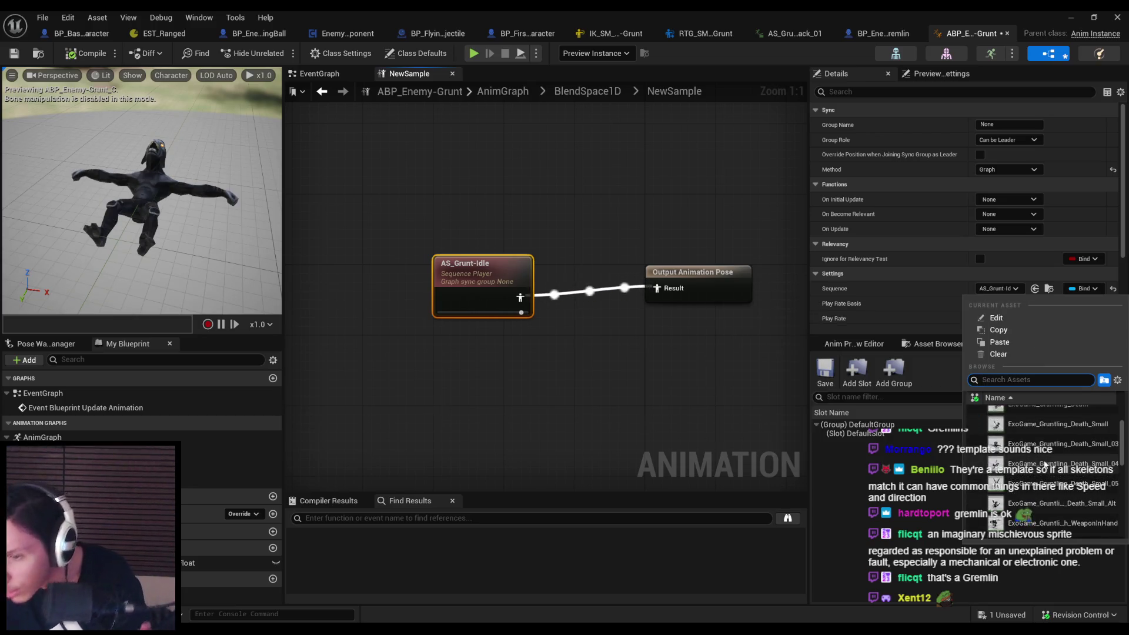
scroll(1047, 478, "down", 5)
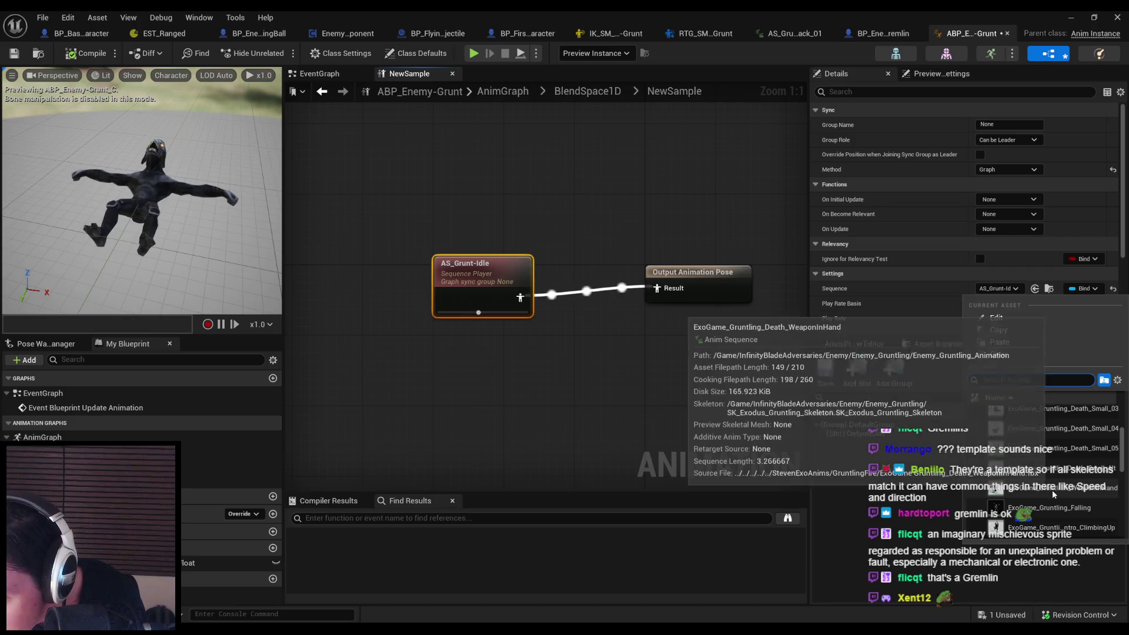
scroll(1047, 492, "down", 3)
scroll(1043, 492, "down", 4)
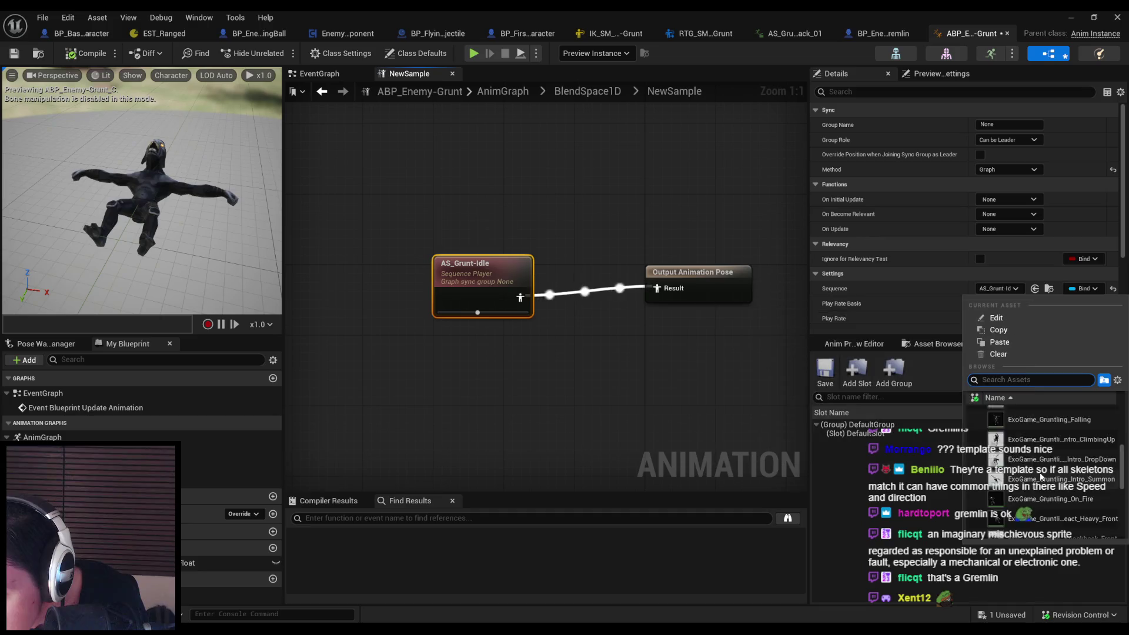
scroll(1042, 487, "down", 3)
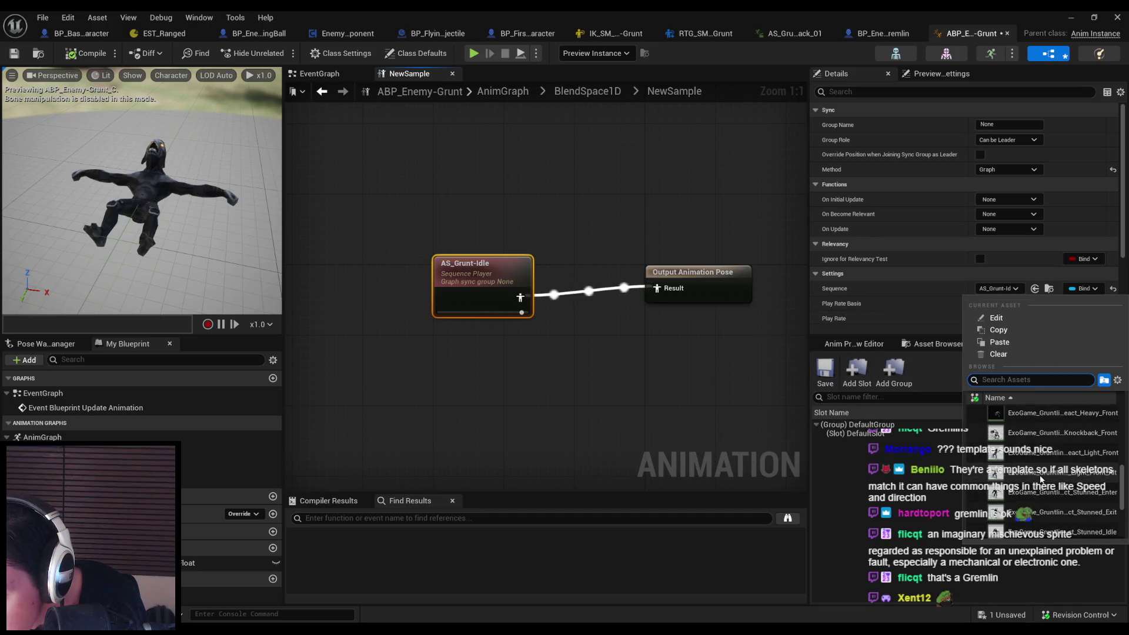
scroll(1039, 480, "down", 3)
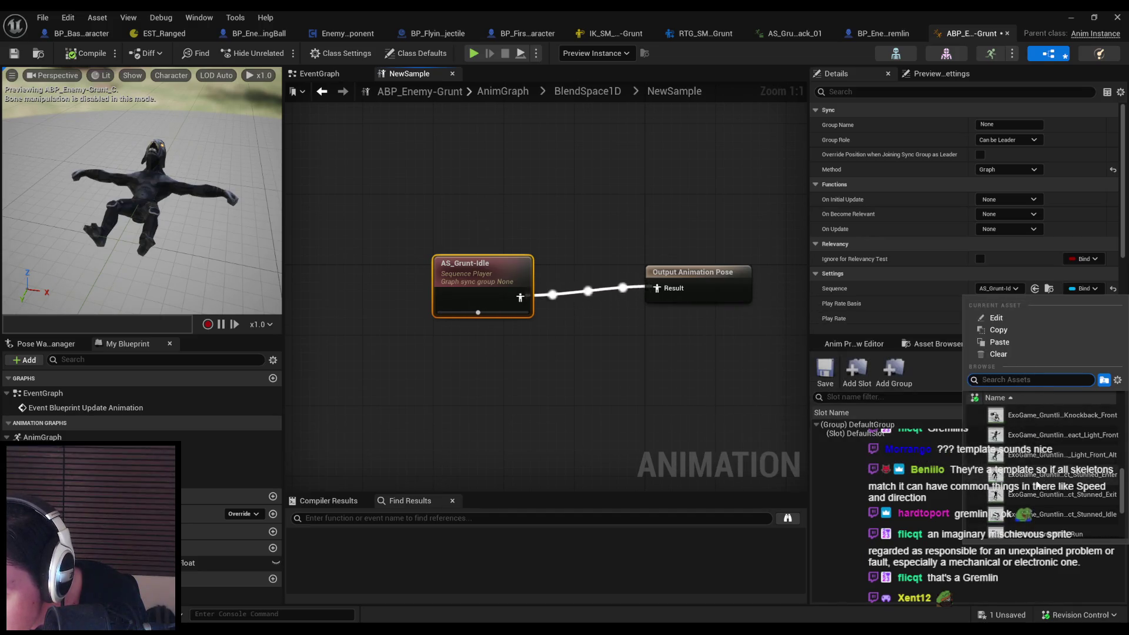
scroll(1042, 484, "down", 4)
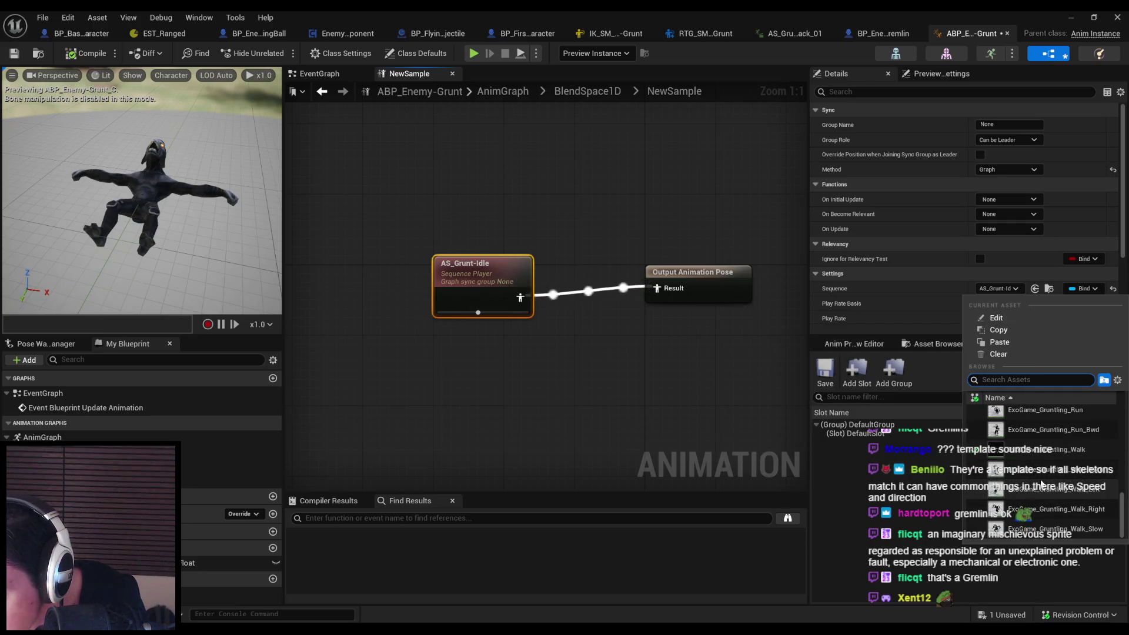
scroll(1042, 481, "up", 1)
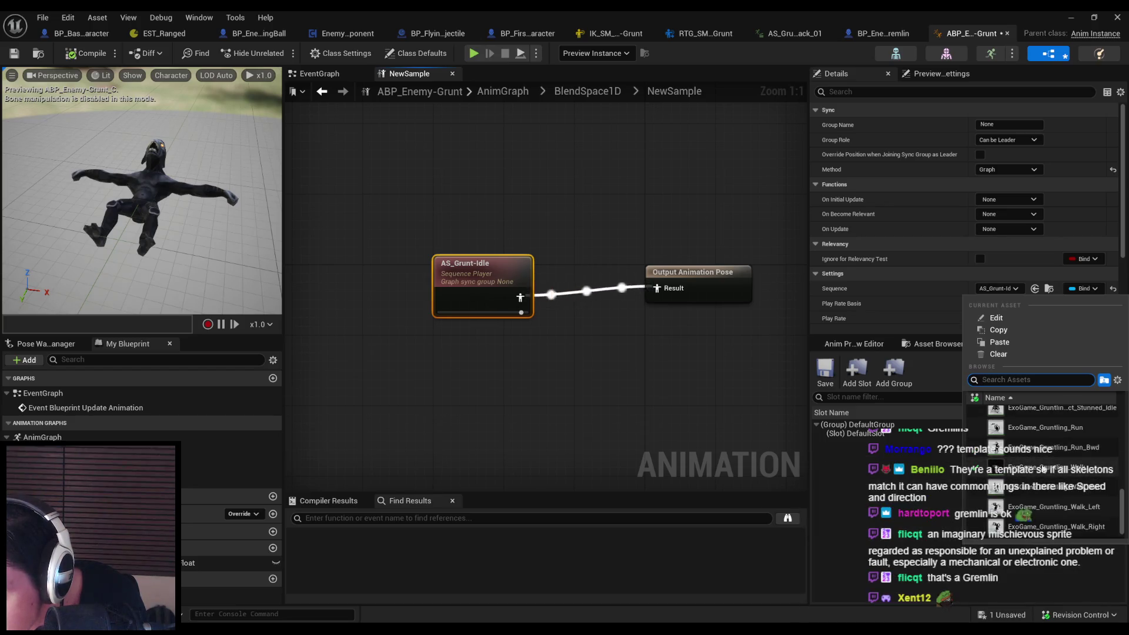
left_click(1043, 469)
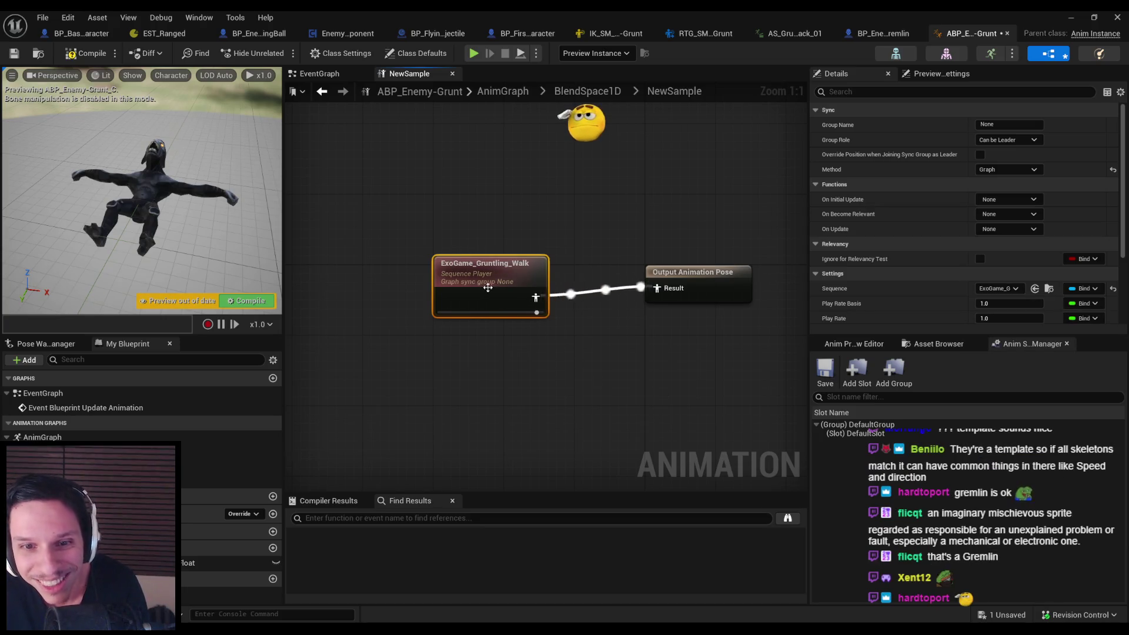
left_click_drag(488, 287, 494, 280)
left_click(80, 55)
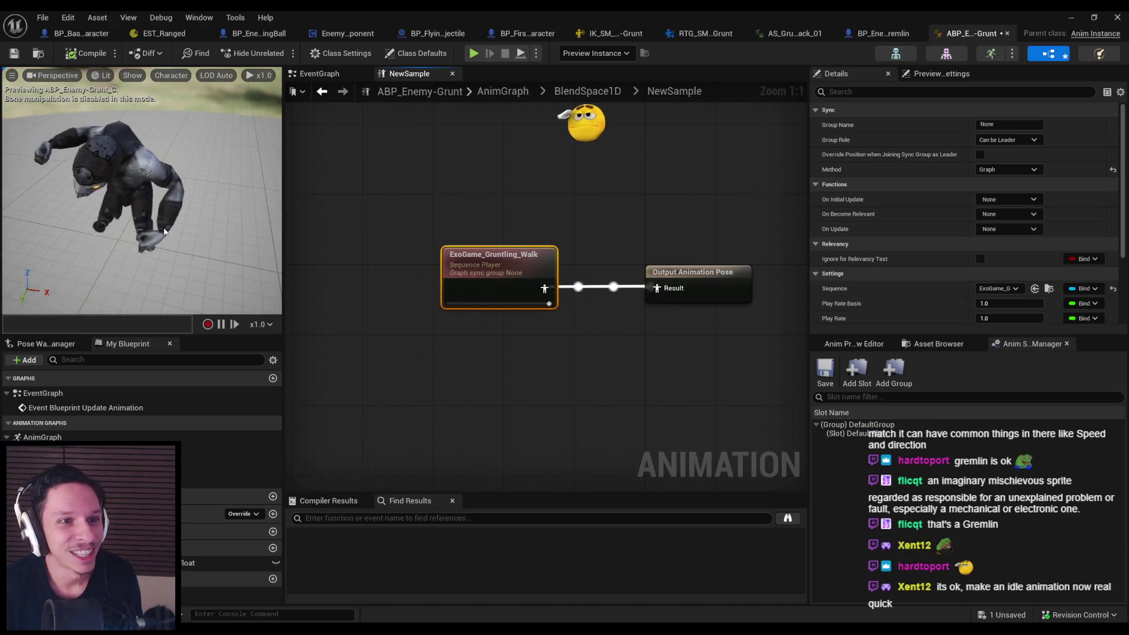
left_click_drag(165, 231, 173, 189)
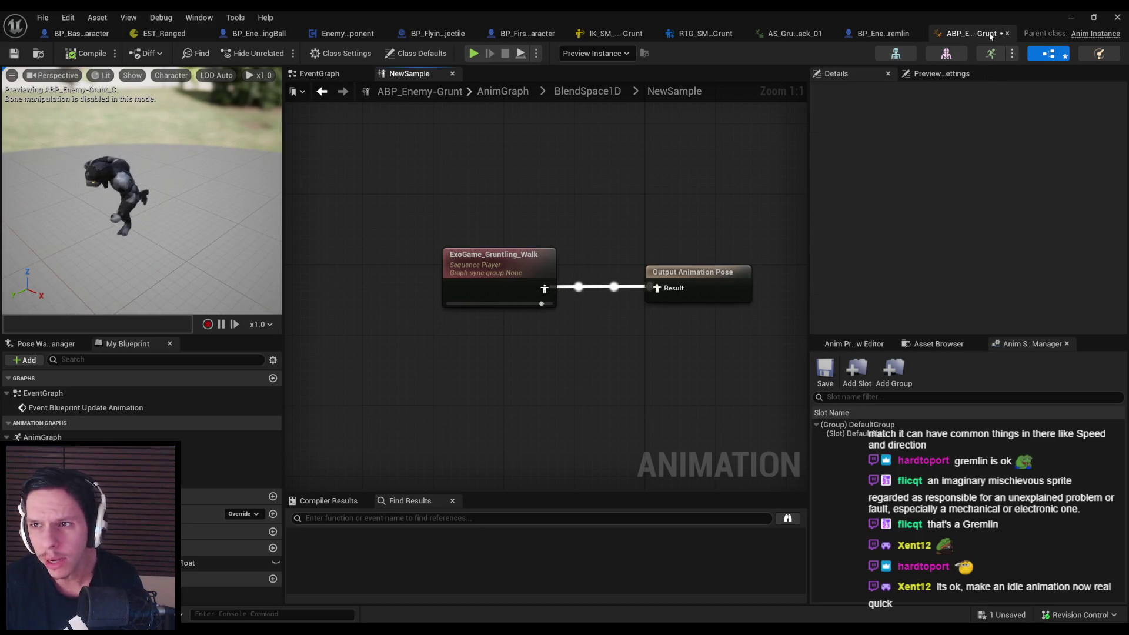
Delete the ABP_Enemy-Grunt copy and return to the Grunt folder
left_click(882, 33)
left_click(1080, 18)
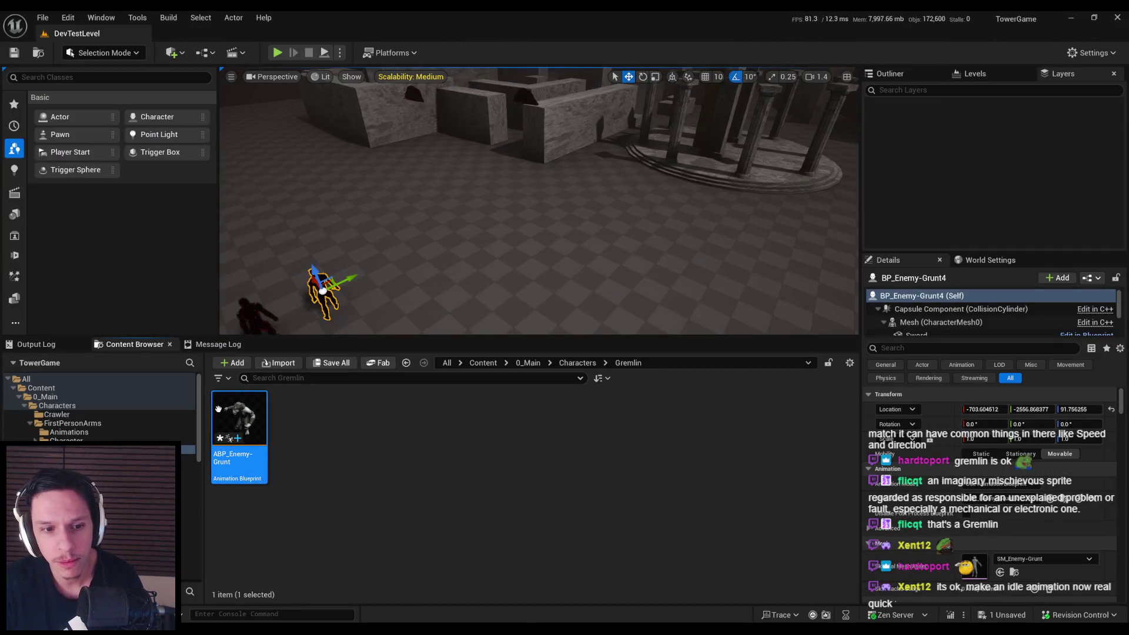
key("Delete")
left_click(527, 500)
left_click(578, 364)
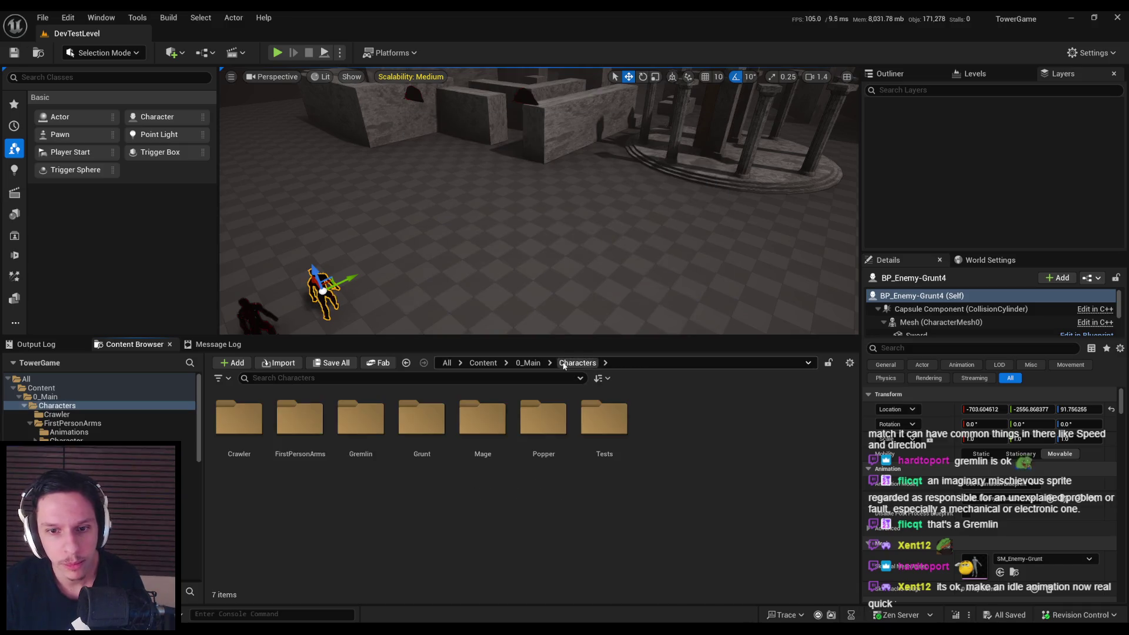
double_click(435, 429)
Retarget ABP_Enemy-Grunt onto SK_Exodus_Gruntling using the RTG_SM_Enemy-Grunt retargeter
right_click(247, 421)
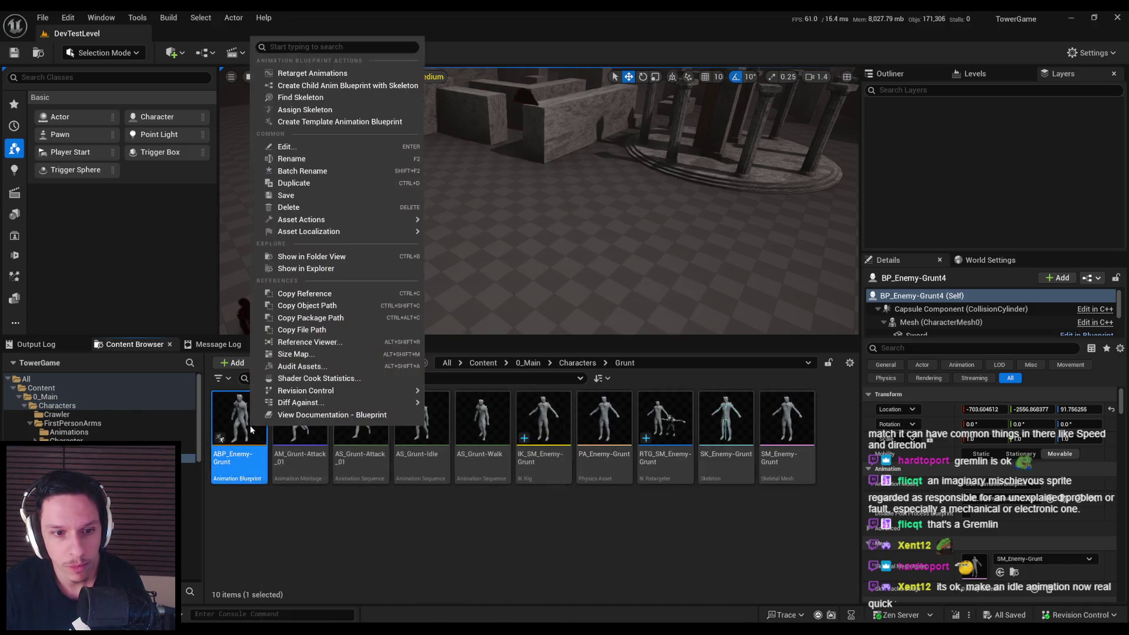
left_click(283, 96)
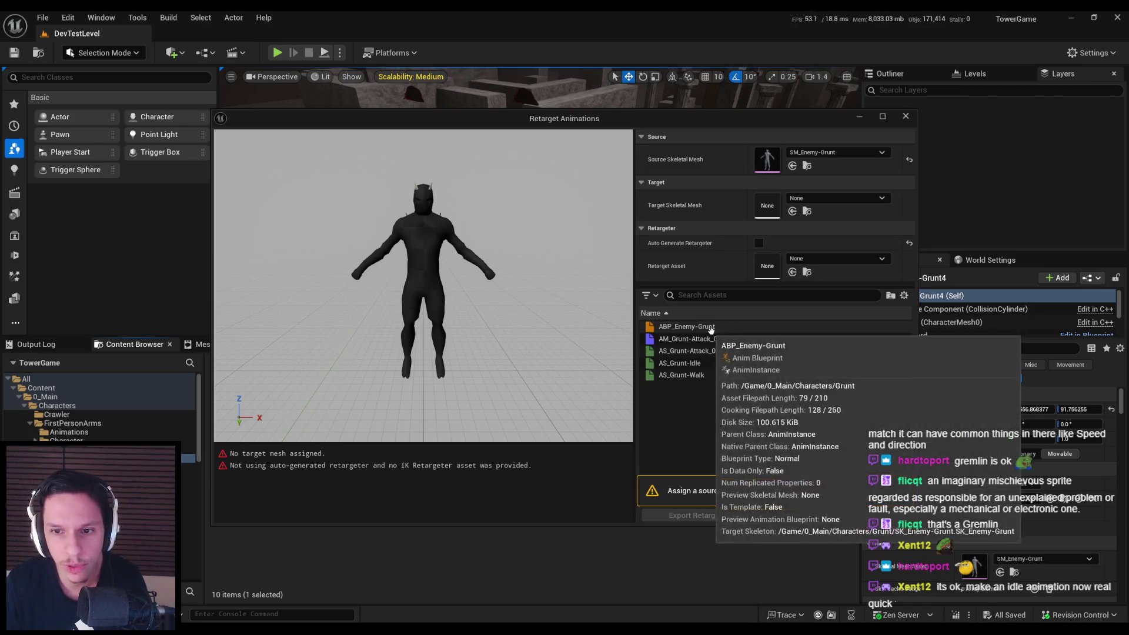
left_click(835, 198)
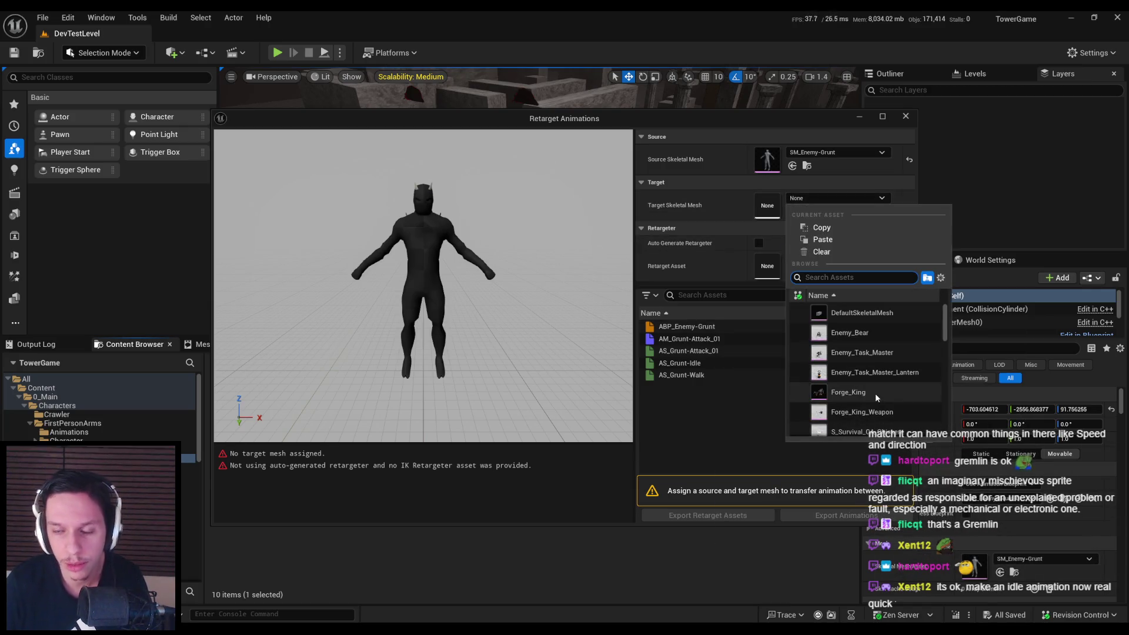
type("gruntling")
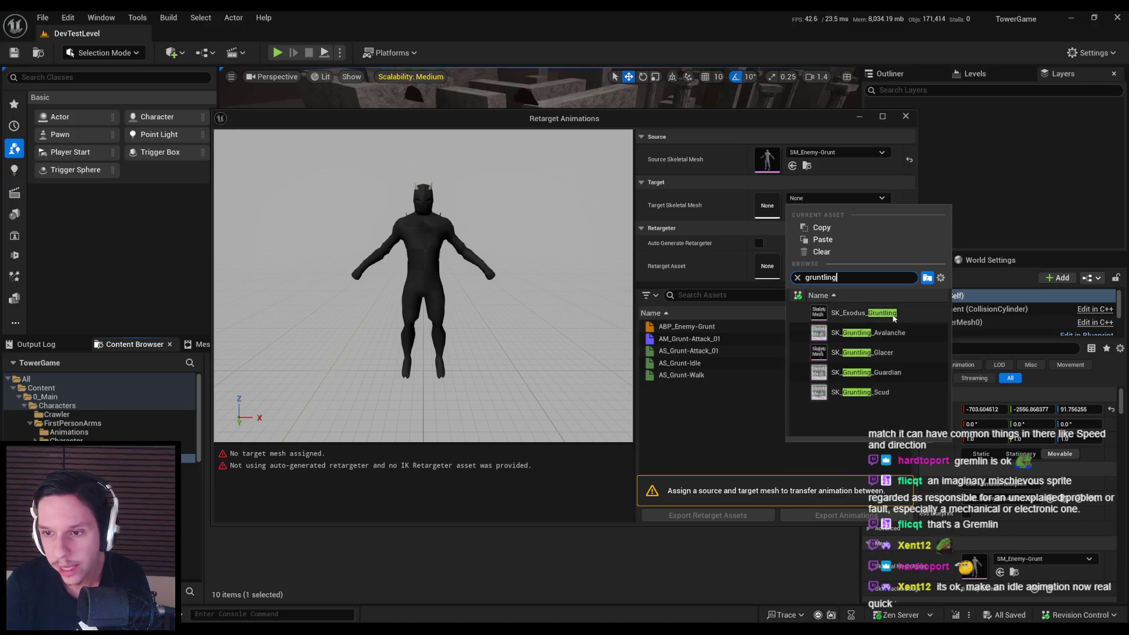
left_click(853, 312)
left_click(708, 327)
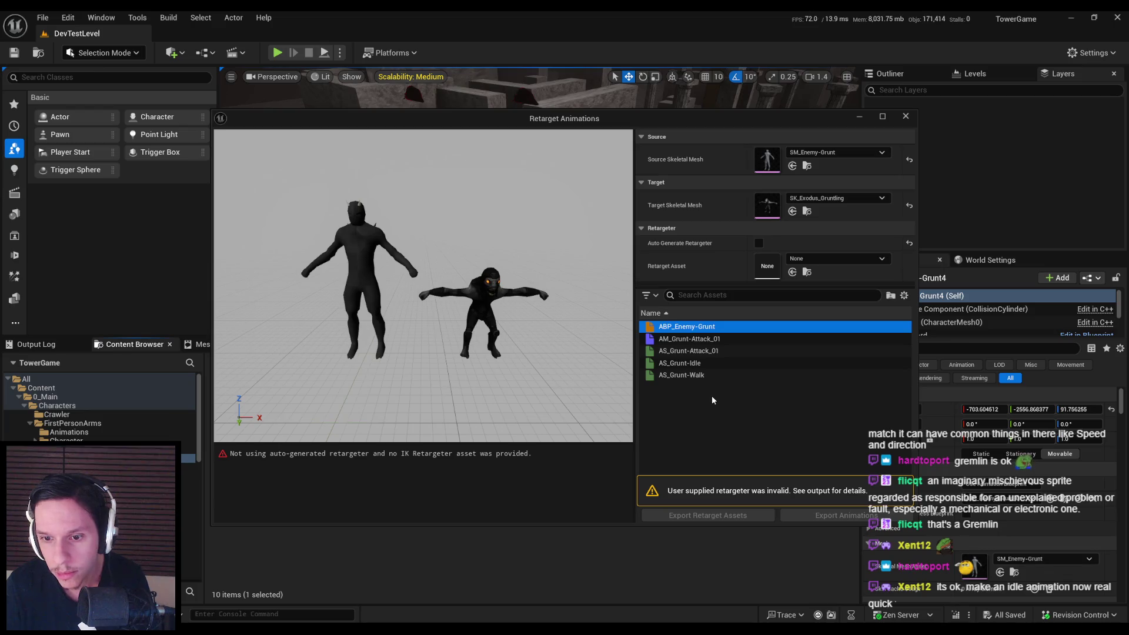
left_click(835, 258)
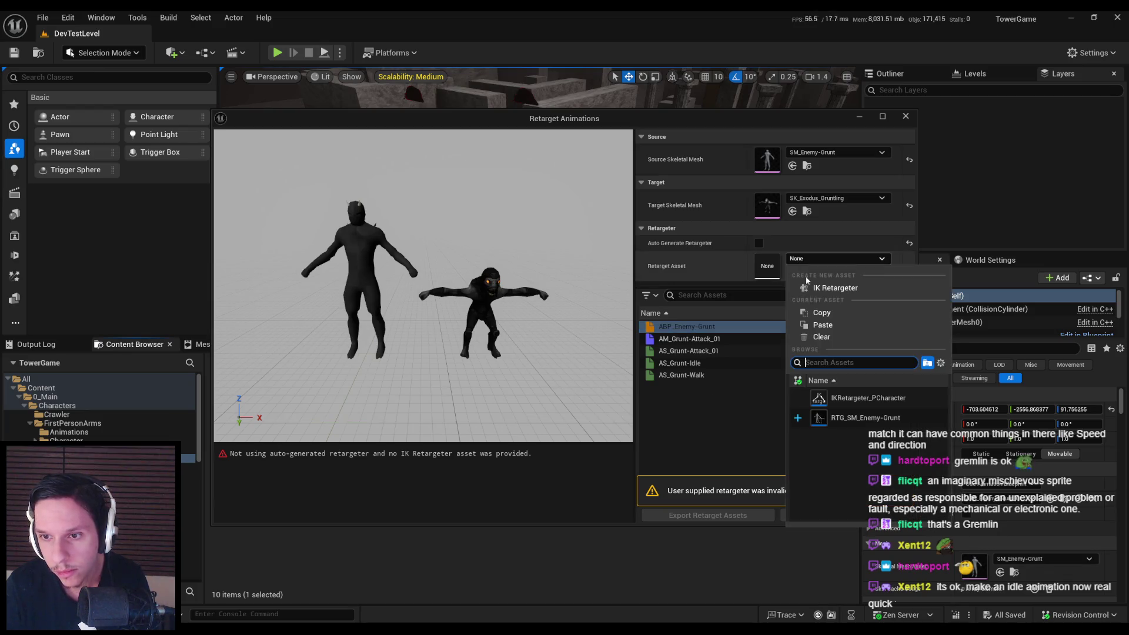
left_click(836, 414)
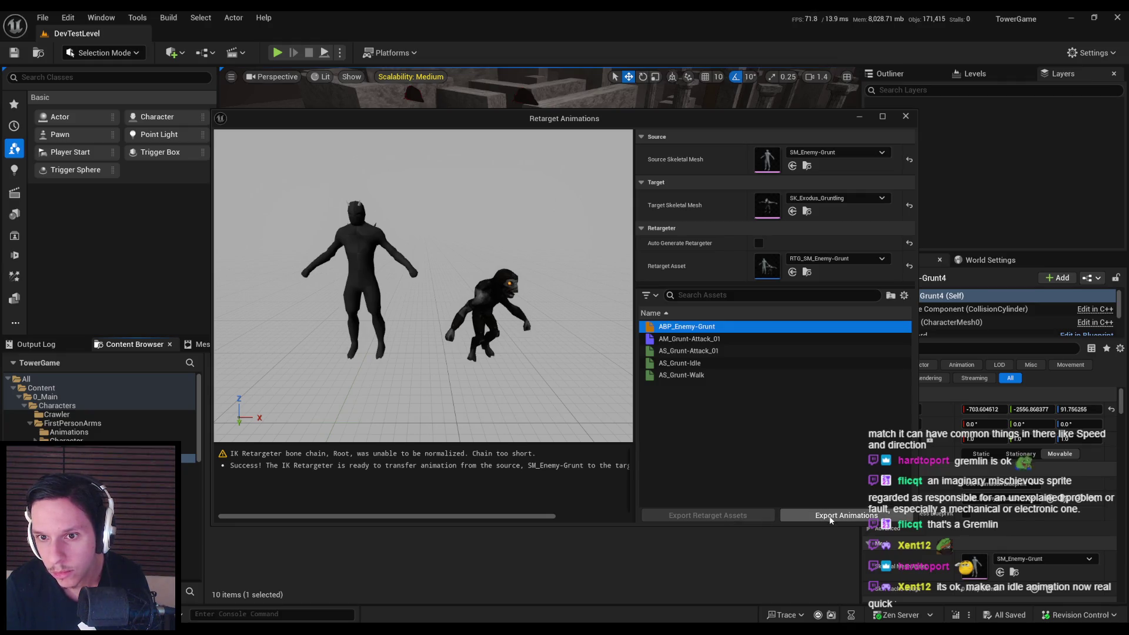
Export the retargeted animations to Content/0_Main/Characters/Gremlin
left_click(830, 518)
left_click_drag(539, 139, 524, 145)
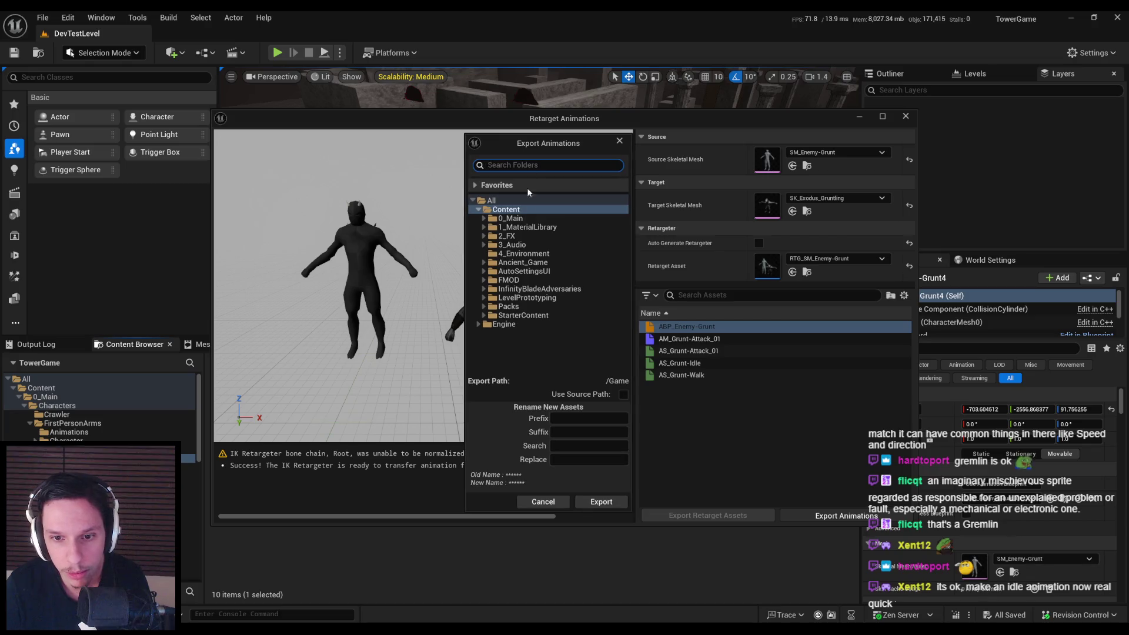
left_click(485, 218)
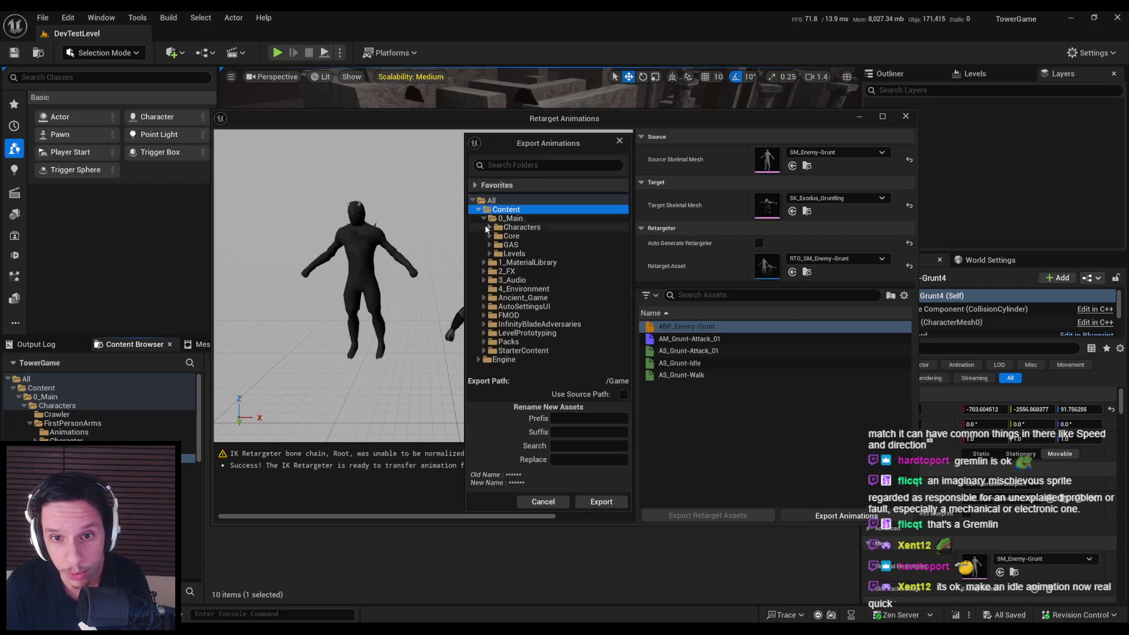
left_click(489, 227)
left_click(506, 254)
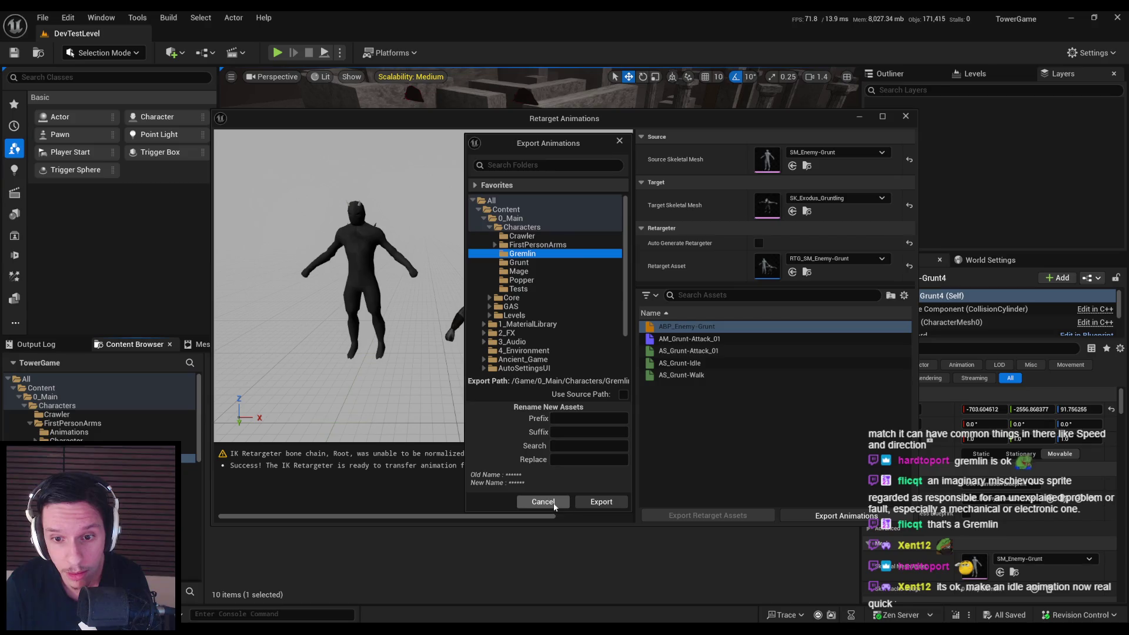
left_click(602, 502)
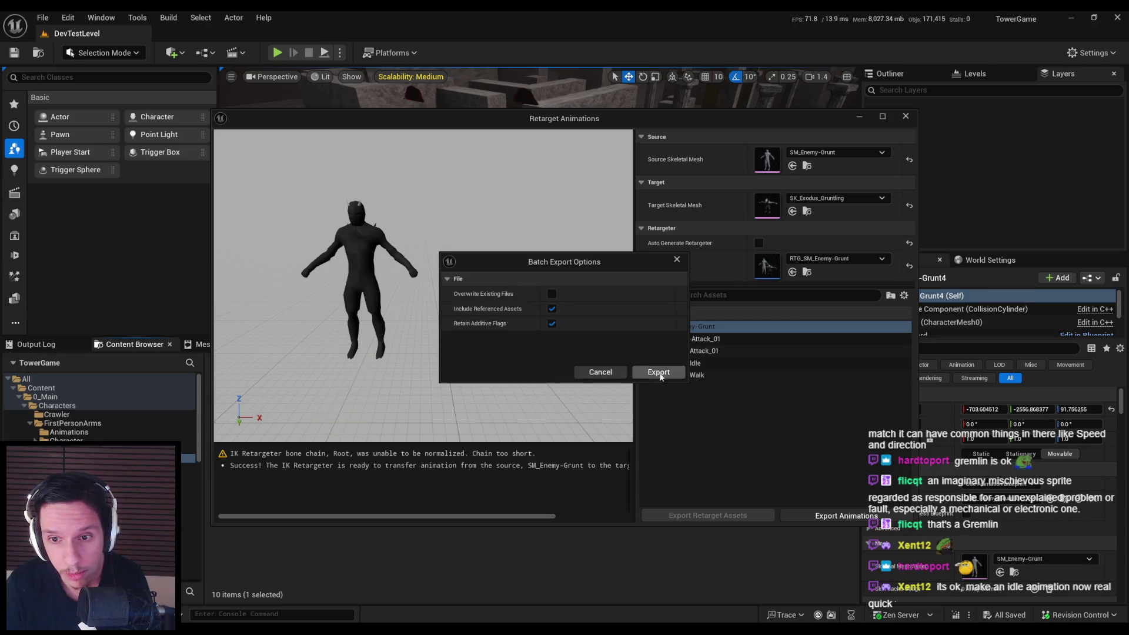
left_click(658, 372)
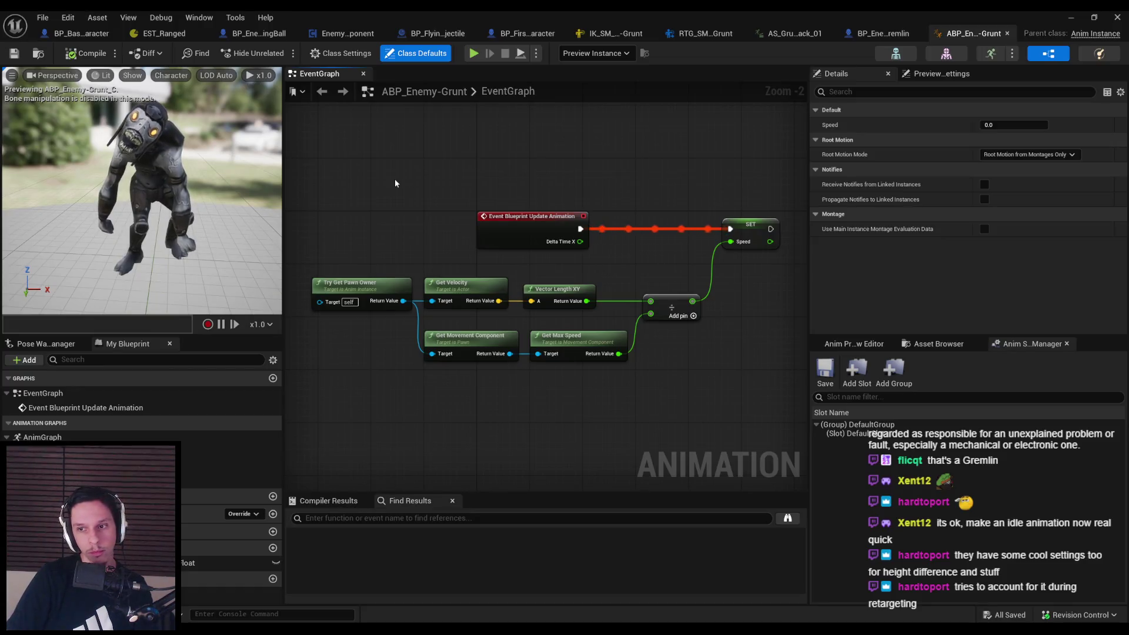
Set BP_Enemy-Gremlin's Skeletal Mesh Asset to SK_Exodus_Gruntling
left_click(867, 39)
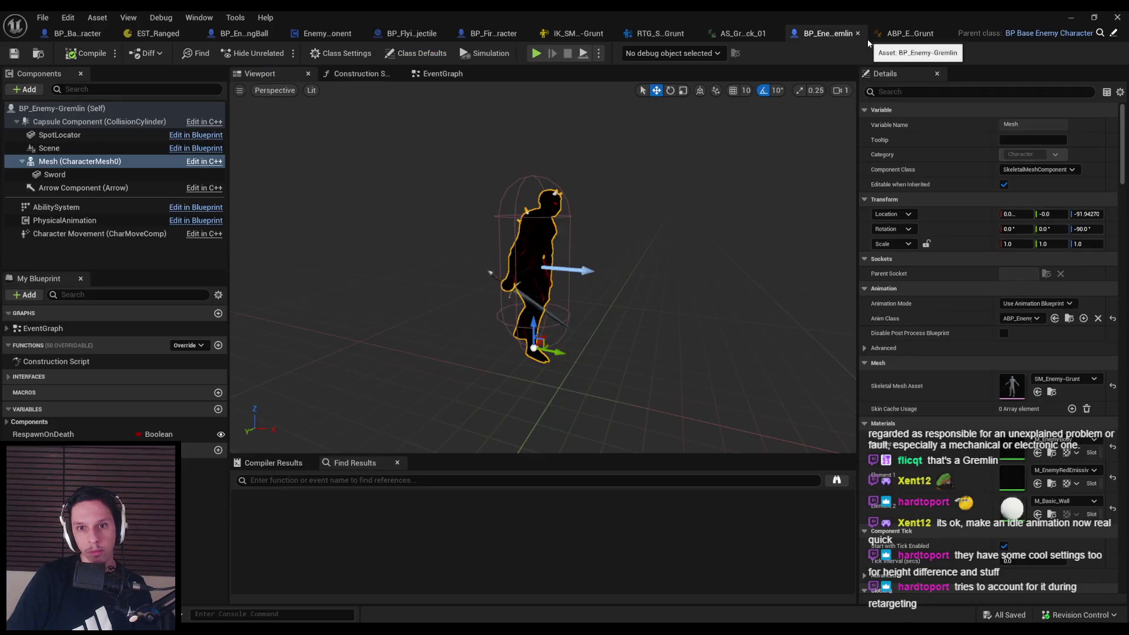
left_click(1055, 382)
type("gr")
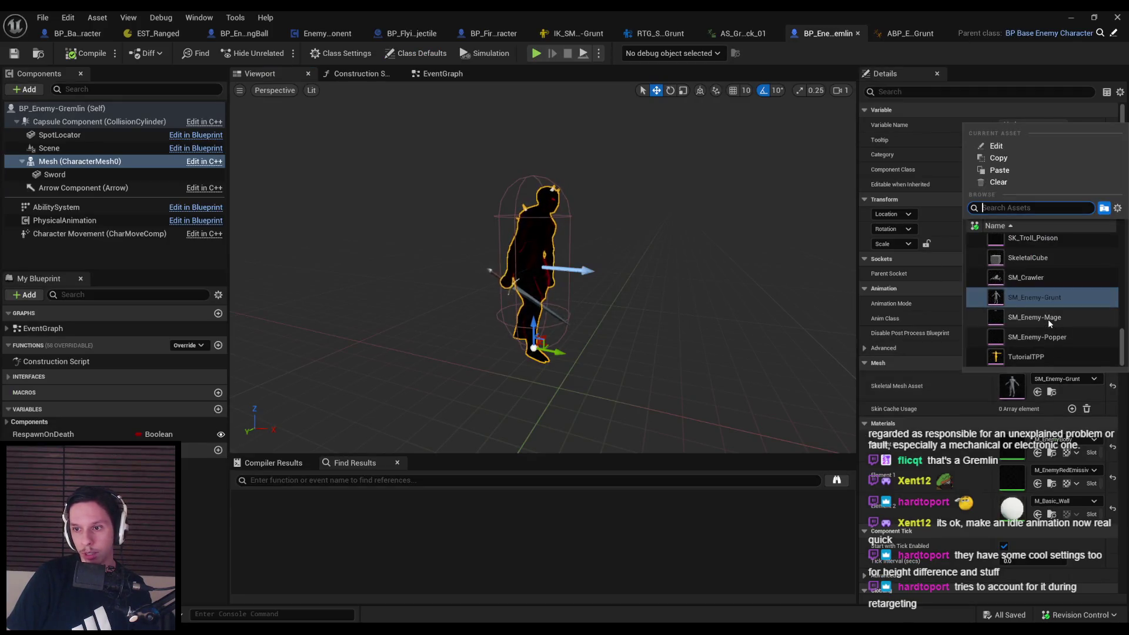
type("untling")
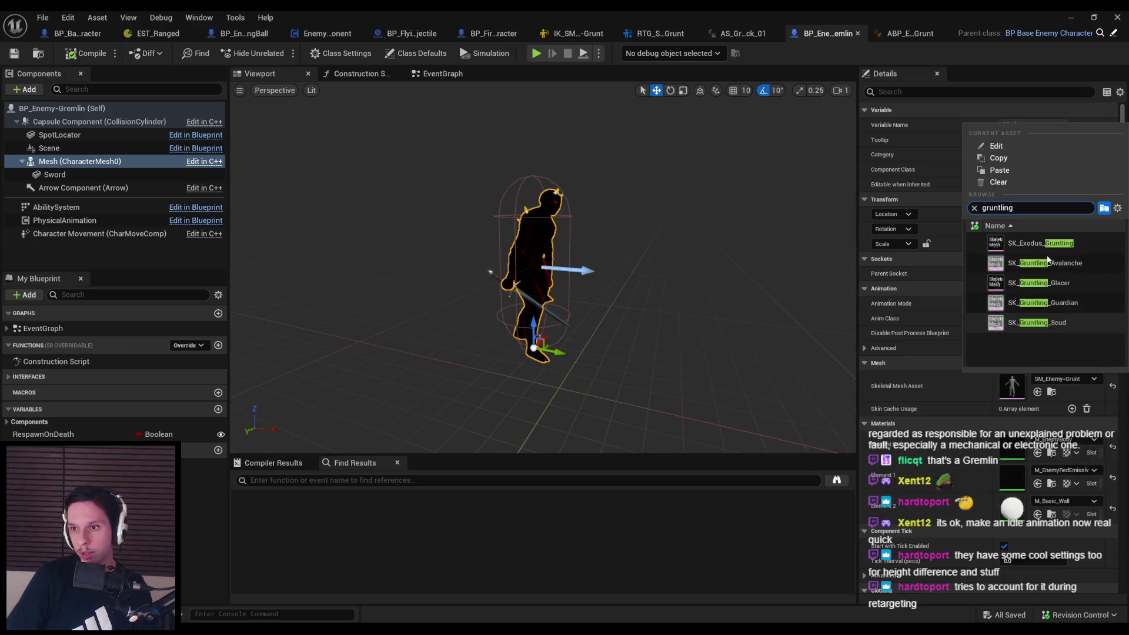
key("Escape")
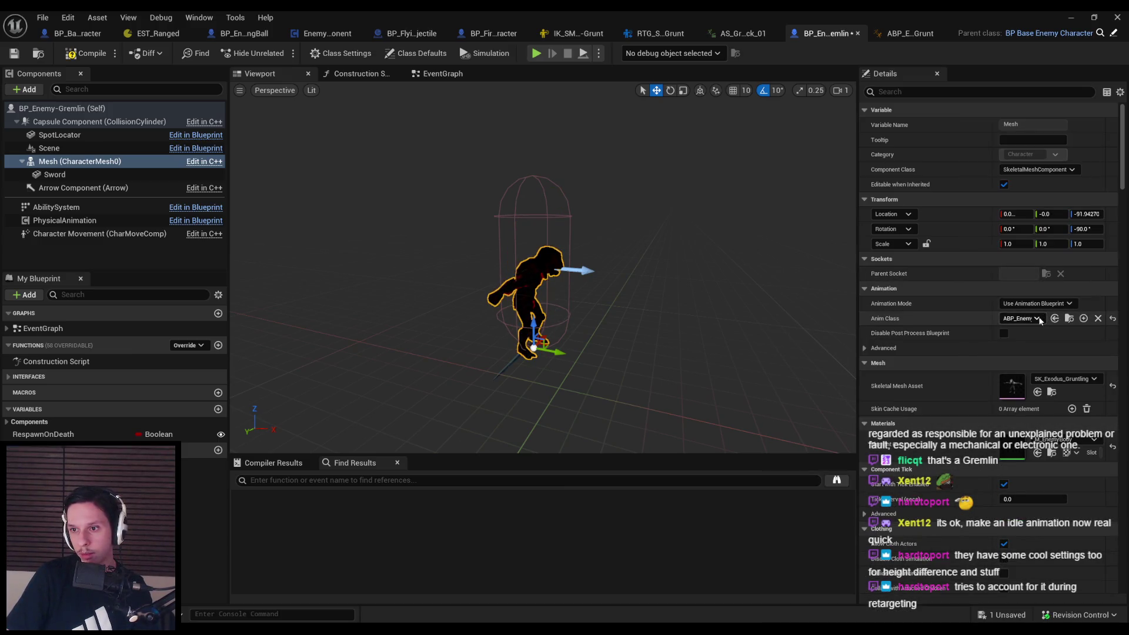
Set the Anim Class to the newly retargeted Grunt animation blueprint
left_click(1038, 319)
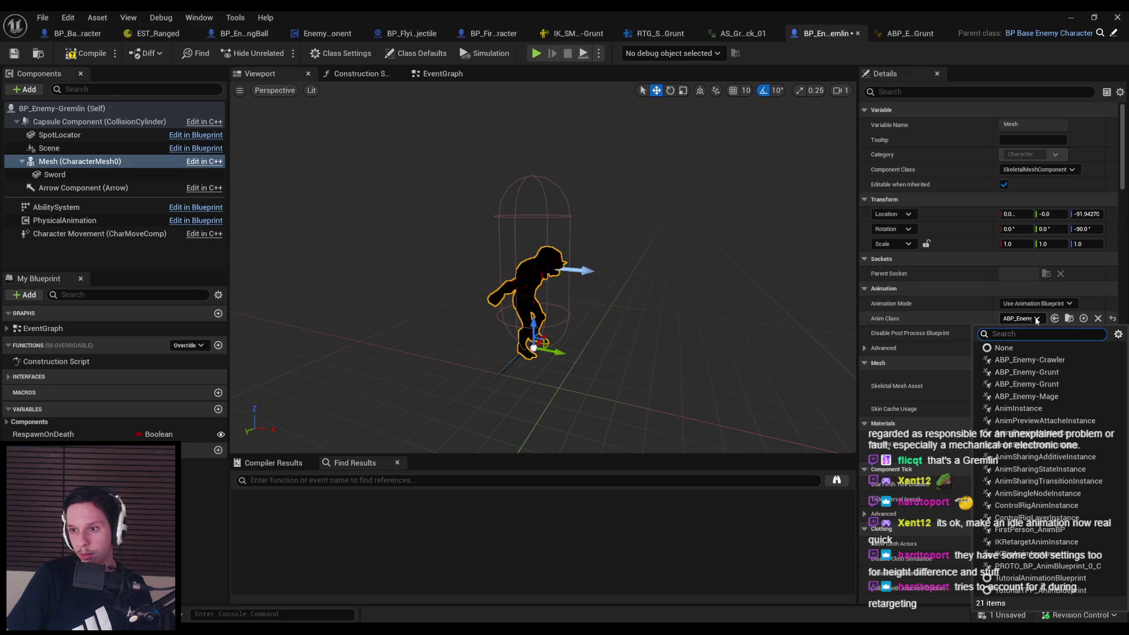
type("grun")
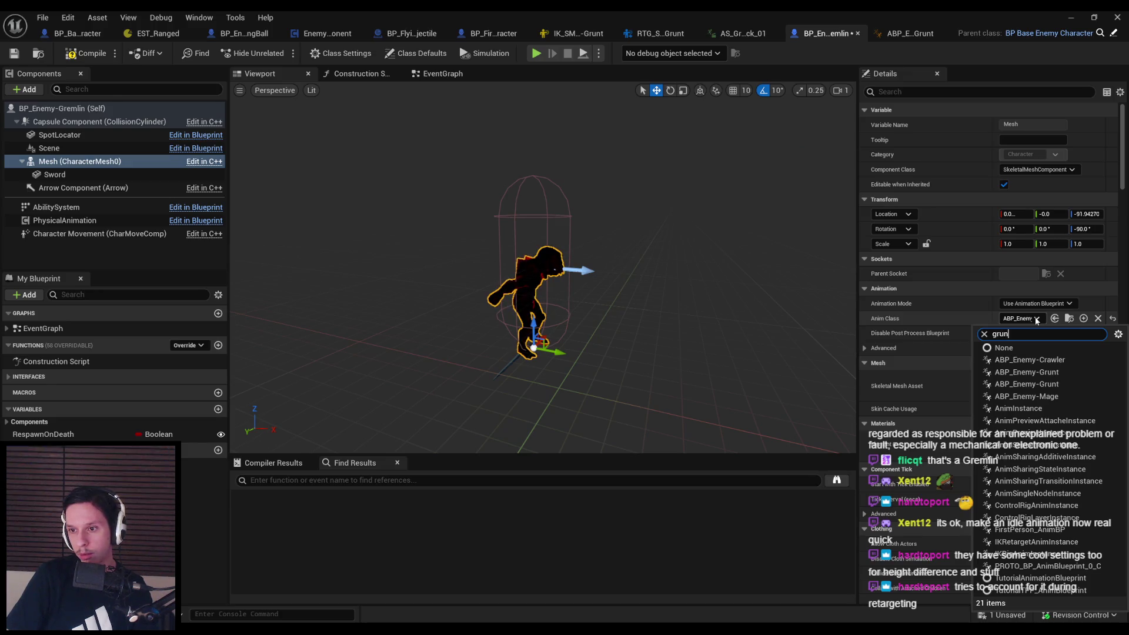
type("t")
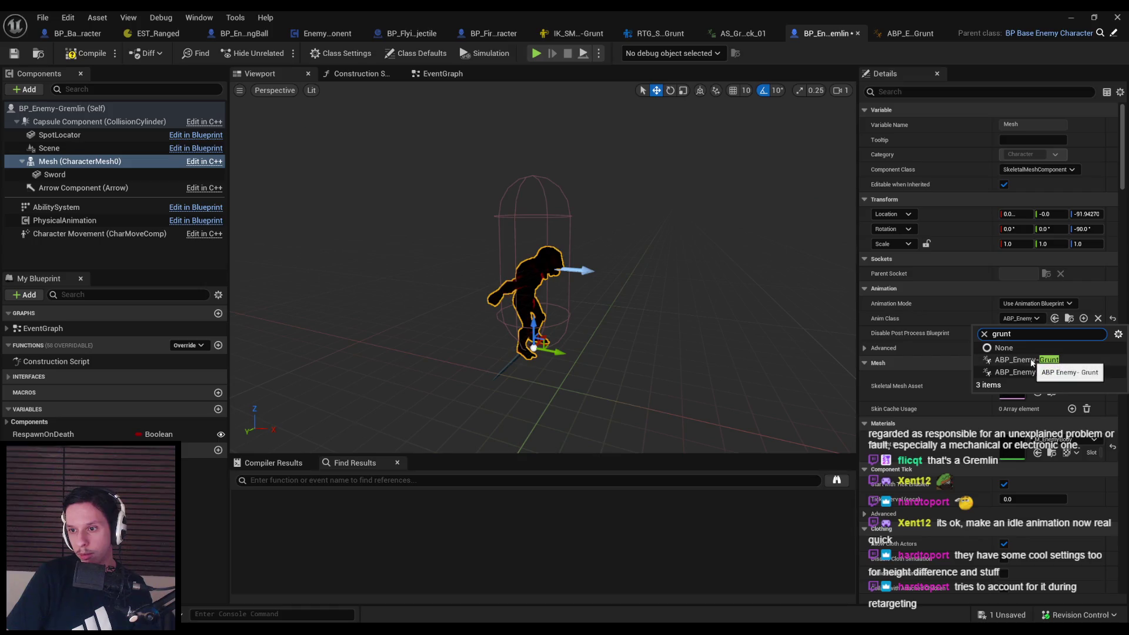
left_click(1033, 372)
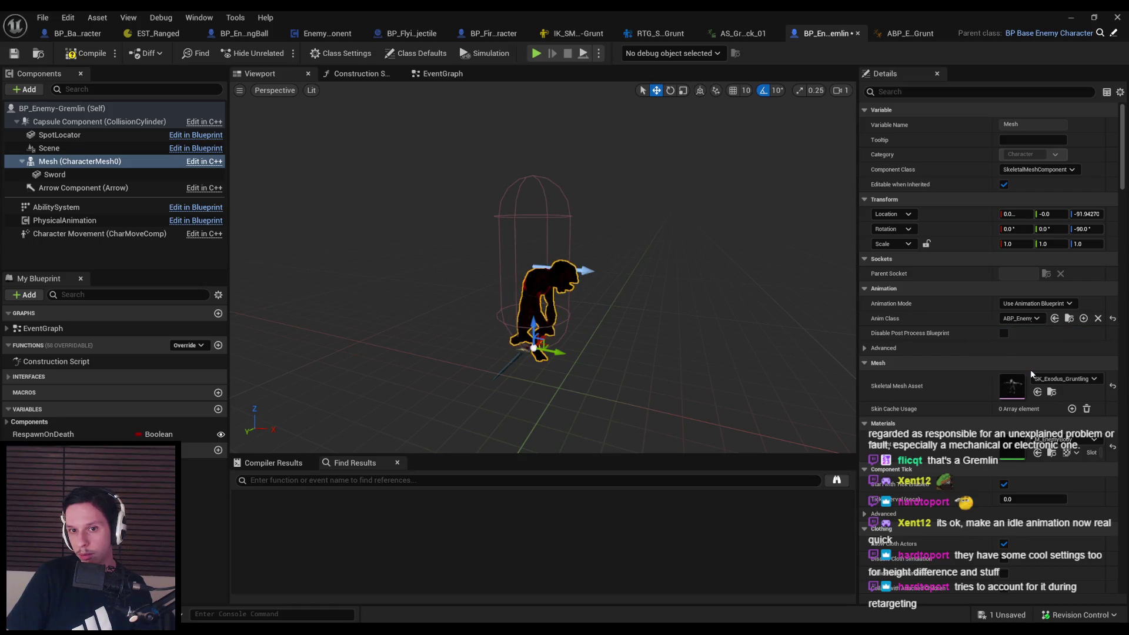
left_click(1071, 17)
left_click(240, 459)
Rename the assets to ABP_Enemy-Gremlin, AS_Gremlin-Idle and AS_Gremlin-Walk
left_click(247, 459)
type("Grem")
key("Return")
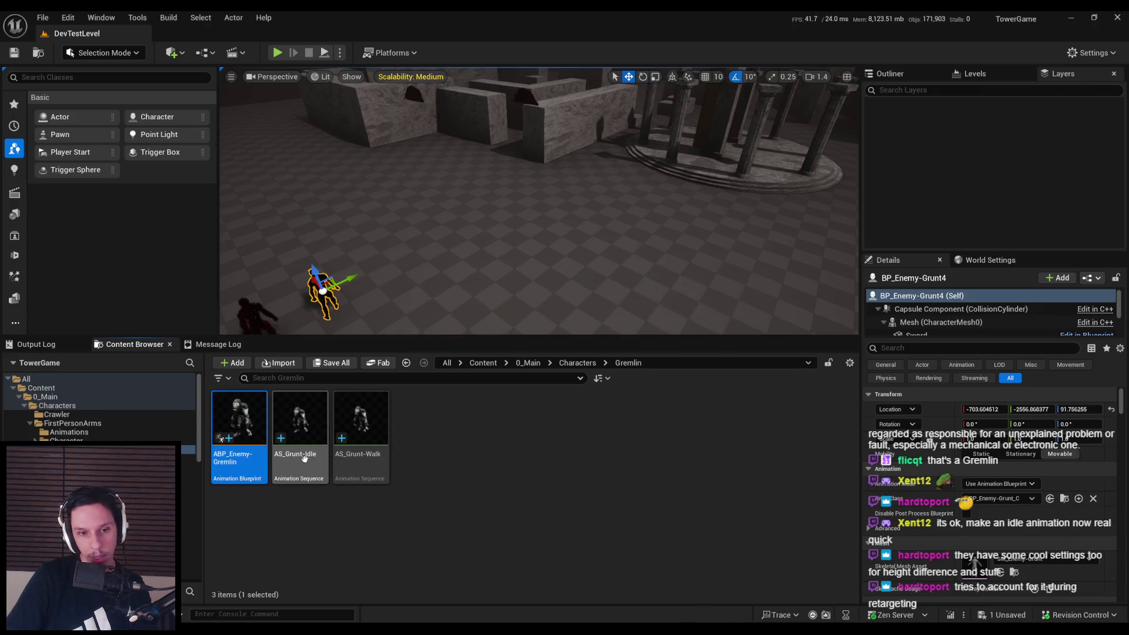
left_click(302, 454)
left_click(304, 455)
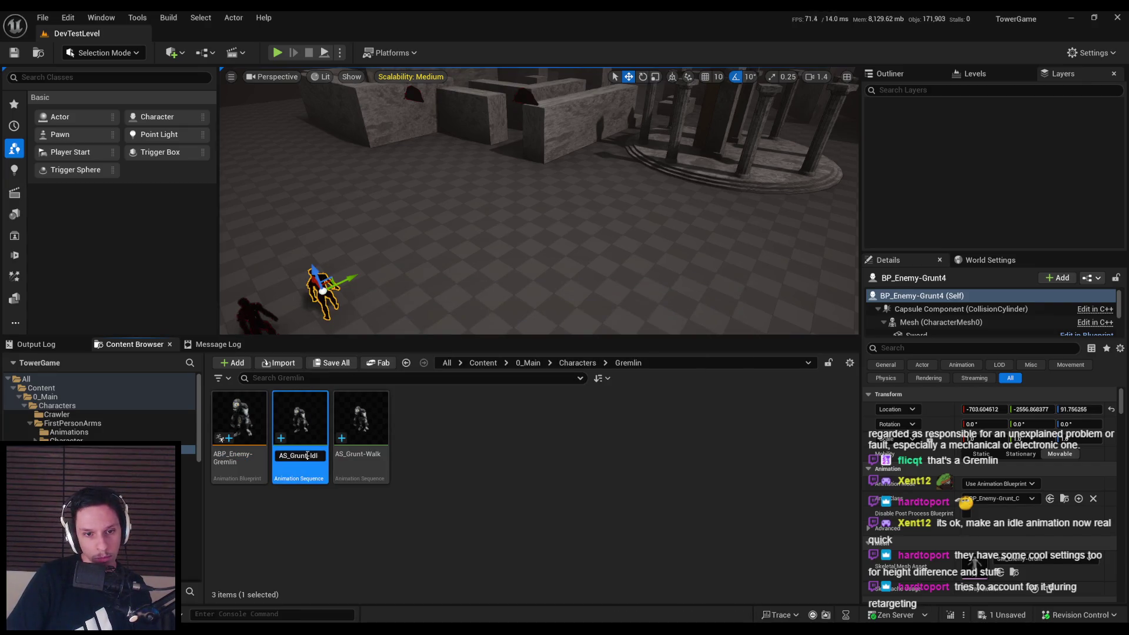
left_click(307, 455)
key("Return")
left_click(360, 454)
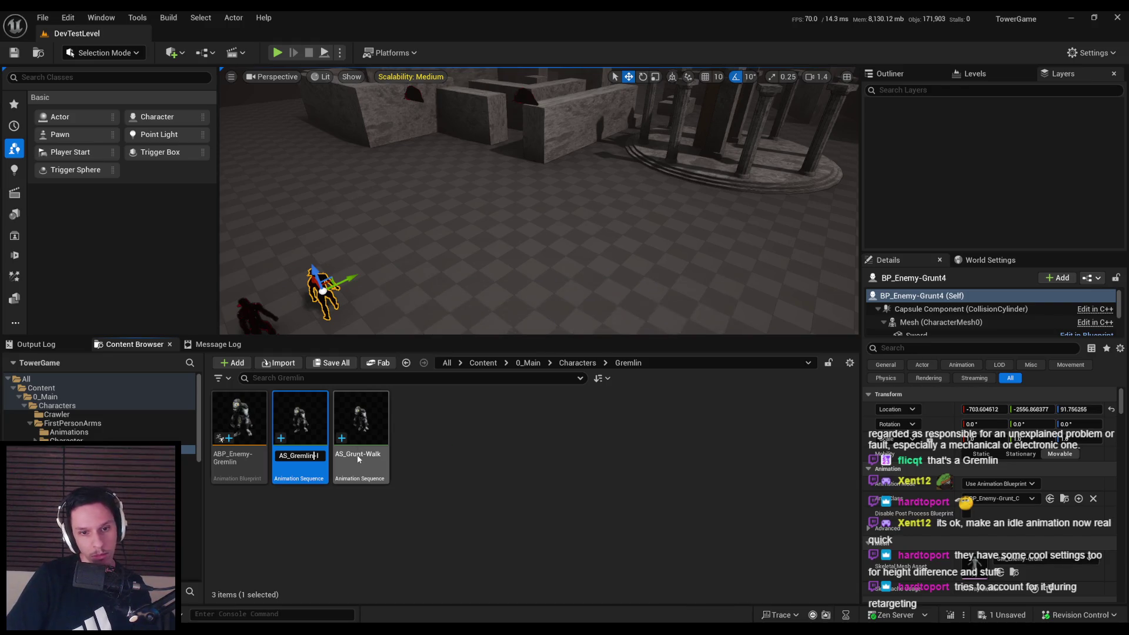
left_click(363, 455)
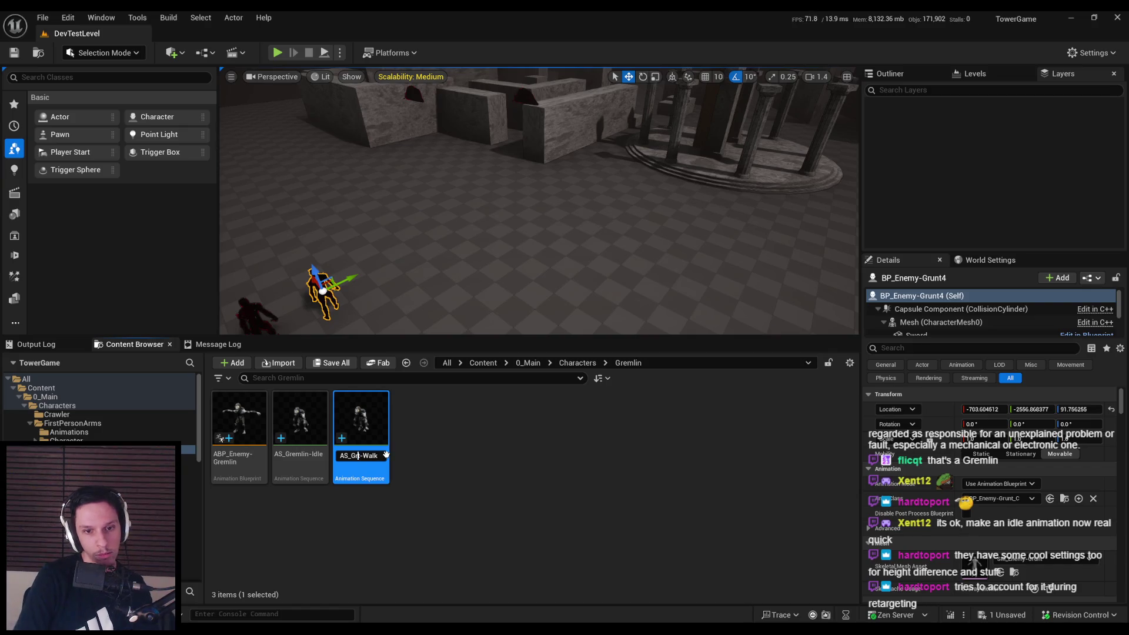
type("emlin")
key("Return")
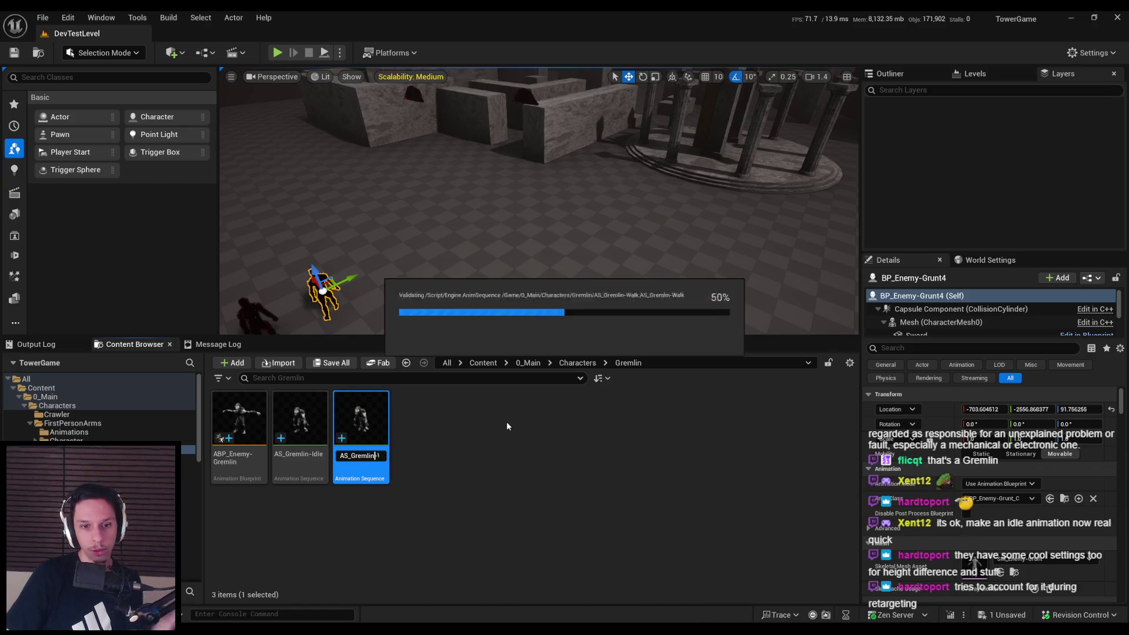
Move AS_Grunt-Attack_01 into the Gremlin folder and rename it AS_Gremlin-Attack_01
left_click(506, 425)
scroll(100, 412, "up", 10)
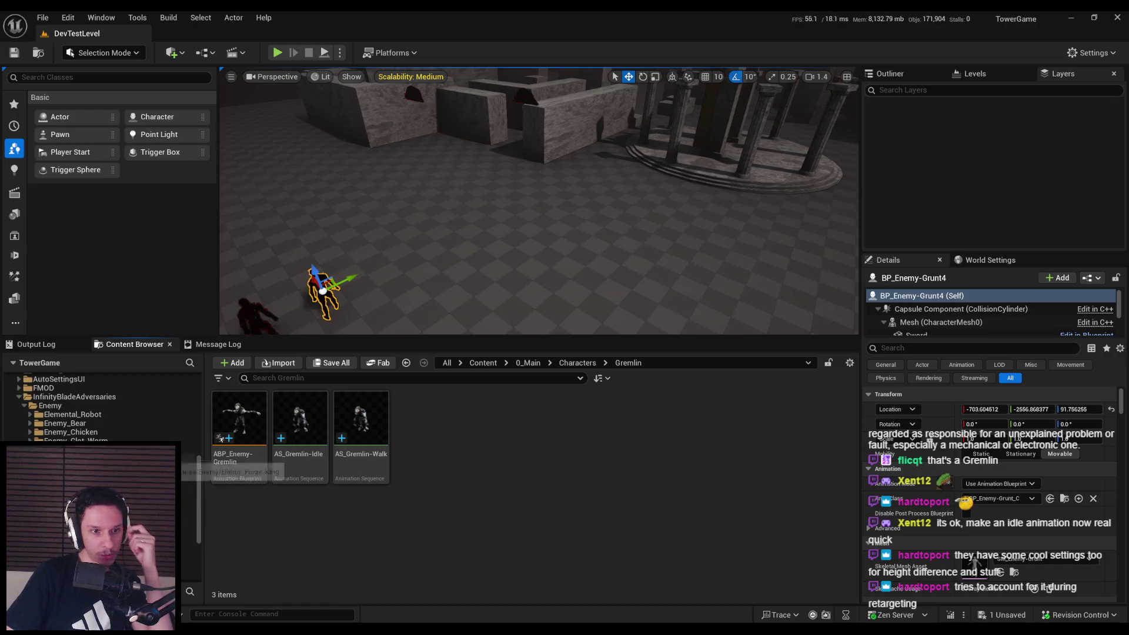
left_click(171, 441)
key("ctrl+v")
scroll(100, 412, "up", 10)
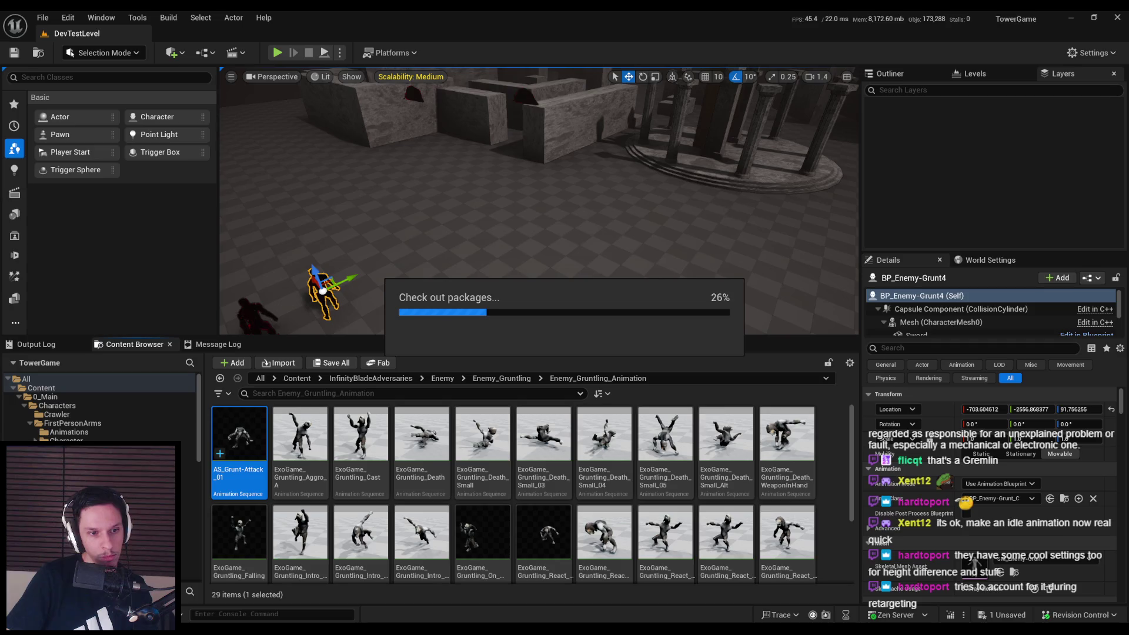
left_click(188, 449)
left_click(301, 456)
left_click(411, 454)
left_click(425, 456)
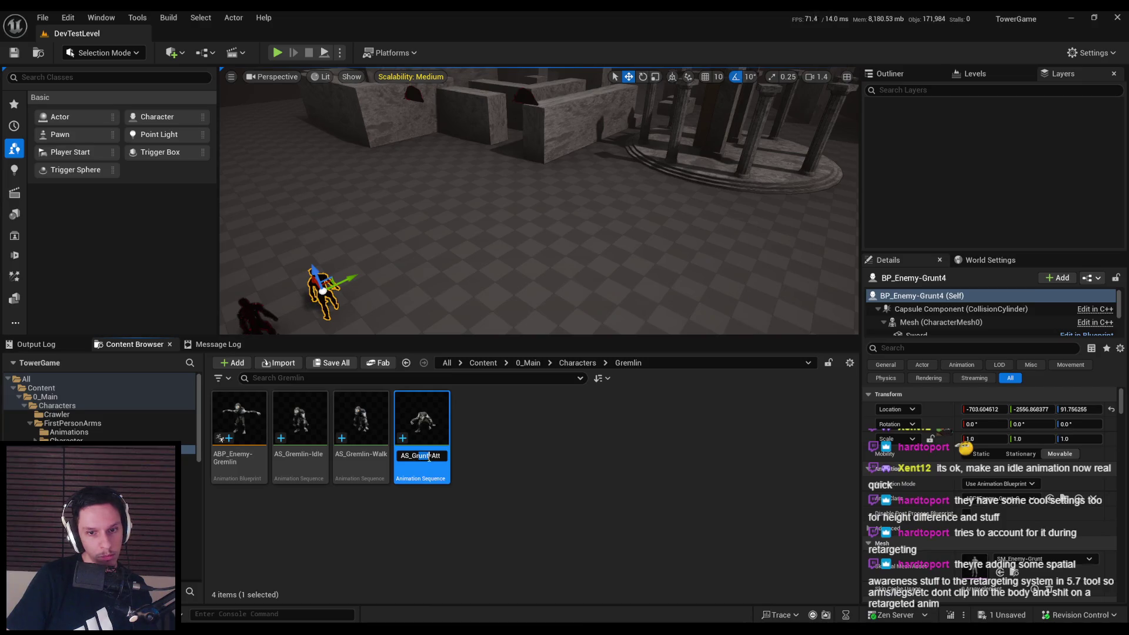
key("Return")
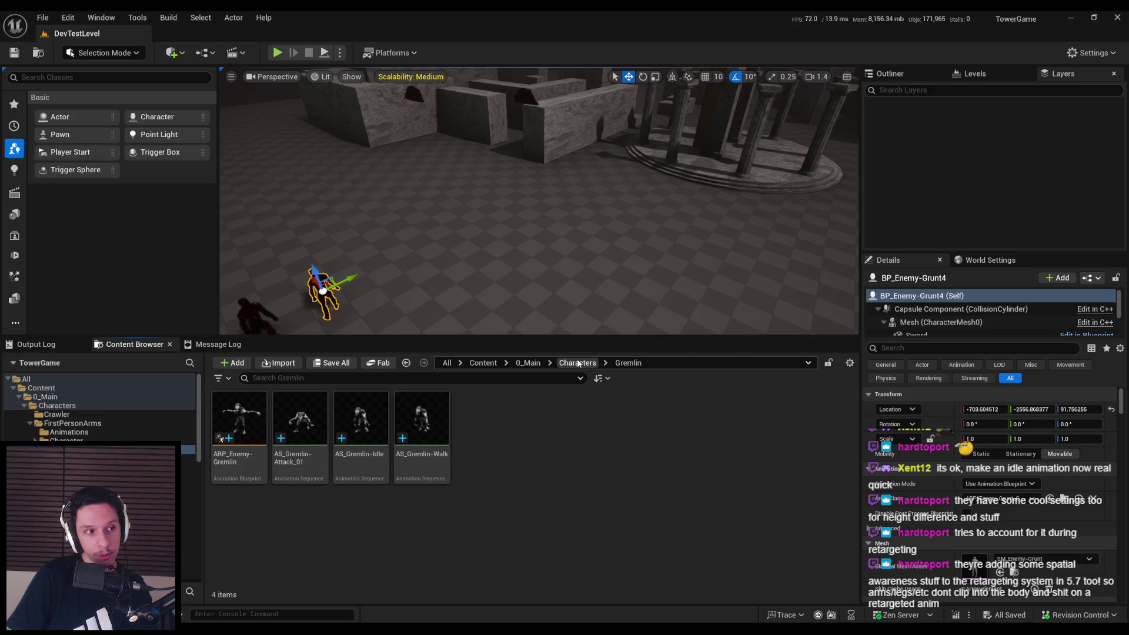
Browse the Characters, Grunt and Gremlin folders to locate the AM_Grunt-Attack_01 montage
left_click(578, 363)
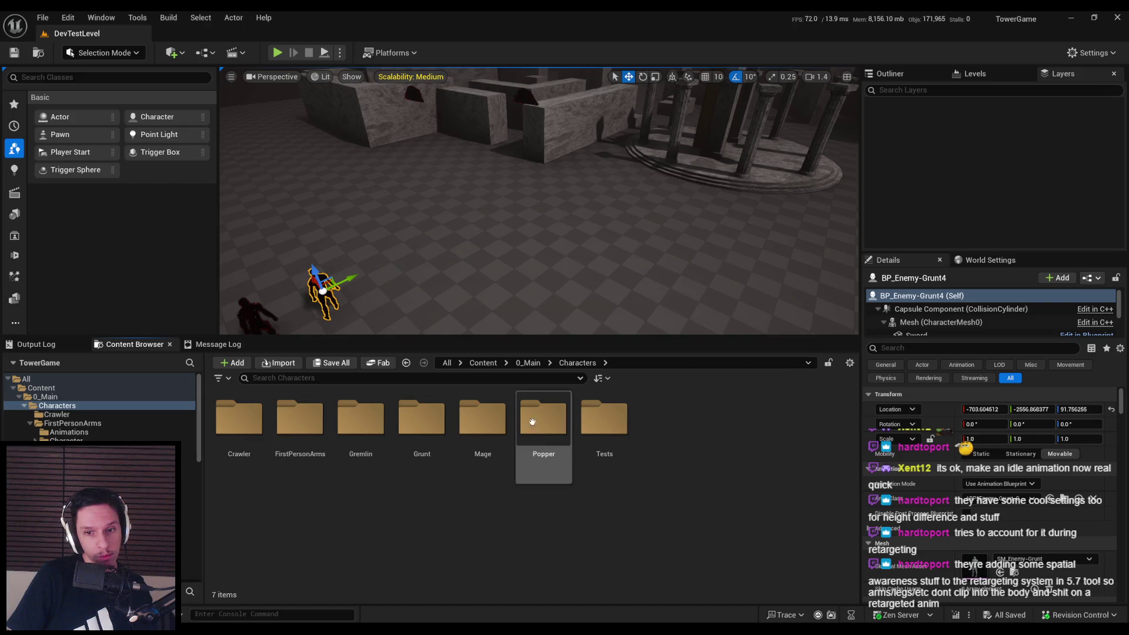
double_click(422, 419)
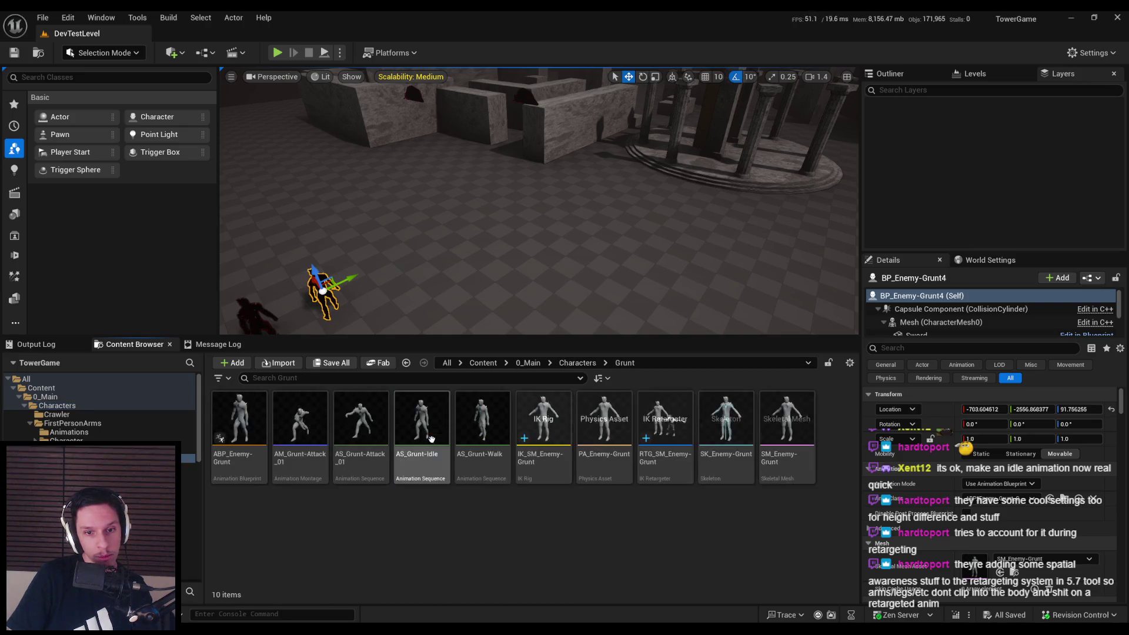
right_click(294, 467)
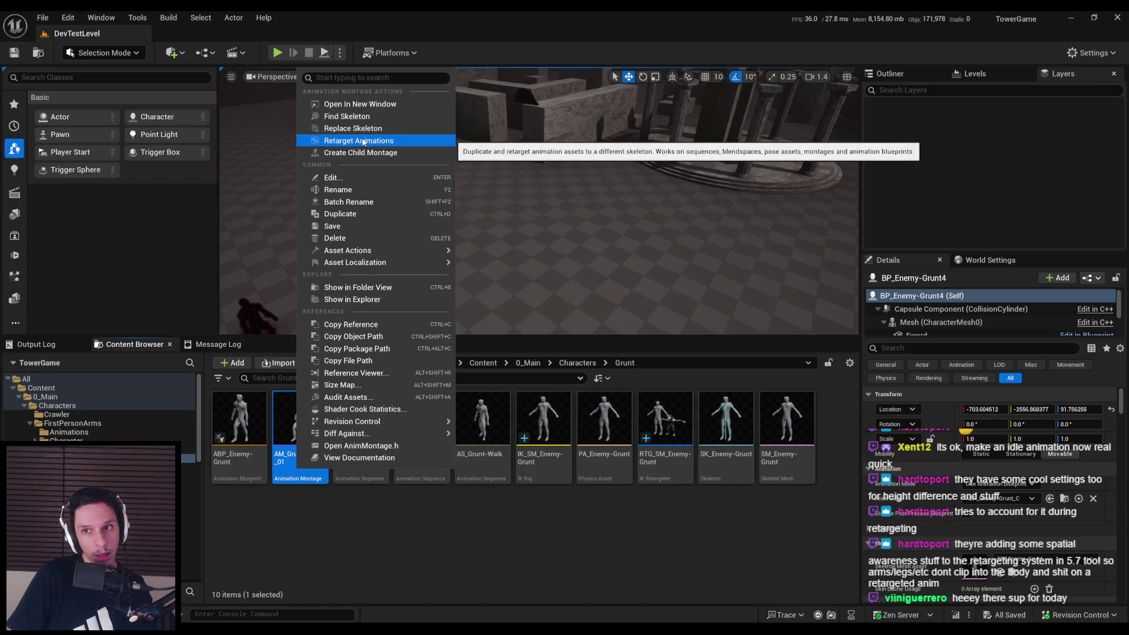
key("Escape")
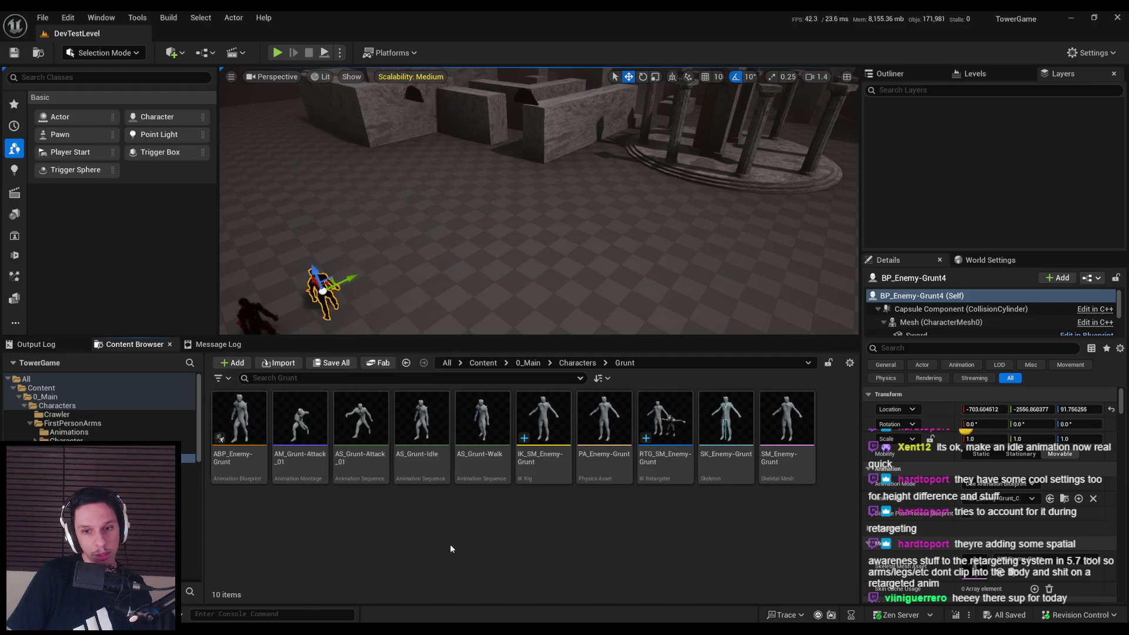
left_click(578, 364)
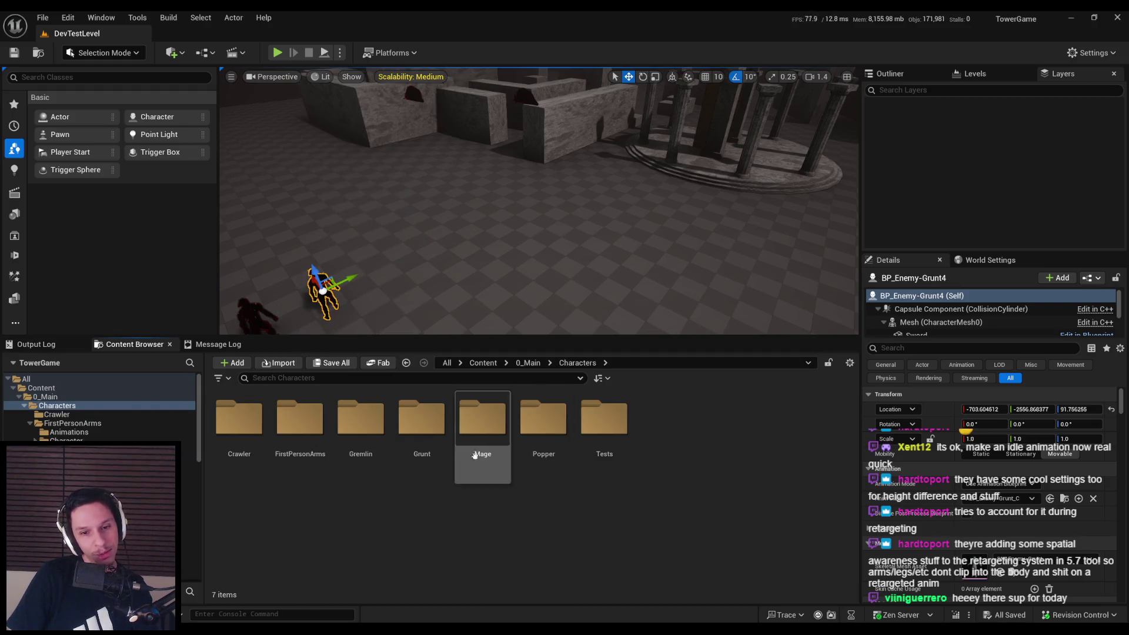
double_click(361, 419)
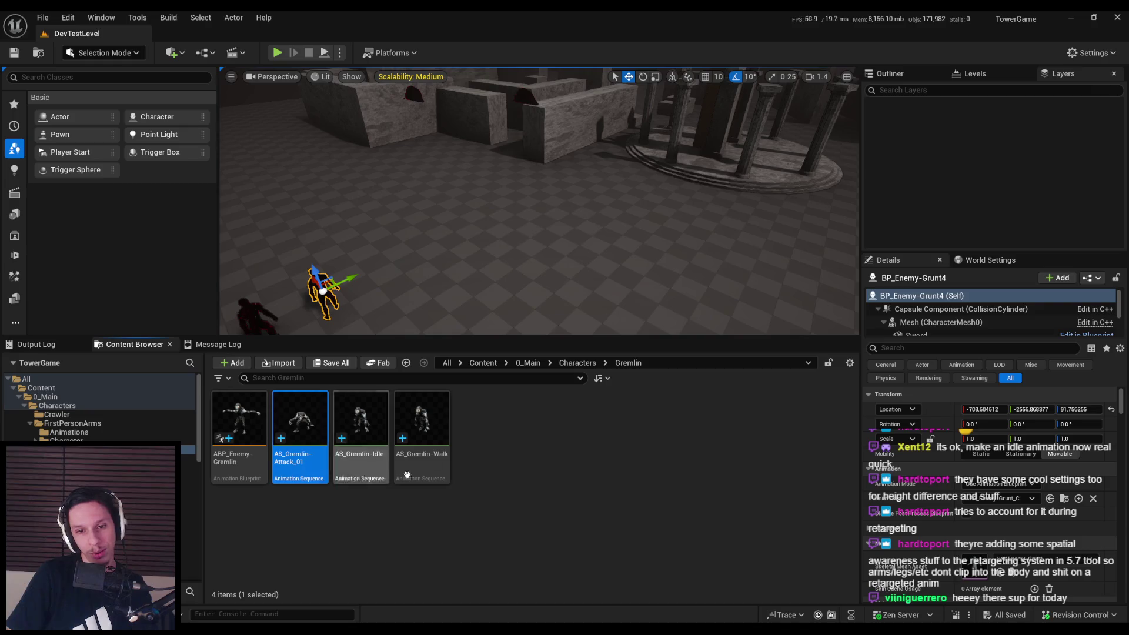
left_click(528, 363)
key("alt+Left")
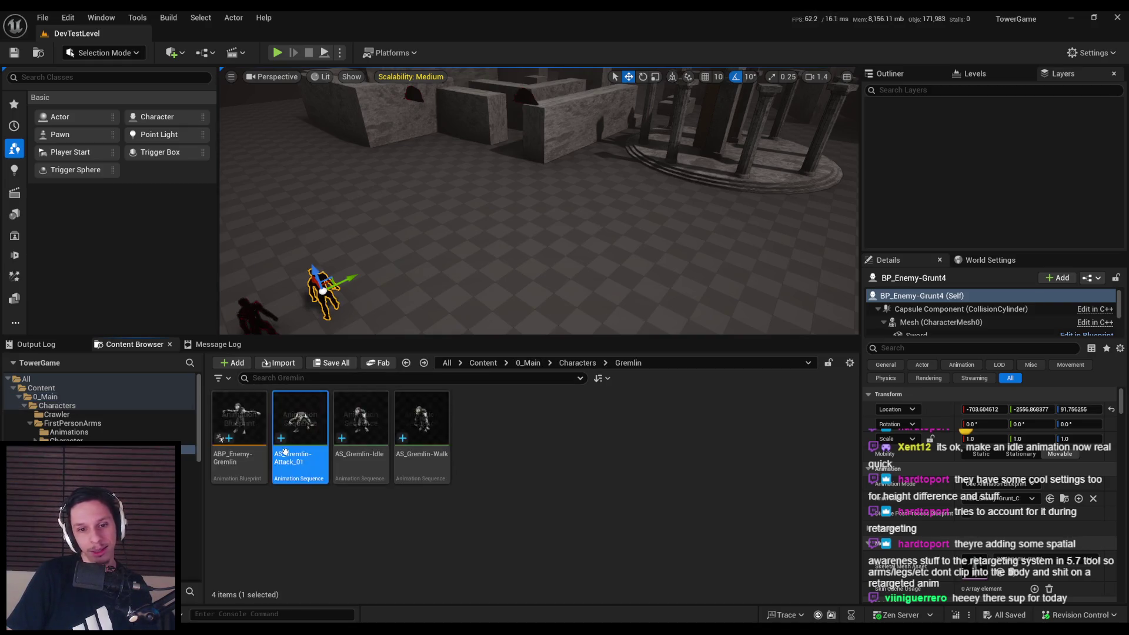
key("alt+Left")
double_click(422, 418)
Retarget AM_Grunt-Attack_01 onto SK_Exodus_Gruntling using the RTG_SM_Enemy-Grunt retargeter and preview it
left_click(297, 459)
right_click(297, 458)
left_click(355, 134)
left_click(836, 198)
type("grunt")
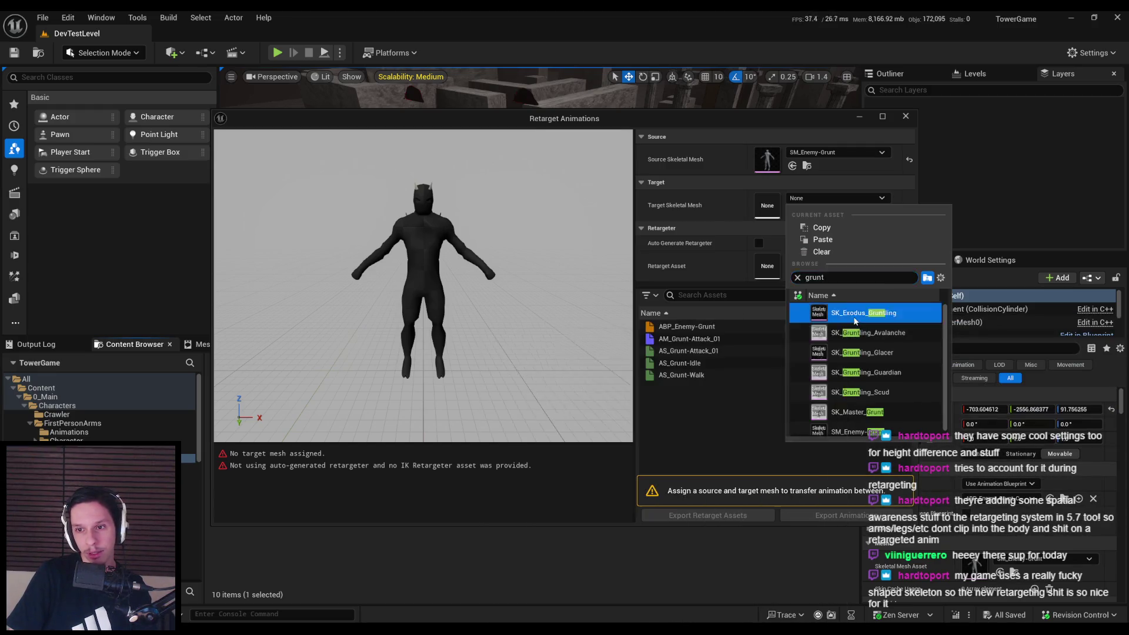
left_click(857, 315)
left_click(809, 263)
left_click(824, 300)
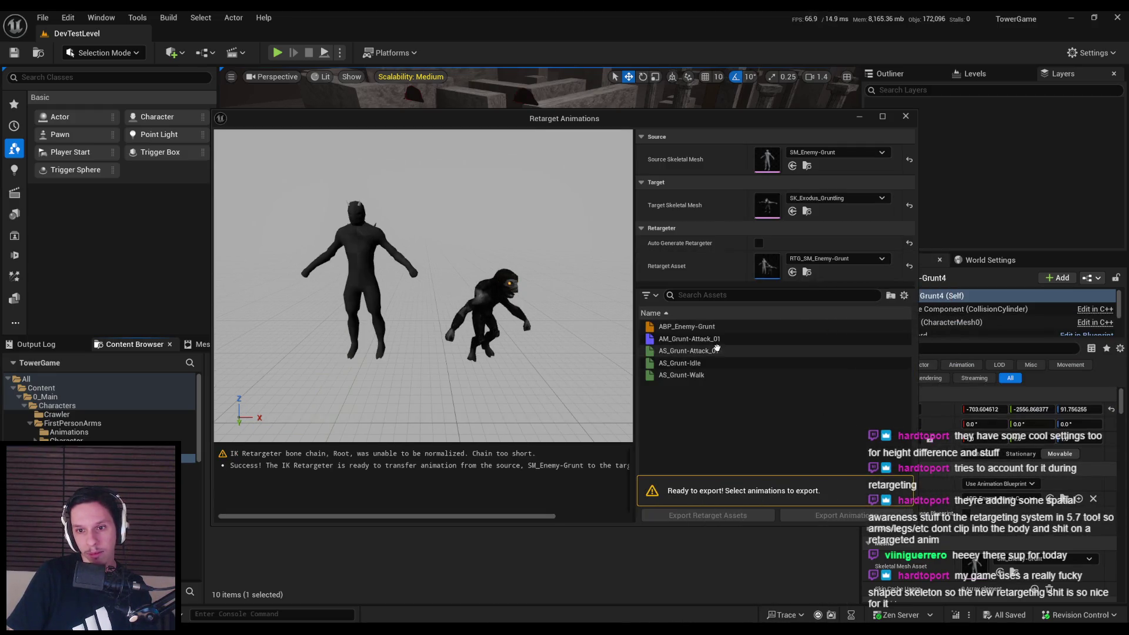
left_click(706, 338)
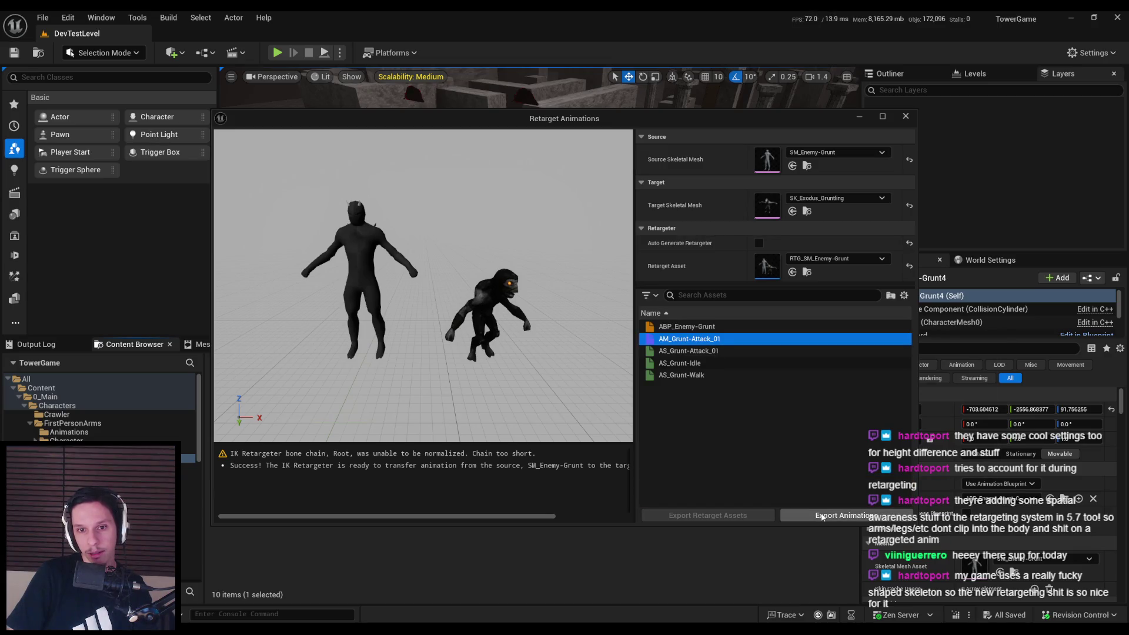
left_click(705, 338)
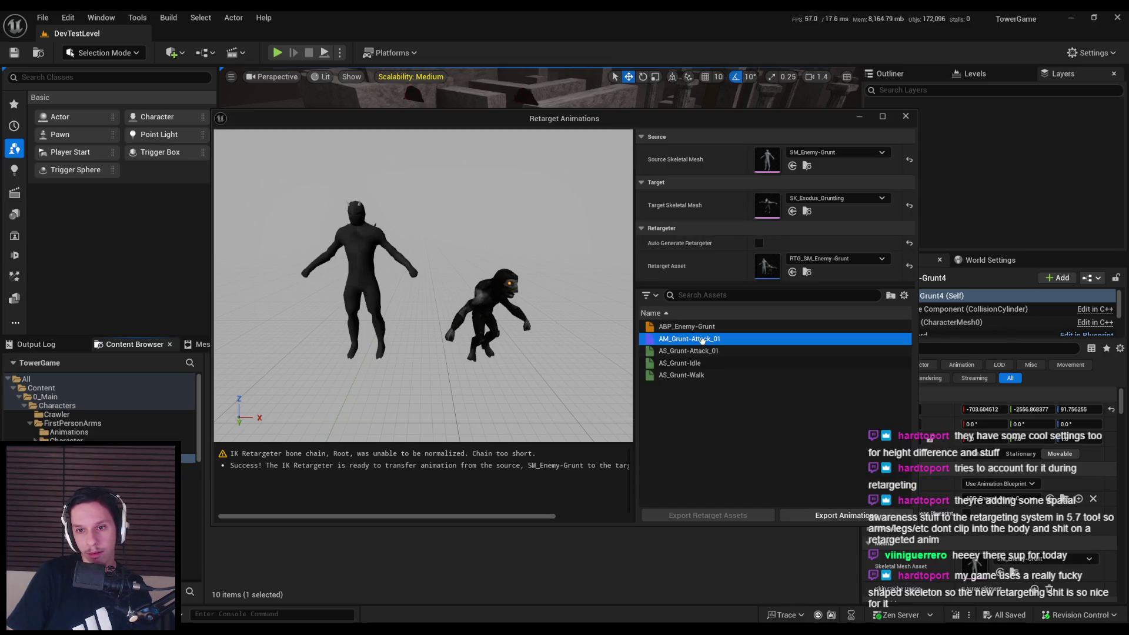
Export the retargeted animation into 0_Main > Characters > Gremlin and confirm the batch settings
left_click(835, 515)
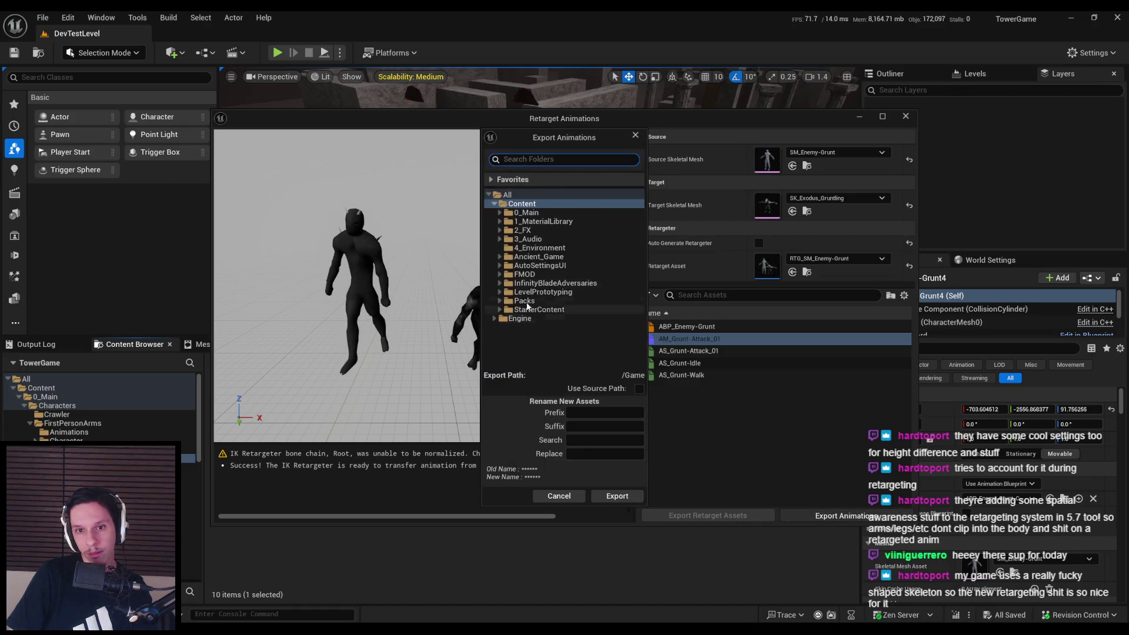
left_click(500, 213)
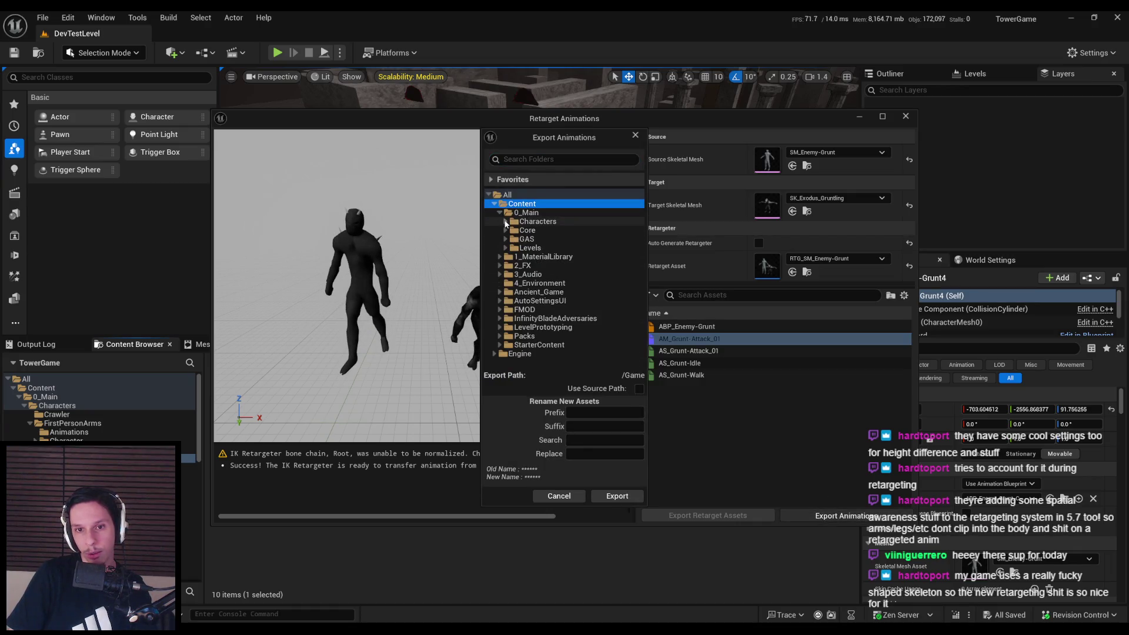
left_click(505, 222)
left_click(523, 249)
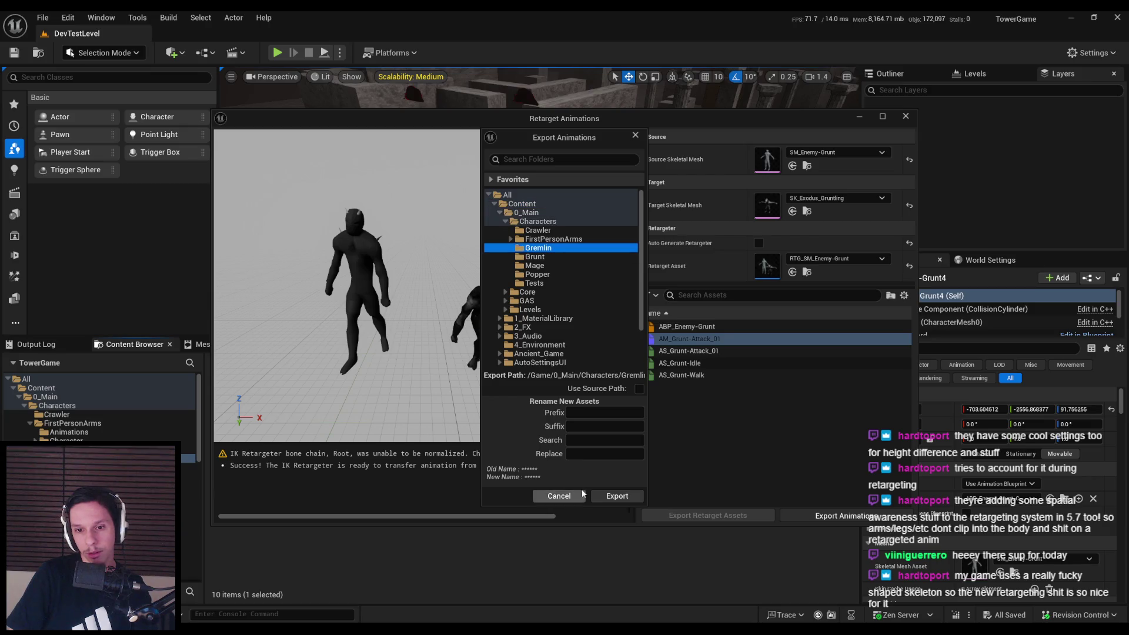
left_click(615, 497)
left_click(655, 374)
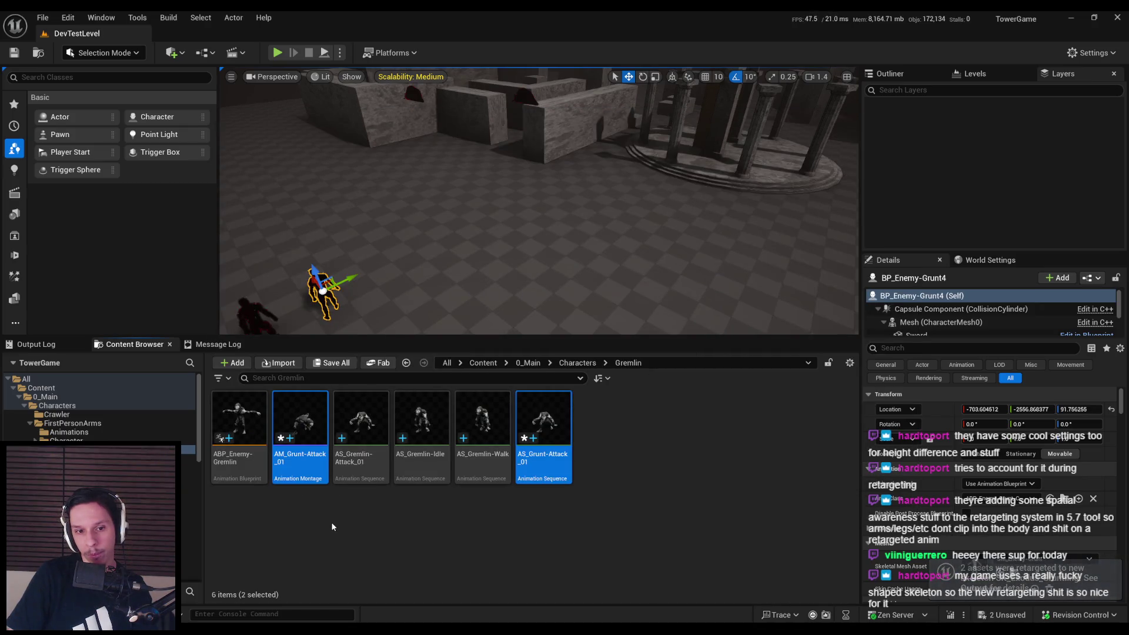
Force-delete the old AS_Gremlin-Attack_01 and rename the exported AS_Grunt-Attack_01 to Gremlin
left_click(368, 470)
key("Delete")
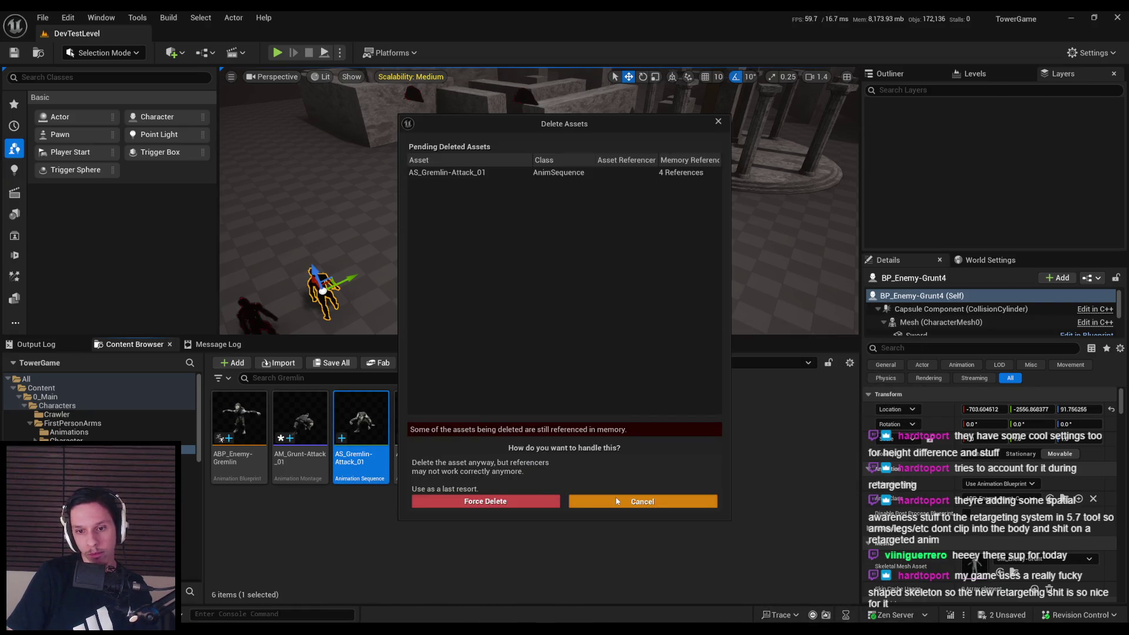
left_click(508, 503)
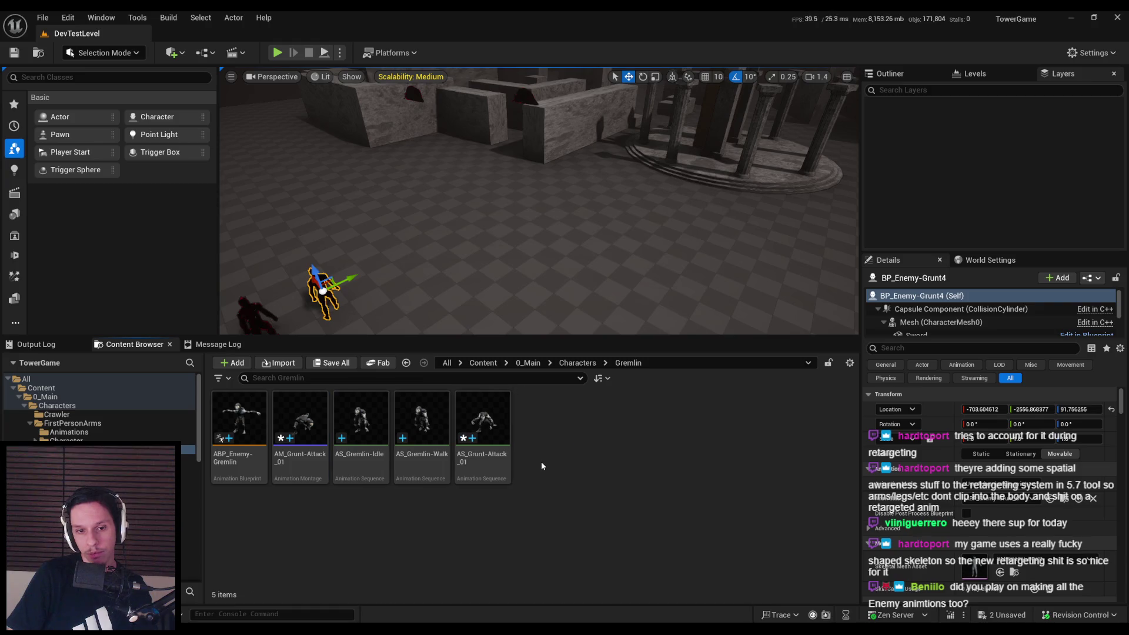
left_click(475, 456)
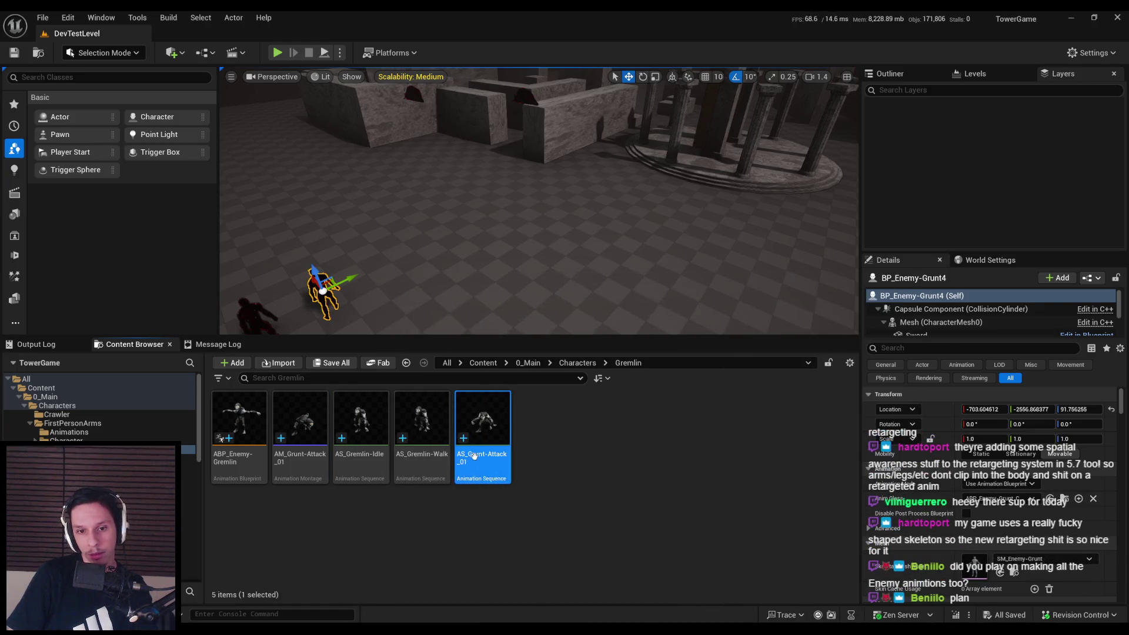
left_click(478, 455)
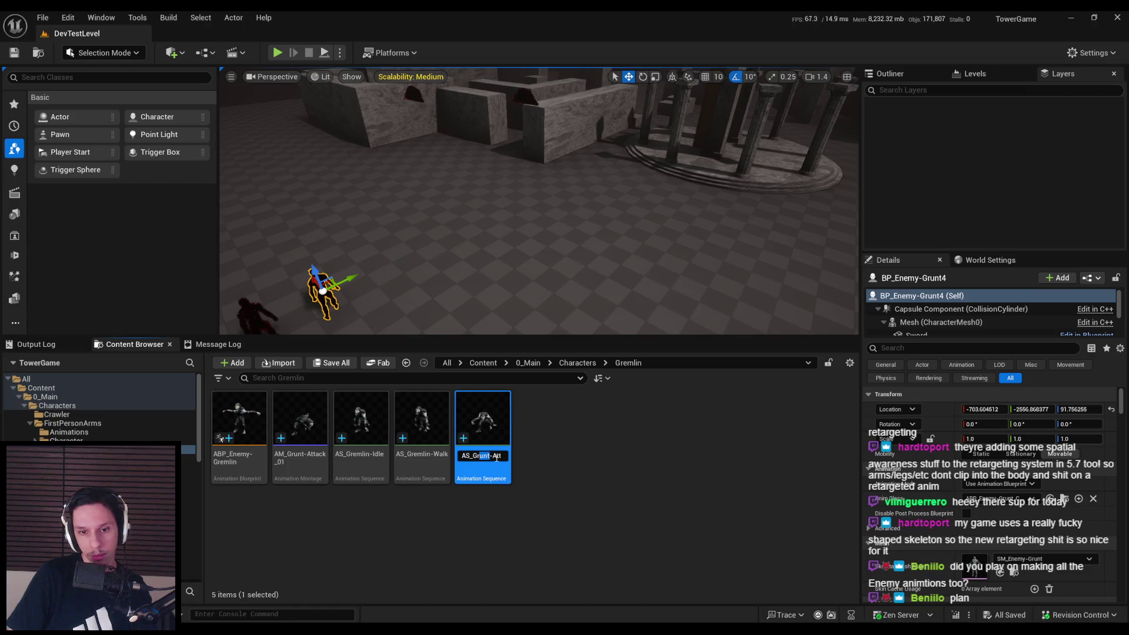
type("Gremlin")
key("Return")
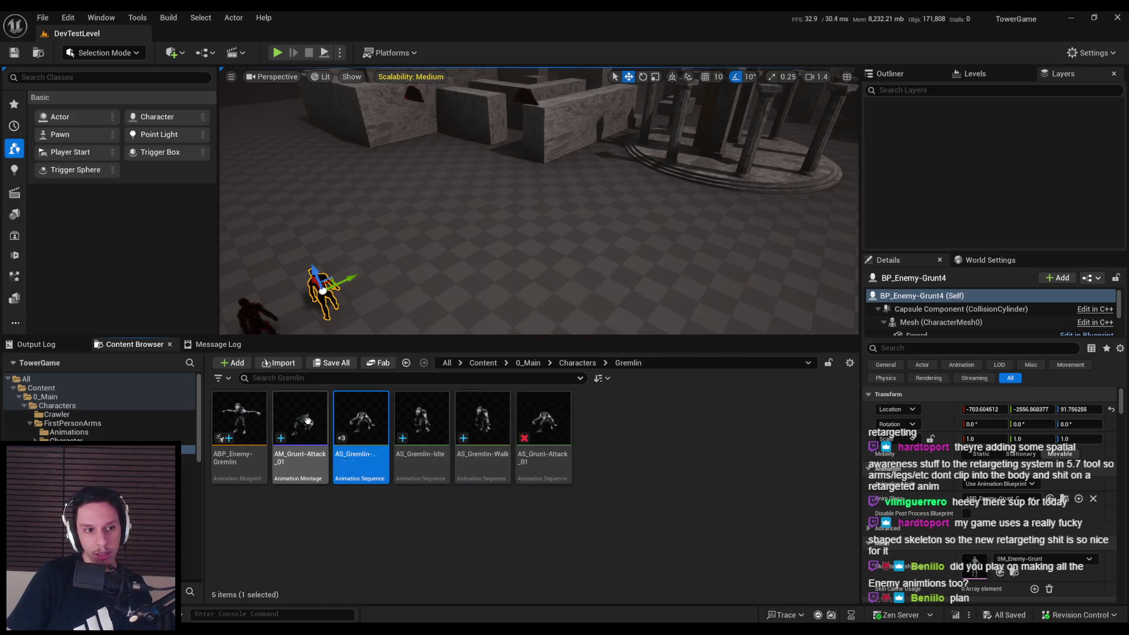
Play the AM_Grunt-Attack_01 montage on the gremlin from frame 10, then pause it
double_click(308, 423)
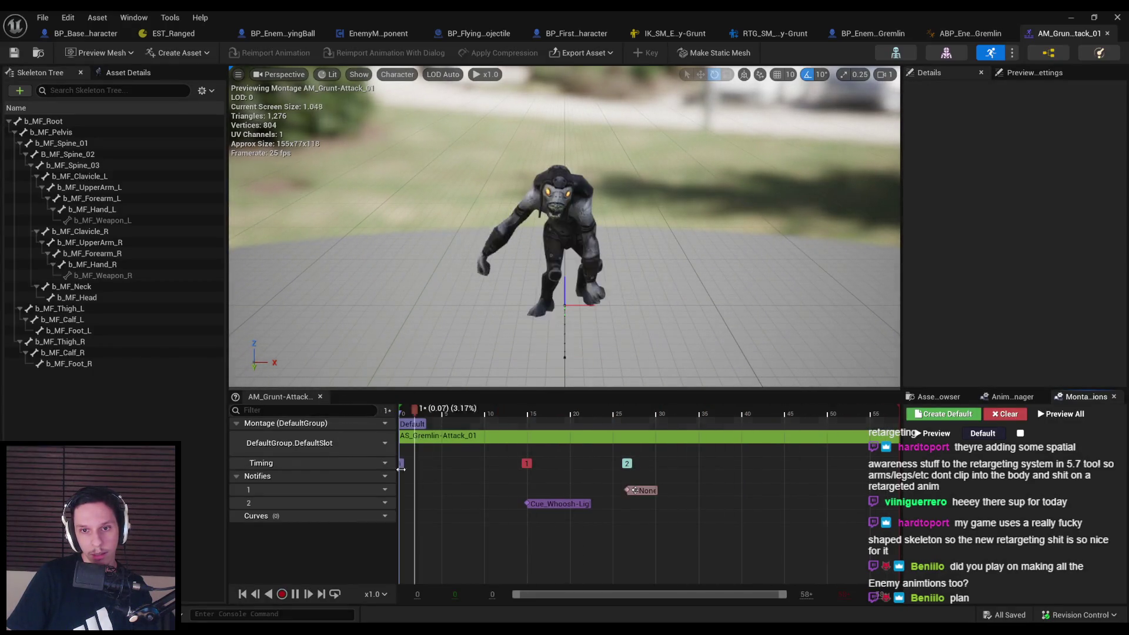
left_click(668, 412)
mouse_move(668, 411)
left_mouse_down()
mouse_move(485, 413)
mouse_move(638, 415)
left_mouse_up()
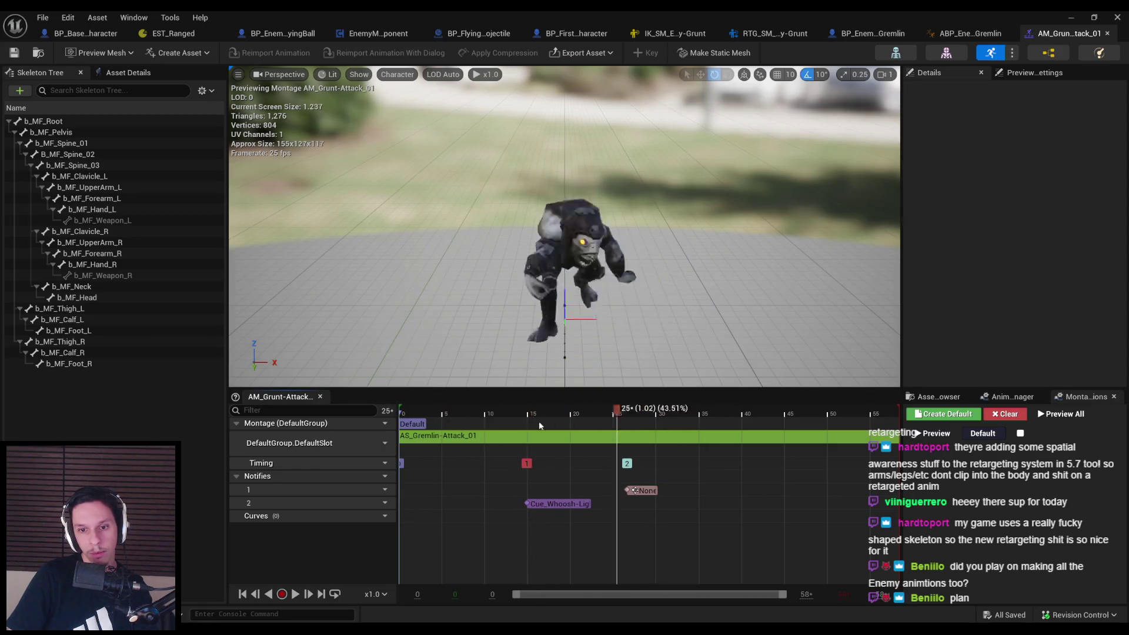
left_click(295, 594)
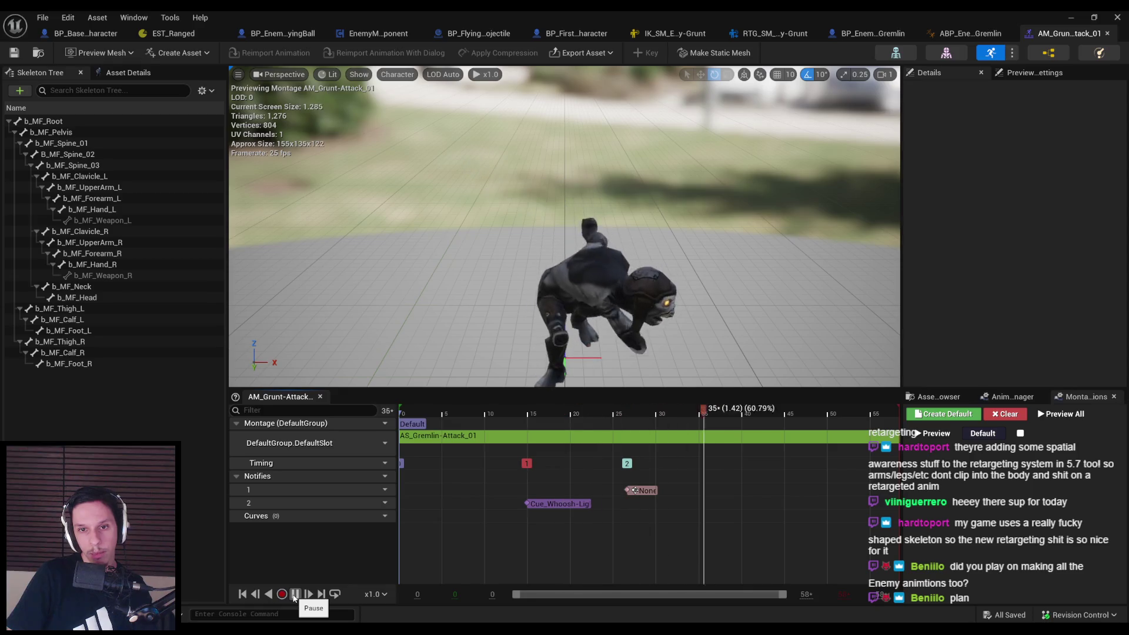
left_click(294, 594)
left_click(873, 34)
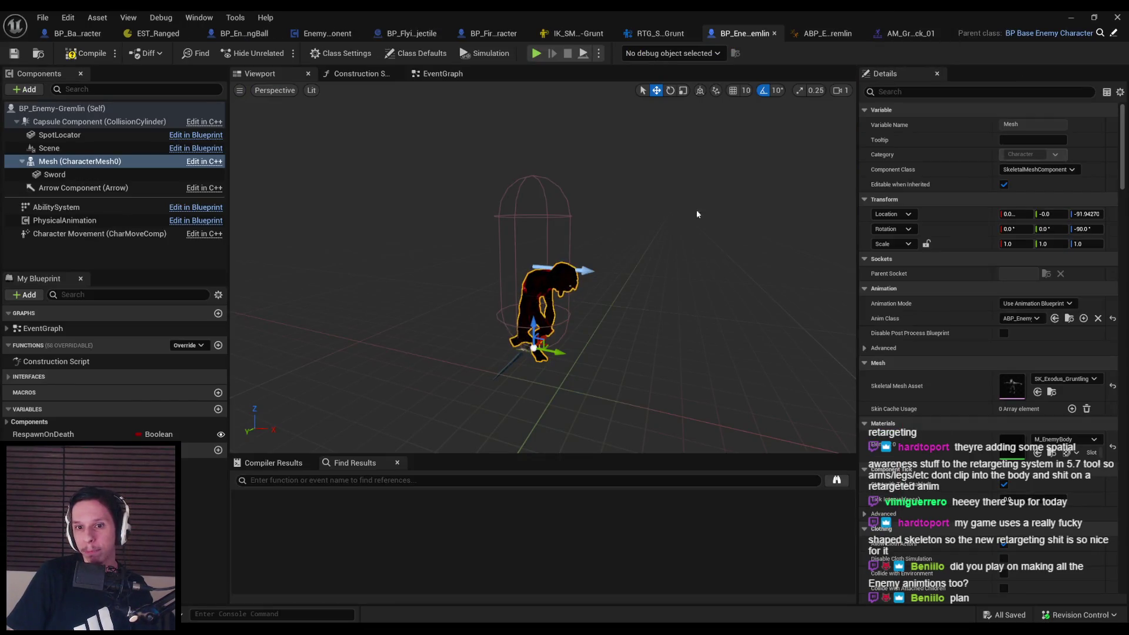
Trim the Gremlin capsule half height to about 59.6 and raise the mesh to Z -57.2
left_click_drag(731, 186, 526, 164)
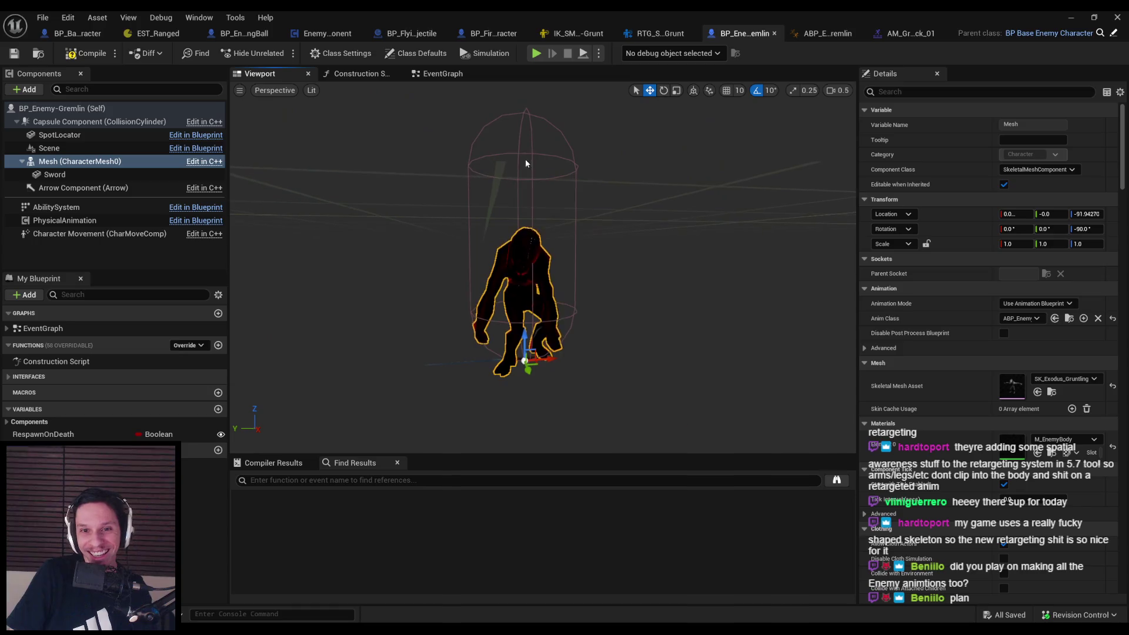
left_click(99, 122)
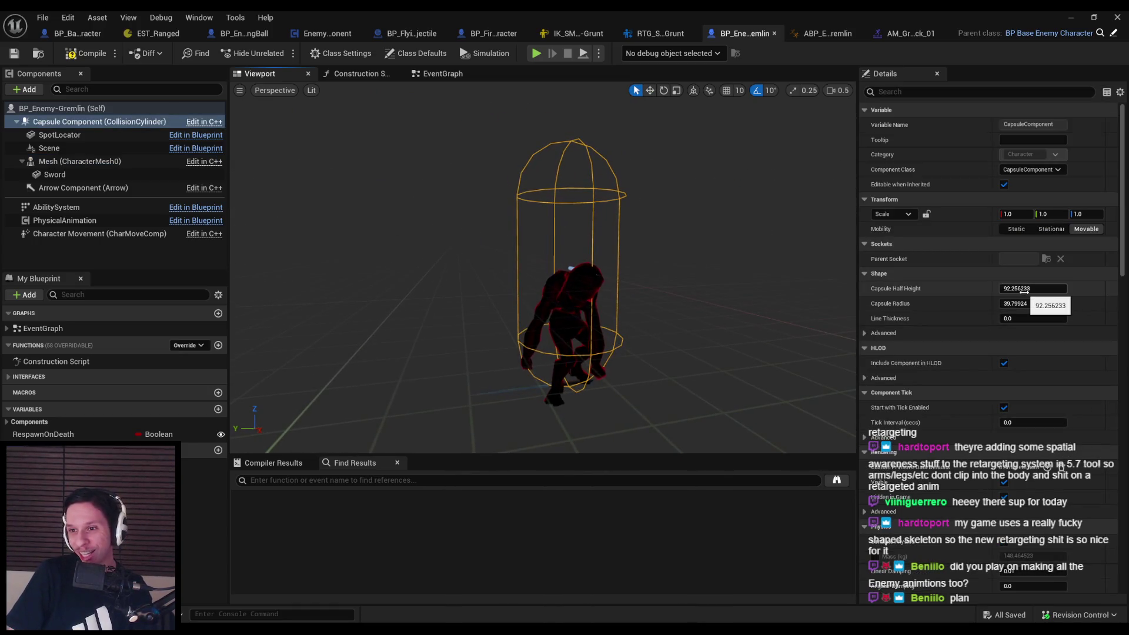
left_click_drag(1021, 290, 994, 290)
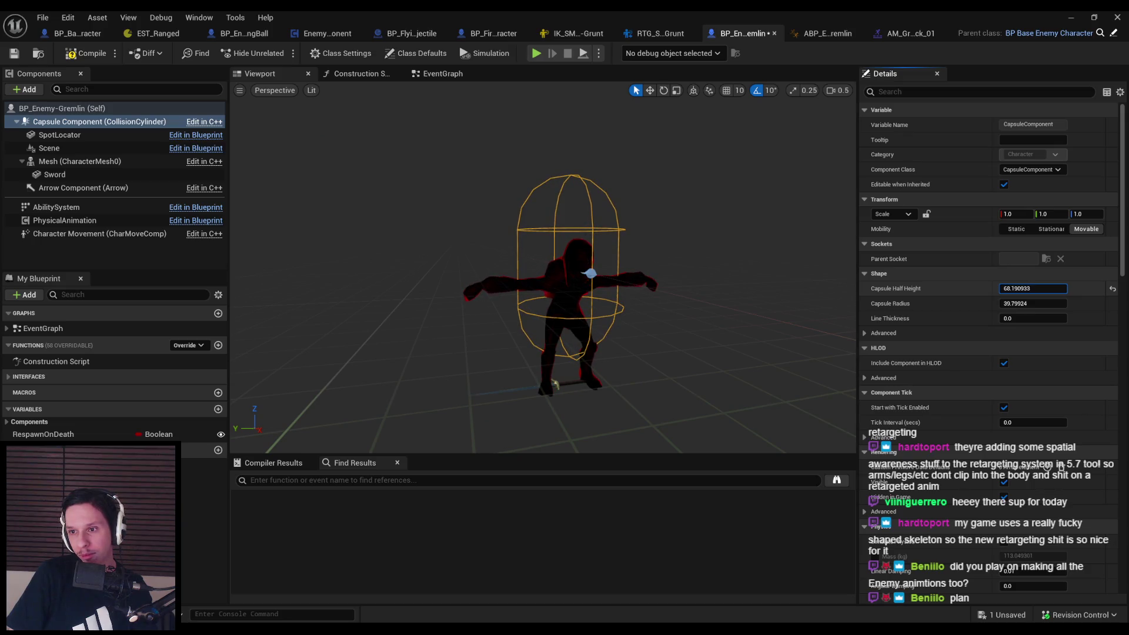
left_click(565, 277)
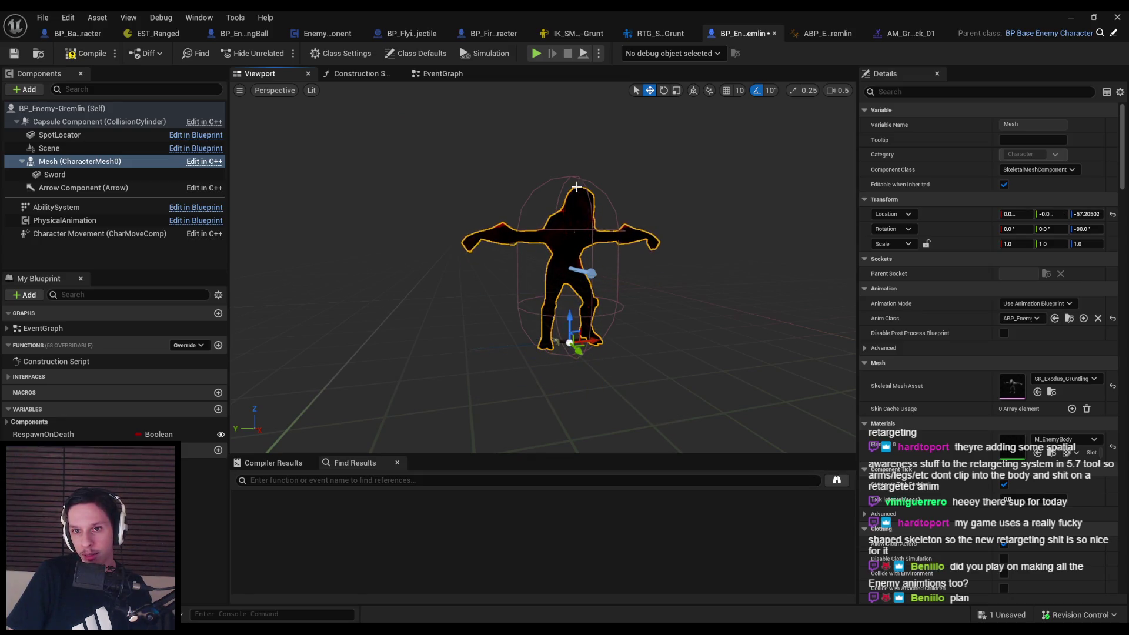
left_click(577, 188)
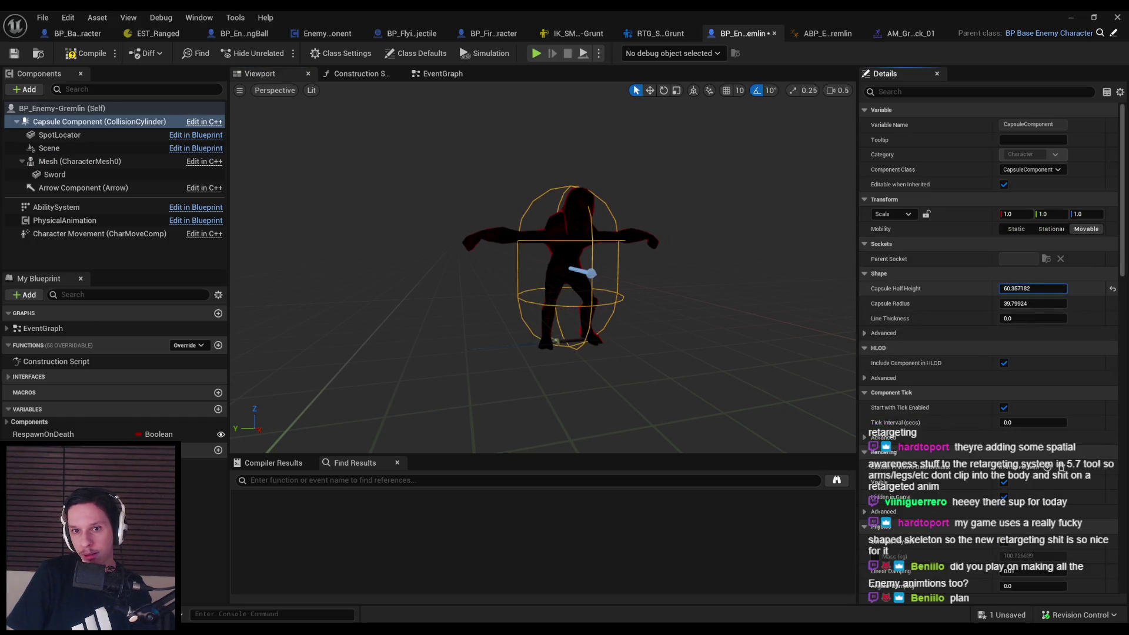
left_click_drag(576, 247, 671, 244)
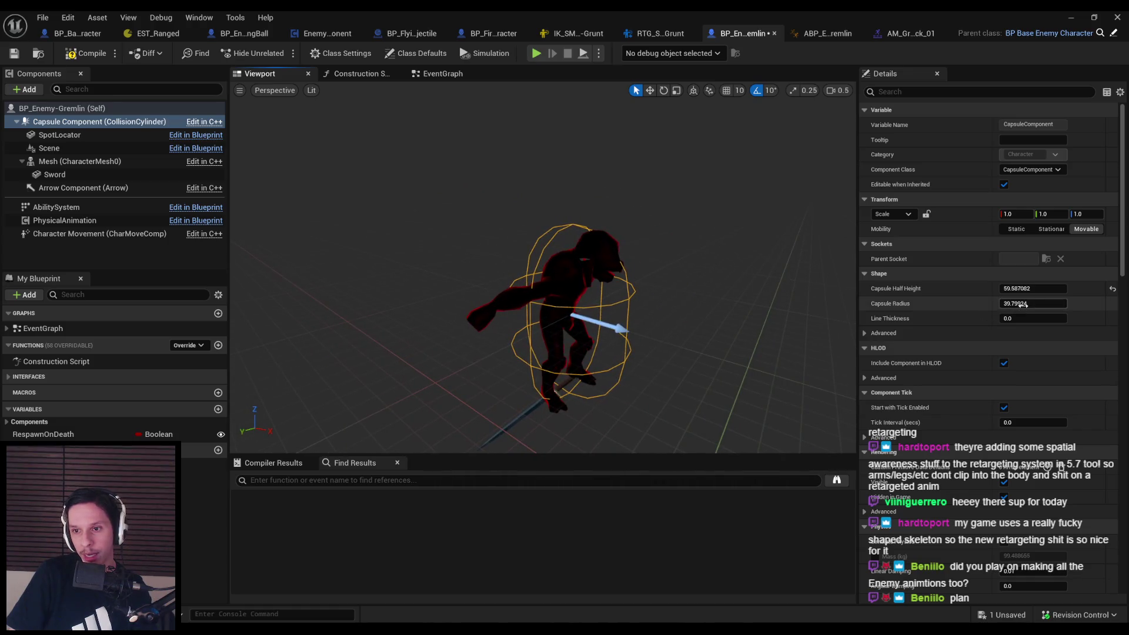
scroll(544, 268, "up", 3)
left_click(80, 162)
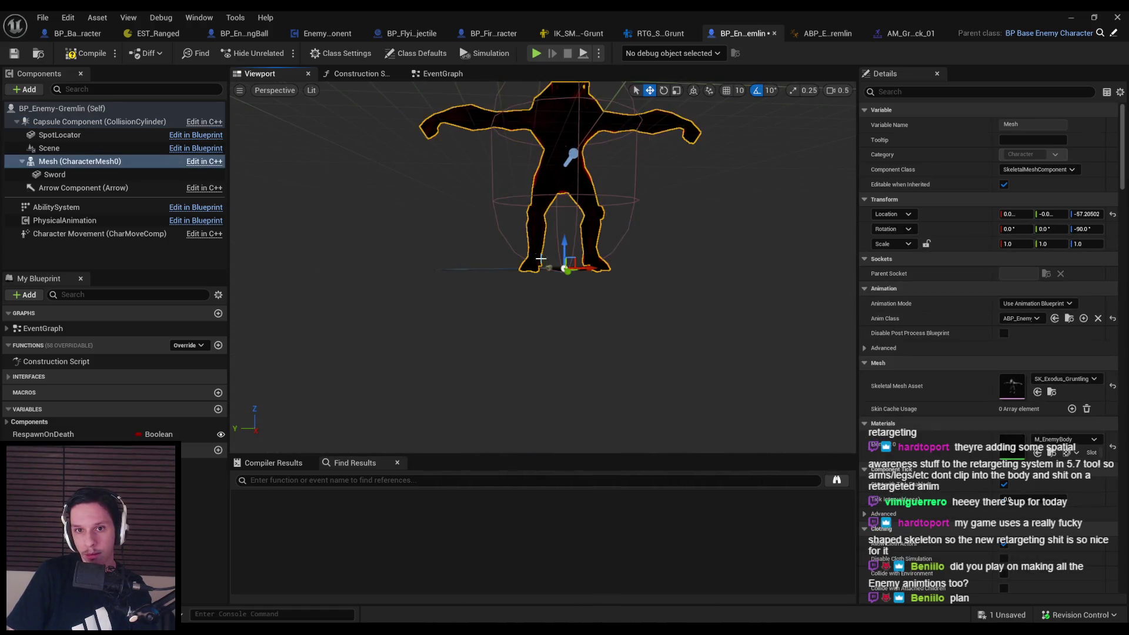
left_click(105, 176)
Attach the sword component to the b_MF_Hand_R bone
left_click(106, 161)
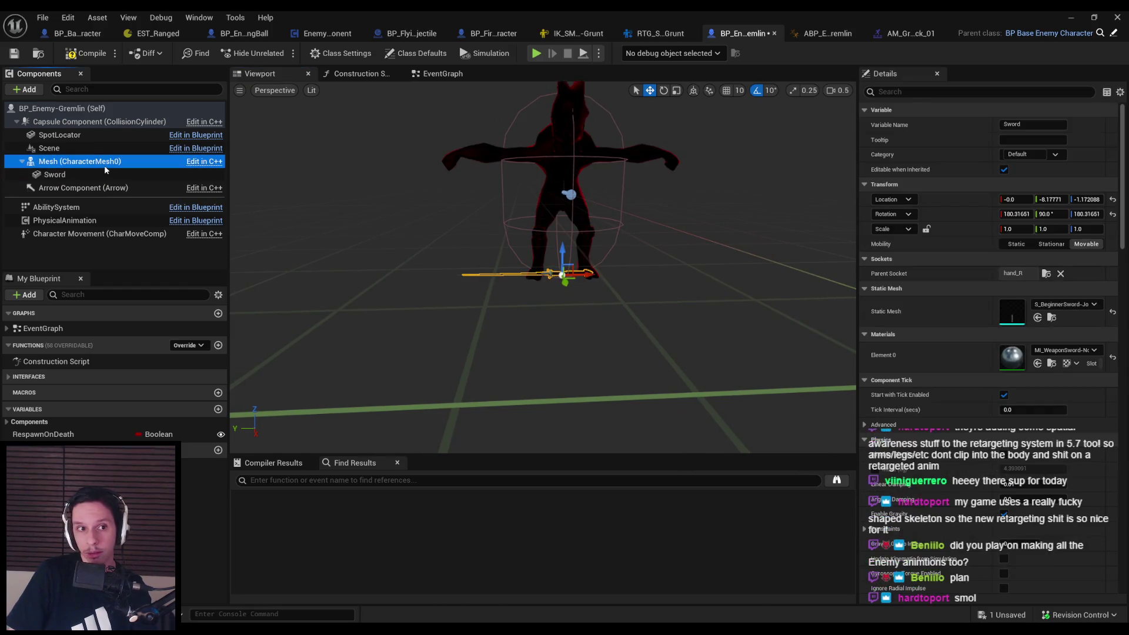
left_click(89, 174)
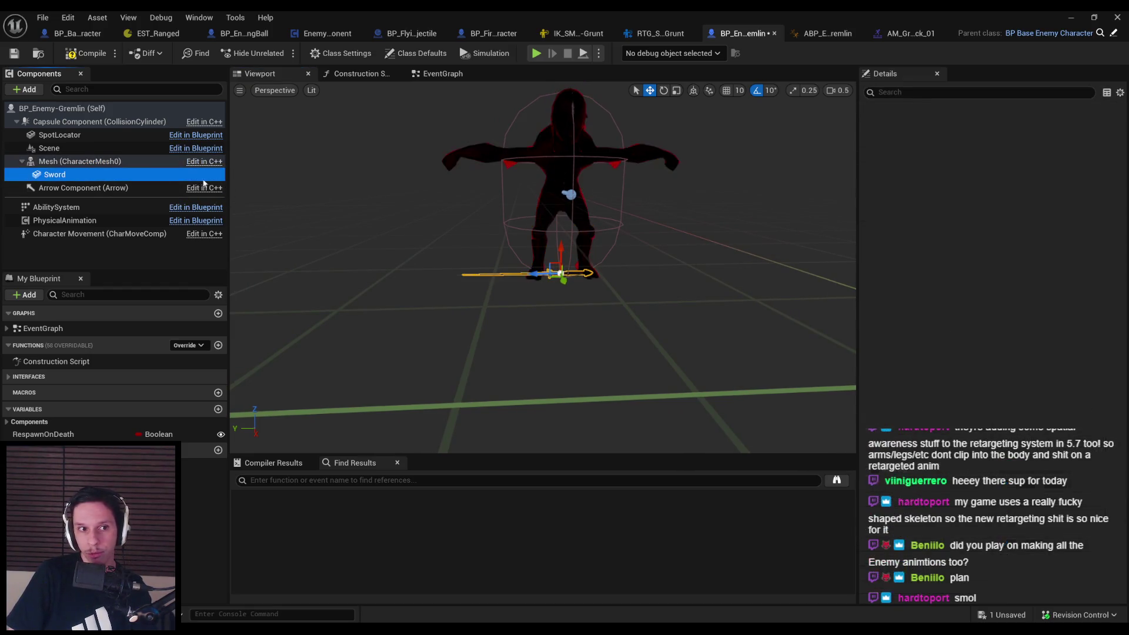
left_click(1047, 274)
type("nd")
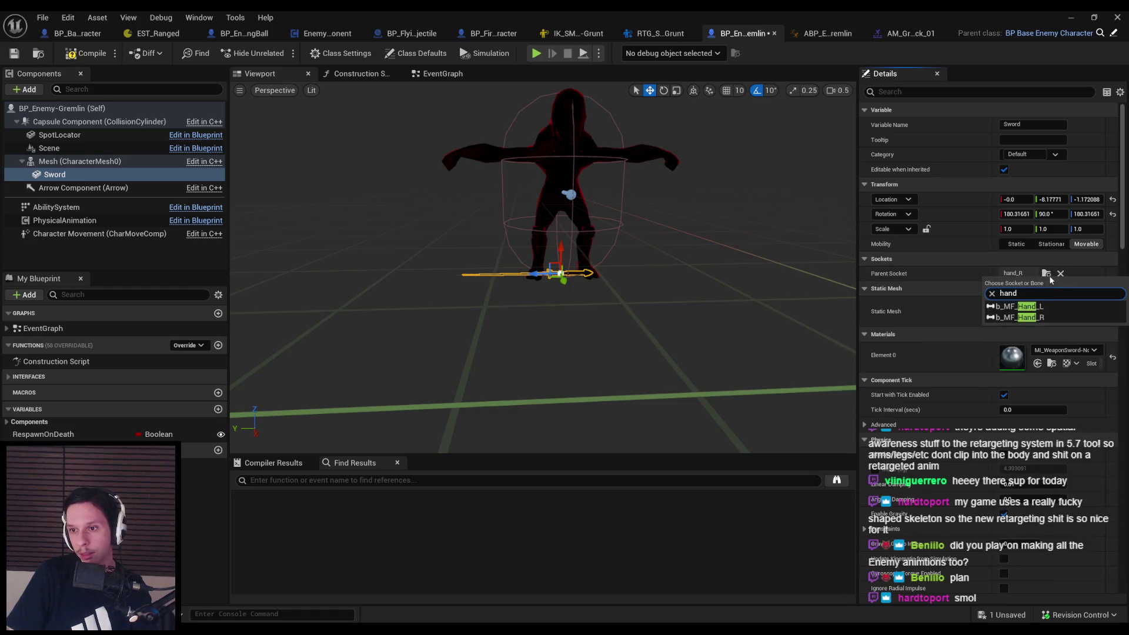
left_click(1023, 317)
Rotate the sword into place and set its scale to 0.7
mouse_move(569, 286)
left_mouse_down()
mouse_move(528, 290)
mouse_move(549, 269)
mouse_move(537, 270)
mouse_move(581, 300)
left_mouse_up()
key("e")
key("w")
key("f")
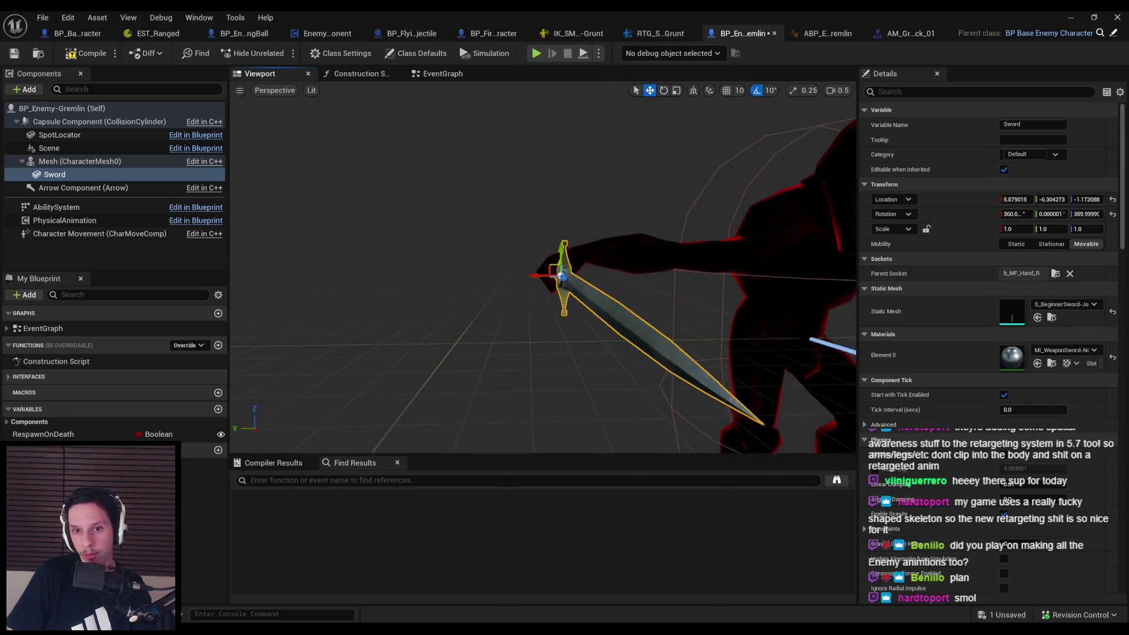
scroll(503, 293, "down", 3)
scroll(503, 292, "down", 1)
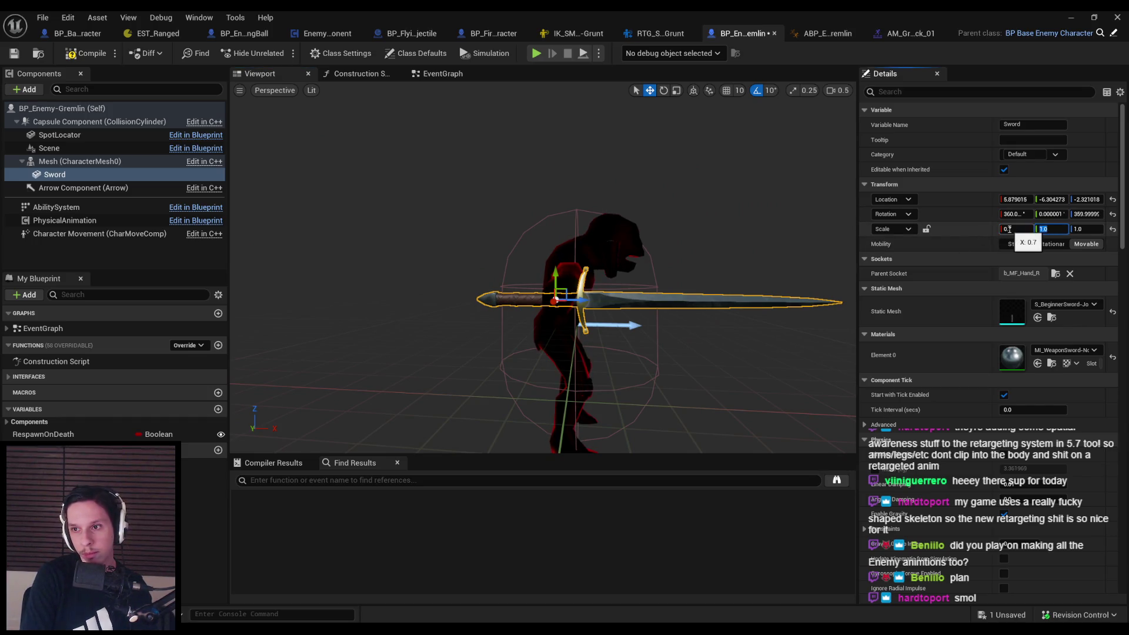
key("Tab")
type("0.7")
key("Return")
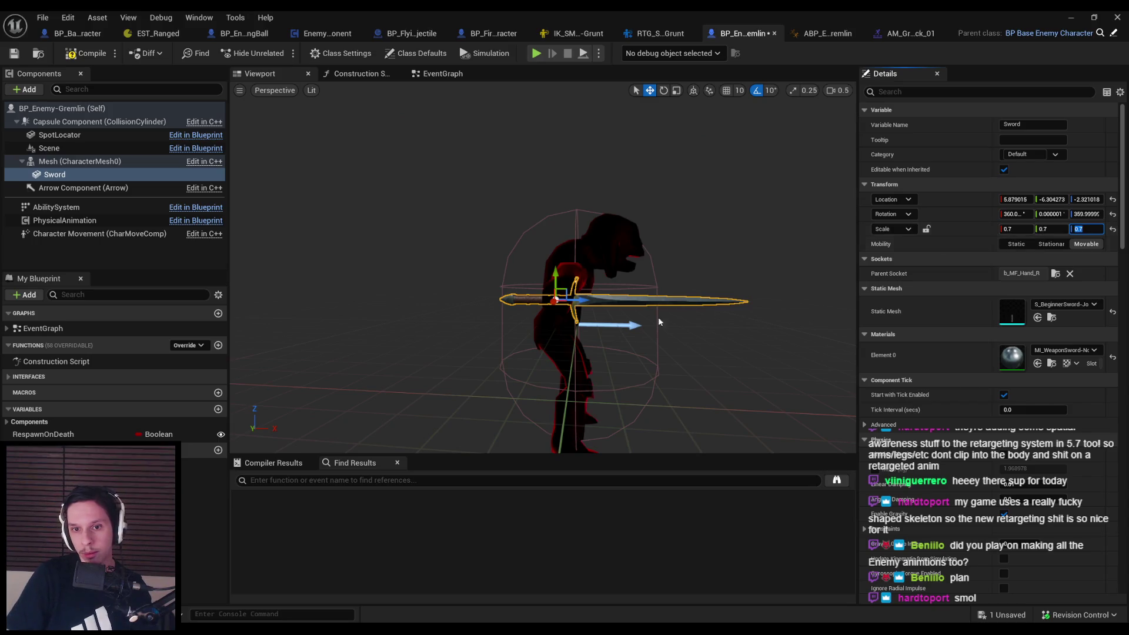
Move the sword up into the gremlin's hand and compile and save the blueprint
scroll(541, 312, "up", 2)
left_click_drag(561, 291, 565, 270)
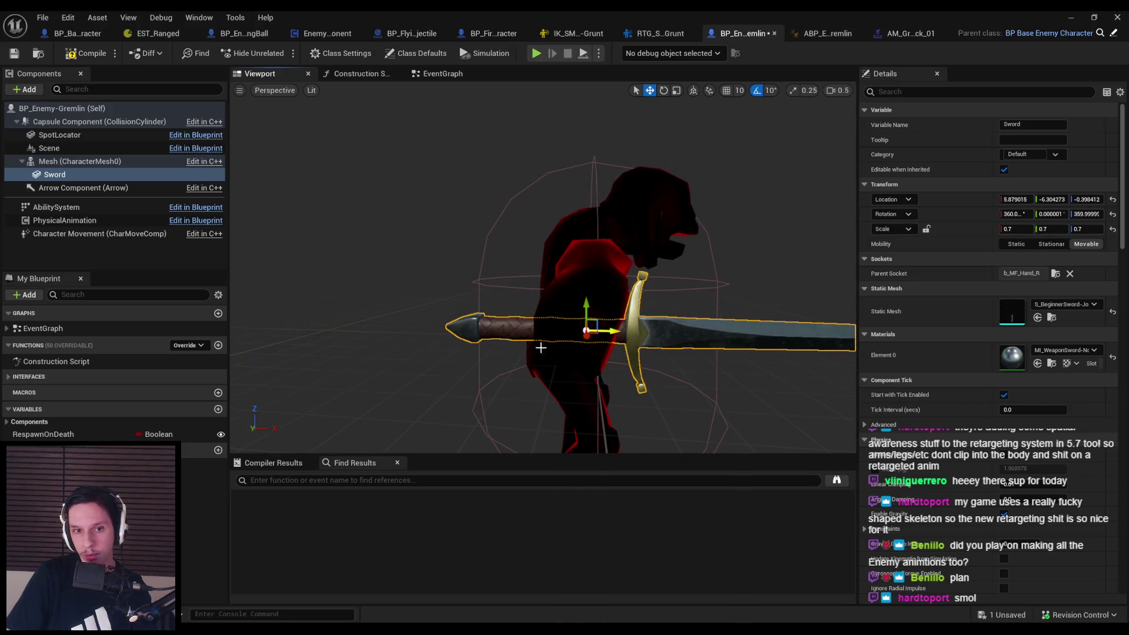
left_click_drag(494, 330, 470, 360)
left_click(150, 249)
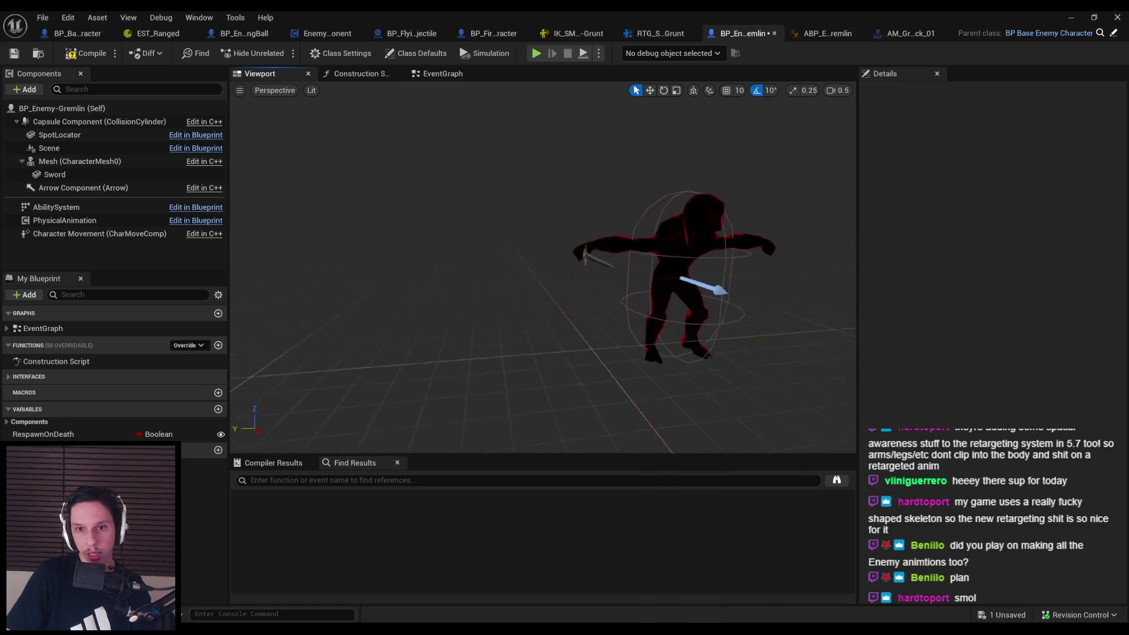
key("ctrl+s")
mouse_move(527, 219)
left_mouse_down()
mouse_move(565, 247)
mouse_move(542, 235)
left_mouse_up()
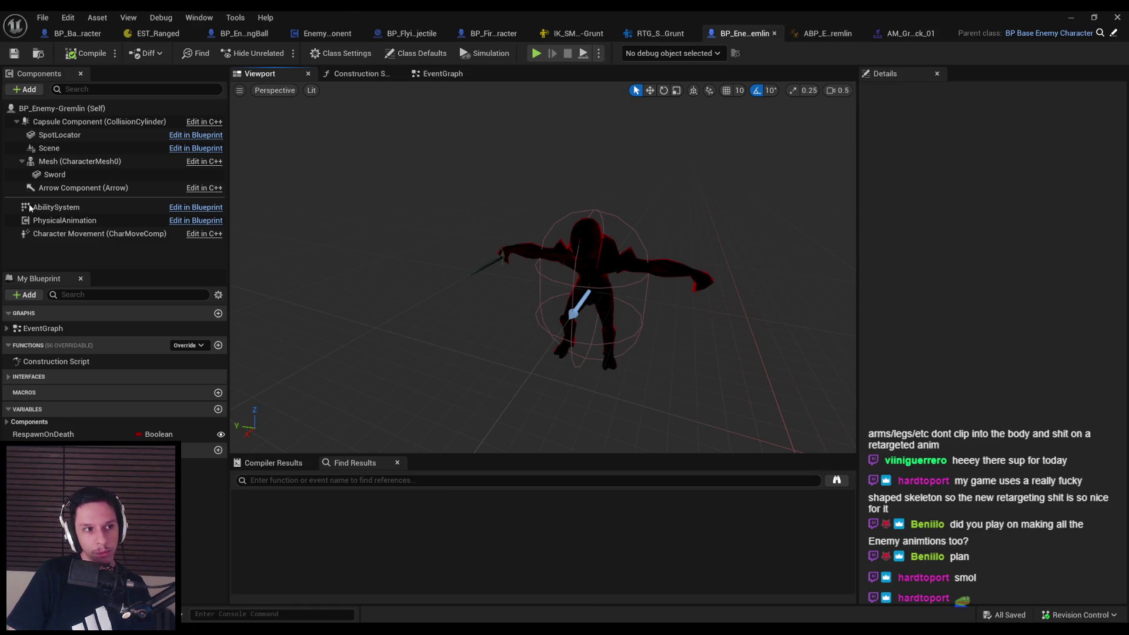
Compile ABP_Enemy-Gremlin, close the AM_Grunt-Attack_01 montage, and return to BP_Enemy-Gremlin
left_click(911, 32)
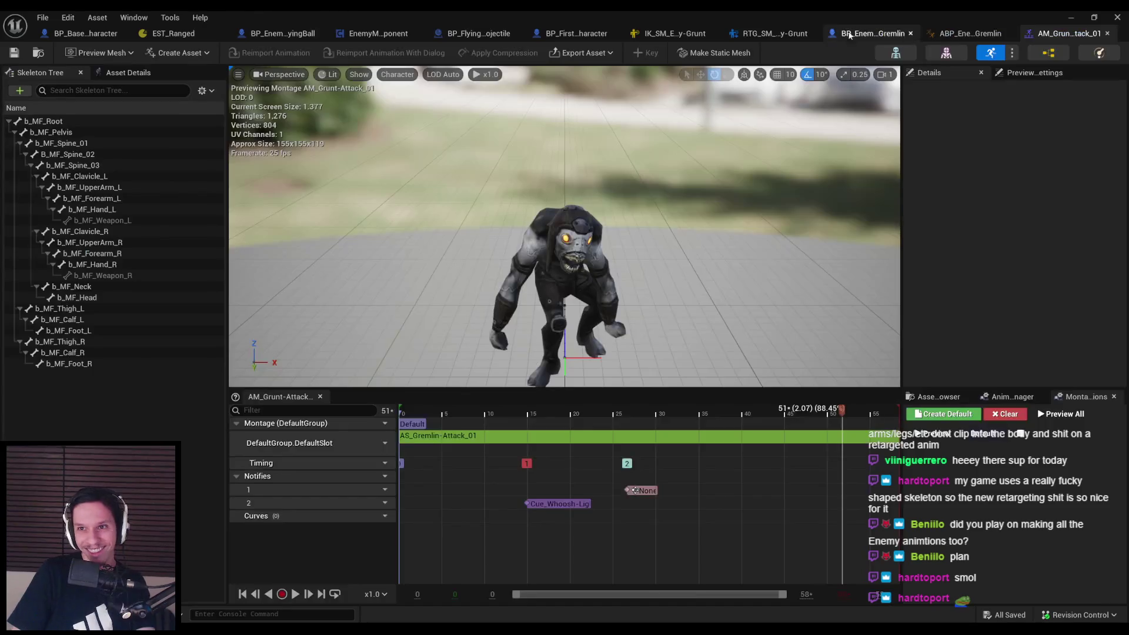
left_click(882, 33)
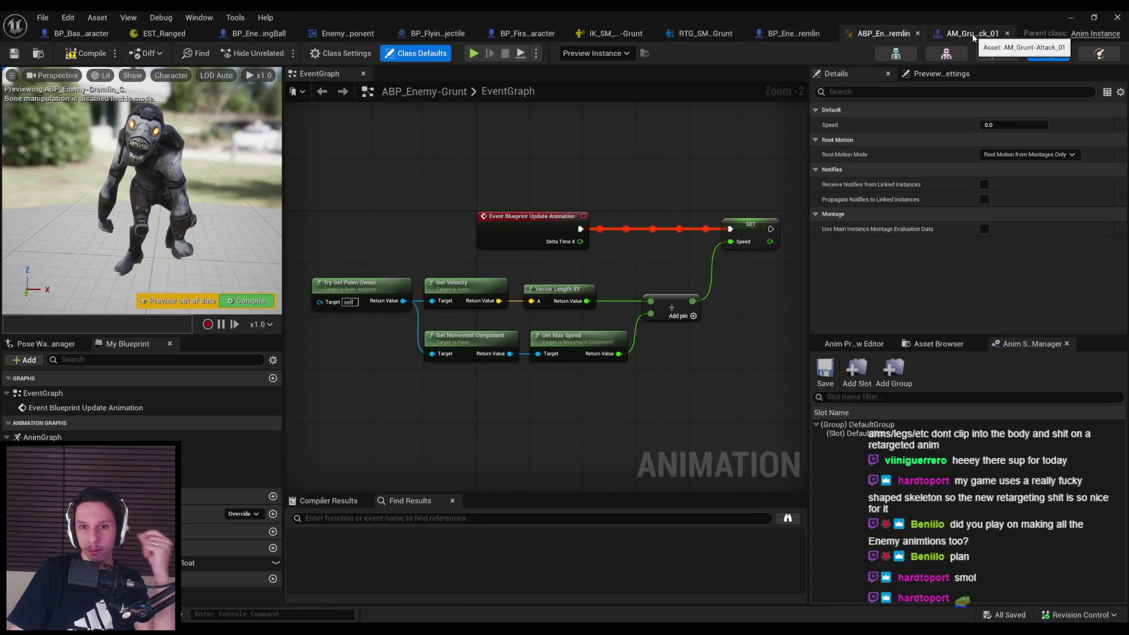
left_click(87, 53)
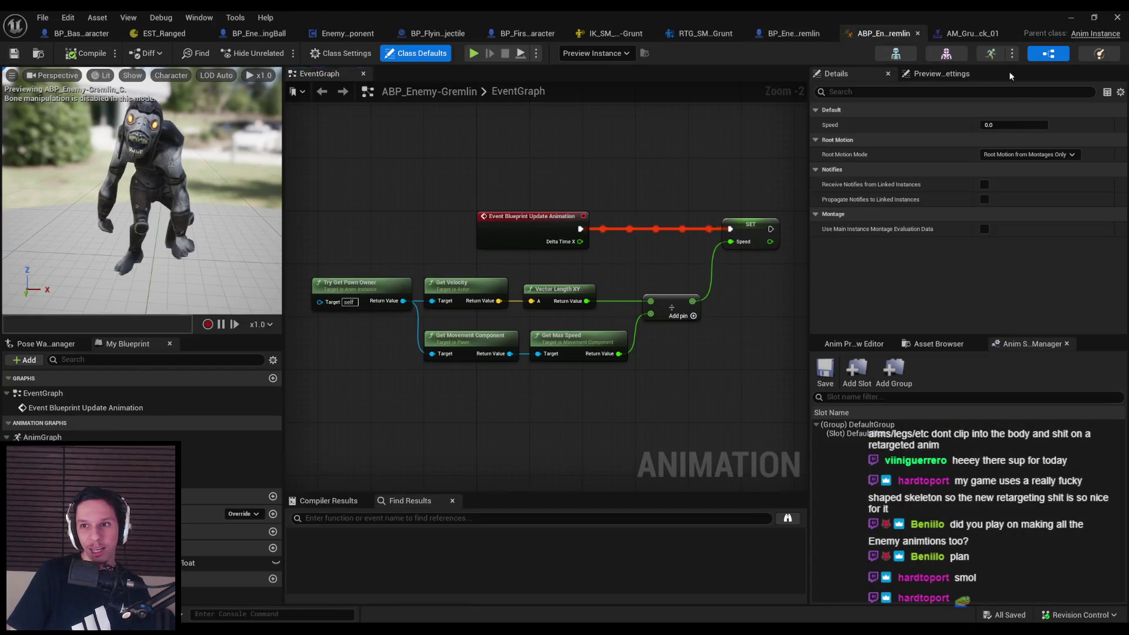
left_click(971, 33)
left_click(1068, 34)
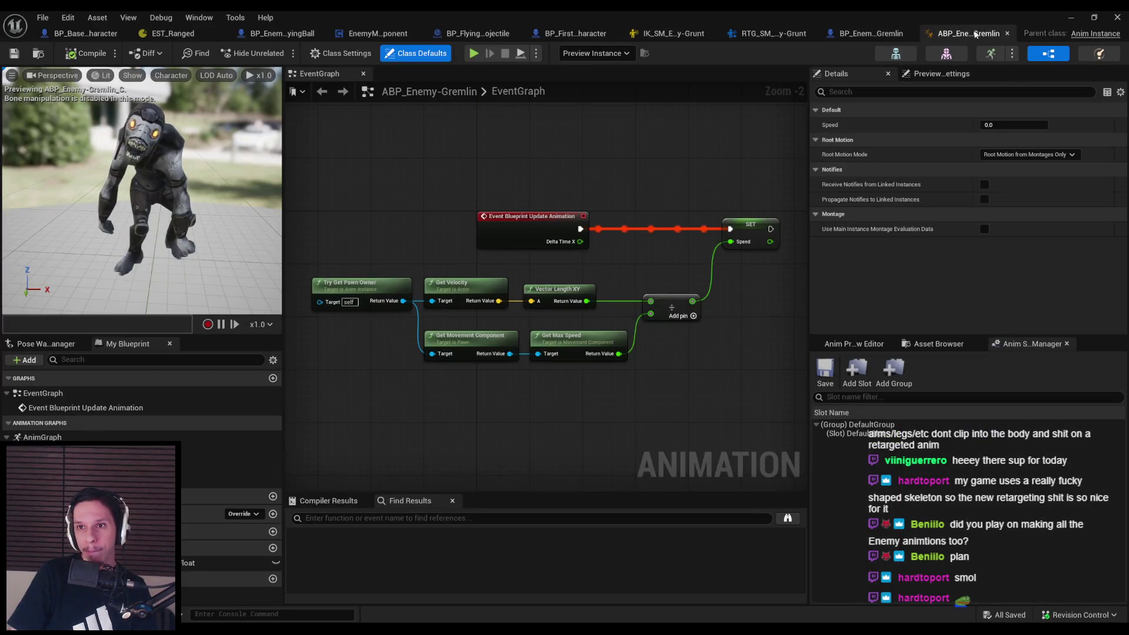
left_click(888, 33)
Inspect the animating Gremlin, check the Grunt-to-Gremlin retargeter, and select the mesh component
left_click_drag(725, 154, 635, 159)
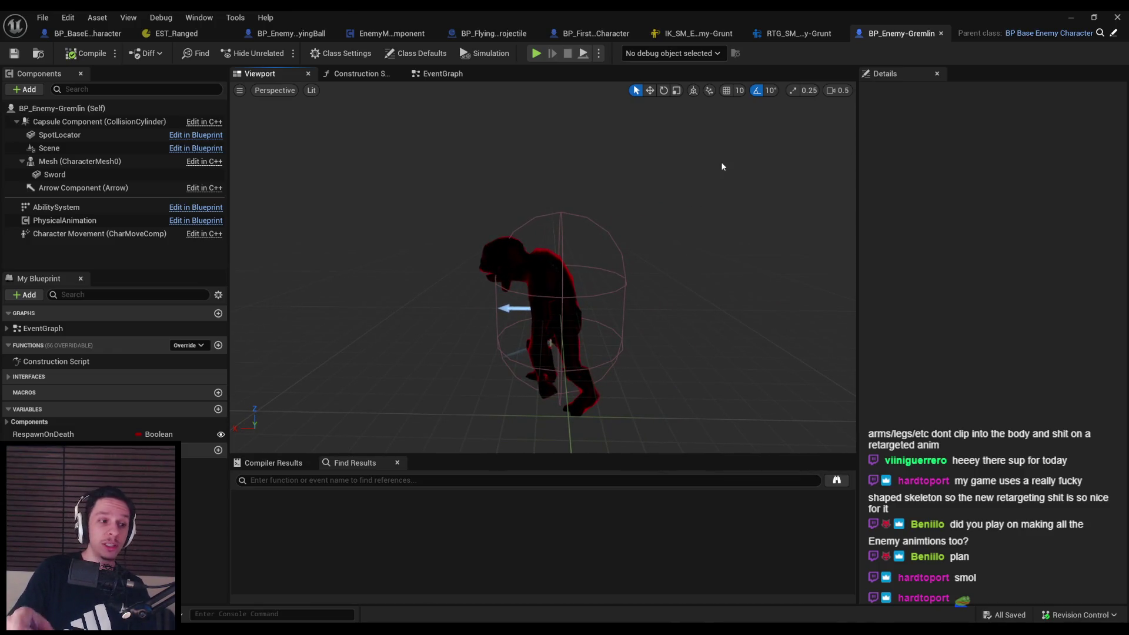
mouse_move(723, 166)
left_mouse_down()
mouse_move(706, 162)
mouse_move(719, 164)
left_mouse_up()
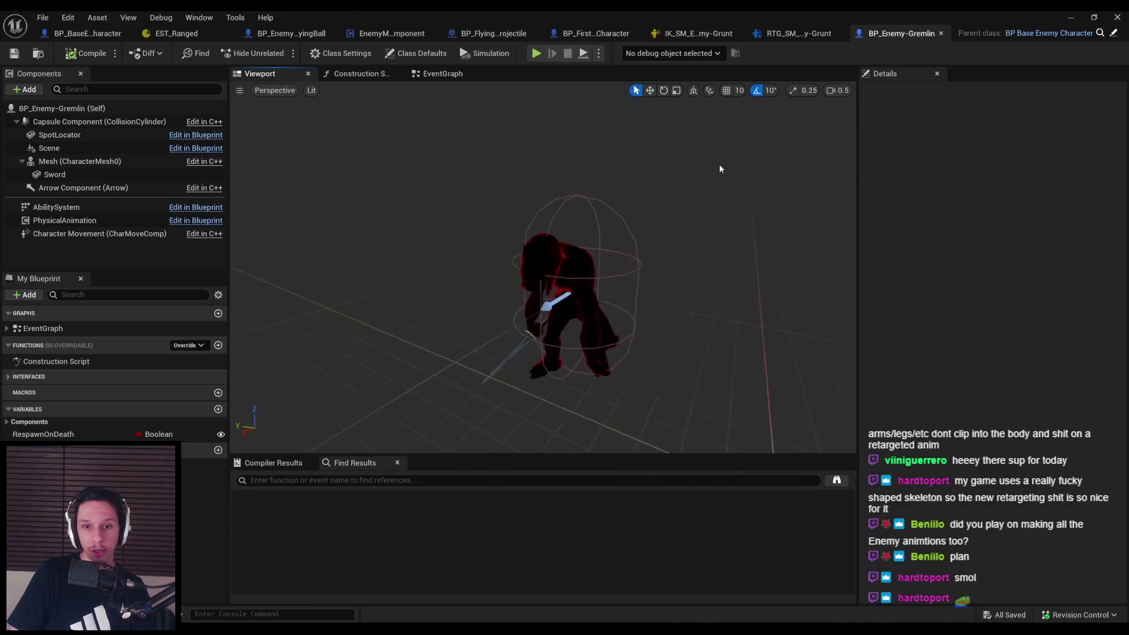
mouse_move(708, 242)
left_mouse_down()
mouse_move(688, 247)
mouse_move(723, 271)
mouse_move(707, 279)
left_mouse_up()
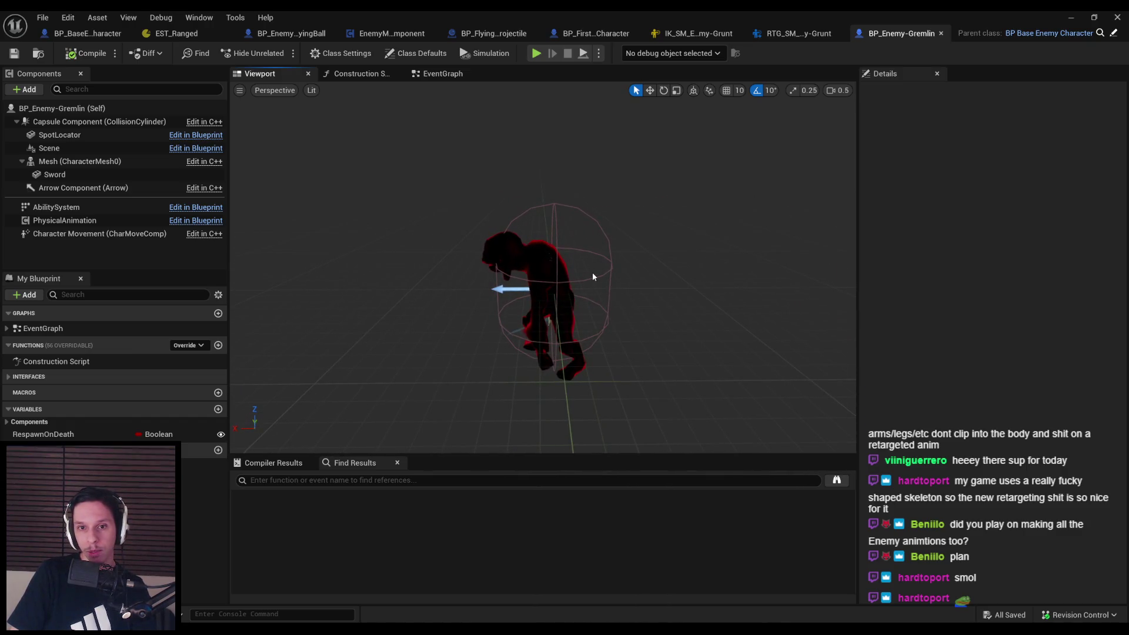
left_click(803, 34)
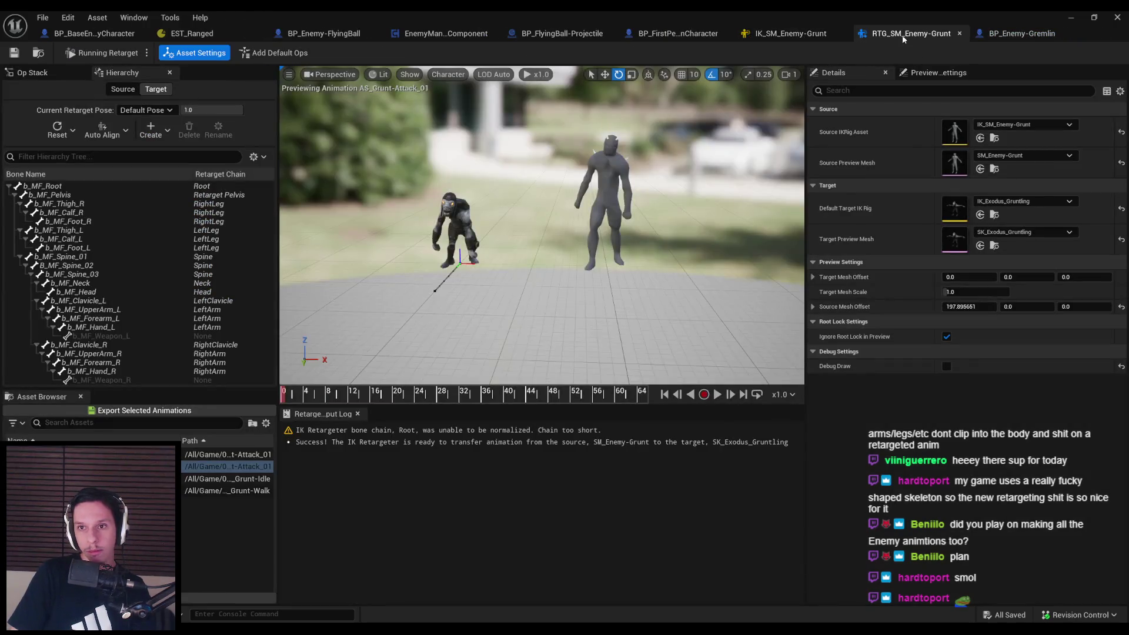
left_click(1036, 34)
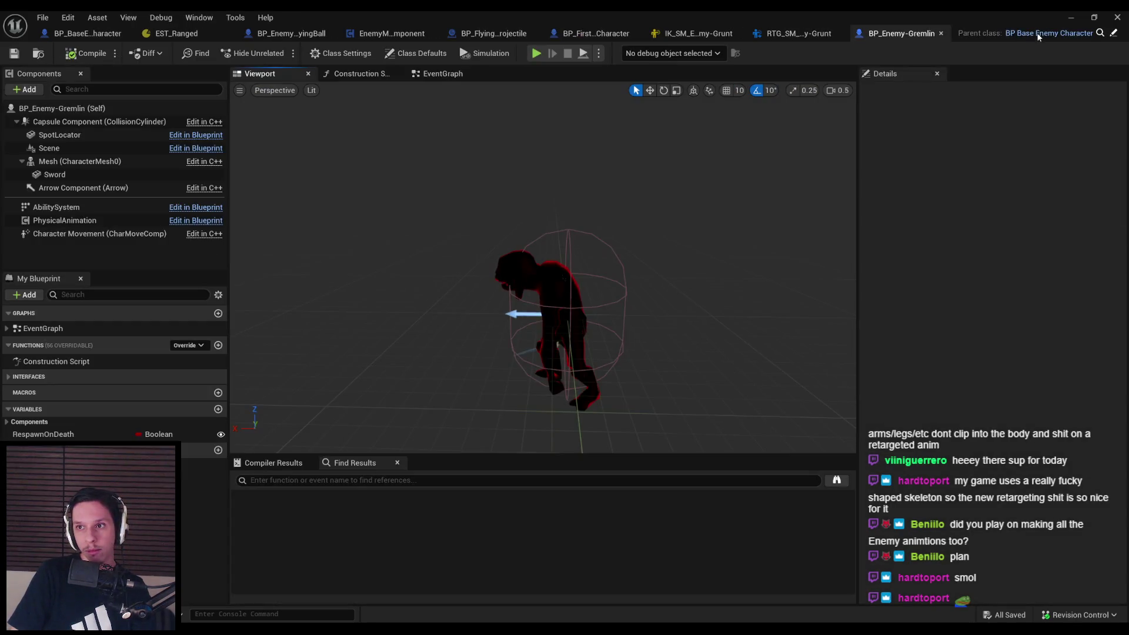
left_click(533, 267)
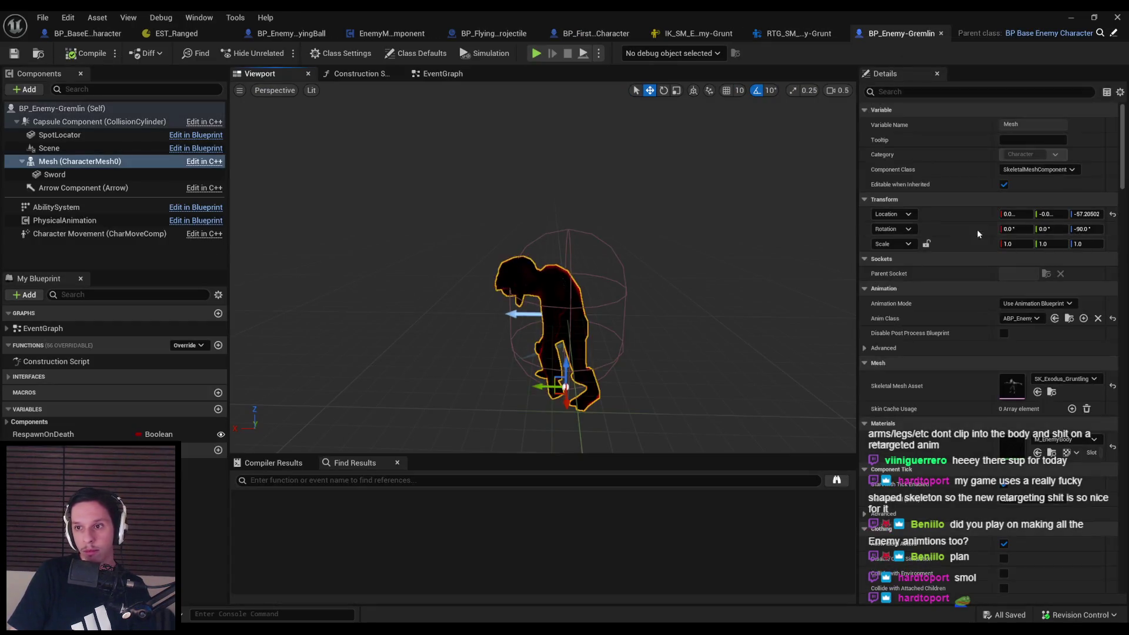
left_click(1052, 393)
double_click(541, 428)
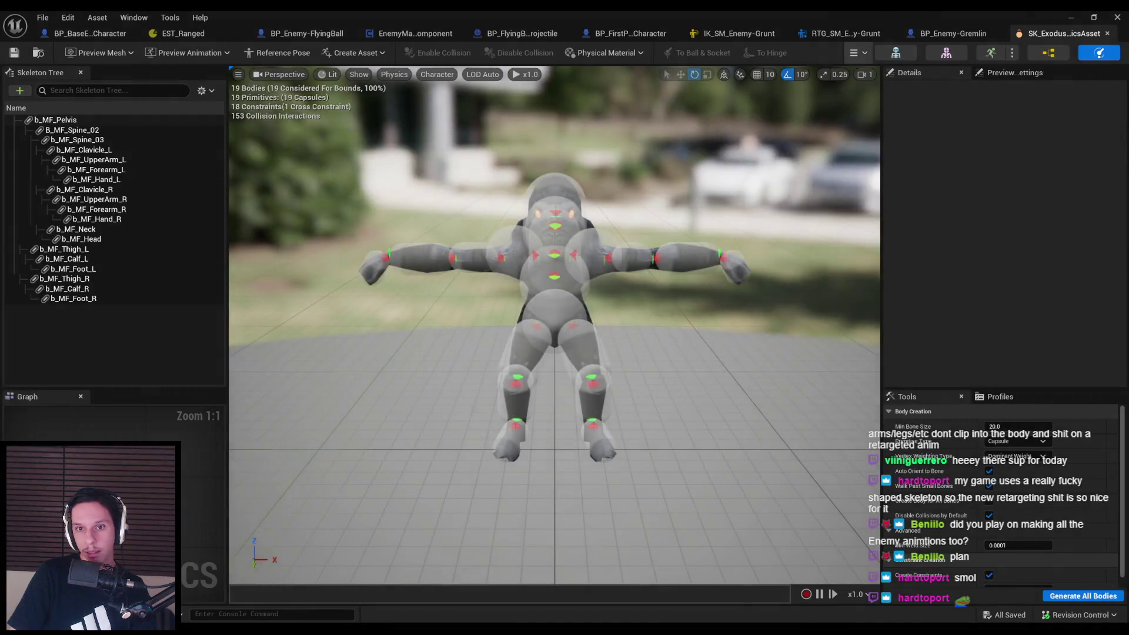
mouse_move(555, 329)
left_mouse_down()
mouse_move(483, 306)
mouse_move(371, 306)
left_mouse_up()
left_click(857, 52)
left_click(858, 108)
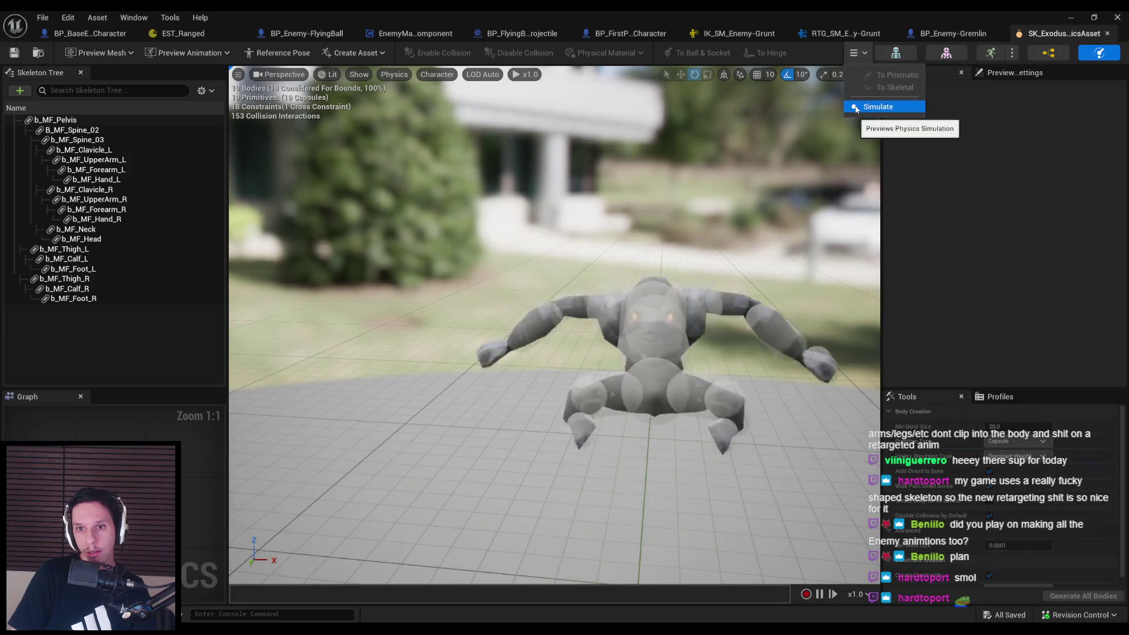
mouse_move(679, 223)
left_mouse_down()
mouse_move(498, 102)
mouse_move(529, 383)
mouse_move(838, 214)
left_mouse_up()
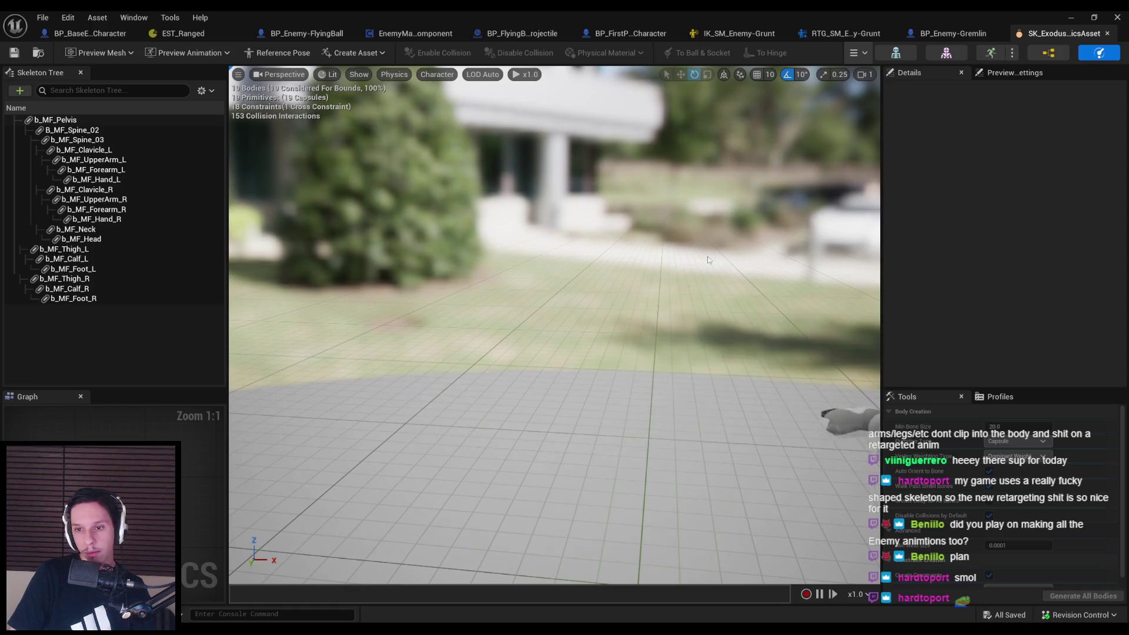
left_click(857, 52)
left_click(857, 108)
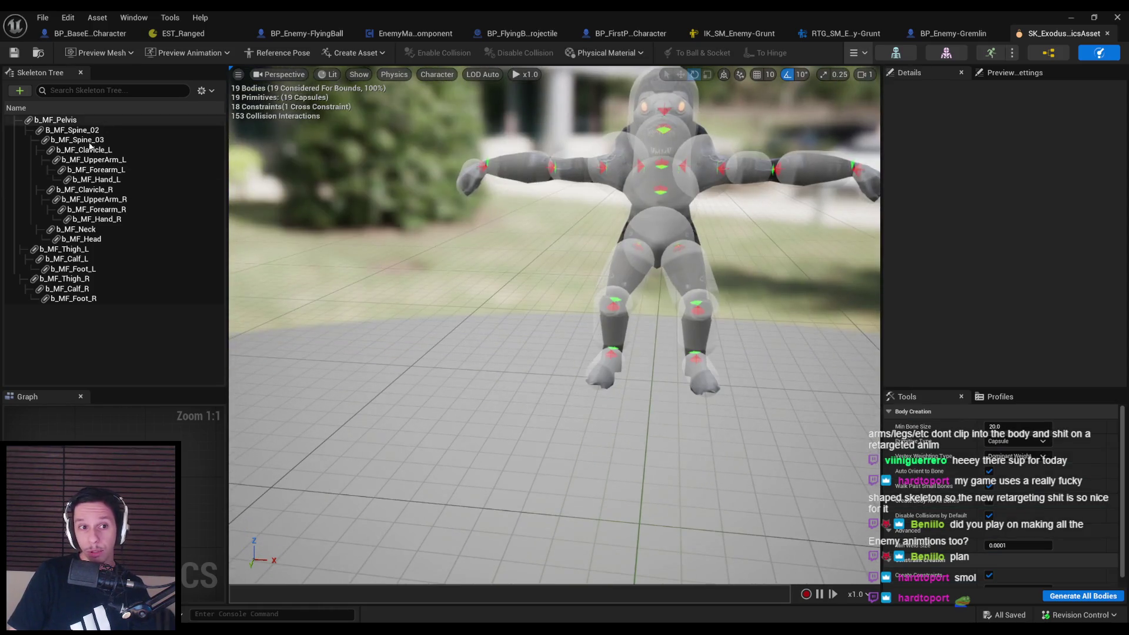
scroll(554, 323, "down", 5)
key("alt+s")
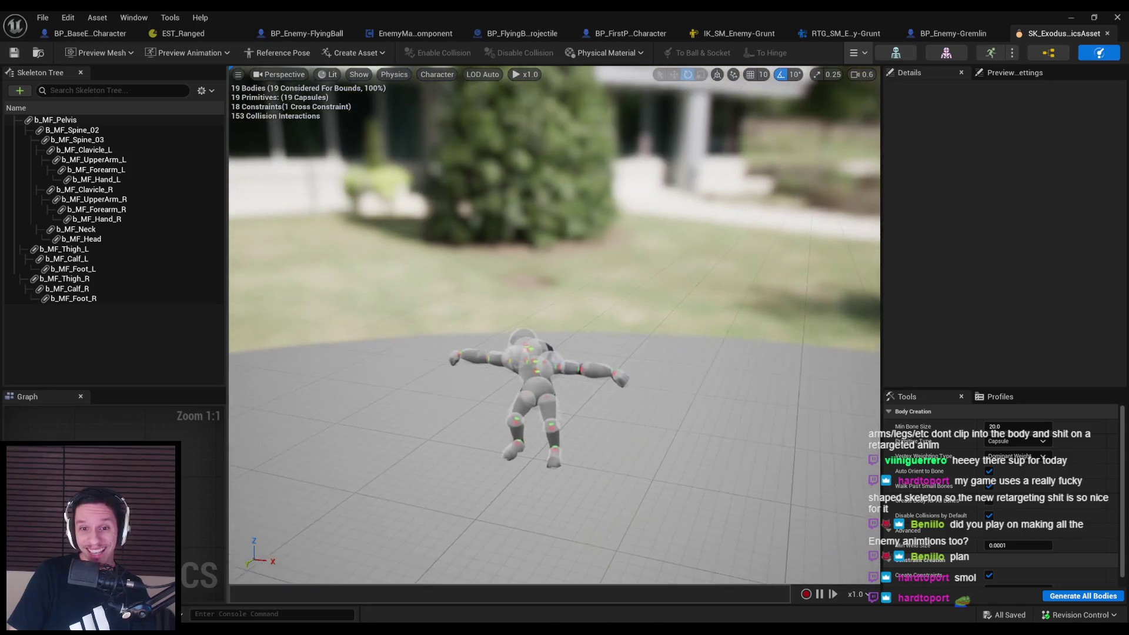
scroll(554, 323, "up", 5)
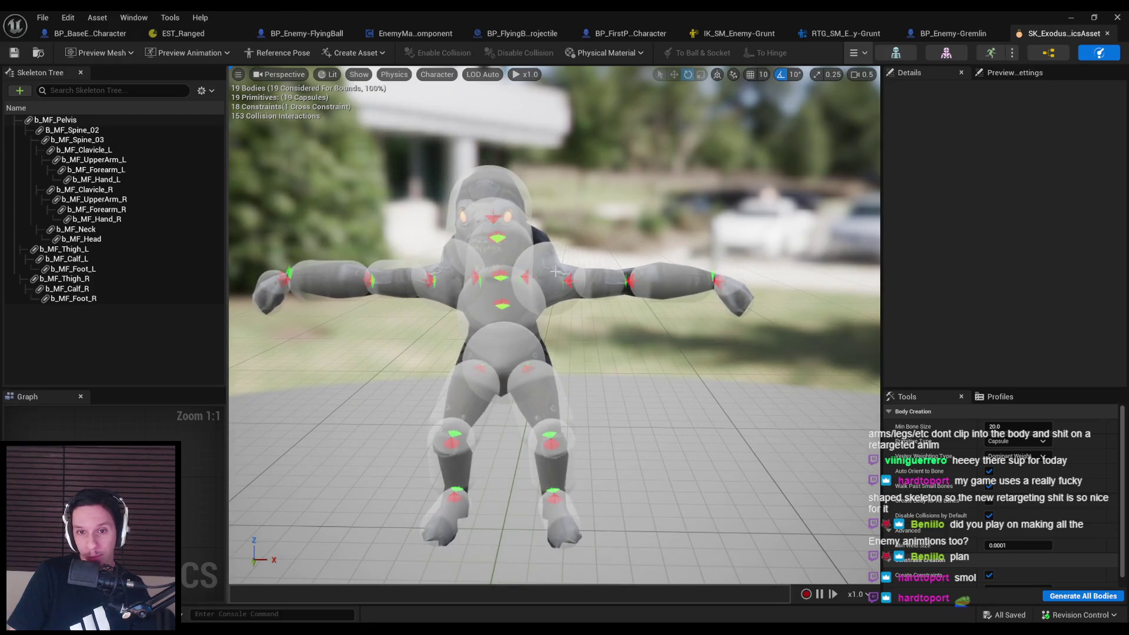
left_click(573, 262)
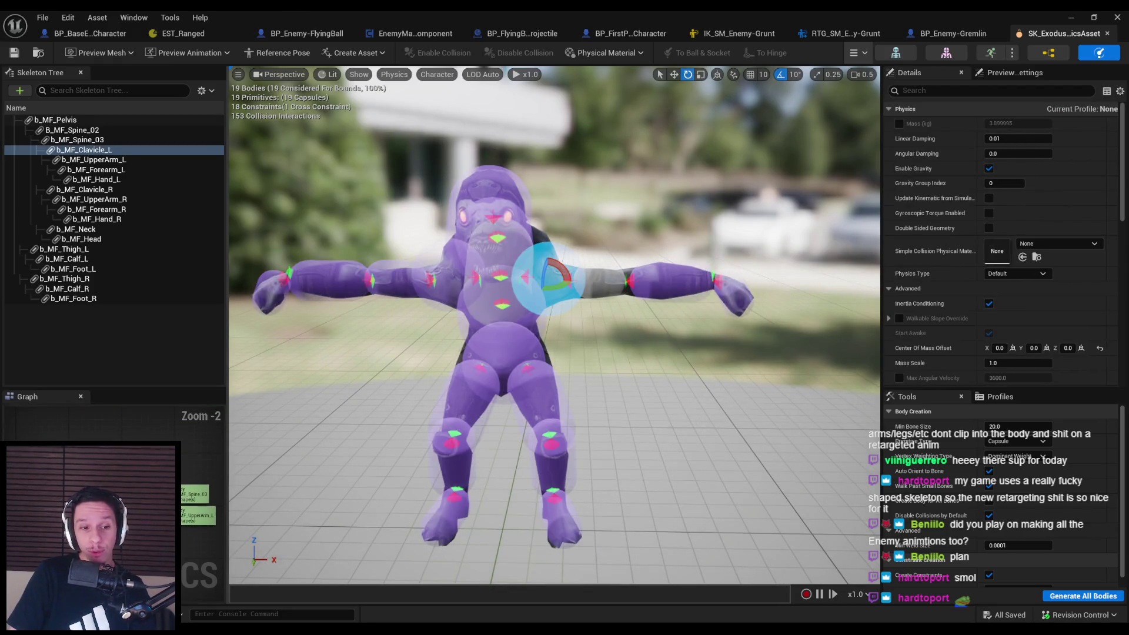
left_click(620, 366)
left_click(566, 272)
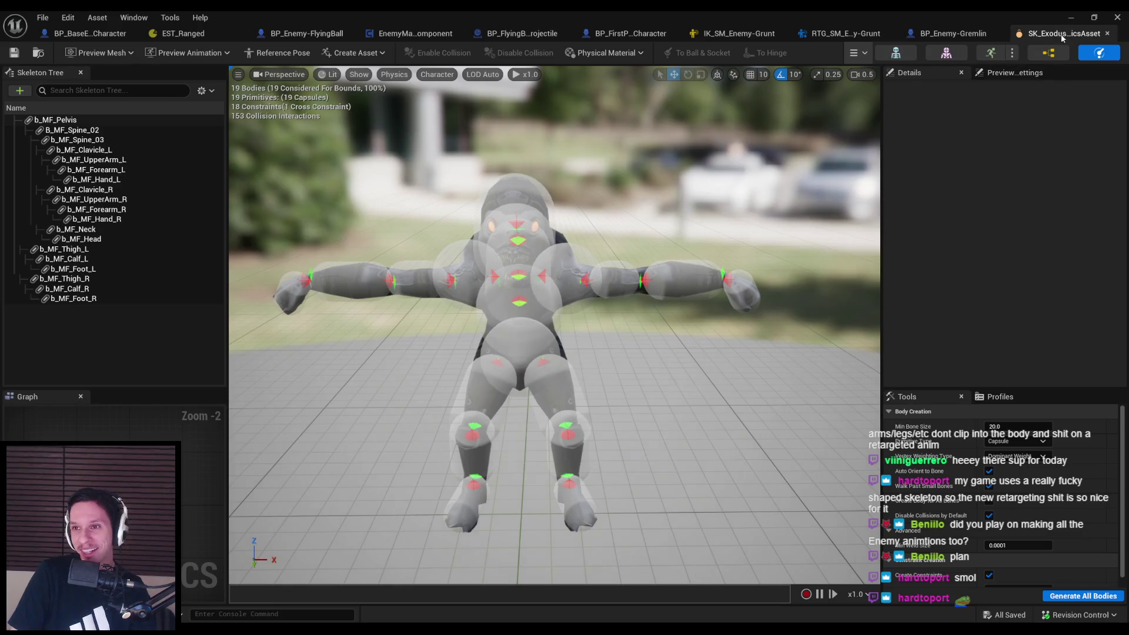
middle_click(1062, 36)
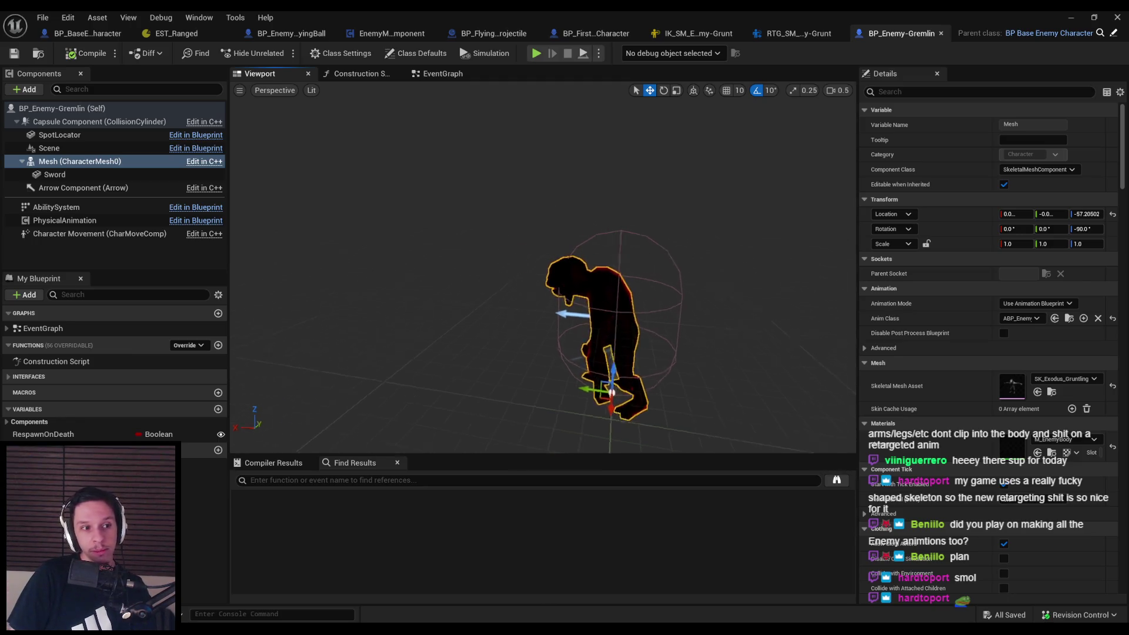
Close the IK_SM_Enemy-Grunt rig and BP_FirstPersonCharacter tabs
left_click_drag(647, 246, 638, 272)
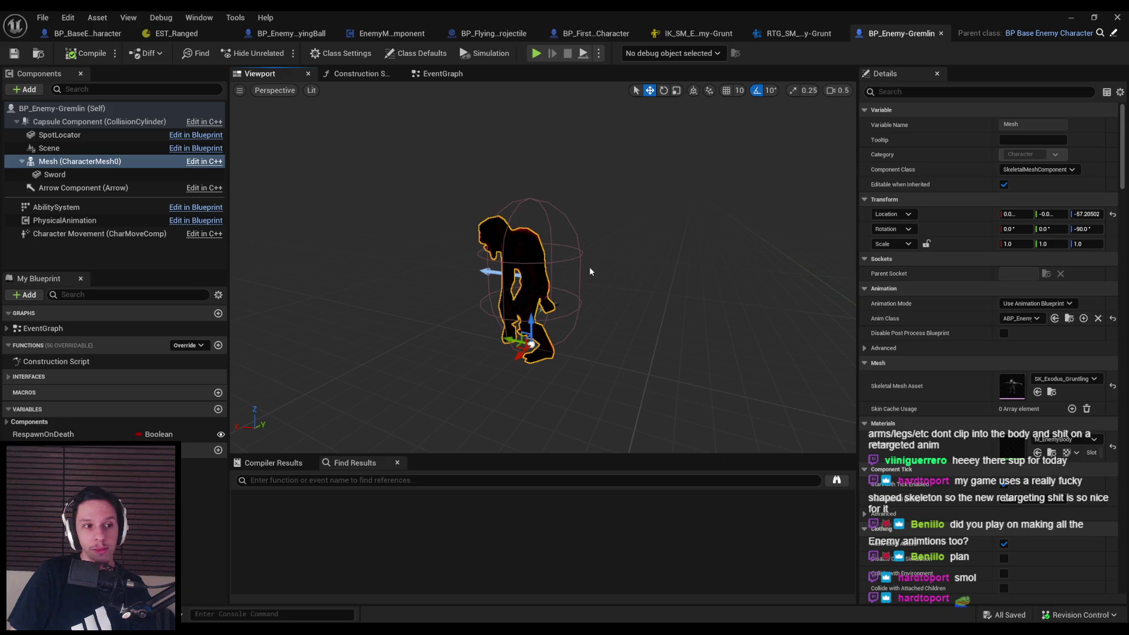
left_click(772, 35)
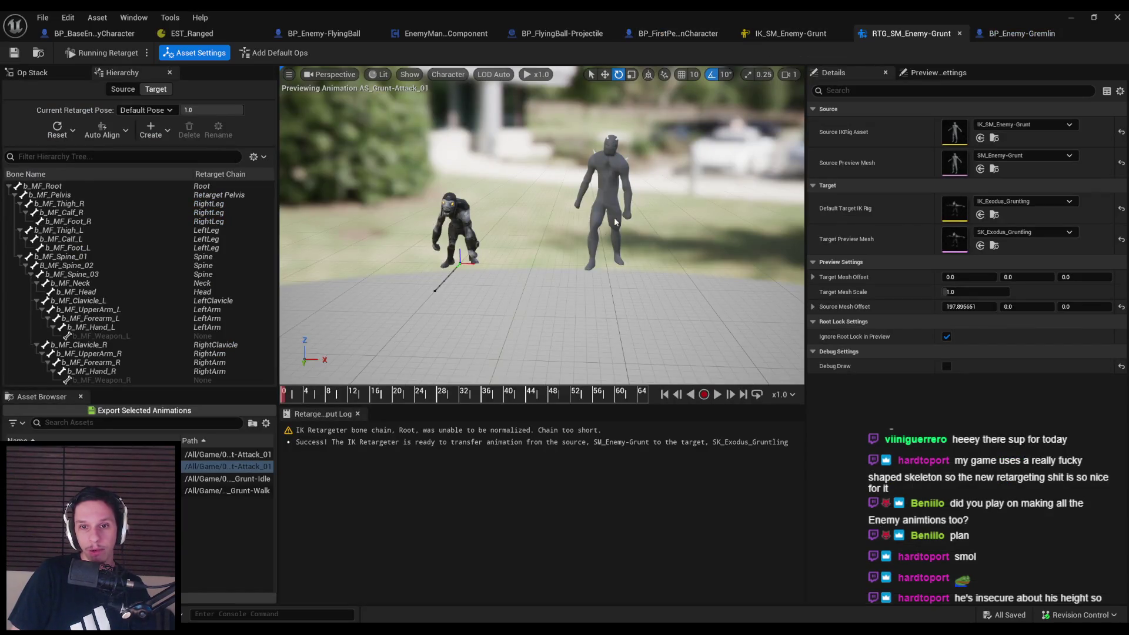
left_click(1004, 35)
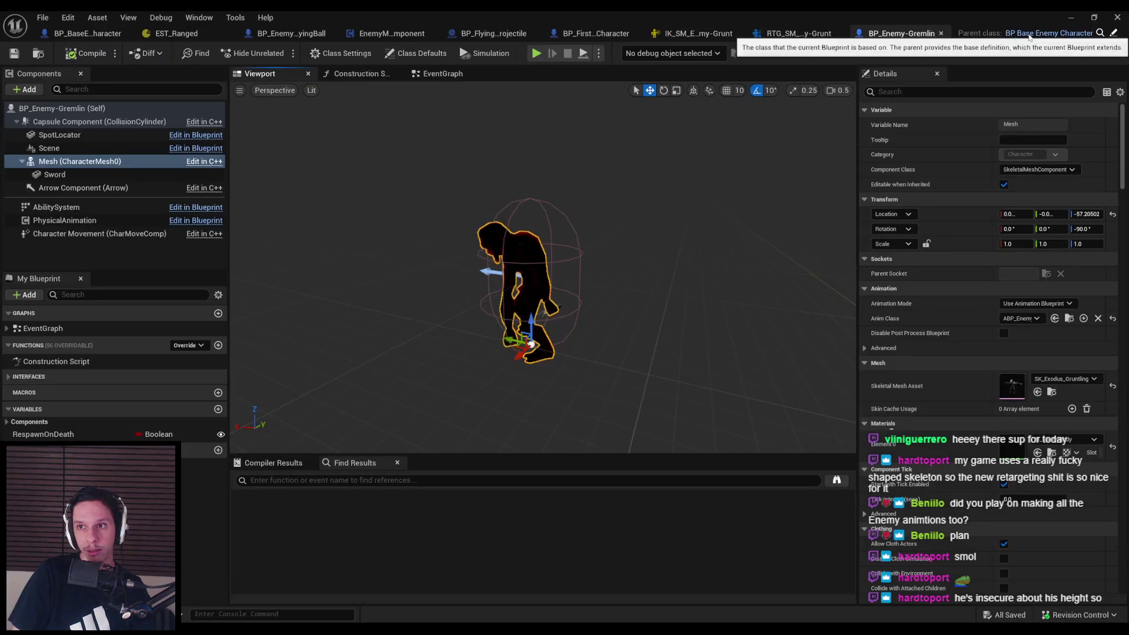
left_click(813, 34)
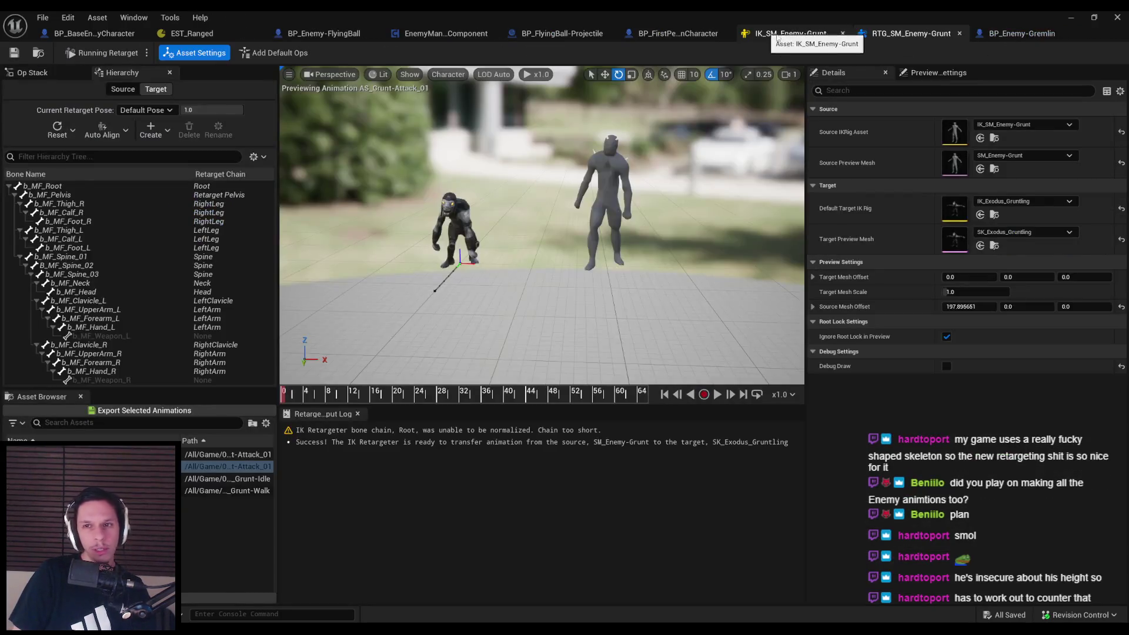
left_click(787, 35)
middle_click(787, 35)
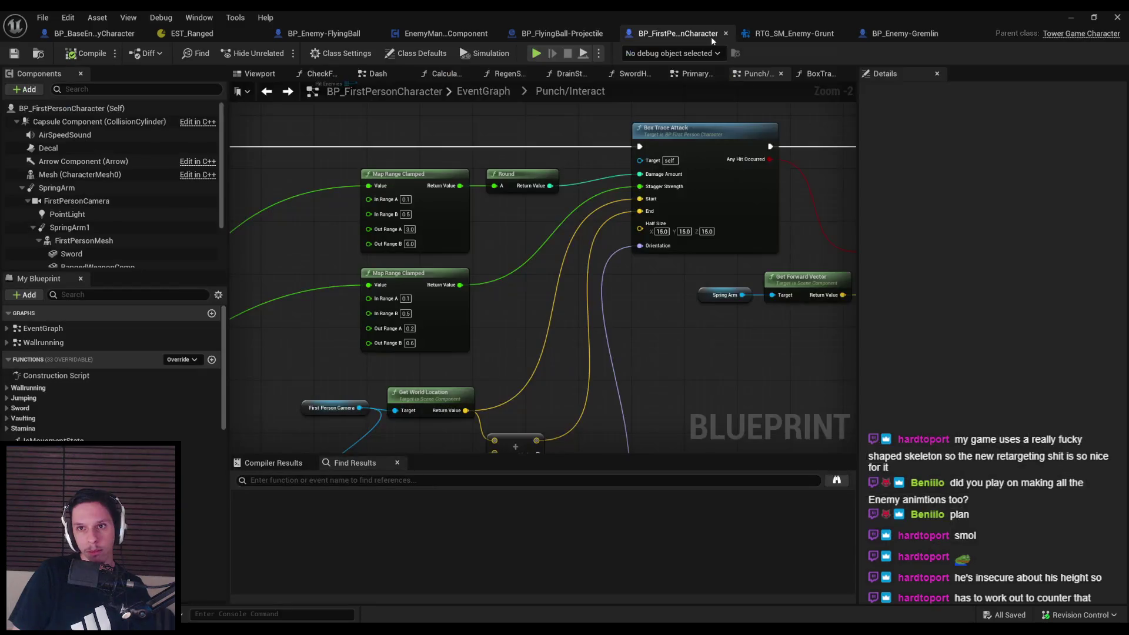
middle_click(658, 35)
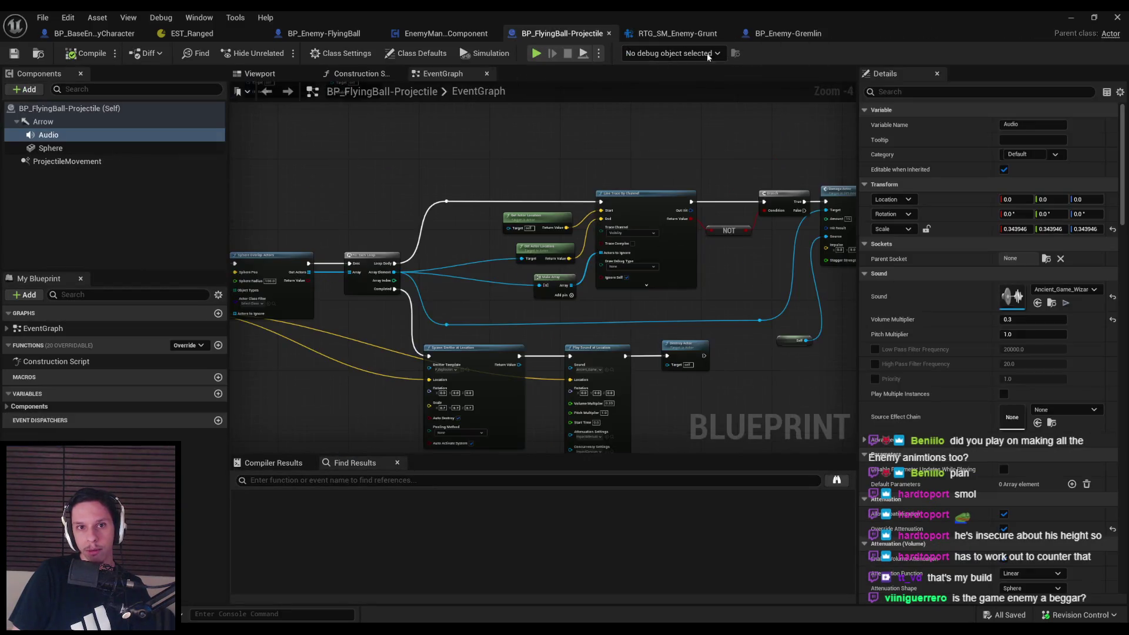
Open BP_Enemy-Gremlin from Content > 0_Main > Core > Enemy
left_click(1070, 19)
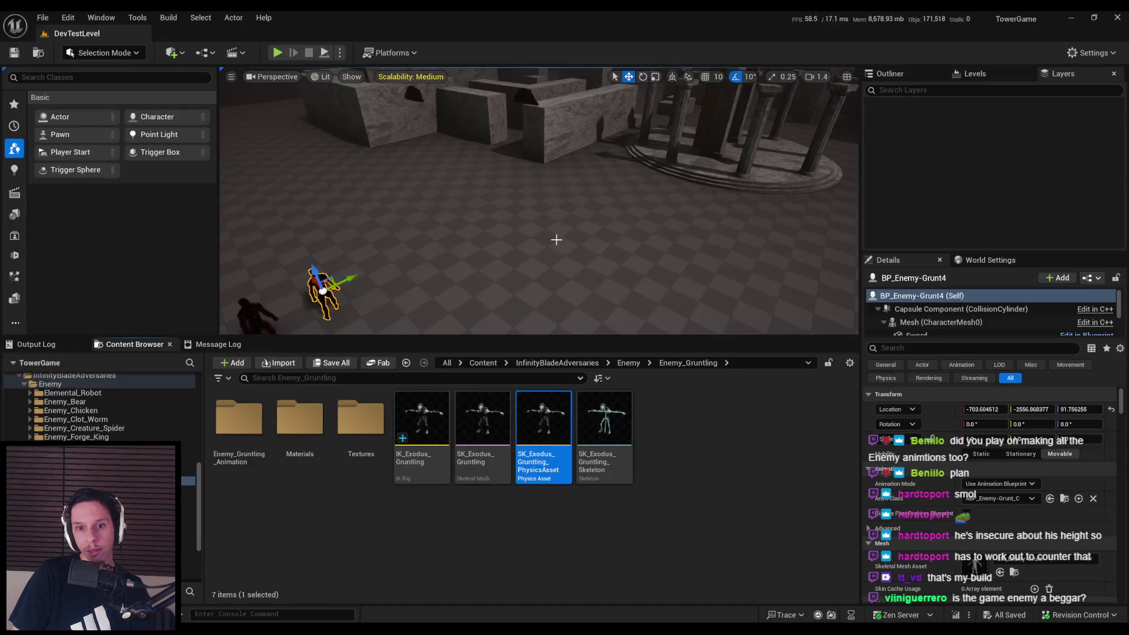
left_click(623, 366)
left_click(483, 363)
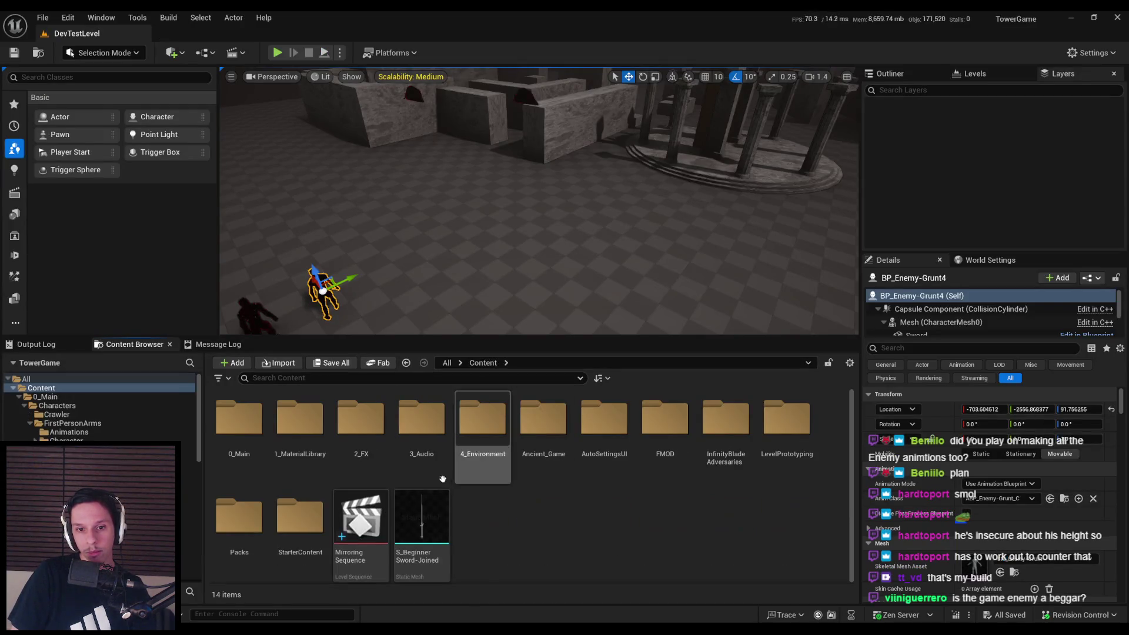
left_click(247, 438)
double_click(247, 438)
double_click(300, 439)
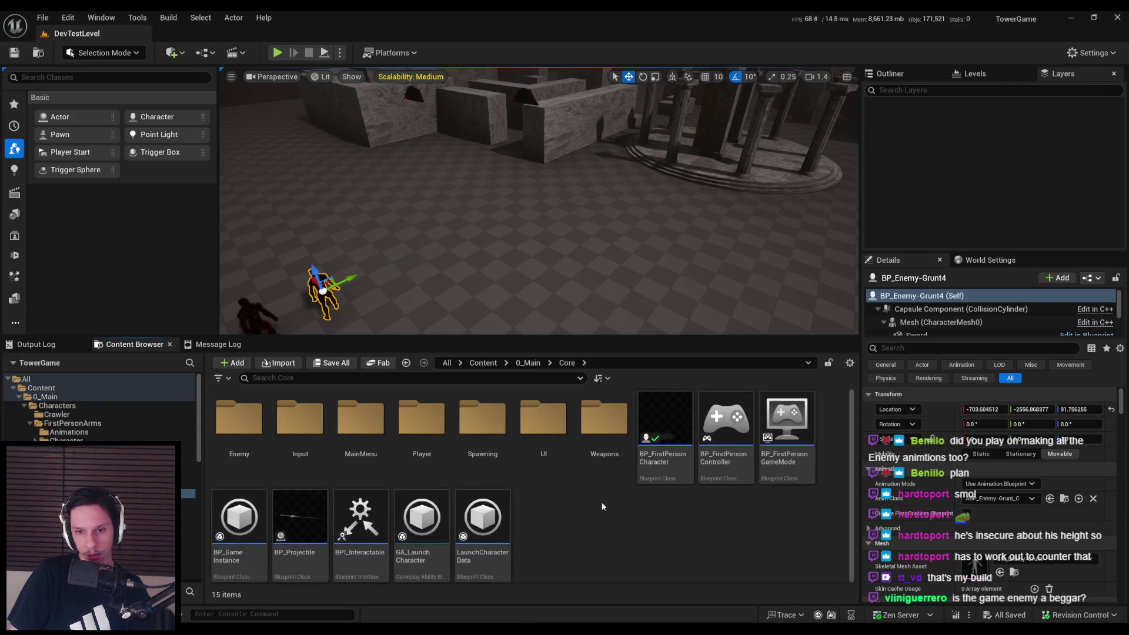
double_click(244, 427)
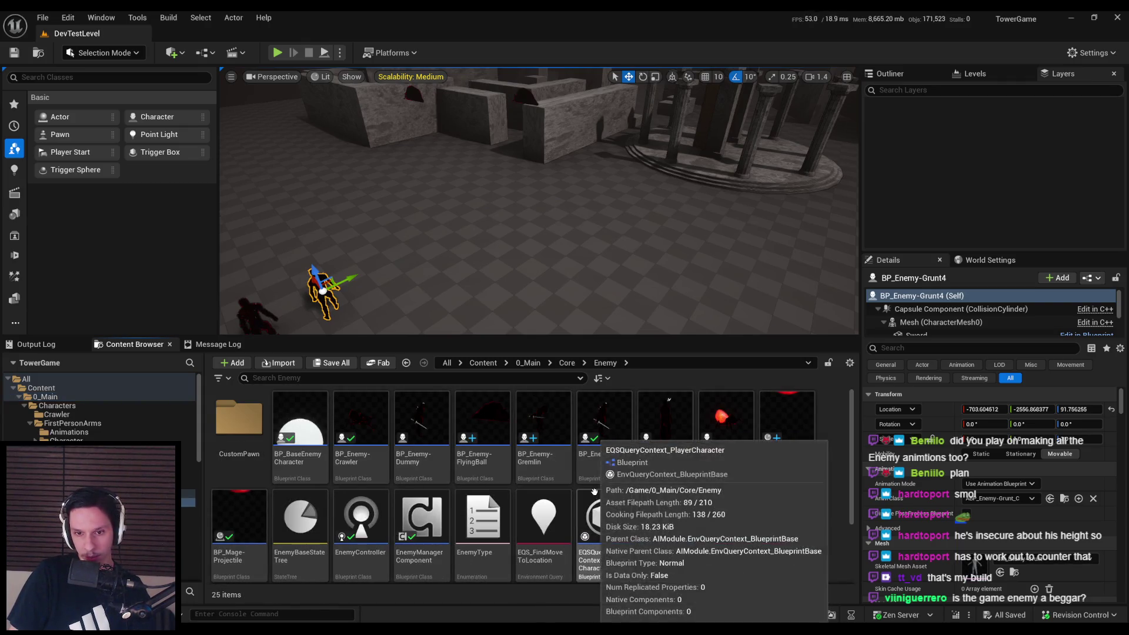
double_click(540, 465)
Examine the Gremlin close-up, briefly selecting its mesh with the move tool
mouse_move(436, 244)
left_mouse_down()
mouse_move(565, 253)
mouse_move(565, 241)
mouse_move(574, 291)
mouse_move(559, 303)
mouse_move(445, 244)
mouse_move(446, 226)
mouse_move(531, 320)
left_mouse_up()
key("Escape")
left_click(531, 320)
key("w")
mouse_move(616, 387)
left_mouse_down()
mouse_move(635, 382)
mouse_move(600, 383)
mouse_move(616, 387)
mouse_move(576, 358)
mouse_move(556, 376)
mouse_move(505, 300)
left_mouse_up()
key("Escape")
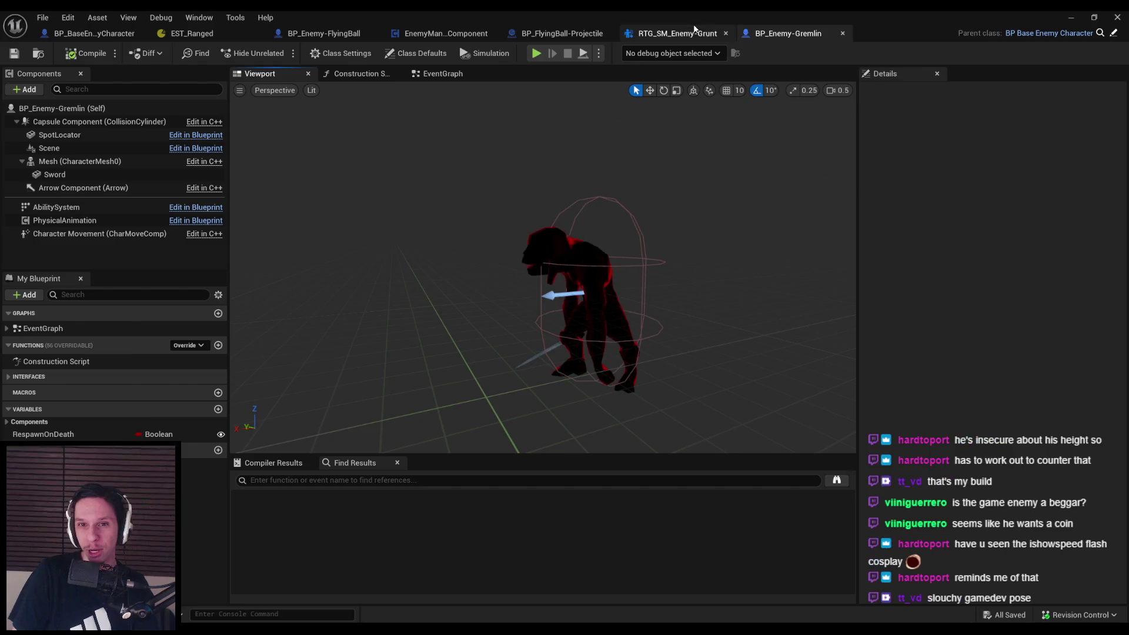
Zoom out and orbit the Gremlin preview to see its whole body and sword side-on
left_click(692, 33)
left_click(788, 33)
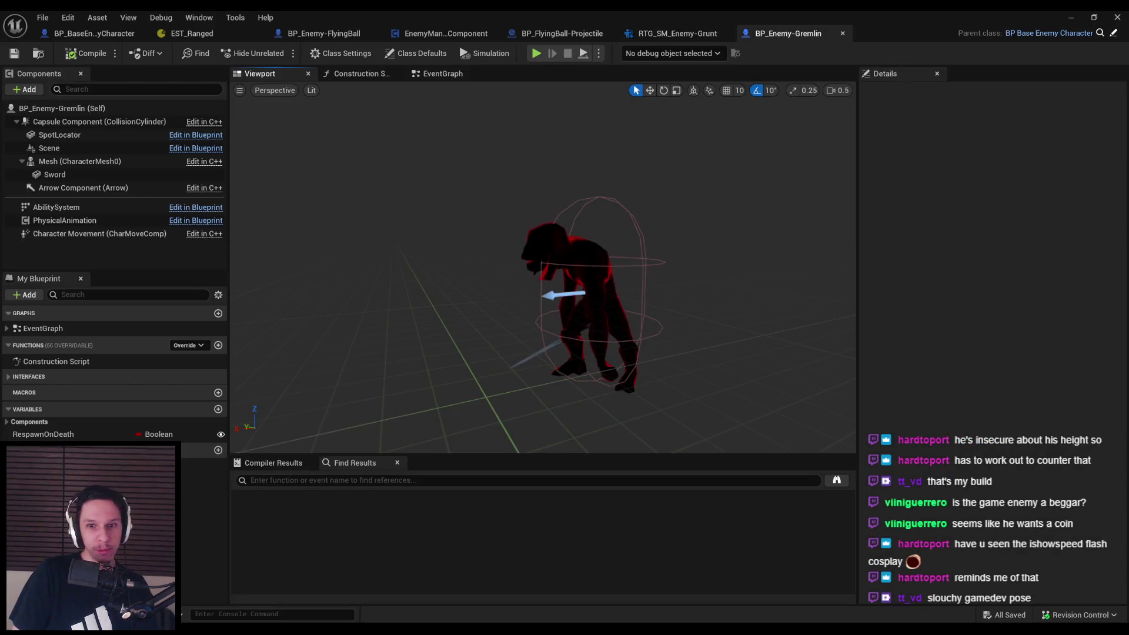
scroll(461, 422, "up", 10)
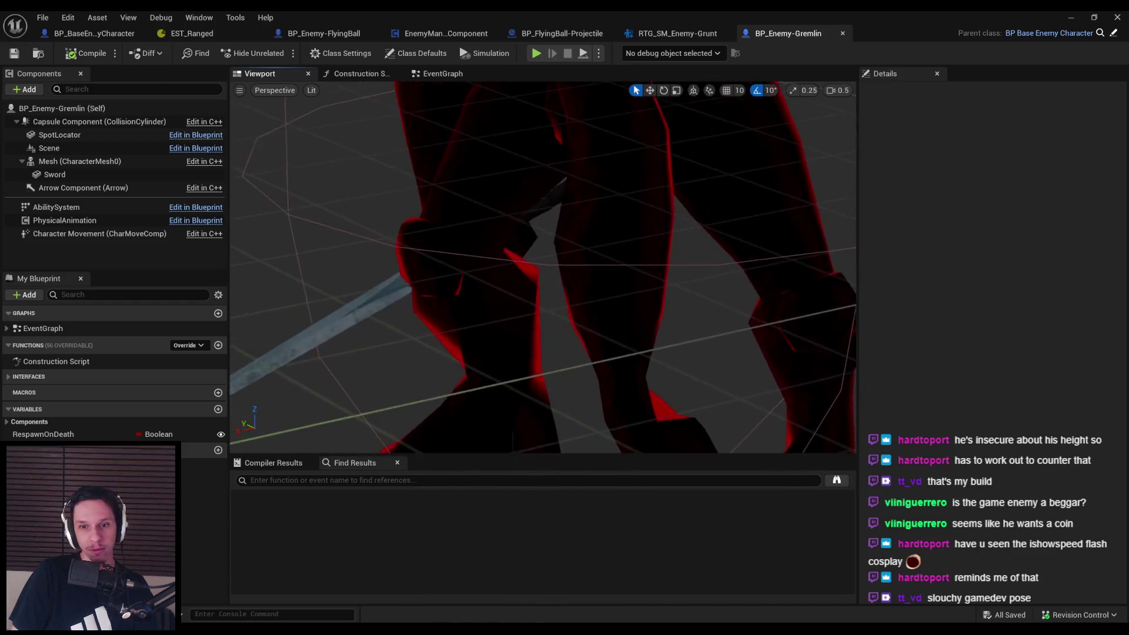
scroll(461, 422, "down", 10)
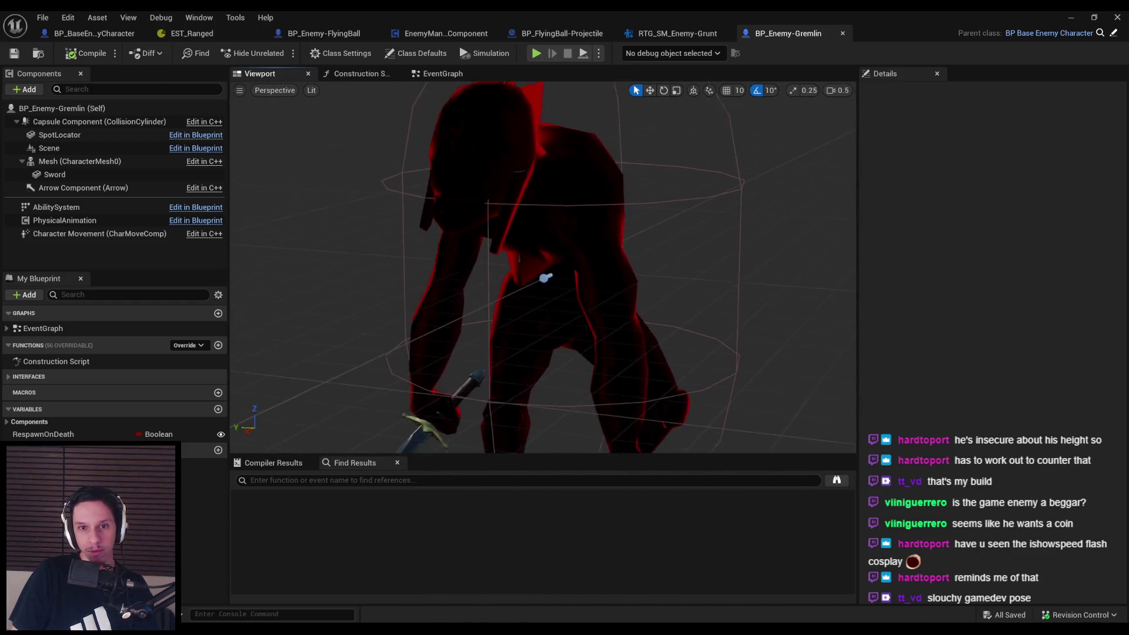
mouse_move(460, 421)
left_mouse_down()
mouse_move(436, 422)
mouse_move(449, 240)
left_mouse_up()
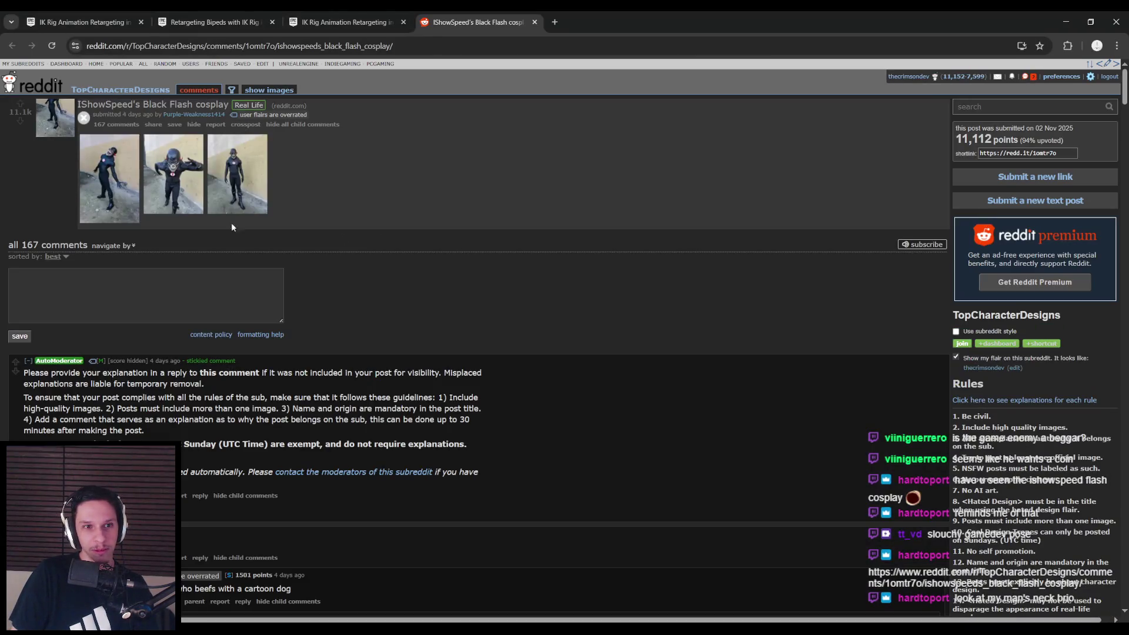
Page through the Black Flash cosplay gallery and view one photo full-size
left_click(120, 203)
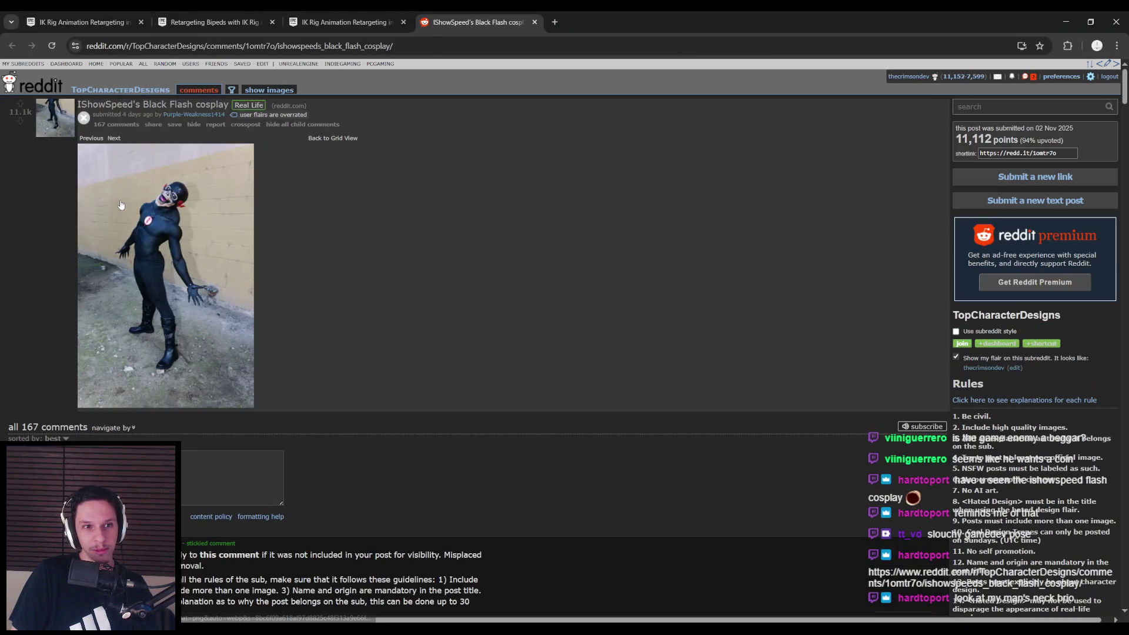
left_click(115, 140)
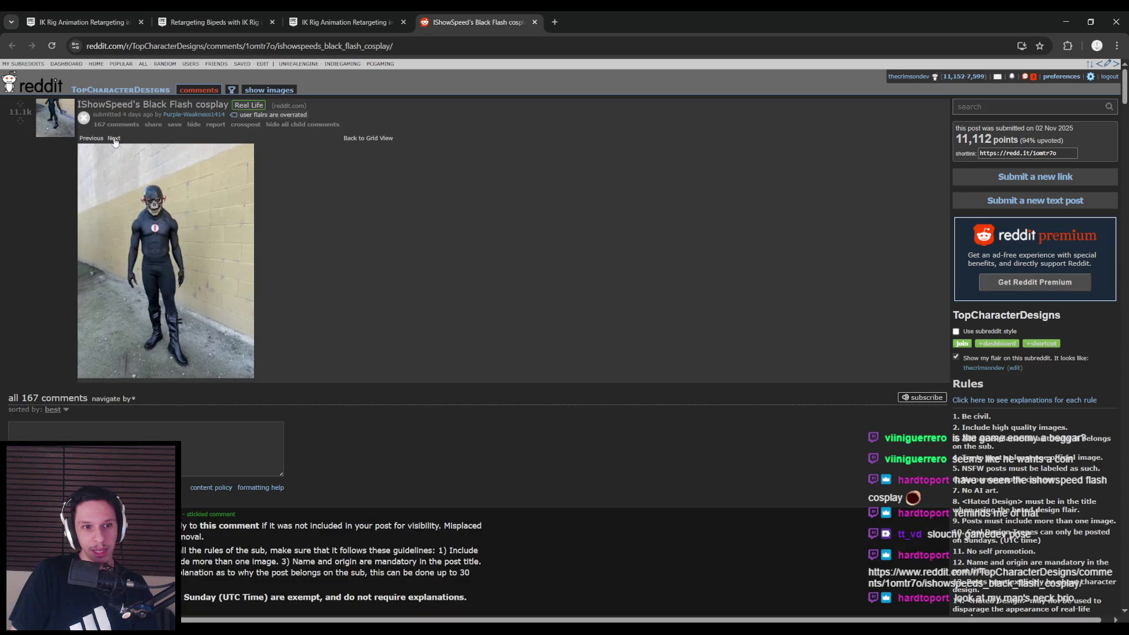
left_click(178, 218)
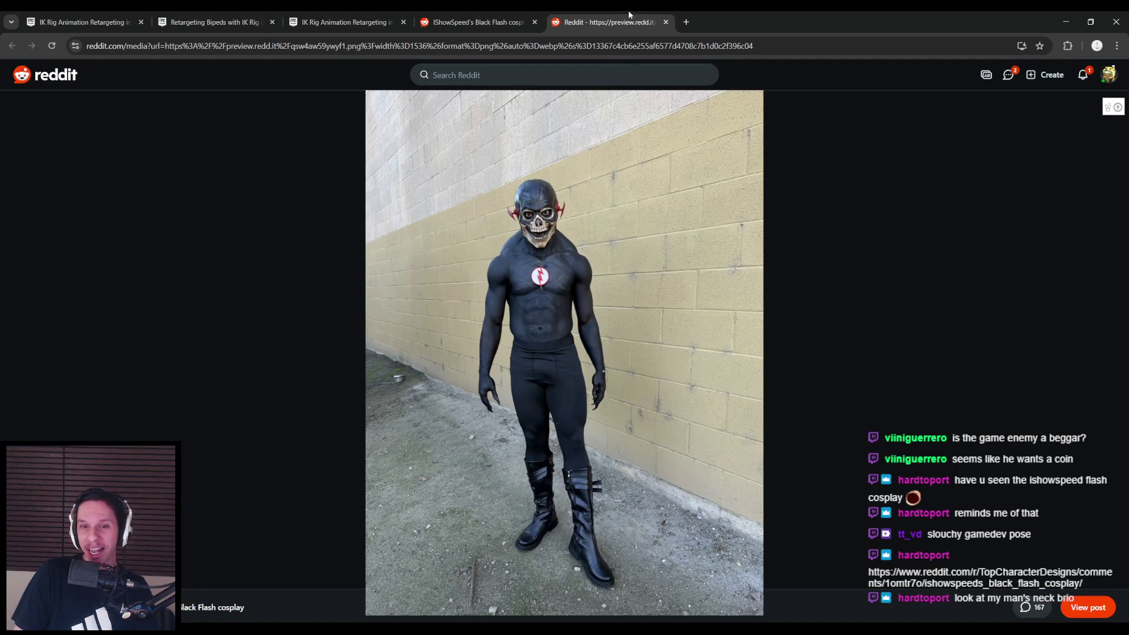
middle_click(630, 15)
View the leaning-pose photo full-size, close the Reddit tabs, and return to Unreal
left_click(100, 140)
left_click(100, 140)
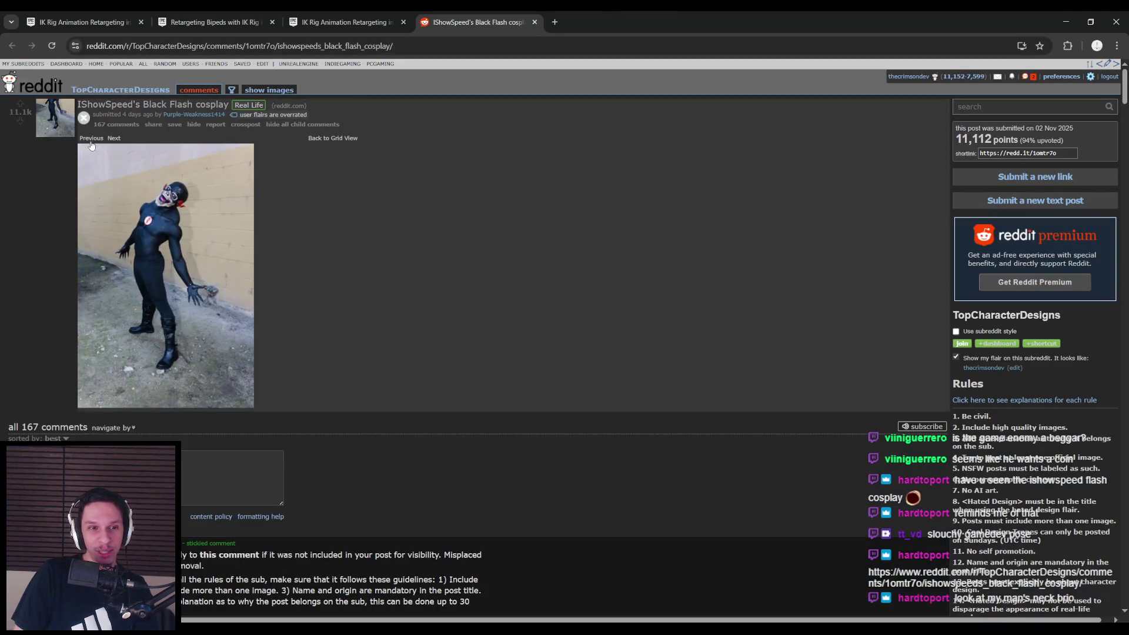
left_click(165, 217)
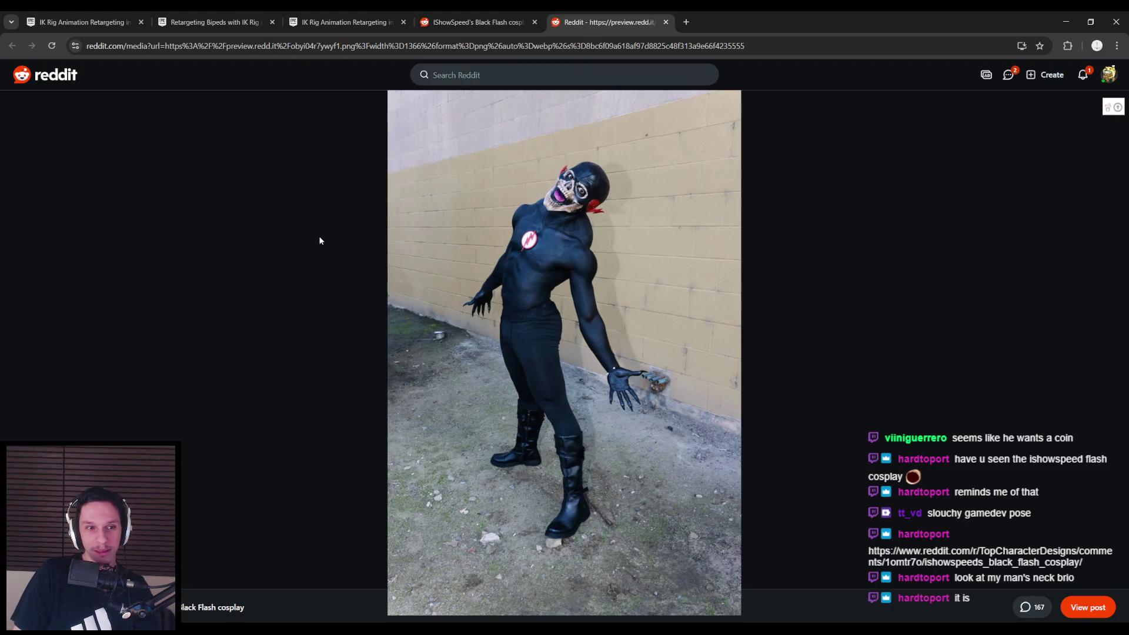
middle_click(594, 14)
middle_click(491, 22)
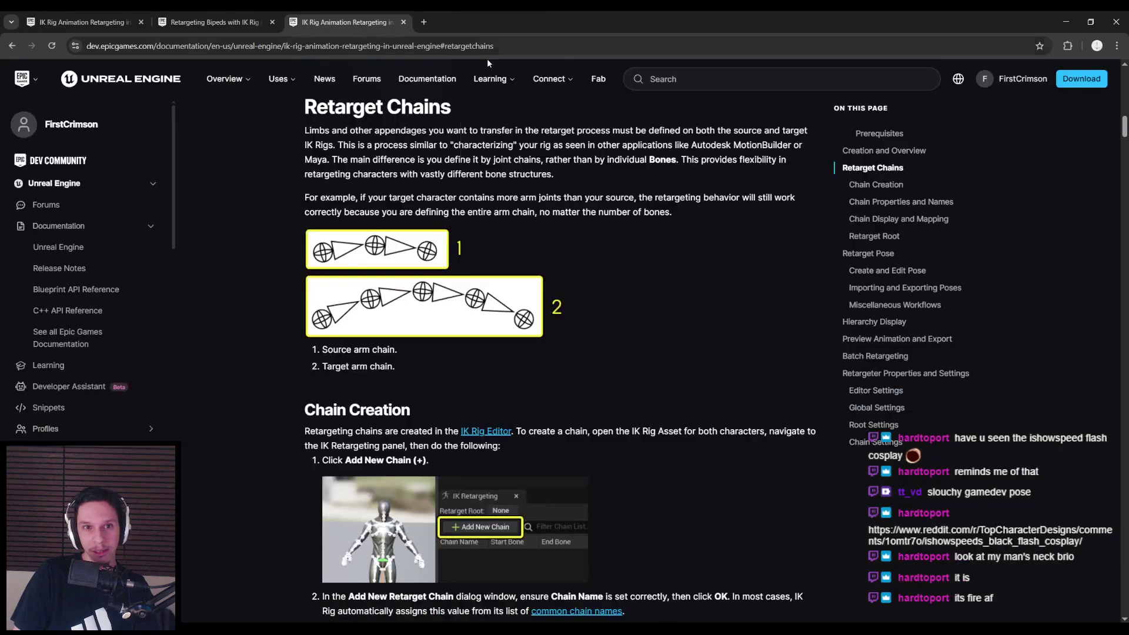
key("alt+Tab")
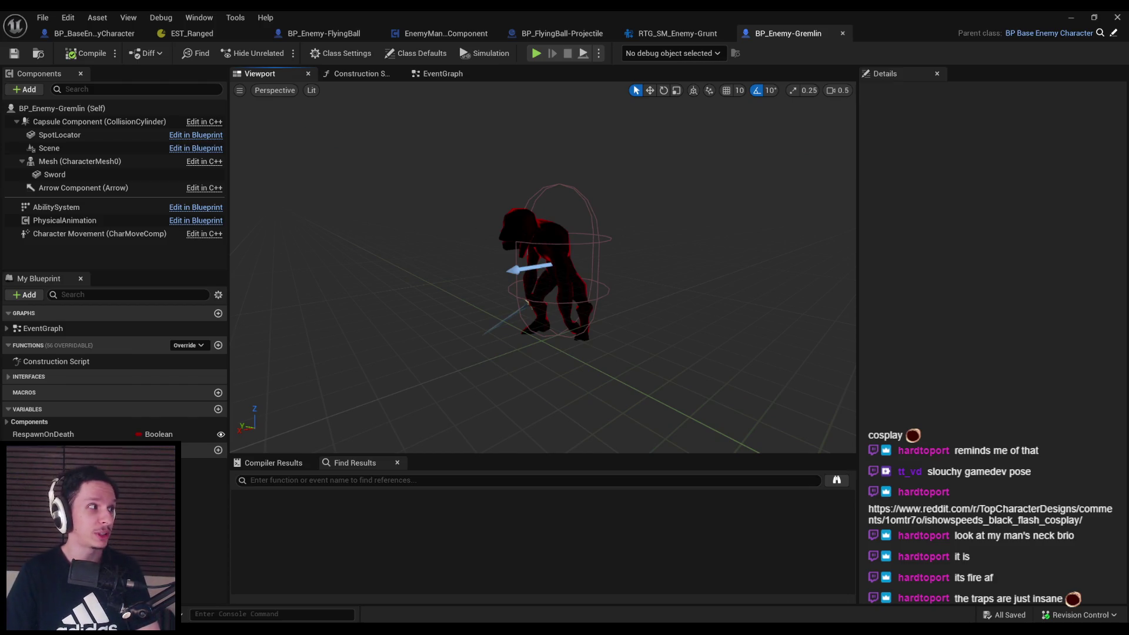
left_click_drag(424, 300, 402, 298)
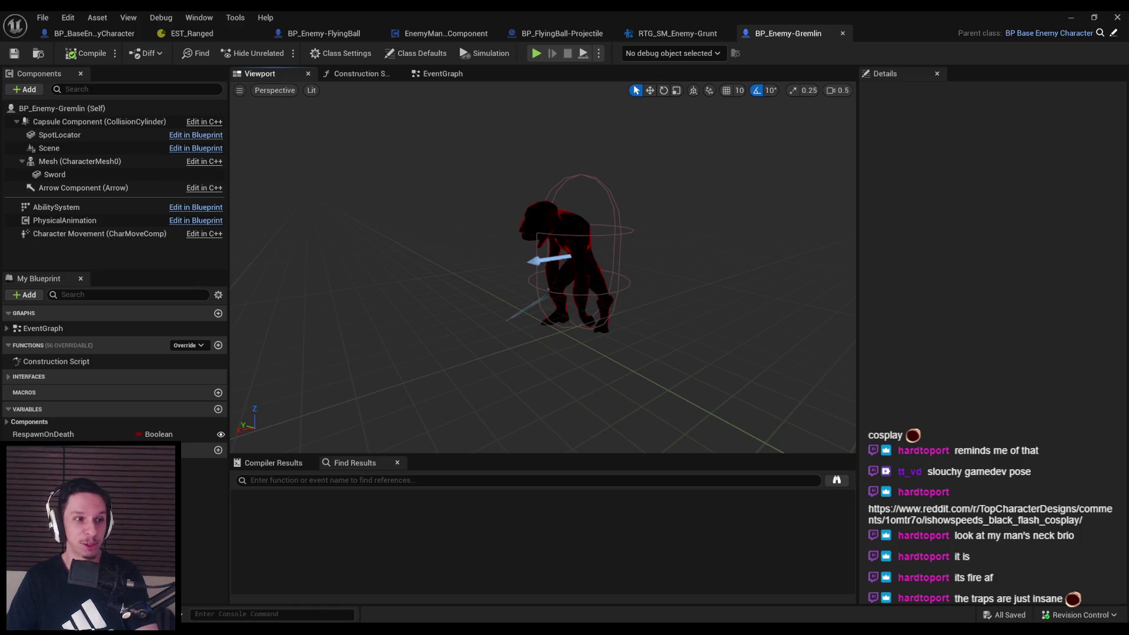
left_click_drag(373, 272, 396, 279)
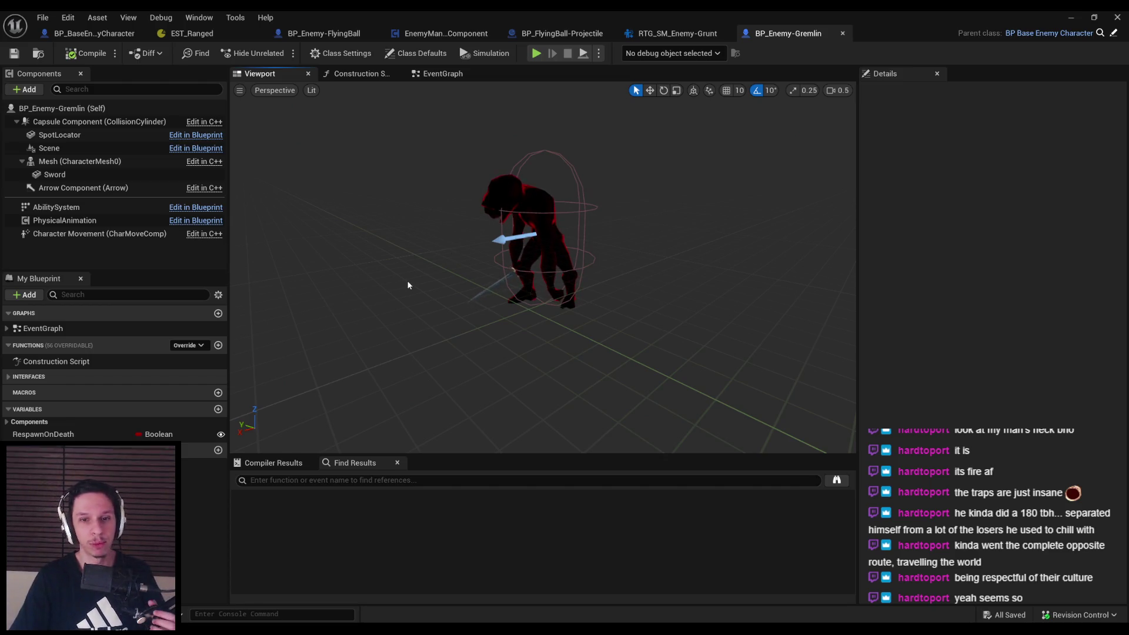
mouse_move(443, 256)
left_mouse_down()
mouse_move(429, 271)
mouse_move(442, 256)
left_mouse_up()
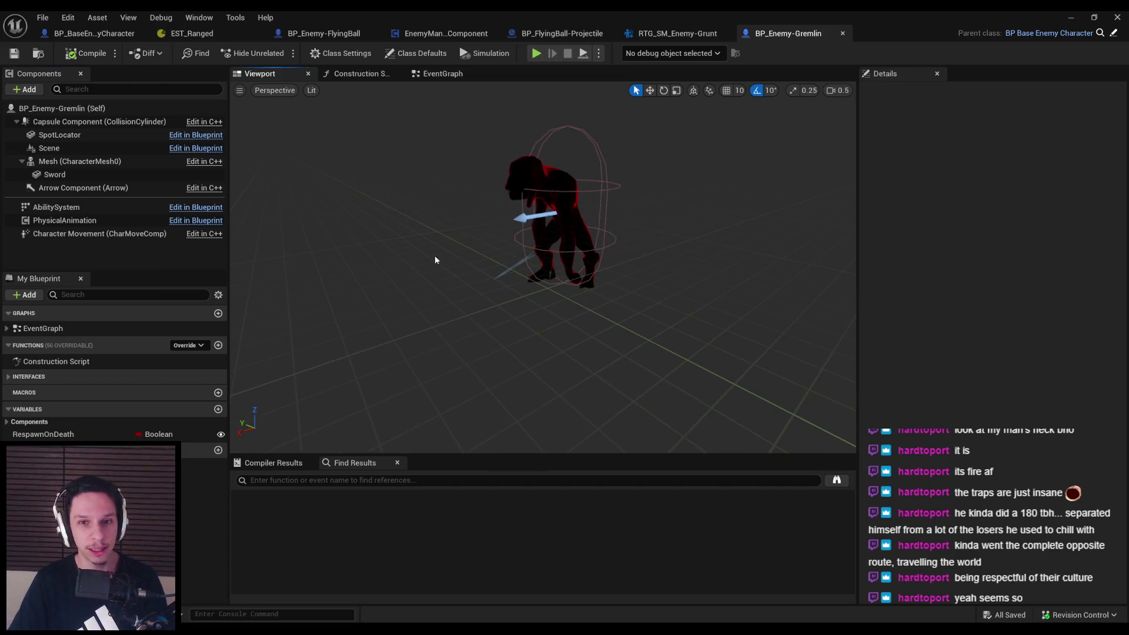
Close the Grunt retarget asset and minimize the Blueprint editor to reach the level
left_click(676, 33)
left_click(774, 34)
left_click(716, 36)
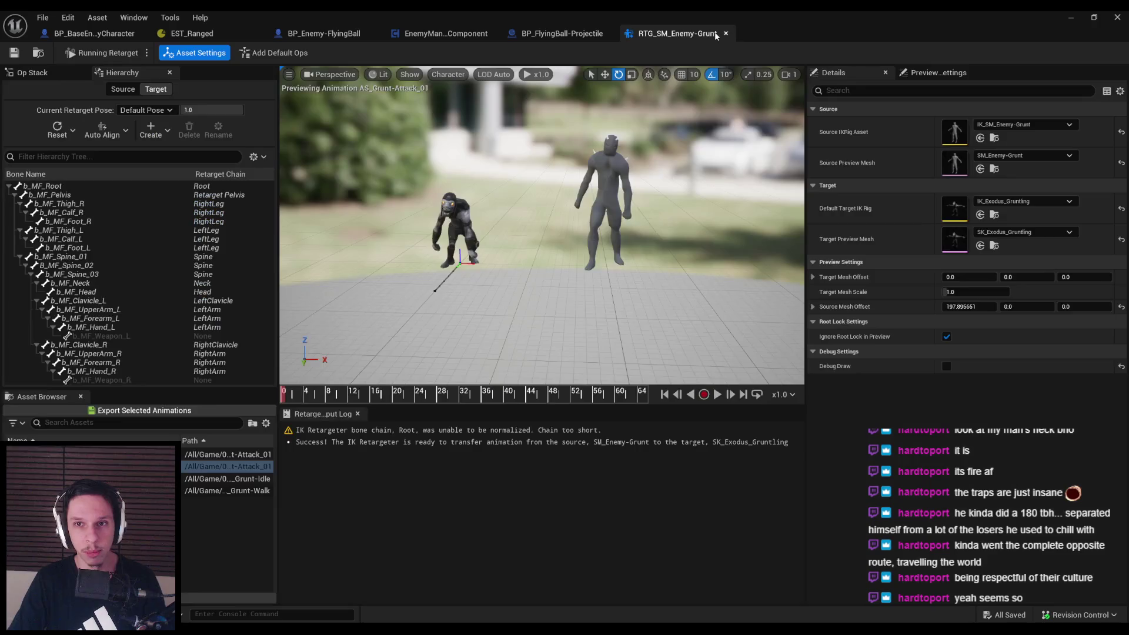
left_click(726, 33)
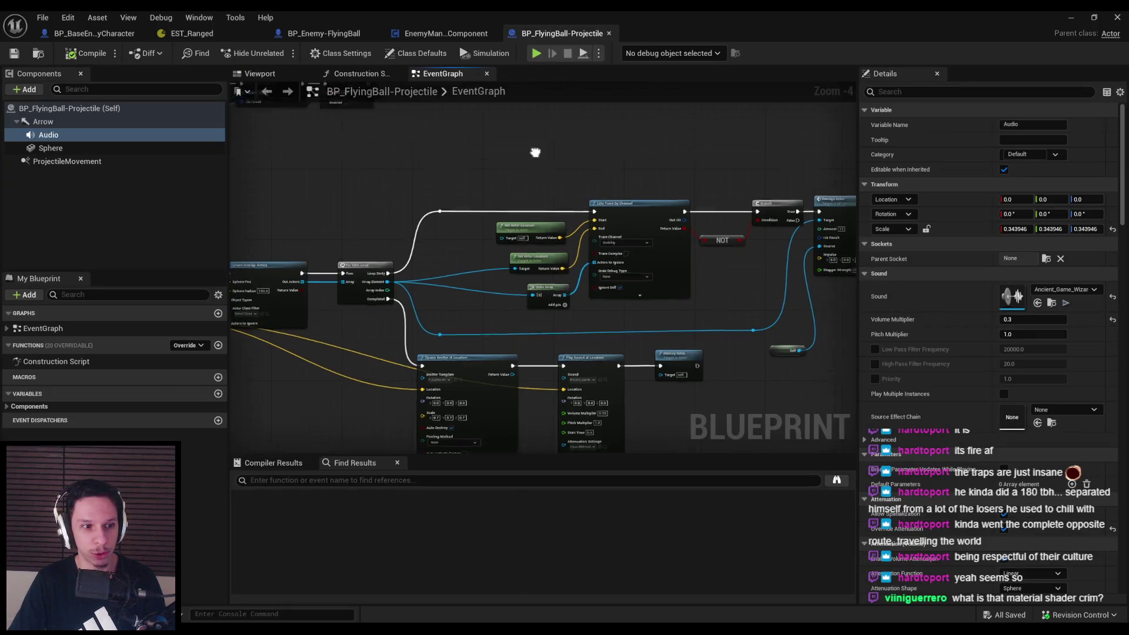
scroll(540, 149, "down", 2)
left_click(1073, 21)
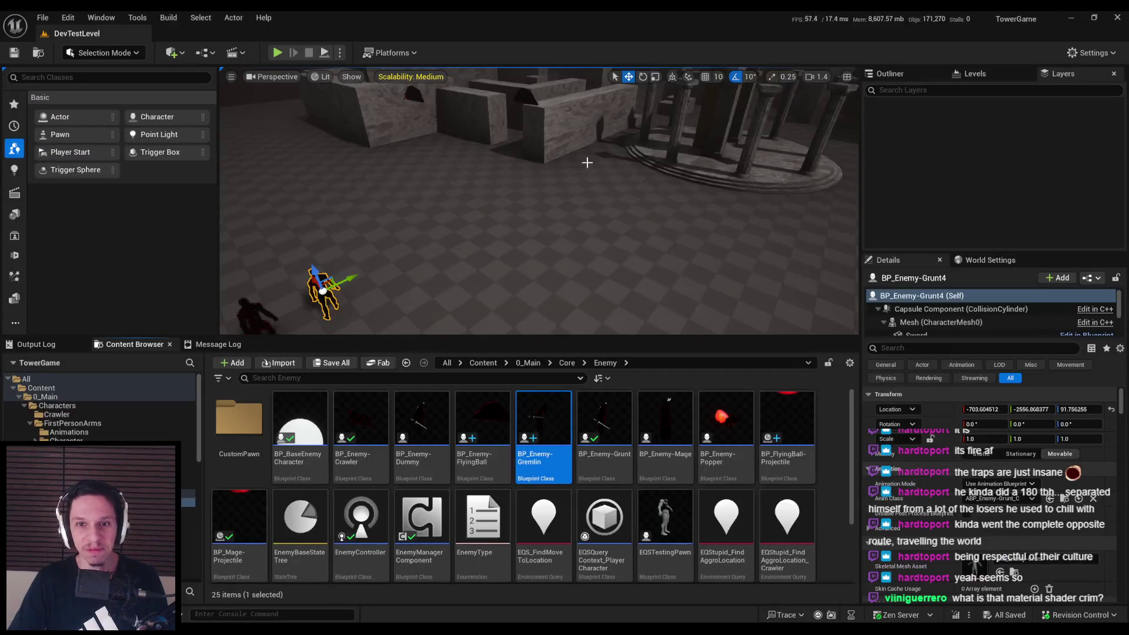
Delete all five Grunt enemies from DevTestLevel and save the level
scroll(563, 223, "up", 5)
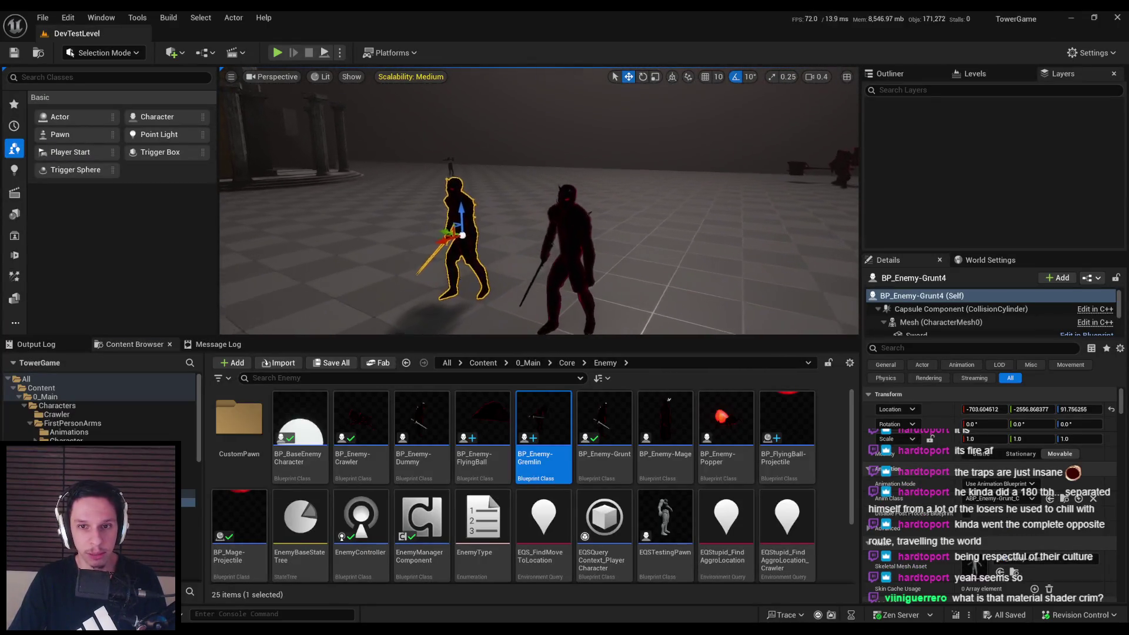
scroll(562, 223, "up", 2)
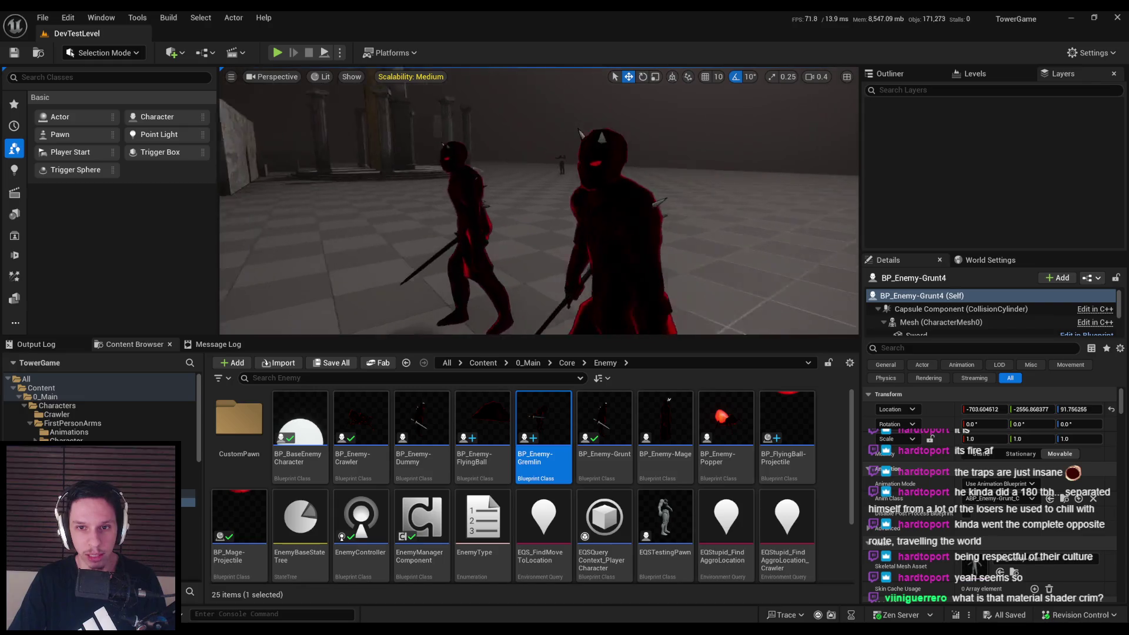
scroll(581, 198, "down", 5)
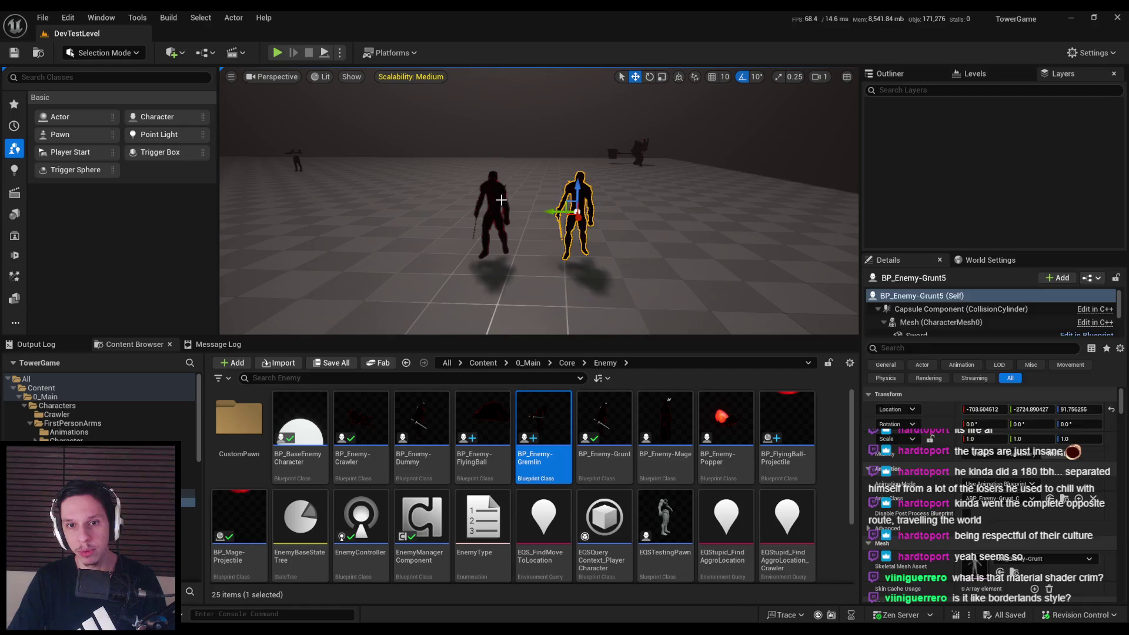
key("Delete")
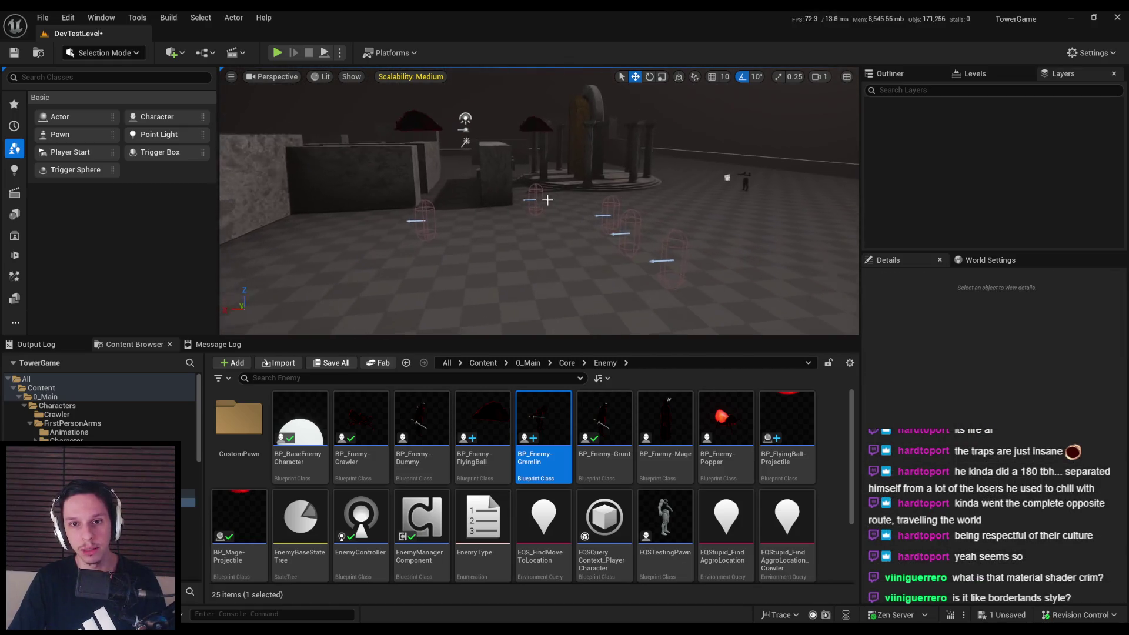
left_click(677, 262)
key("Delete")
left_click(632, 235)
key("Delete")
left_click(612, 218)
key("Delete")
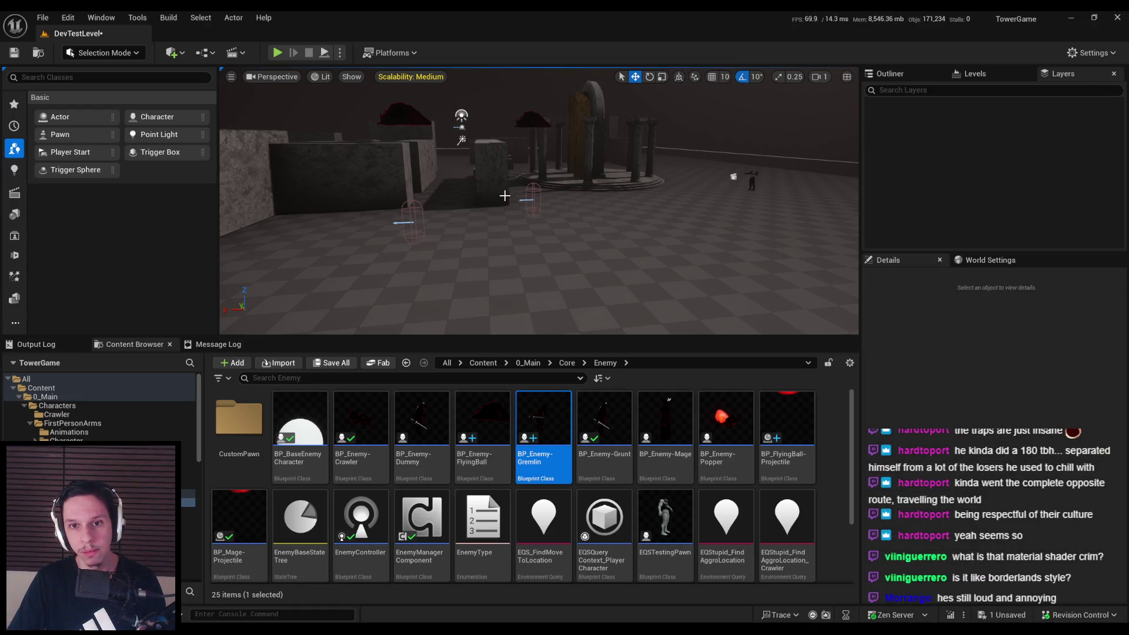
left_click(521, 199)
key("Delete")
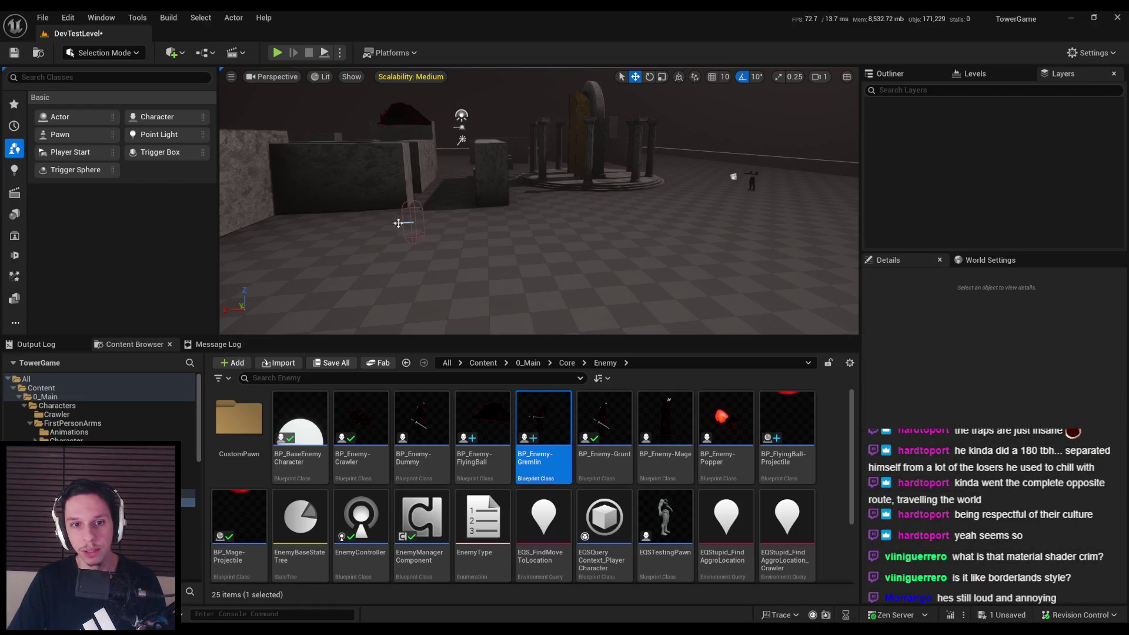
key("ctrl+s")
Place several BP_Enemy-Gremlin copies on the empty level floor
mouse_move(554, 231)
left_mouse_down()
mouse_move(600, 235)
mouse_move(575, 265)
left_mouse_up()
left_click_drag(544, 418, 594, 226)
left_click_drag(537, 394, 487, 203)
mouse_move(538, 414)
left_mouse_down()
mouse_move(432, 203)
mouse_move(650, 291)
left_mouse_up()
left_click(277, 52)
Playtest the level by slashing the nearby Gremlins three times, then stop Play In Editor
key("F11")
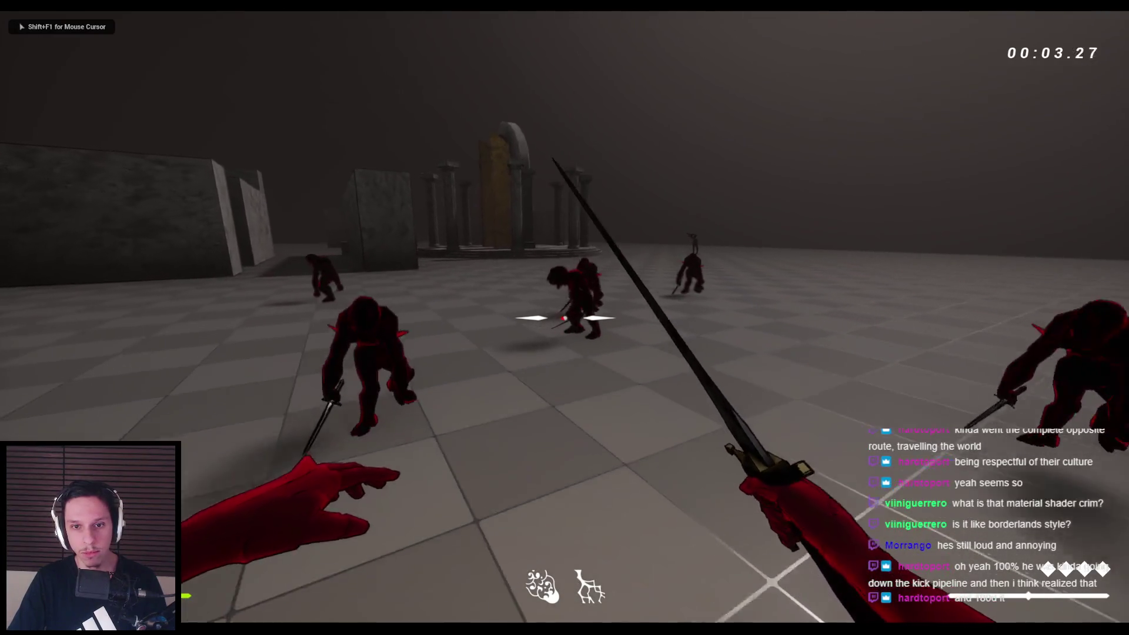
left_click(565, 318)
left_click(564, 318)
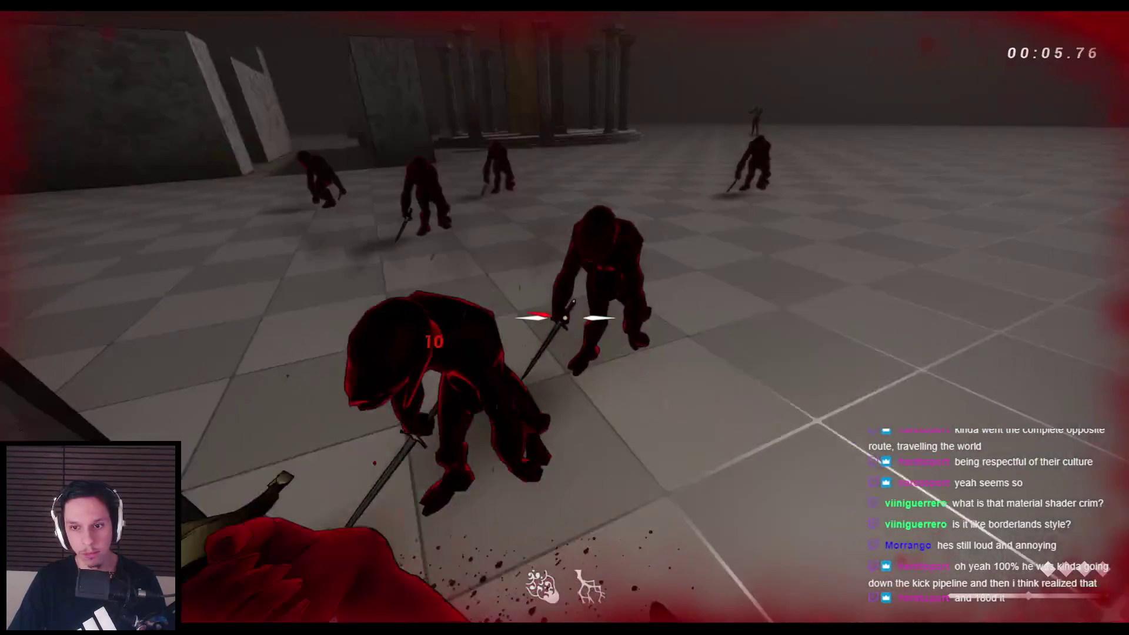
left_click(565, 318)
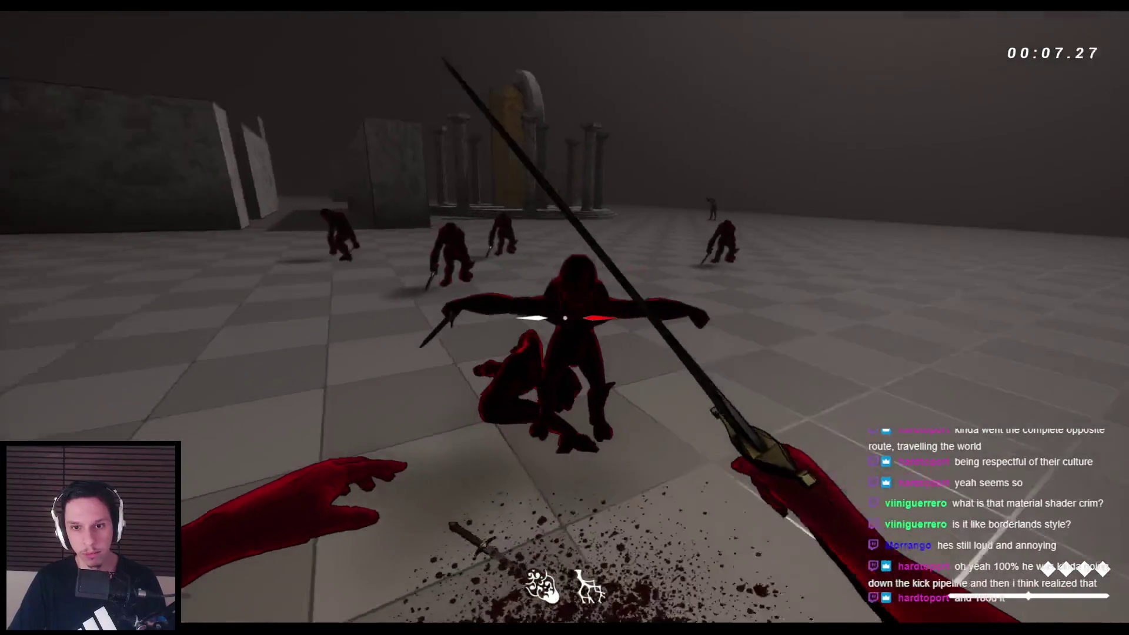
key("Escape")
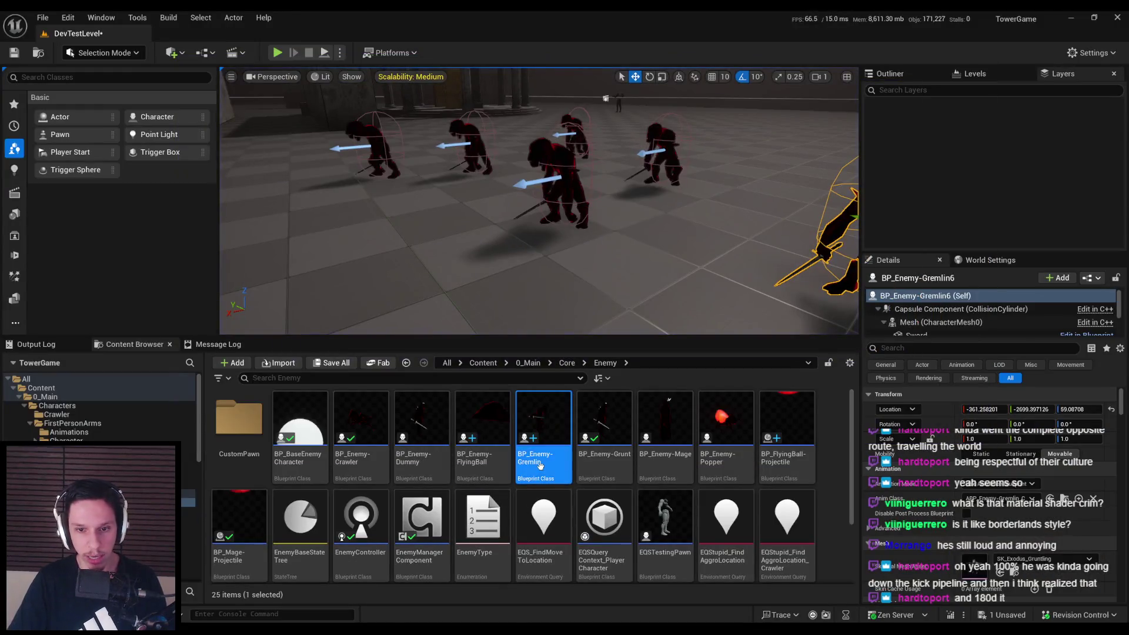
In BP_Enemy-Gremlin, set the Play Montage node's montage to AM_Grunt-Attack_01
double_click(540, 466)
scroll(494, 276, "up", 3)
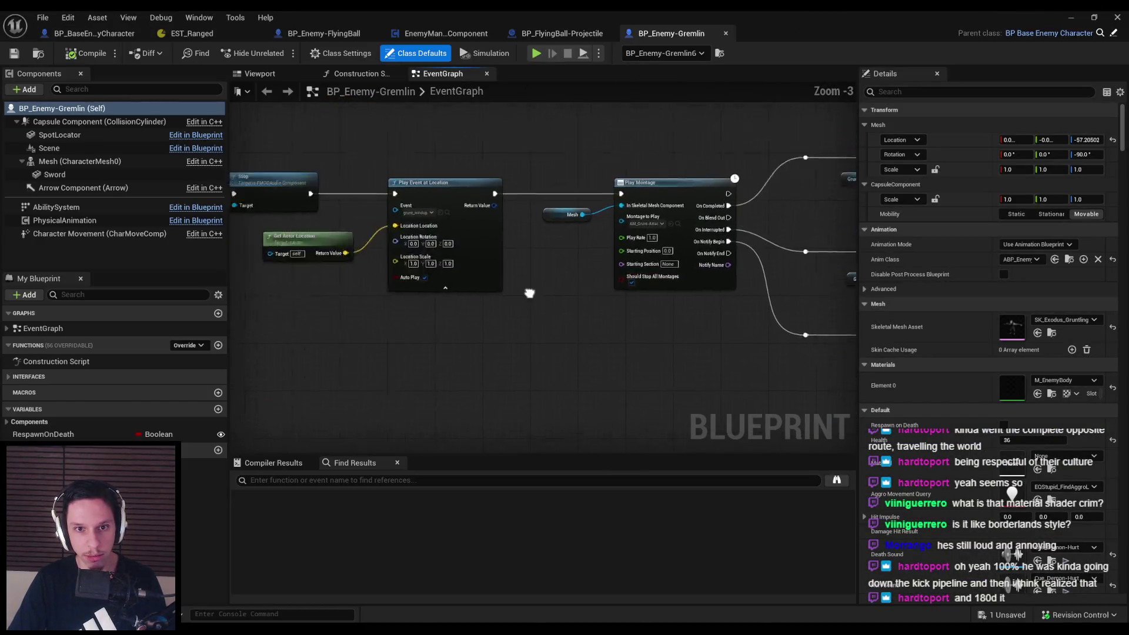
scroll(495, 291, "up", 3)
left_click(790, 250)
type("attac")
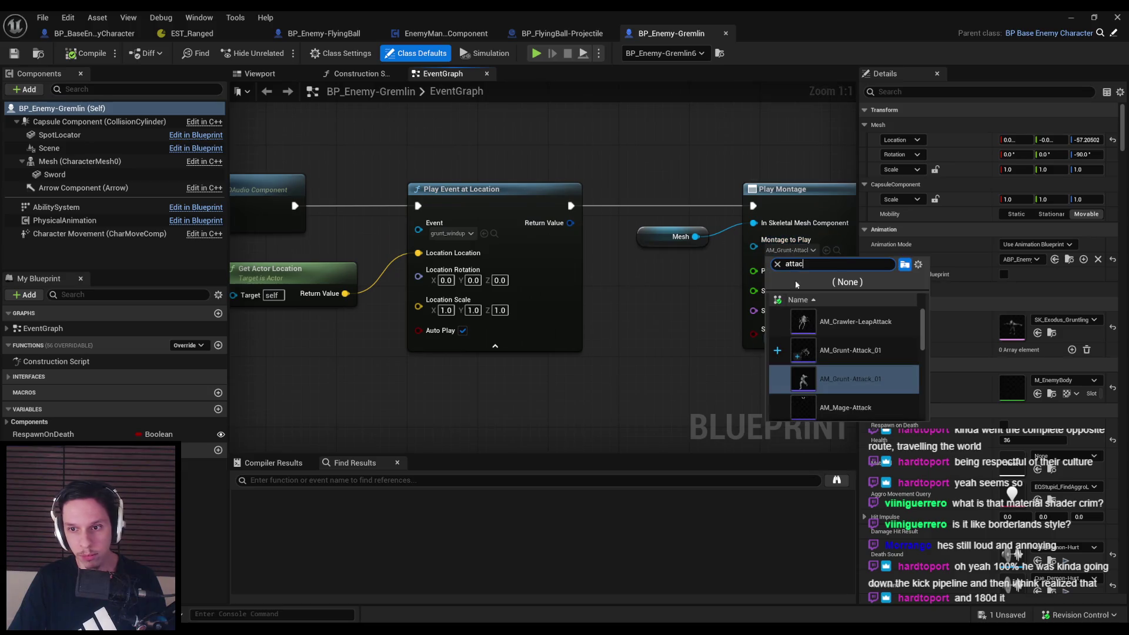
type("k")
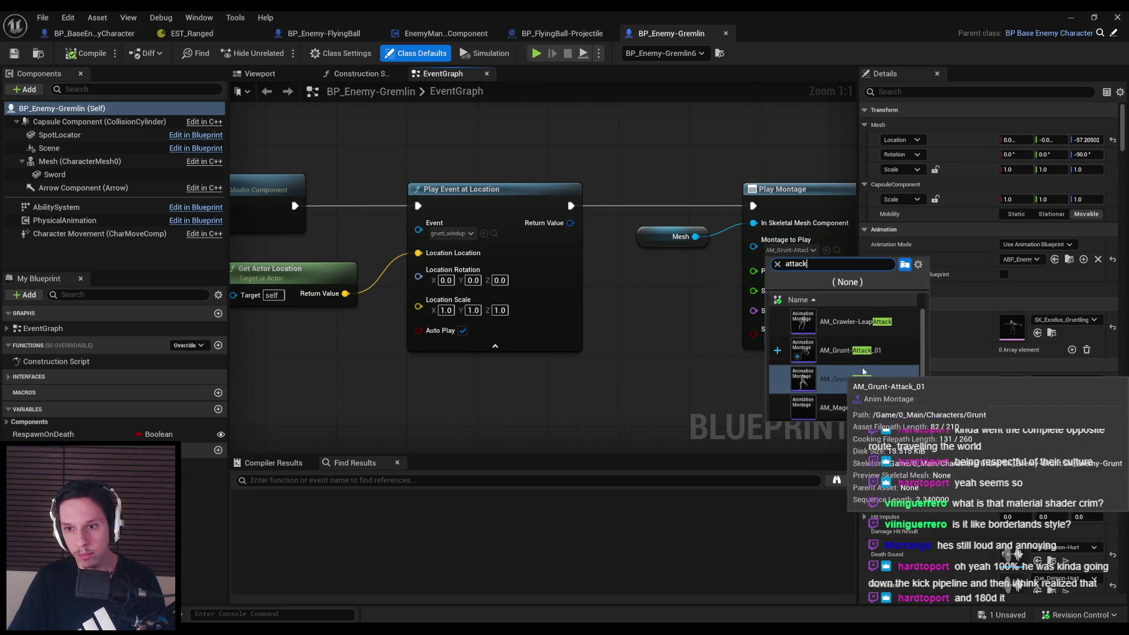
left_click(835, 379)
In Characters > Gremlin, rename AM_Grunt-Attack_01 to AM_Gremlin-Attack_01
key("alt+Tab")
key("alt+Left")
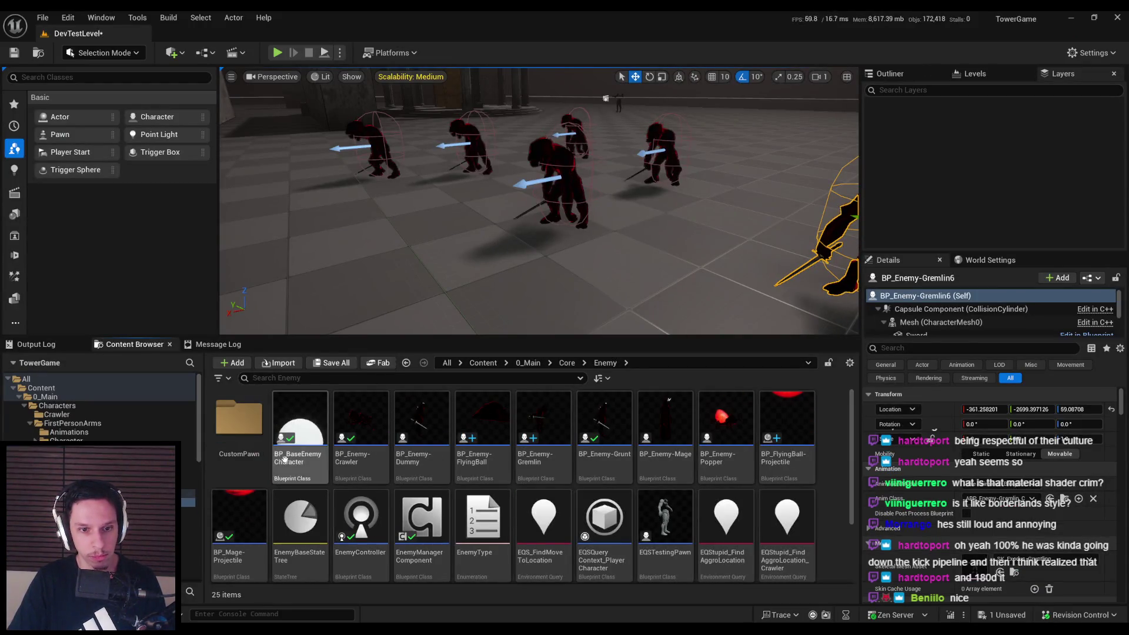
key("alt+Left")
key("alt+Left")
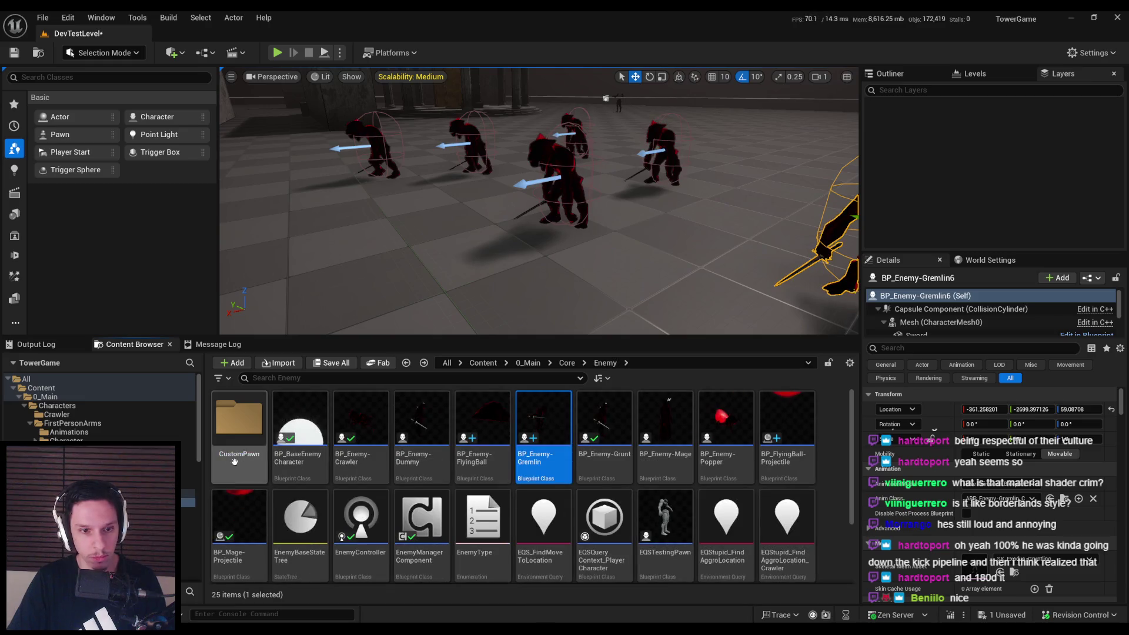
left_click(528, 363)
double_click(239, 419)
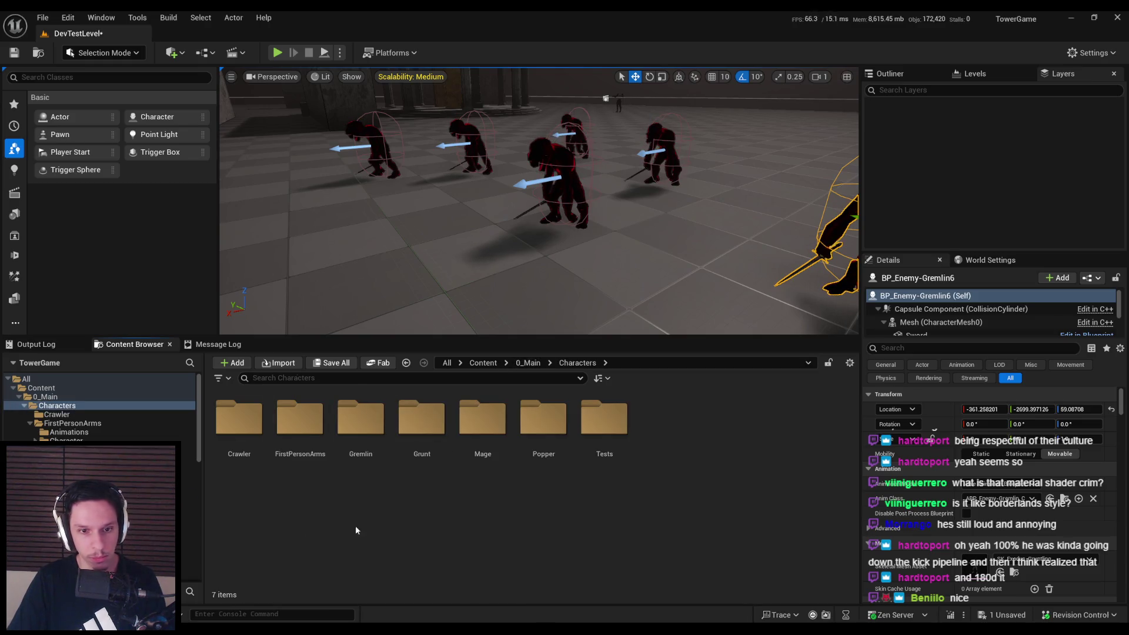
double_click(361, 419)
left_click(303, 450)
left_click(297, 456)
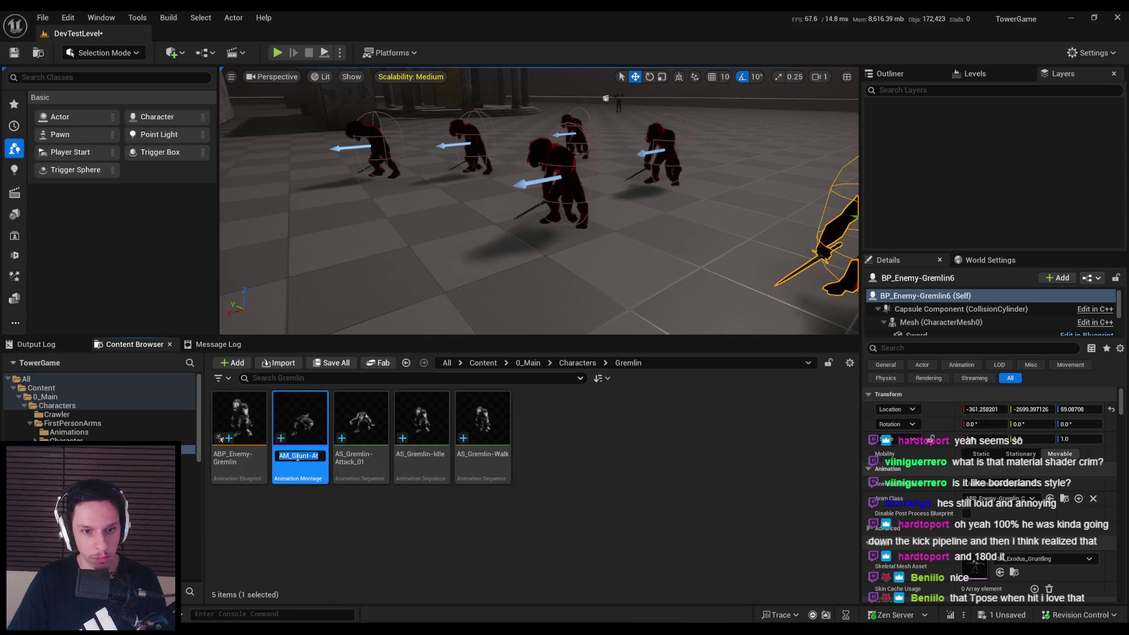
type("emlAtt")
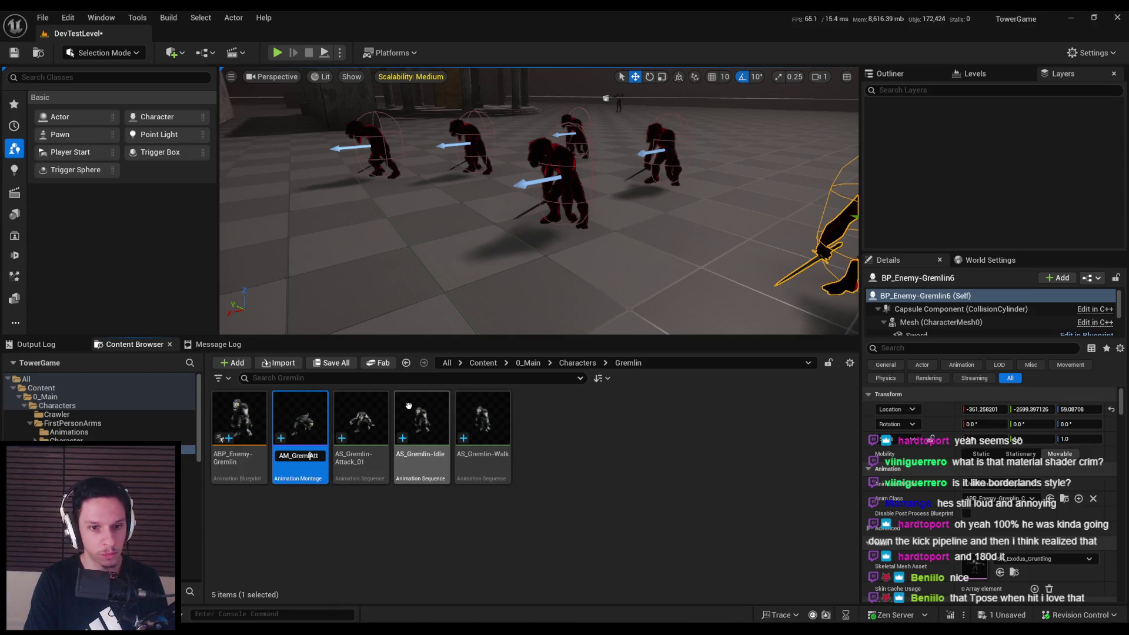
type("in-")
key("Return")
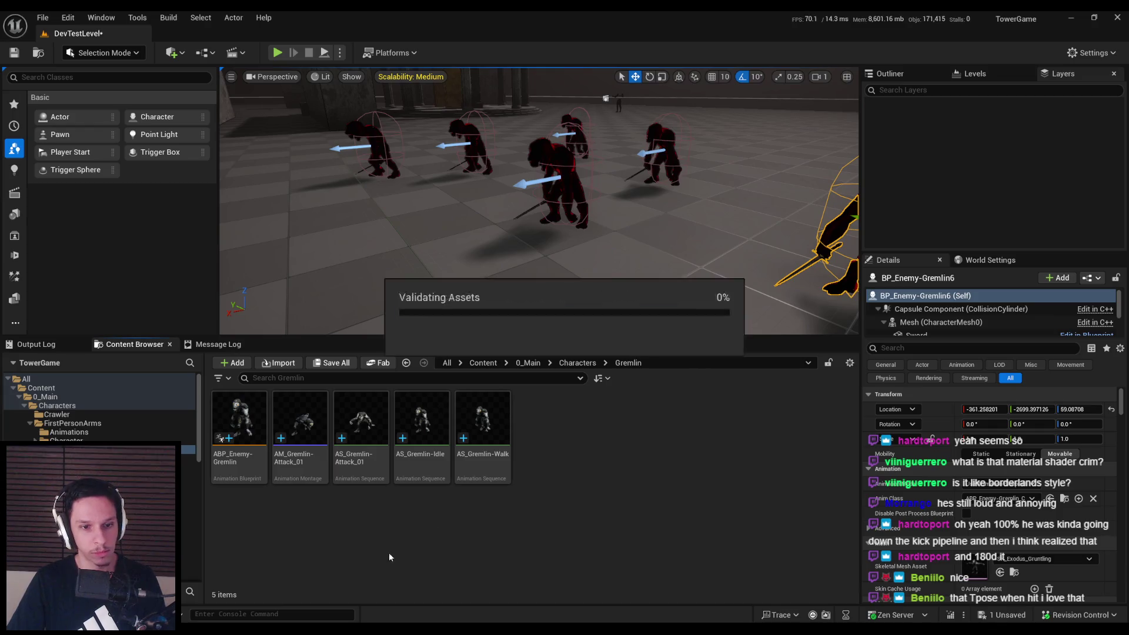
Run a quick fullscreen playtest of the level and stop it
left_click(277, 52)
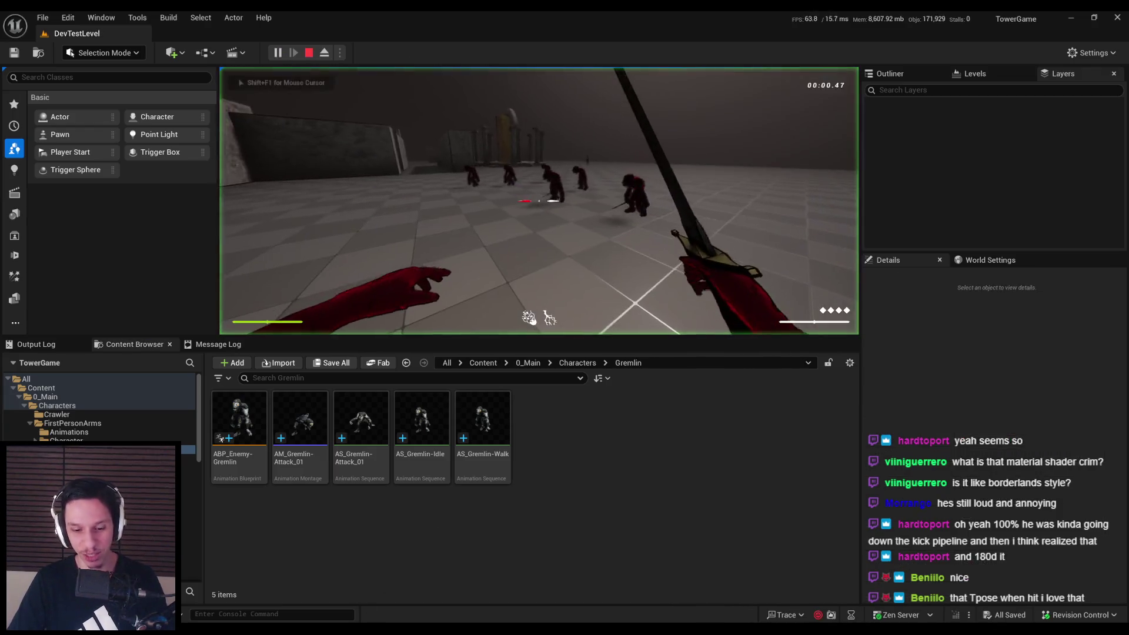
key("F11")
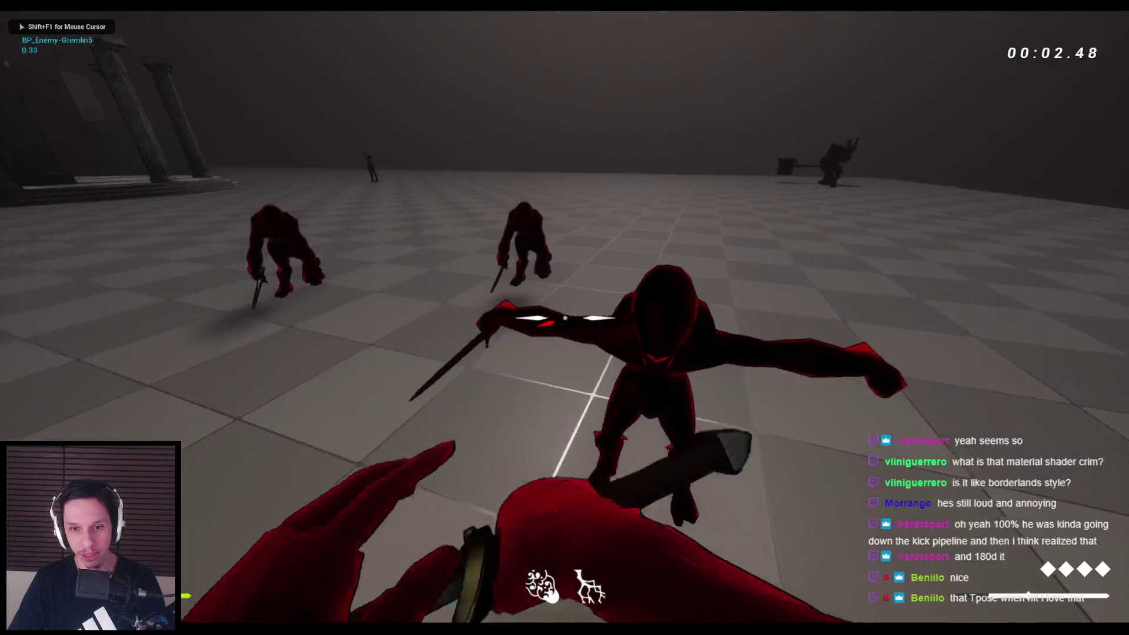
key("Escape")
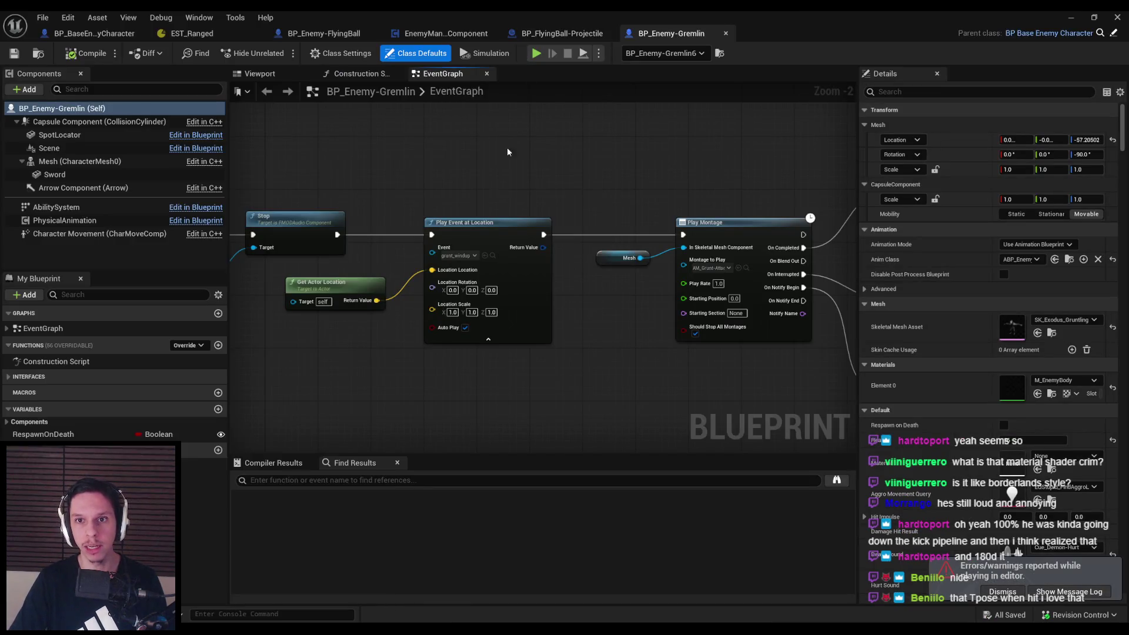
Point Play Montage at AM_Gremlin-Attack_01 and save the gremlin blueprint
left_click(729, 268)
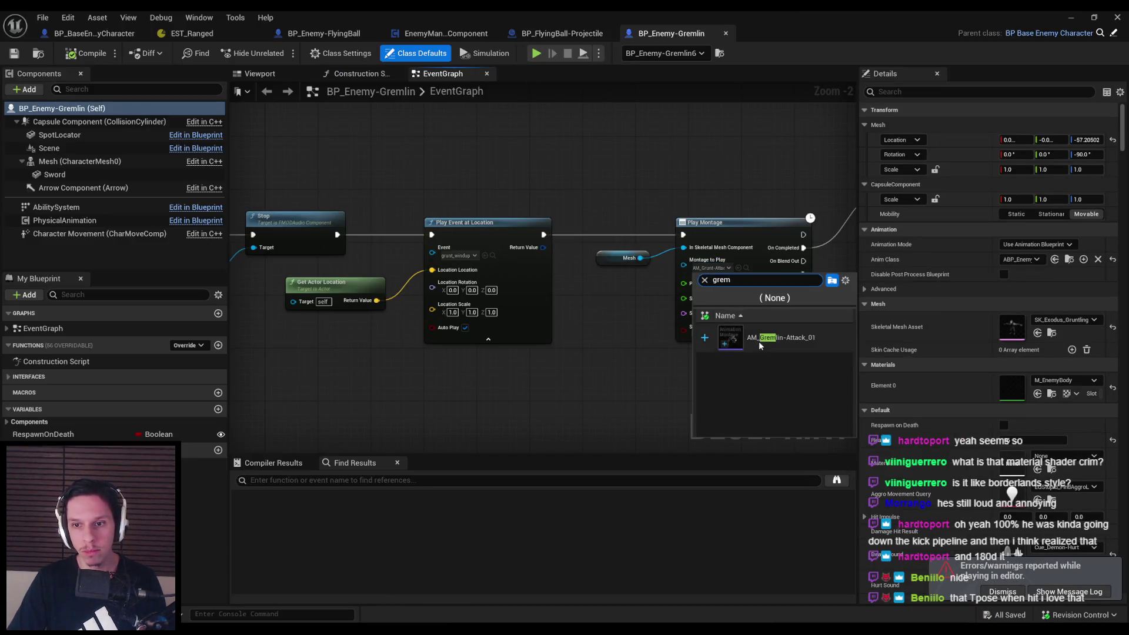
left_click(731, 336)
scroll(644, 299, "down", 2)
key("ctrl+s")
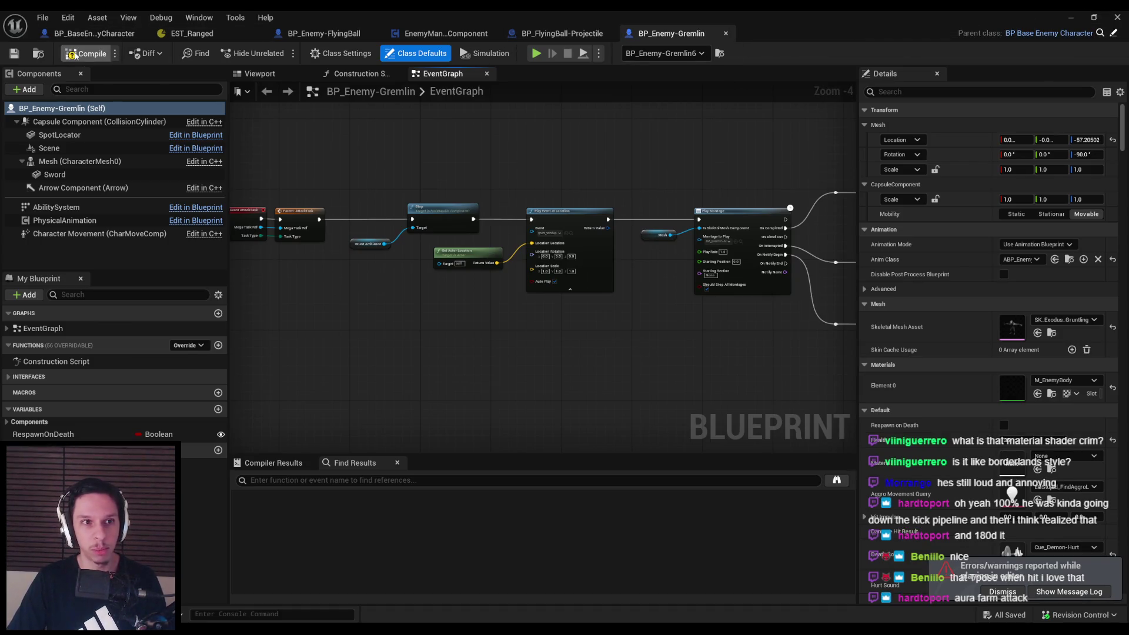
left_click(1072, 18)
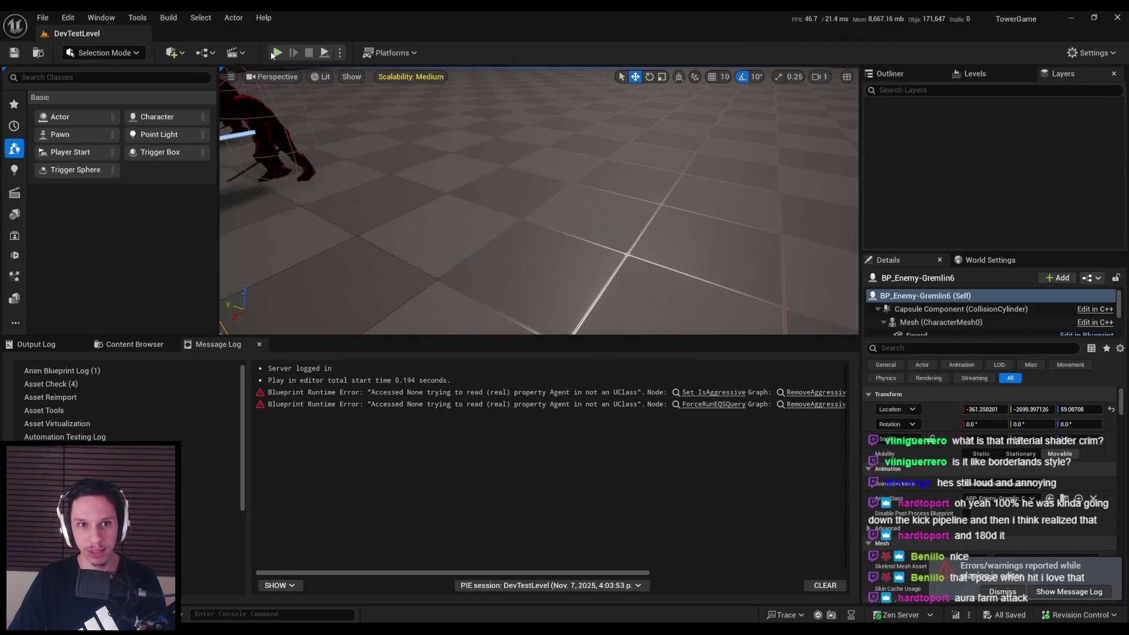
left_click(275, 54)
key("F11")
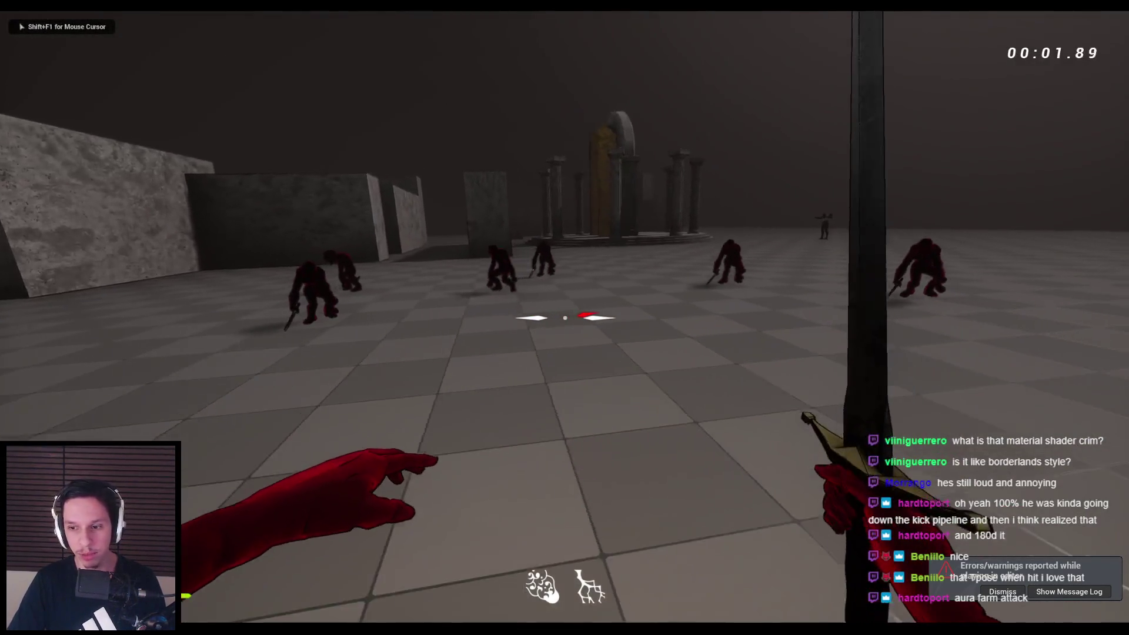
key("super")
left_click(994, 591)
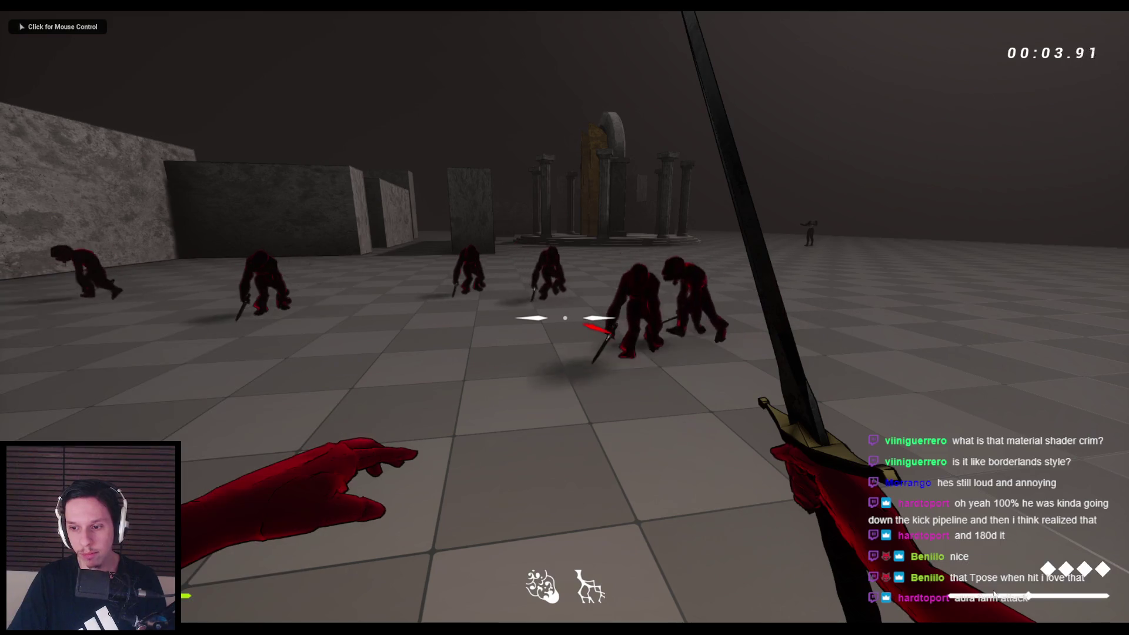
left_click(994, 593)
left_click(565, 318)
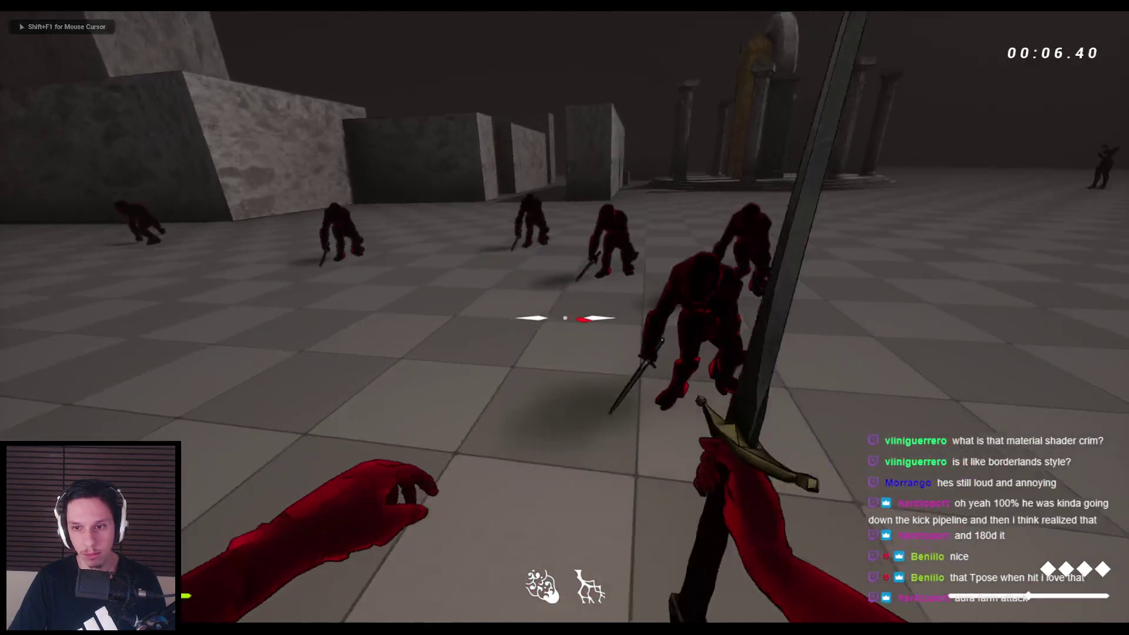
left_click(564, 318)
left_click(565, 318)
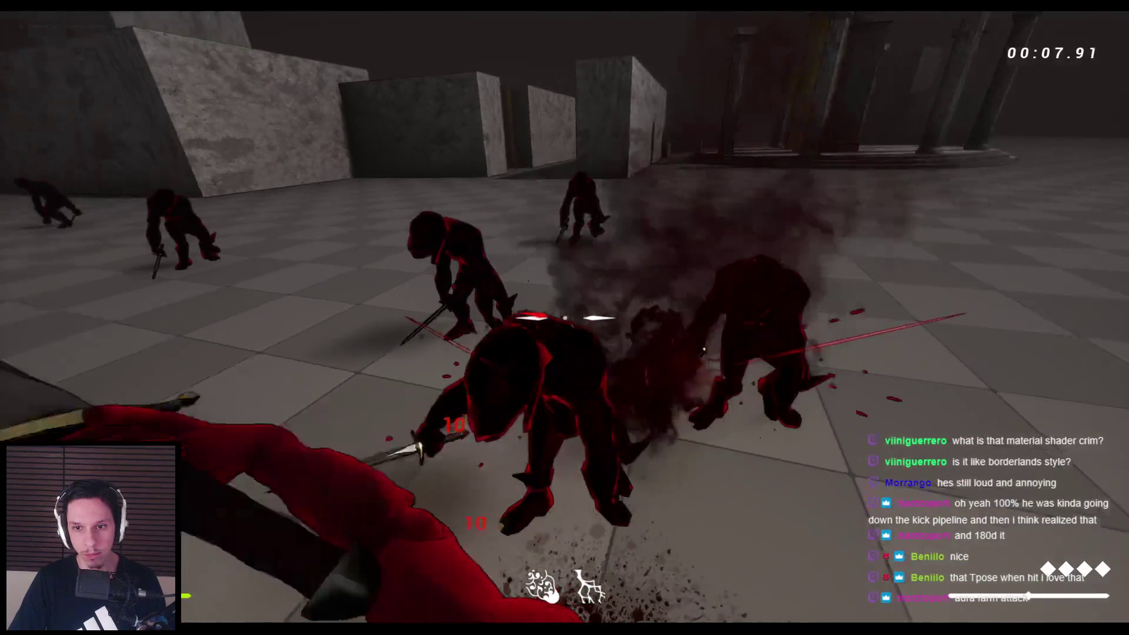
left_click(565, 317)
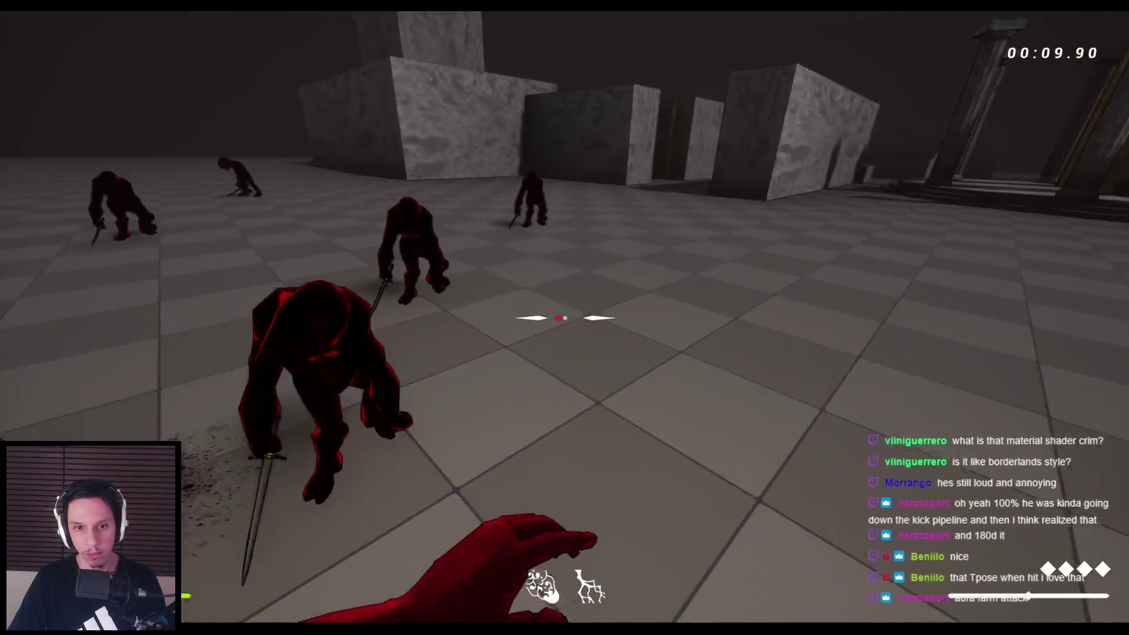
left_click(565, 318)
key("Escape")
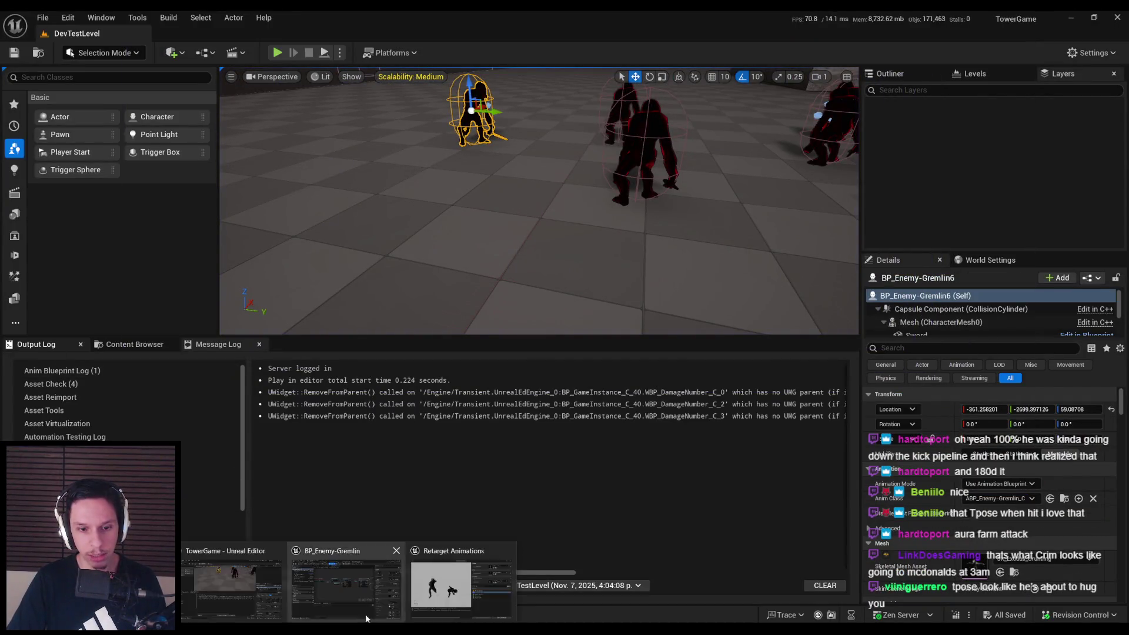
Filter the gremlin blueprint's Class Defaults by 'bone' to show the ragdoll bone settings
key("alt+Tab")
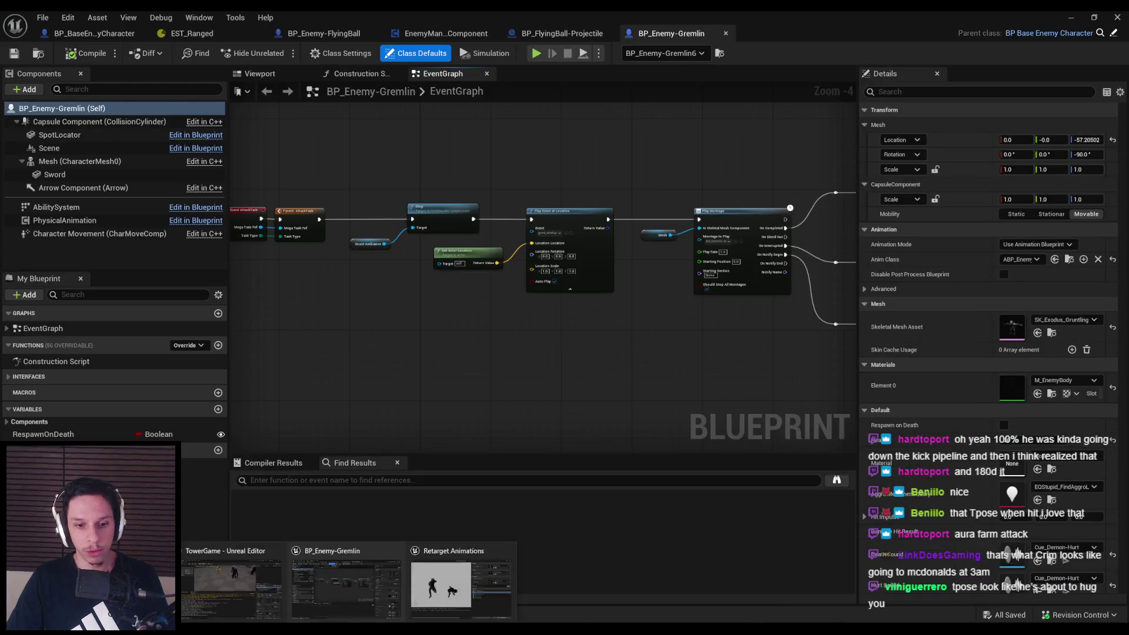
scroll(676, 132, "up", 1)
scroll(1021, 334, "down", 15)
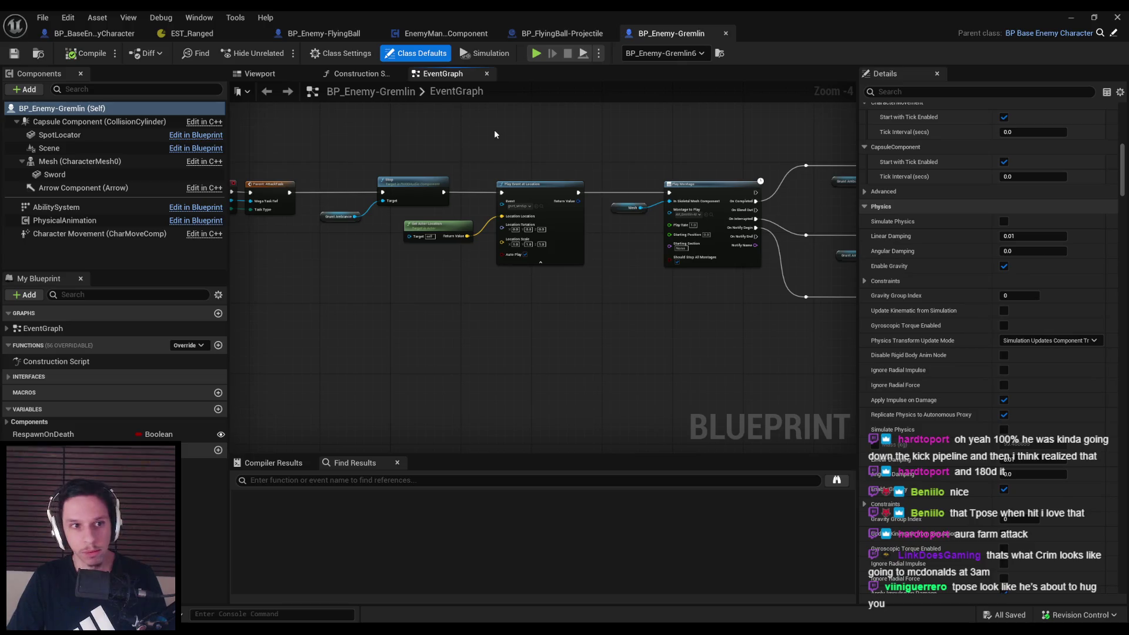
left_click(941, 92)
type("bone")
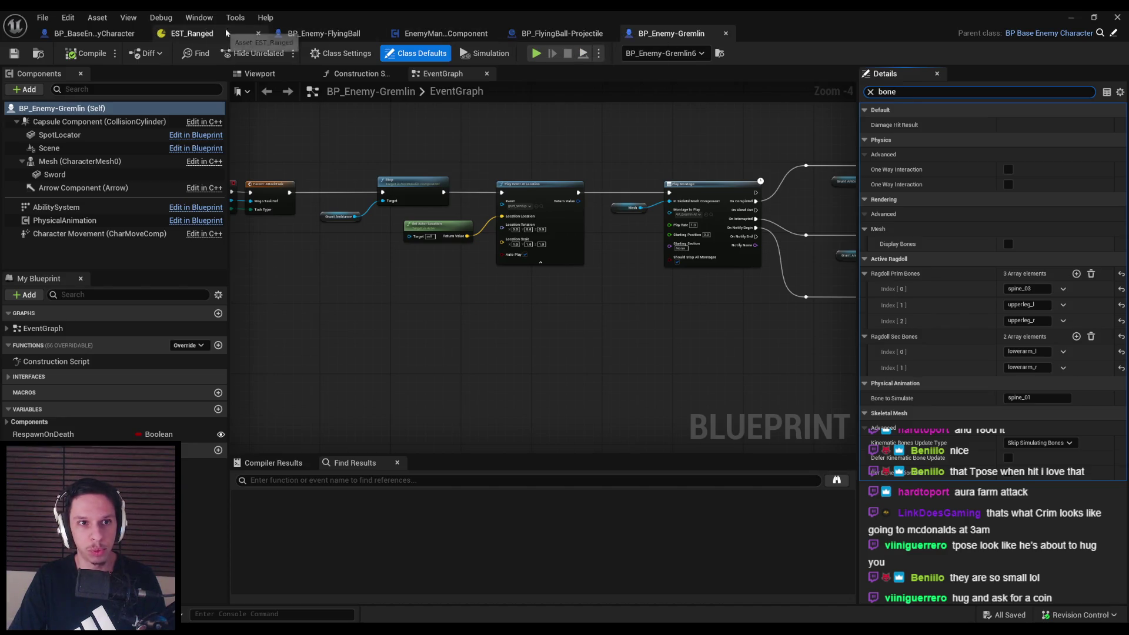
left_click(77, 162)
left_click(871, 92)
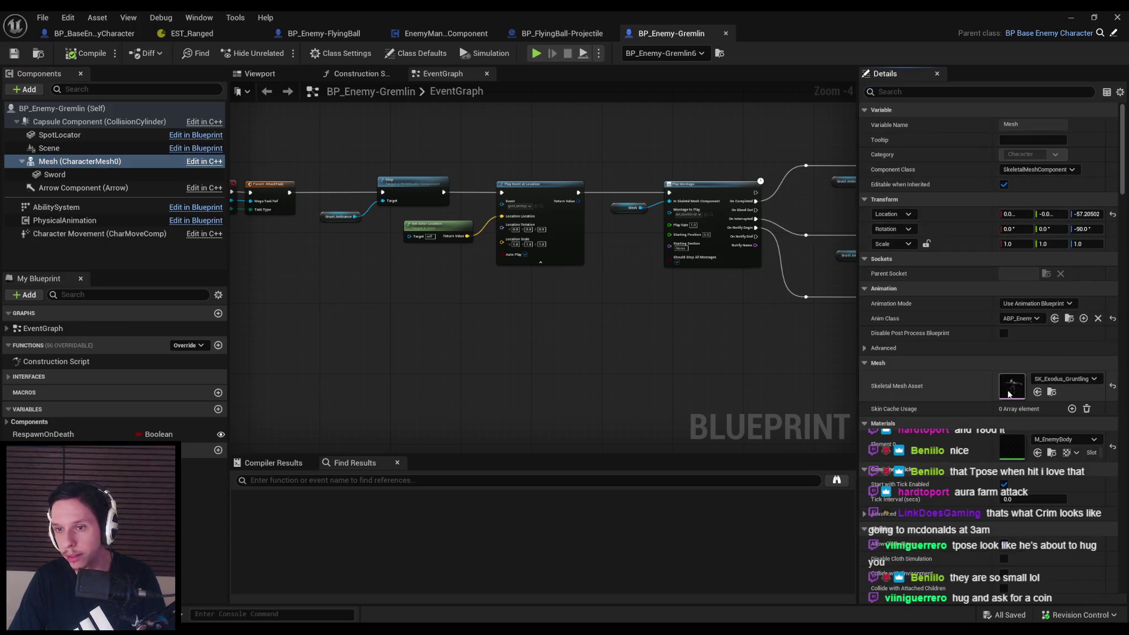
key("alt+Tab")
key("alt+Tab")
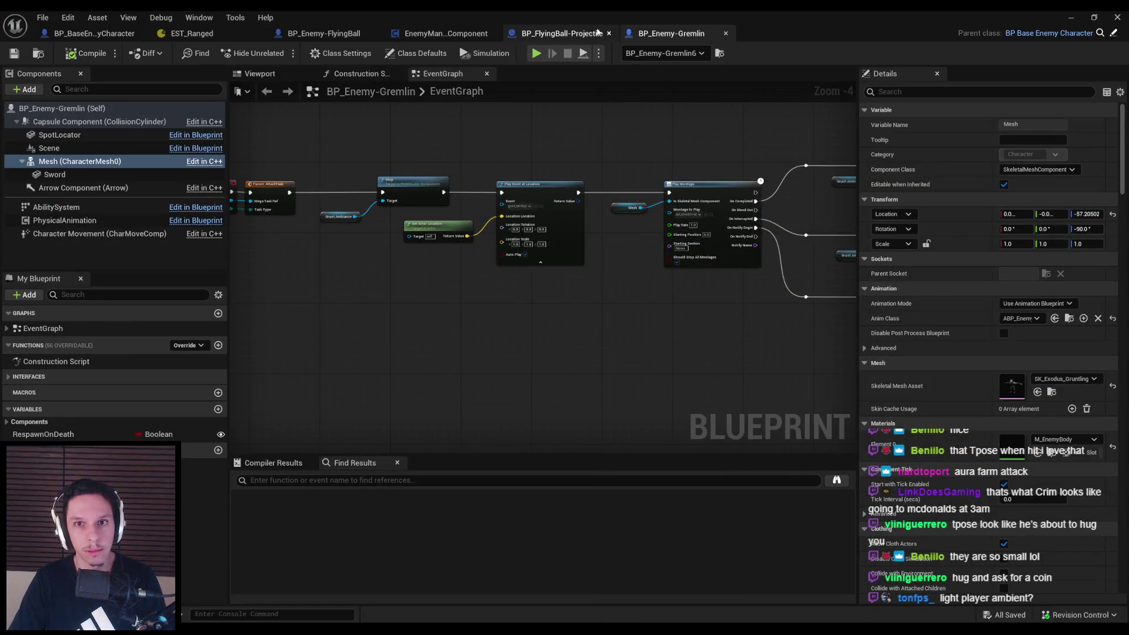
left_click(943, 91)
type("bone")
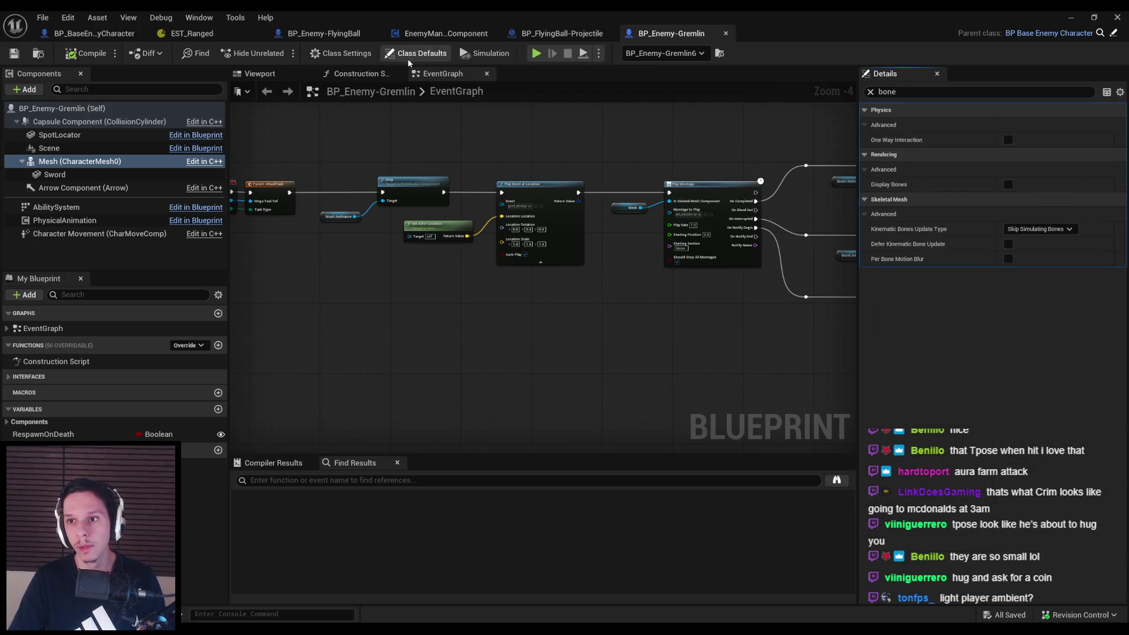
left_click(416, 53)
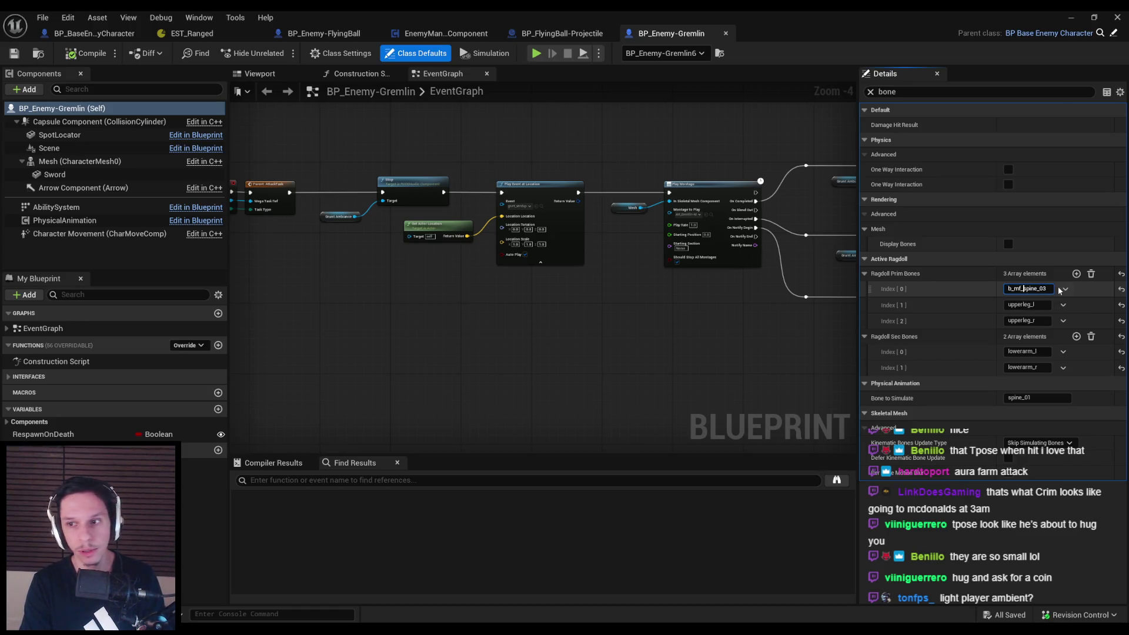
Rename the ragdoll bones to b_mf_thigh_r, b_mf_ forearms, and simulate b_mf_pelvis
left_click(1009, 306)
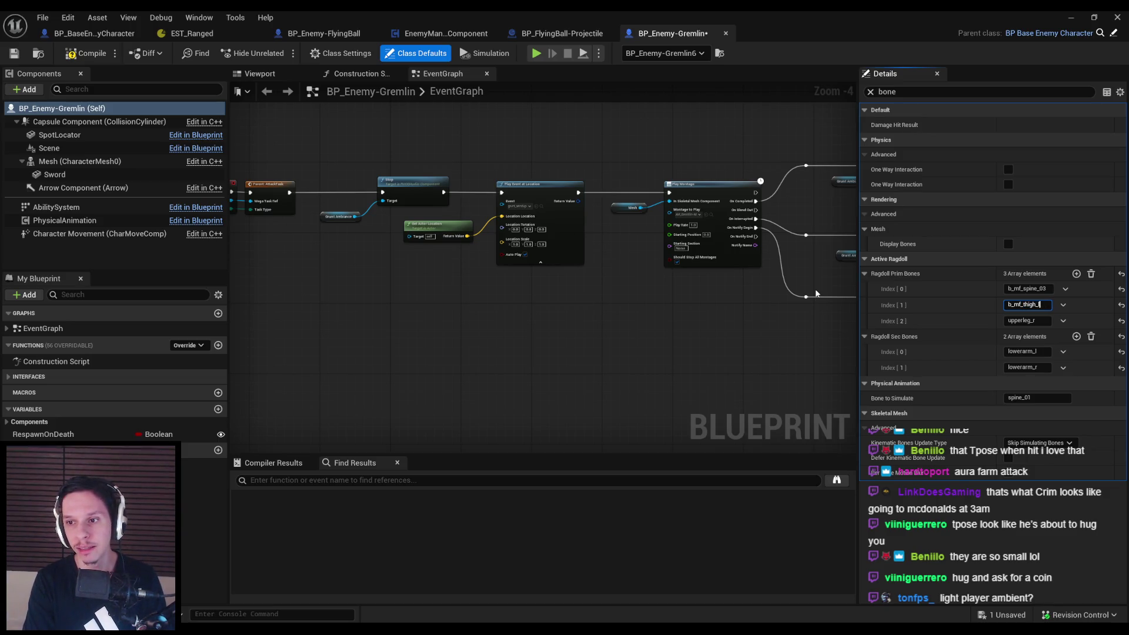
type("b_mf_thigh_r")
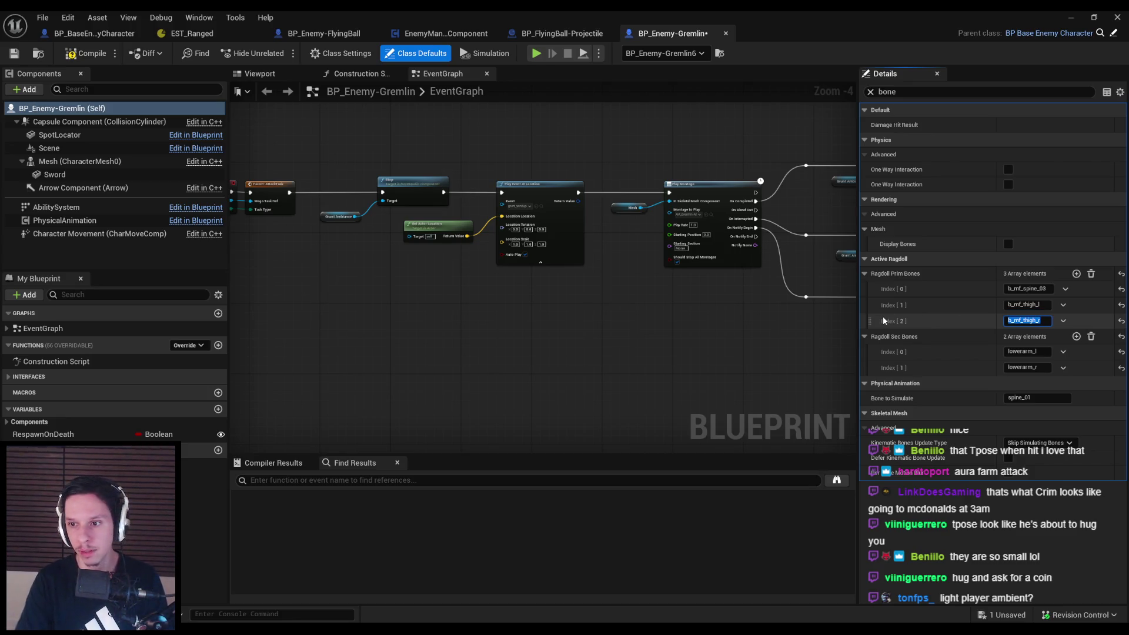
left_click(1018, 352)
left_click(1010, 352)
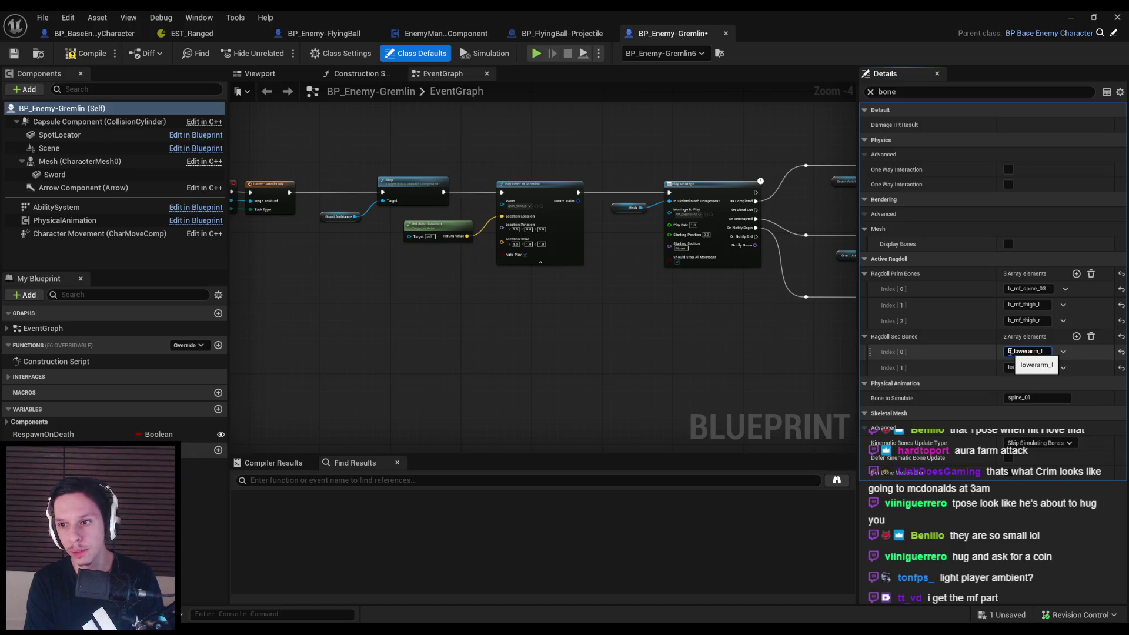
type("mf_for")
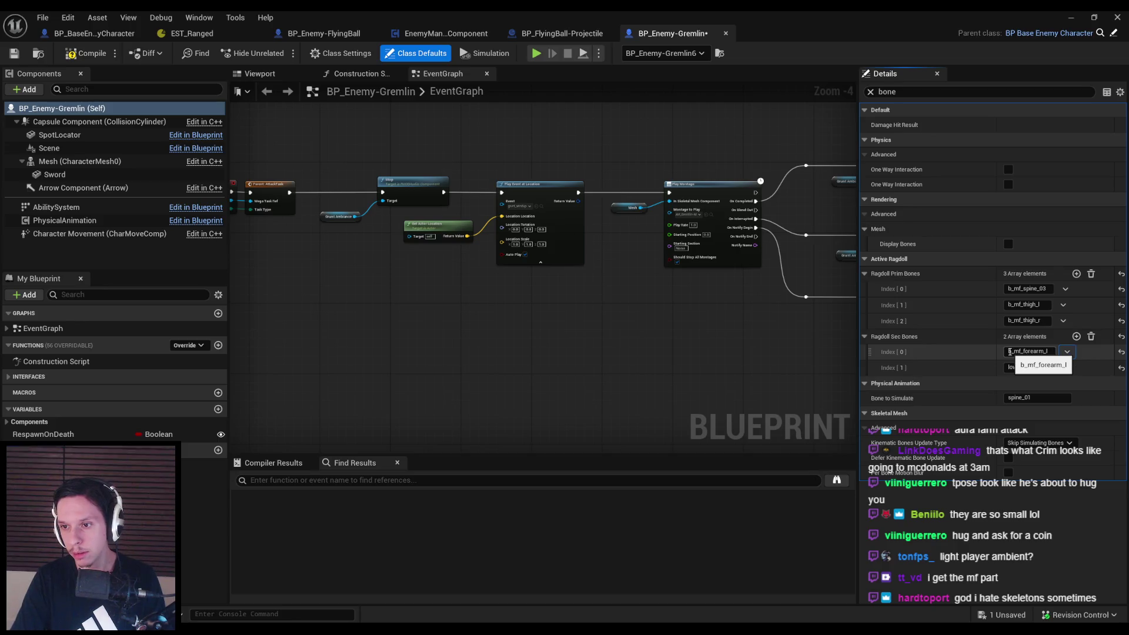
type("b_mf_forearm_r")
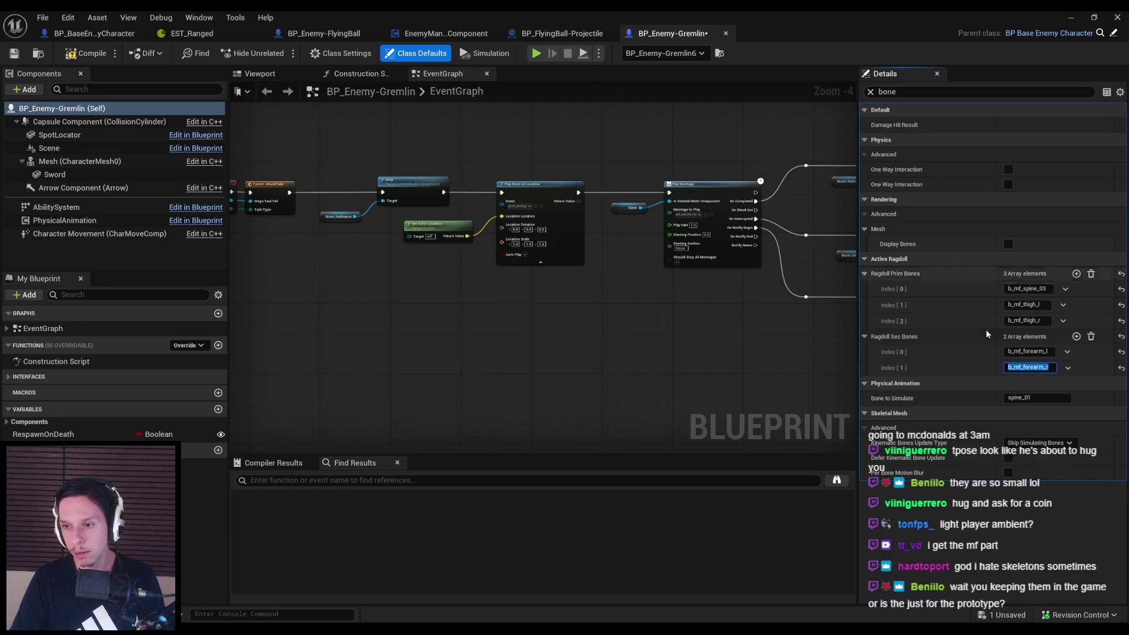
key("Return")
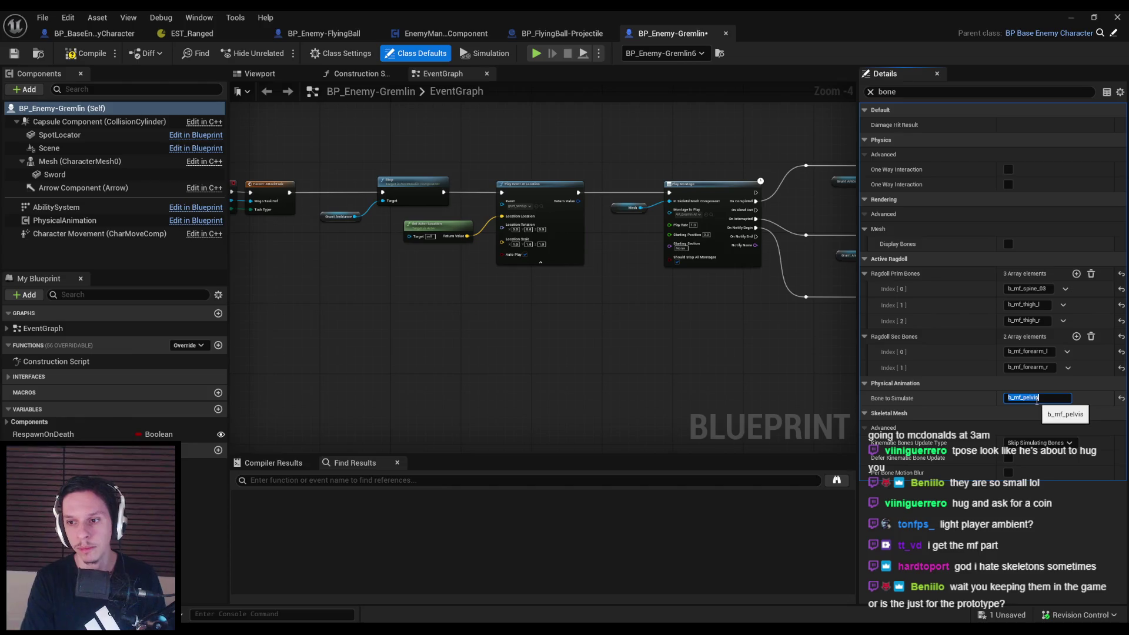
key("Return")
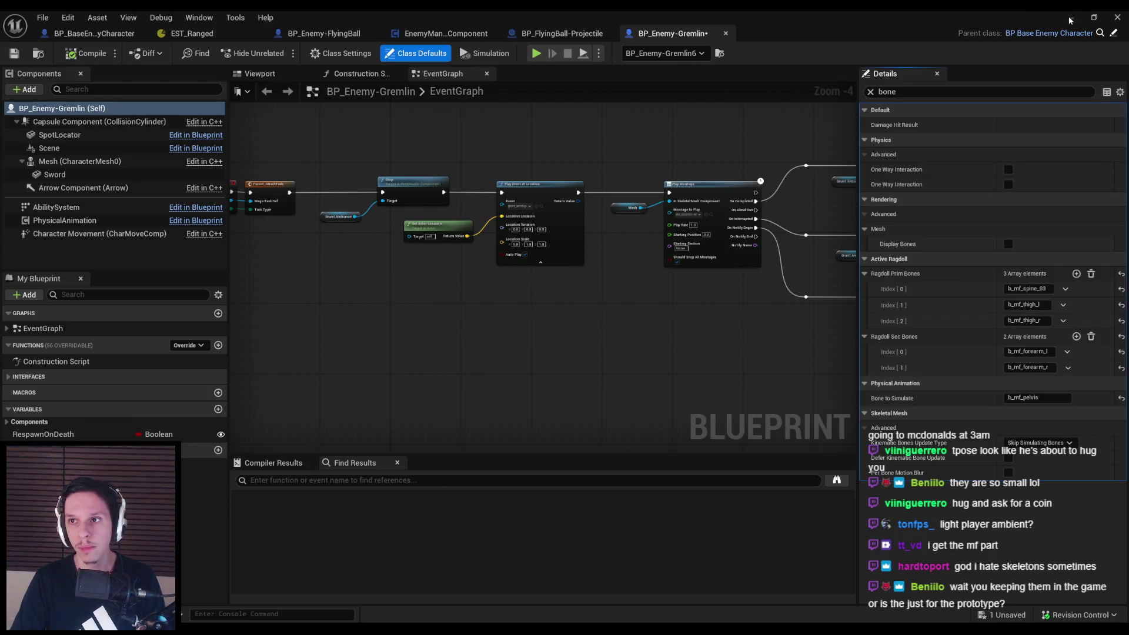
Return to the level and start a fullscreen playtest
left_click(1067, 18)
left_click(277, 53)
key("F11")
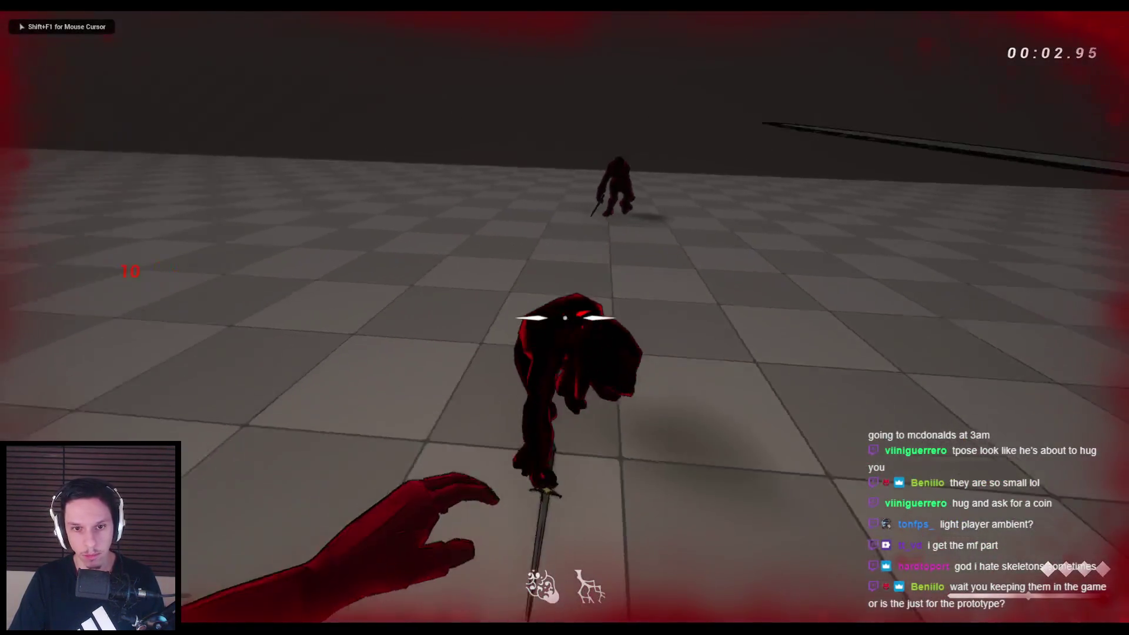
Swing the sword at the gremlins five times, then stop the playtest
left_click(564, 317)
left_click(564, 318)
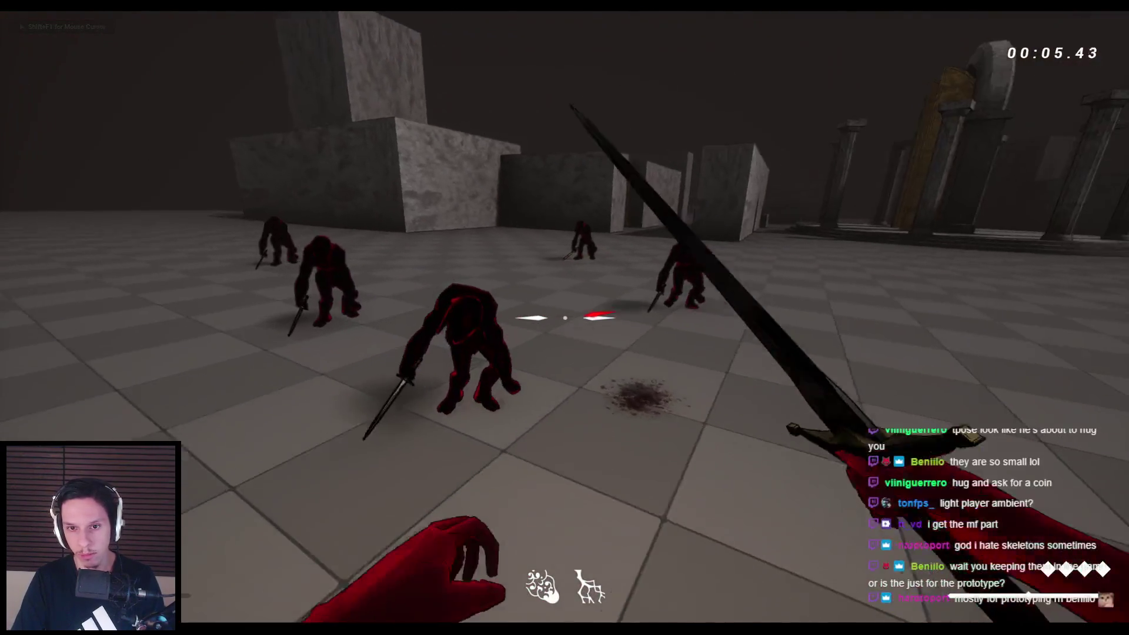
left_click(564, 318)
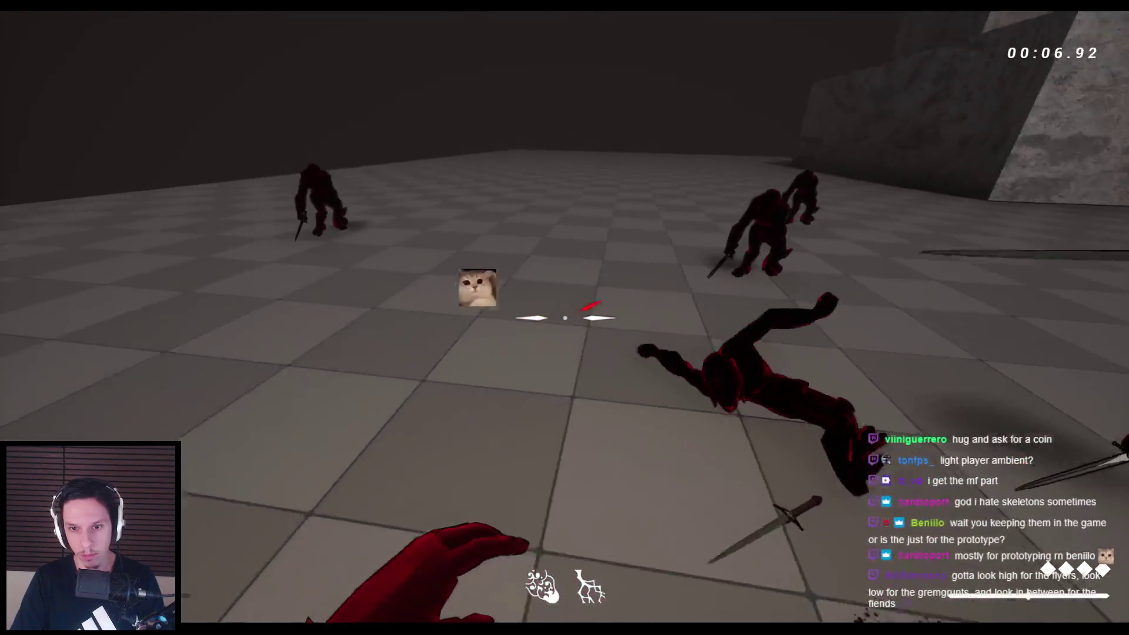
left_click(564, 318)
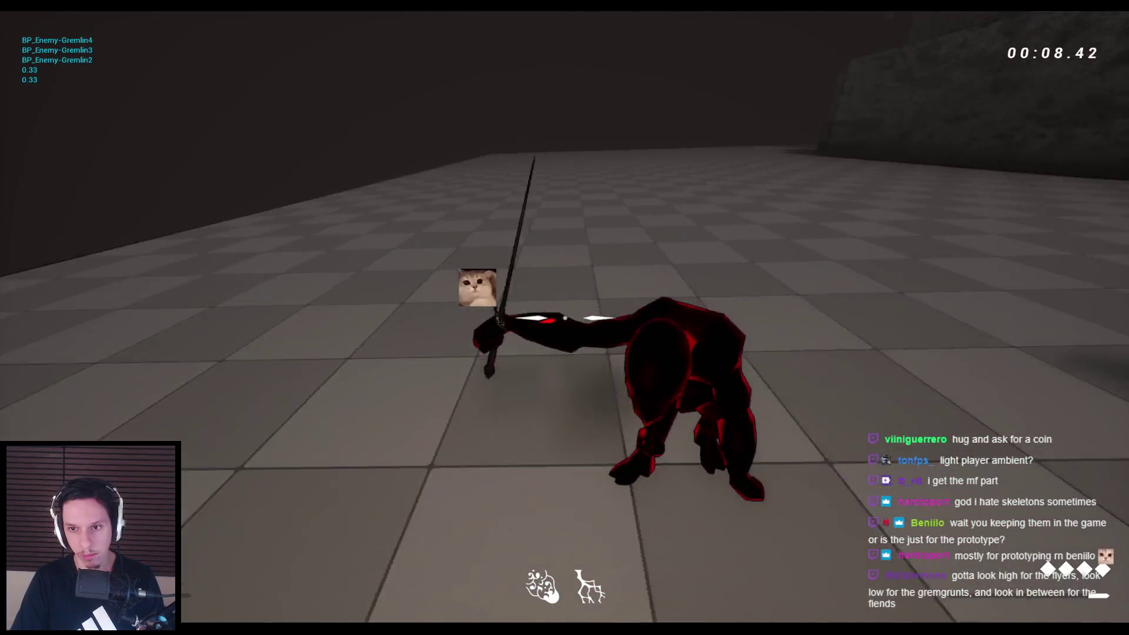
left_click(564, 318)
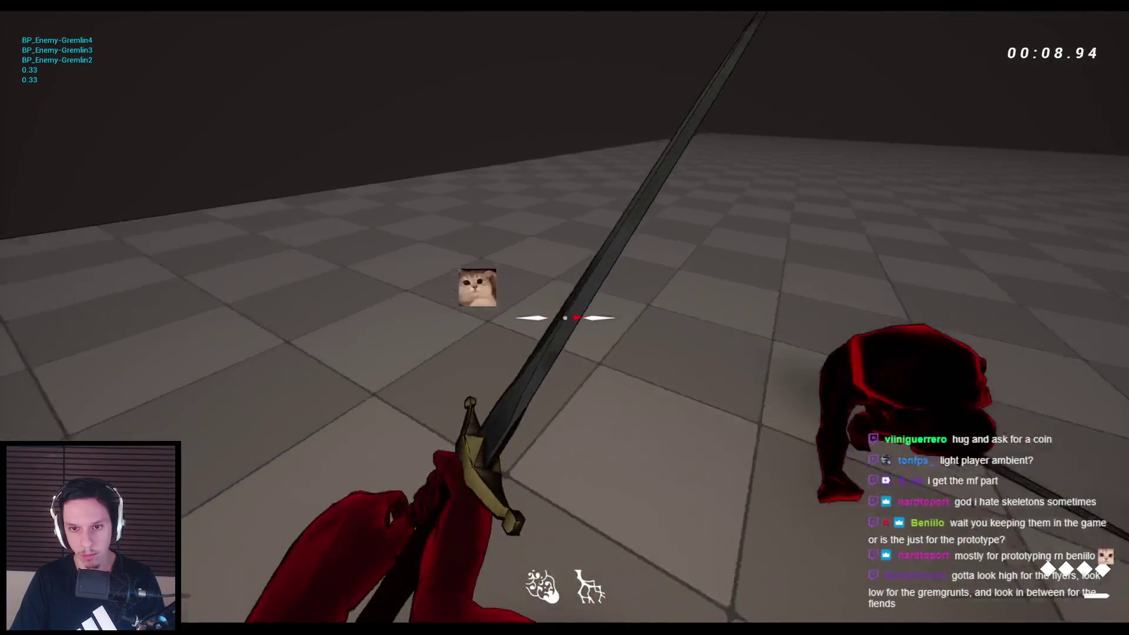
key("Escape")
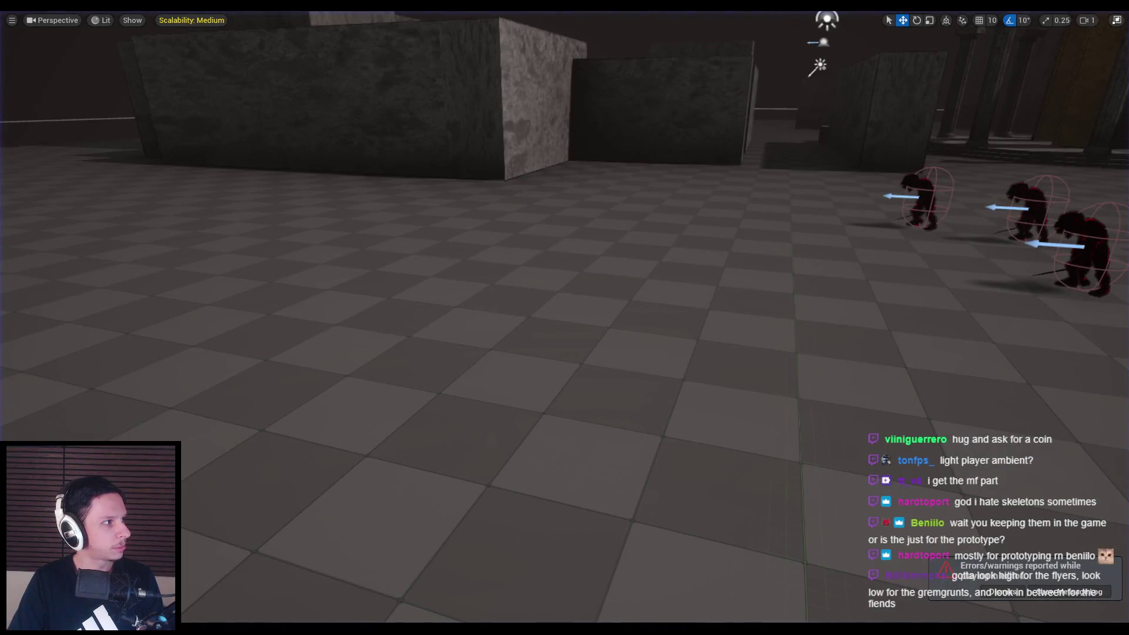
Replay the level briefly, stop it, and focus the view on the selected gremlin
left_click_drag(400, 257, 594, 320)
key("alt+p")
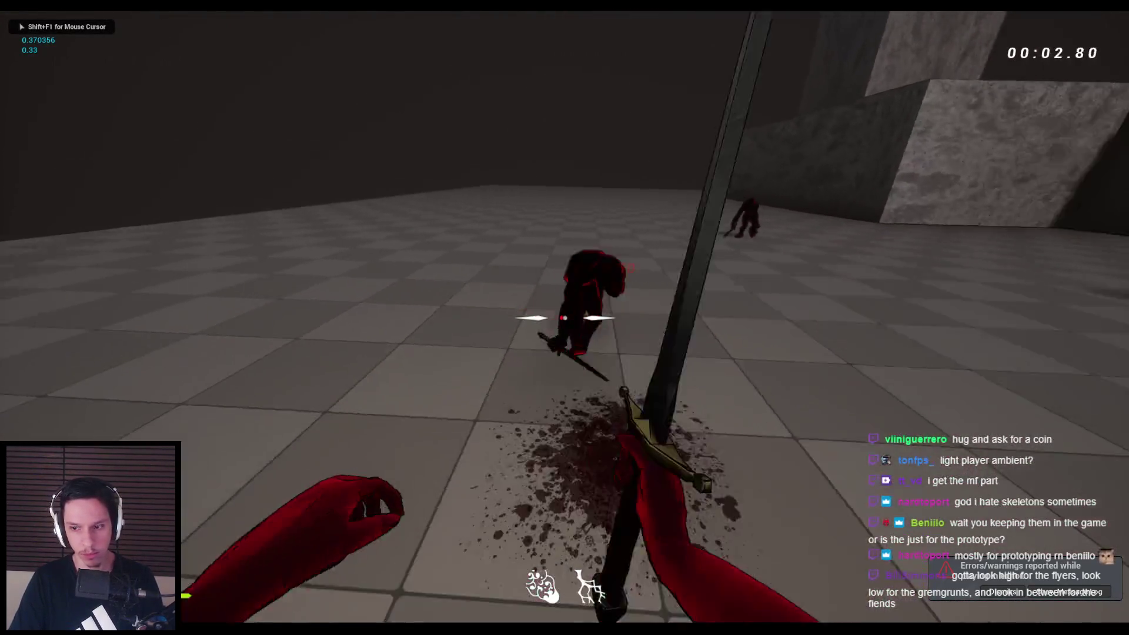
key("Escape")
key("f")
key("F11")
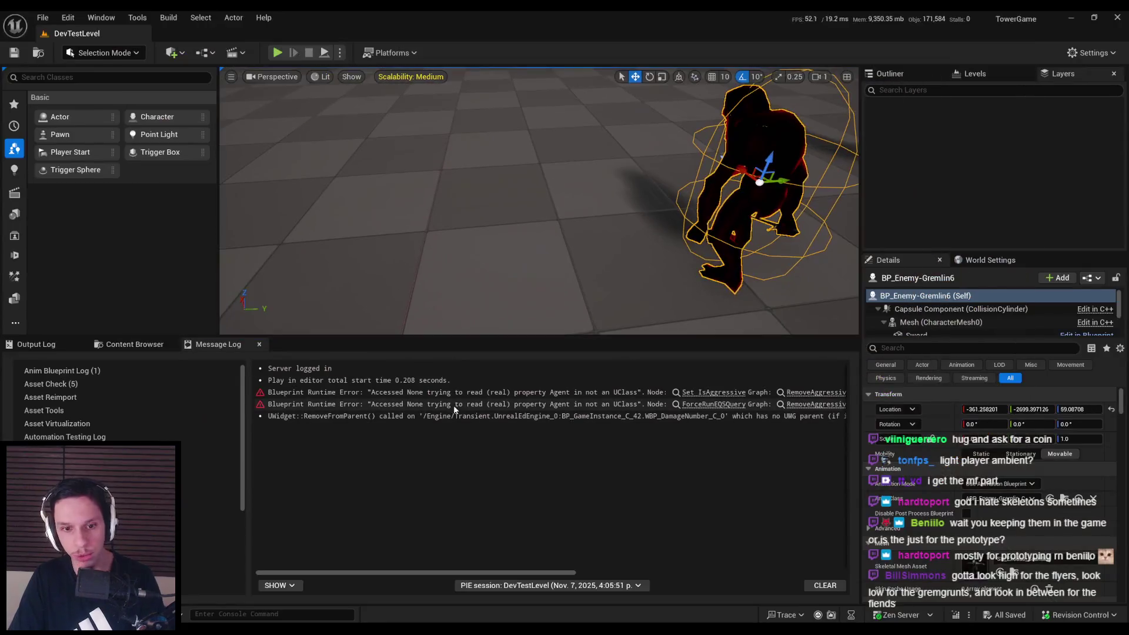
Follow the Message Log error to the SelectAggressiveAgents function and inspect its graph
mouse_move(424, 572)
left_mouse_down()
mouse_move(690, 576)
mouse_move(339, 568)
mouse_move(689, 576)
mouse_move(414, 560)
mouse_move(605, 555)
left_mouse_up()
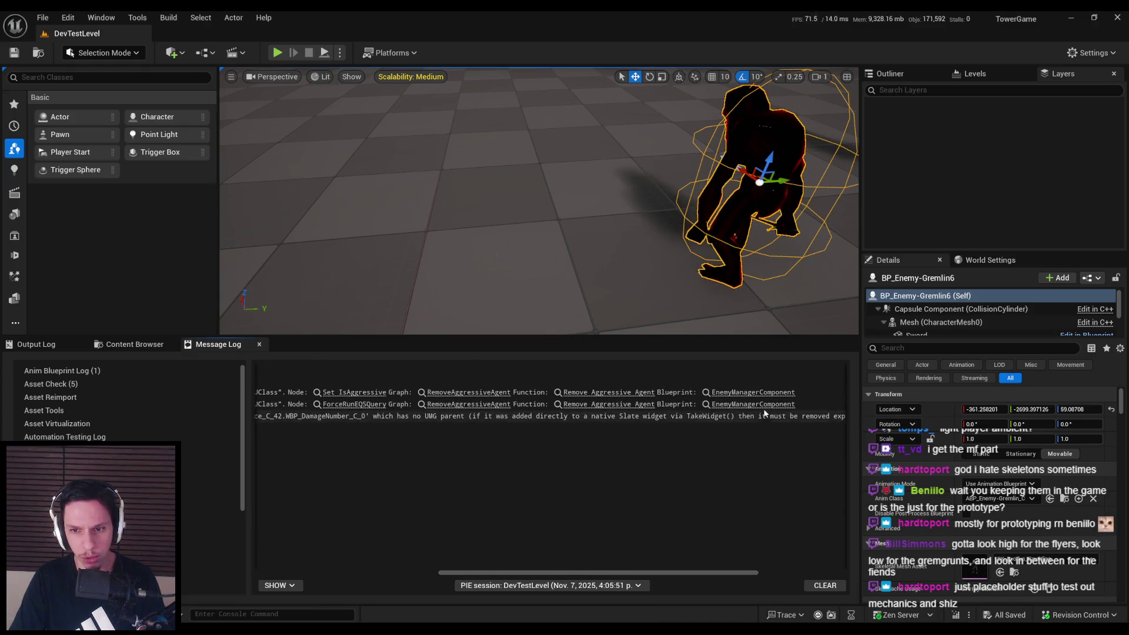
left_click(753, 391)
scroll(372, 355, "up", 2)
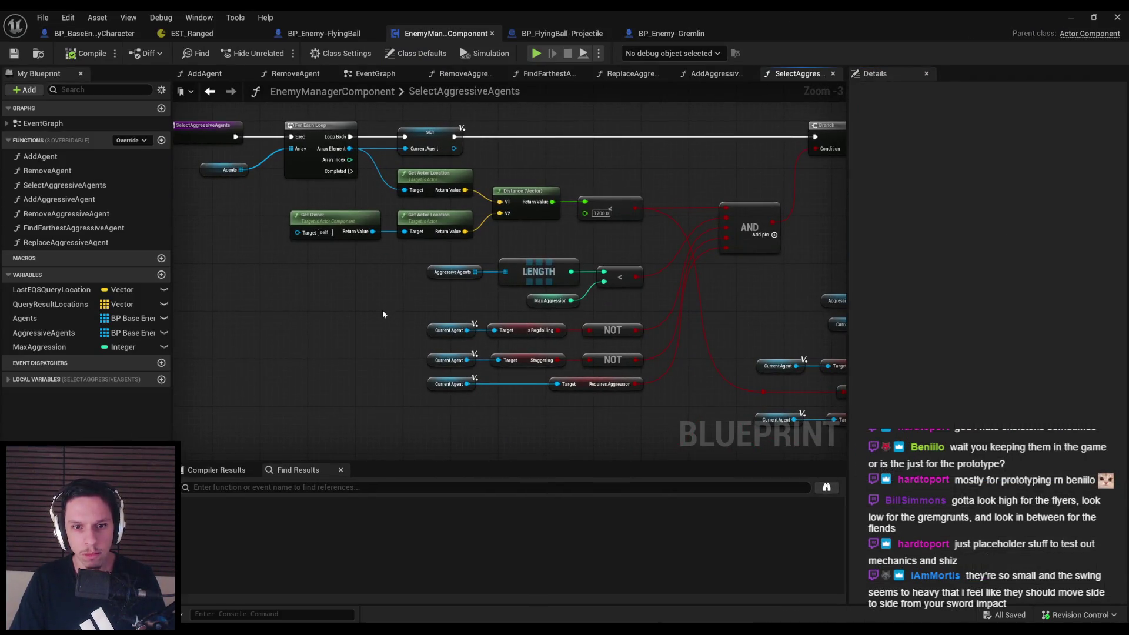
left_click_drag(381, 310, 383, 351)
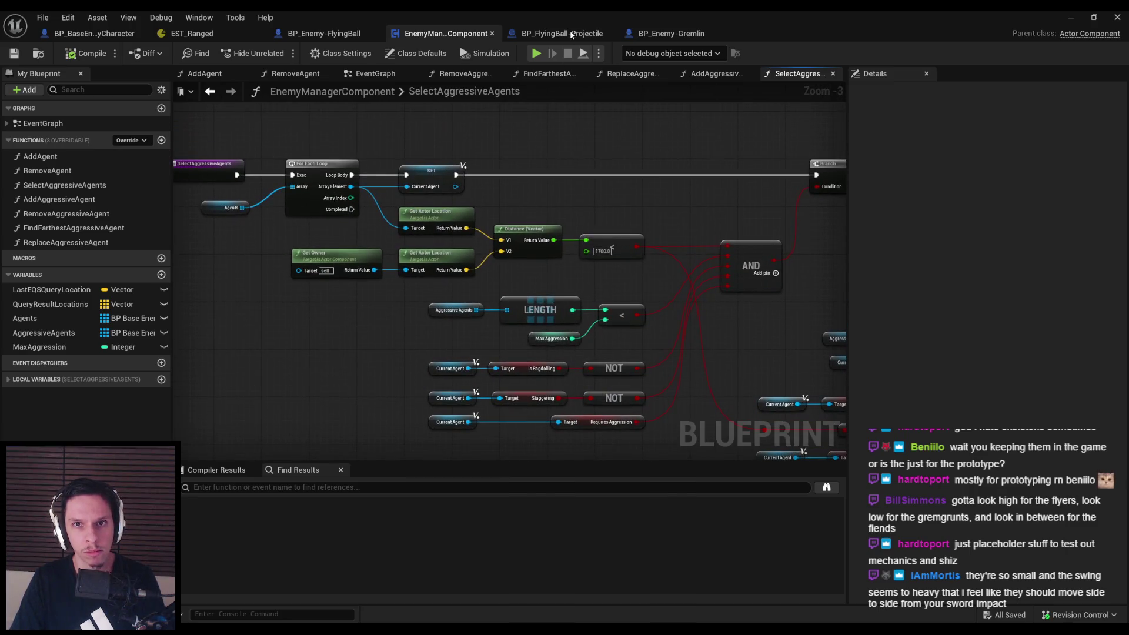
Compare the EnemyManagerComponent graph with BP_Enemy-Gremlin, ending on BP_Enemy-Gremlin
left_click(674, 35)
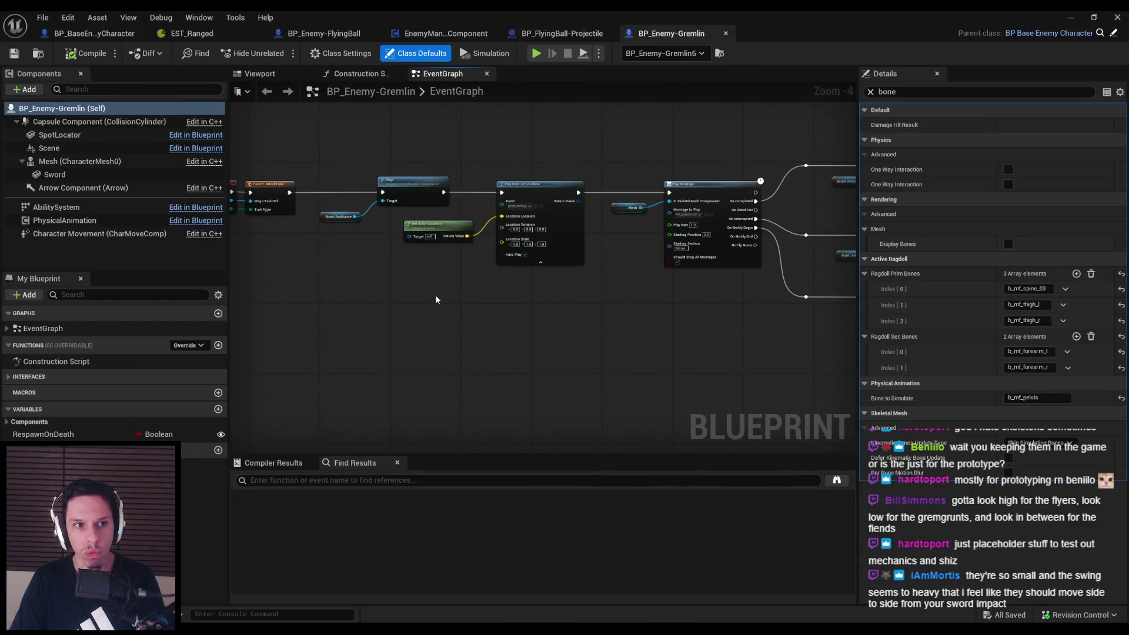
left_click(463, 36)
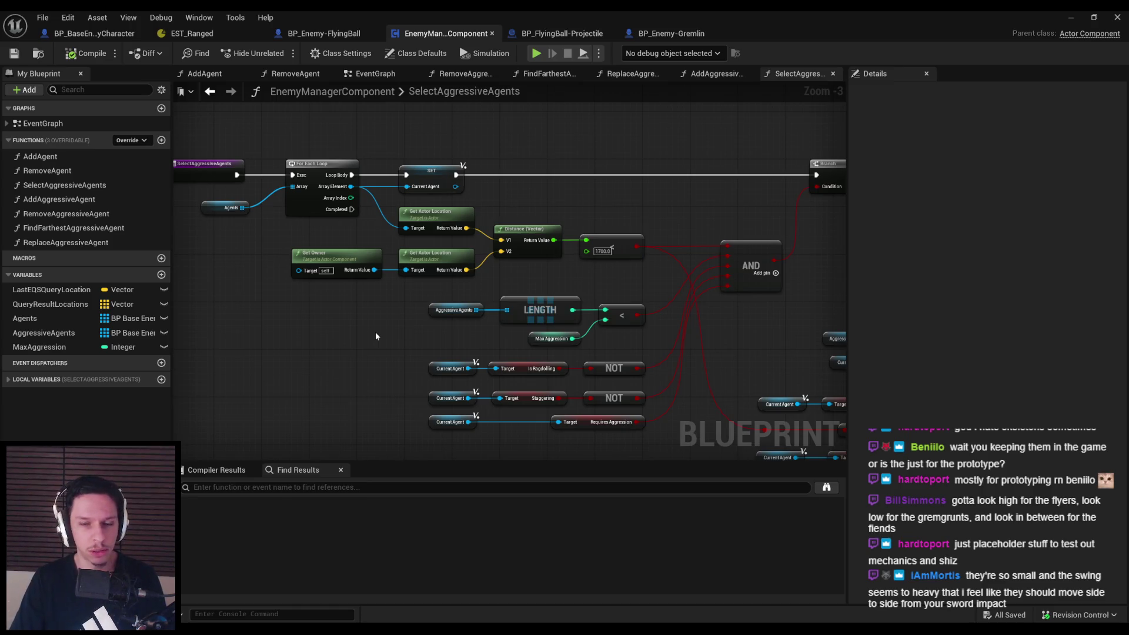
scroll(375, 336, "down", 1)
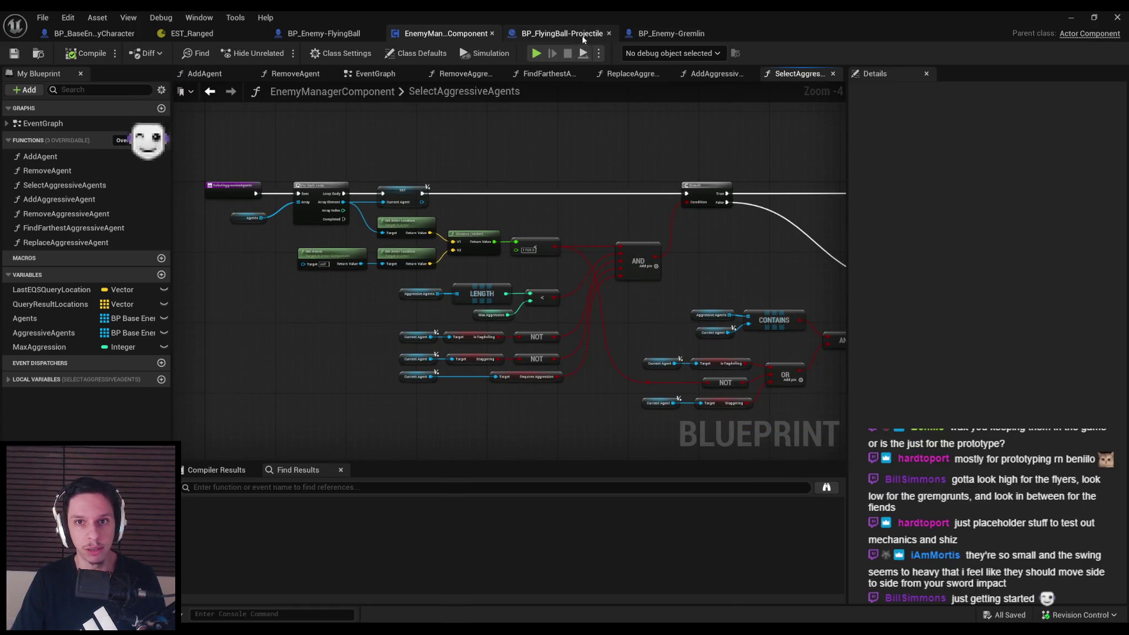
left_click(669, 35)
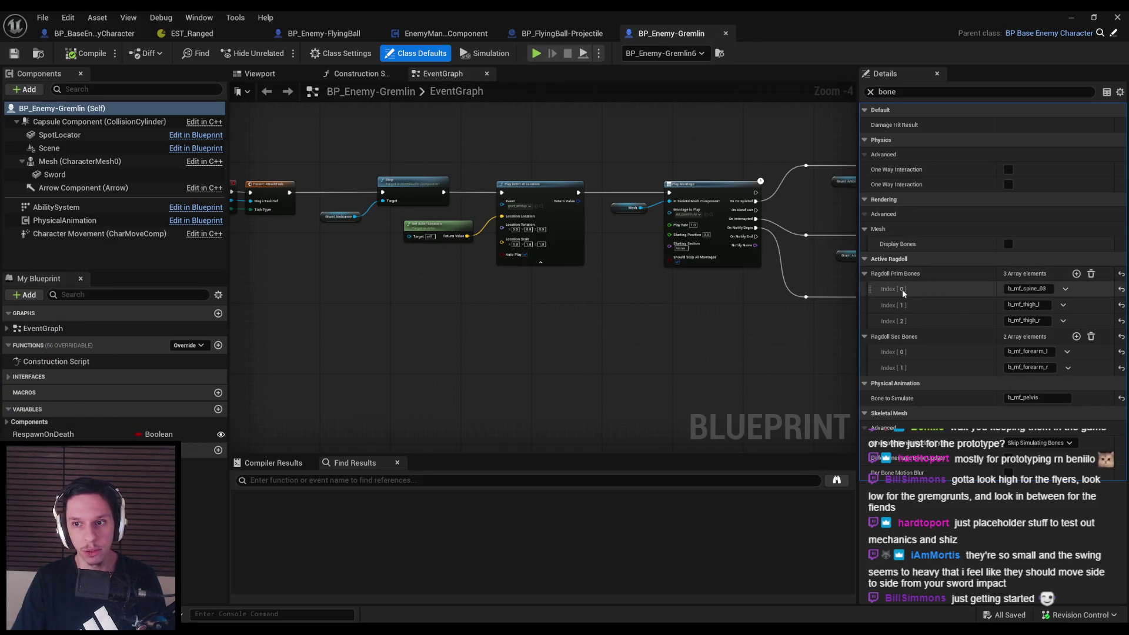
Lower the gremlin's Class Defaults Health from 36 to 15, then start a playtest
scroll(444, 246, "down", 3)
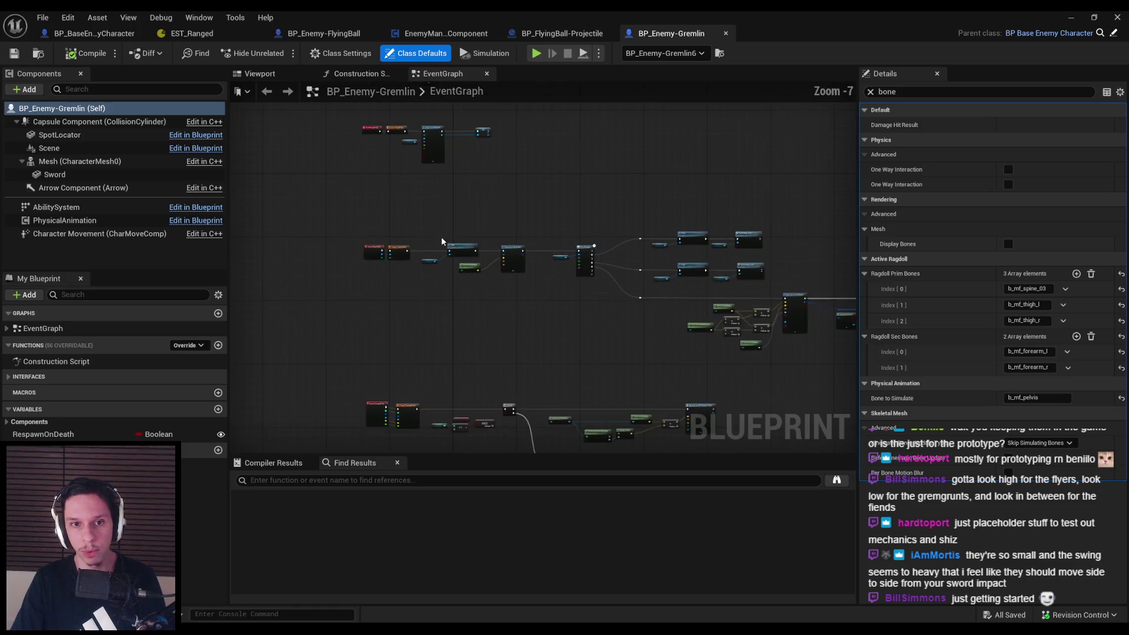
scroll(442, 229, "up", 3)
left_click(170, 162)
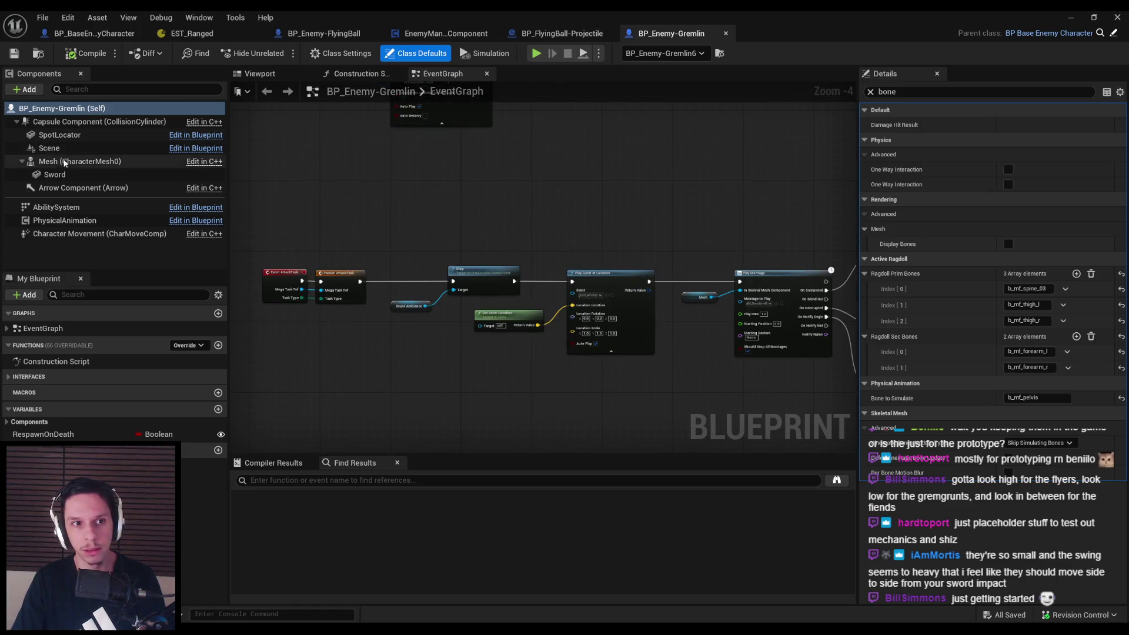
left_click(425, 53)
type("health")
left_click(1009, 125)
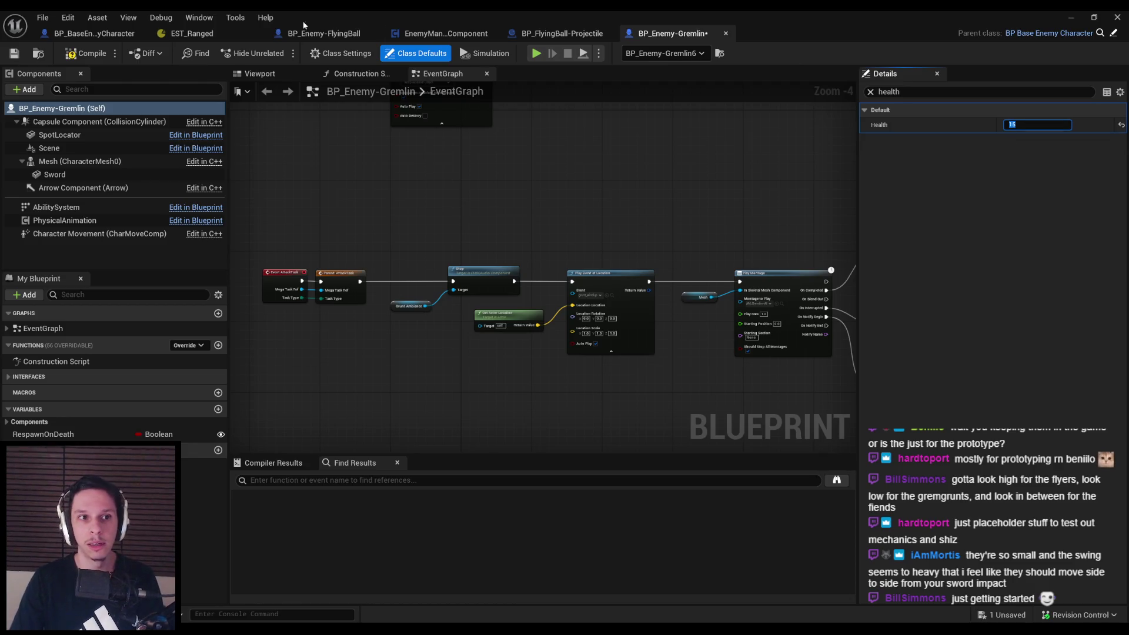
left_click(1071, 18)
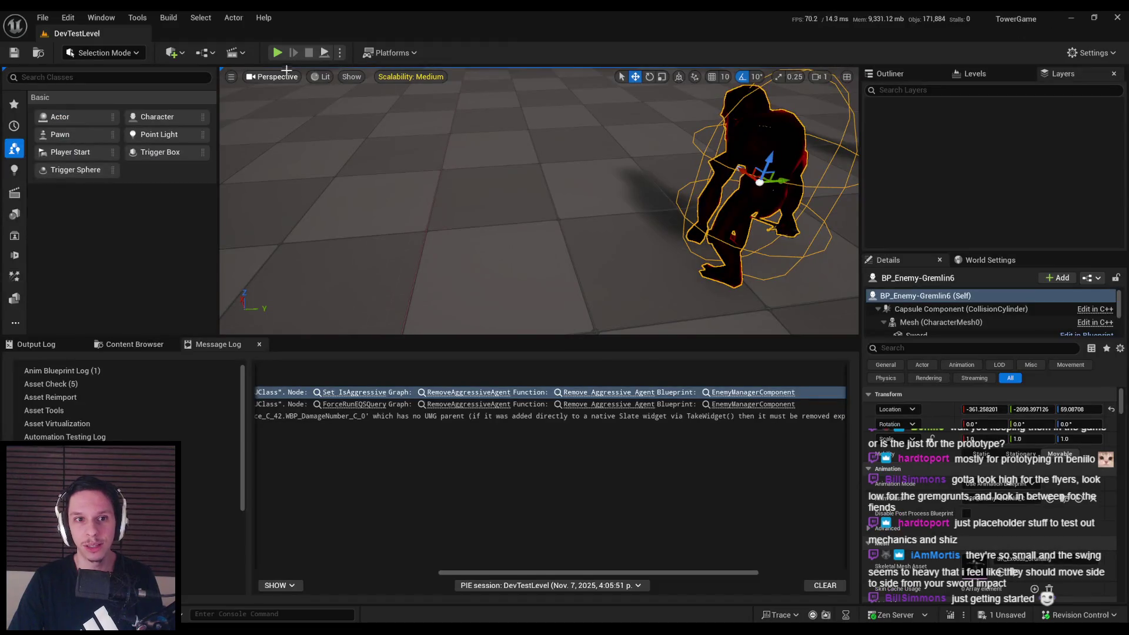
key("alt+p")
Fight the weakened gremlins fullscreen, downing each with a couple of sword hits
key("F11")
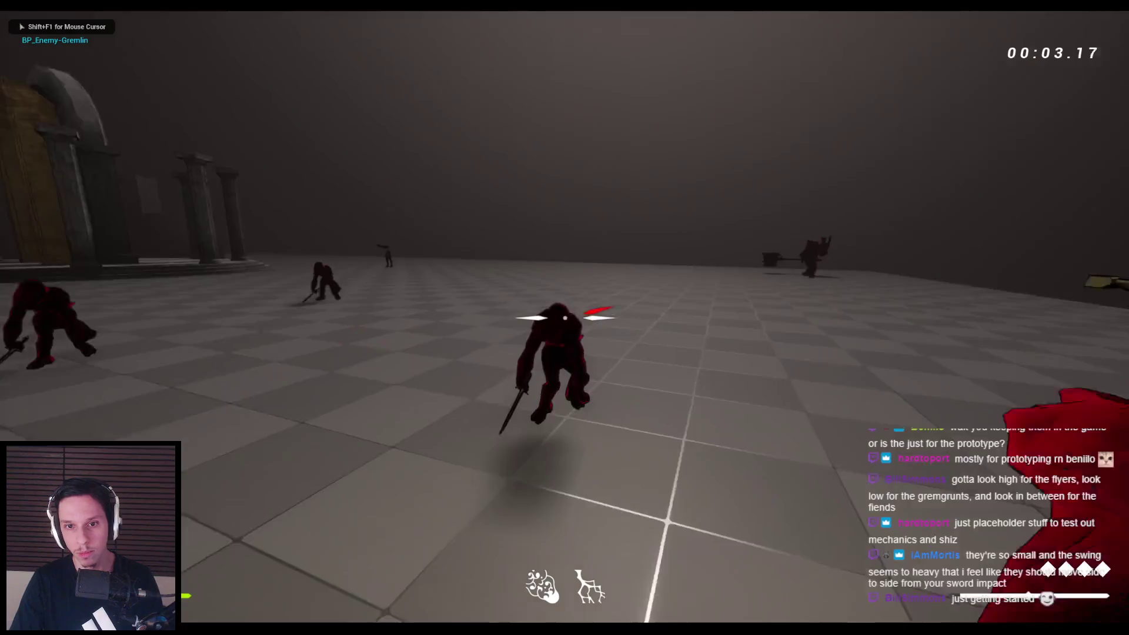
left_click(565, 318)
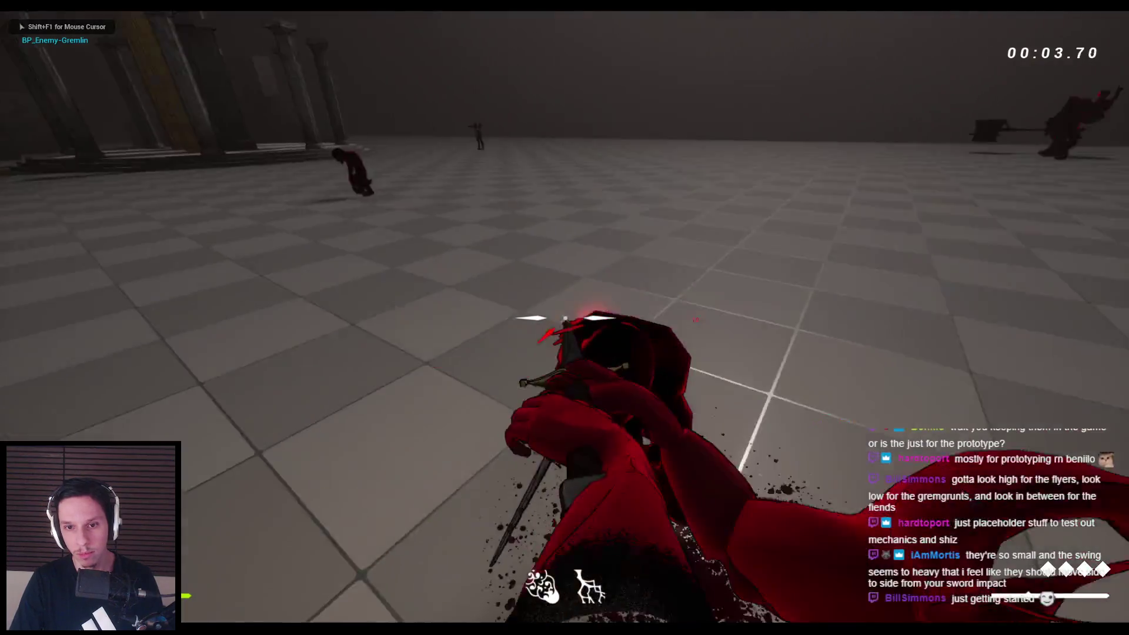
left_click(564, 317)
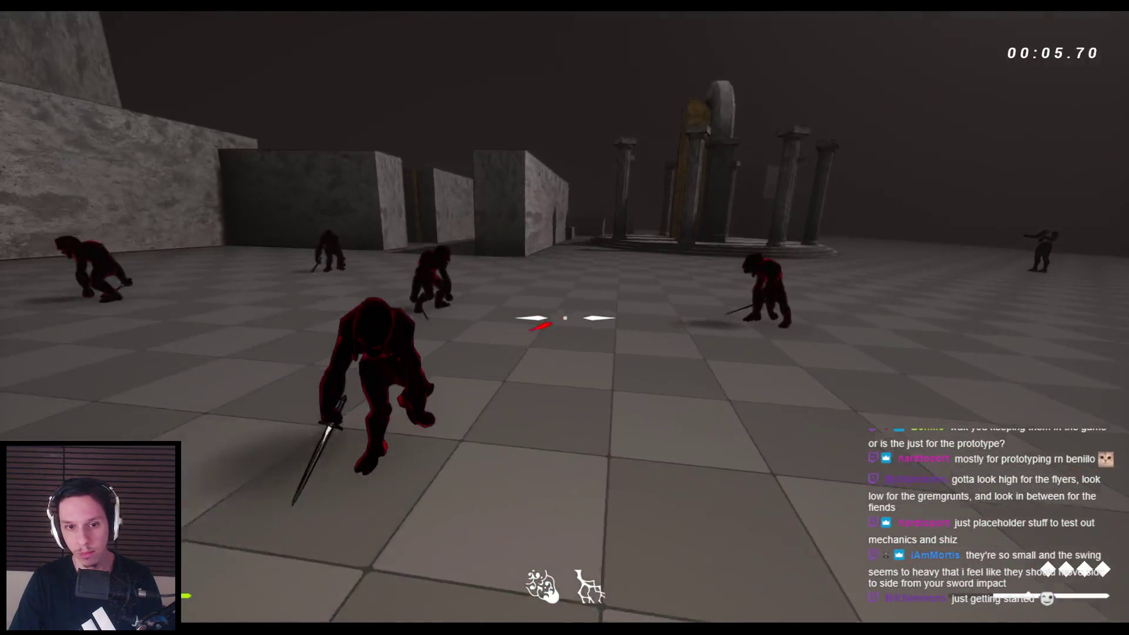
left_click(565, 317)
left_click(565, 317)
left_click(565, 317)
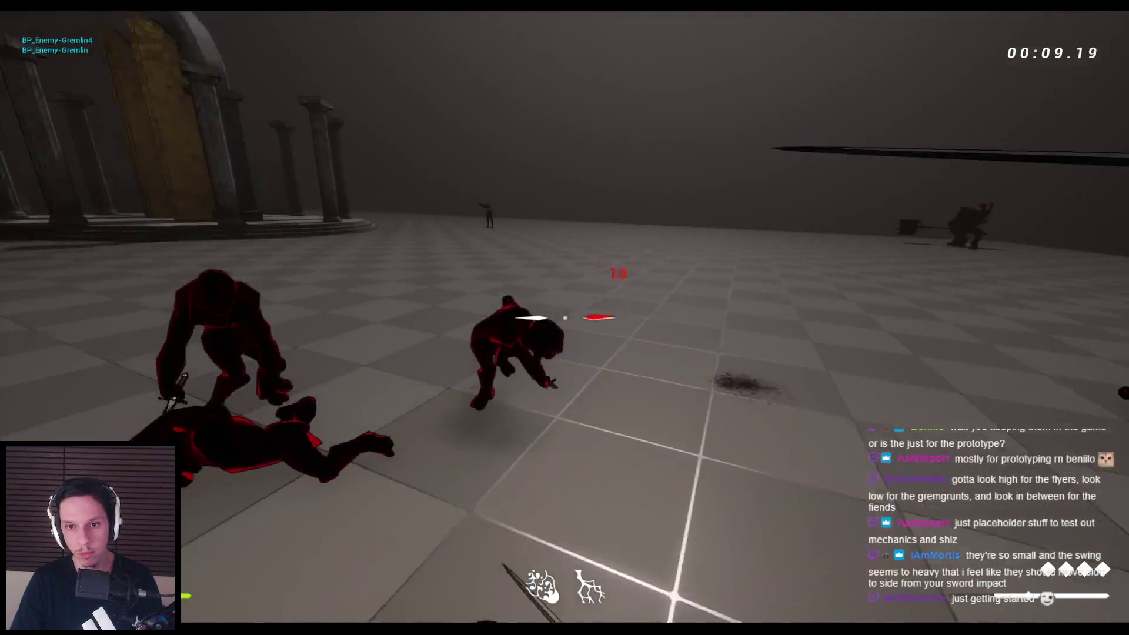
left_click(565, 318)
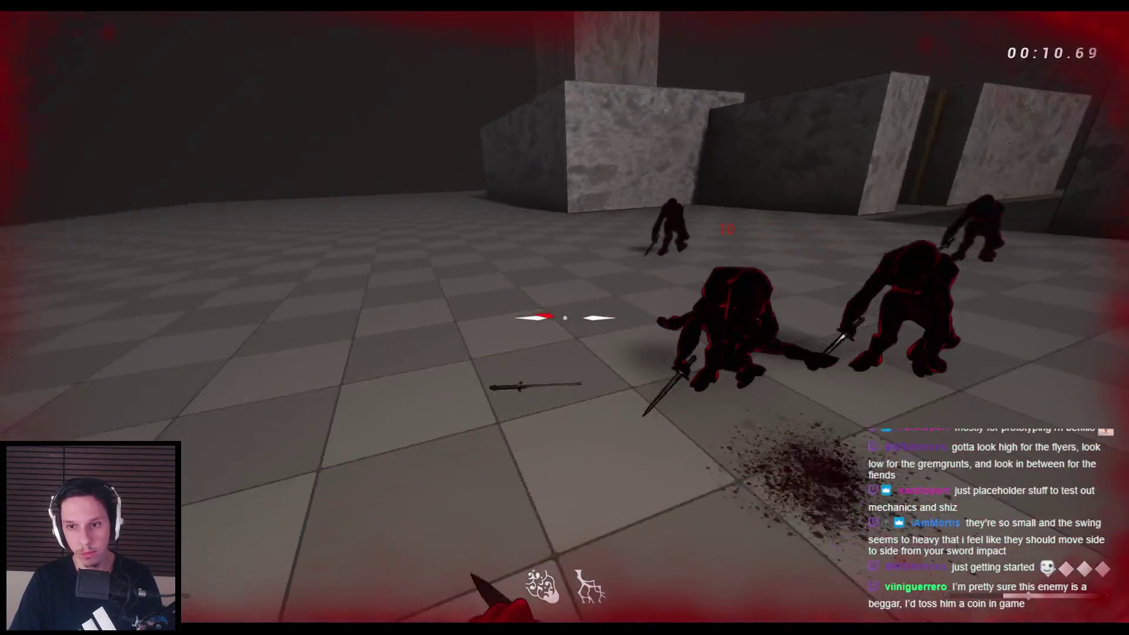
left_click(565, 318)
Finish off the remaining gremlins, stop, then replay and stop again
left_click(565, 318)
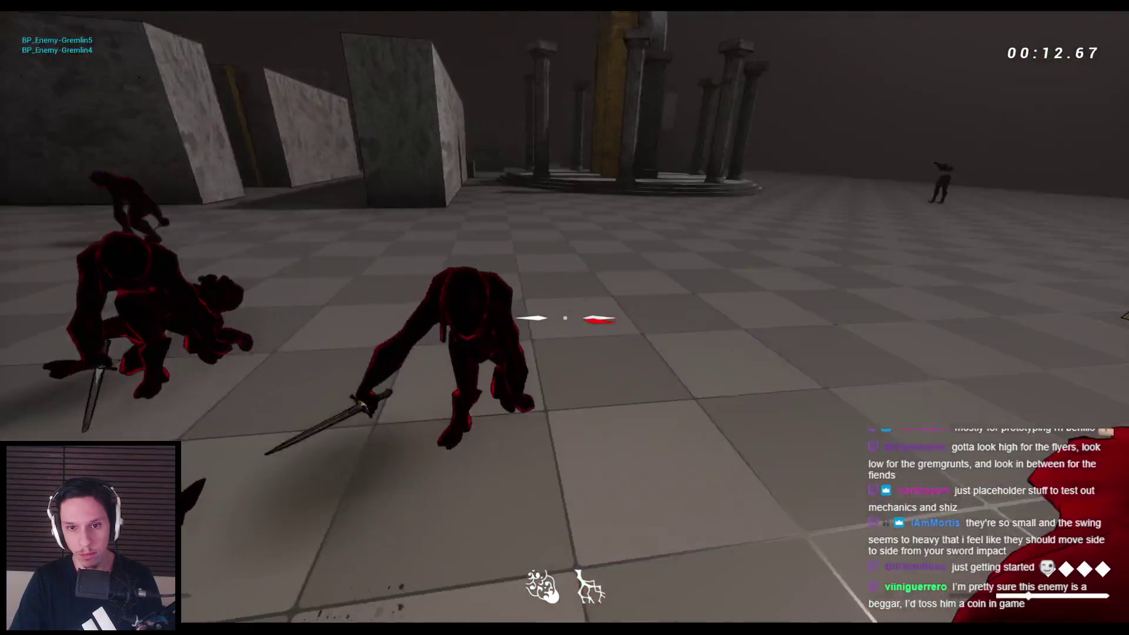
left_click(564, 318)
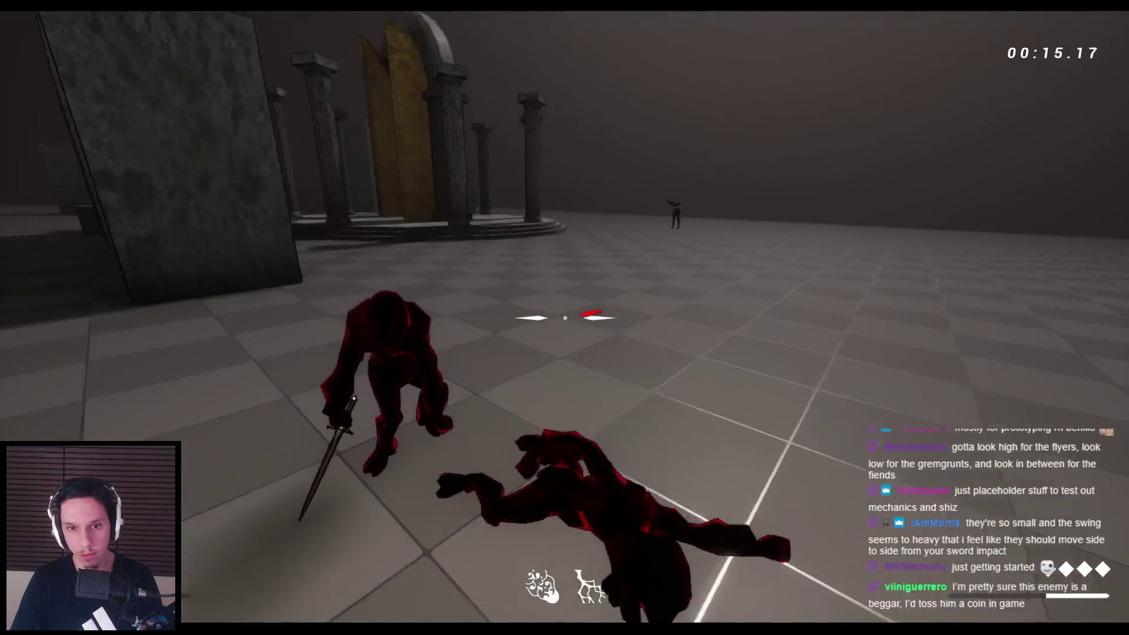
left_click(565, 318)
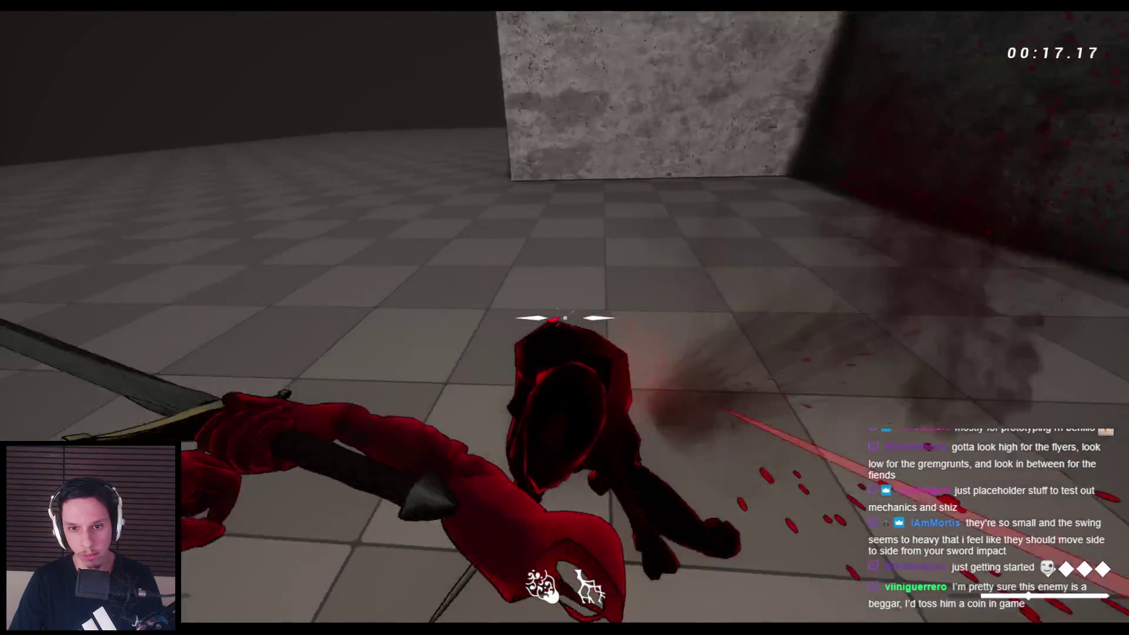
left_click(565, 318)
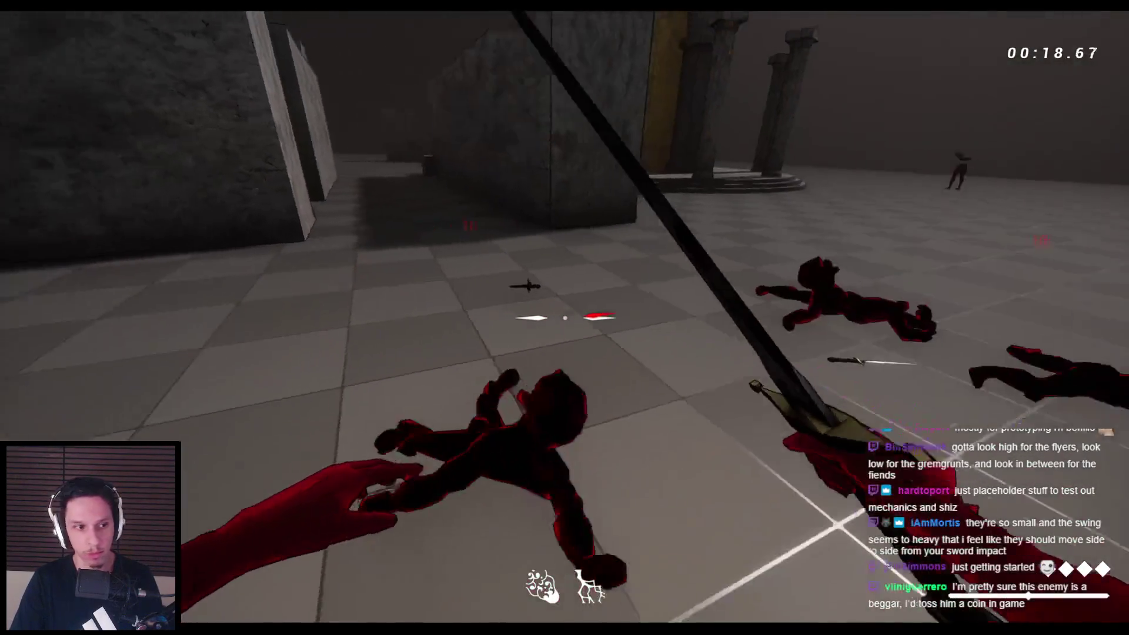
key("space")
left_click(564, 318)
key("Escape")
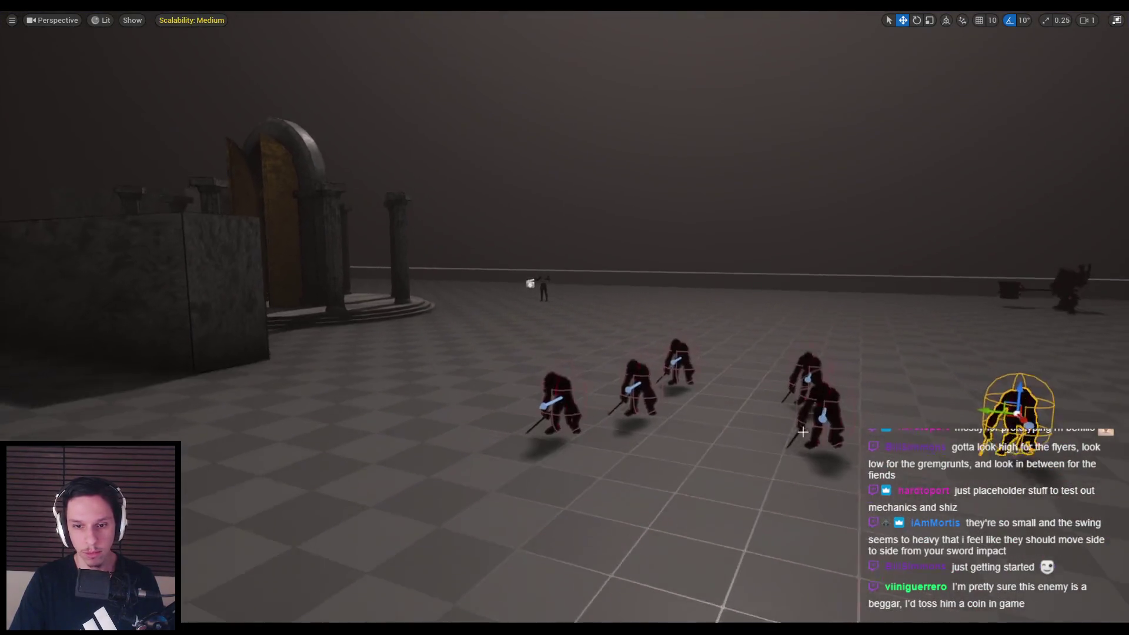
key("alt+p")
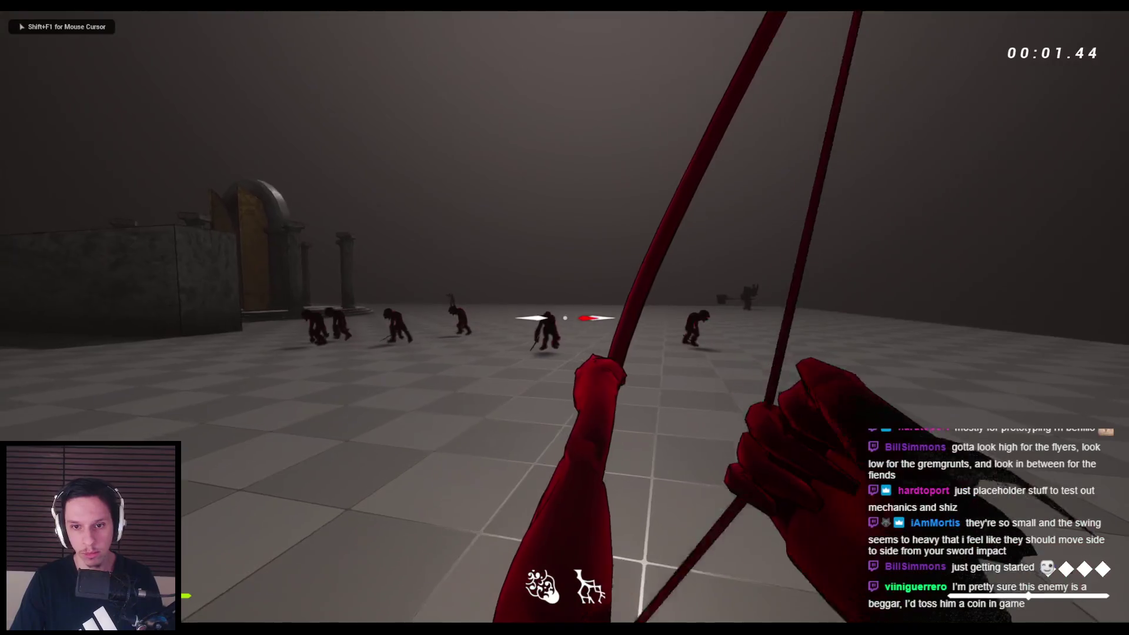
key("Escape")
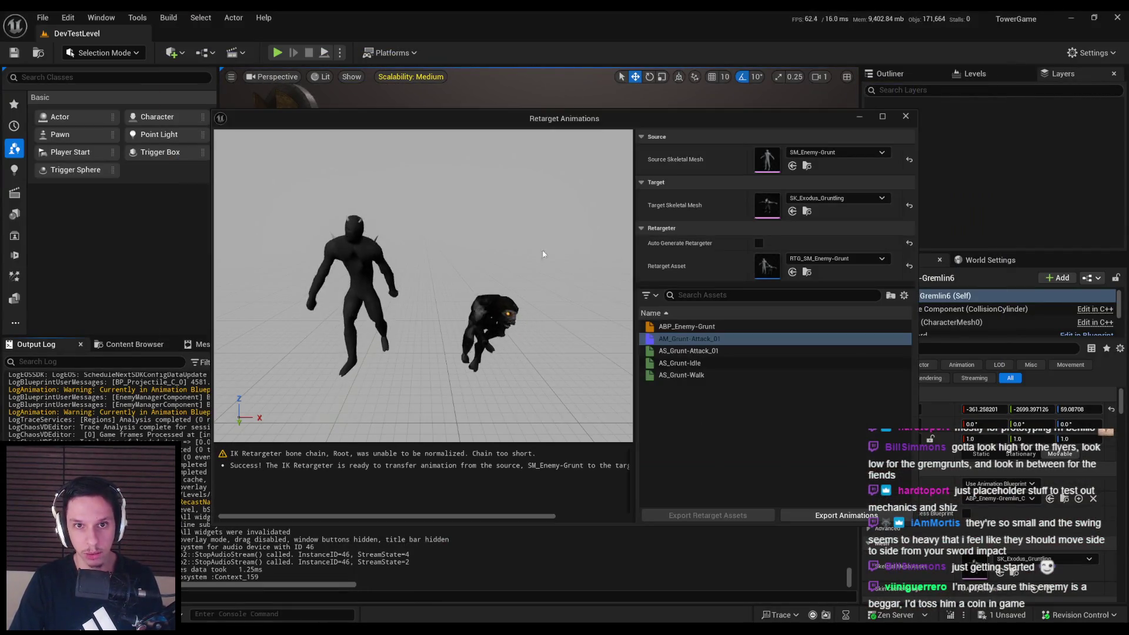
Close Retarget Animations and filter BP_Enemy-Gremlin's Details by 'hit' to show the hitbox multipliers
left_click(912, 119)
key("ctrl+e")
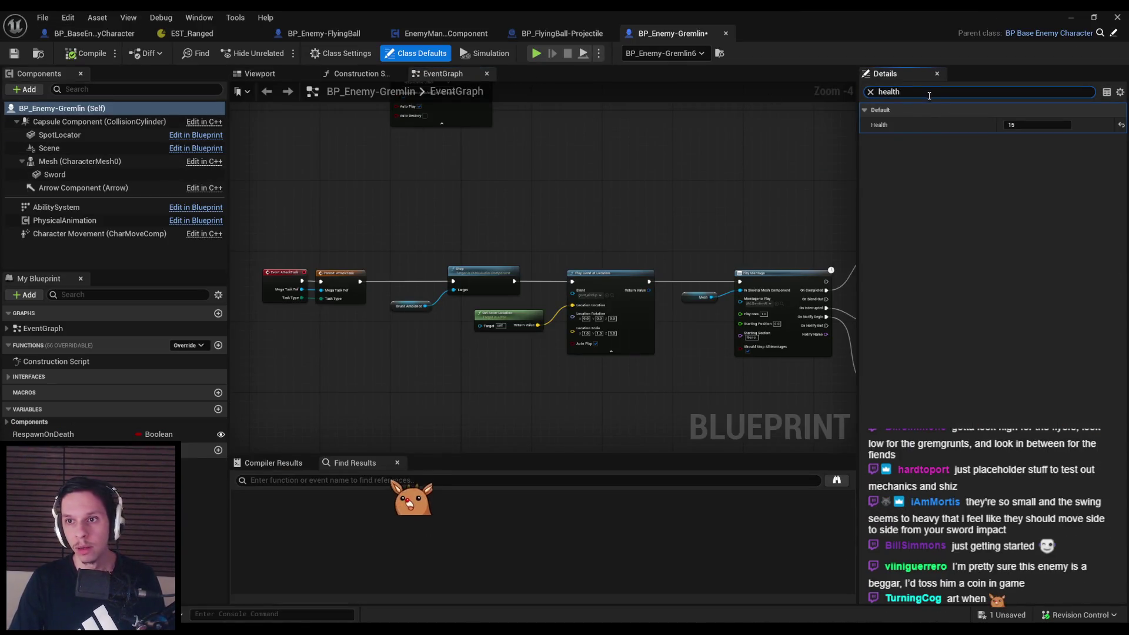
type("eweak")
key("ctrl+a")
type("hit")
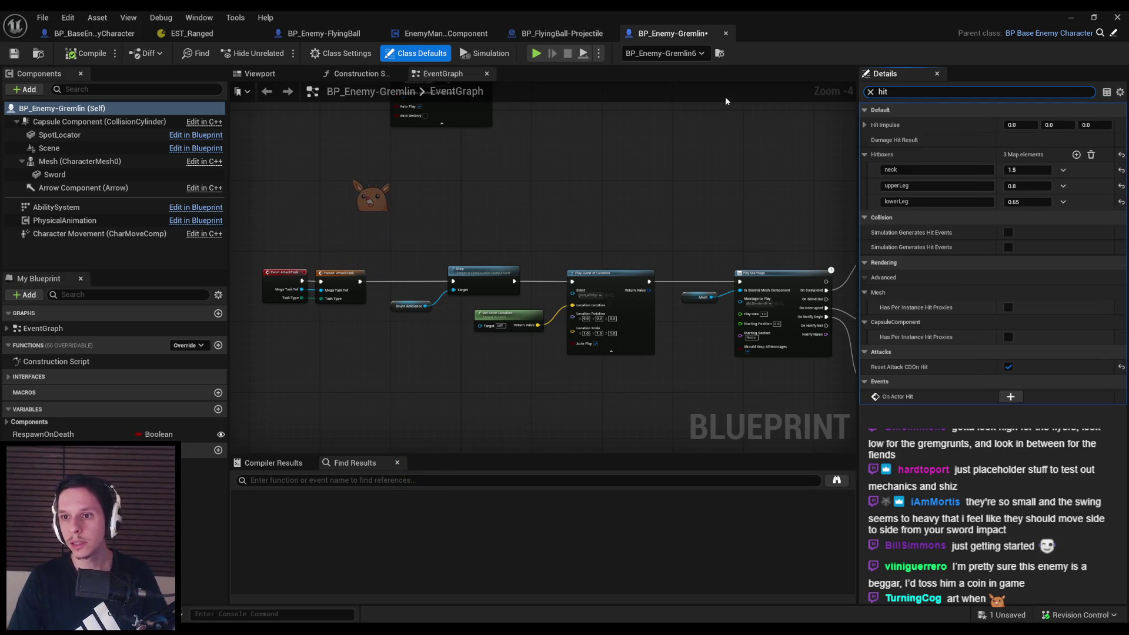
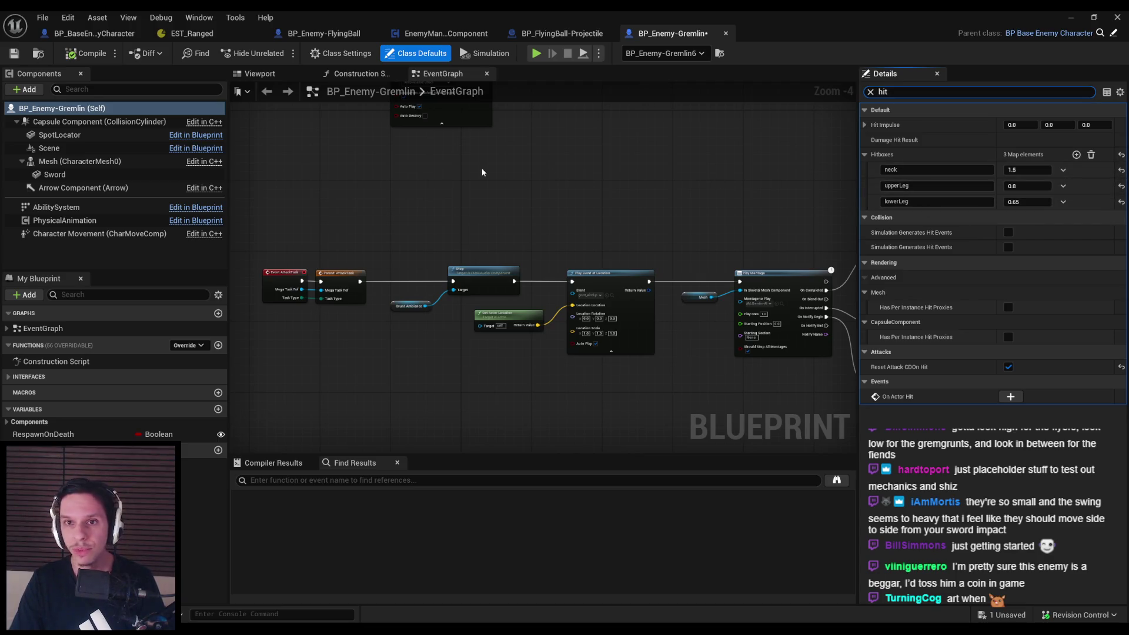
Review the Gremlin's Mesh component and Hitboxes class defaults, then bring up the SK_Exodus physics asset
left_click(155, 162)
left_click(871, 92)
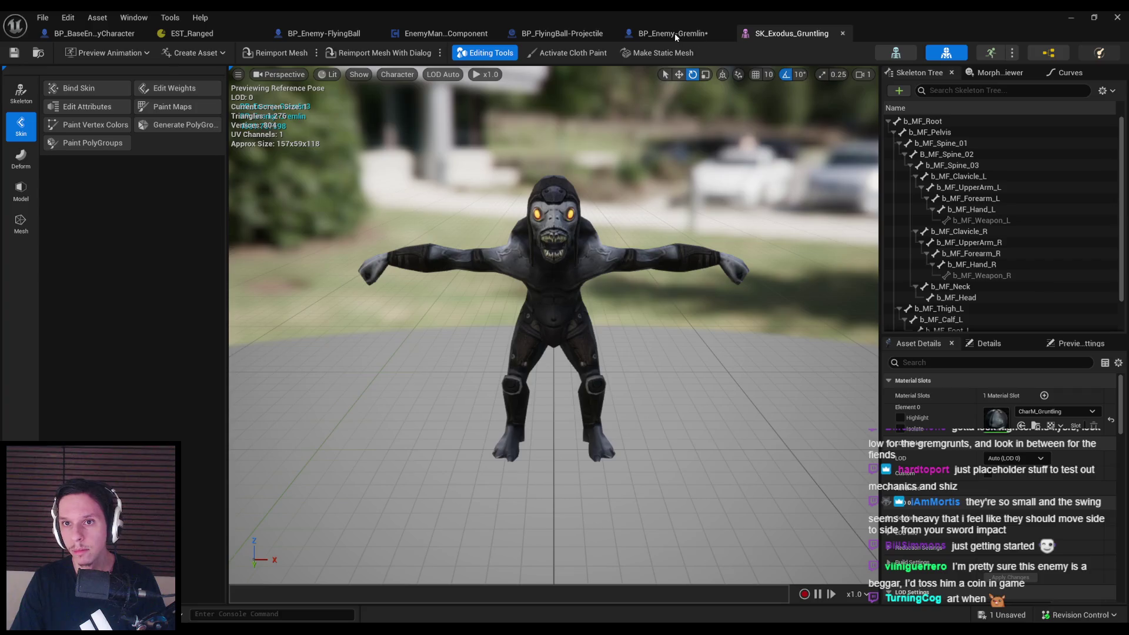
left_click(674, 34)
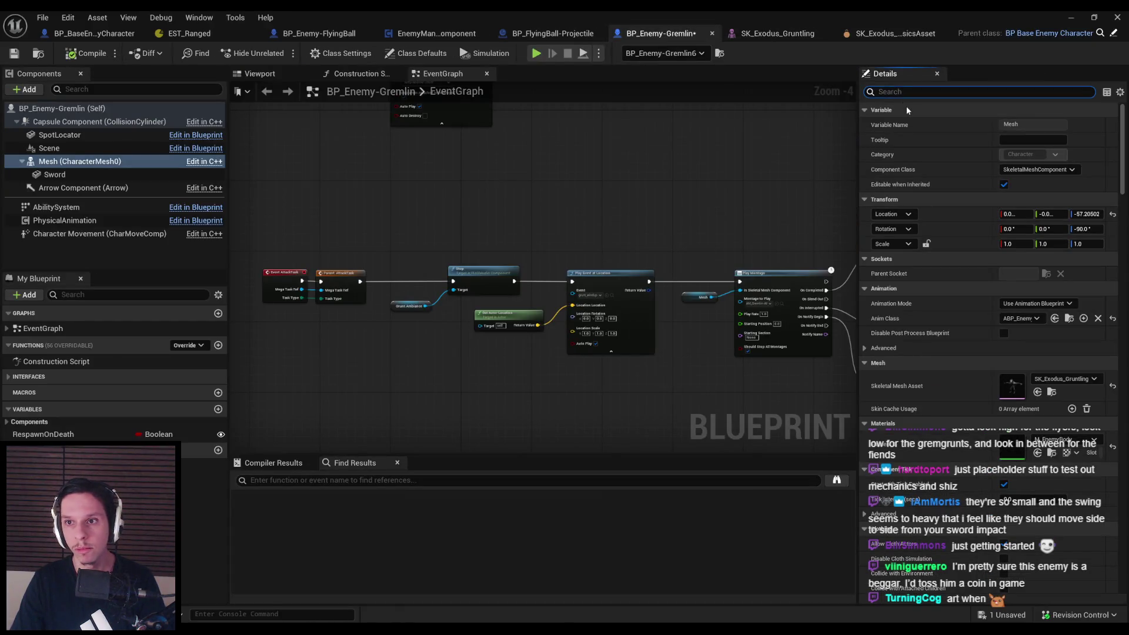
type("weakhit")
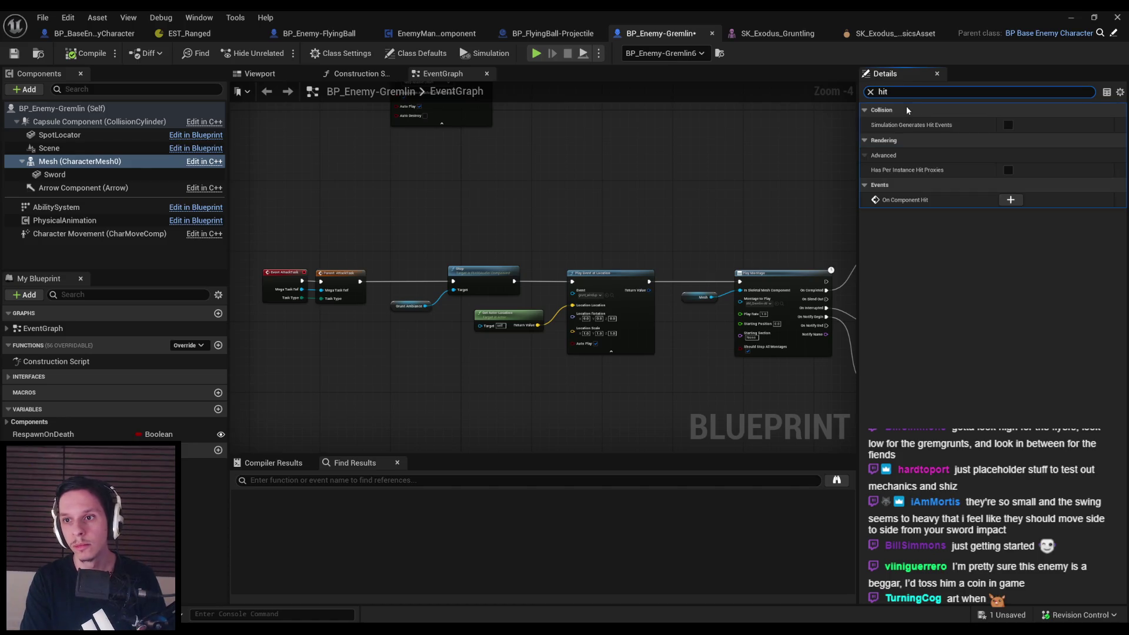
left_click(415, 52)
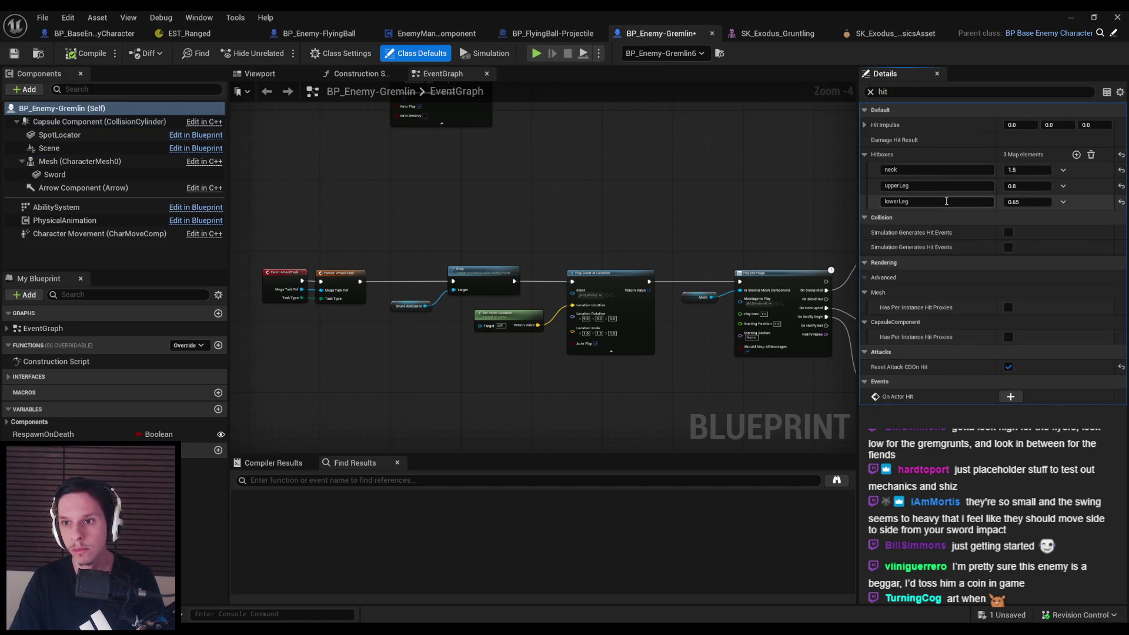
left_click(895, 34)
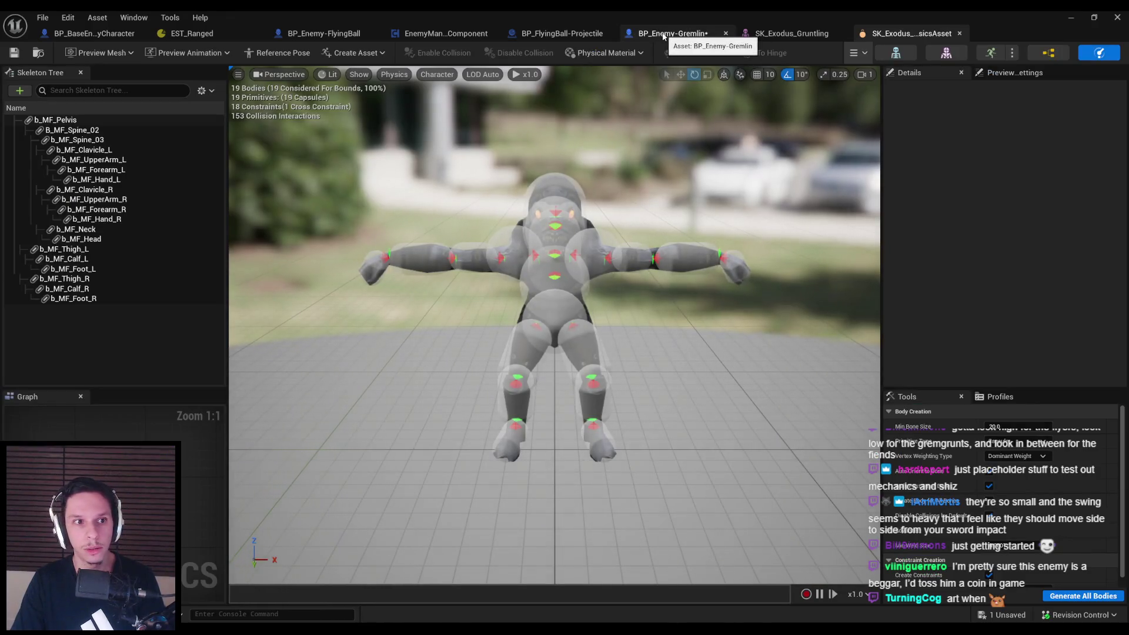
Look up the head bone's name and rename the neck hitbox key to b_MF_Head
left_click(73, 239)
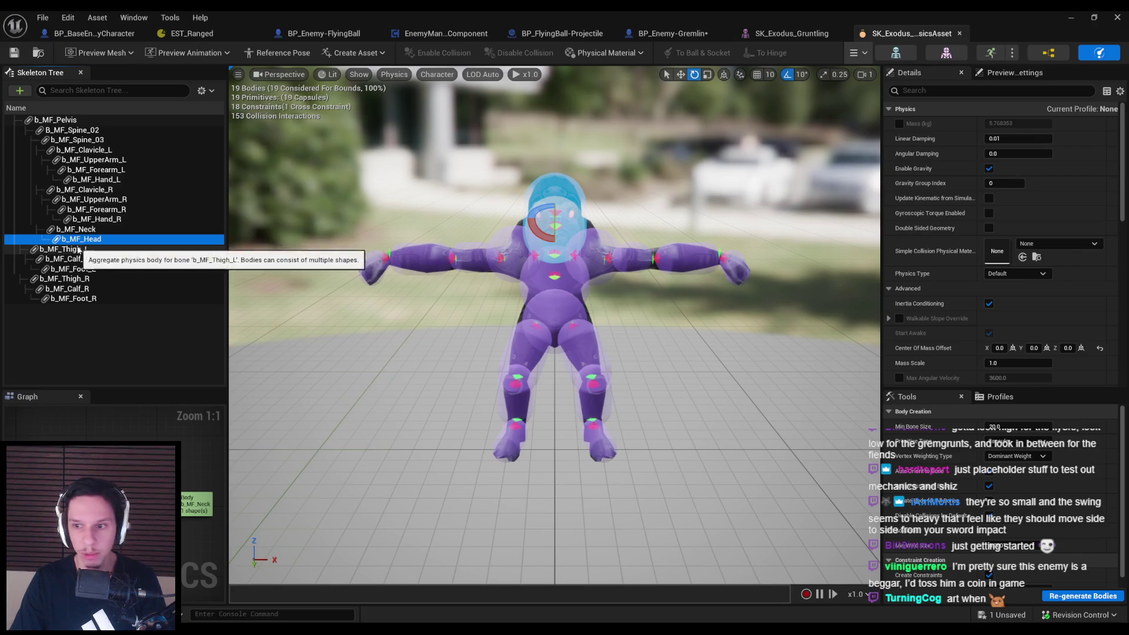
scroll(1101, 339, "down", 10)
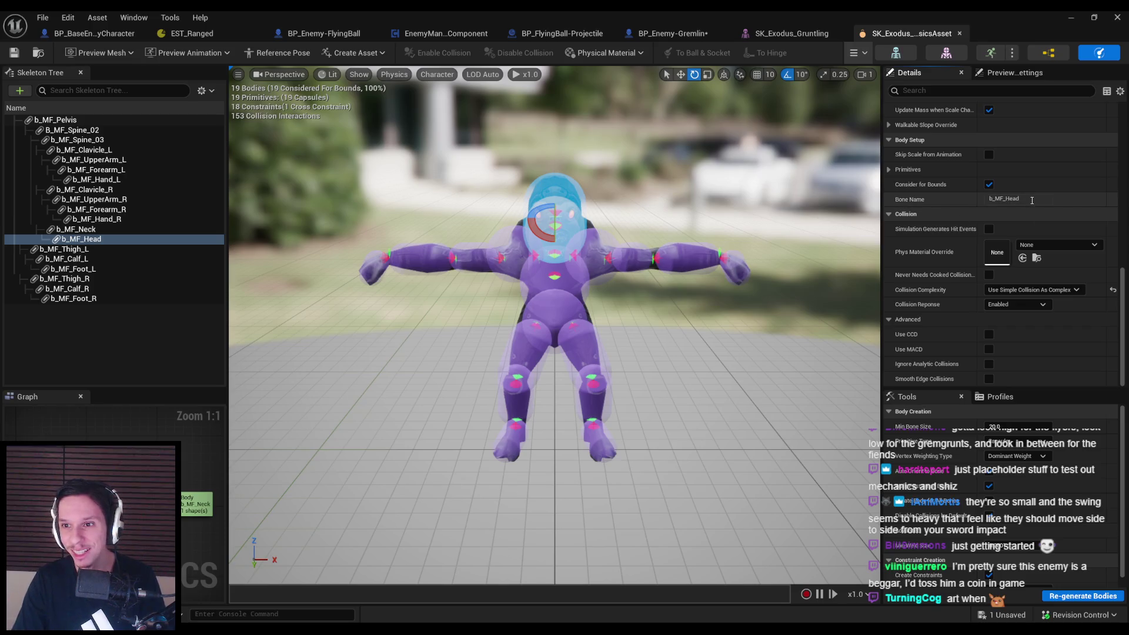
left_click(797, 37)
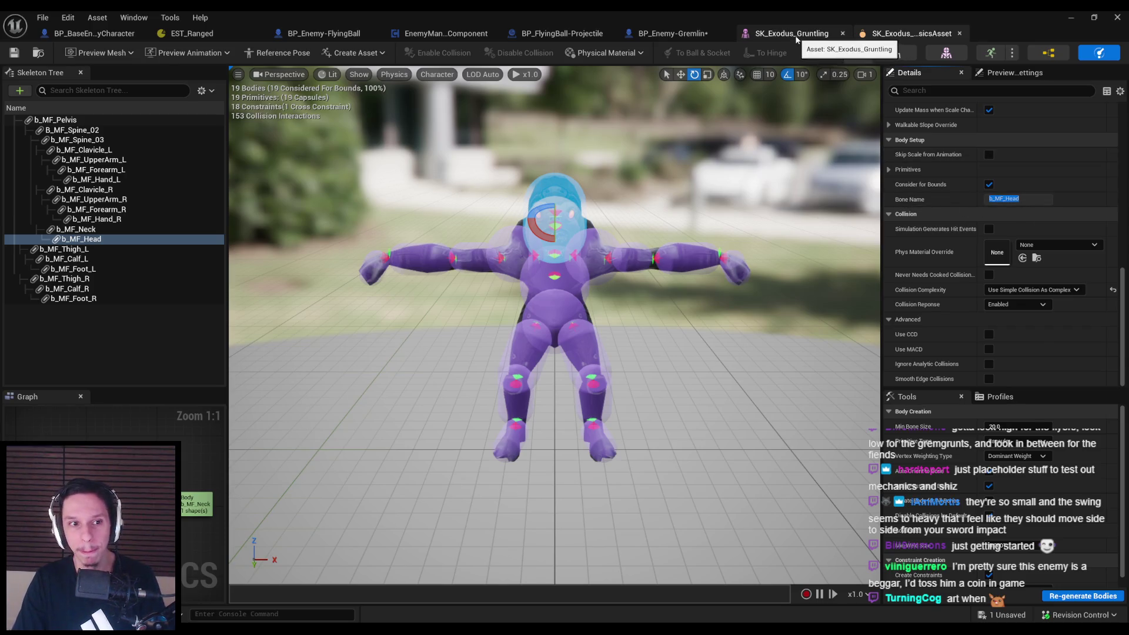
left_click(695, 37)
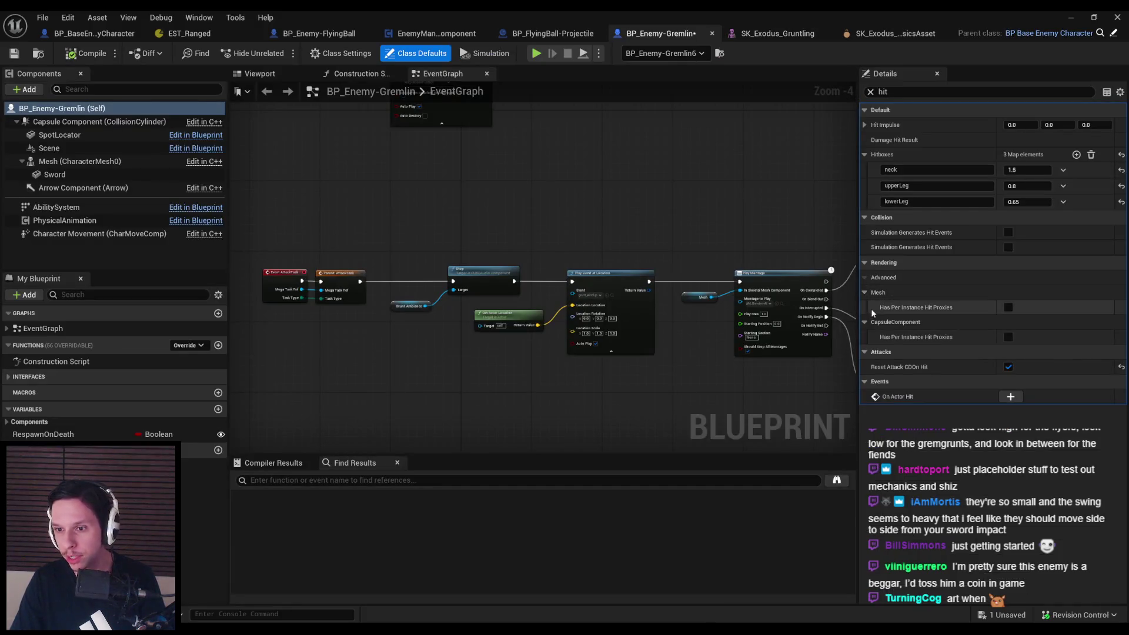
type("b_MF_Head")
key("Return")
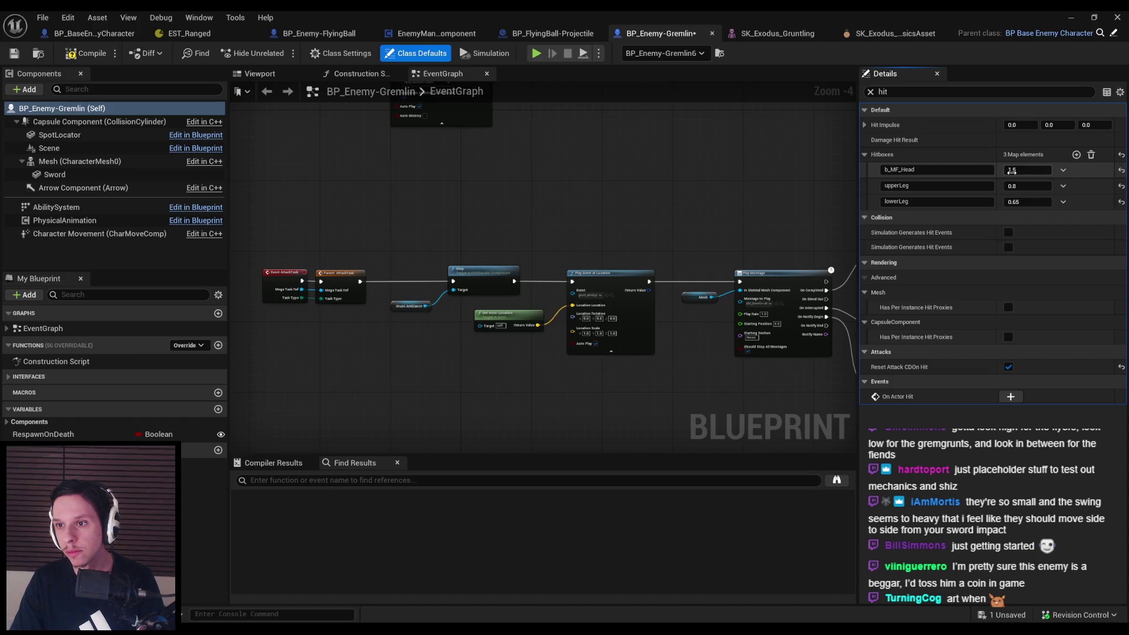
Add a fourth hitbox entry and look up the neck bone's name for it
left_click(1077, 155)
left_click(887, 43)
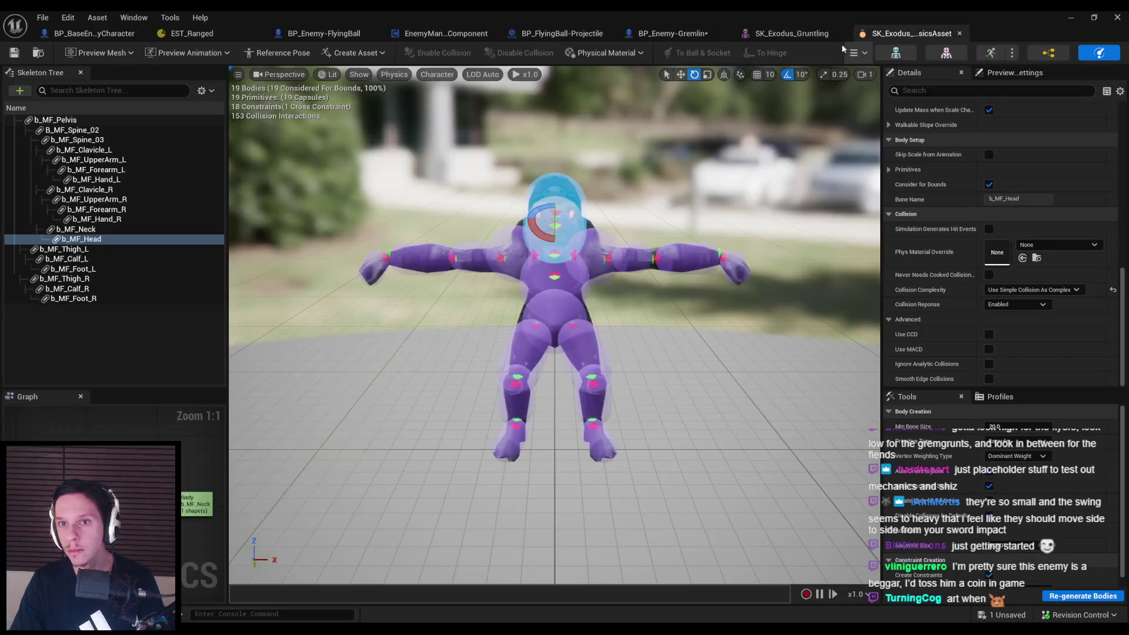
left_click(76, 230)
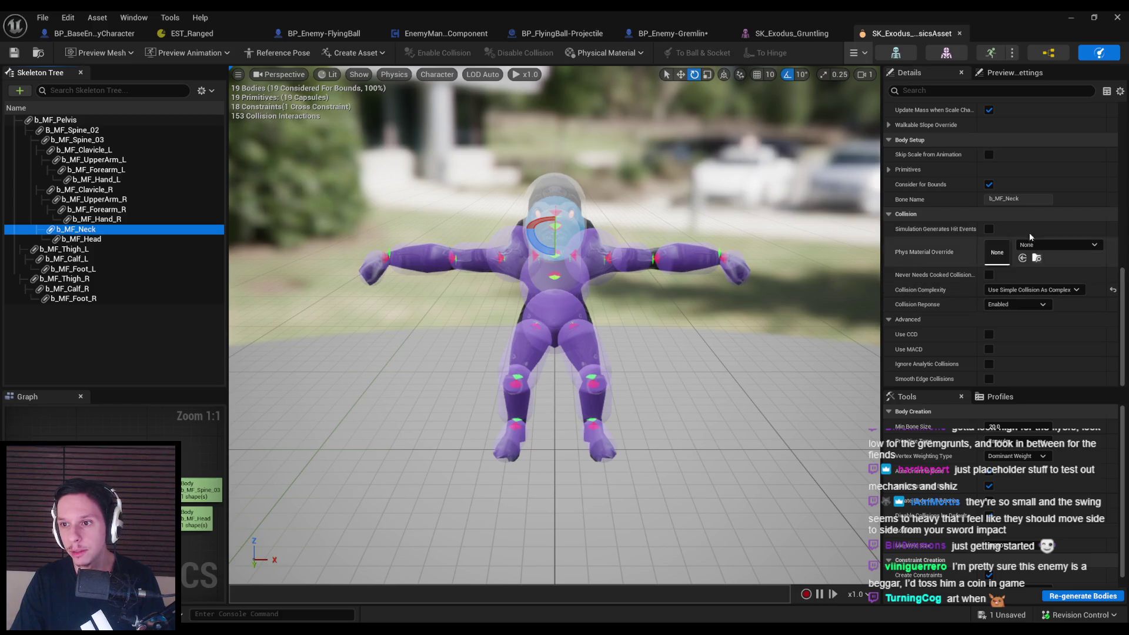
left_click(792, 34)
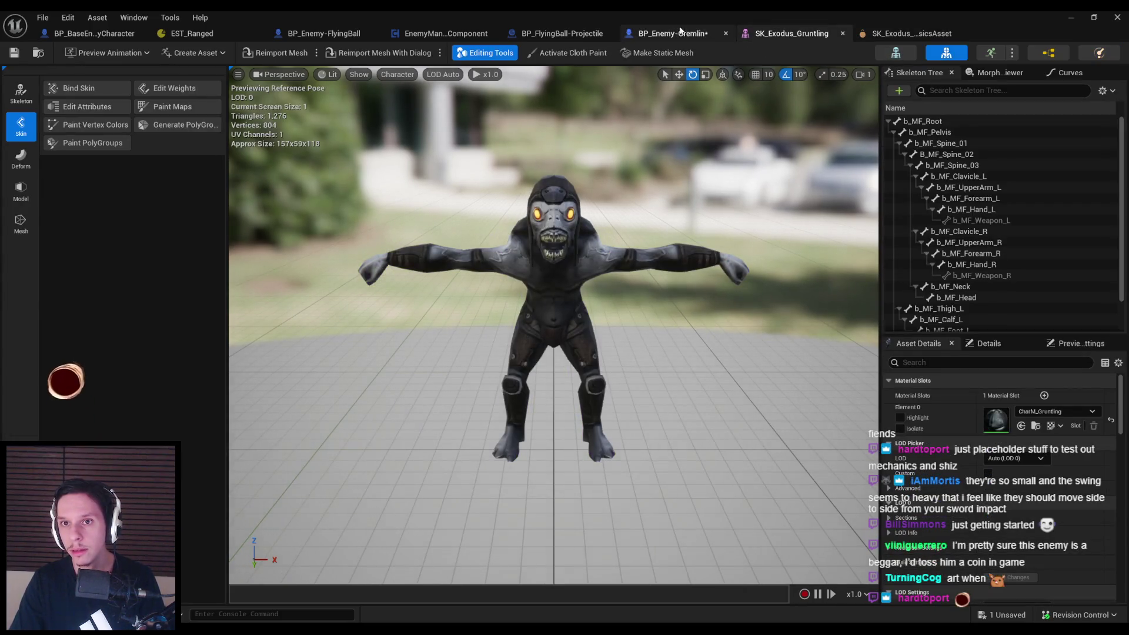
left_click(673, 33)
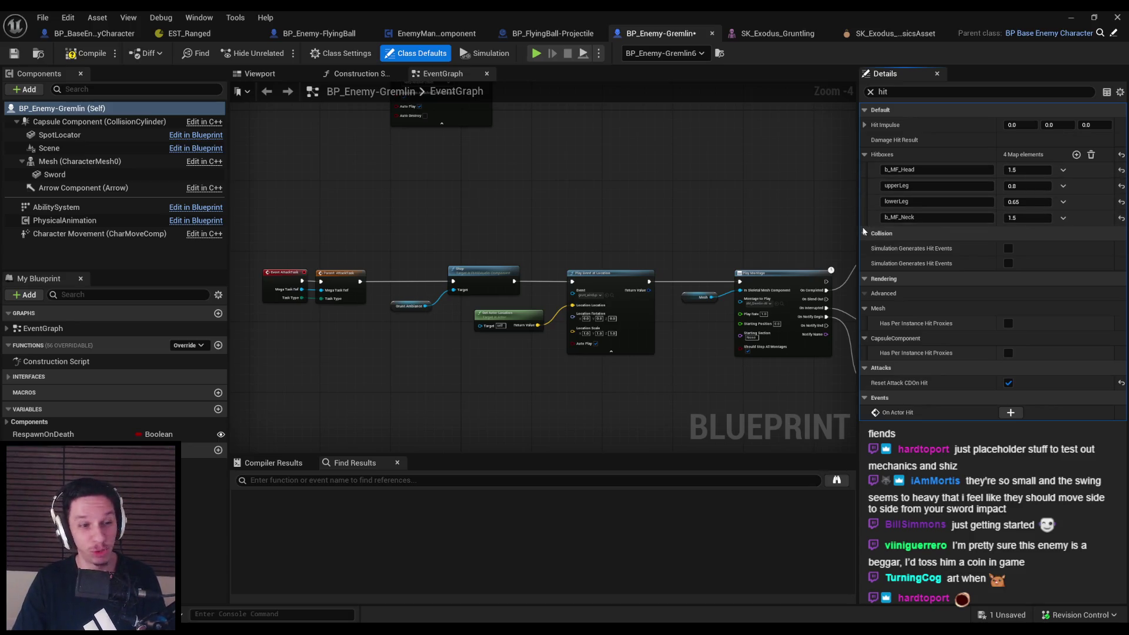
Compare the leg bodies' bone names and rename the upperLeg key to b_MF_Thigh
left_click(891, 33)
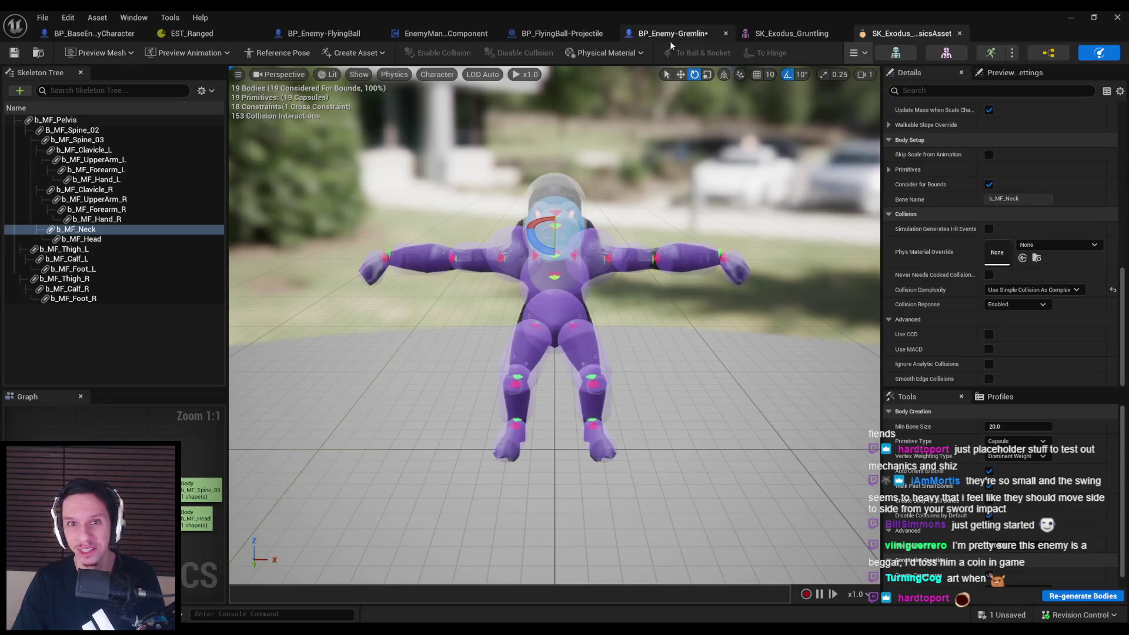
left_click(83, 251)
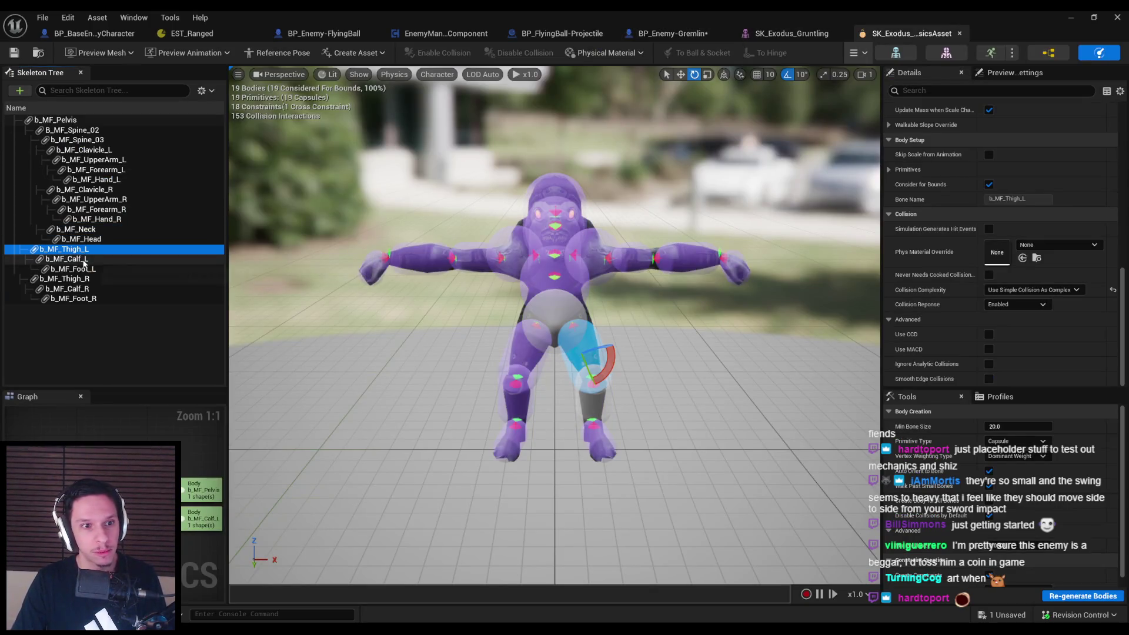
left_click(84, 260)
left_click(85, 270)
left_click(85, 260)
left_click(85, 251)
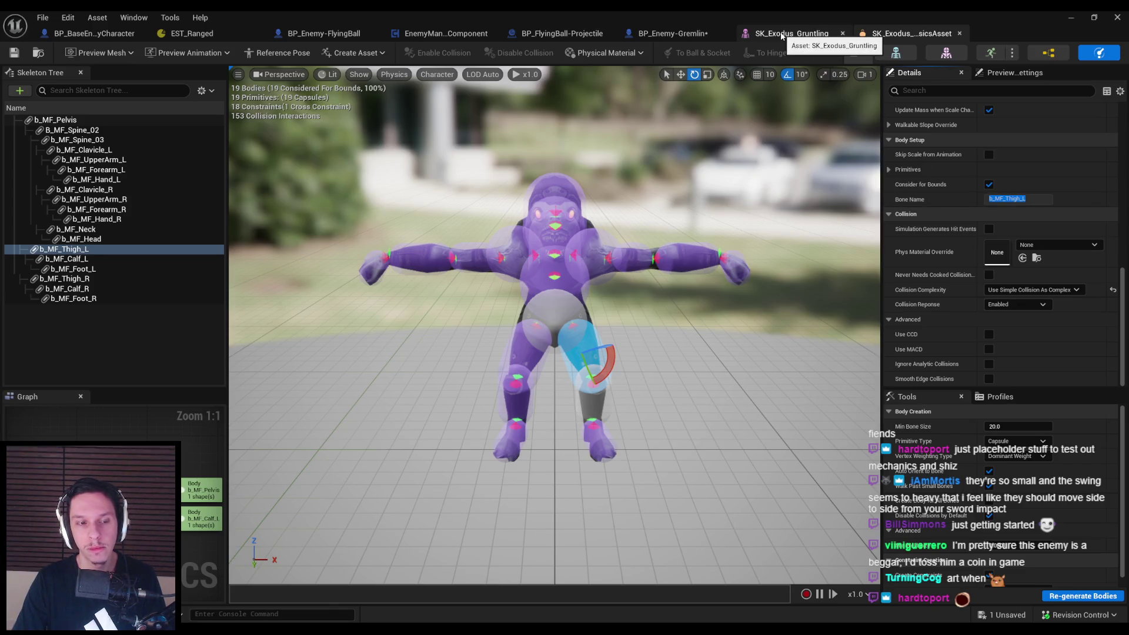
left_click(783, 33)
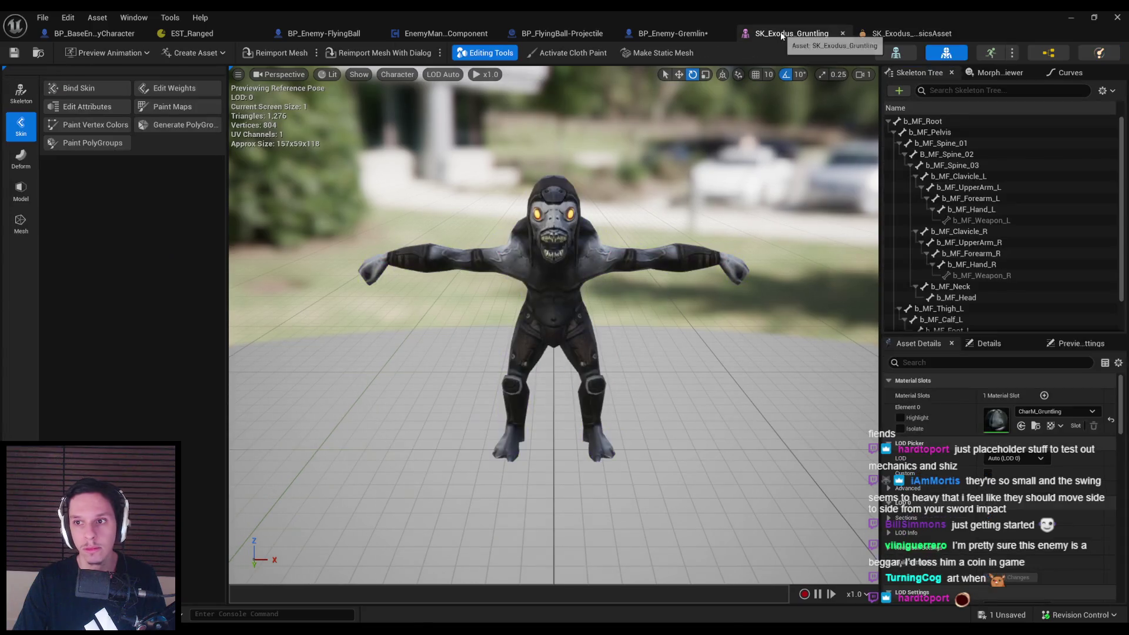
left_click(911, 34)
left_click(673, 34)
left_click_drag(909, 186, 900, 186)
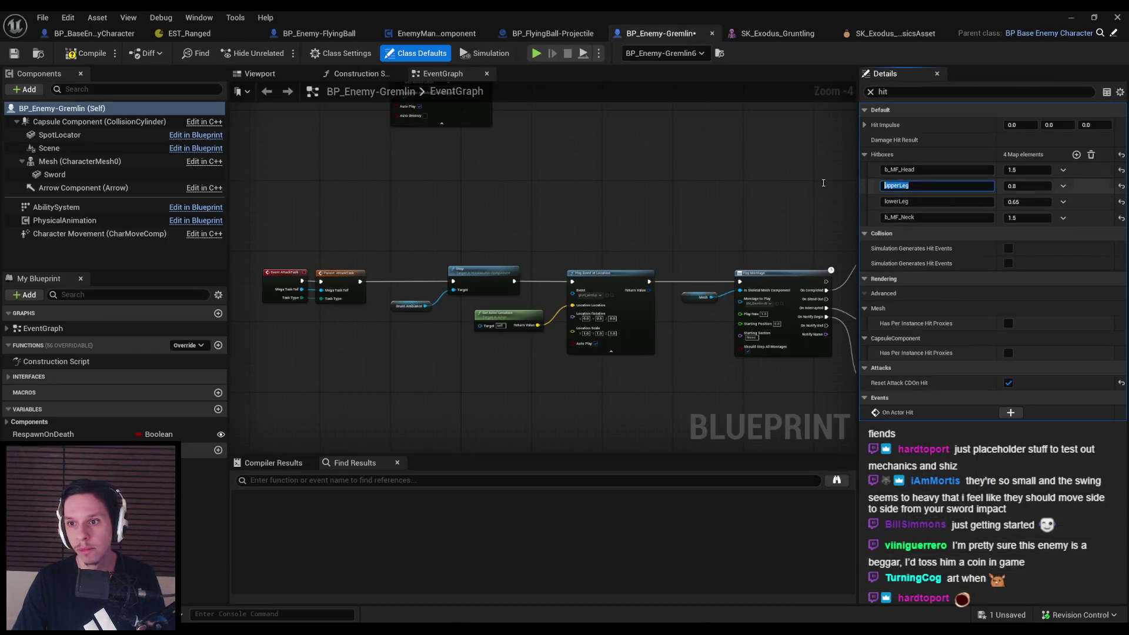
type("b_MF_Thigh")
double_click(890, 185)
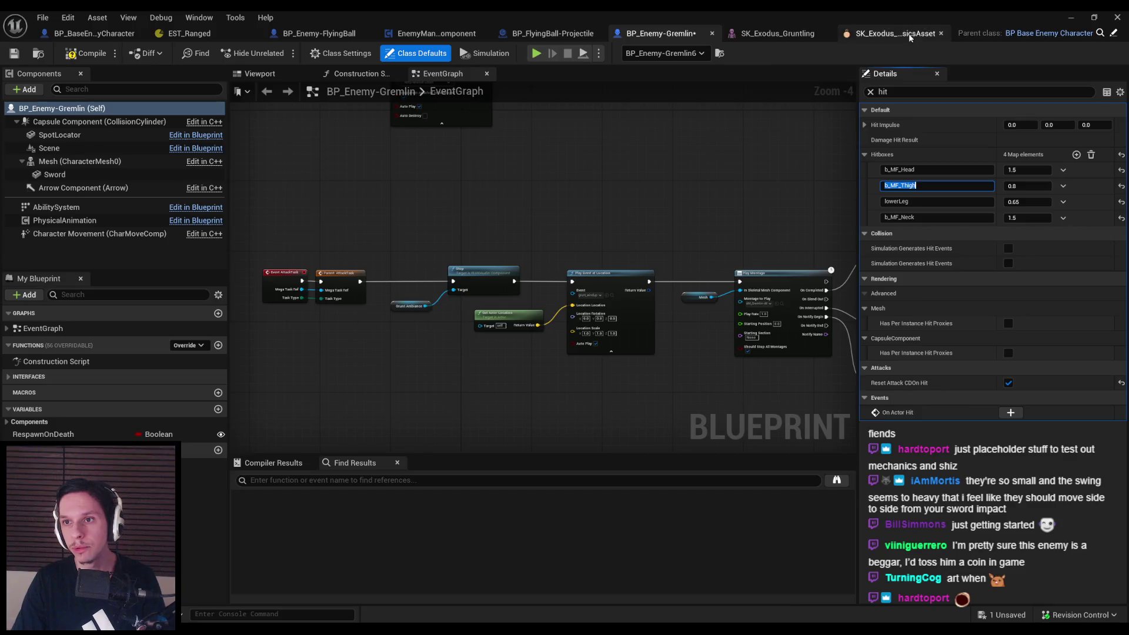
Check the right thigh body's bone name in the Gruntling physics asset
left_click(910, 34)
left_click(81, 279)
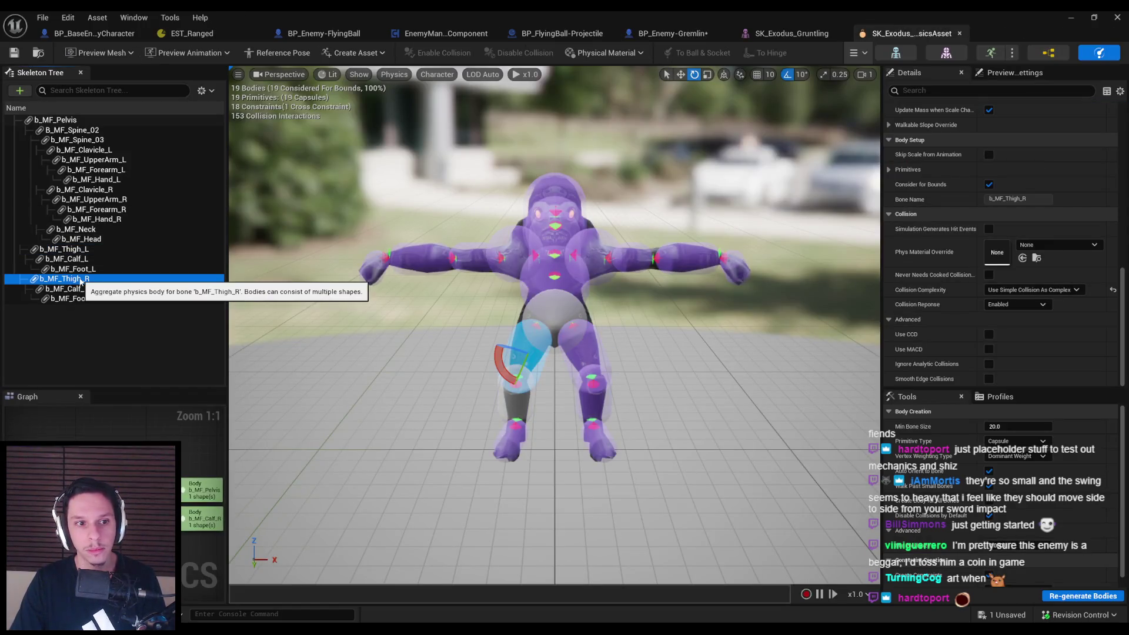
left_click(670, 33)
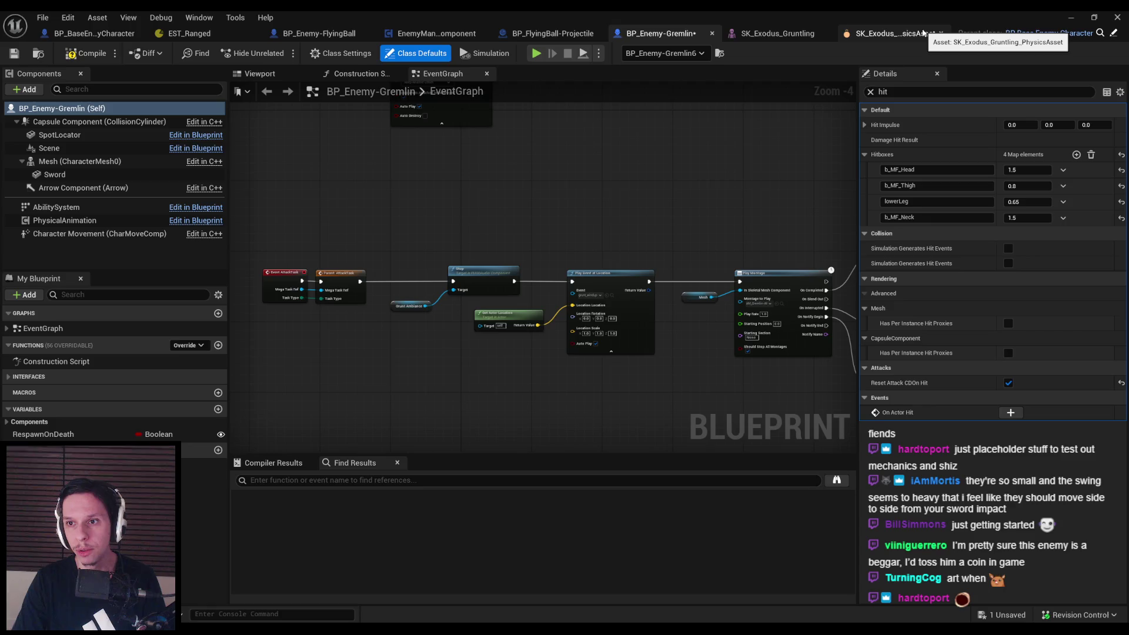
left_click(923, 34)
left_click(1036, 199)
left_click(792, 34)
left_click(912, 33)
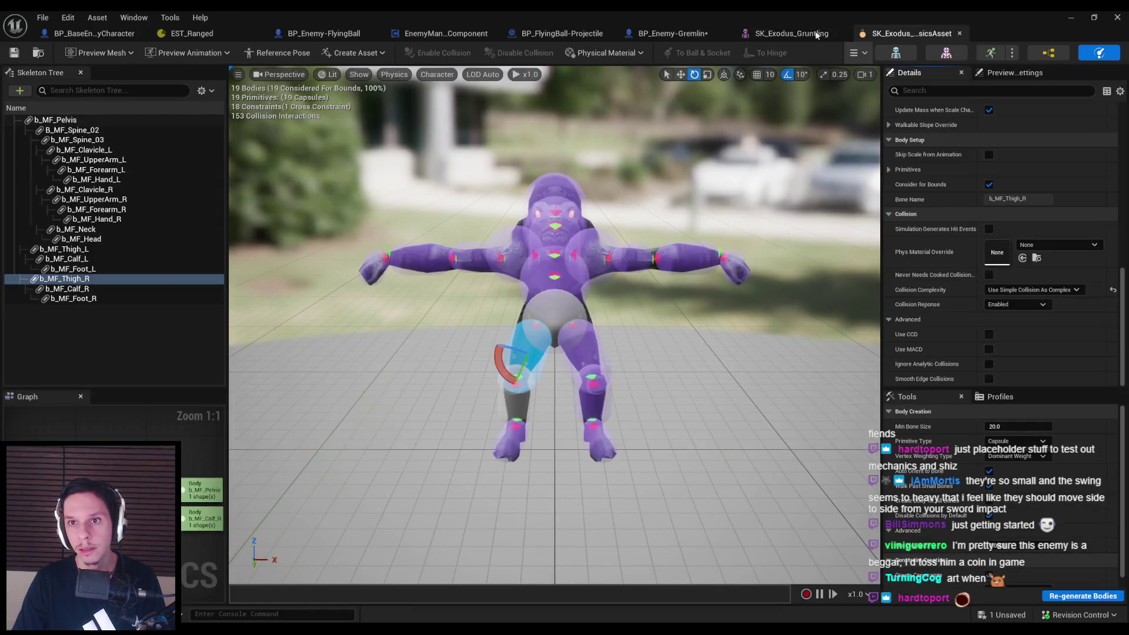
left_click(671, 34)
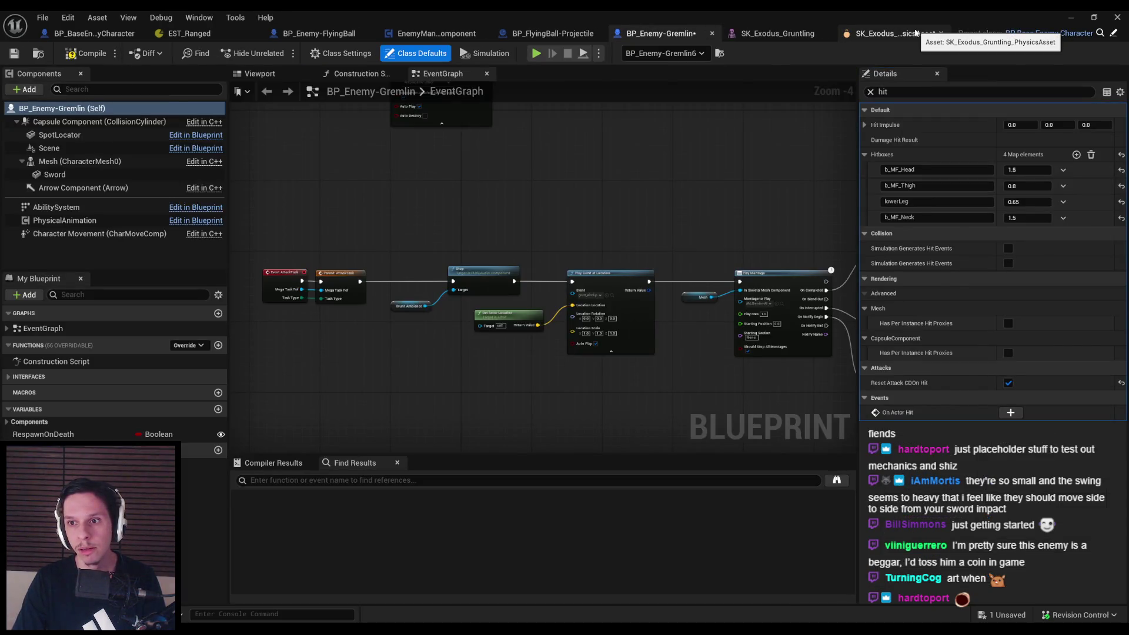
Rename the lowerLeg hitbox key to b_MF_Calf using the calf body's bone name
left_click(916, 32)
left_click(67, 259)
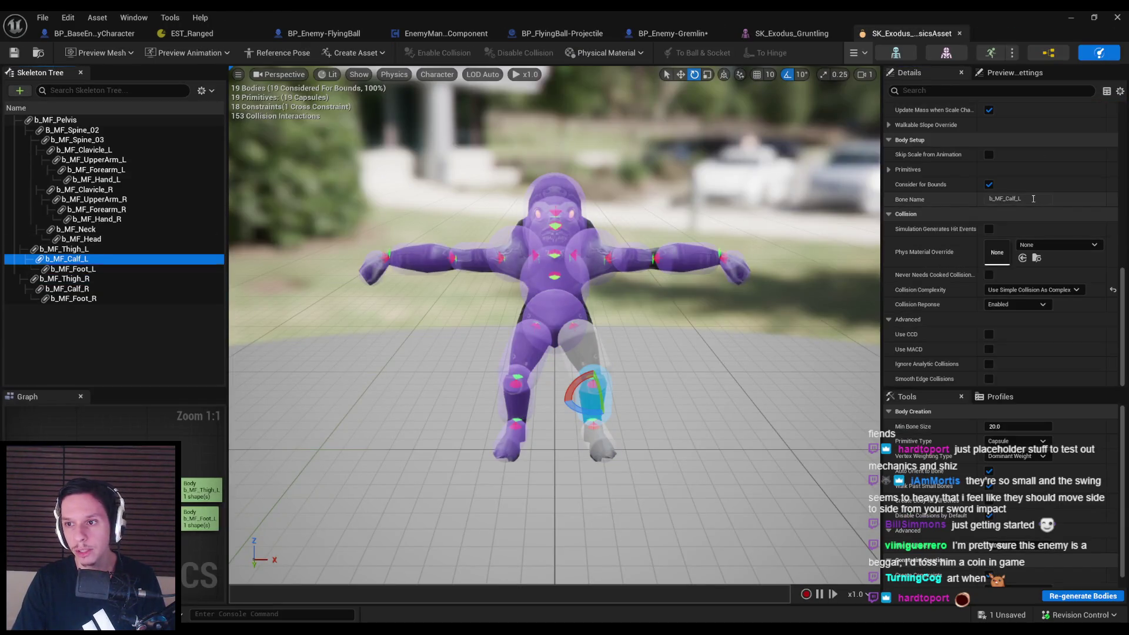
left_click(792, 34)
left_click(669, 34)
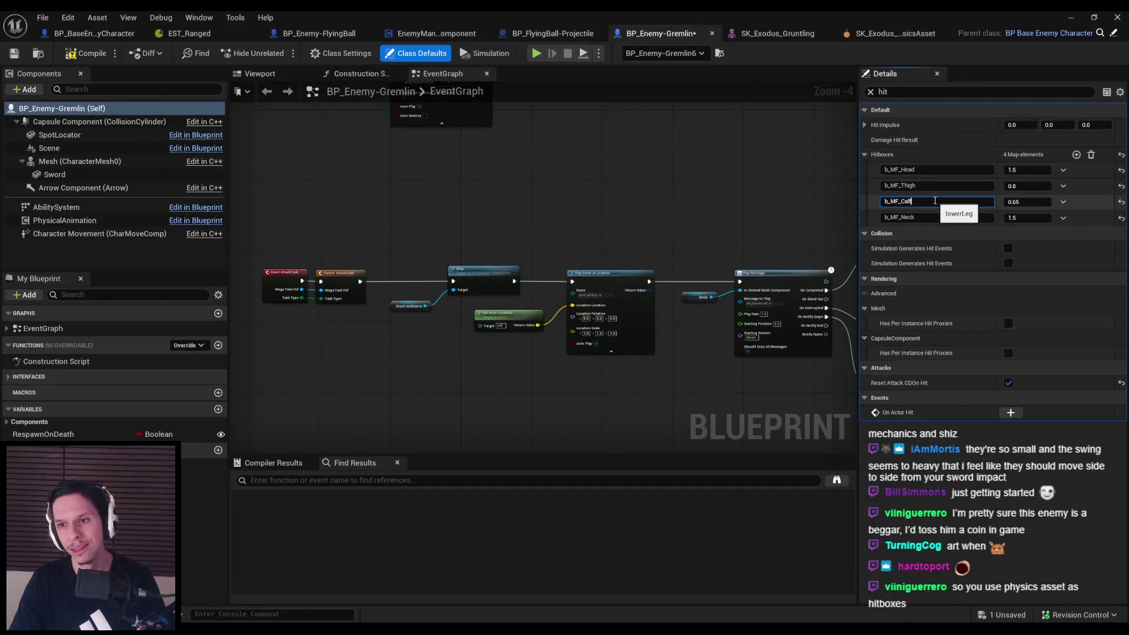
key("Return")
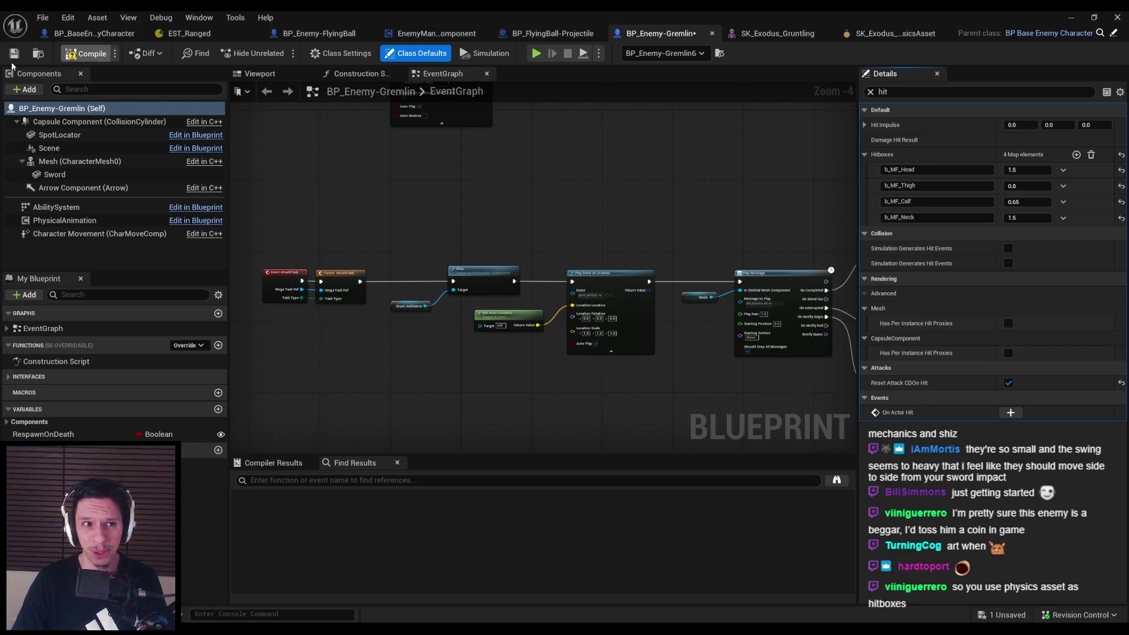
Play the test level and slash gremlins to check the ragdoll impulse
left_click(1072, 17)
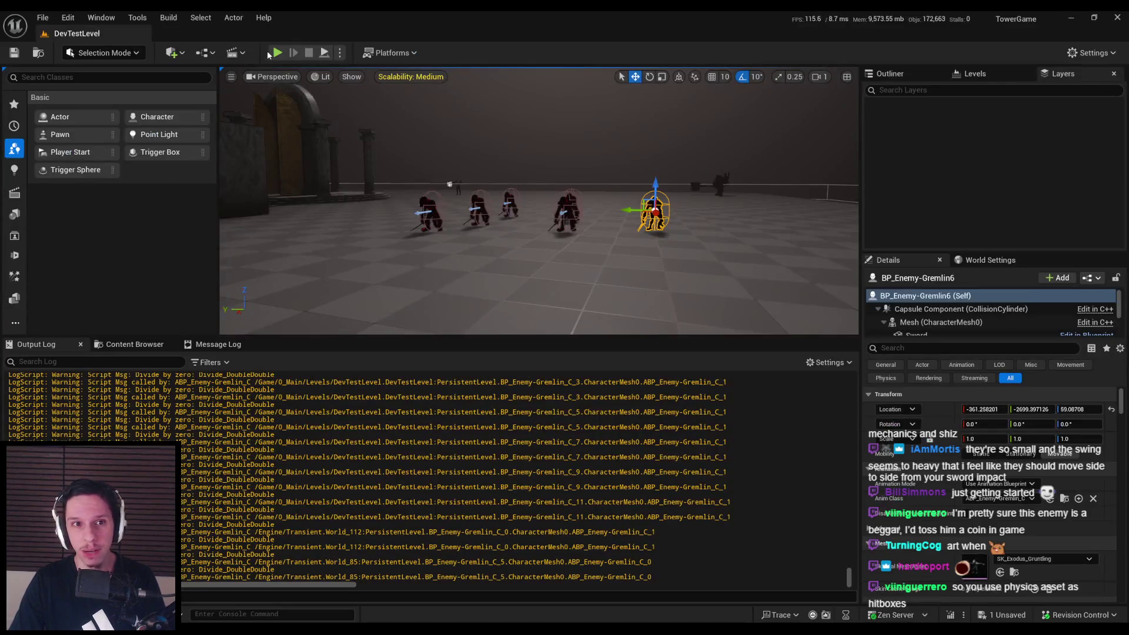
key("alt+p")
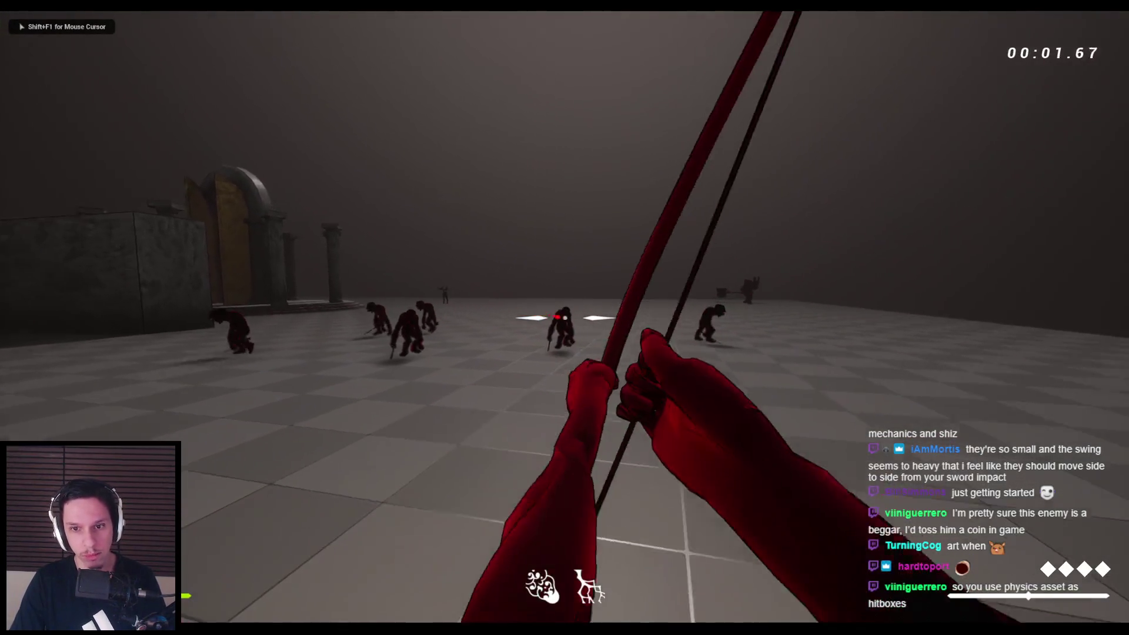
left_click(565, 317)
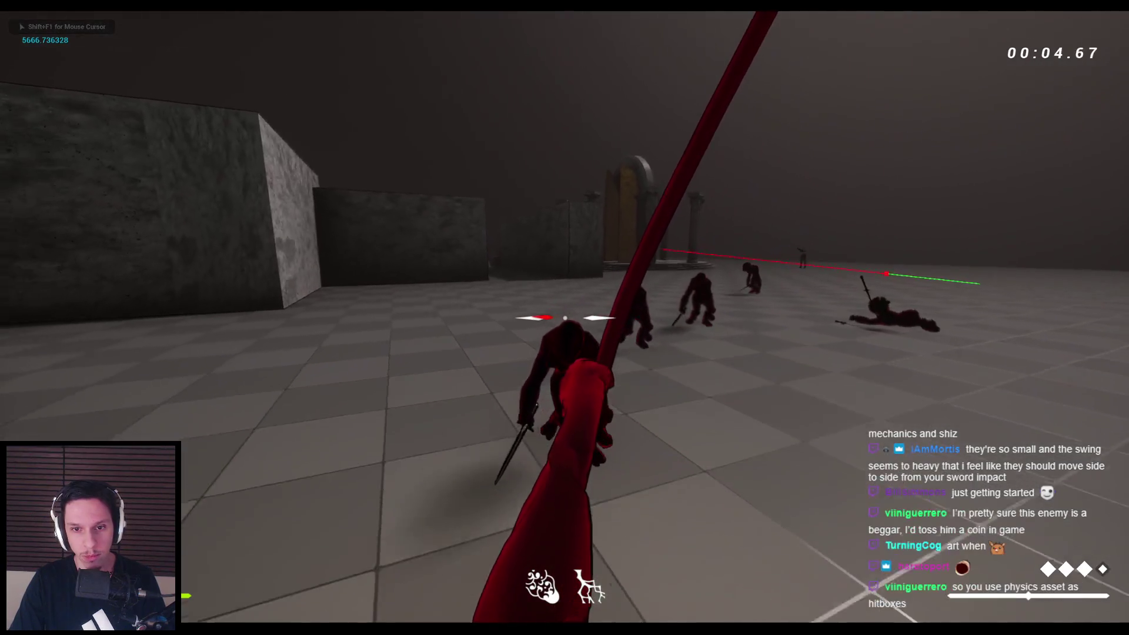
left_click(564, 318)
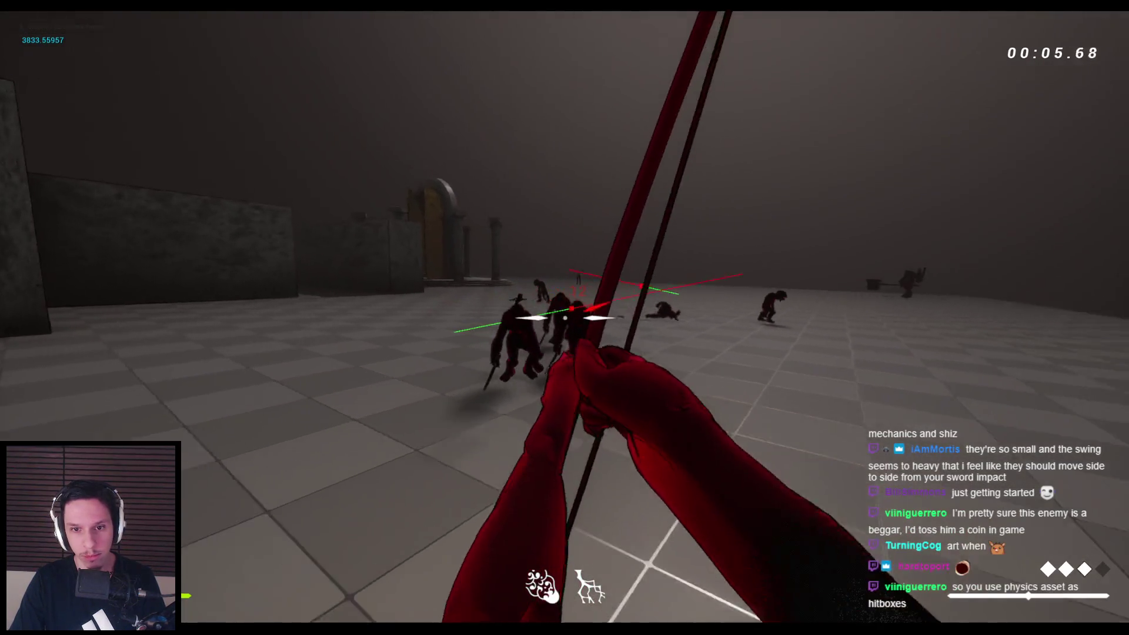
left_click(565, 318)
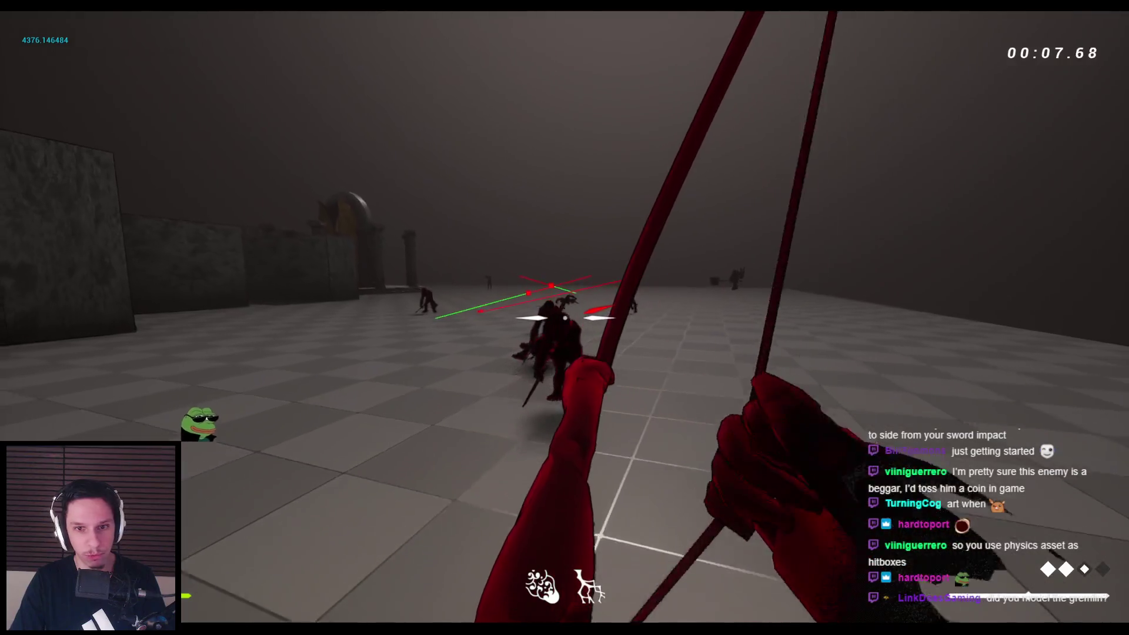
left_click(565, 318)
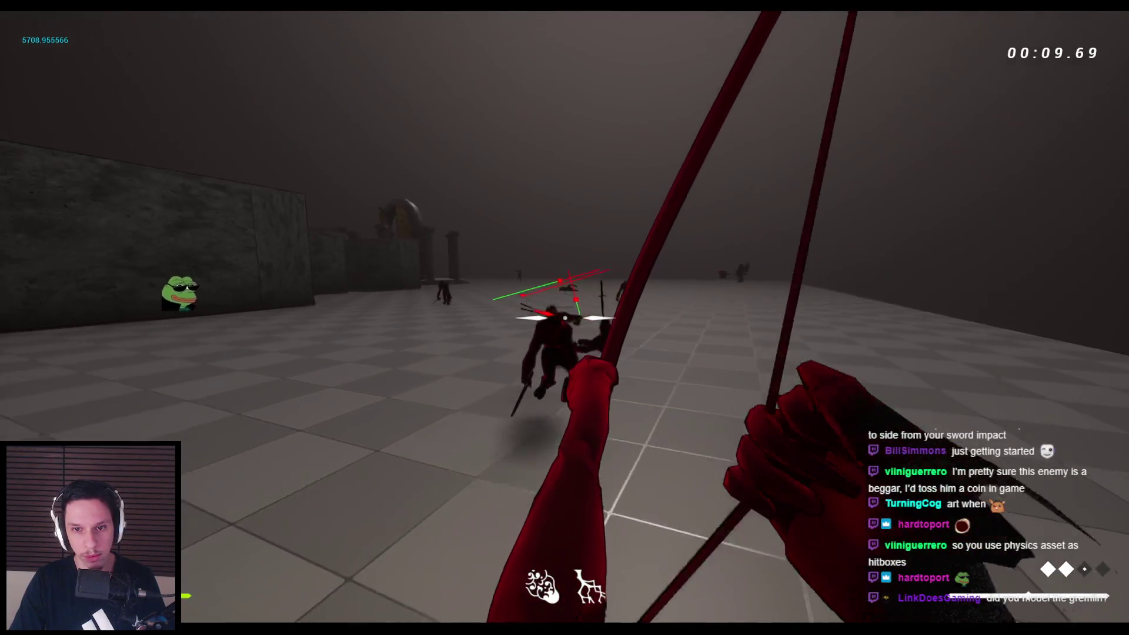
left_click(564, 317)
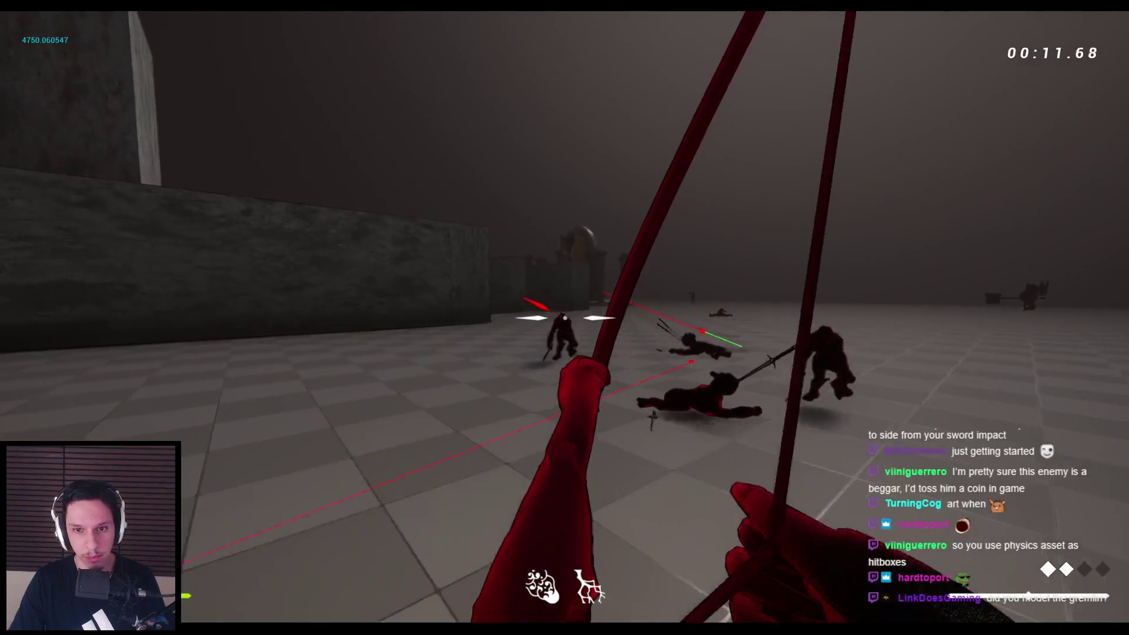
left_click(565, 318)
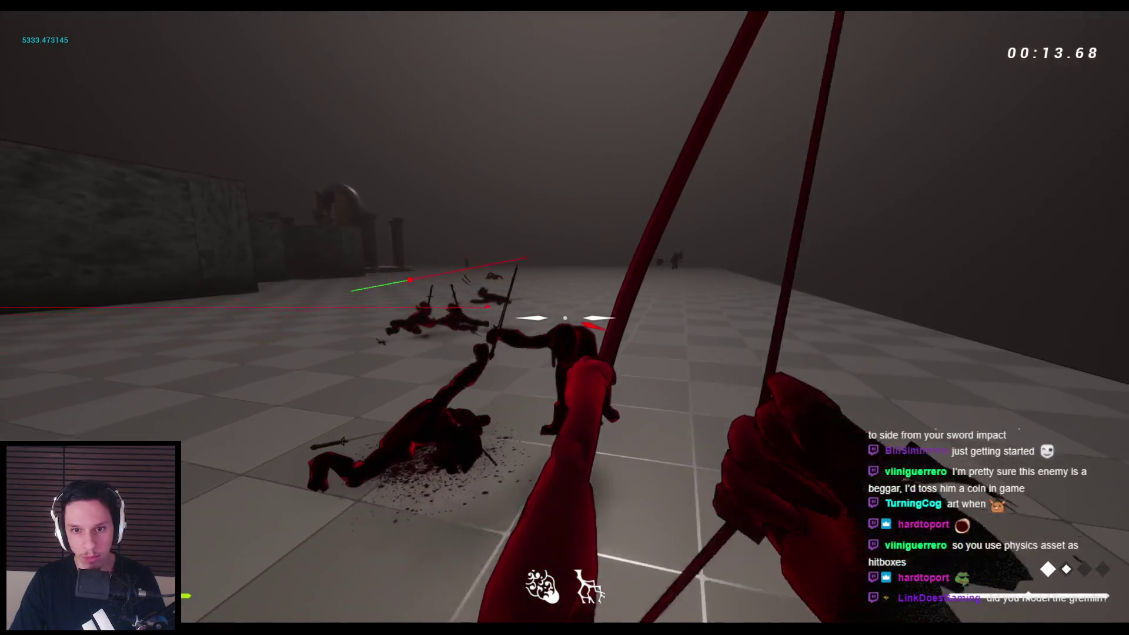
left_click(565, 318)
key("space")
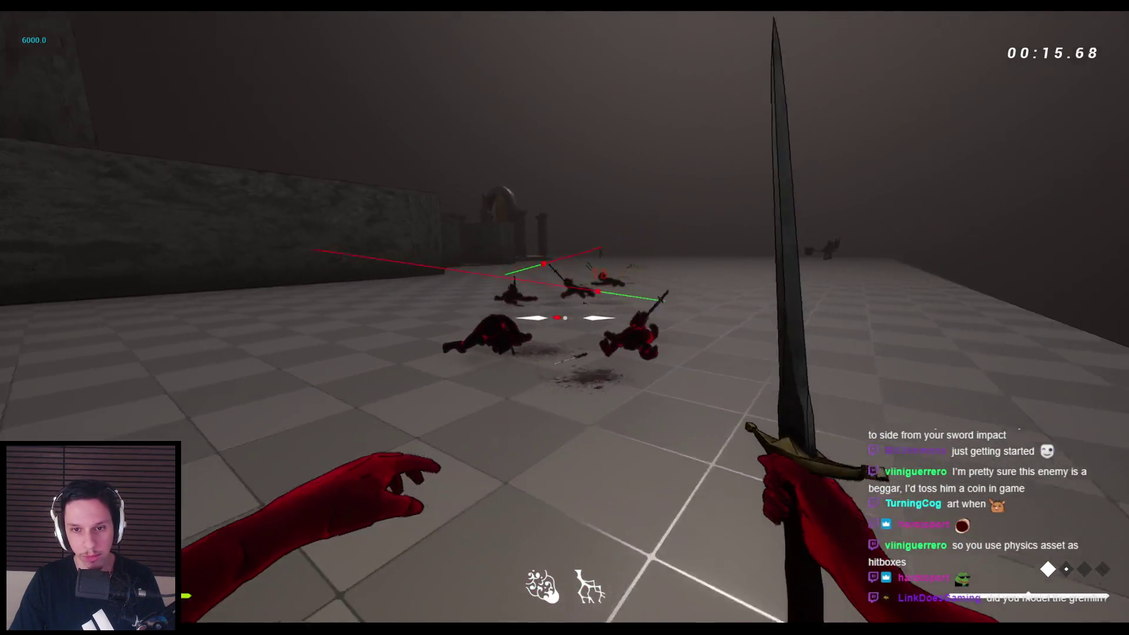
key("Escape")
Replay the arena, advancing and knocking gremlins down to watch their falls
key("alt+p")
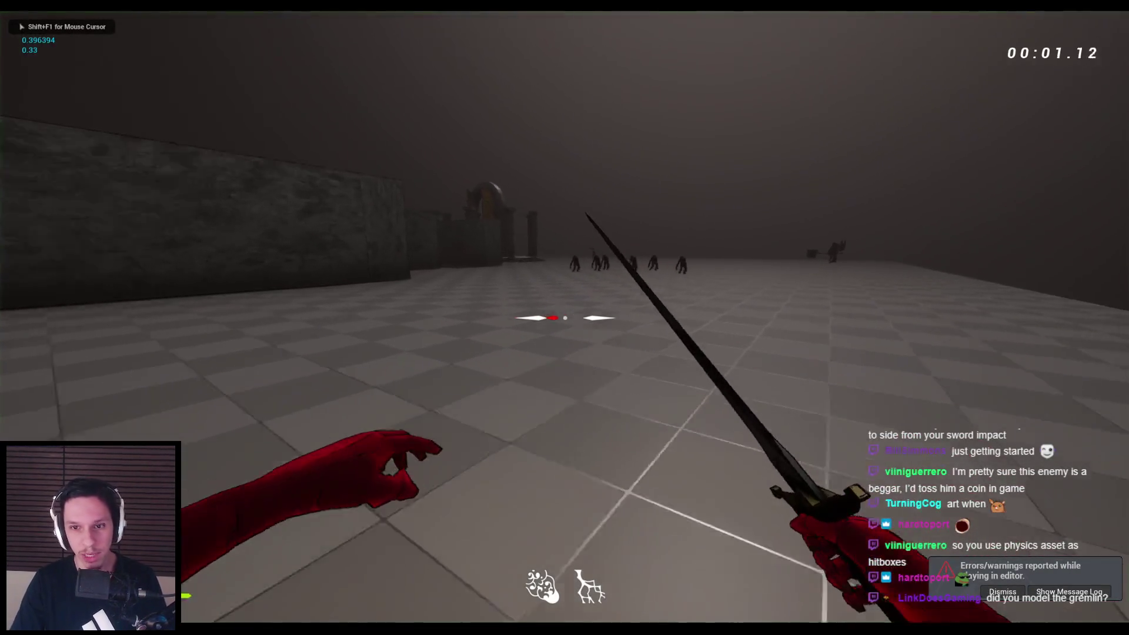
left_click(998, 344)
key("w")
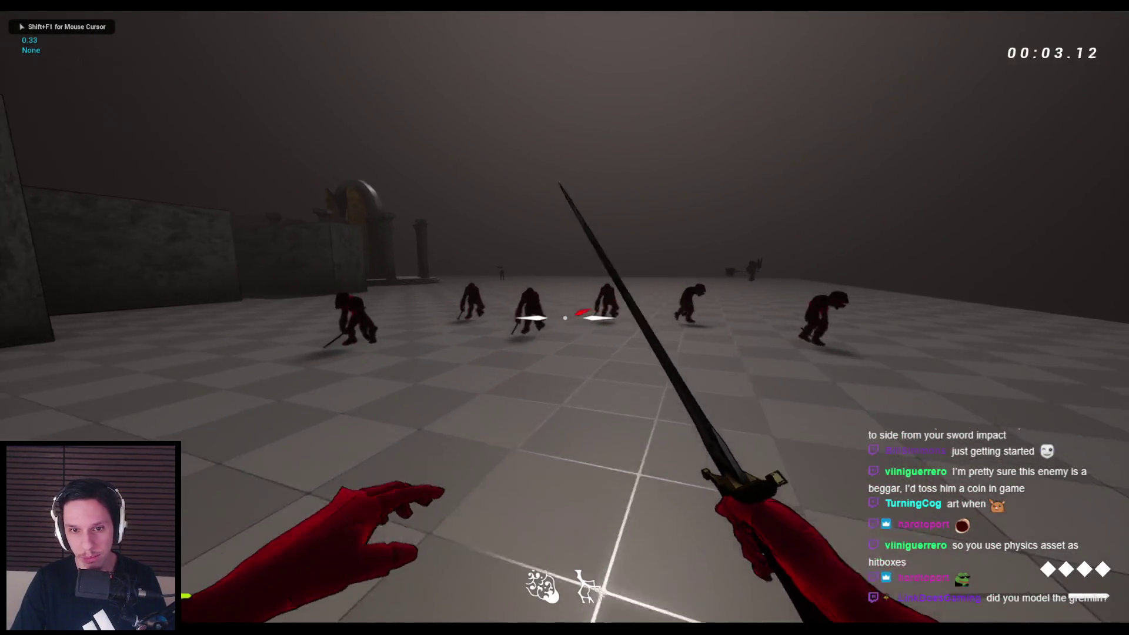
left_click(565, 317)
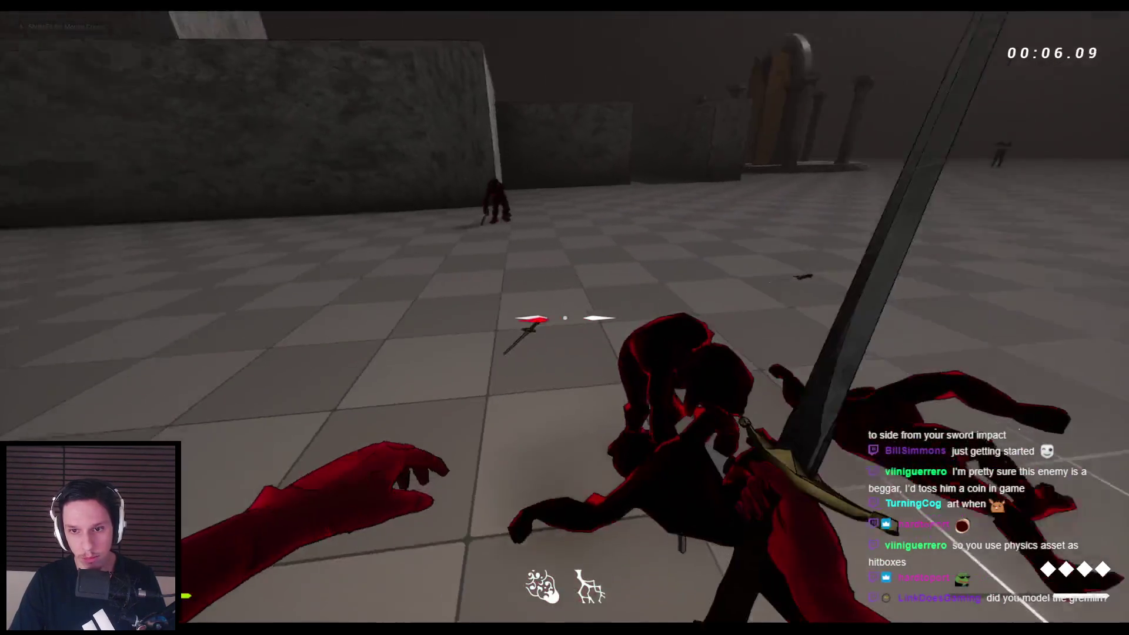
left_click(564, 318)
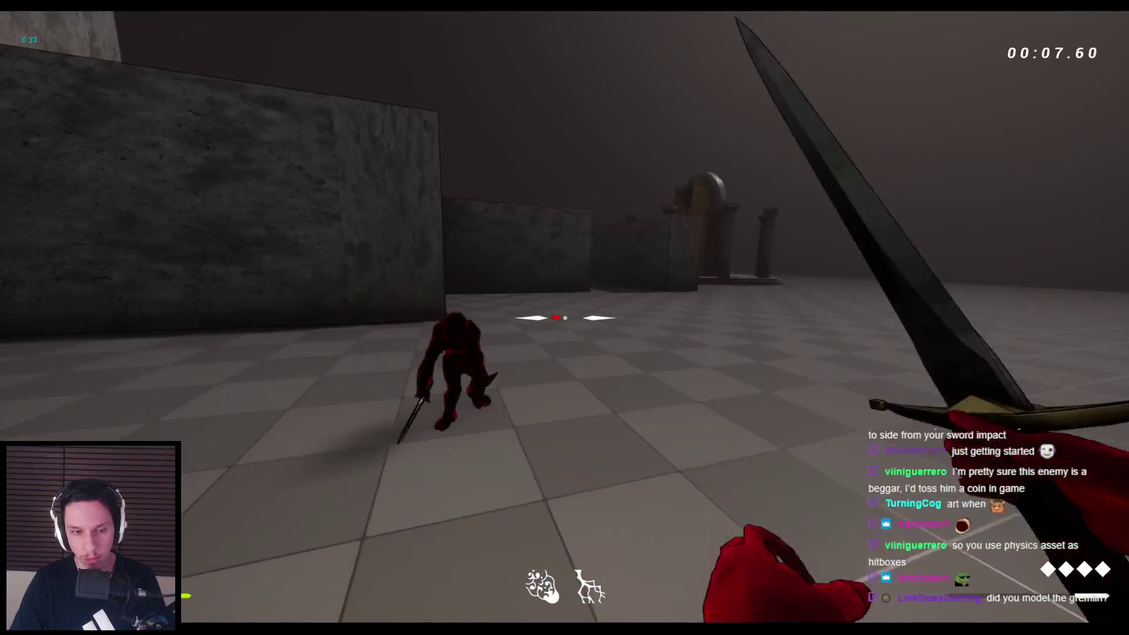
left_click(565, 317)
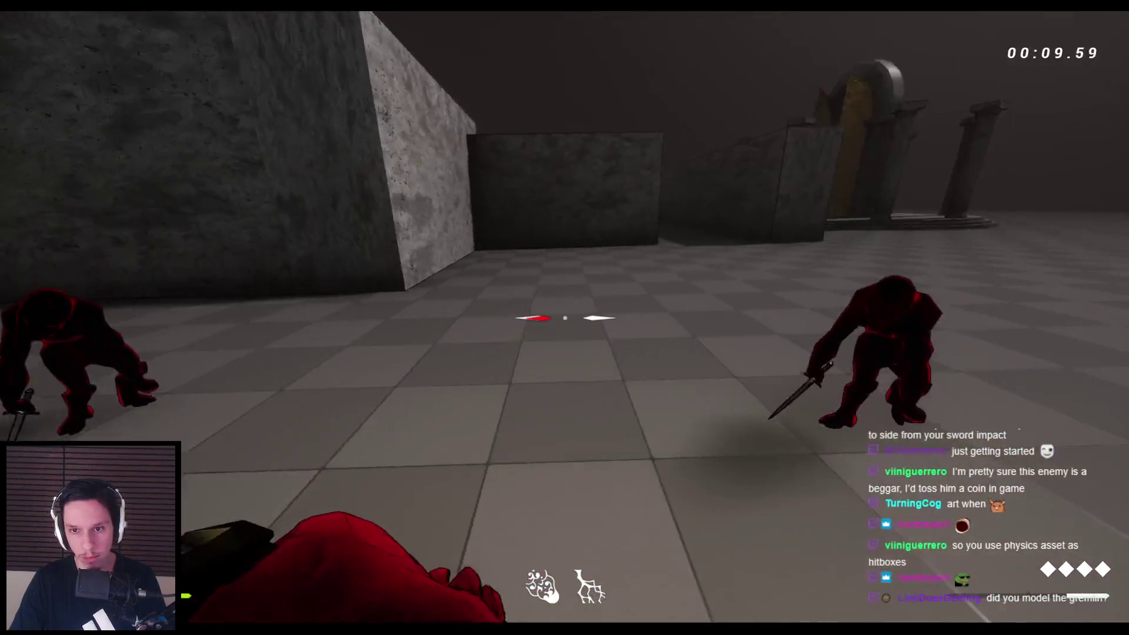
left_click(565, 317)
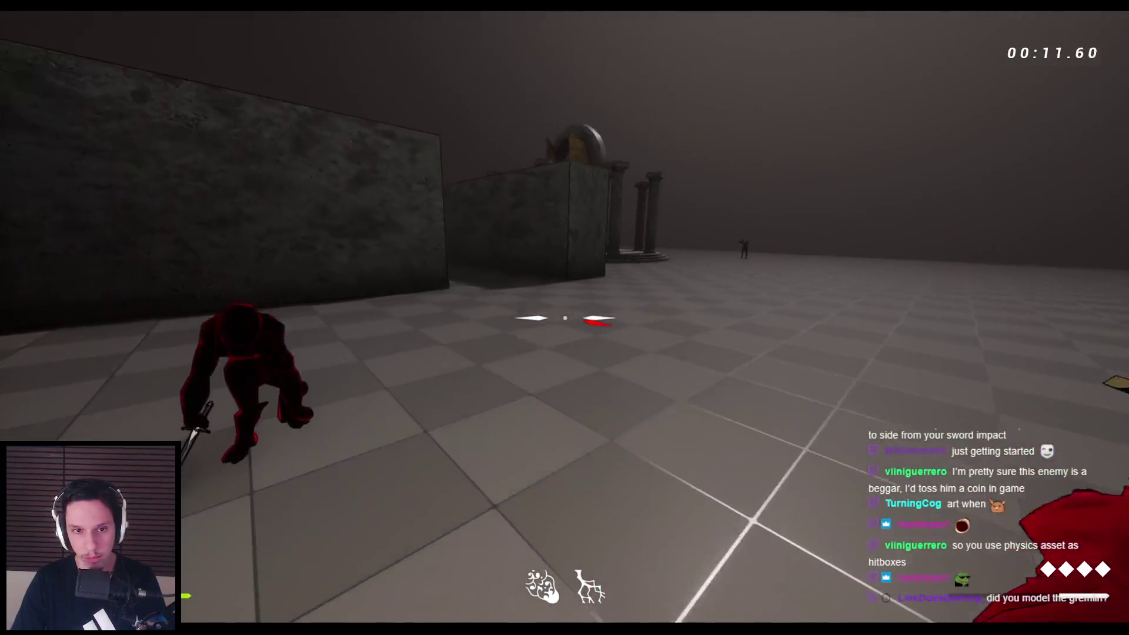
left_click(565, 318)
left_click(565, 318)
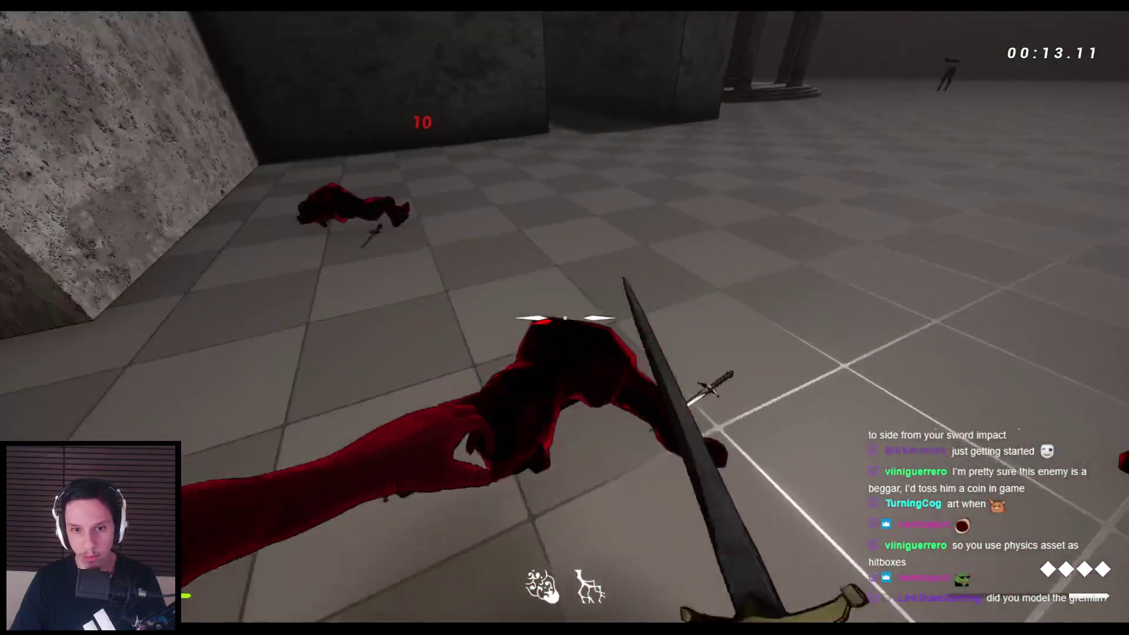
left_click(565, 318)
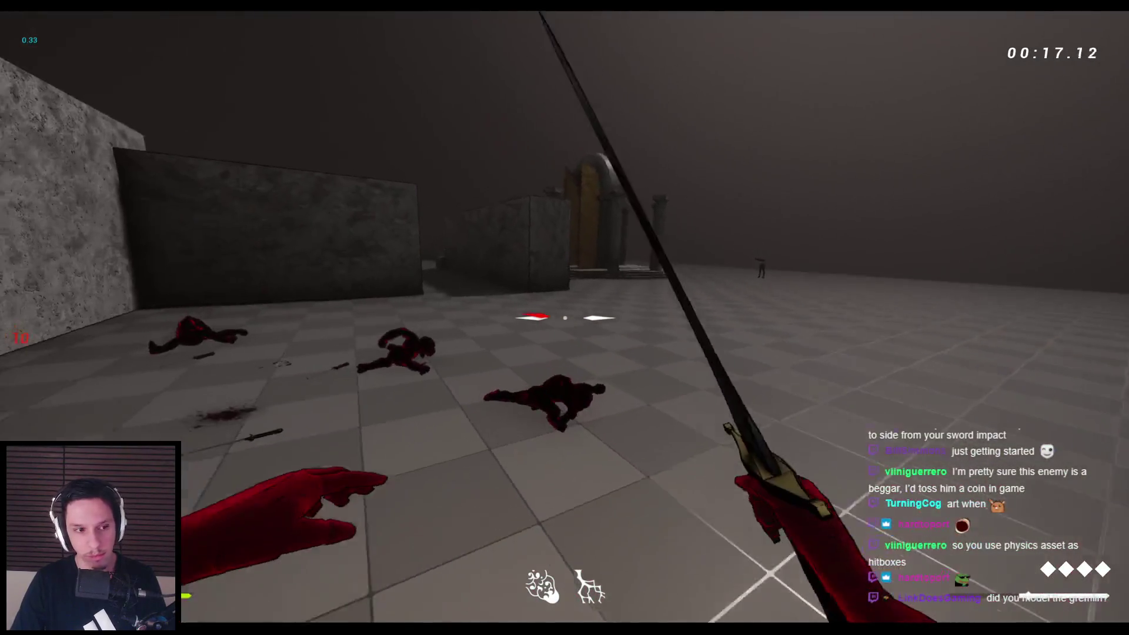
key("space")
key("Escape")
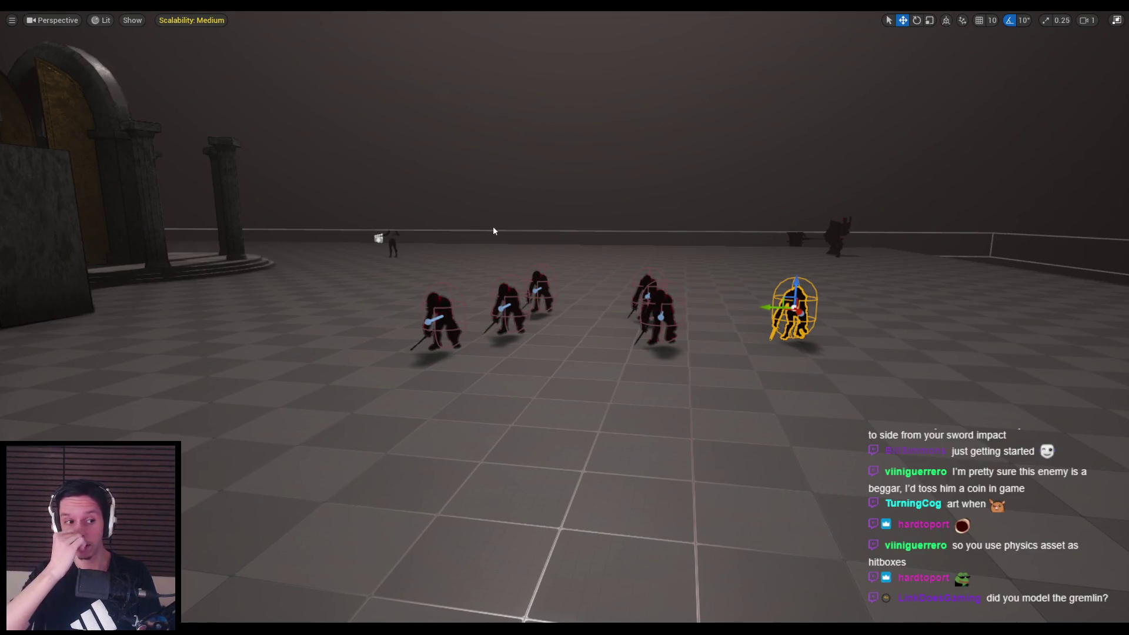
Run a third play test, slashing and throwing the sword at gremlins to test knockback
key("alt+p")
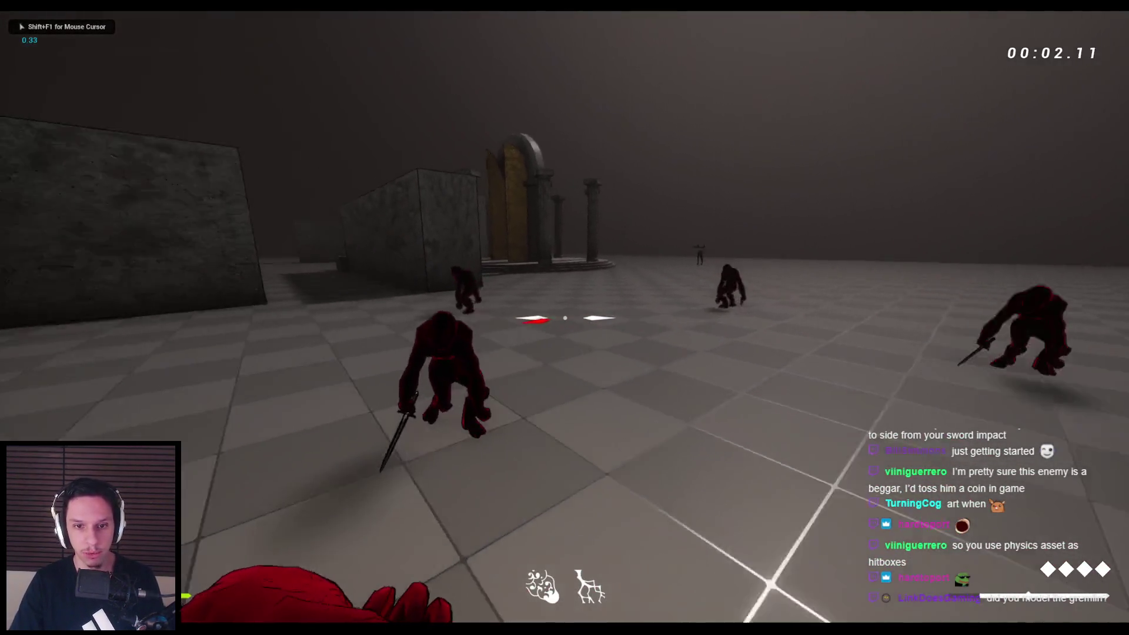
left_click(565, 318)
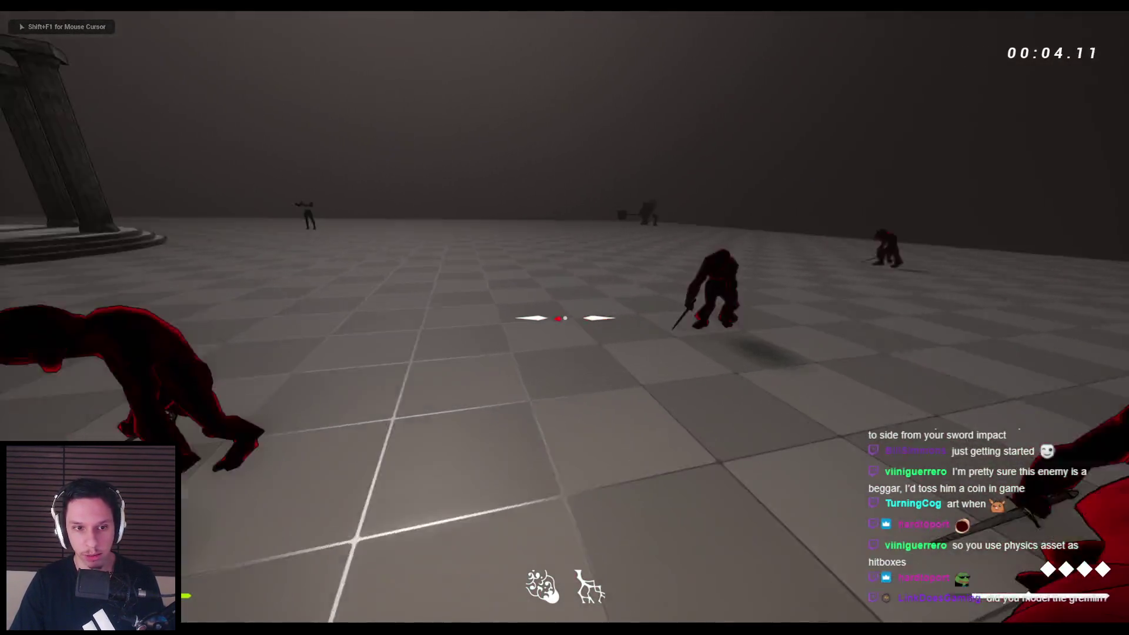
left_click(564, 318)
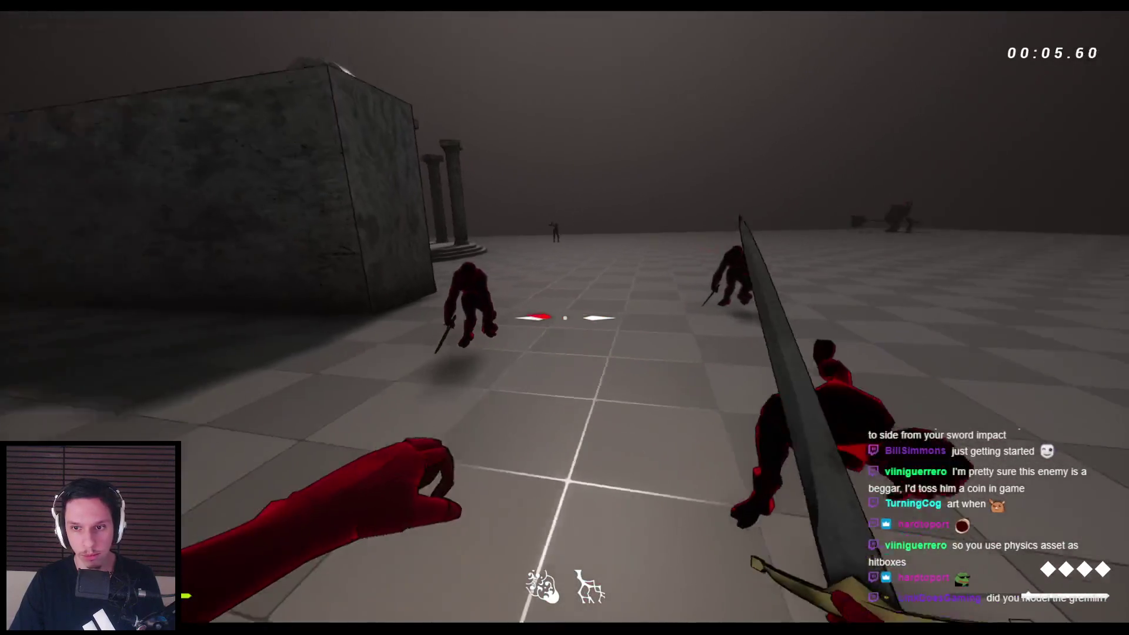
left_click(565, 318)
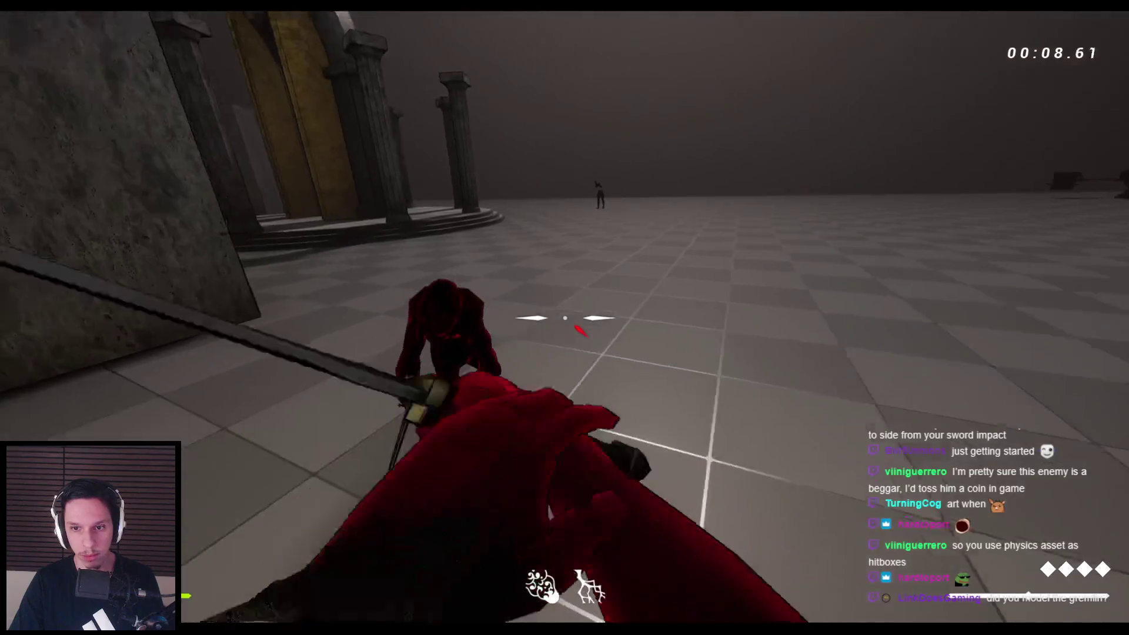
left_click(564, 317)
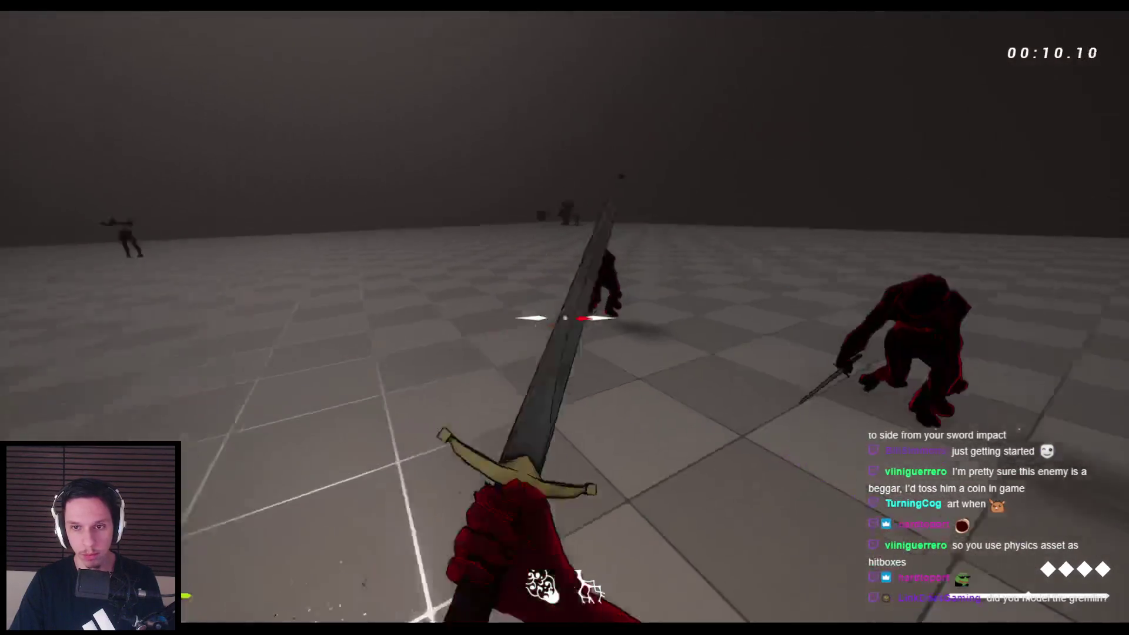
left_click(565, 317)
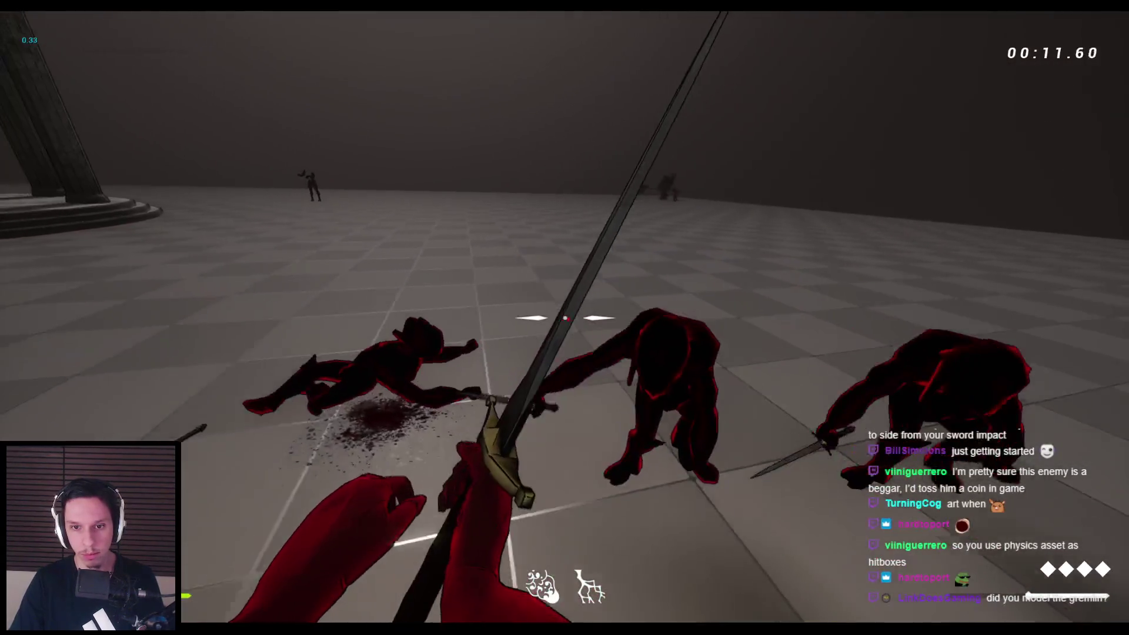
left_click(565, 318)
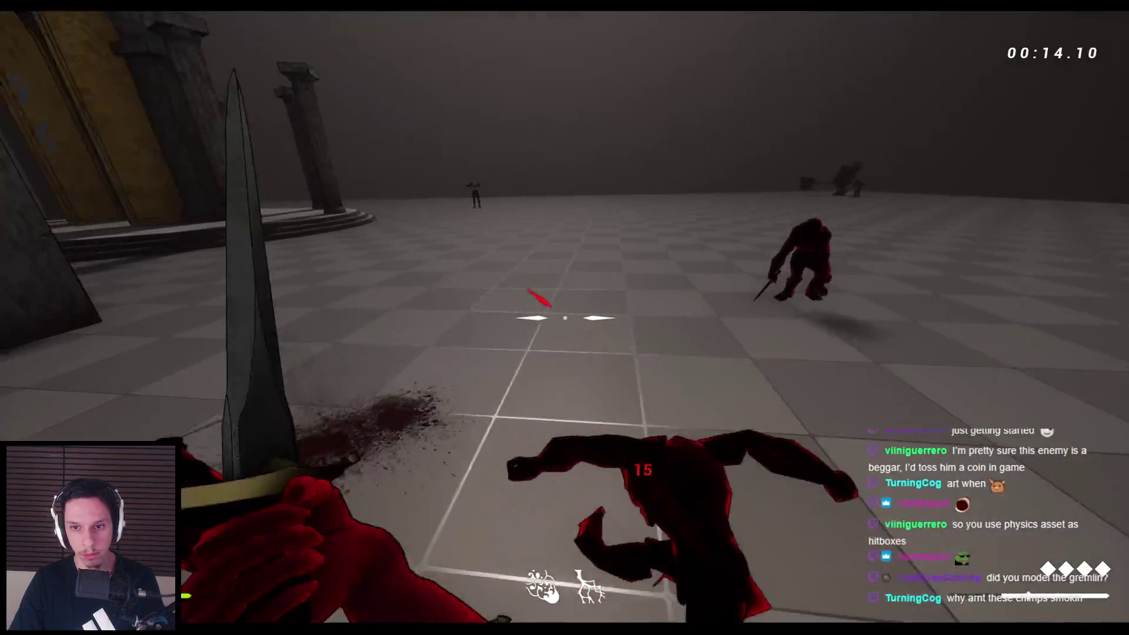
left_click(565, 318)
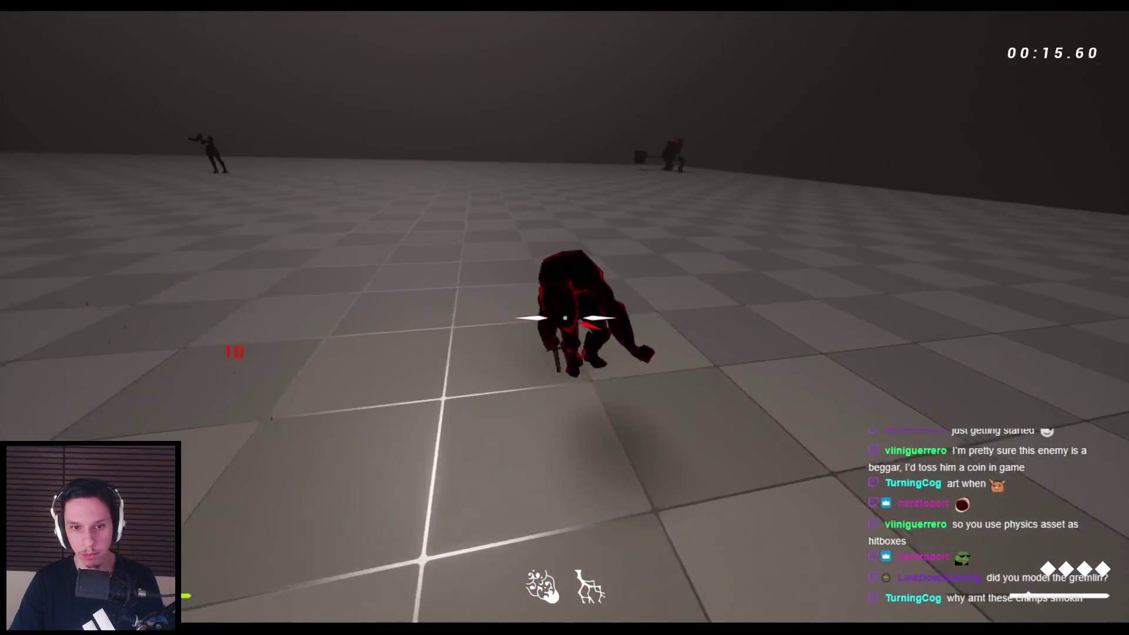
left_click(564, 318)
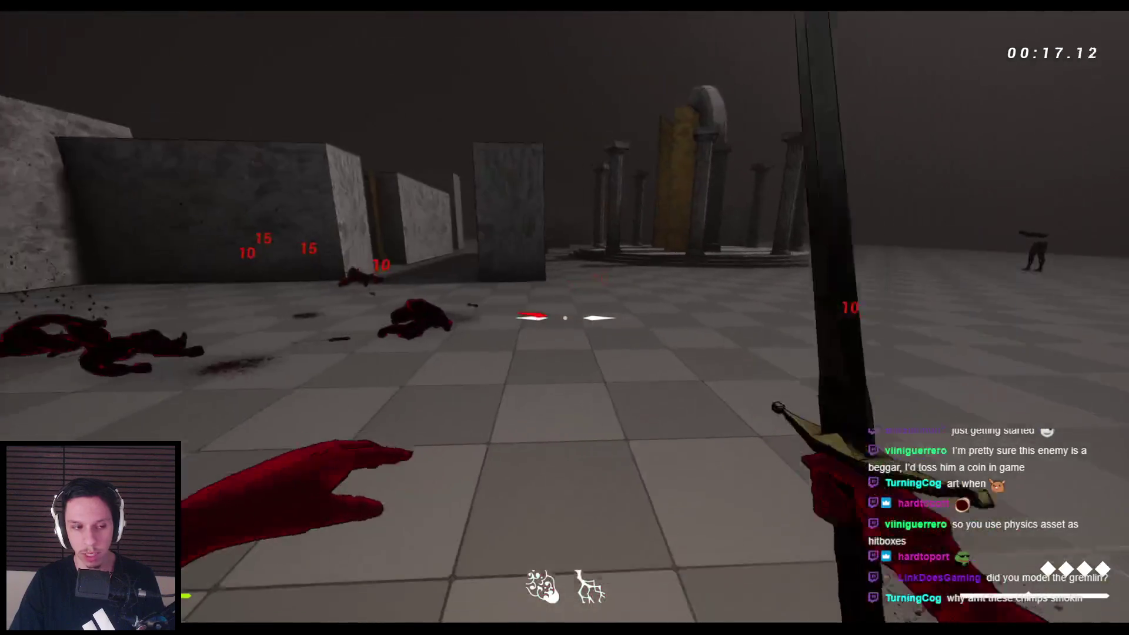
key("Escape")
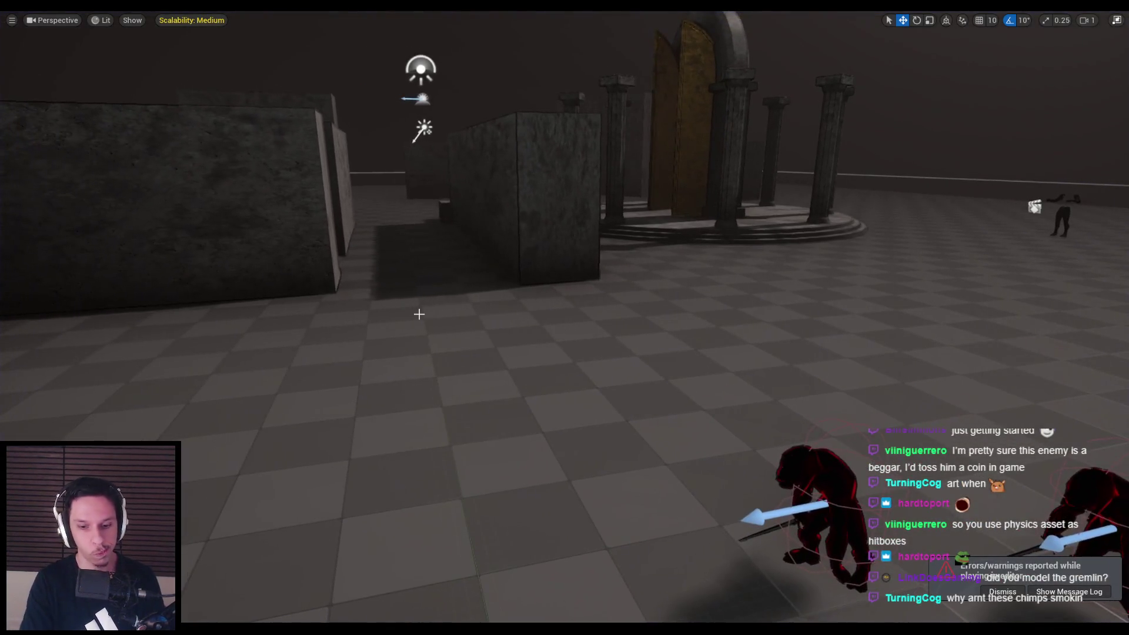
Run further play tests, grabbing lunging gremlins between slashes, then stop Play-In-Editor
key("alt+p")
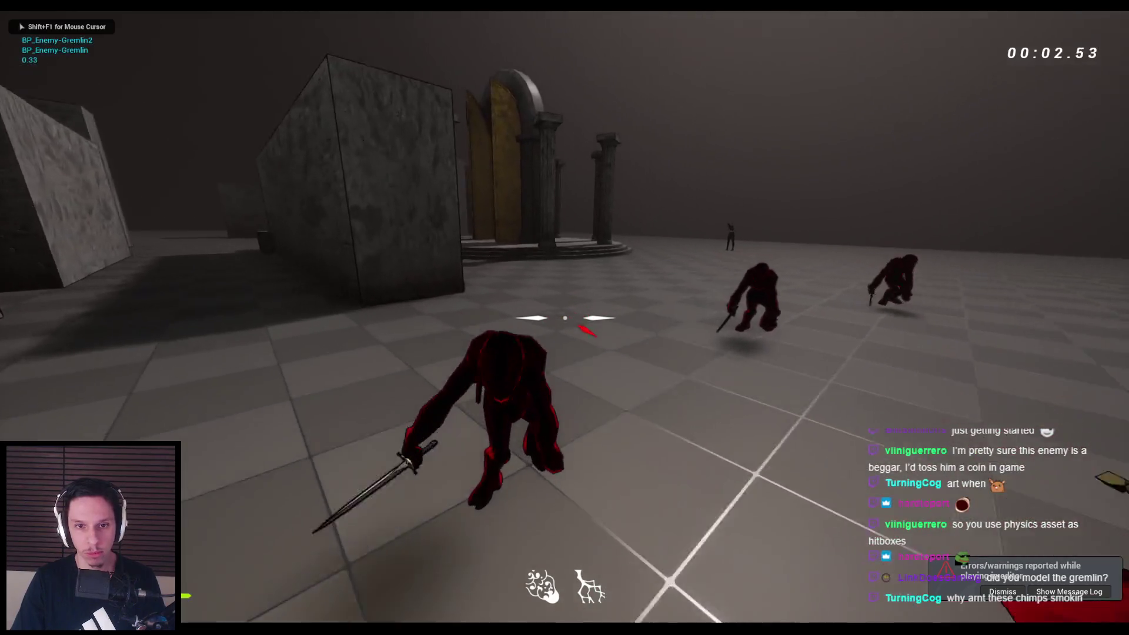
left_click(564, 317)
left_click(564, 317)
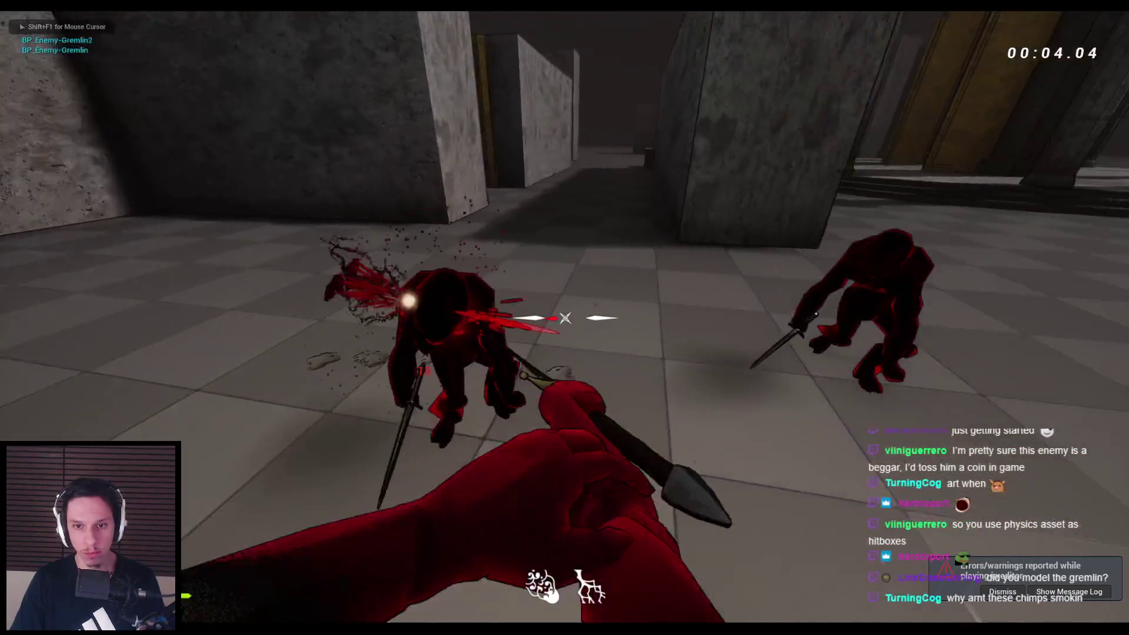
left_click(564, 318)
left_click(565, 318)
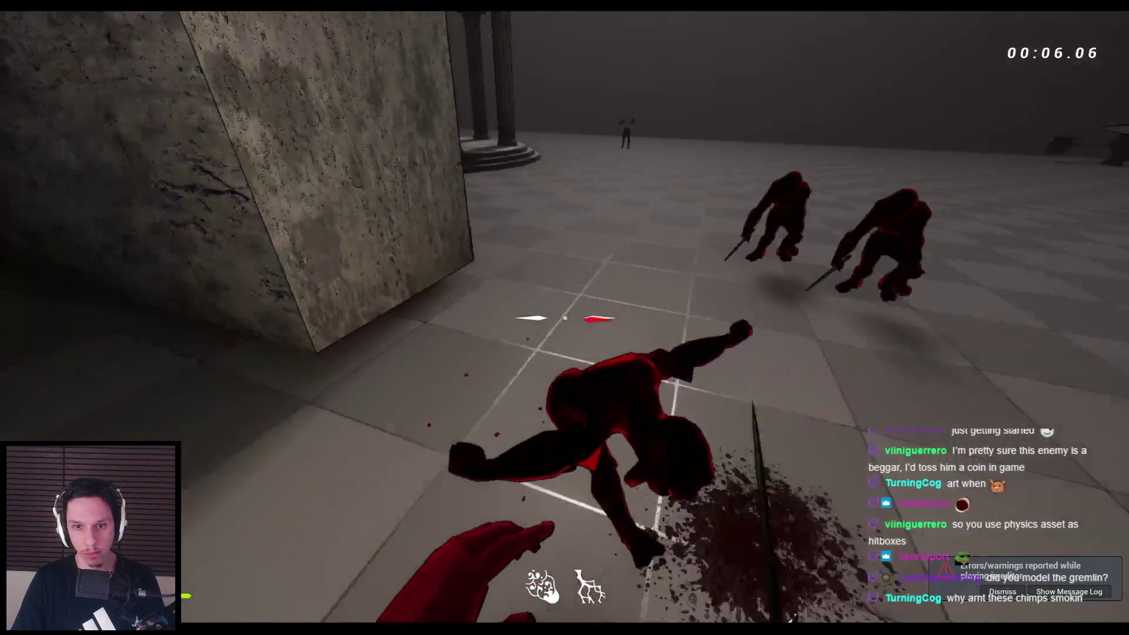
left_click(564, 318)
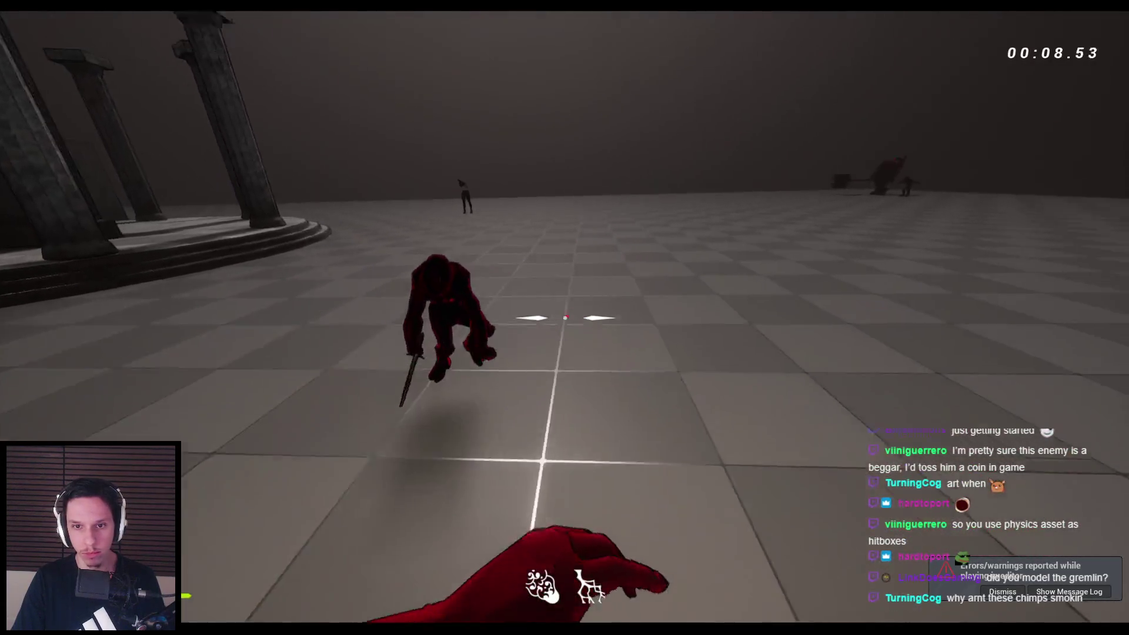
right_click(565, 318)
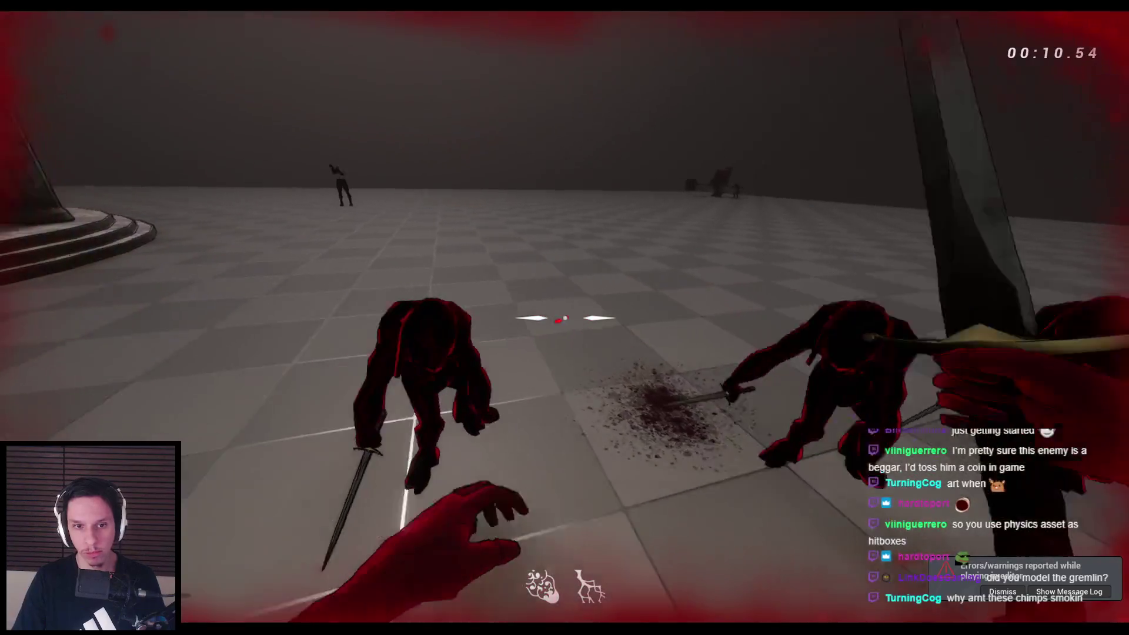
left_click(565, 318)
left_click(565, 318)
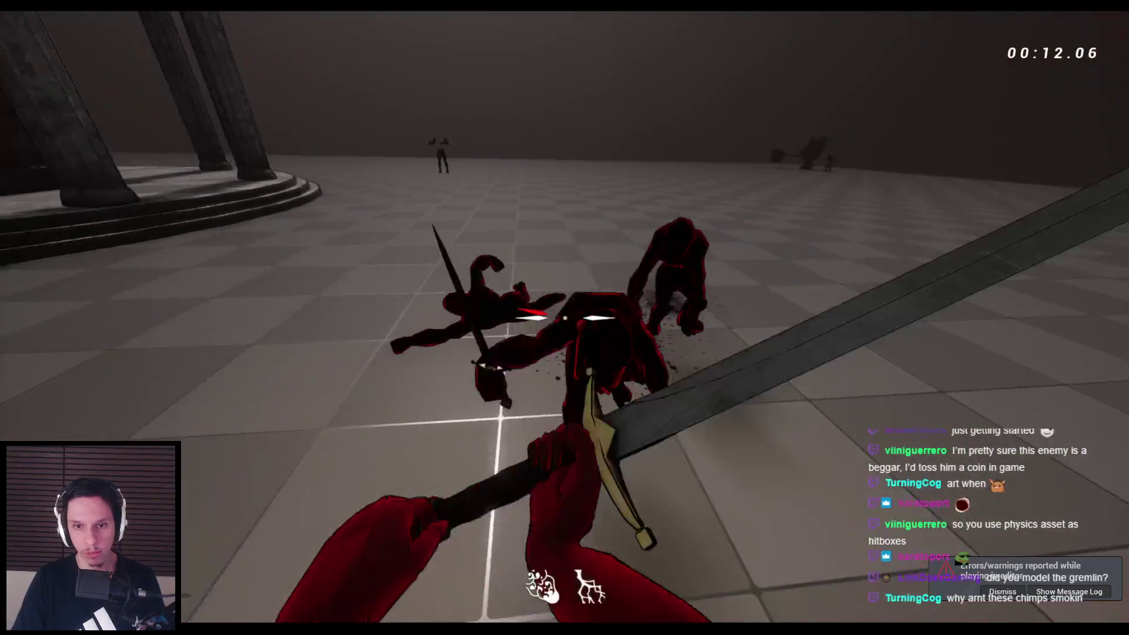
left_click(564, 317)
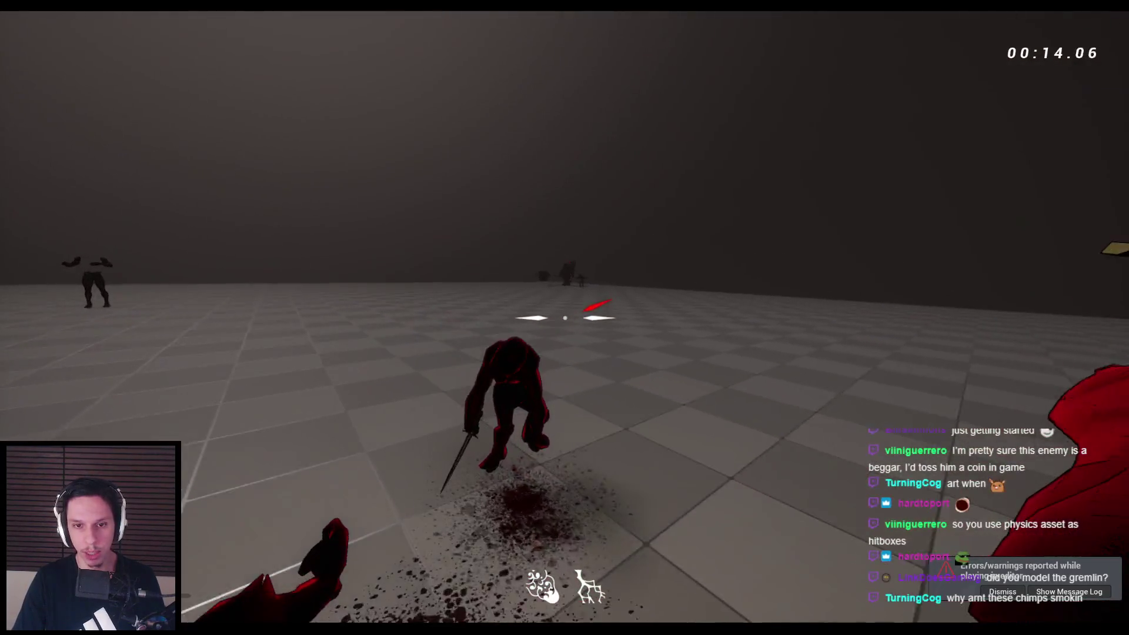
right_click(565, 317)
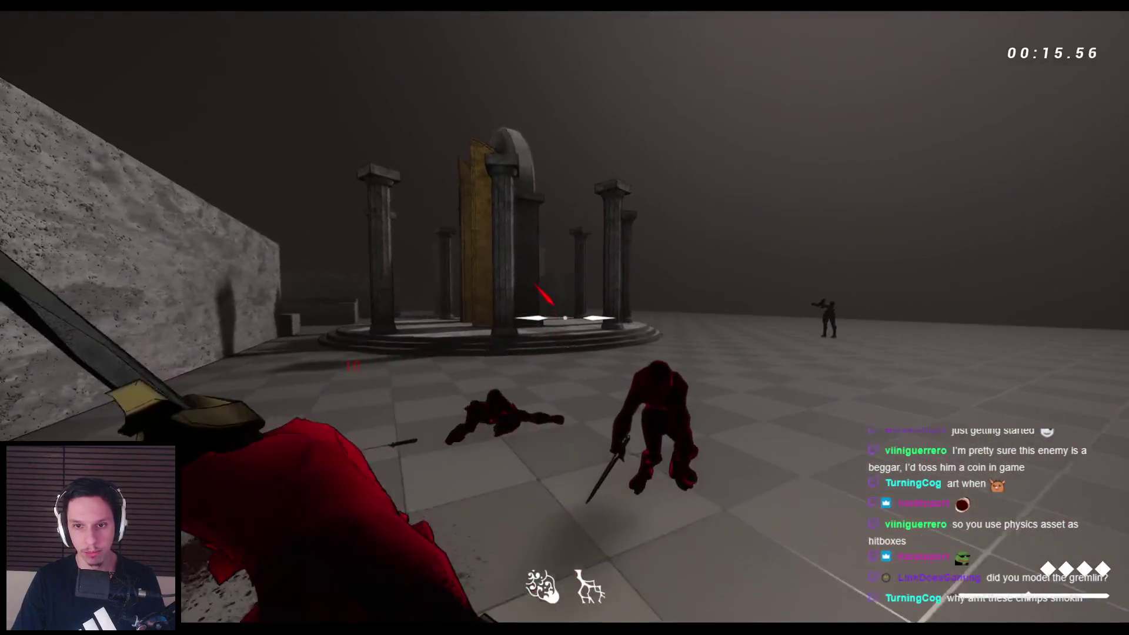
left_click(565, 317)
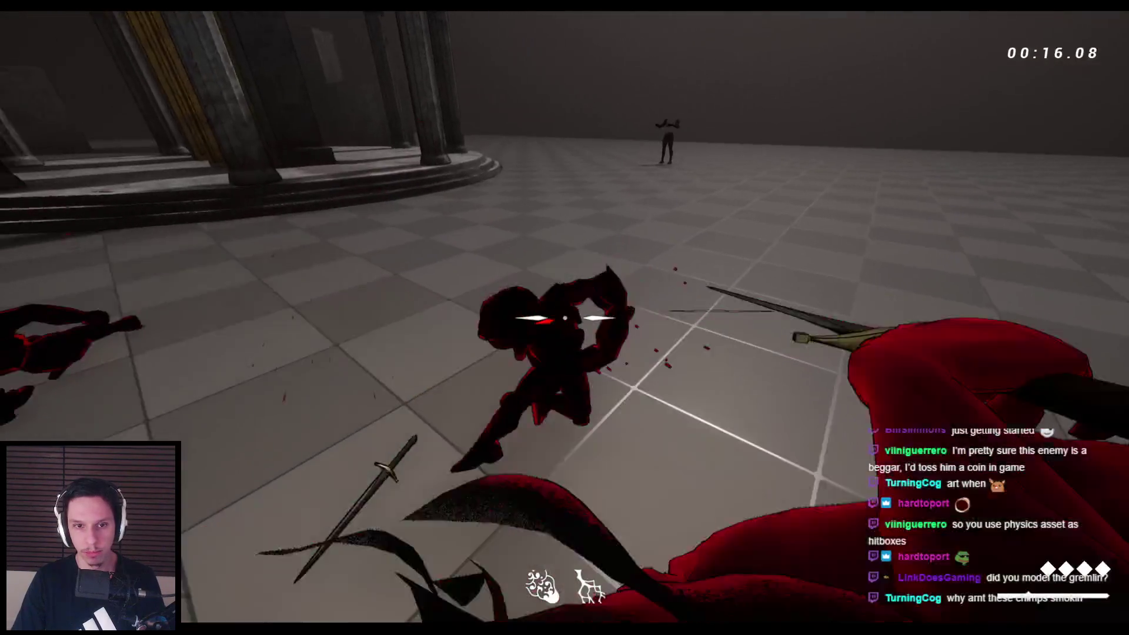
left_click(565, 317)
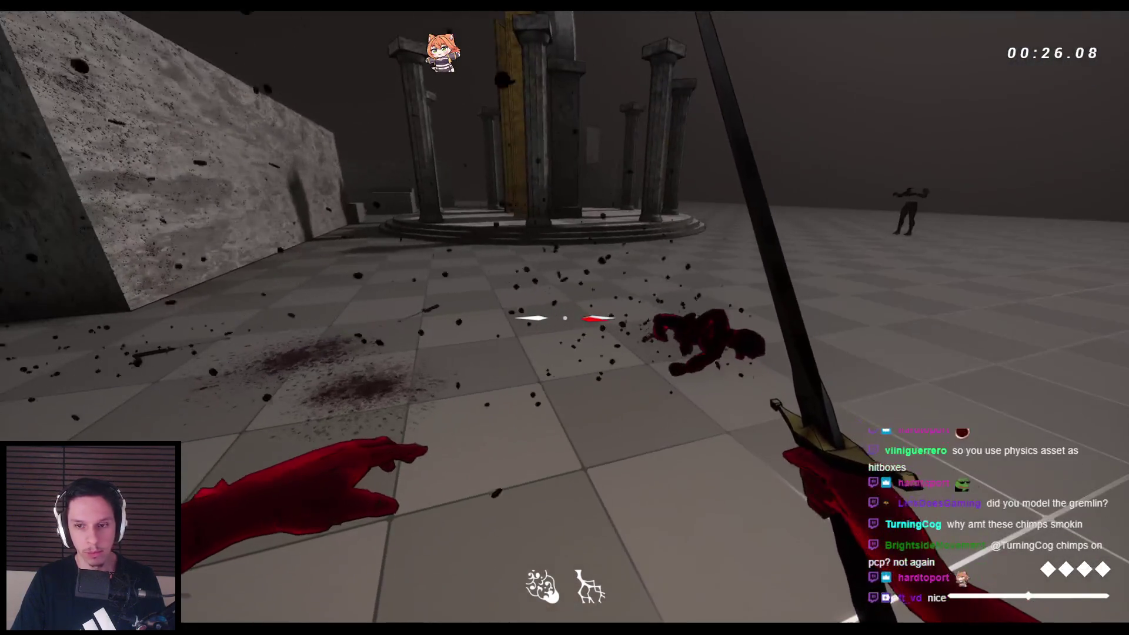
key("Escape")
key("alt+p")
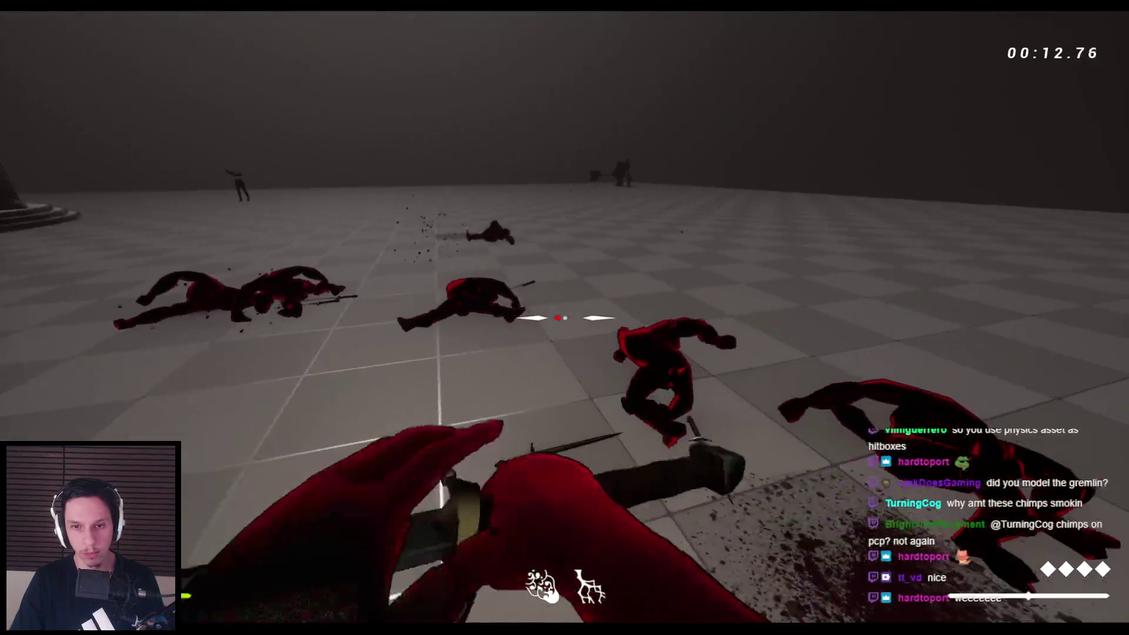
key("Escape")
Set the Gremlin blueprint's Health property to 20
left_click(394, 601)
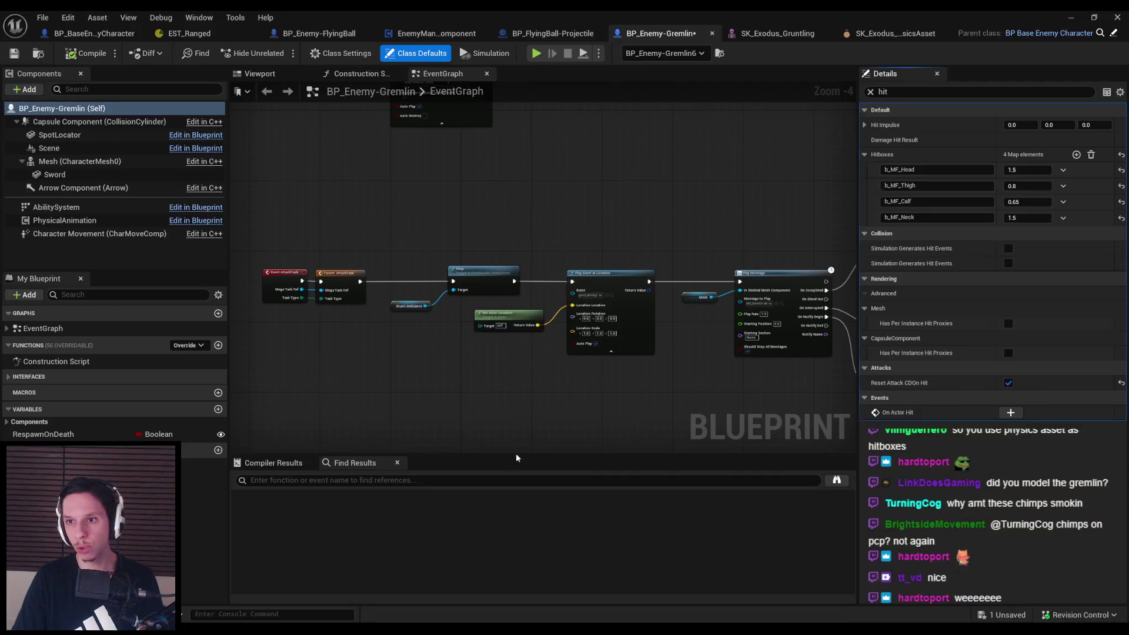
left_click(872, 91)
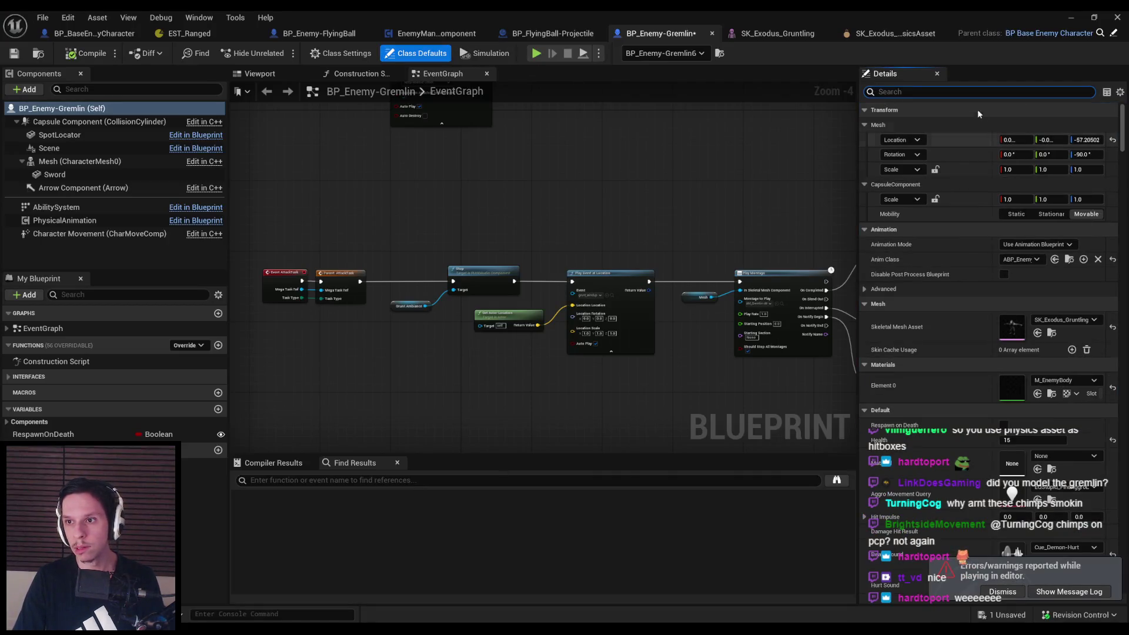
type("health")
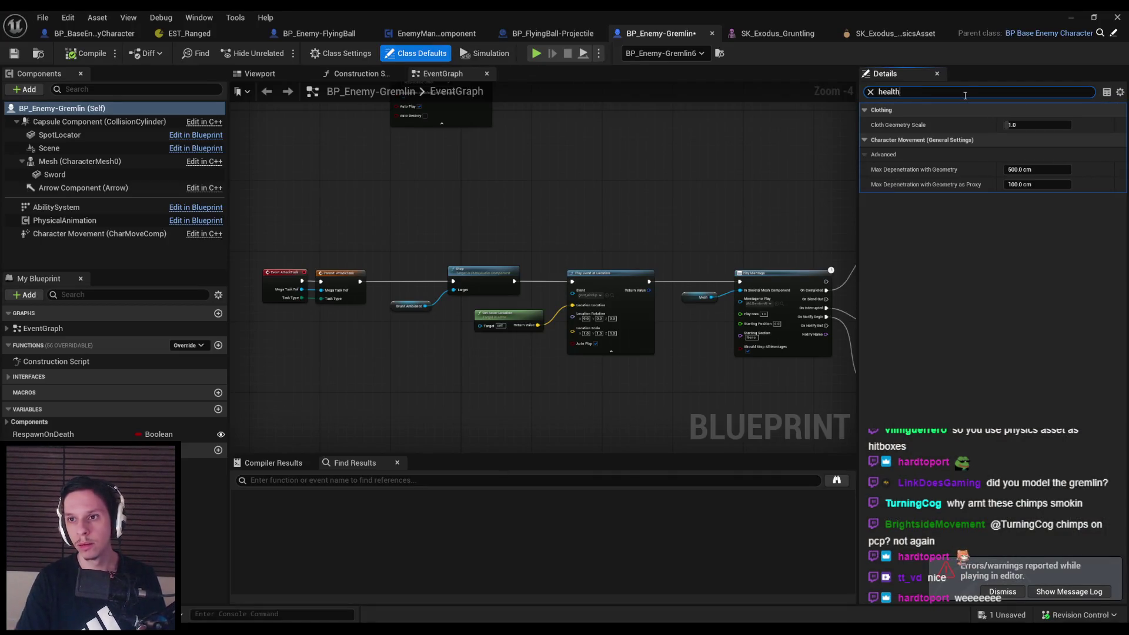
type("ge0")
left_click(756, 172)
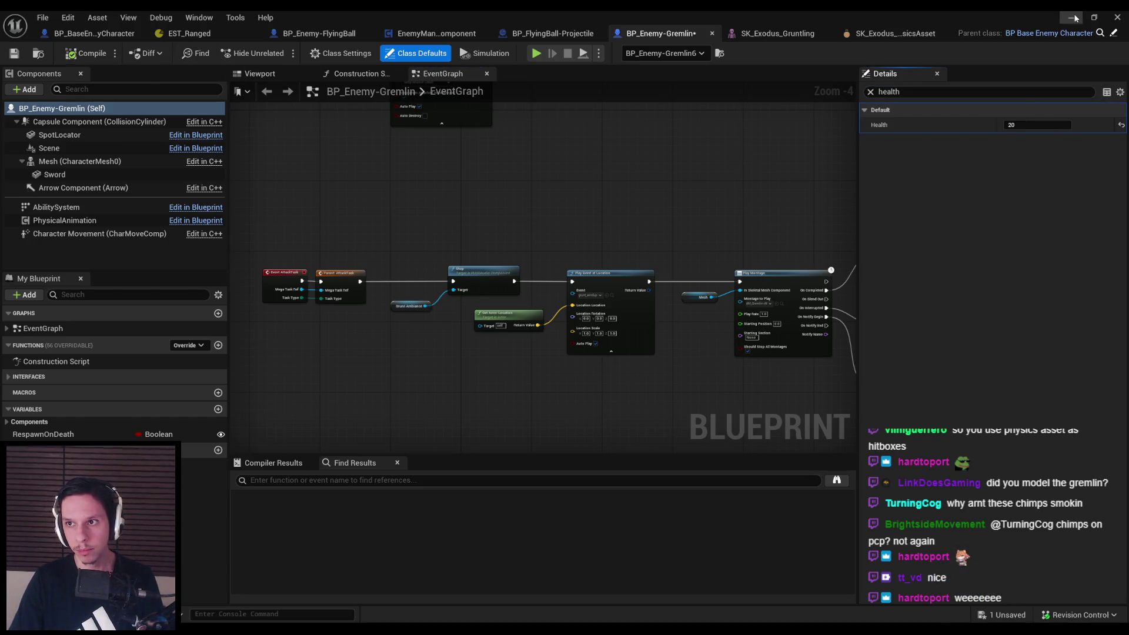
Playtest briefly, slashing a few gremlins, then stop the session
key("alt+p")
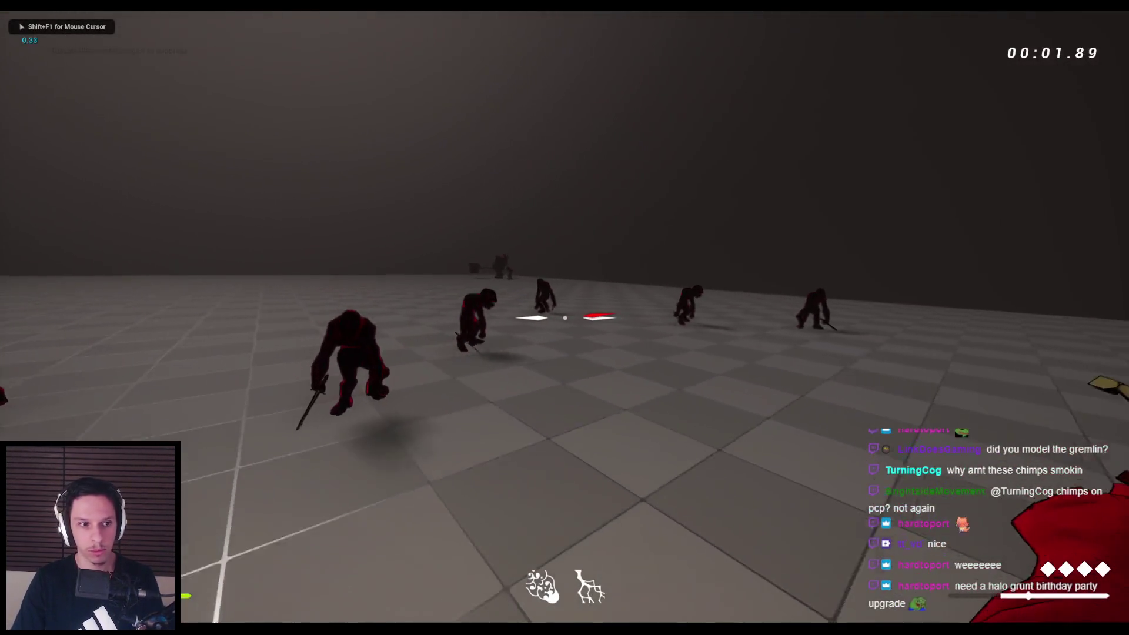
left_click(565, 317)
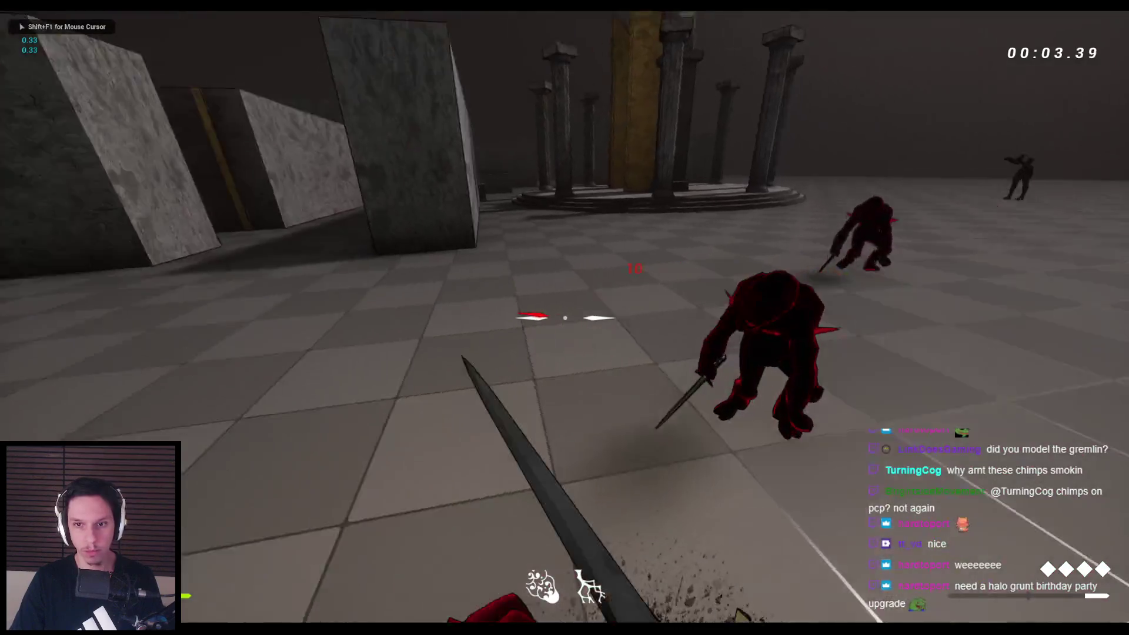
left_click(565, 317)
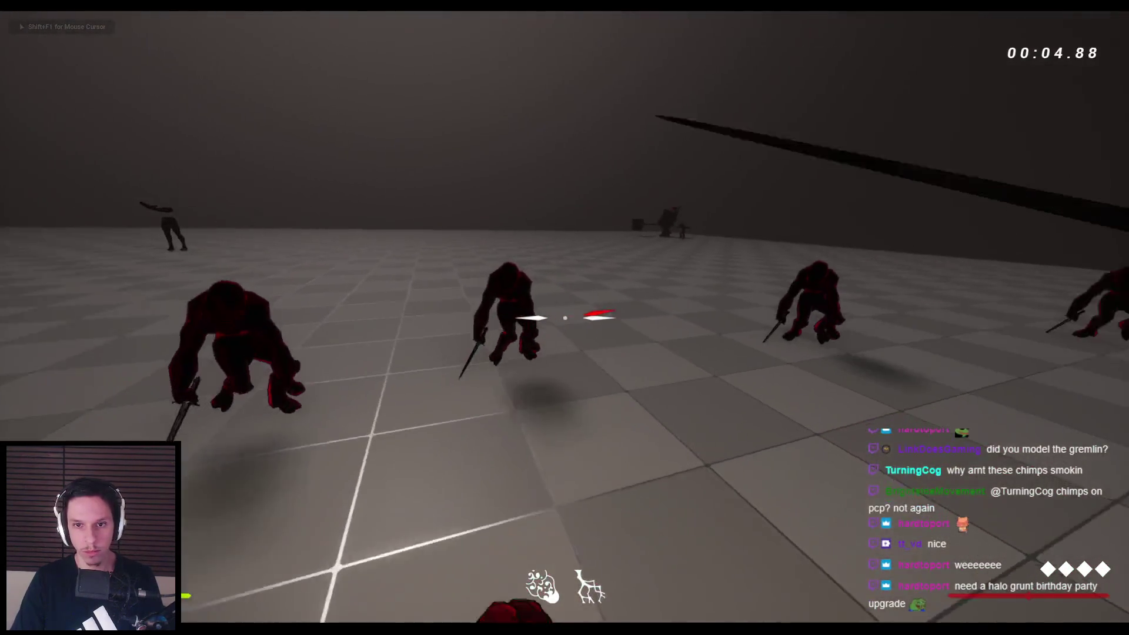
left_click(565, 318)
key("Escape")
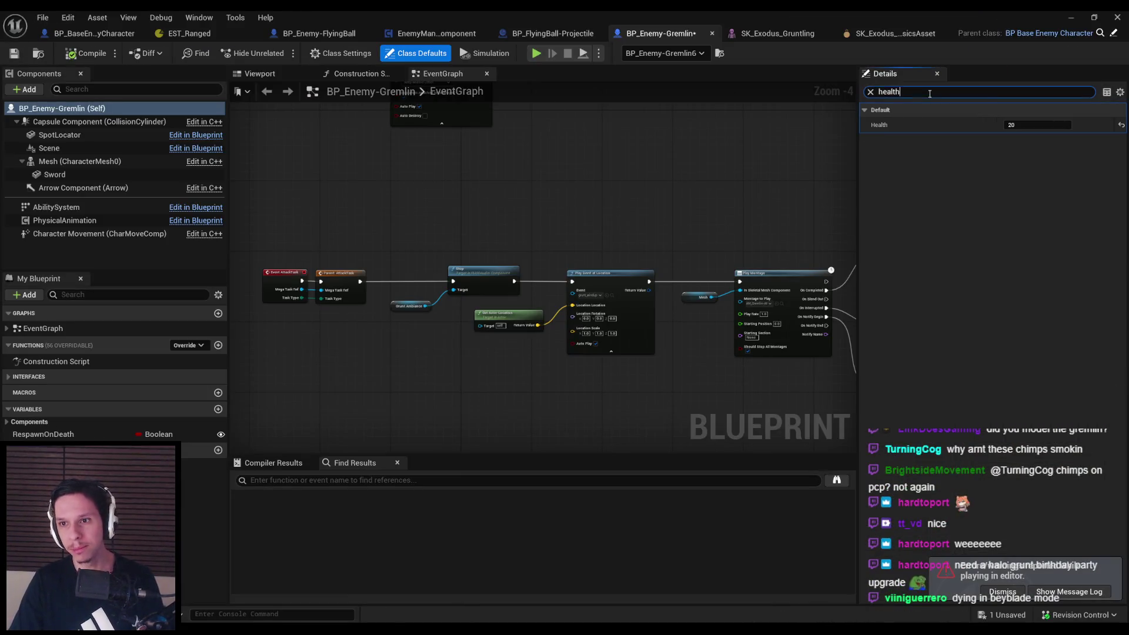
Check the Hurt Sound options and browse the Content Browser to Ancient_Game > Monster_Voice
type("sound")
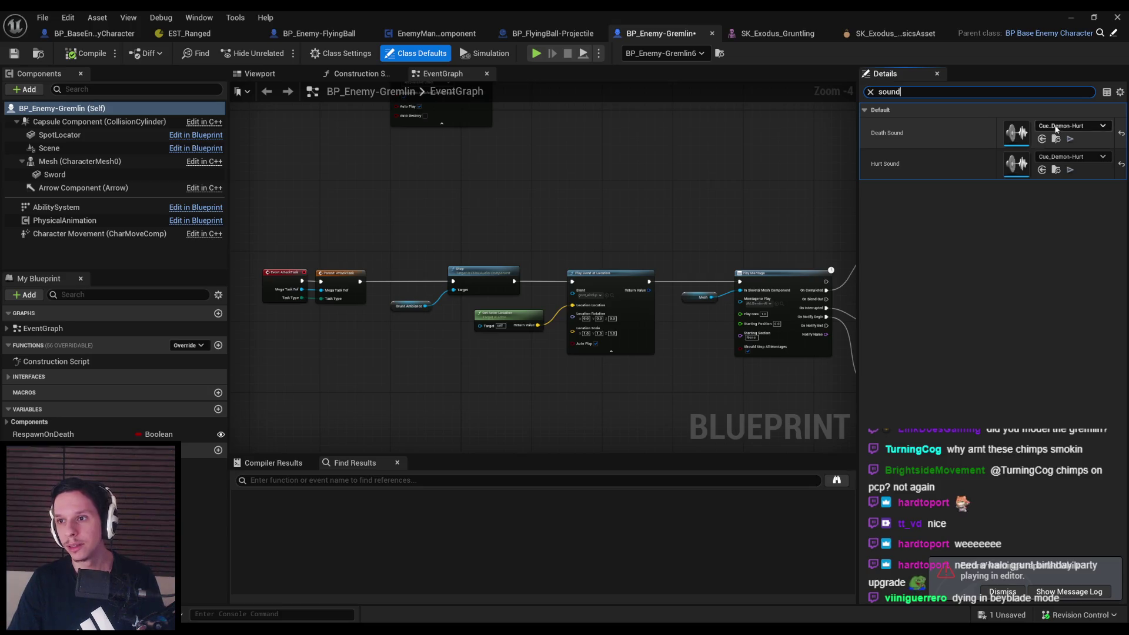
left_click(1066, 157)
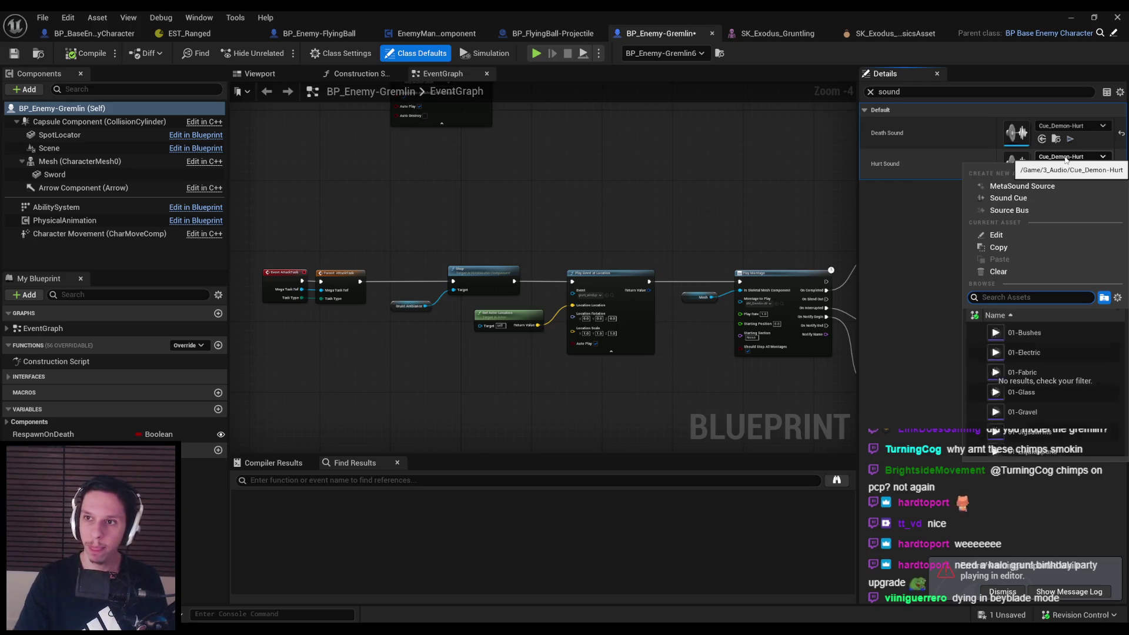
left_click(1094, 17)
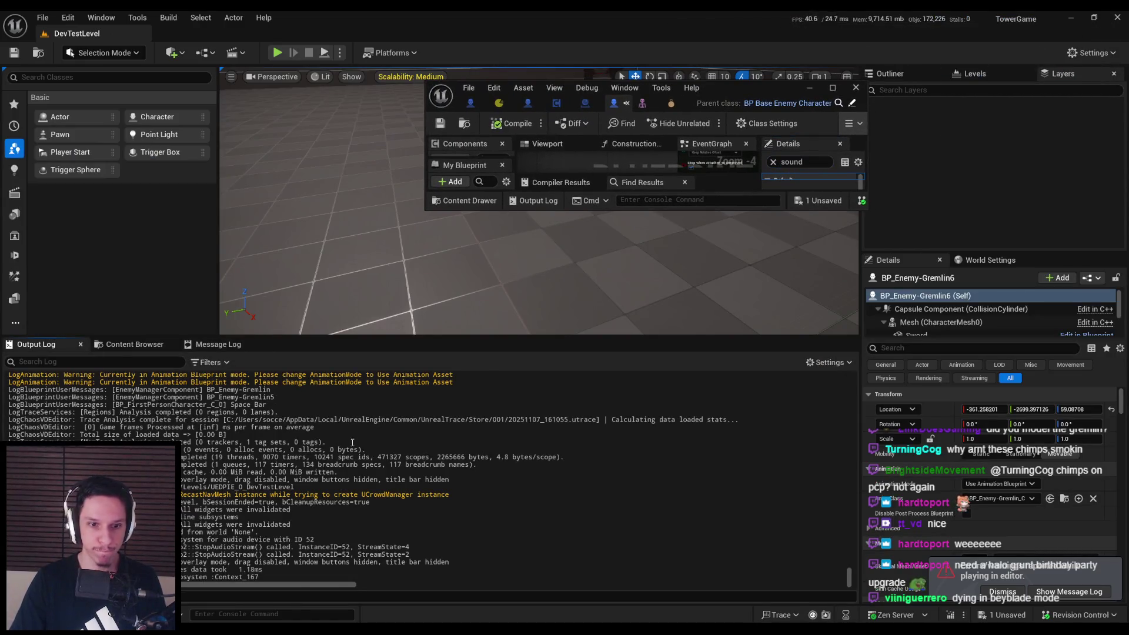
left_click_drag(135, 344, 41, 344)
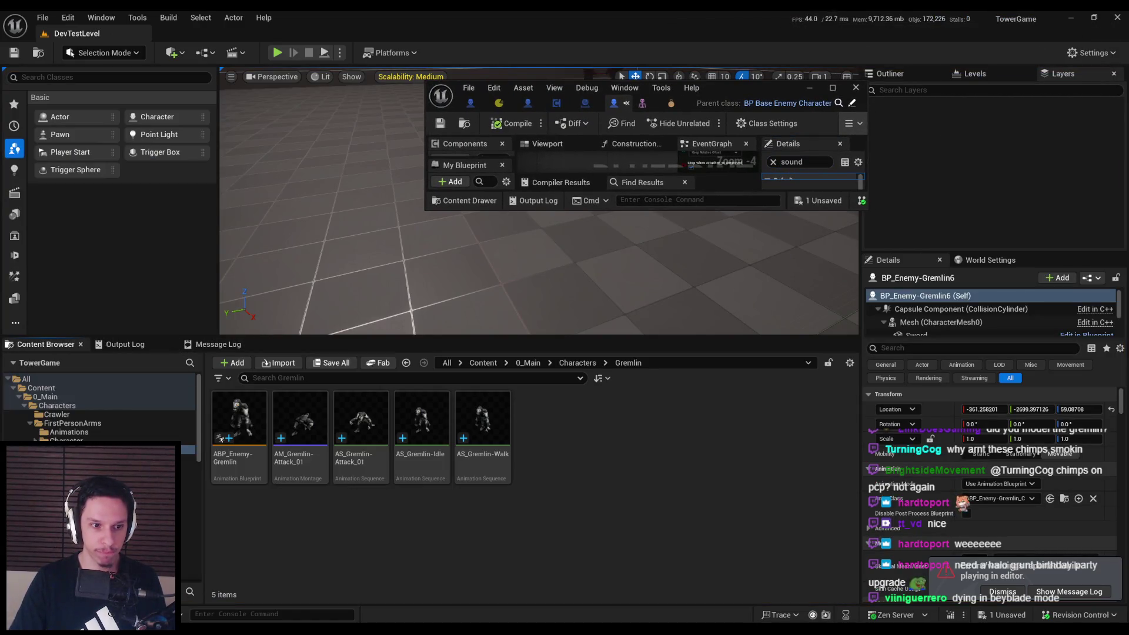
scroll(106, 412, "down", 3)
left_click(29, 393)
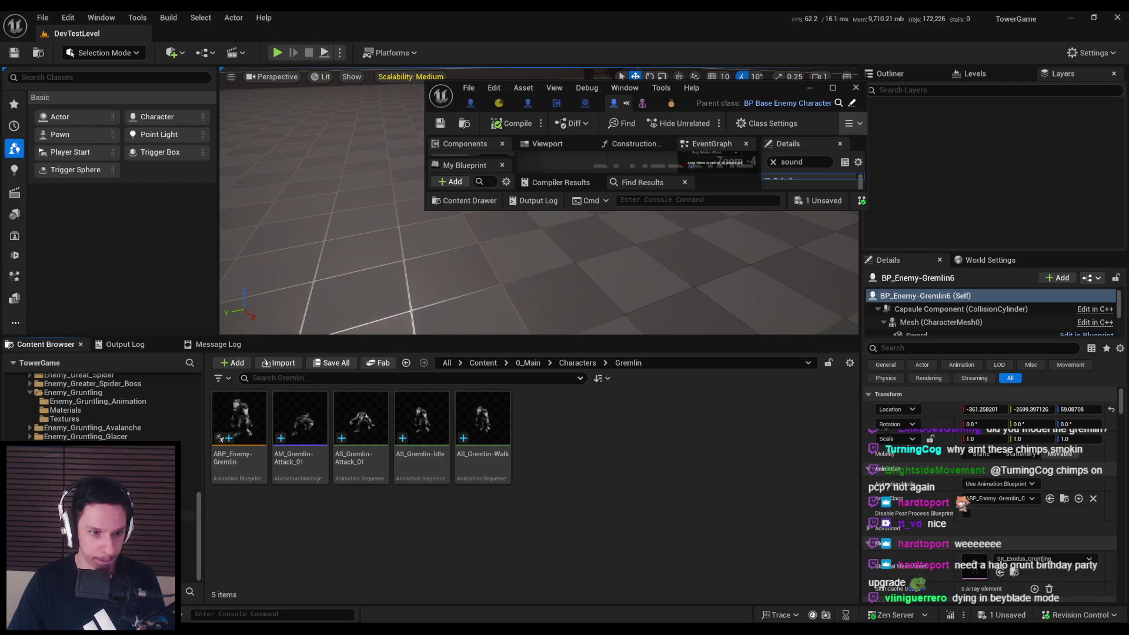
scroll(100, 405, "up", 10)
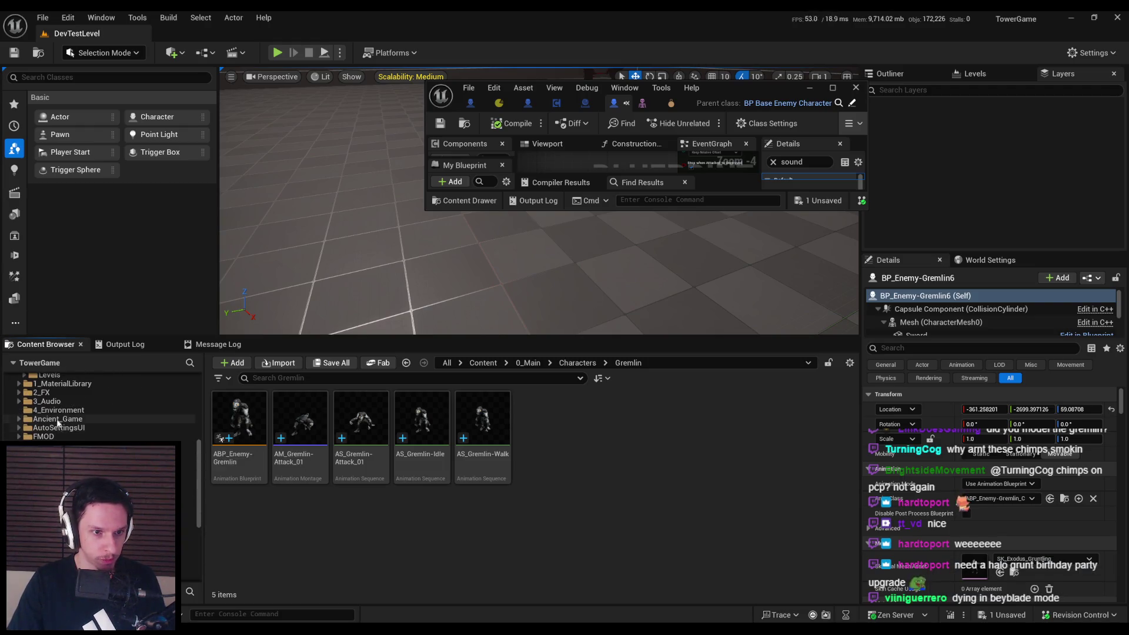
left_click(58, 418)
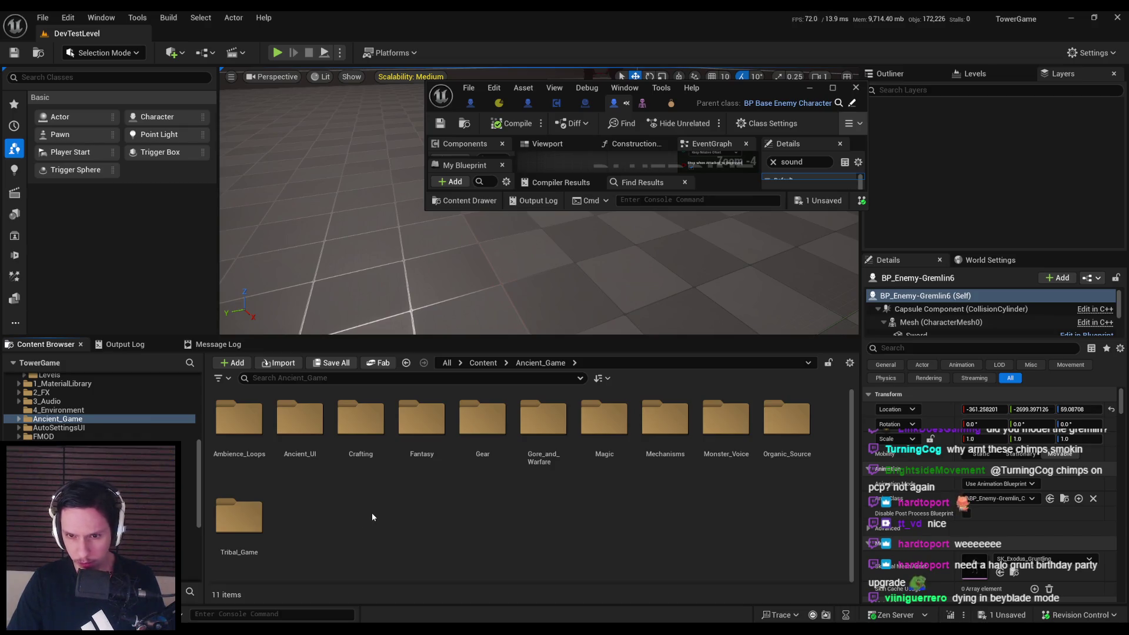
double_click(726, 419)
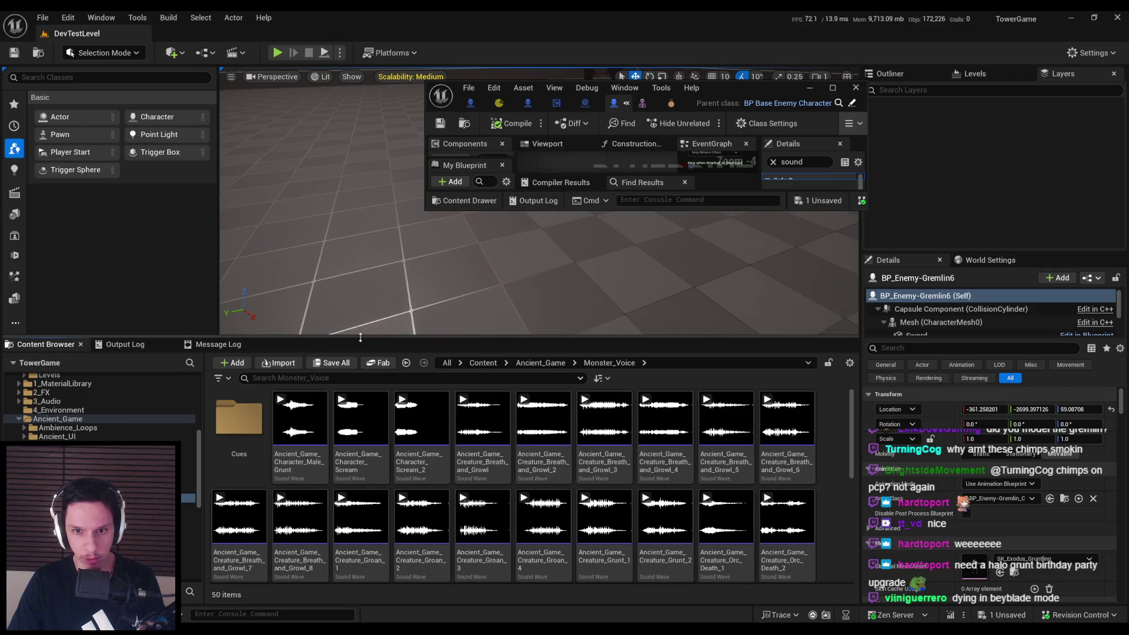
left_click_drag(362, 337, 376, 234)
scroll(855, 423, "down", 2)
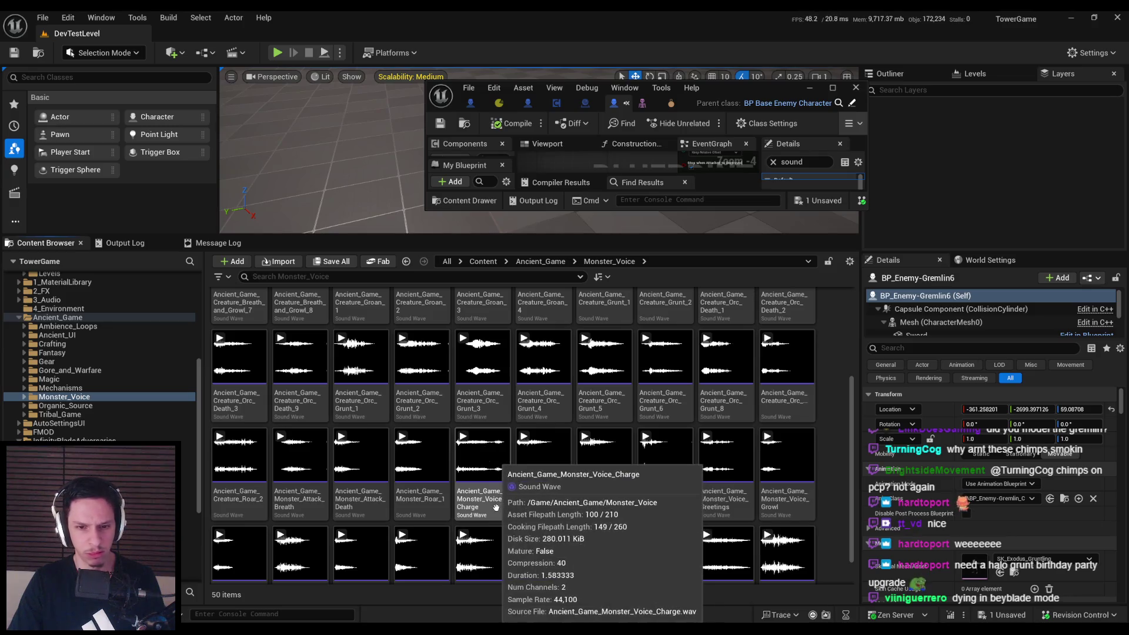
Duplicate the Cue_Demon-Hurt sound cue in the 3_Audio folder
double_click(750, 97)
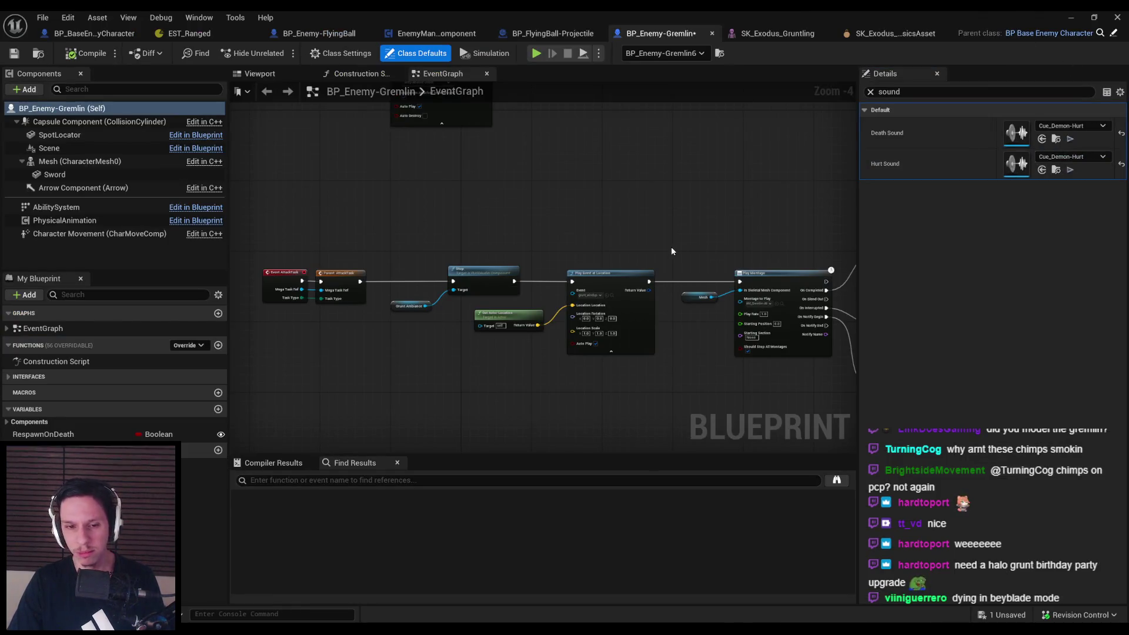
left_click(1081, 21)
right_click(357, 335)
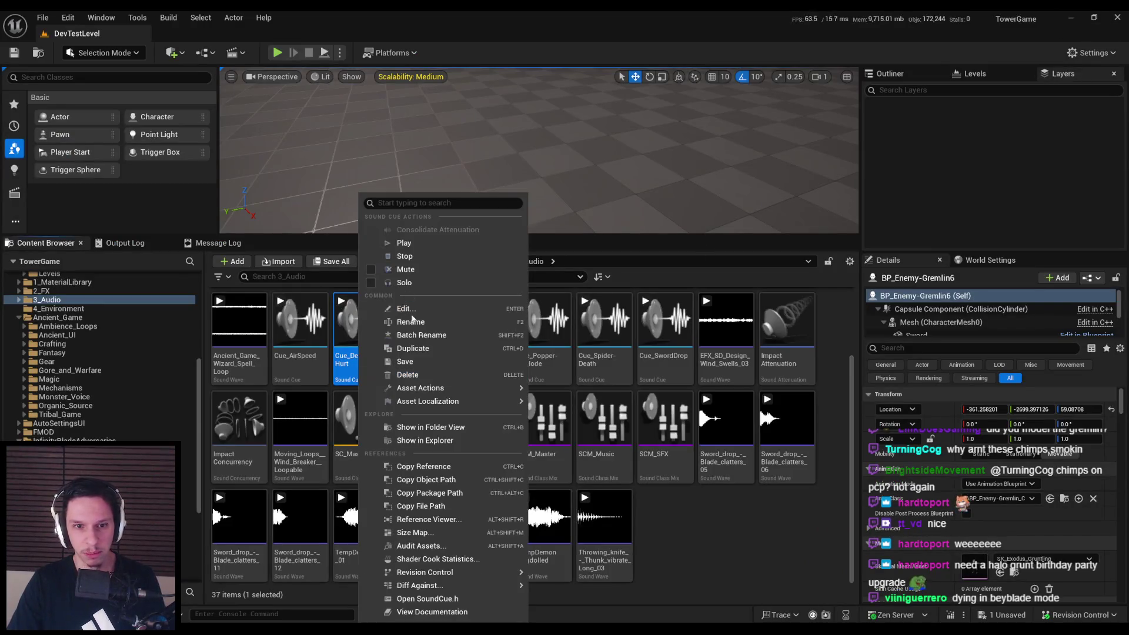
left_click(410, 348)
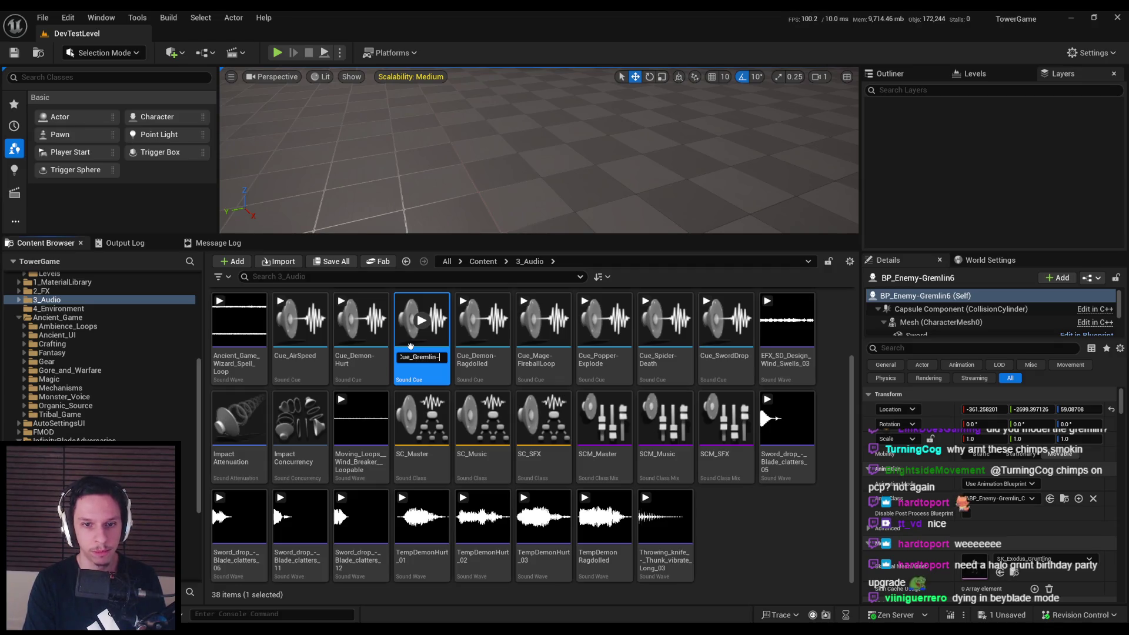
Name the copy Cue_Gremlin-Hurt, raise its pitch multiplier to 2.0 and audition it
key("Return")
double_click(422, 329)
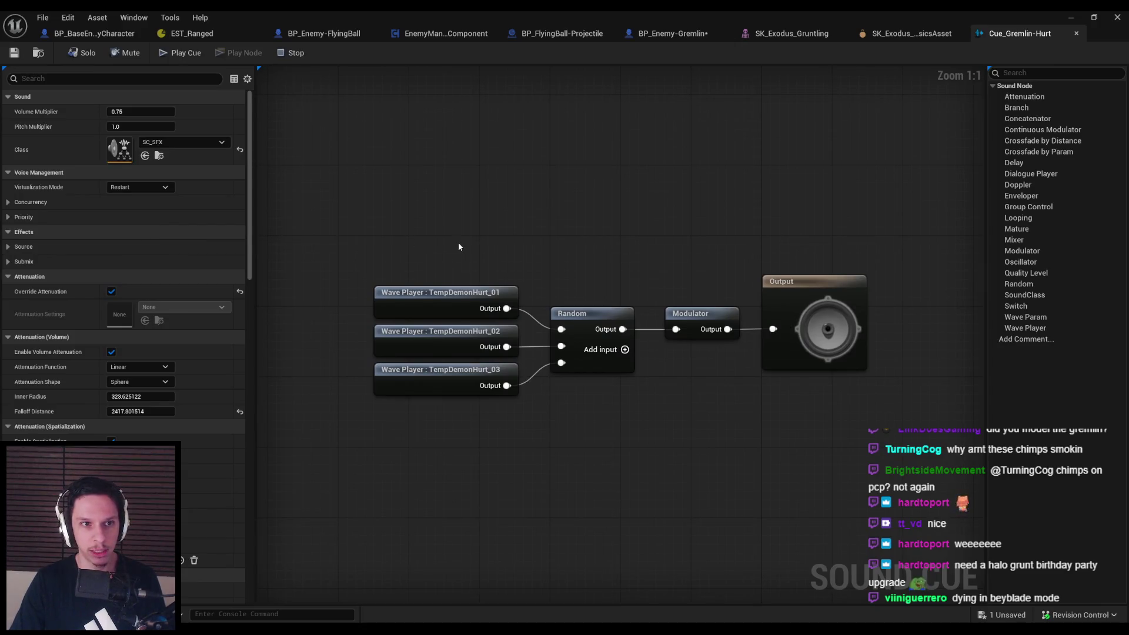
left_click(180, 52)
left_click_drag(143, 127, 176, 127)
left_click(201, 53)
left_click(201, 53)
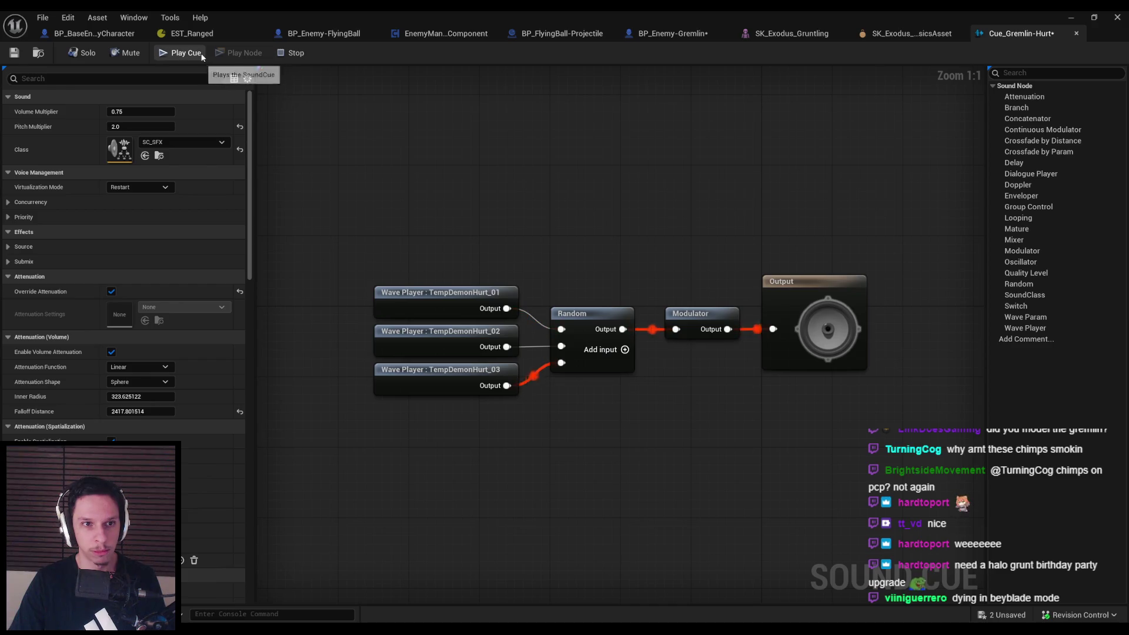
left_click(185, 53)
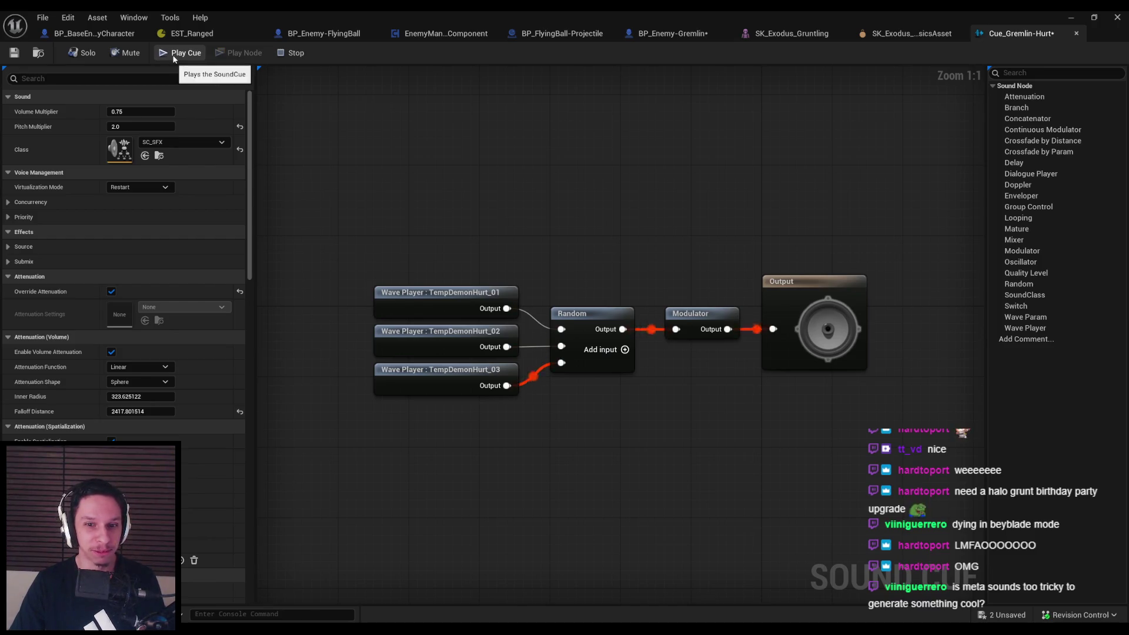
Re-enter the pitch multiplier, inspect the Modulator node, replay the cue and close it
left_click(134, 126)
type("3")
key("Return")
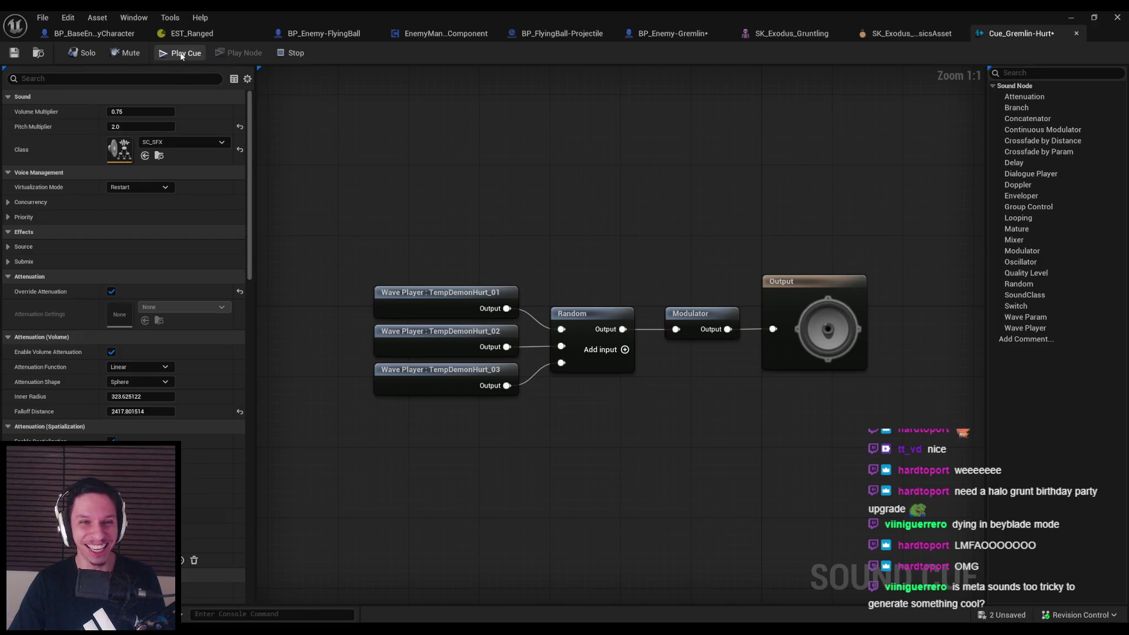
left_click(728, 313)
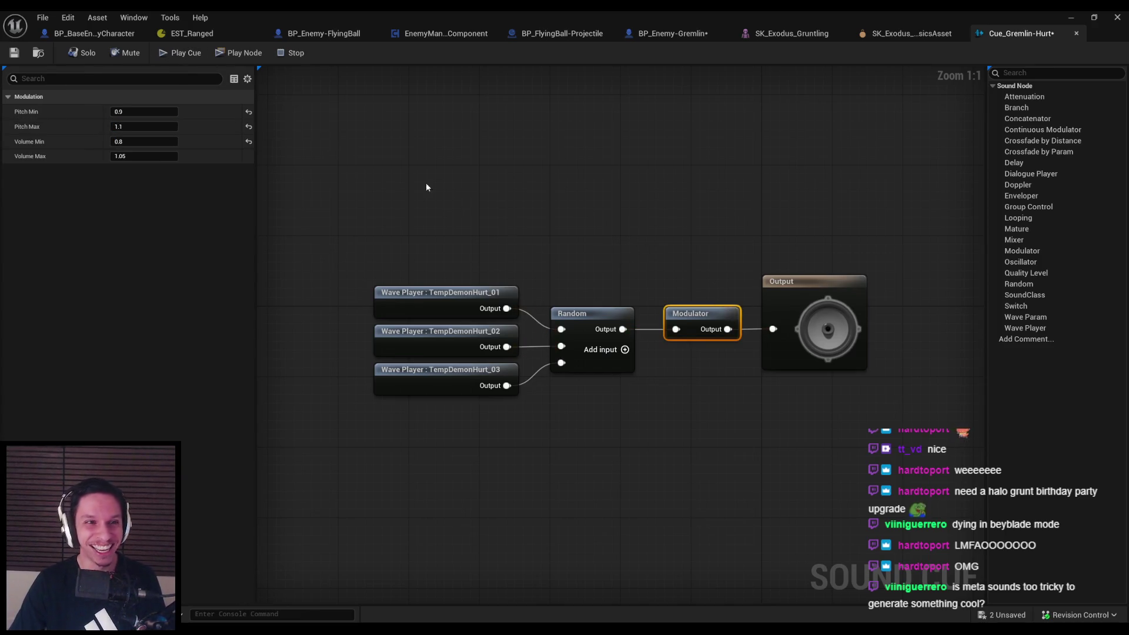
left_click(164, 54)
left_click(421, 139)
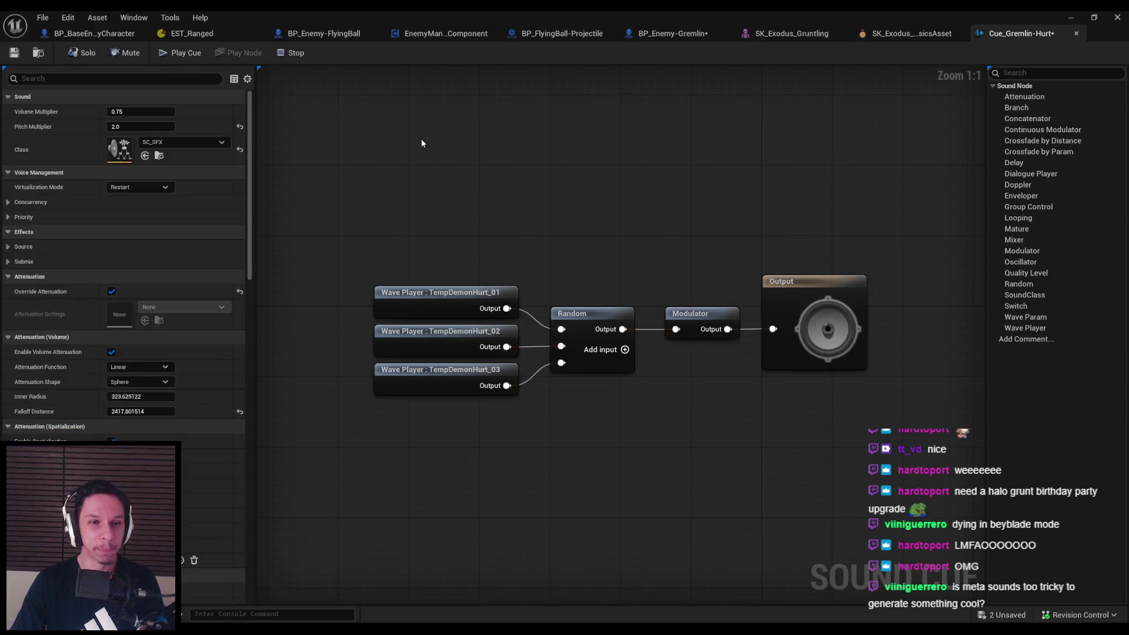
middle_click(1002, 39)
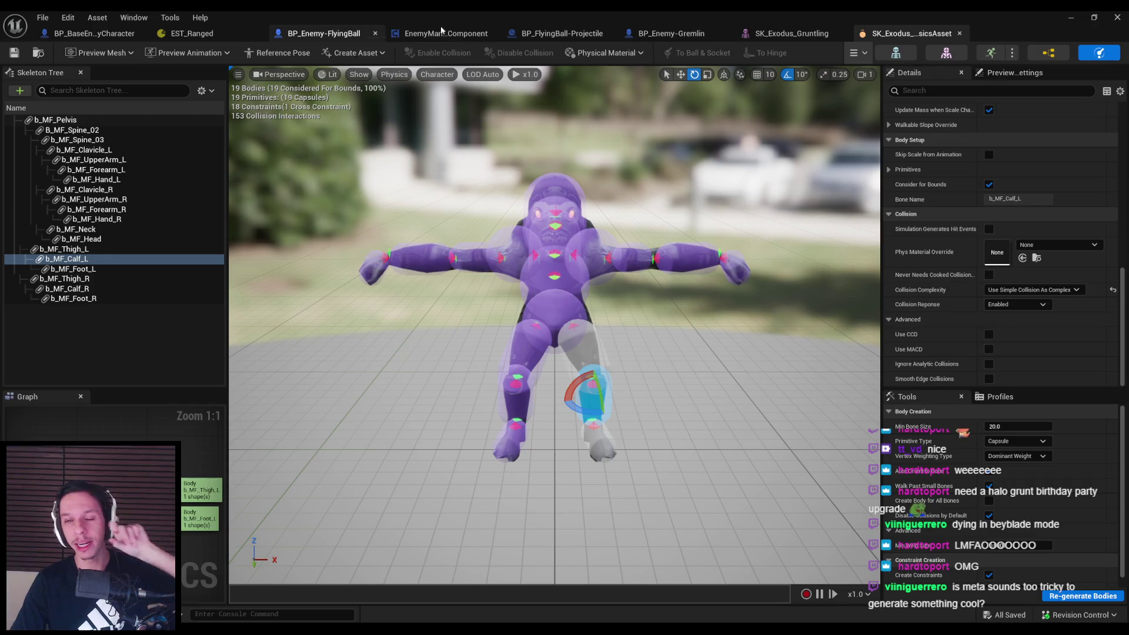
Assign Cue_Gremlin-Hurt as the Gremlin's Hurt Sound, compile, and enlarge the level view toward the gremlins
left_click(674, 35)
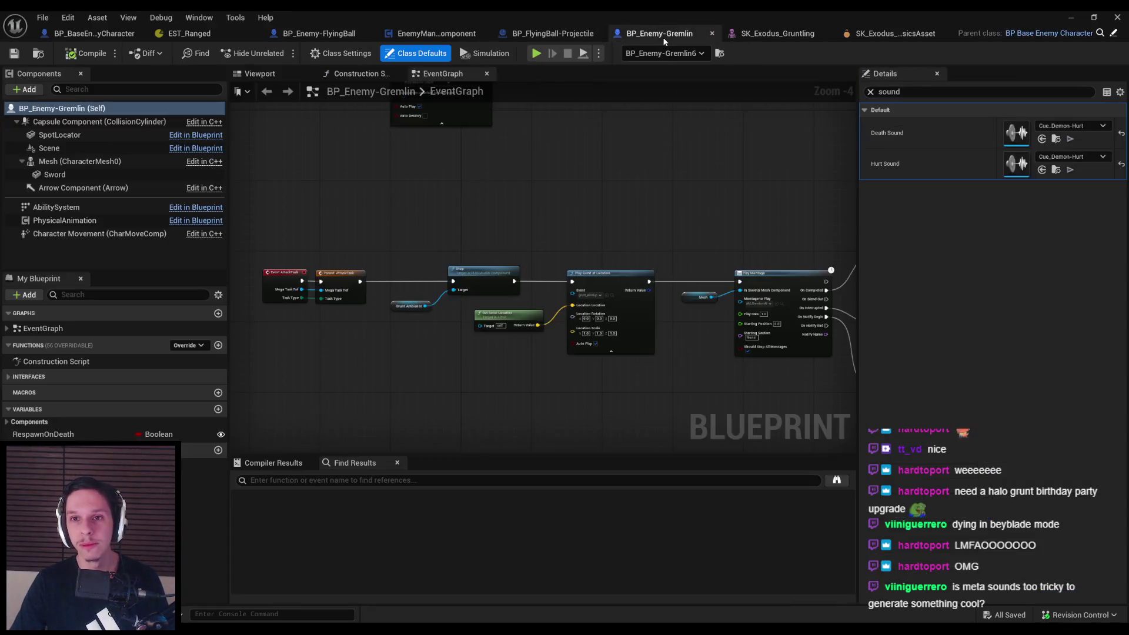
left_click(1062, 156)
type("gremlin")
left_click(1000, 333)
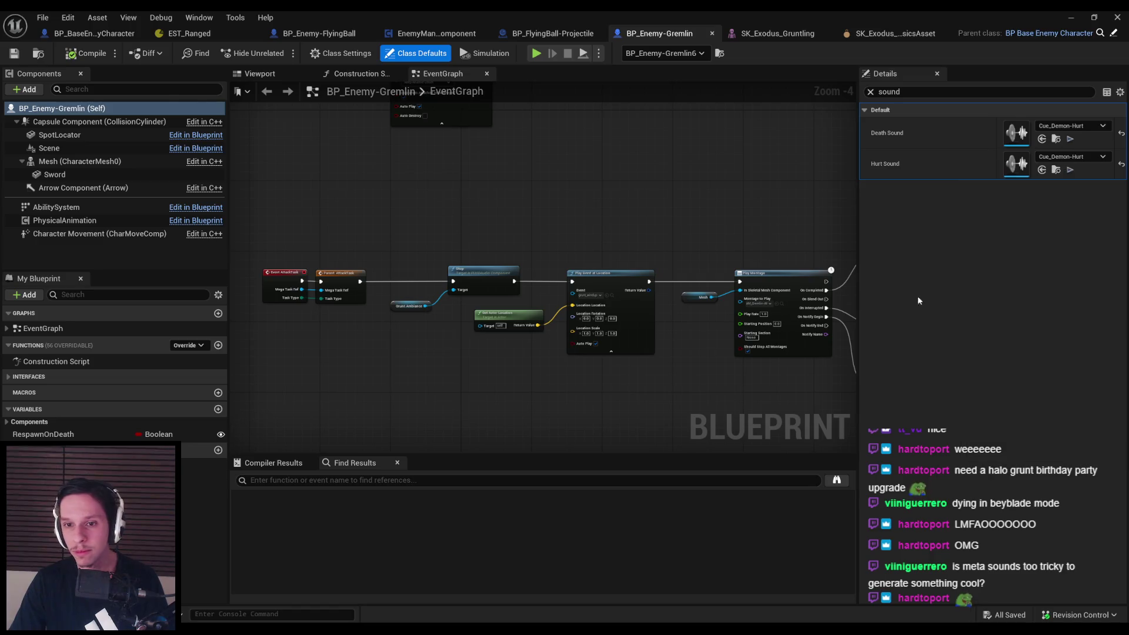
key("ctrl+s")
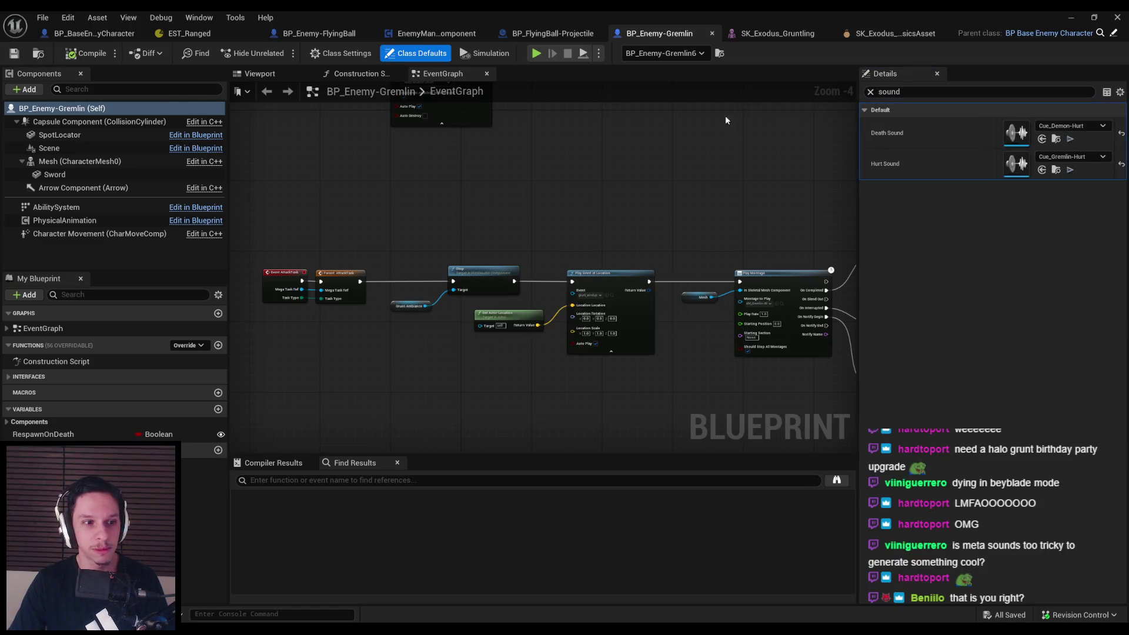
left_click(1079, 21)
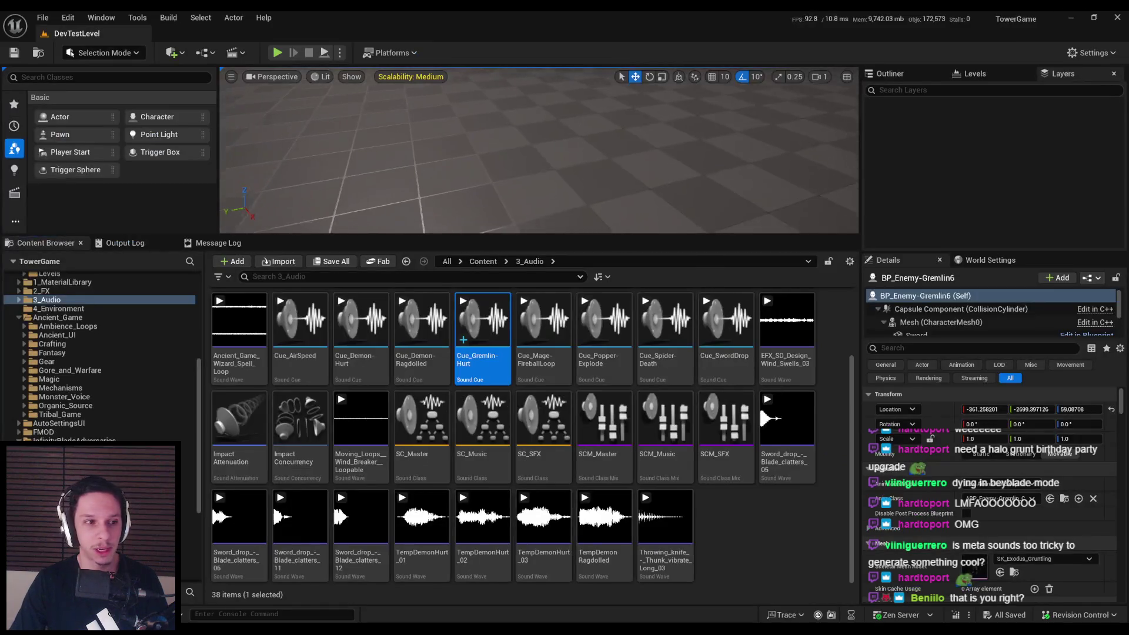
left_click_drag(498, 234, 497, 402)
mouse_move(535, 308)
left_mouse_down()
mouse_move(564, 307)
mouse_move(534, 307)
left_mouse_up()
Play the level and slash the gremlins with the sword to test their ragdolls
left_click(277, 53)
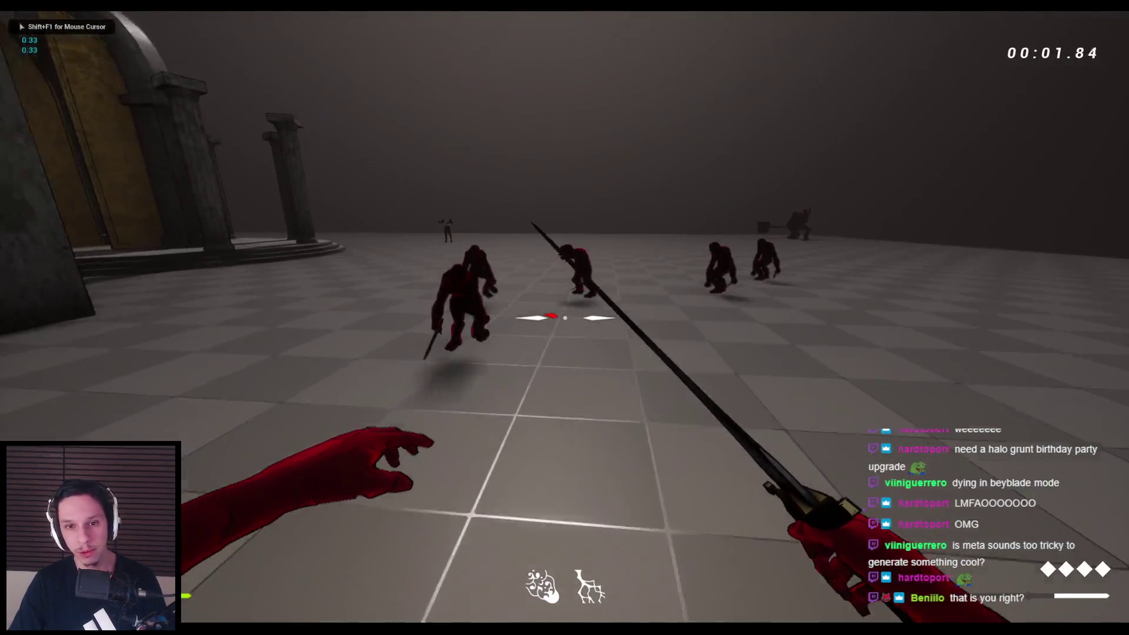
left_click(565, 318)
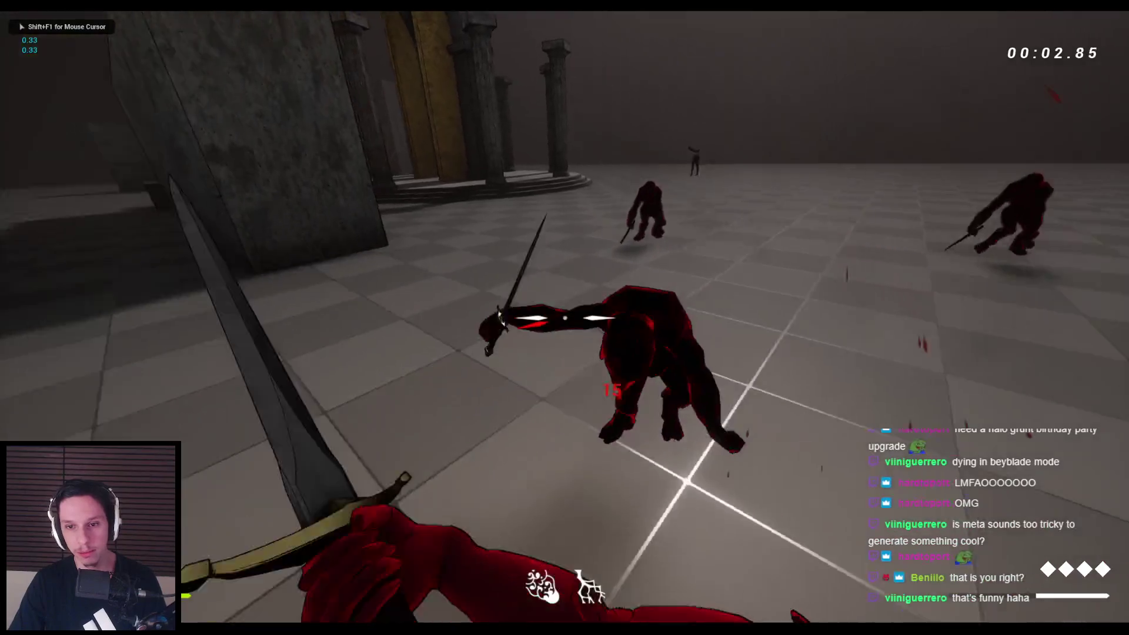
left_click(565, 318)
left_click(565, 318)
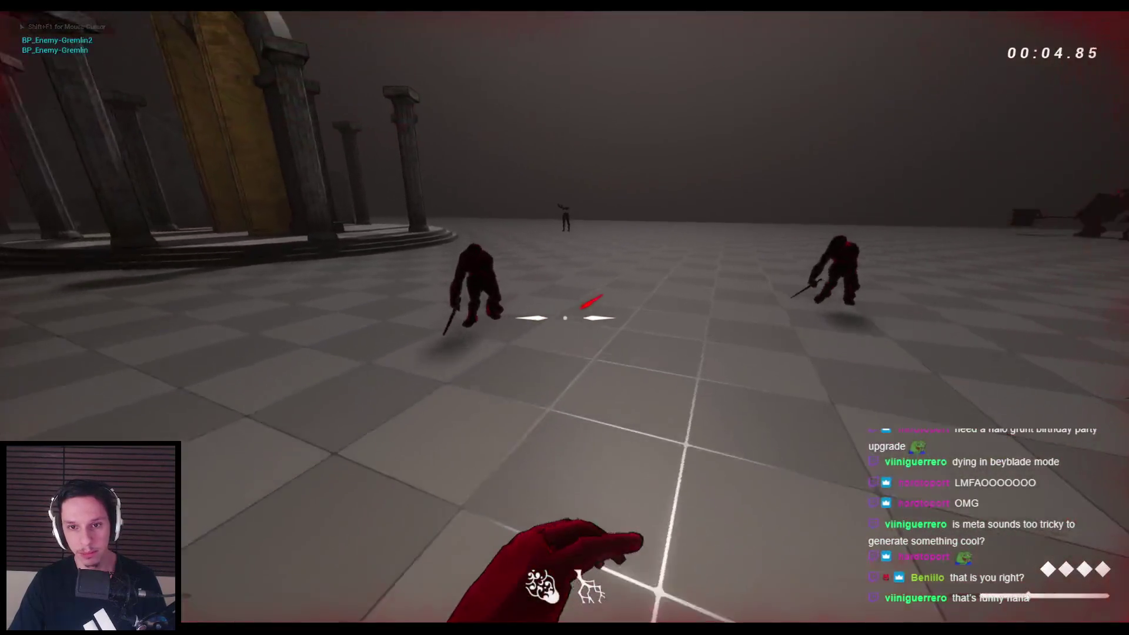
left_click(565, 318)
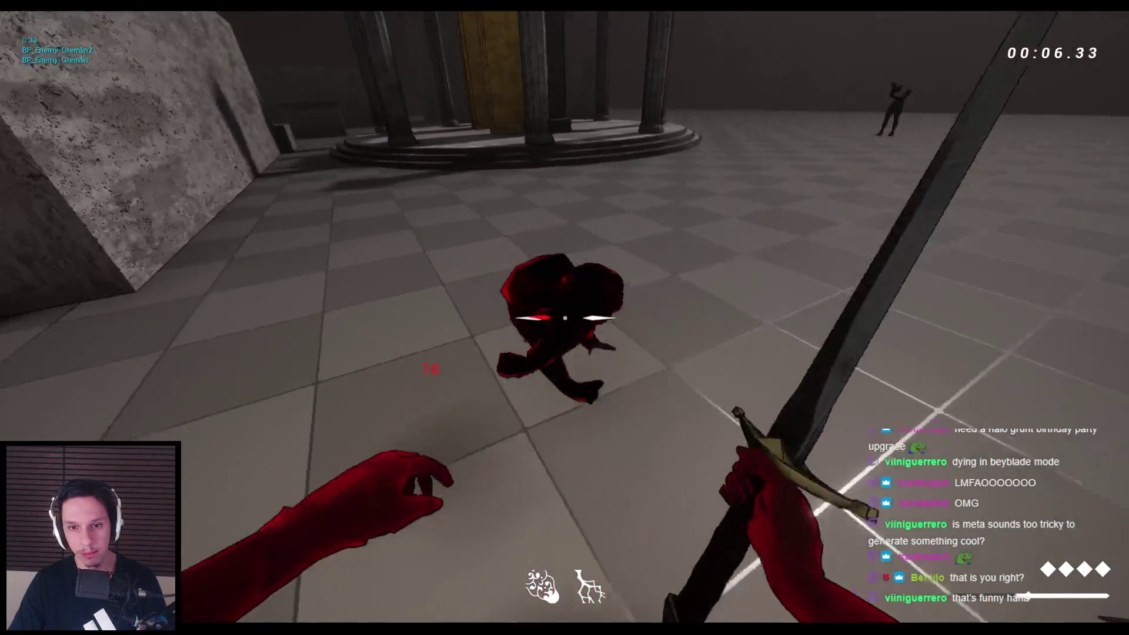
left_click(565, 318)
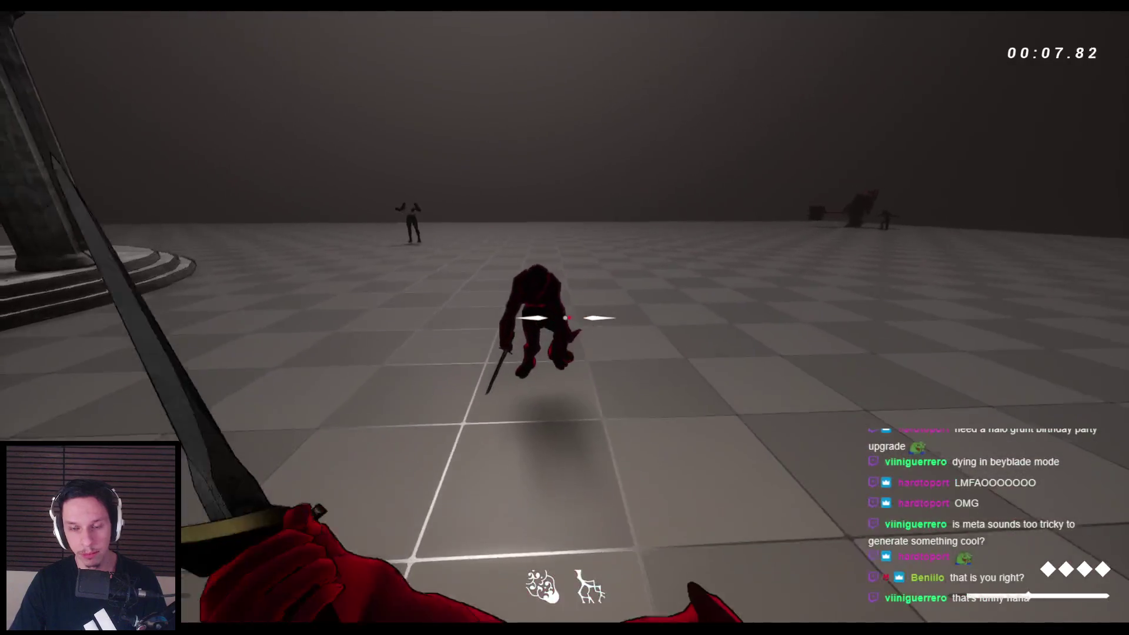
left_click(564, 317)
left_click(565, 318)
left_click(565, 317)
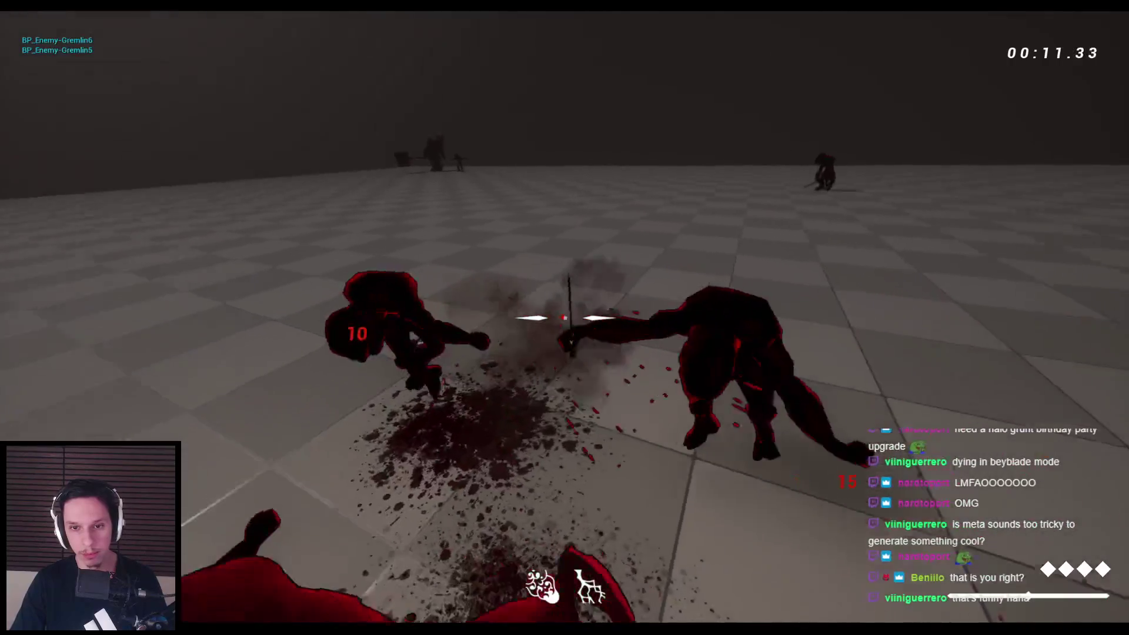
left_click(565, 317)
left_click(565, 318)
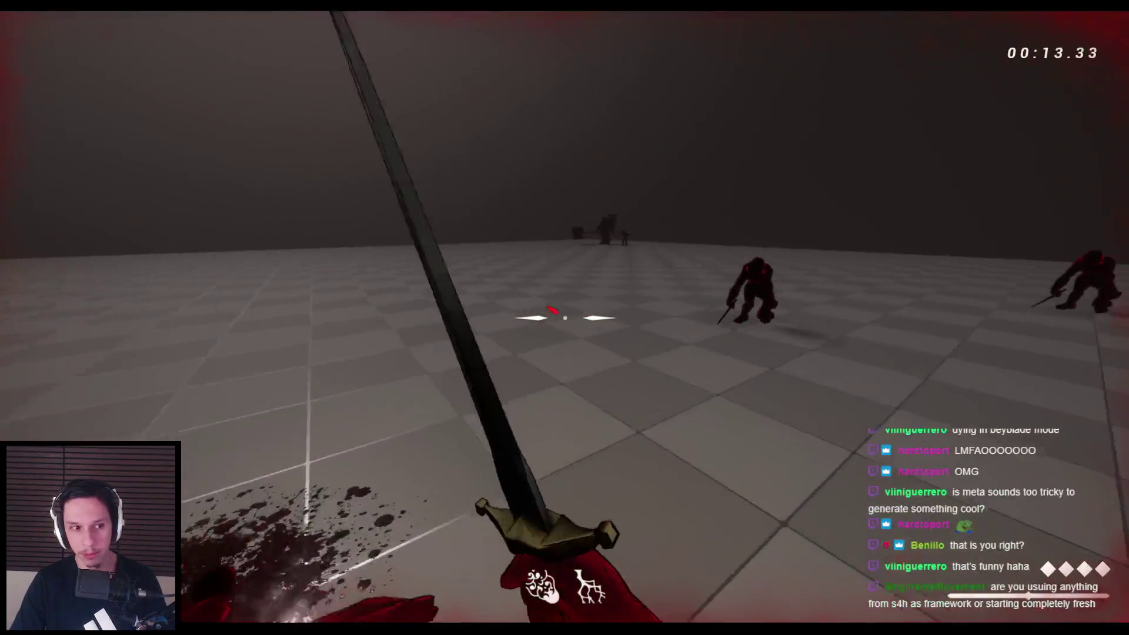
left_click(565, 317)
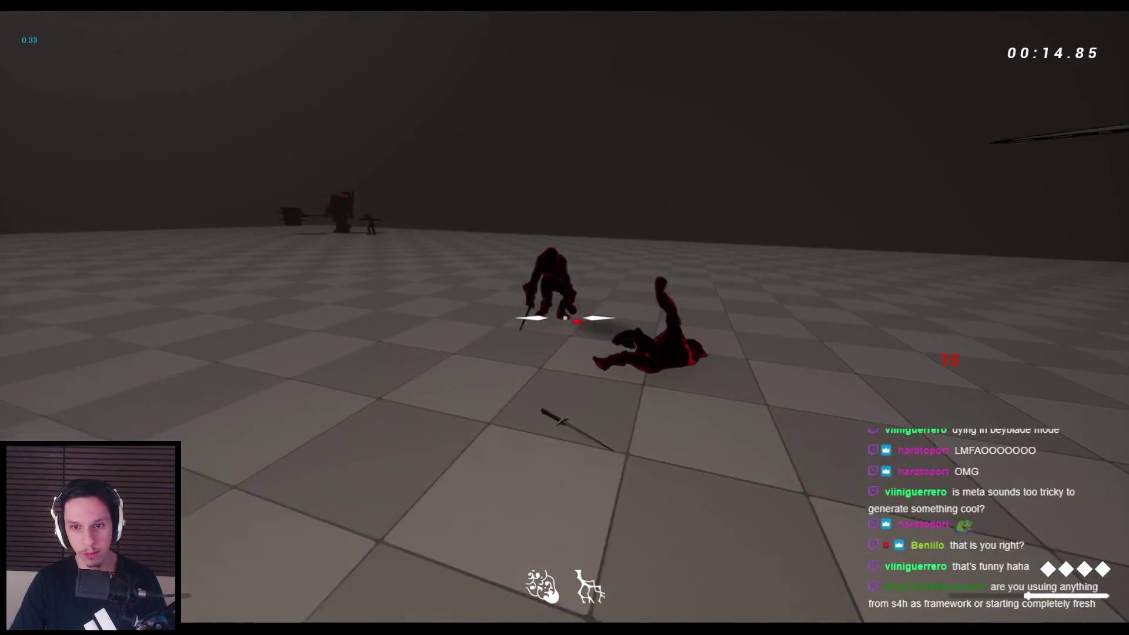
left_click(565, 318)
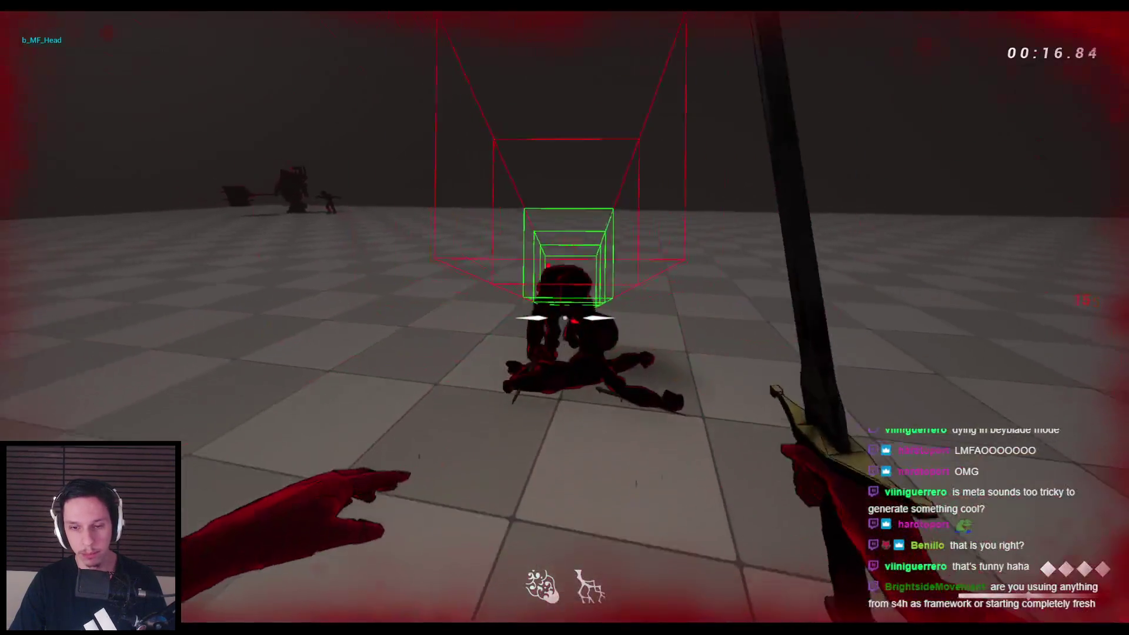
left_click(564, 318)
left_click(565, 318)
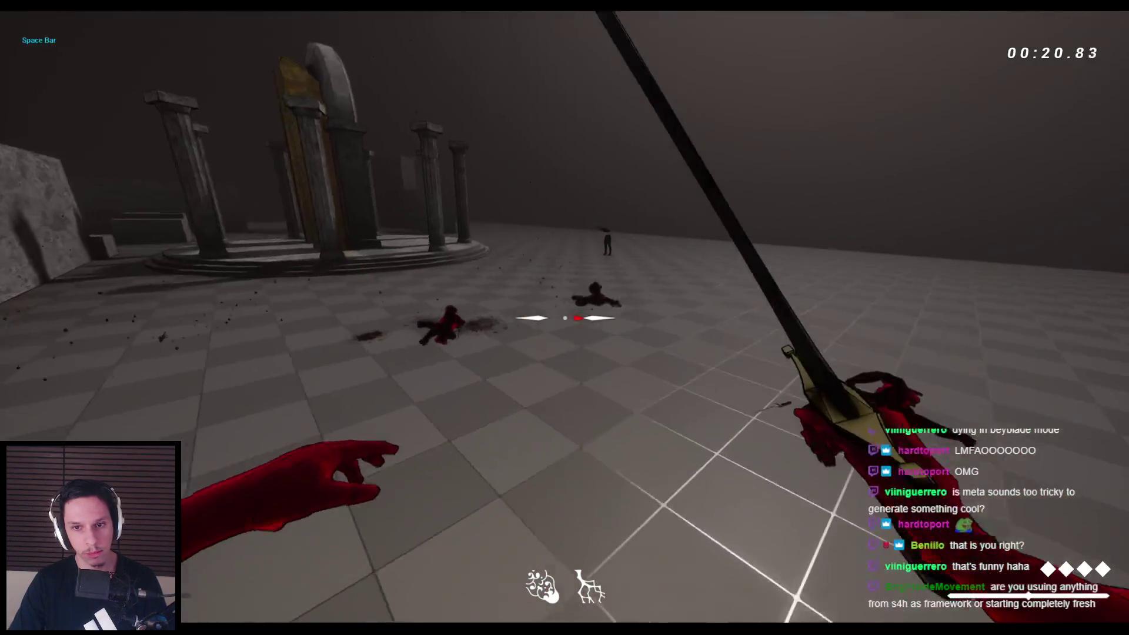
Restart play, strike two more gremlins, then stop and return to the Gremlin blueprint
key("Escape")
key("alt+p")
left_click(274, 98)
left_click(564, 318)
left_click(565, 318)
key("Escape")
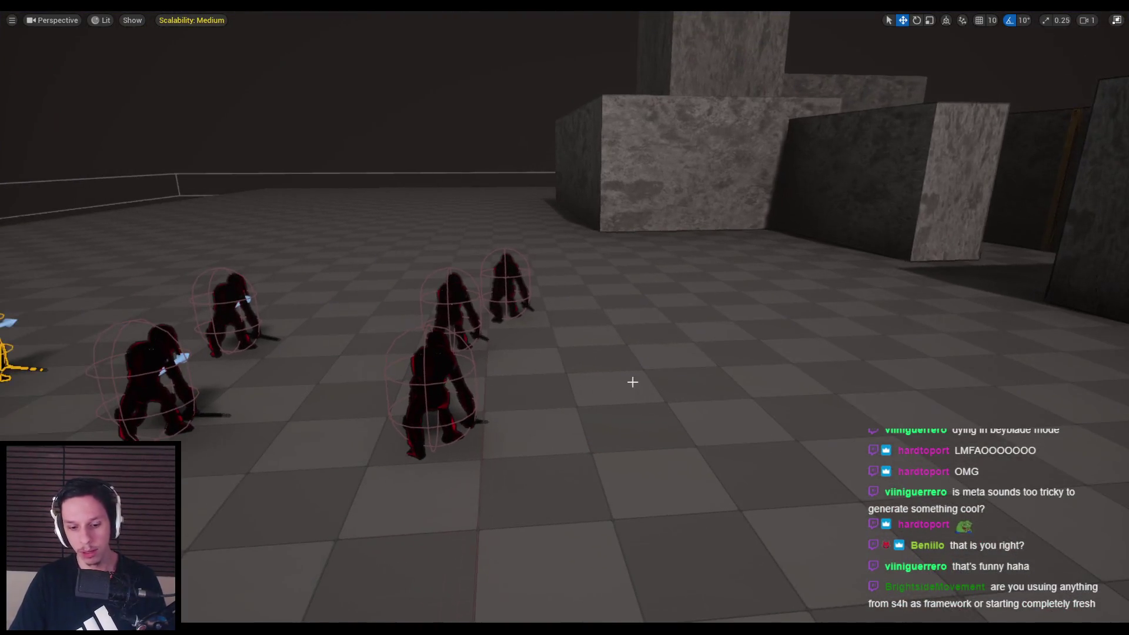
key("F11")
mouse_move(344, 629)
left_click(396, 565)
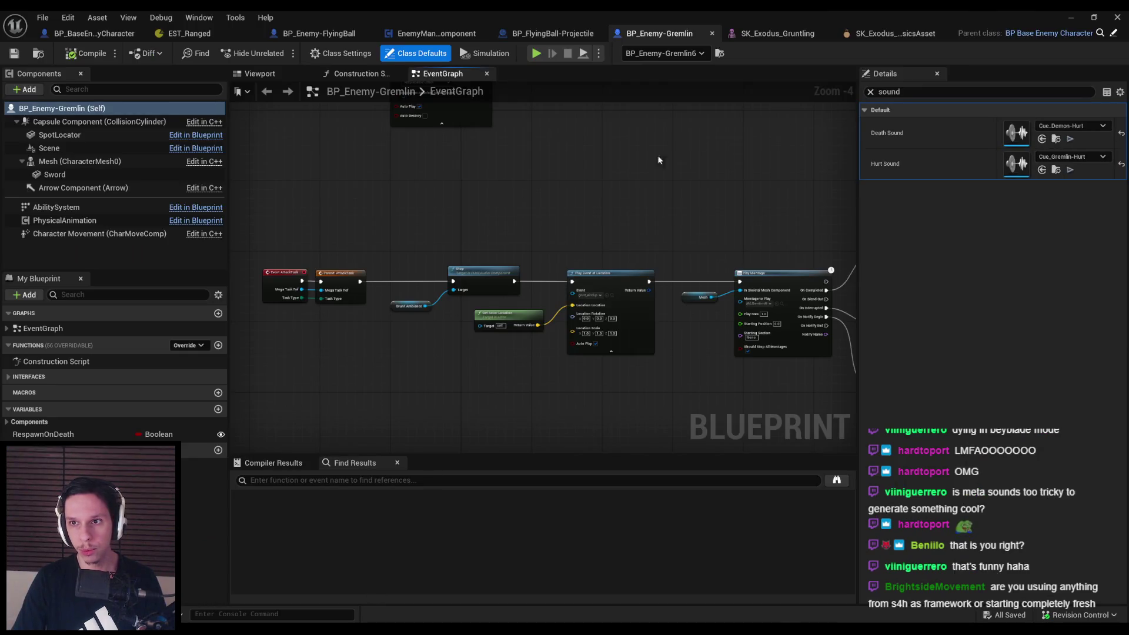
Copy b_MF_Pelvis from the physics asset into the Gremlin's Bone to Simulate property
left_click(870, 92)
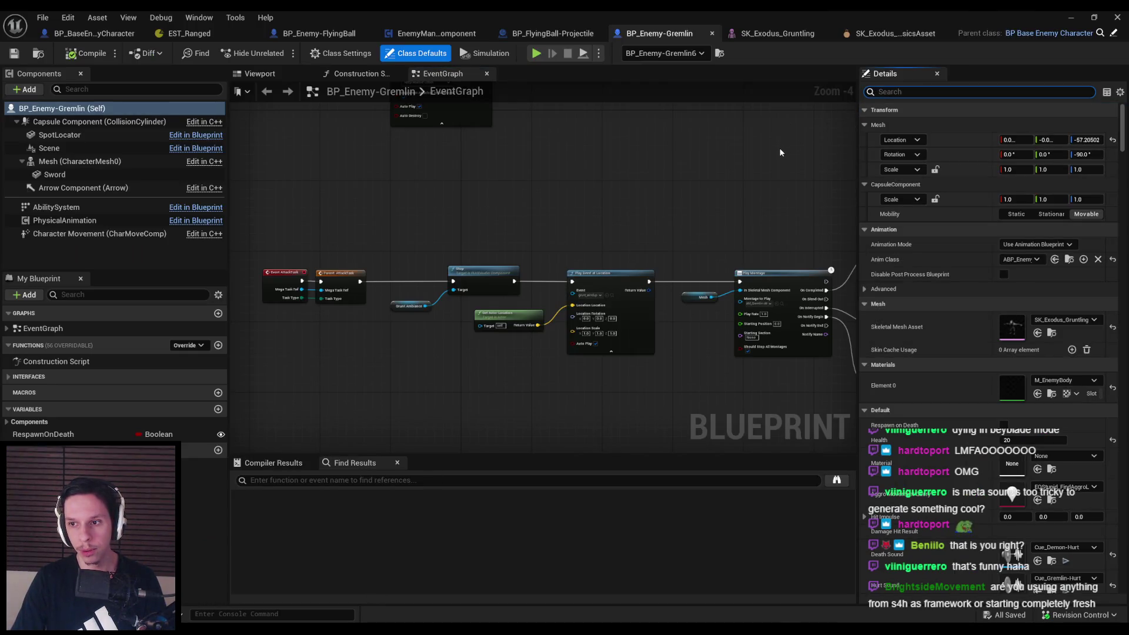
left_click(888, 34)
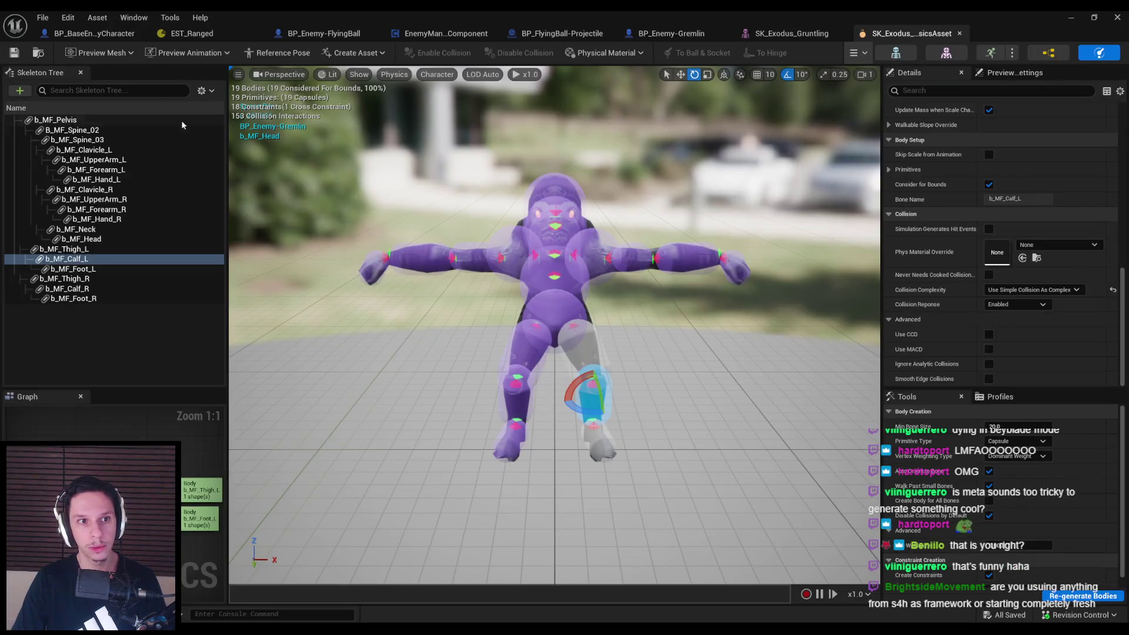
left_click(54, 121)
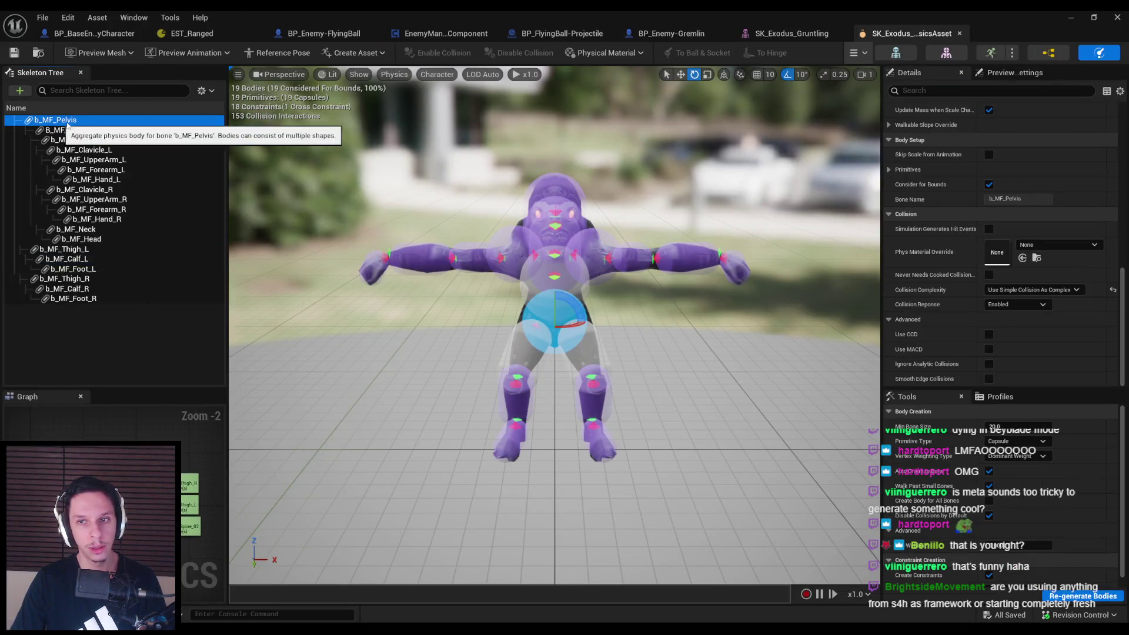
left_click(1013, 206)
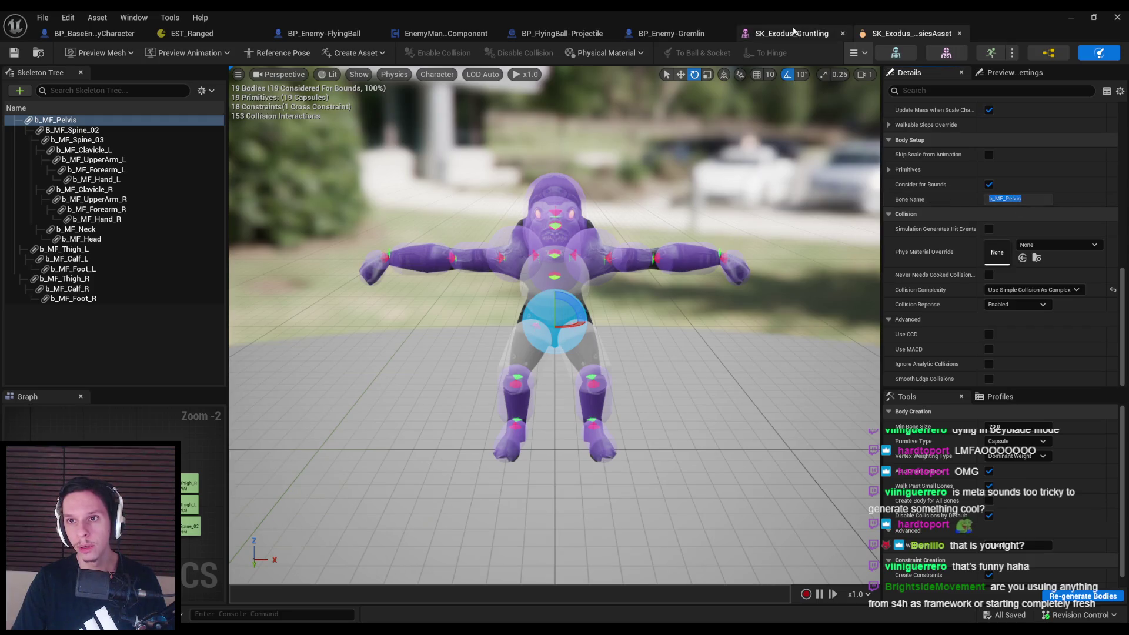
left_click(689, 35)
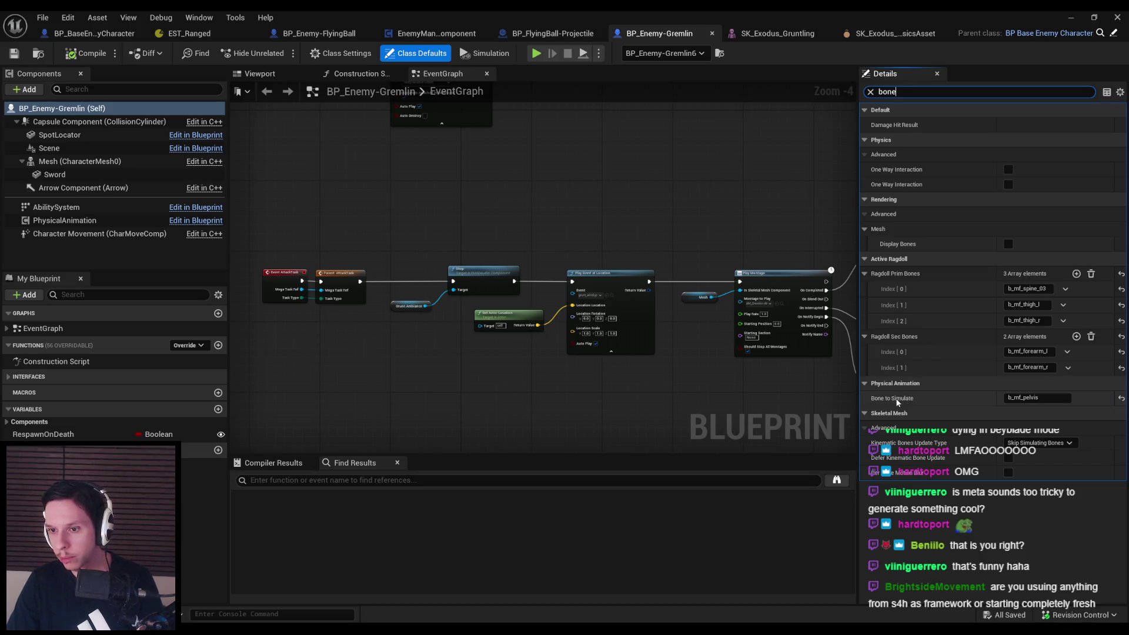
type("b_MF_Pelvis")
key("Return")
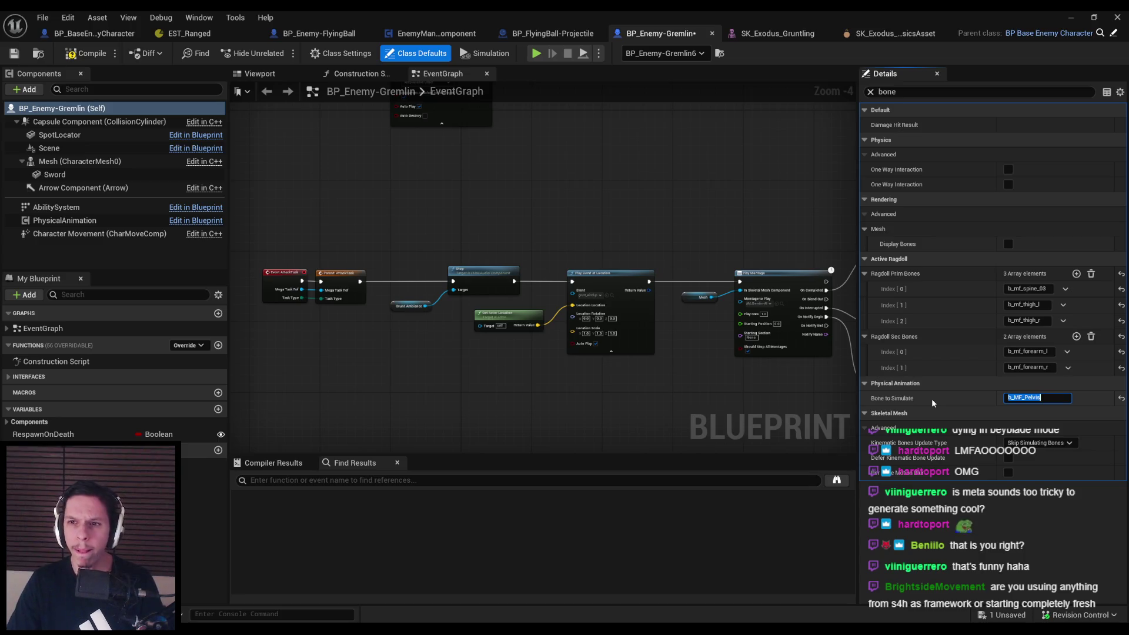
left_click(932, 397)
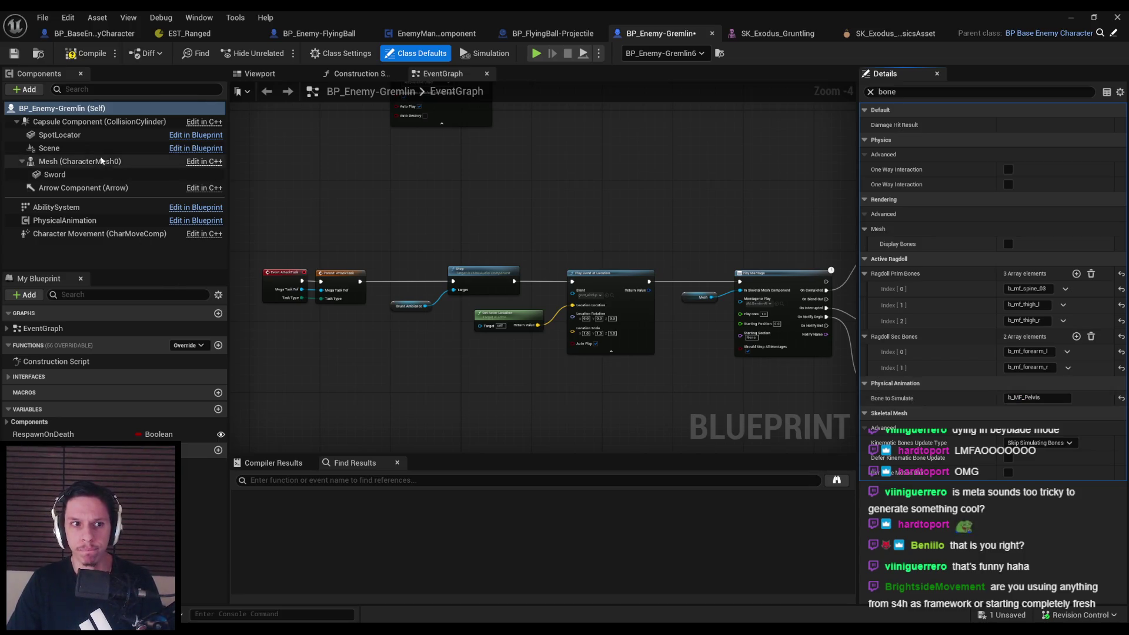
Select the Mesh component and open its SK_Exodus_Gruntling skeletal mesh
left_click(102, 161)
left_click(876, 94)
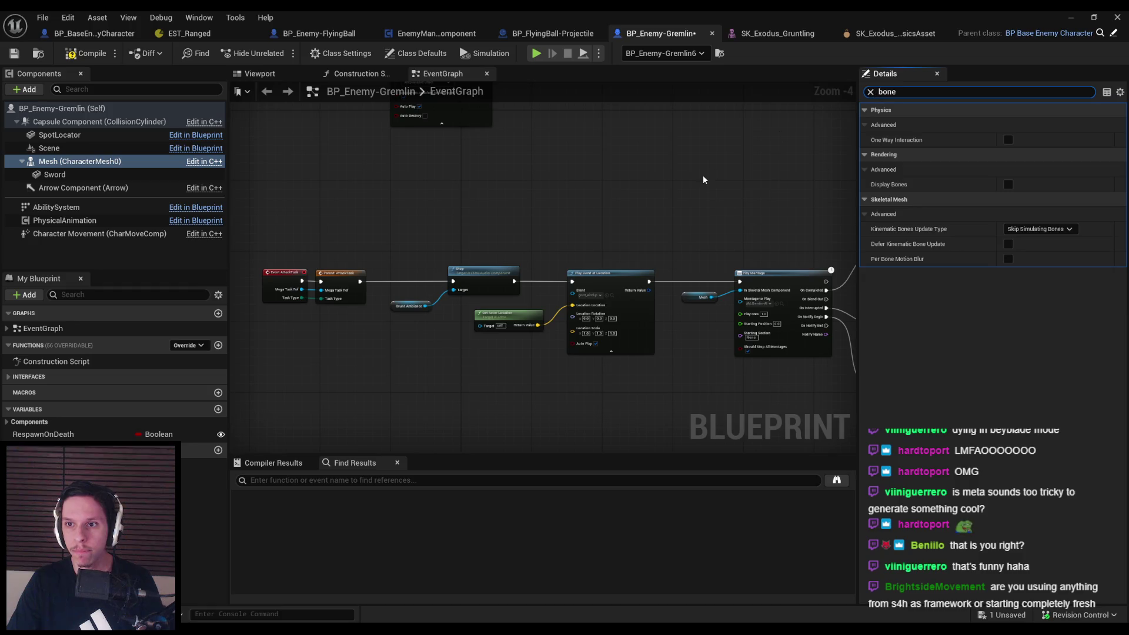
left_click(871, 93)
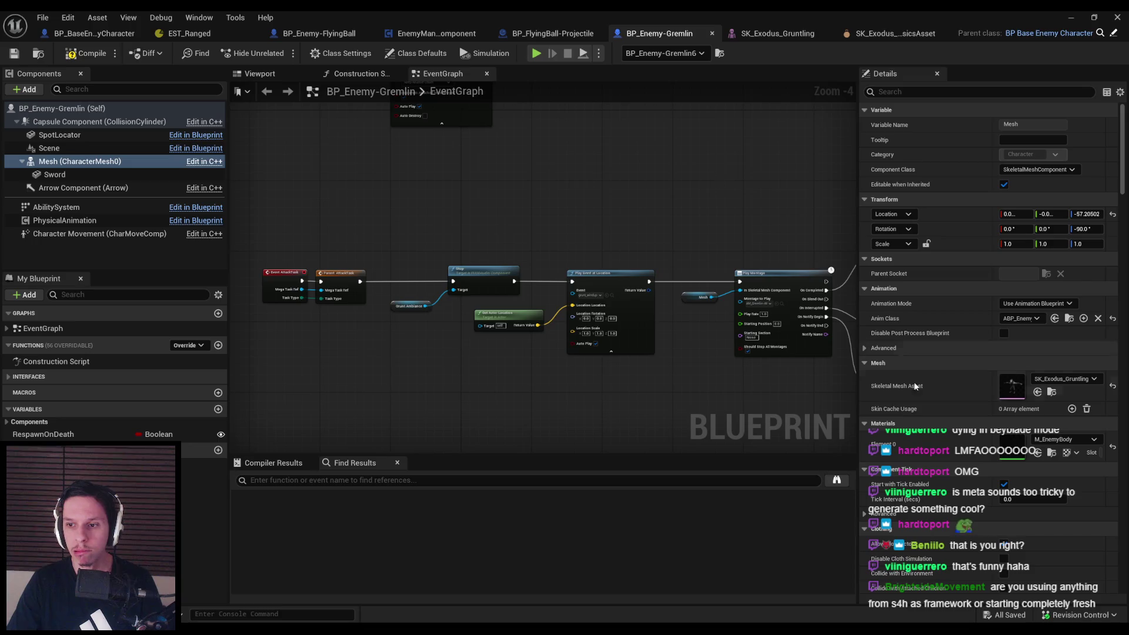
double_click(1015, 391)
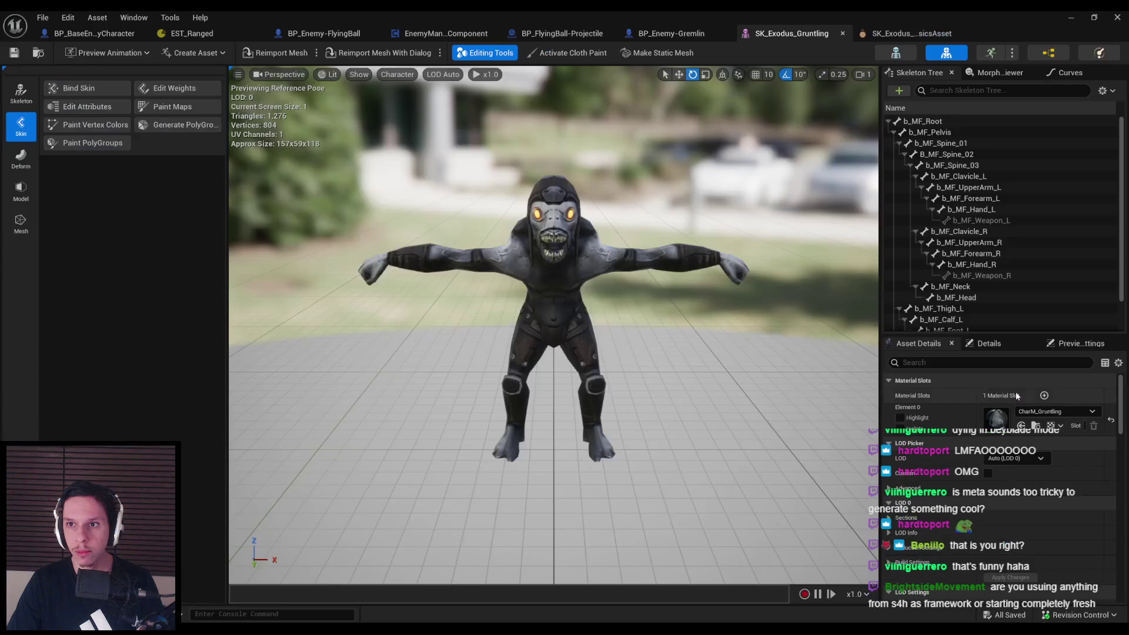
Confirm the root bone is b_MF_Root, then inspect the SK_Exodus physics asset's bodies and details
left_click(921, 120)
left_click(1048, 52)
left_click(1100, 53)
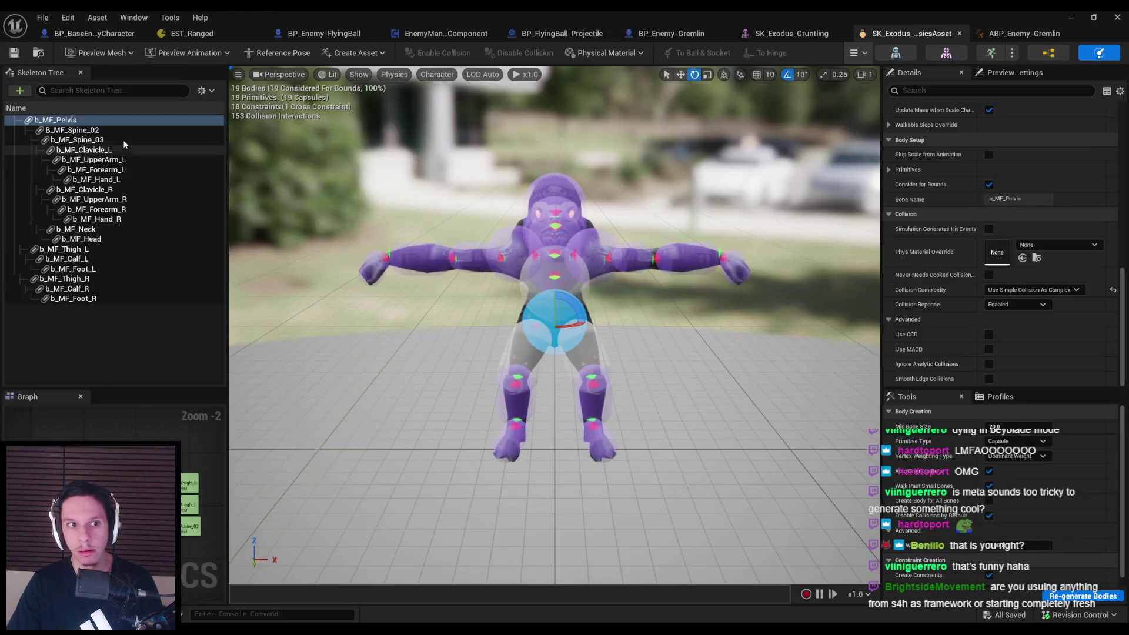
left_click_drag(760, 225, 760, 200)
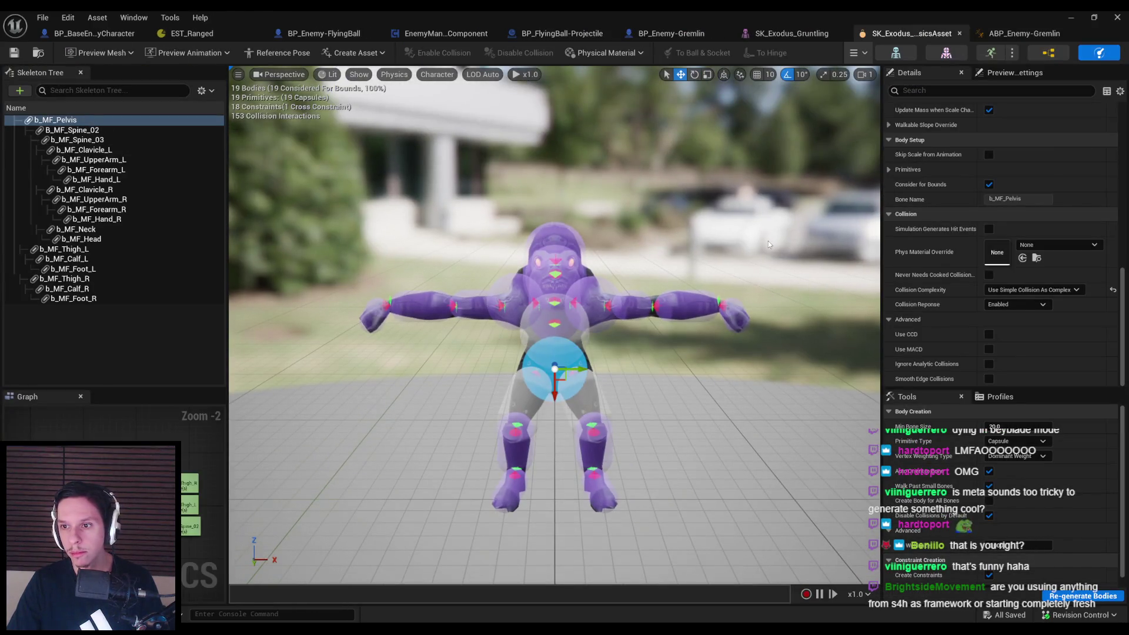
scroll(945, 290, "up", 5)
scroll(945, 289, "up", 7)
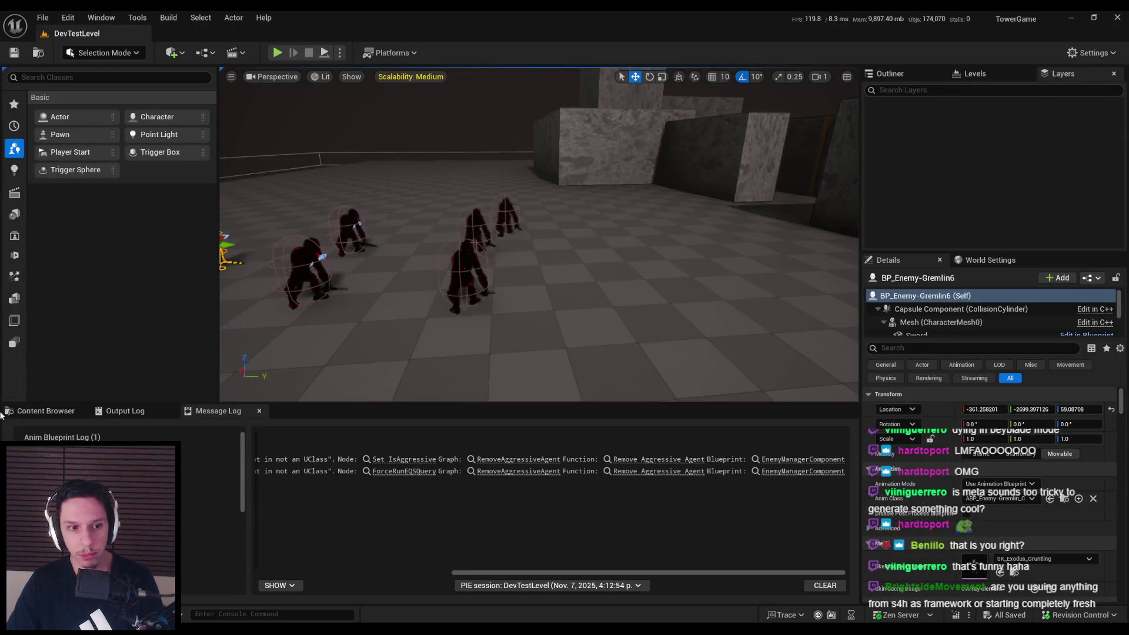
Browse to Content > 0_Main > Characters > Grunt and open PA_Enemy-Grunt
left_click(46, 411)
left_click(477, 434)
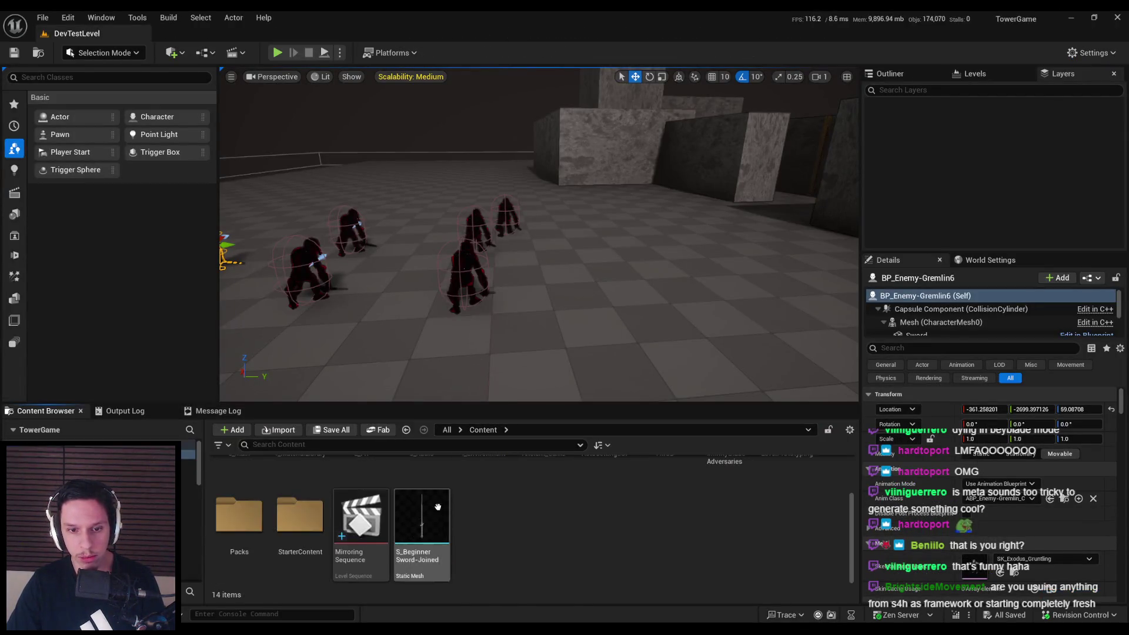
double_click(248, 484)
double_click(249, 493)
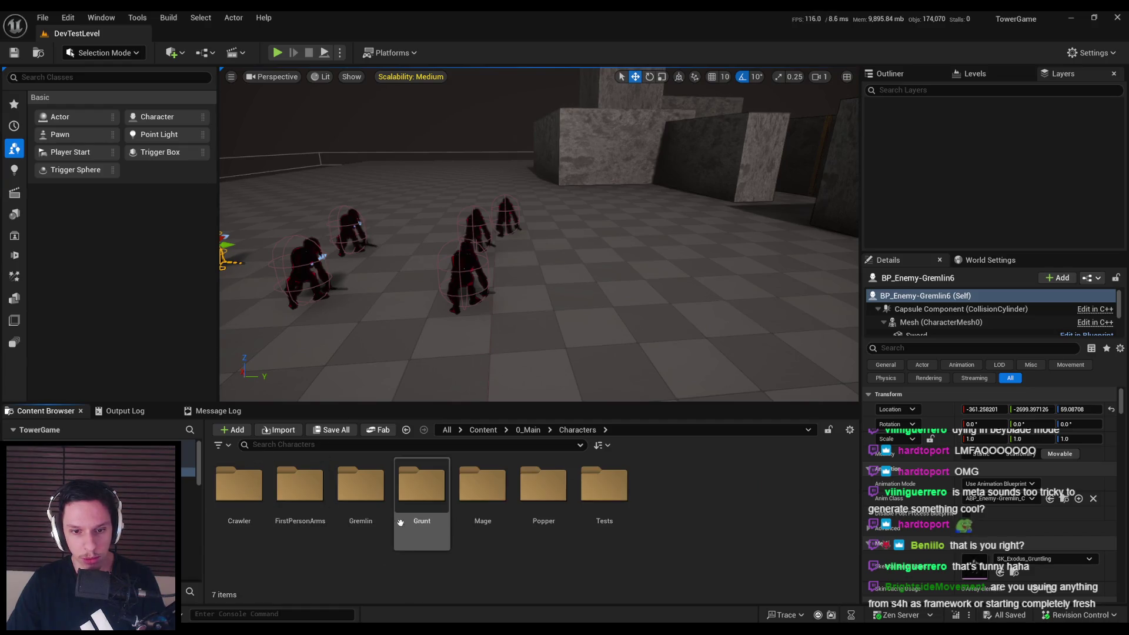
double_click(421, 484)
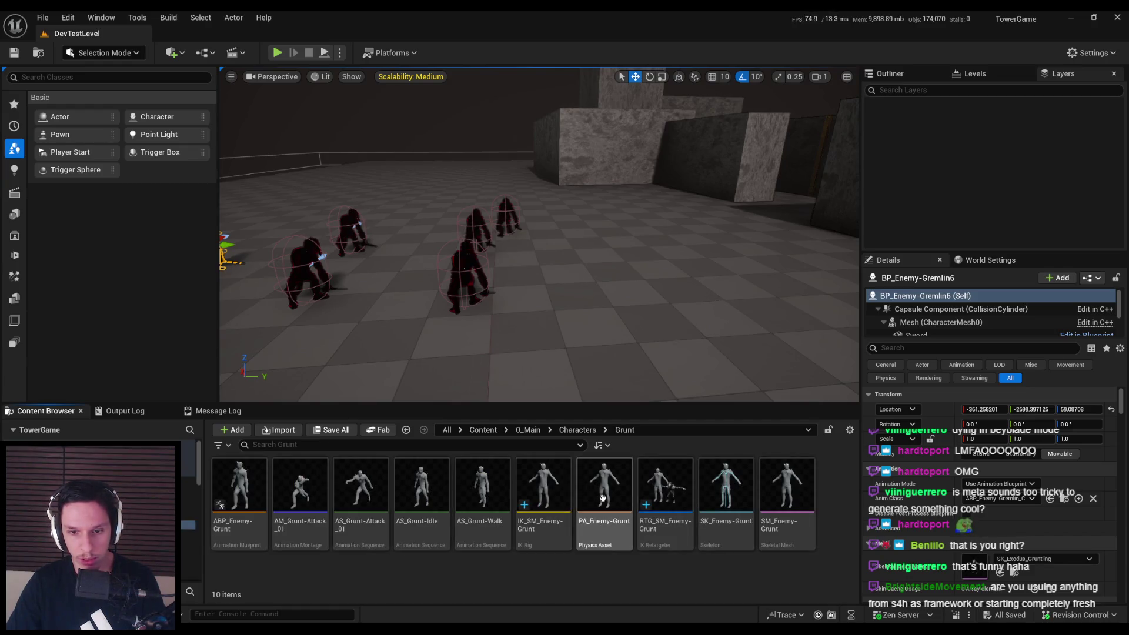
double_click(602, 498)
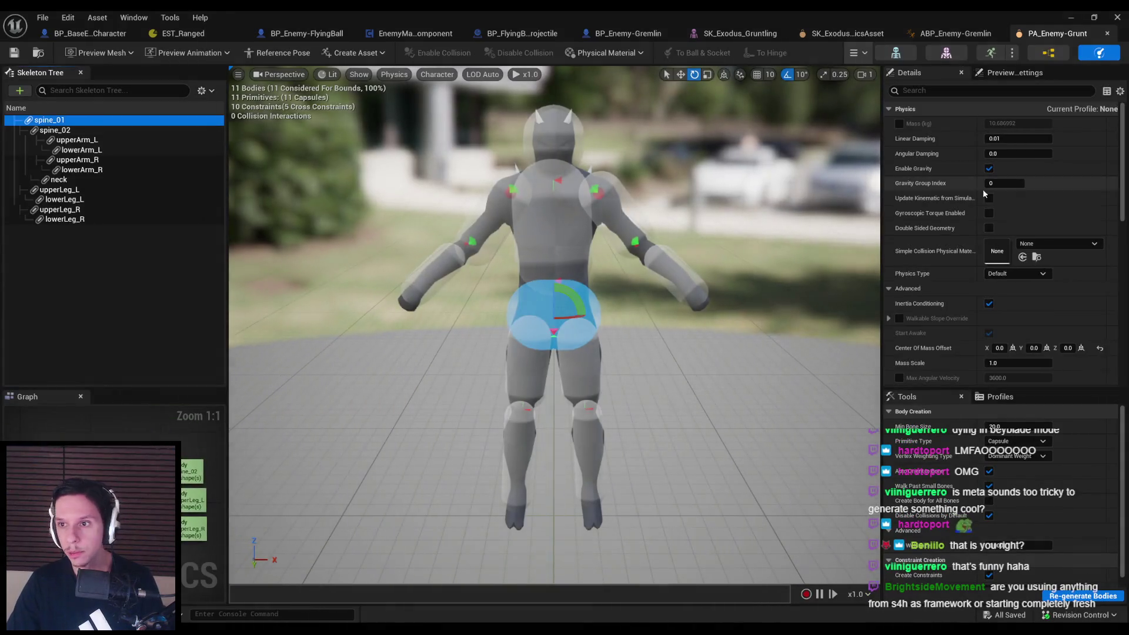
Compare PA_Enemy-Grunt's body settings against the Gremlin physics asset, then start a play test
scroll(973, 225, "down", 8)
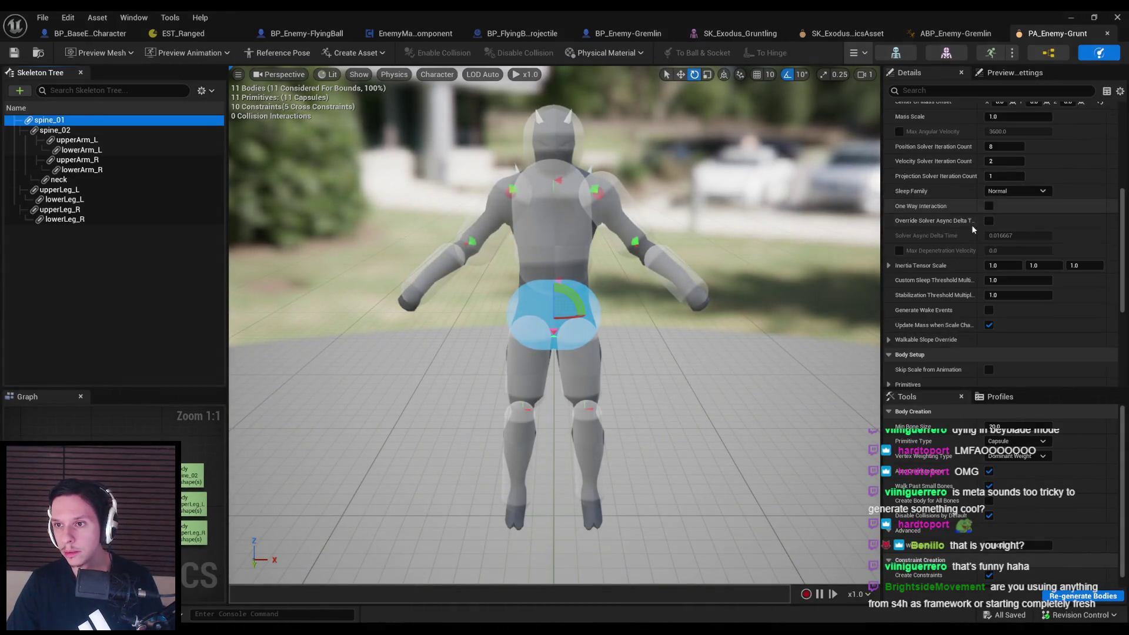
scroll(971, 225, "down", 6)
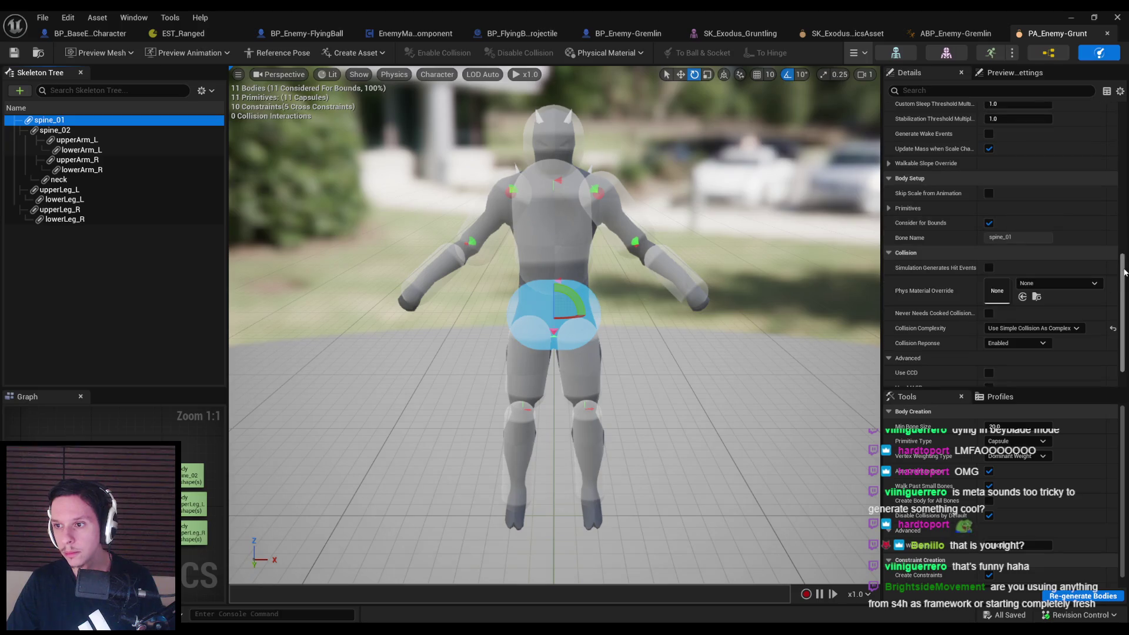
scroll(1125, 272, "up", 2)
left_click(847, 34)
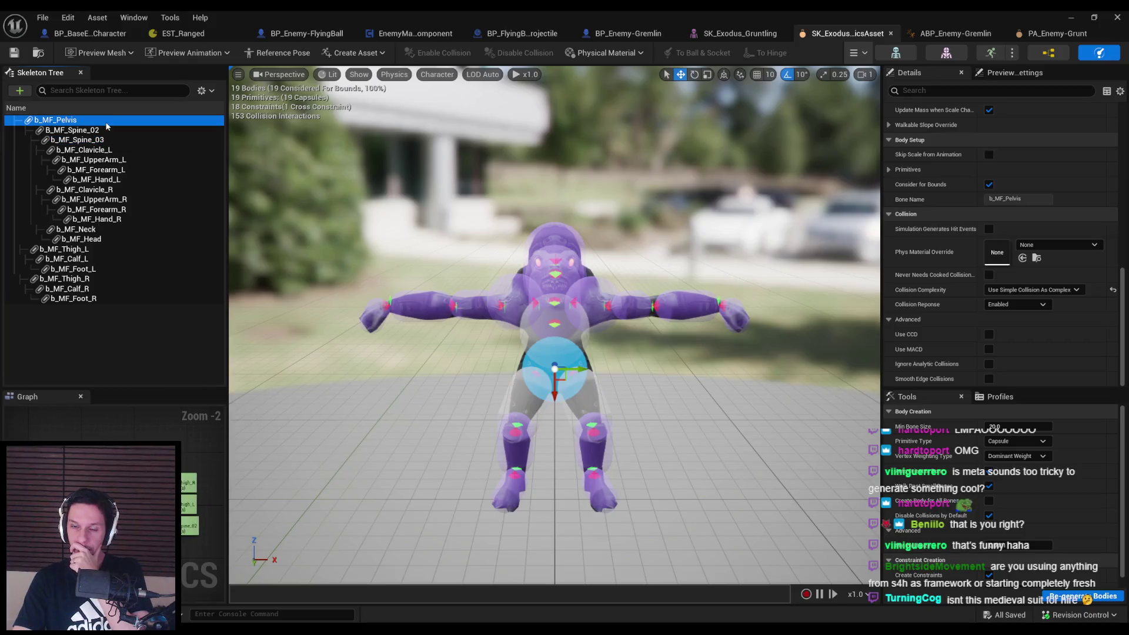
left_click(1041, 36)
left_click(847, 34)
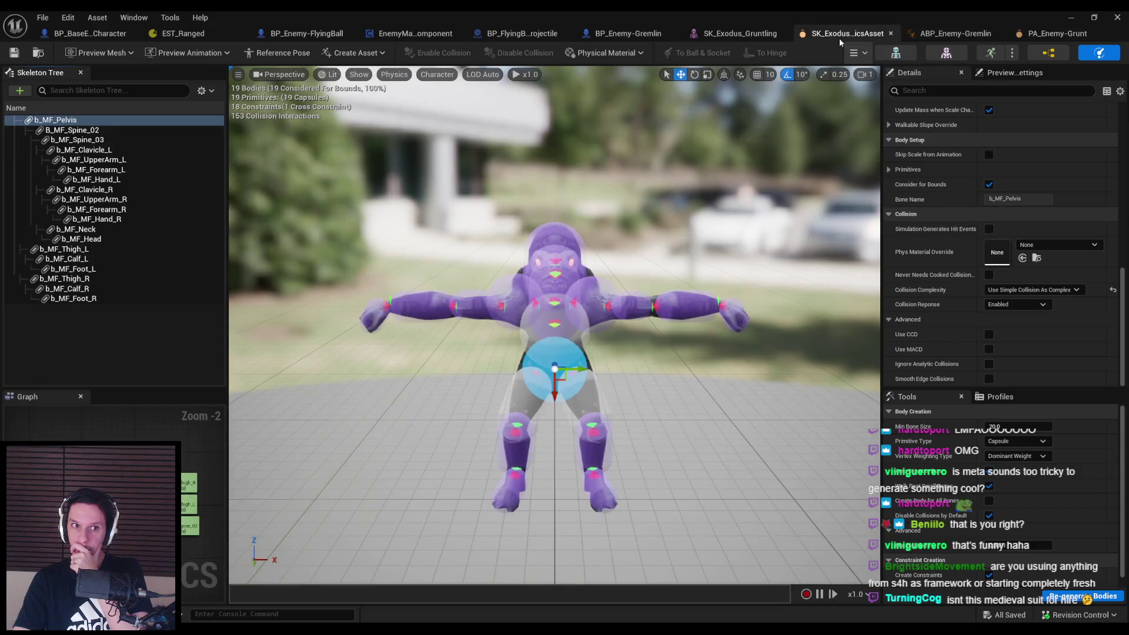
left_click(1059, 33)
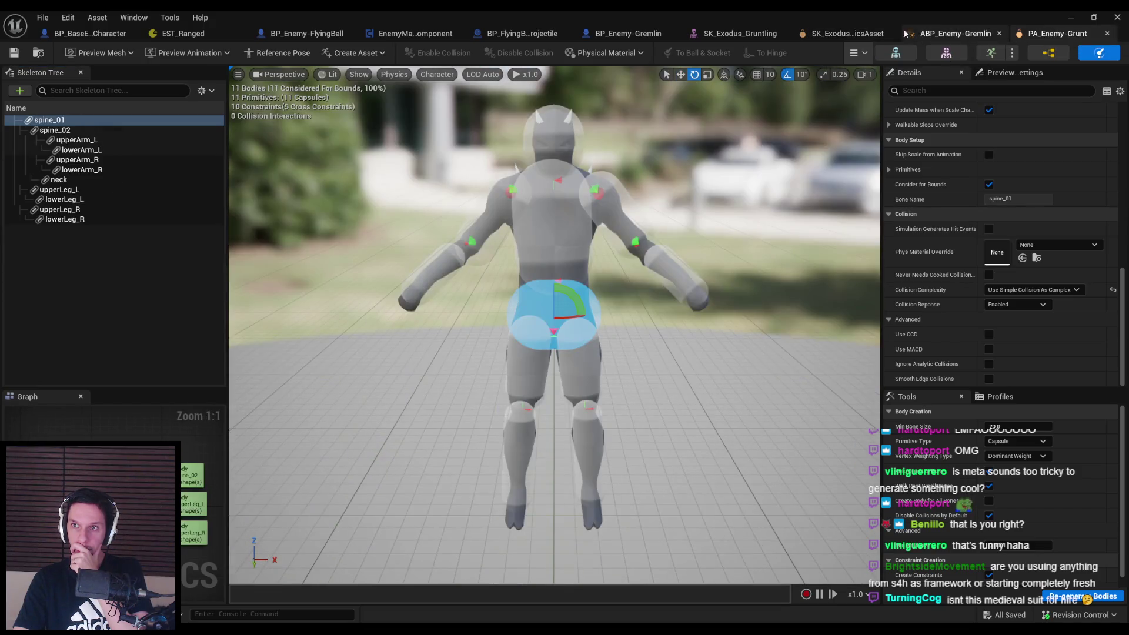
left_click(868, 36)
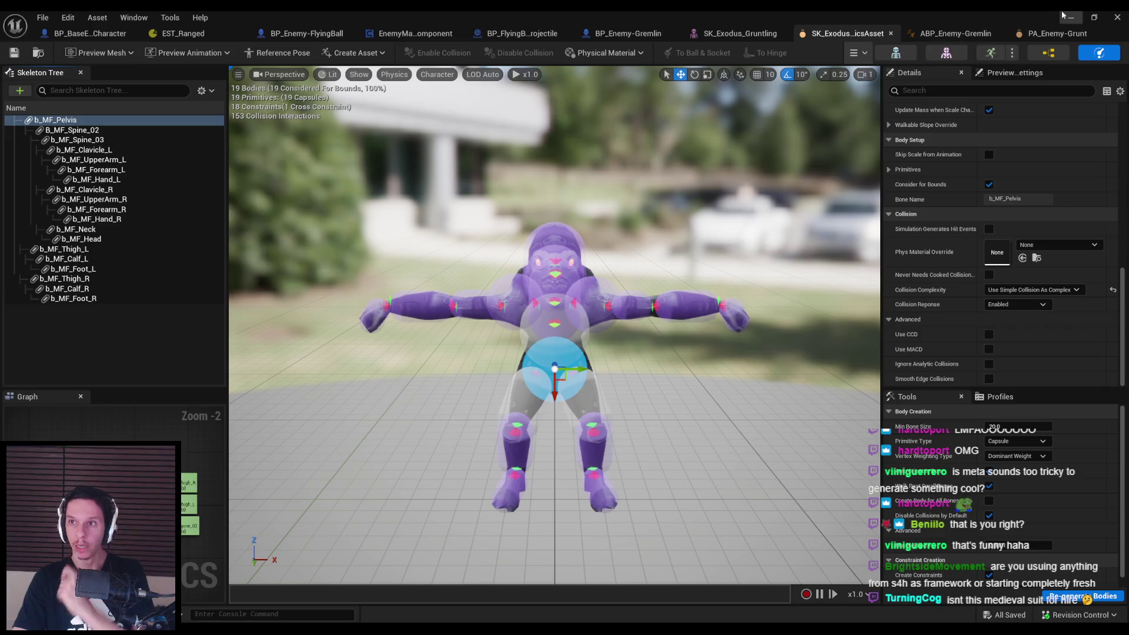
left_click_drag(553, 353, 611, 294)
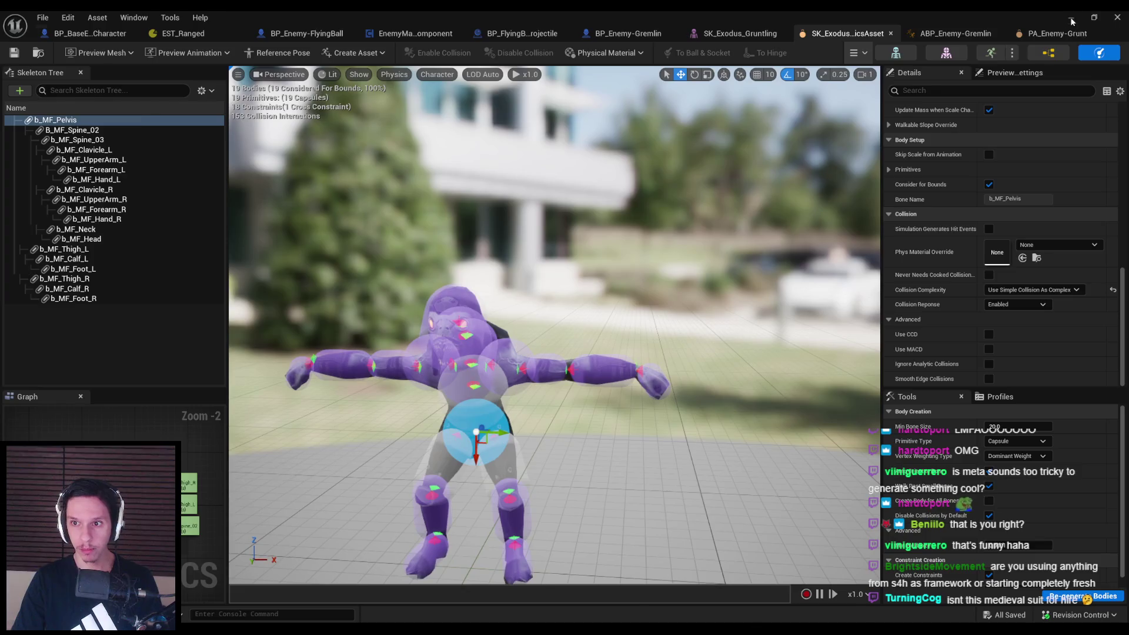
left_click(1072, 21)
key("alt+p")
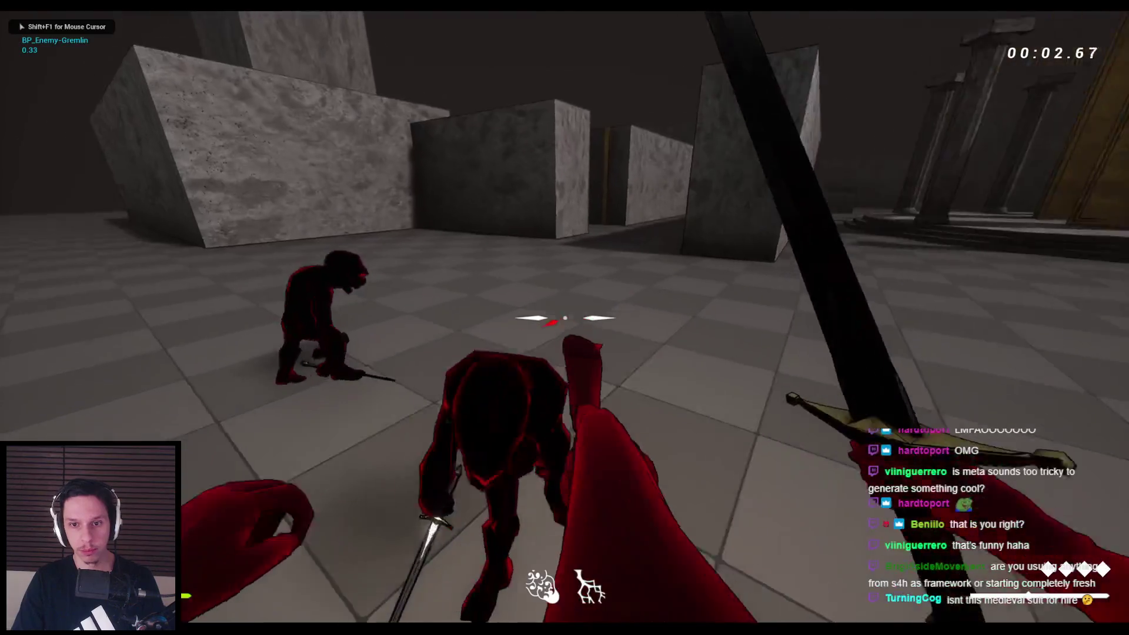
Cut down every gremlin with the sword to watch them ragdoll, jump, strafe left, then stop playing
left_click(565, 317)
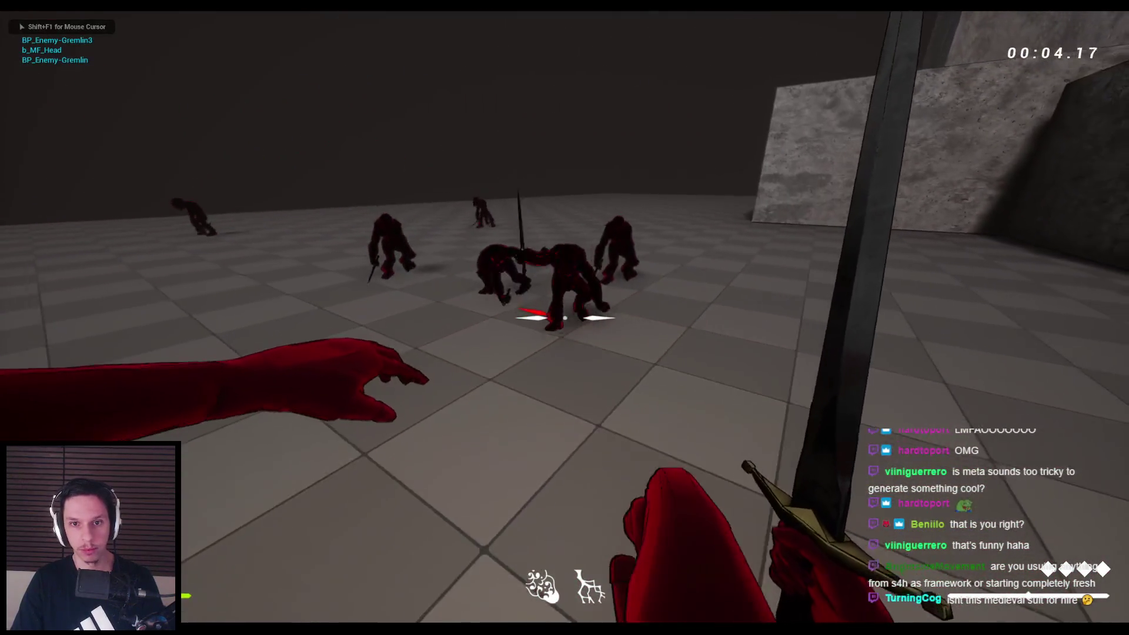
left_click(564, 317)
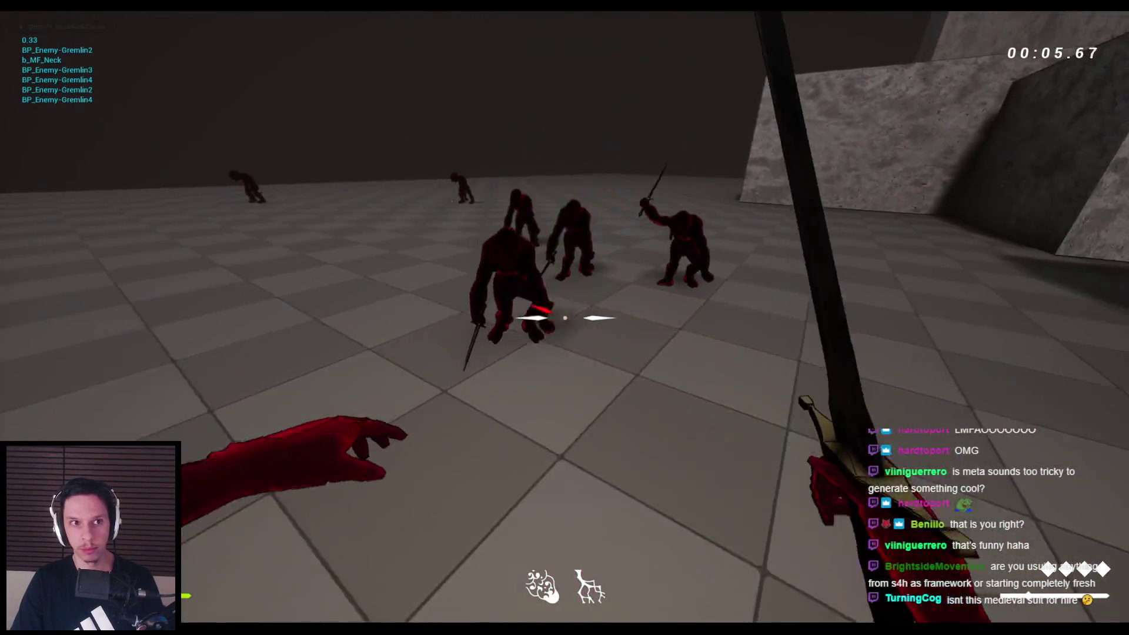
left_click(565, 318)
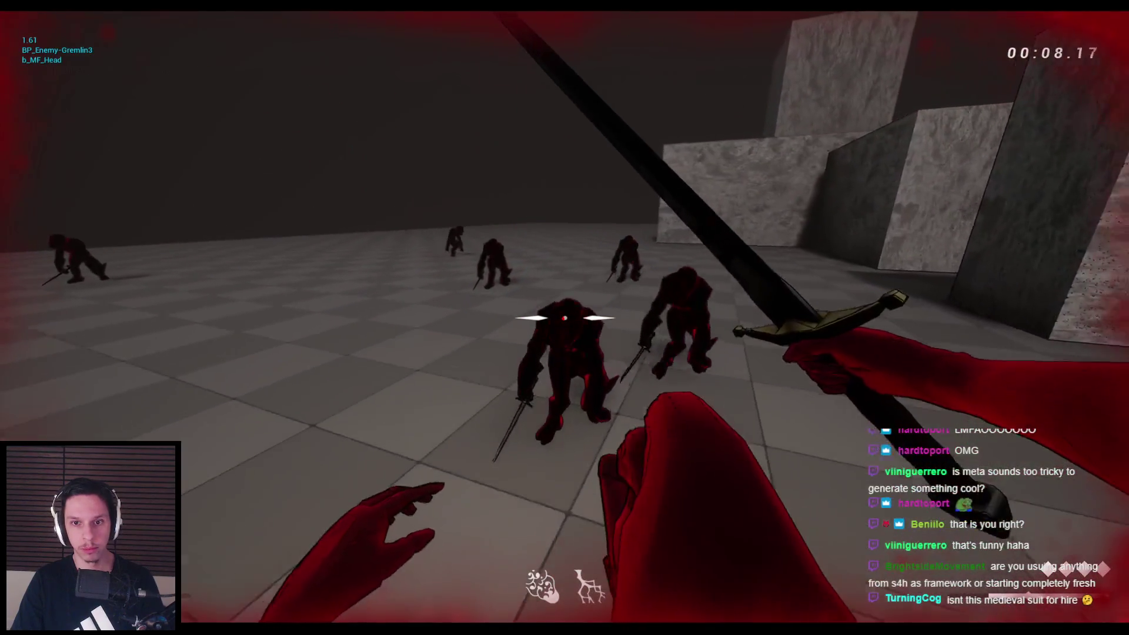
left_click(565, 317)
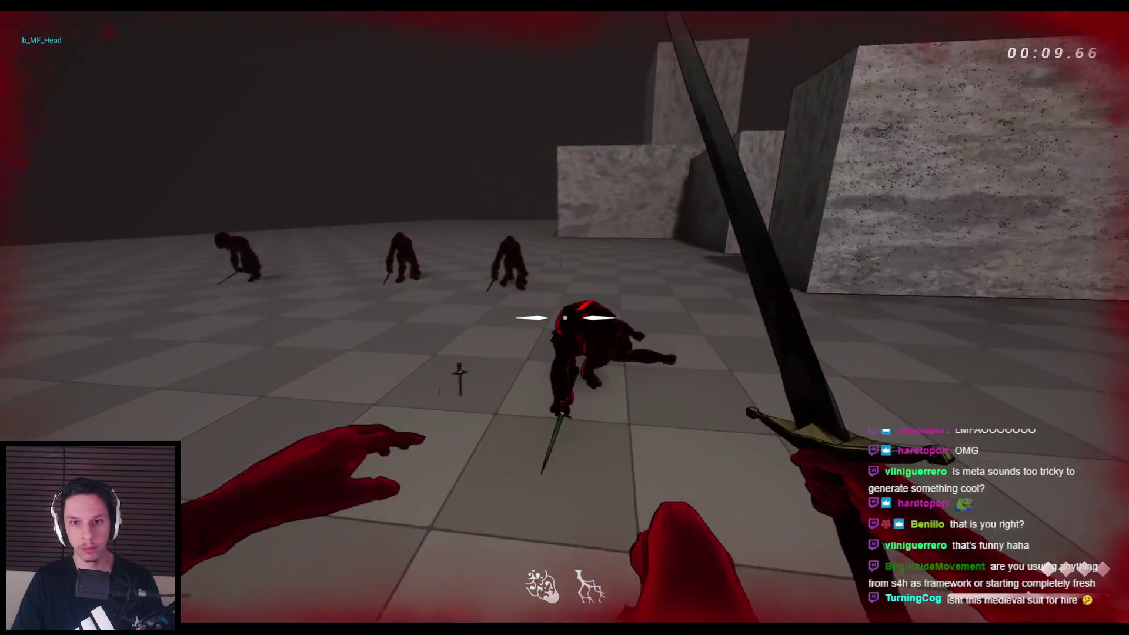
left_click(564, 317)
left_click(564, 317)
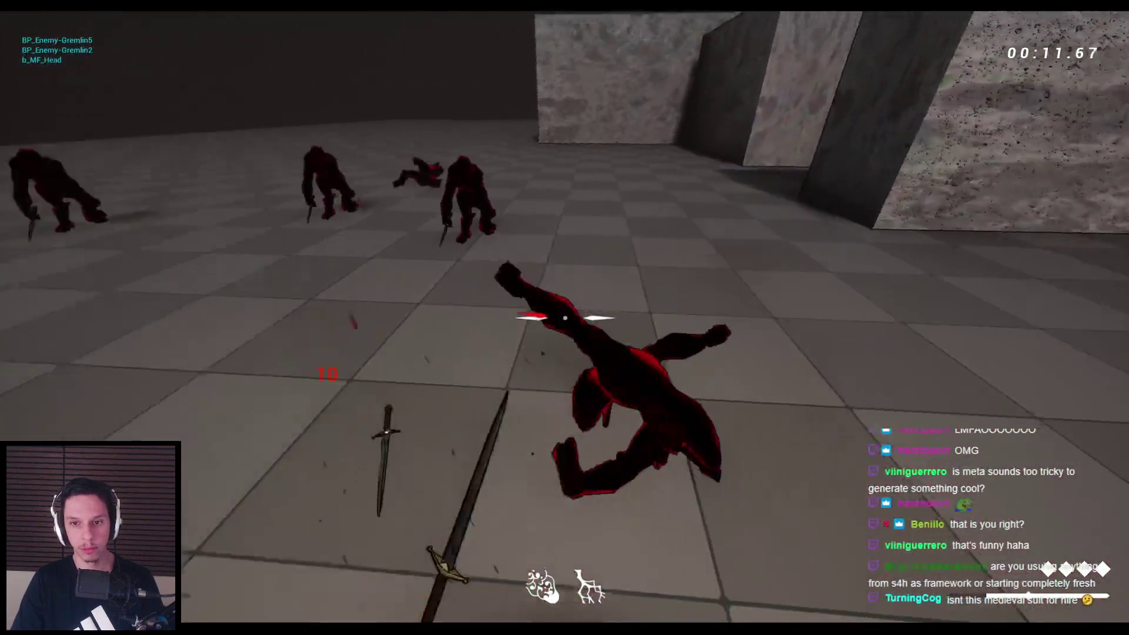
left_click(564, 318)
left_click(565, 317)
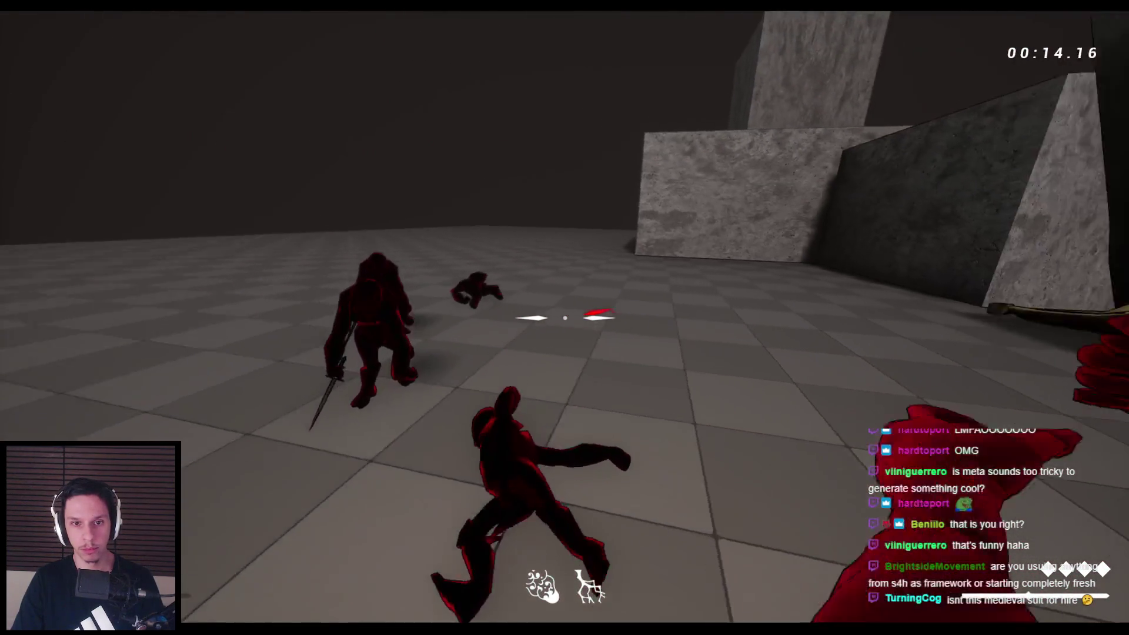
left_click(565, 317)
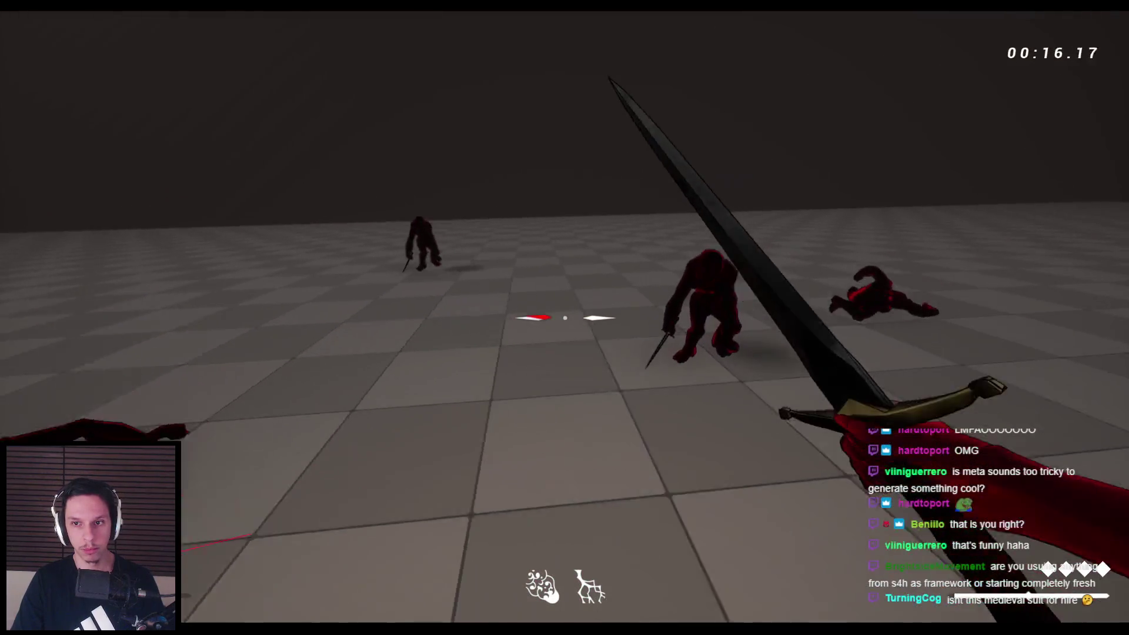
left_click(564, 318)
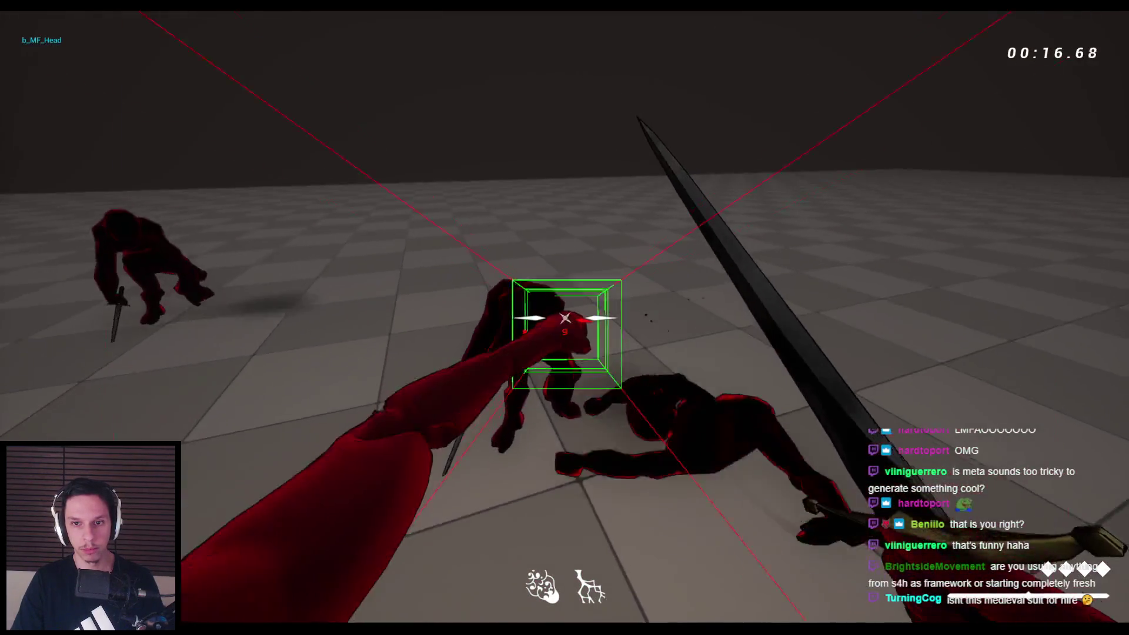
left_click(565, 317)
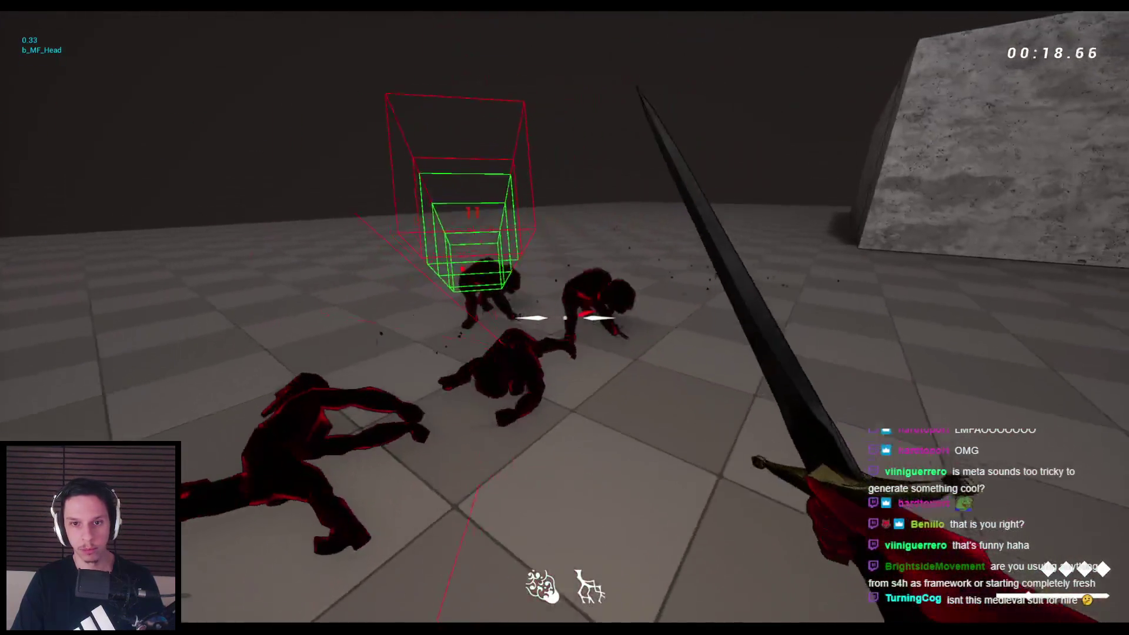
left_click(564, 317)
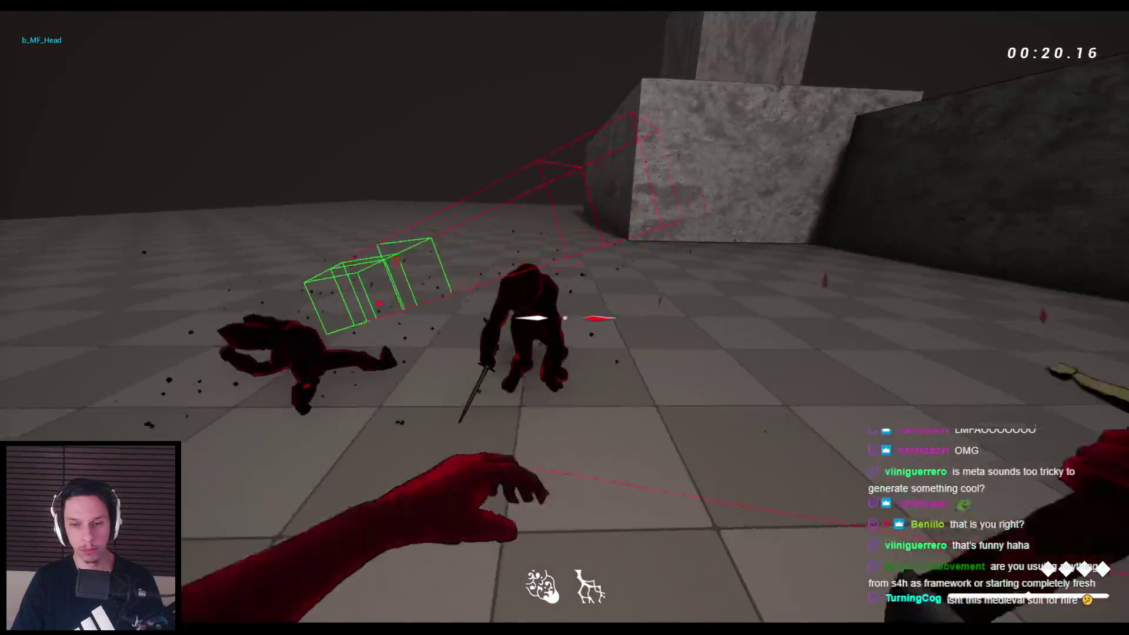
left_click(565, 318)
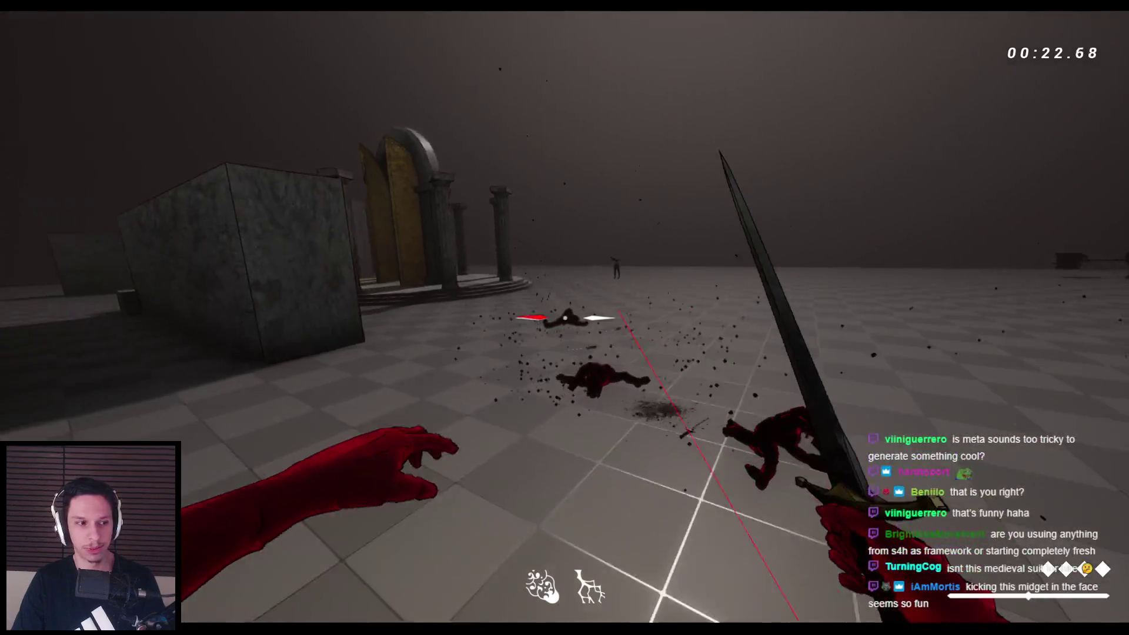
key("space")
key("a")
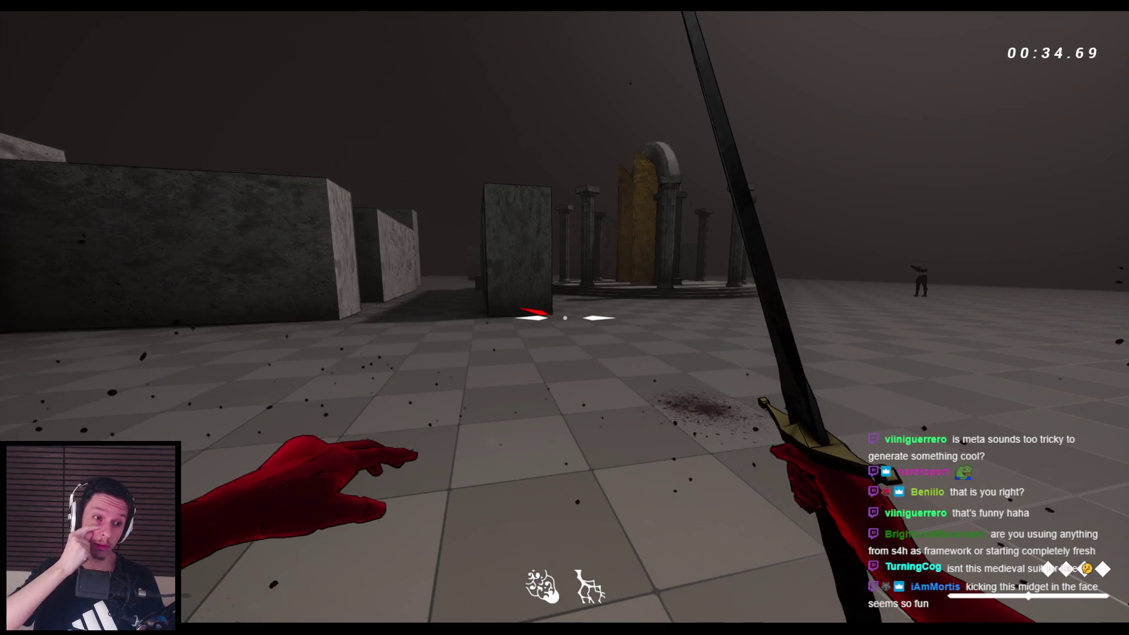
key("Escape")
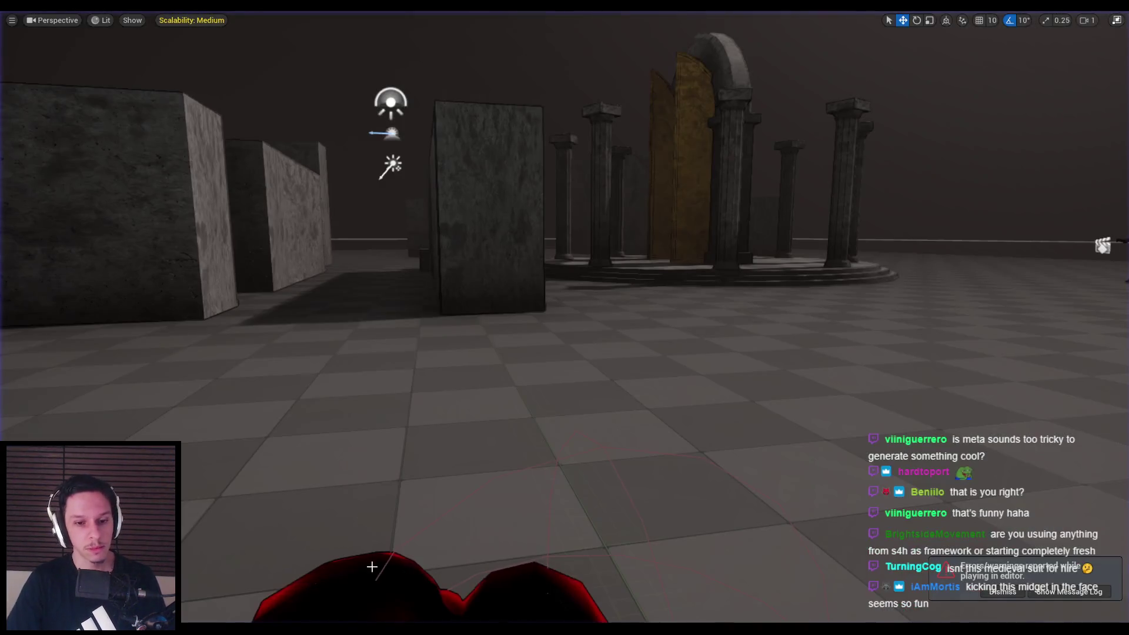
Restore the full editor layout, scroll through the Message Log errors, then run and stop another brief play test
left_click_drag(512, 556, 562, 389)
key("F11")
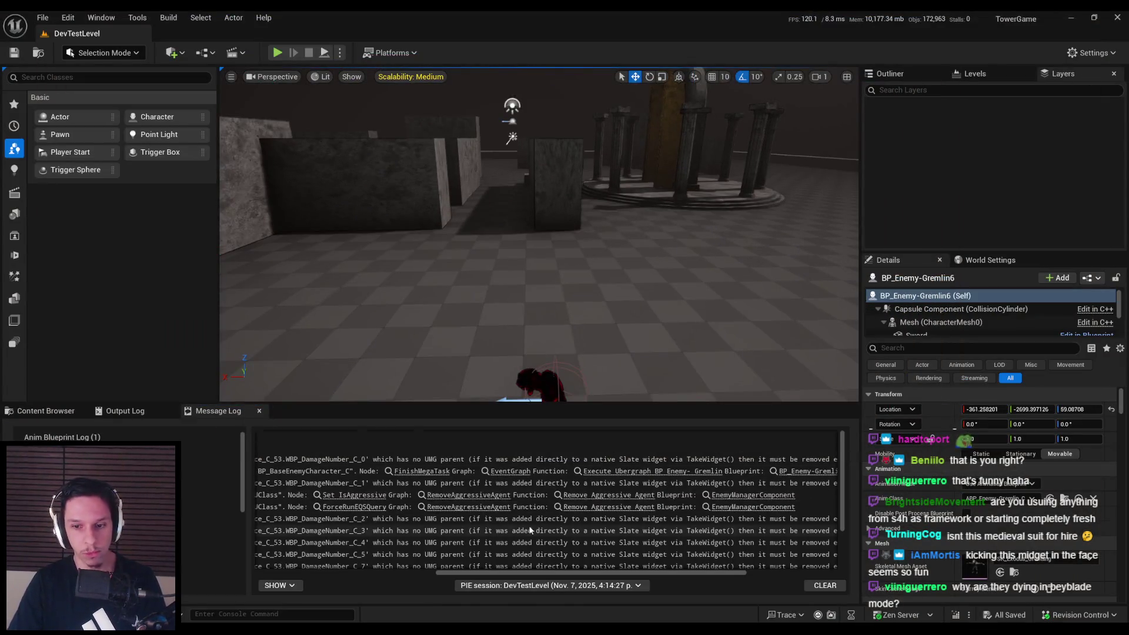
scroll(553, 547, "down", 2)
left_click_drag(572, 577, 453, 575)
scroll(458, 531, "up", 2)
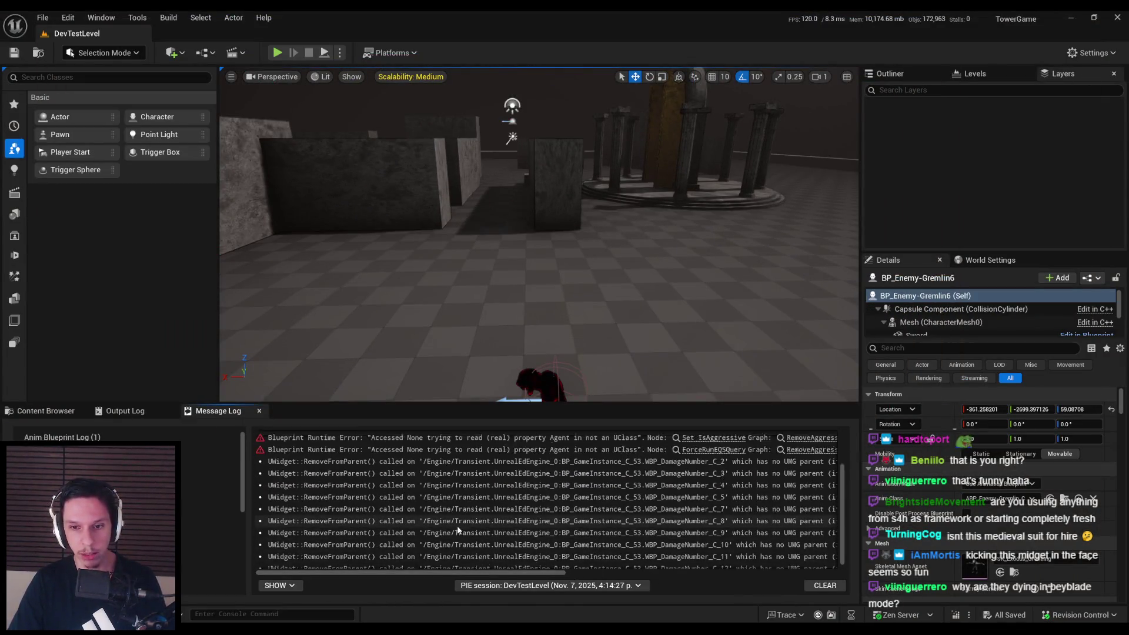
left_click(277, 53)
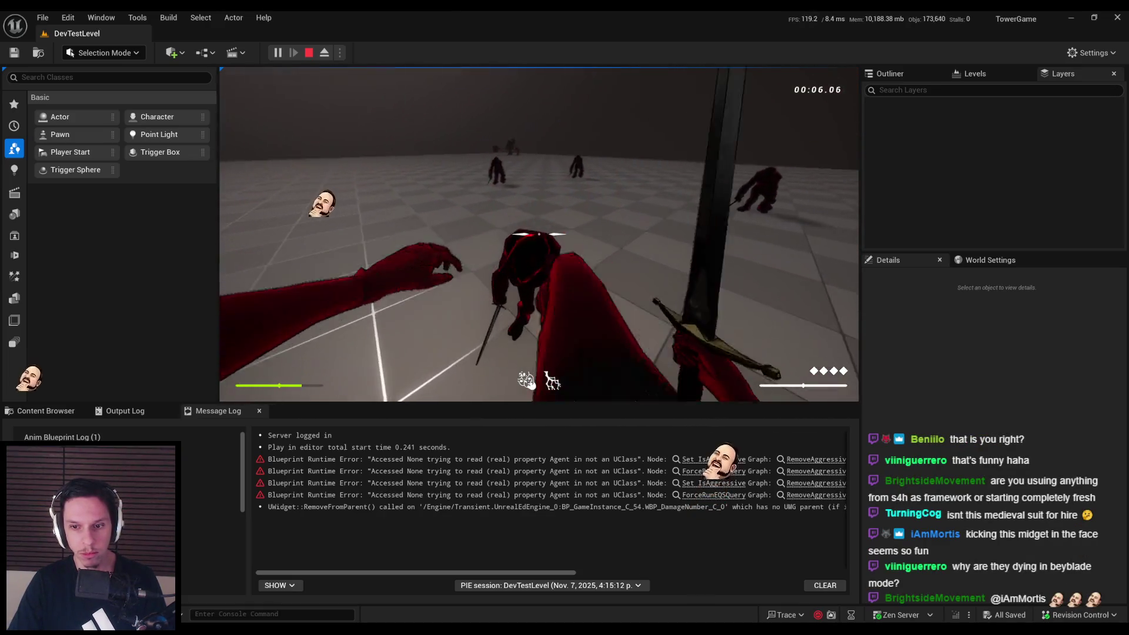
key("Escape")
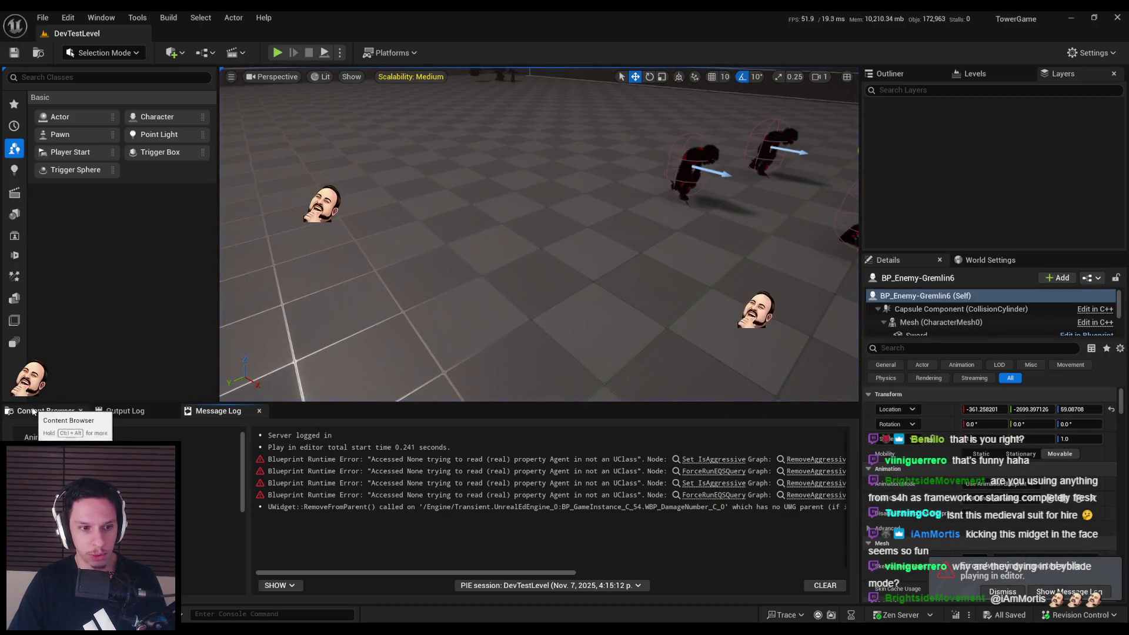
Navigate to 0_Main > Core > Enemy in the Content Browser and open BP_BaseEnemyCharacter
left_click(34, 411)
left_click(573, 432)
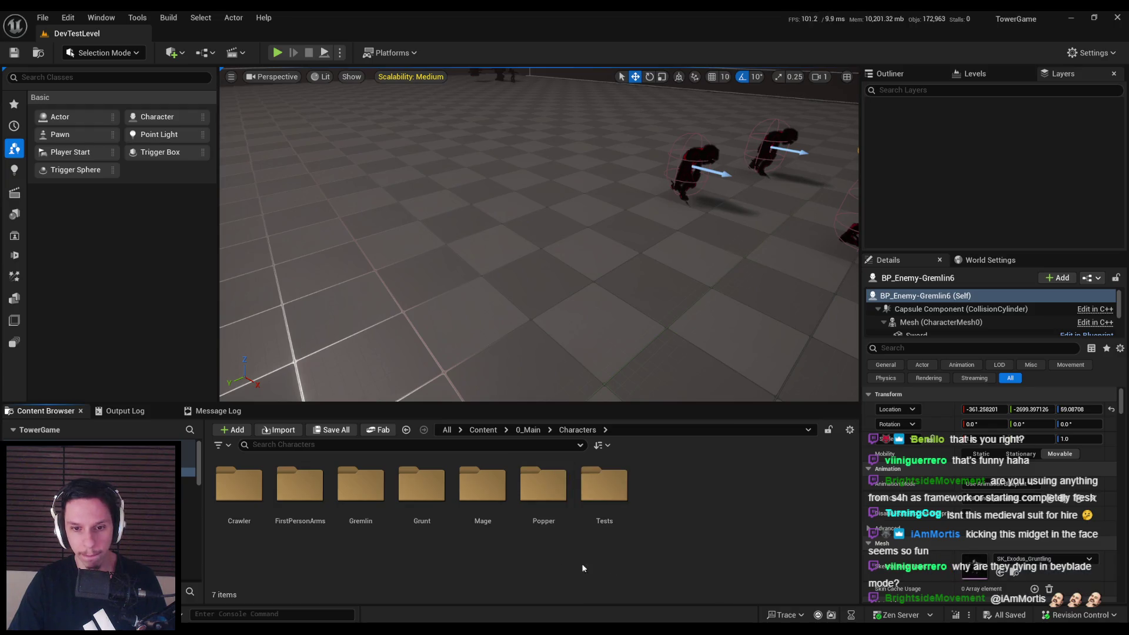
left_click_drag(520, 404, 521, 352)
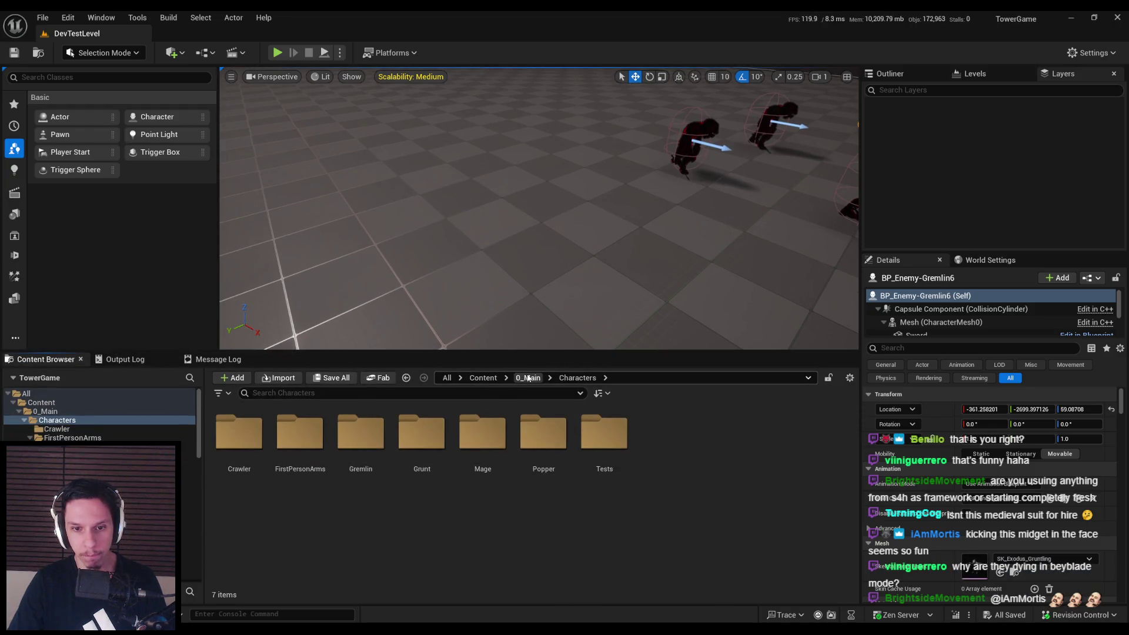
left_click(528, 377)
double_click(300, 441)
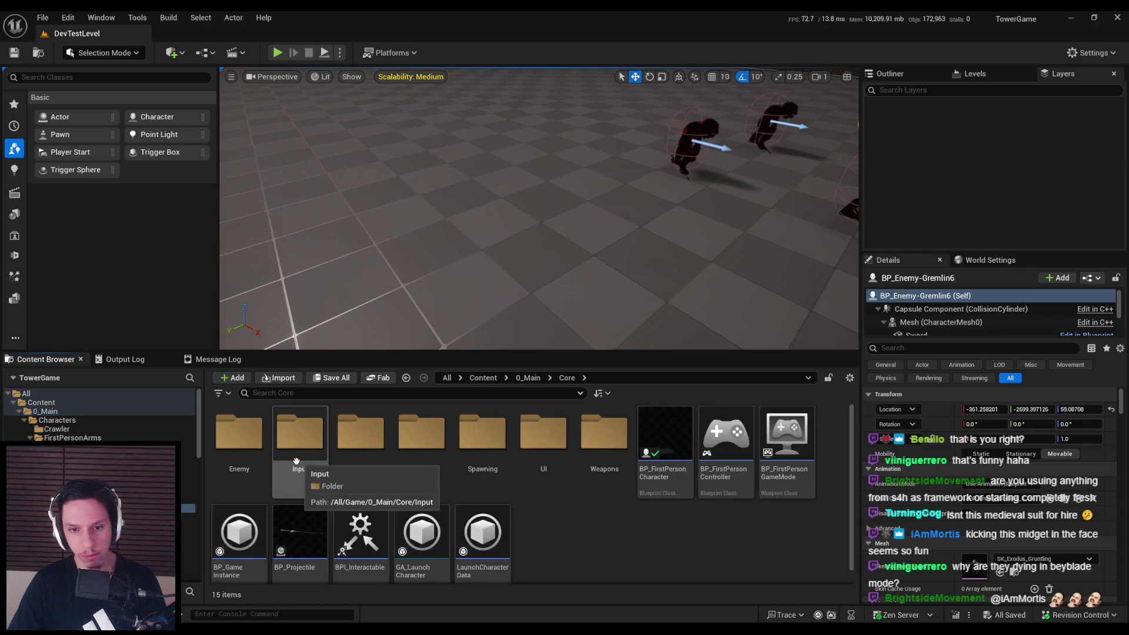
double_click(300, 449)
double_click(300, 450)
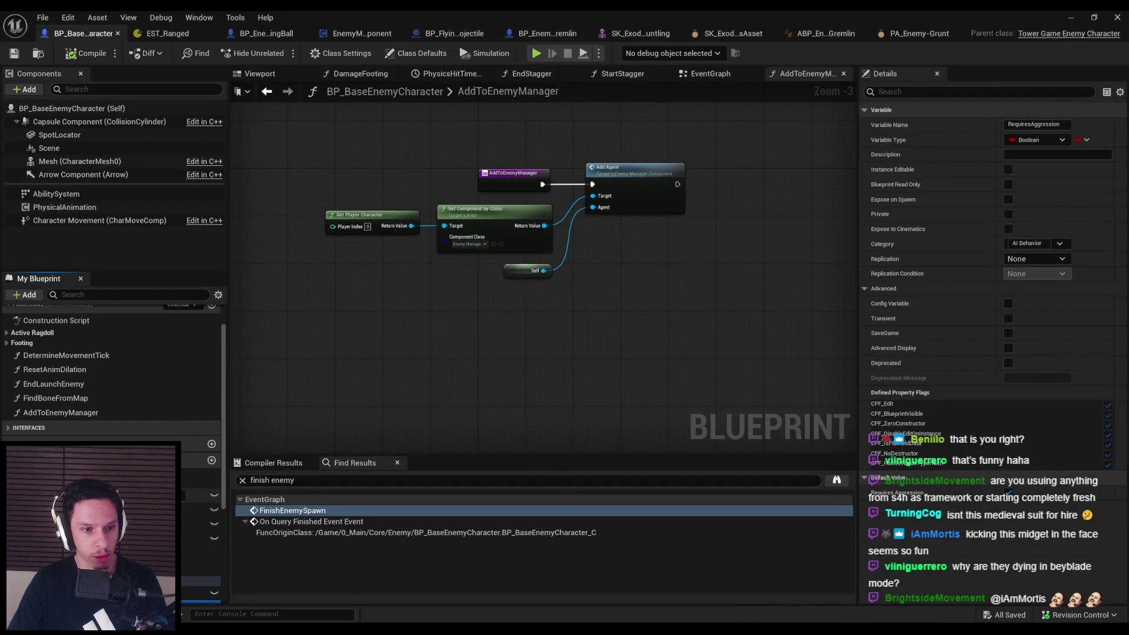
Open RagdollStart under Active Ragdoll and pan to its physics simulation nodes
left_click(24, 373)
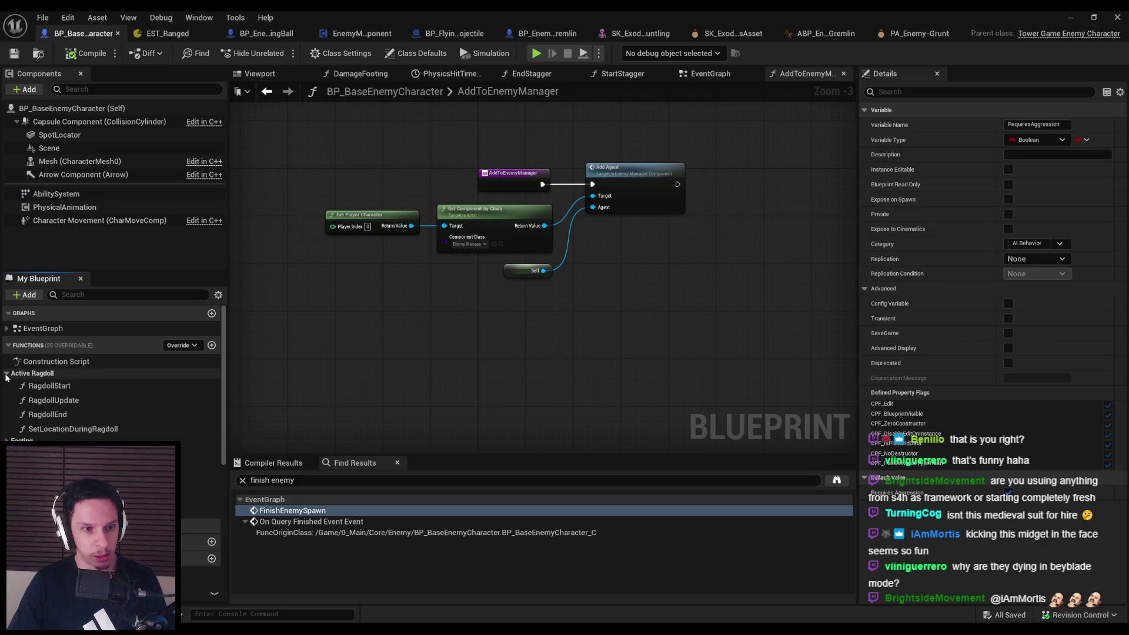
double_click(50, 386)
scroll(324, 260, "up", 5)
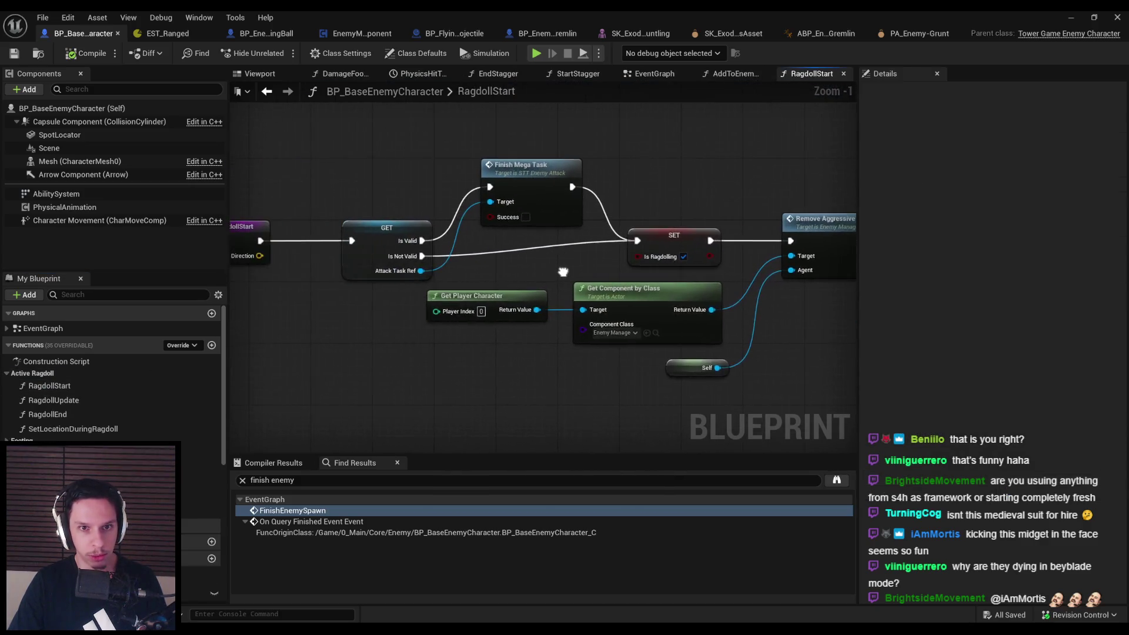
left_click_drag(563, 272, 330, 269)
scroll(554, 271, "down", 1)
left_click_drag(560, 330, 377, 326)
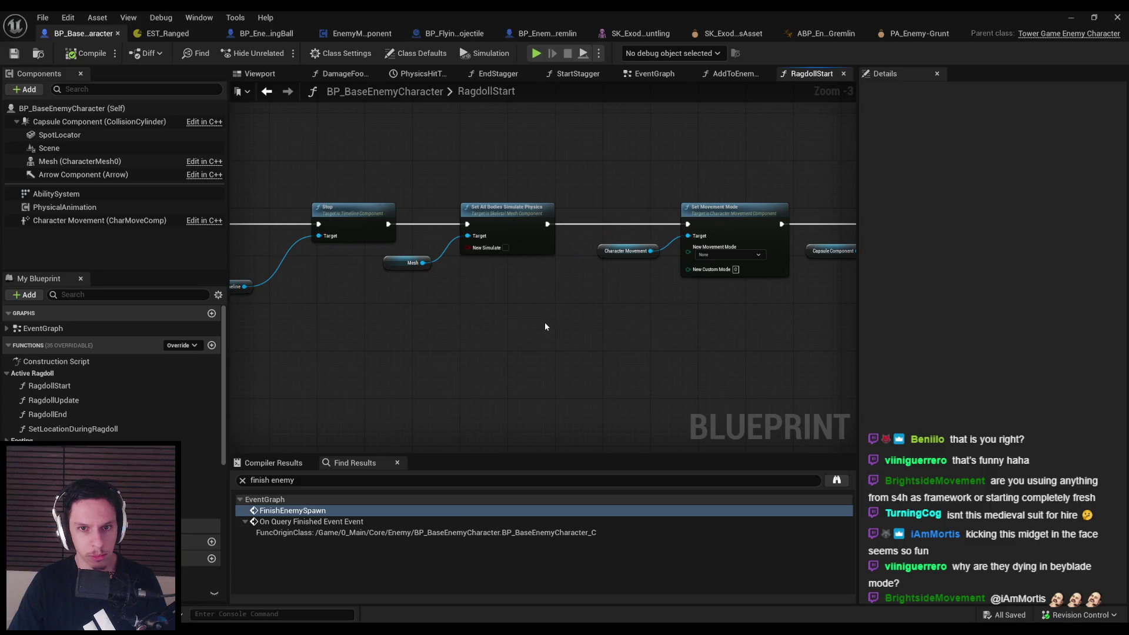
left_click_drag(544, 323, 345, 323)
left_click_drag(512, 330, 394, 331)
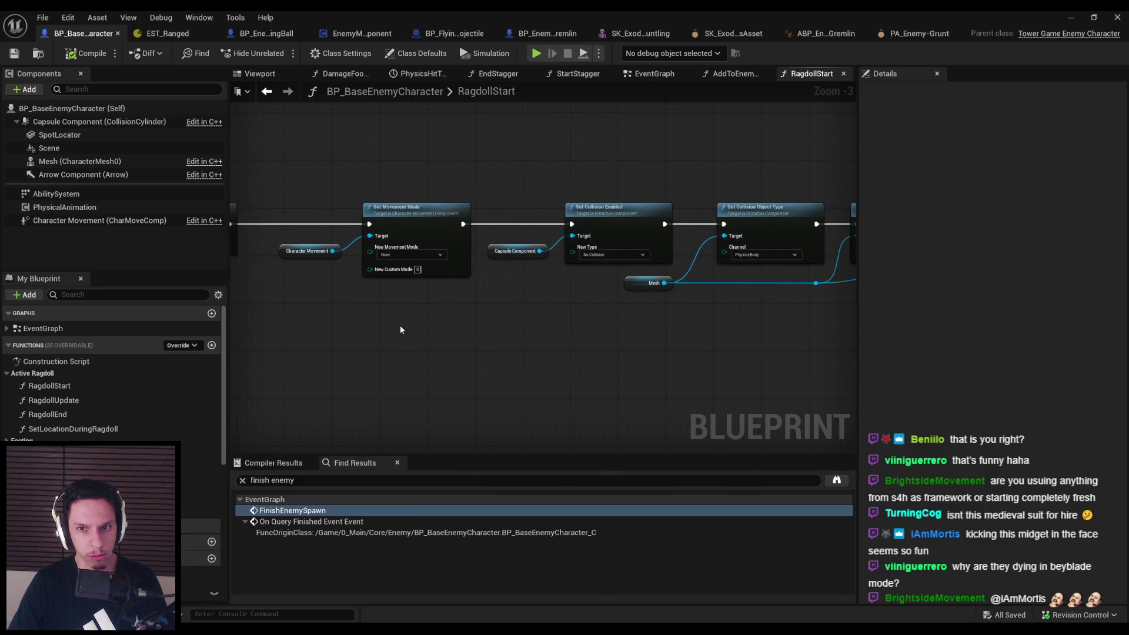
Inspect the collision setup and Set Collision Enabled nodes fed by the spine_01 bone name
mouse_move(593, 349)
left_mouse_down()
mouse_move(333, 336)
mouse_move(614, 331)
mouse_move(353, 318)
mouse_move(847, 294)
mouse_move(567, 297)
mouse_move(500, 314)
mouse_move(237, 307)
left_mouse_up()
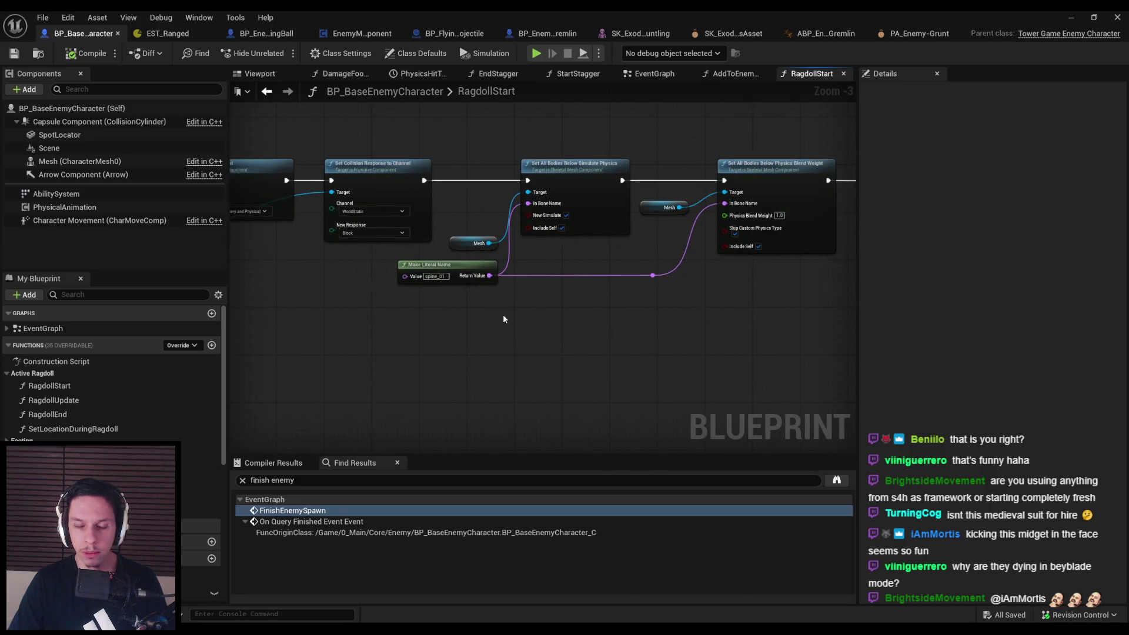
scroll(556, 181, "up", 2)
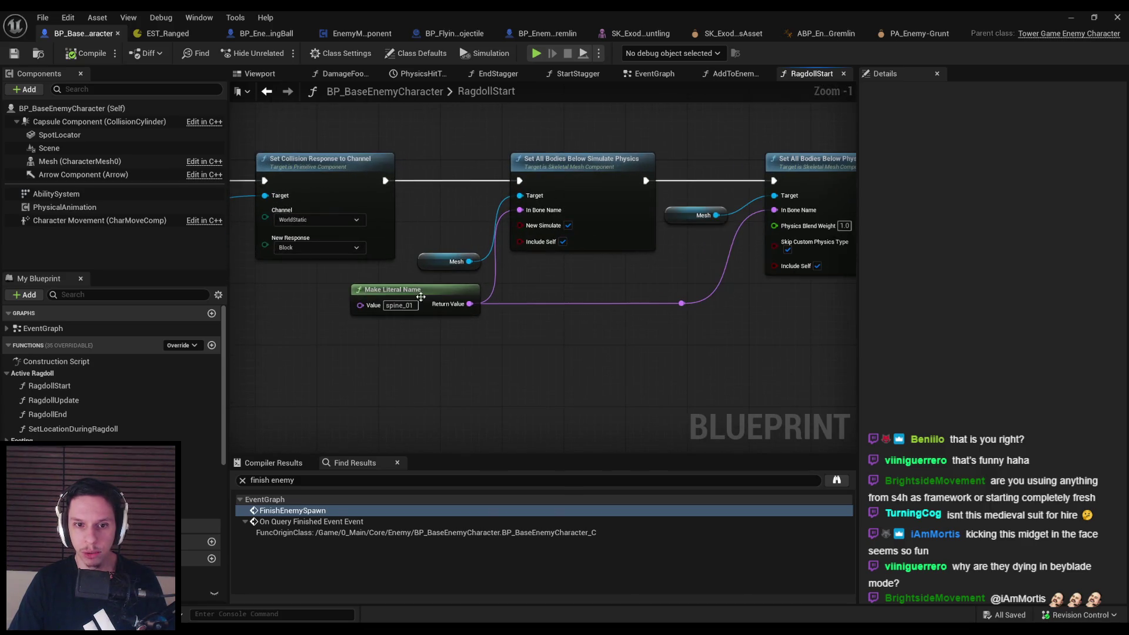
scroll(382, 318, "down", 1)
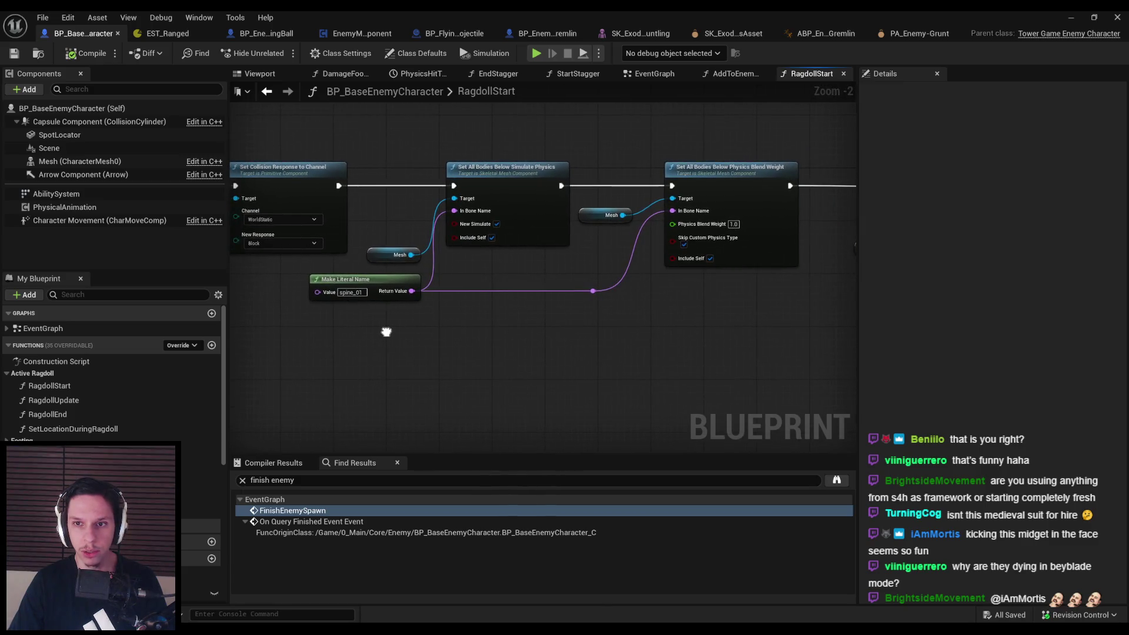
left_click_drag(387, 332, 569, 359)
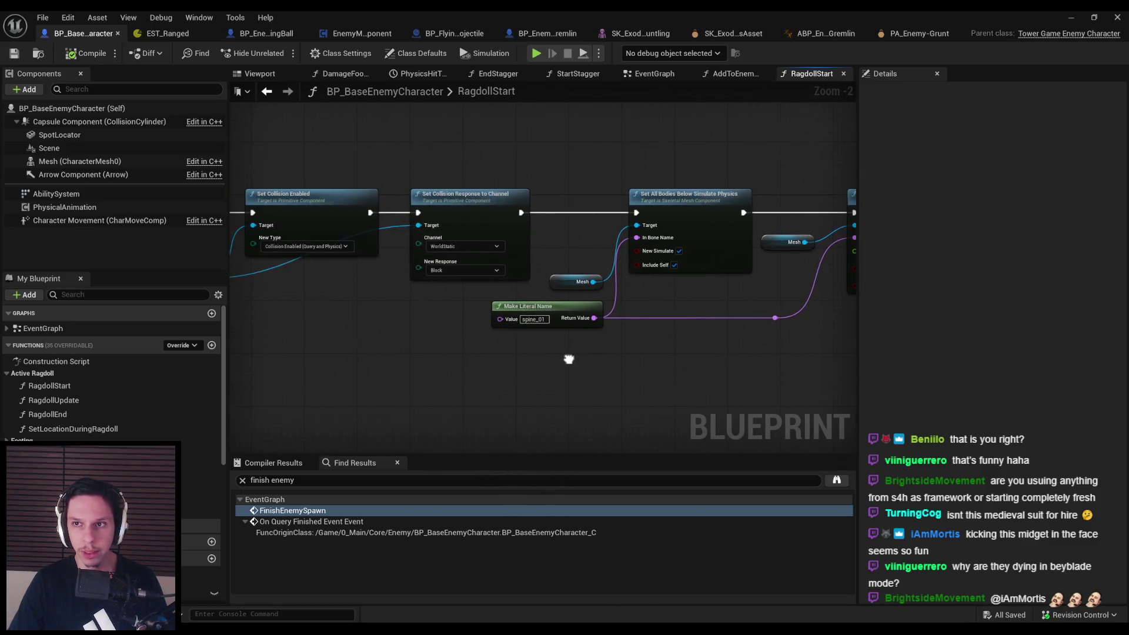
scroll(497, 353, "down", 2)
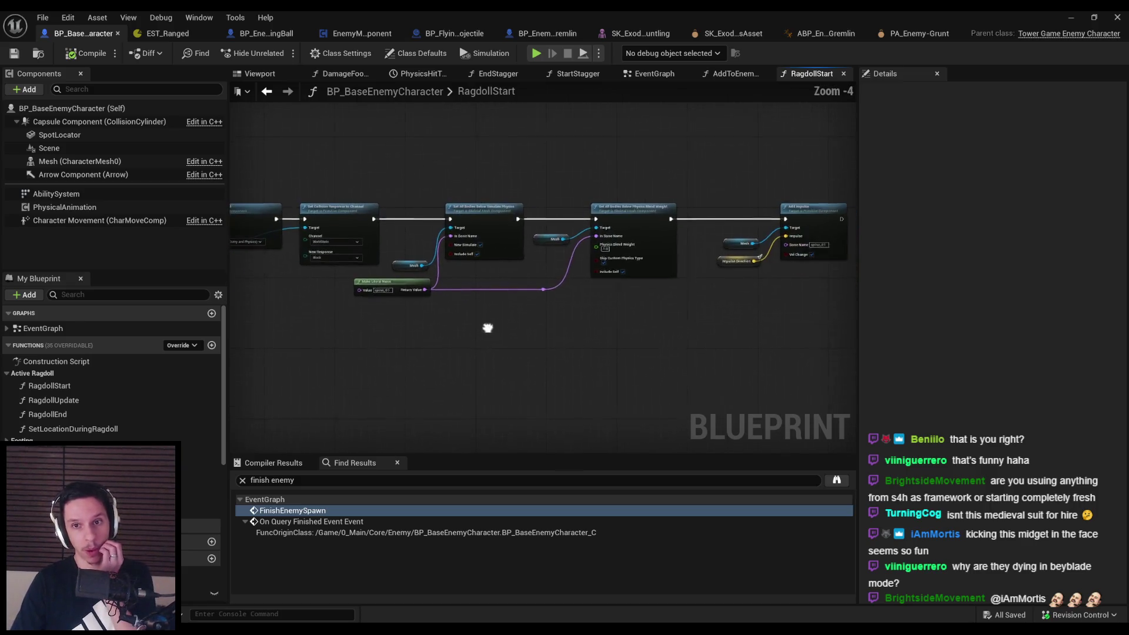
scroll(754, 292, "up", 4)
left_click(566, 349)
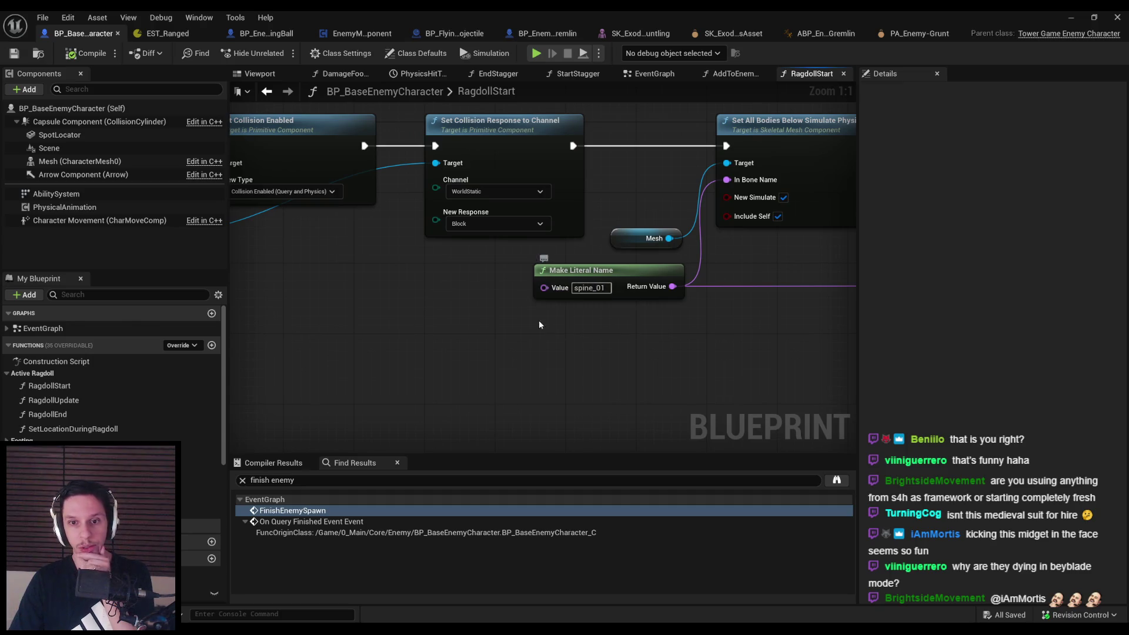
scroll(135, 413, "down", 5)
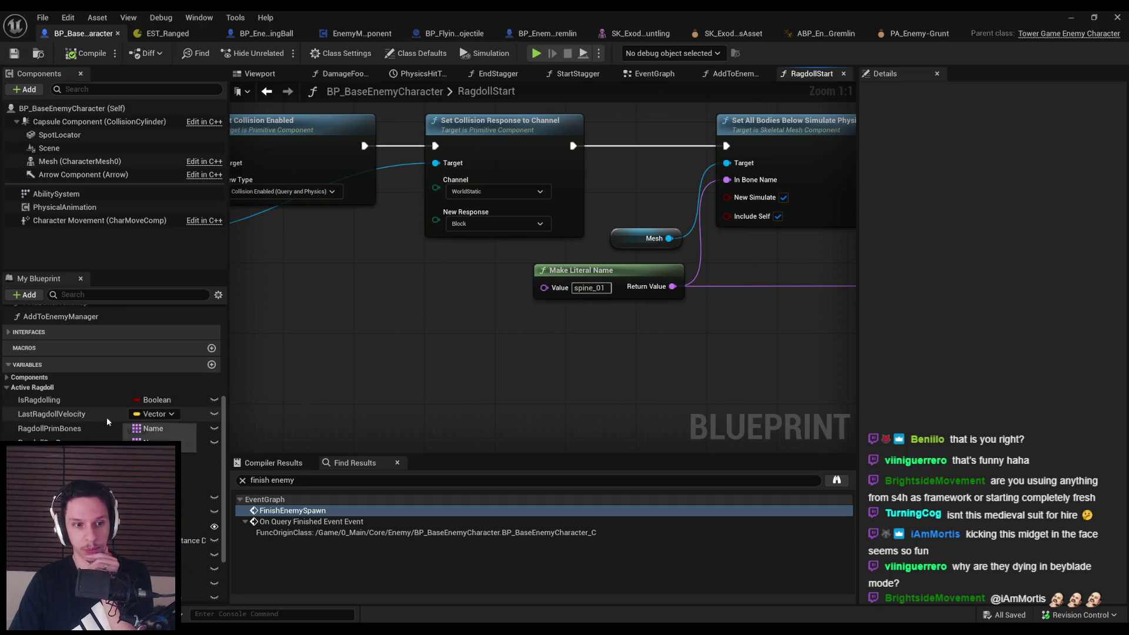
Drop a Mesh getter, search for physics asset and root nodes, and discard the Get Skinned Asset node
mouse_move(88, 161)
left_mouse_down()
mouse_move(427, 377)
mouse_move(469, 363)
left_mouse_up()
type("ph")
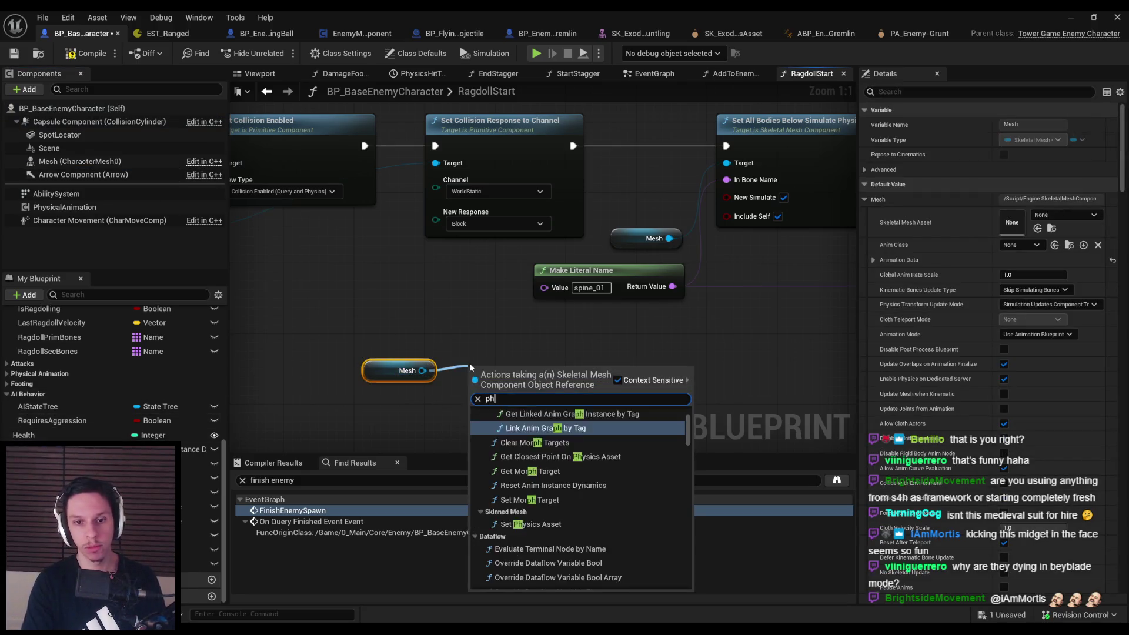
type("ysics asset")
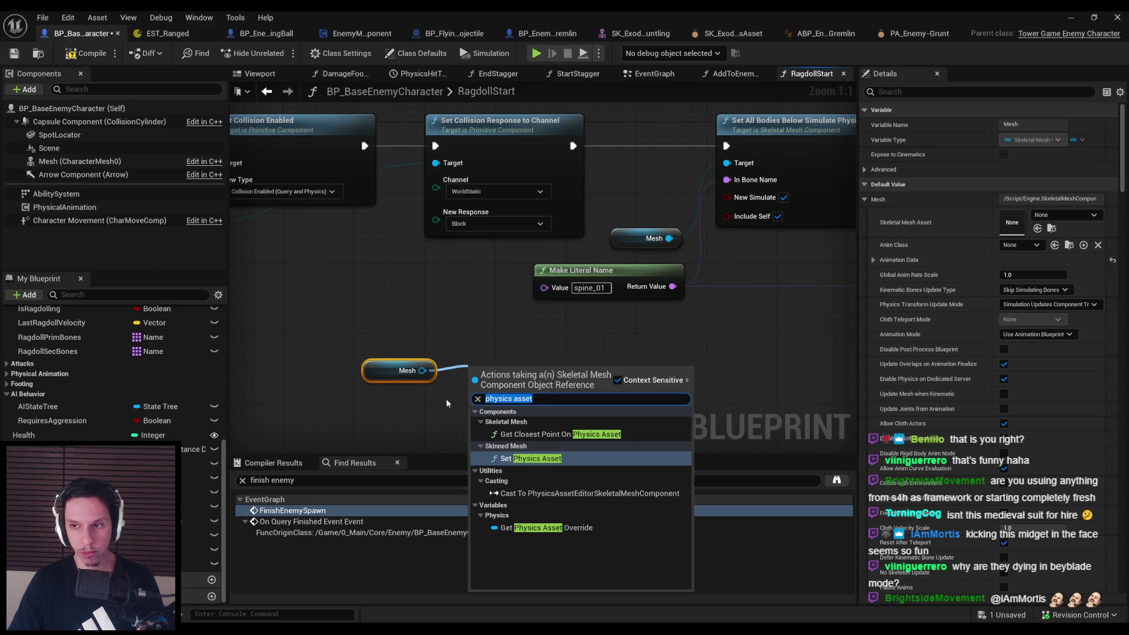
type("get root")
key("ctrl+a")
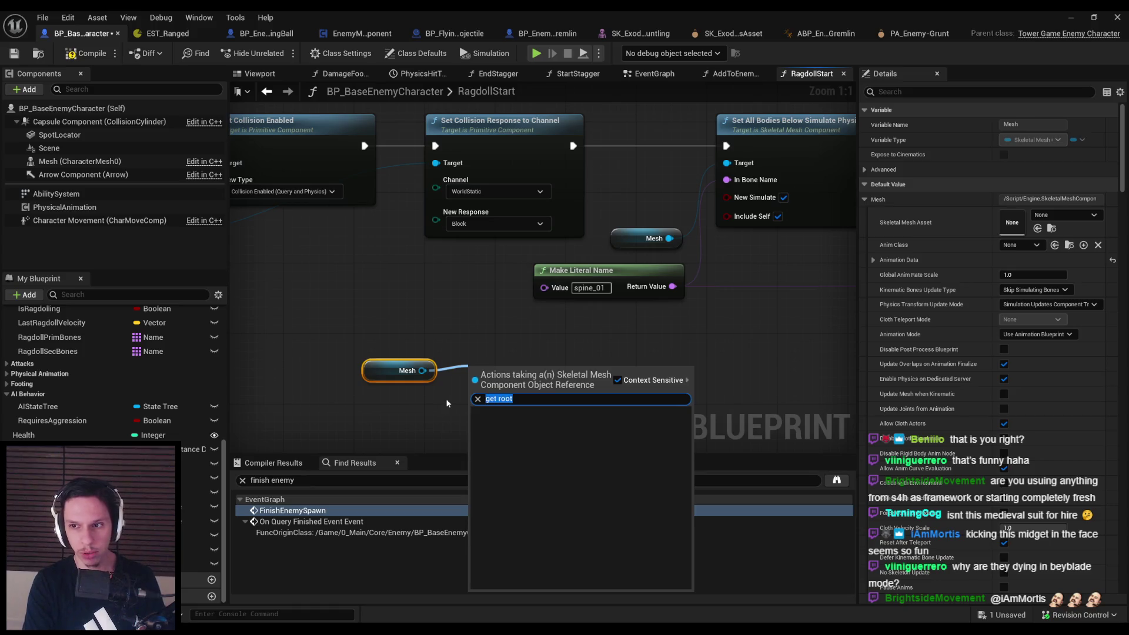
type("physics asset")
key("ctrl+a")
type("asset")
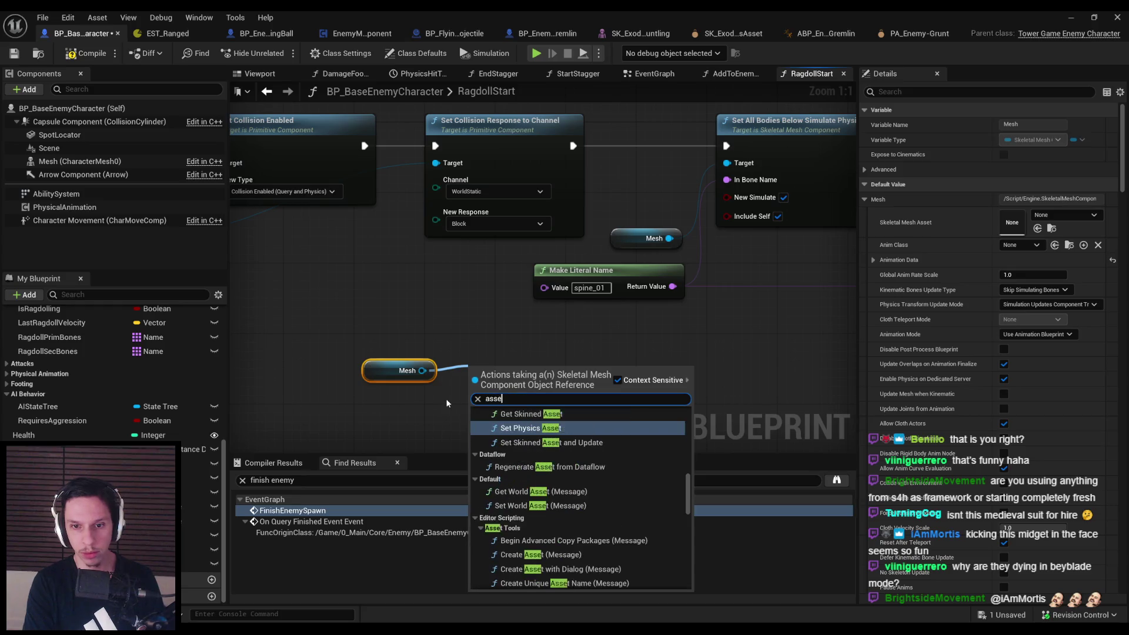
scroll(529, 441, "up", 2)
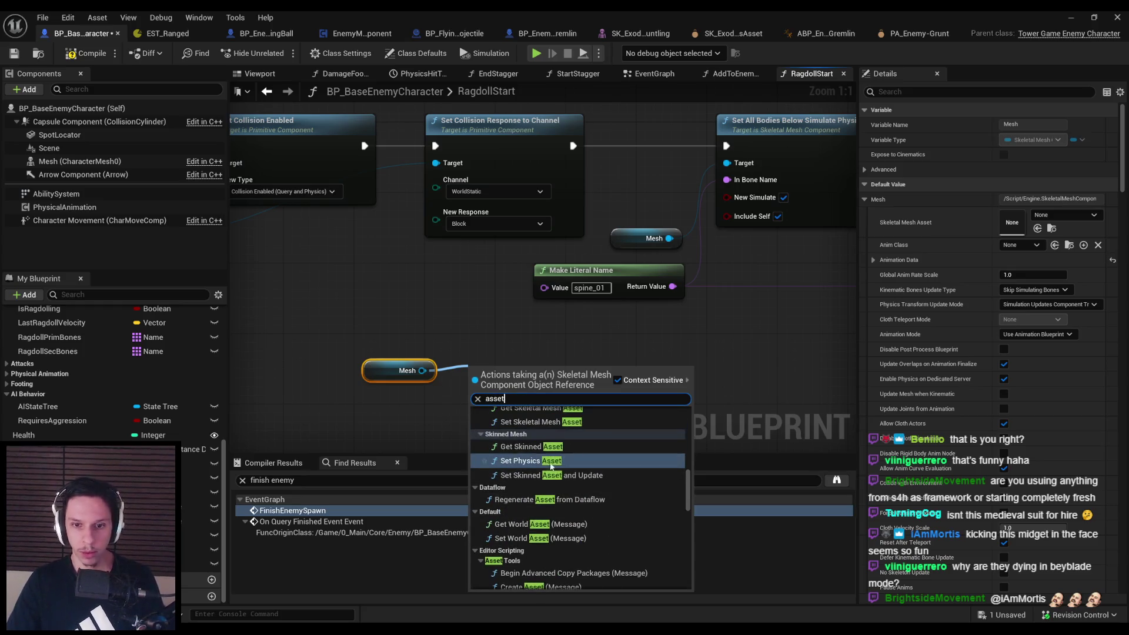
left_click(540, 447)
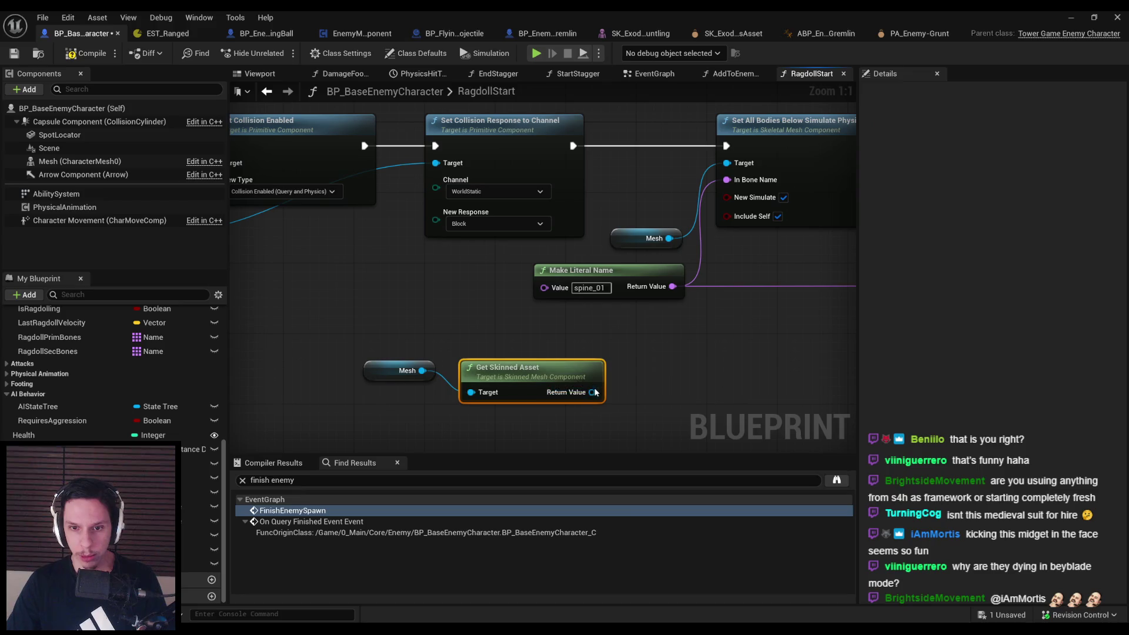
key("Delete")
Browse the Mesh's bone getter actions, then delete the unused Mesh node and save
mouse_move(344, 351)
left_mouse_down()
mouse_move(453, 412)
mouse_move(461, 380)
left_mouse_up()
type("get bone")
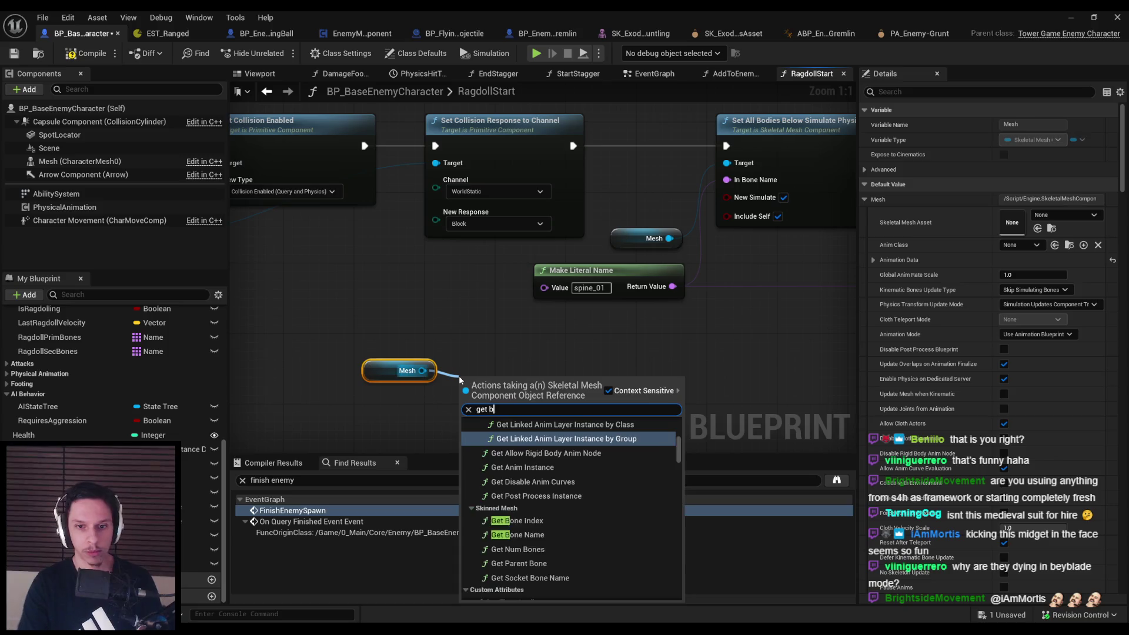
key("Down")
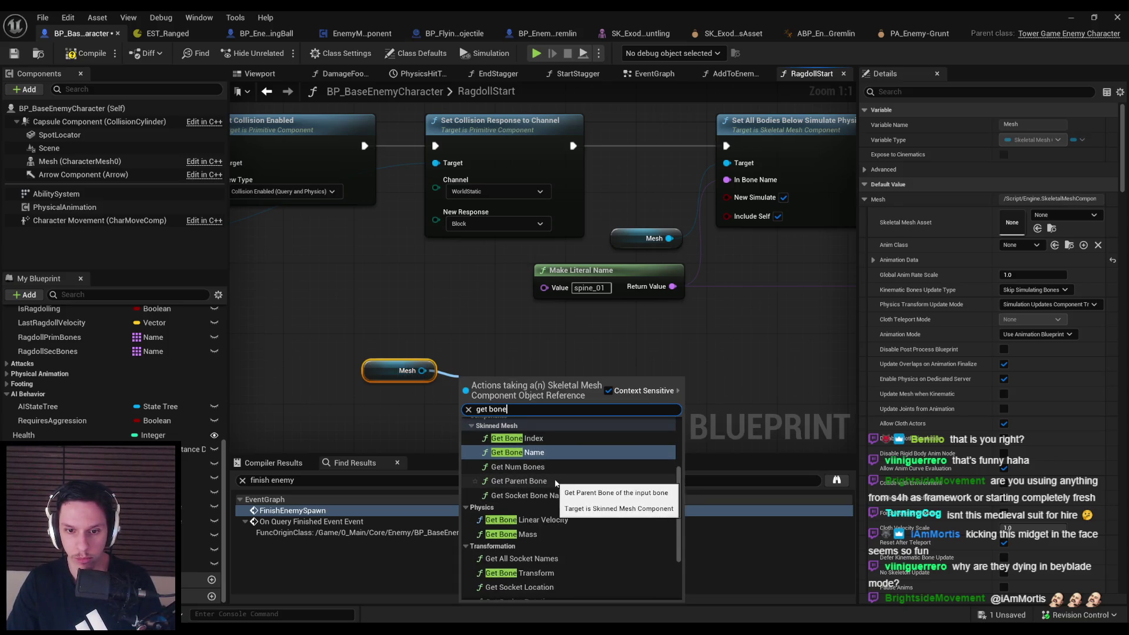
scroll(541, 481, "down", 3)
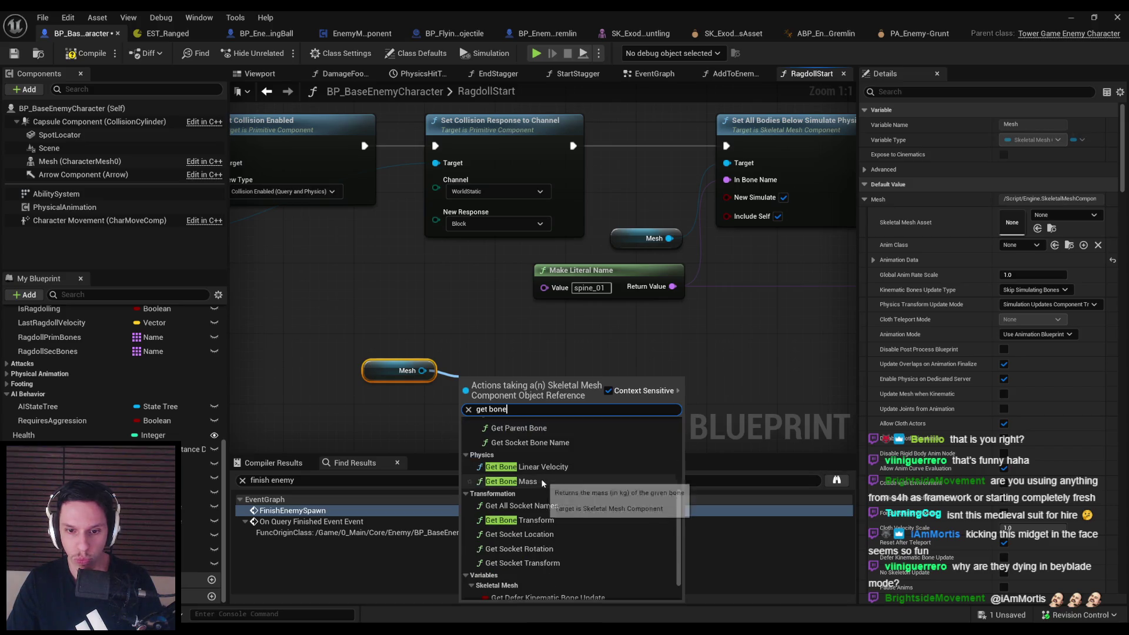
scroll(540, 513, "up", 3)
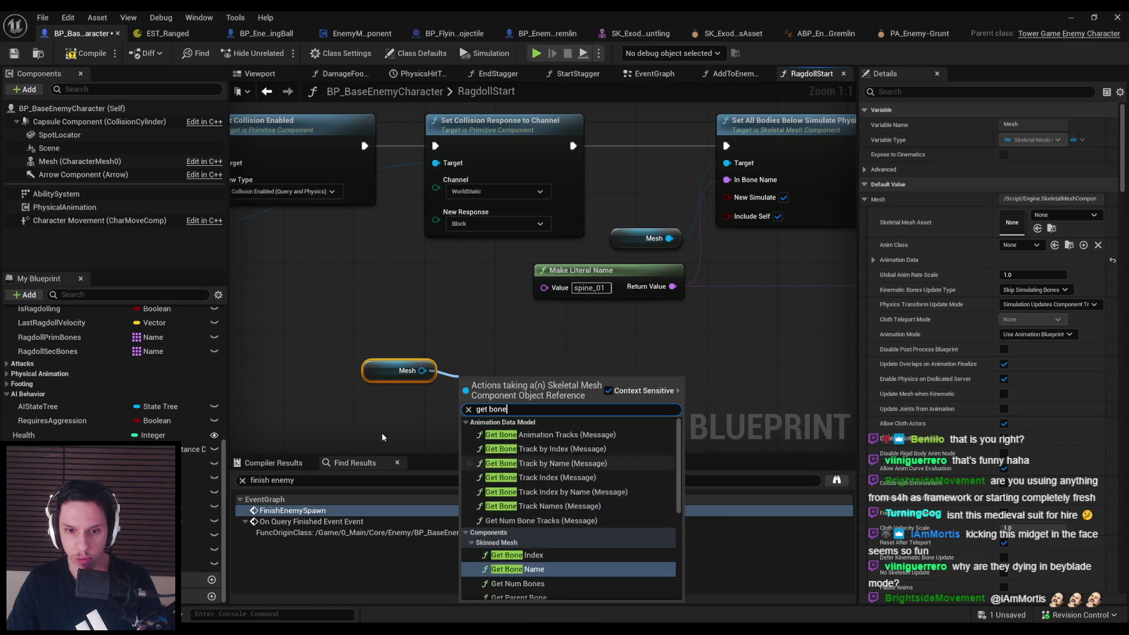
key("Escape")
key("Delete")
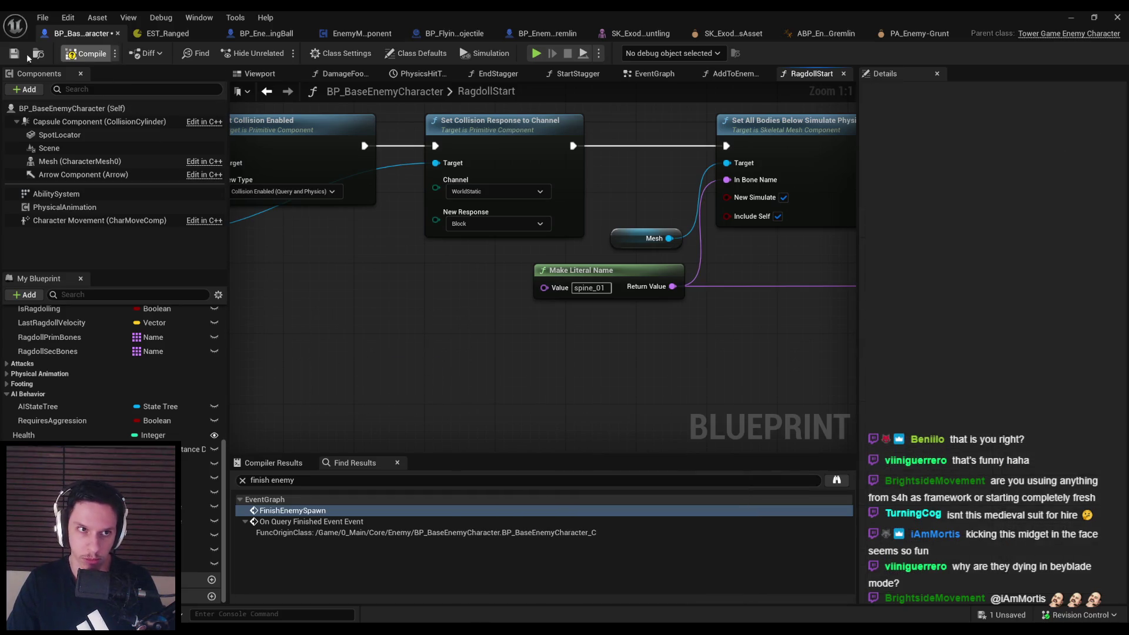
left_click(19, 56)
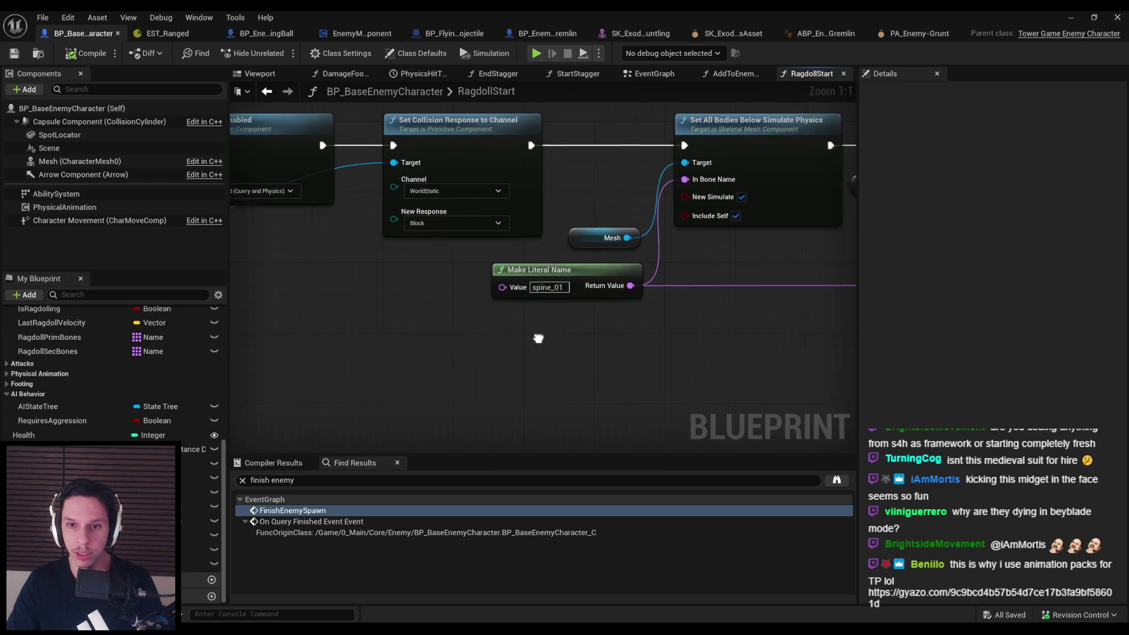
Promote the spine_01 bone name to an ActiveRagdollRootBone variable in the Active Ragdoll category and compile
scroll(593, 316, "down", 3)
mouse_move(374, 321)
left_mouse_down()
mouse_move(636, 323)
mouse_move(351, 322)
mouse_move(420, 322)
left_mouse_up()
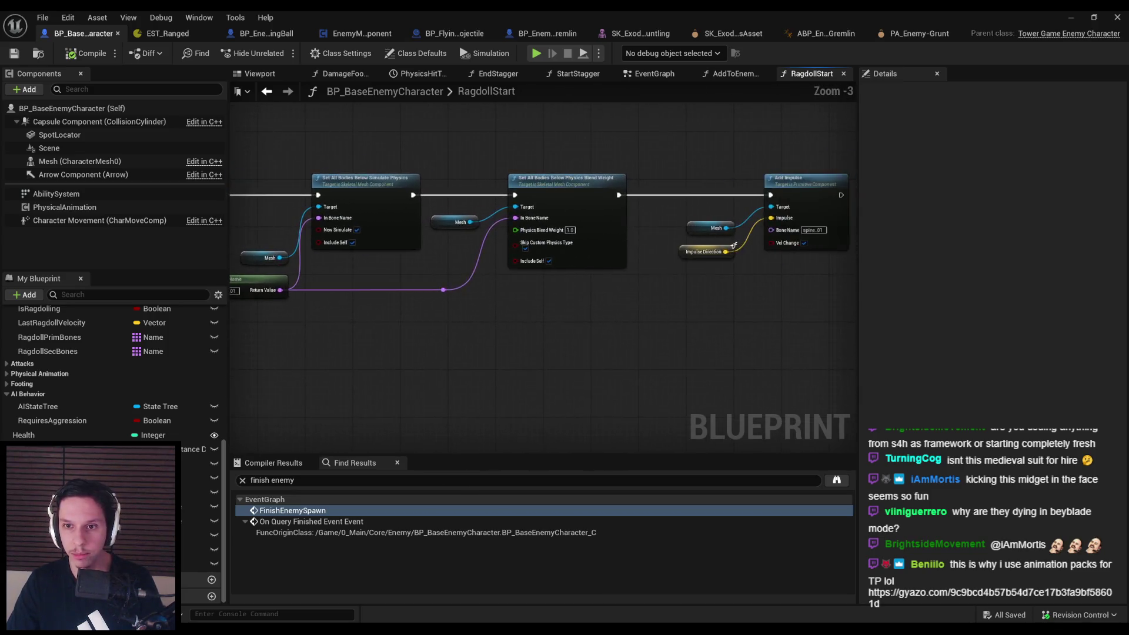
scroll(667, 297, "up", 3)
left_click_drag(630, 263, 630, 264)
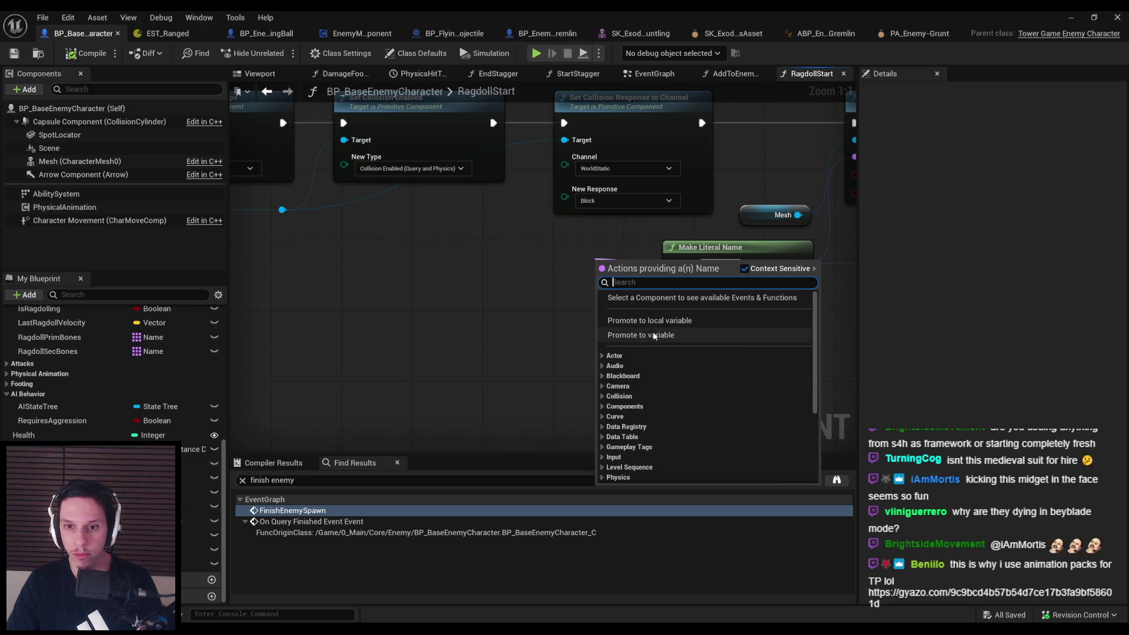
left_click(655, 336)
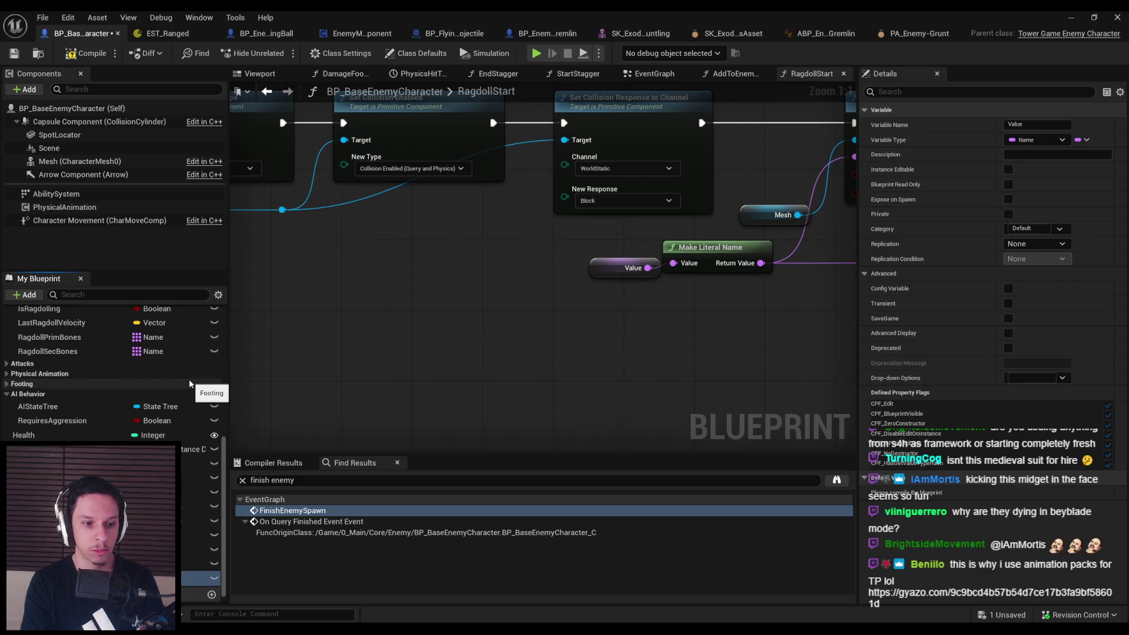
mouse_move(200, 579)
left_mouse_down()
mouse_move(36, 376)
mouse_move(12, 385)
left_mouse_up()
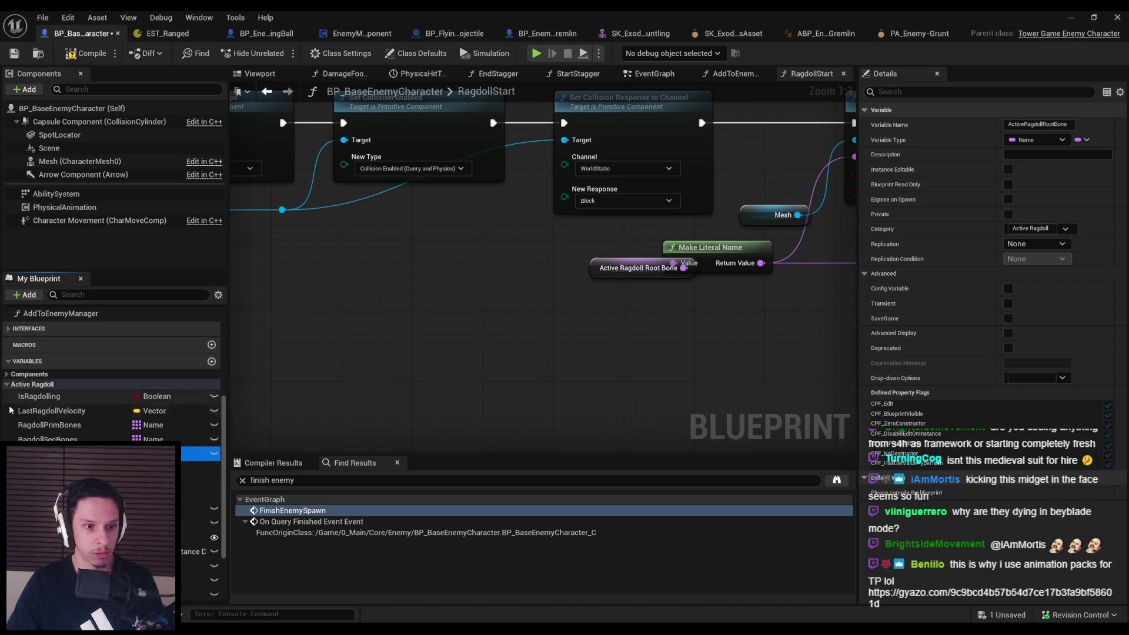
left_click(11, 56)
Align the ActiveRagdollRootBone node with Make Literal Name, straighten the wire, and save the blueprint
left_click_drag(596, 275, 559, 267)
key("q")
left_click(657, 304)
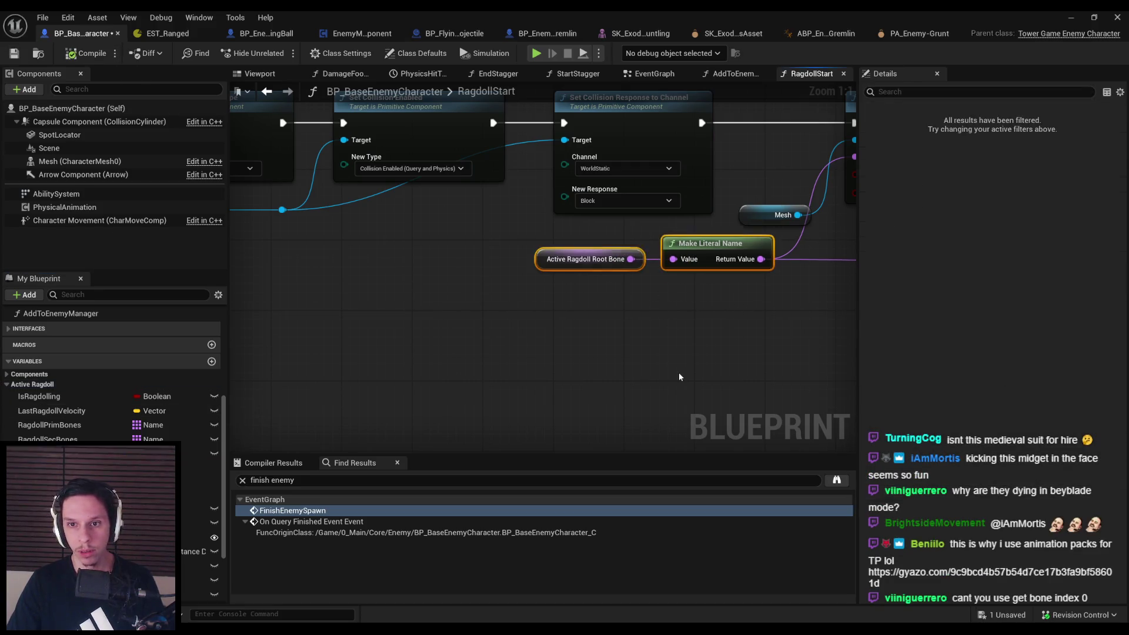
left_click(15, 53)
mouse_move(421, 263)
left_mouse_down()
mouse_move(323, 297)
mouse_move(356, 340)
left_mouse_up()
scroll(376, 340, "down", 2)
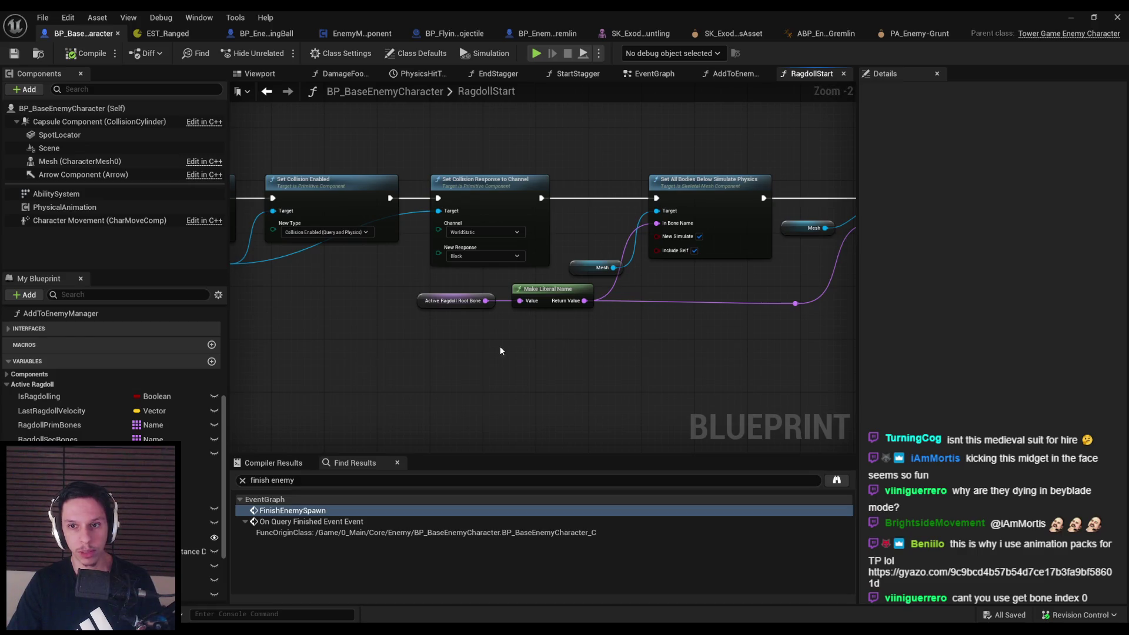
left_click_drag(588, 305, 617, 307)
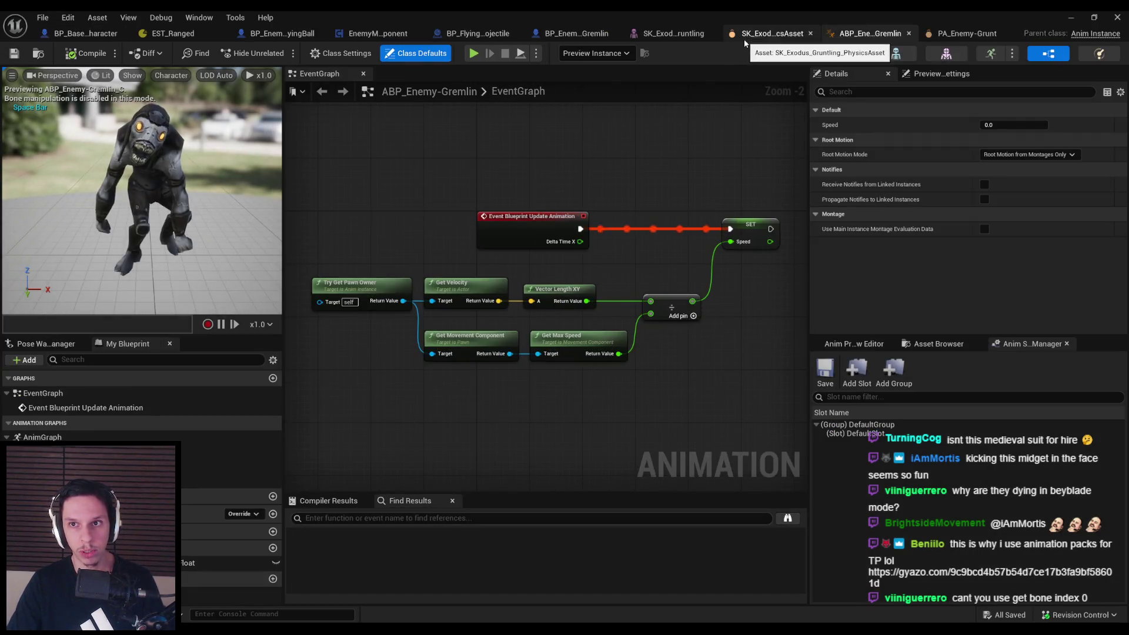
Change BP_Enemy-Gremlin's Active Ragdoll Root Bone class default from spine_01 to b_MF_Pelvis, then return to the level editor
left_click(576, 34)
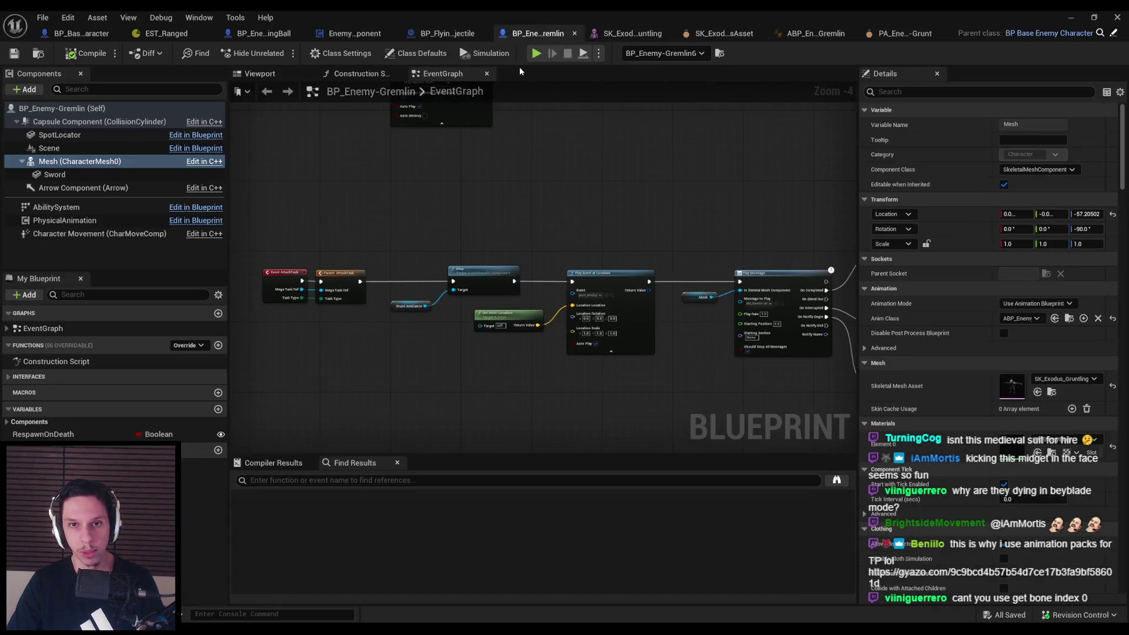
left_click(435, 54)
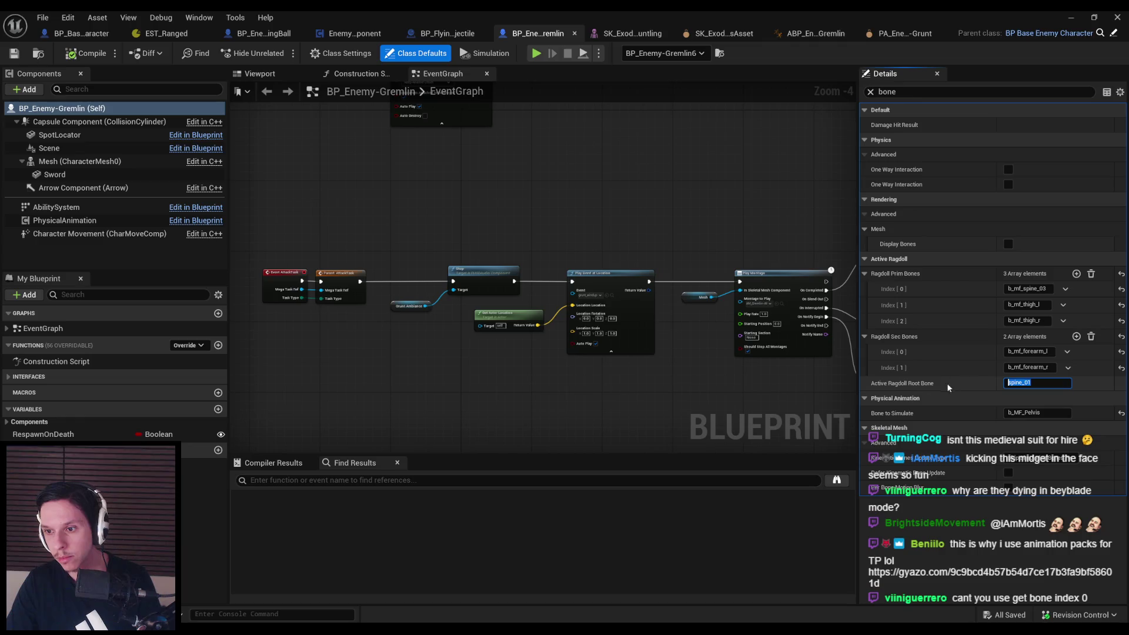
type("b_MF_Pelvis")
key("Return")
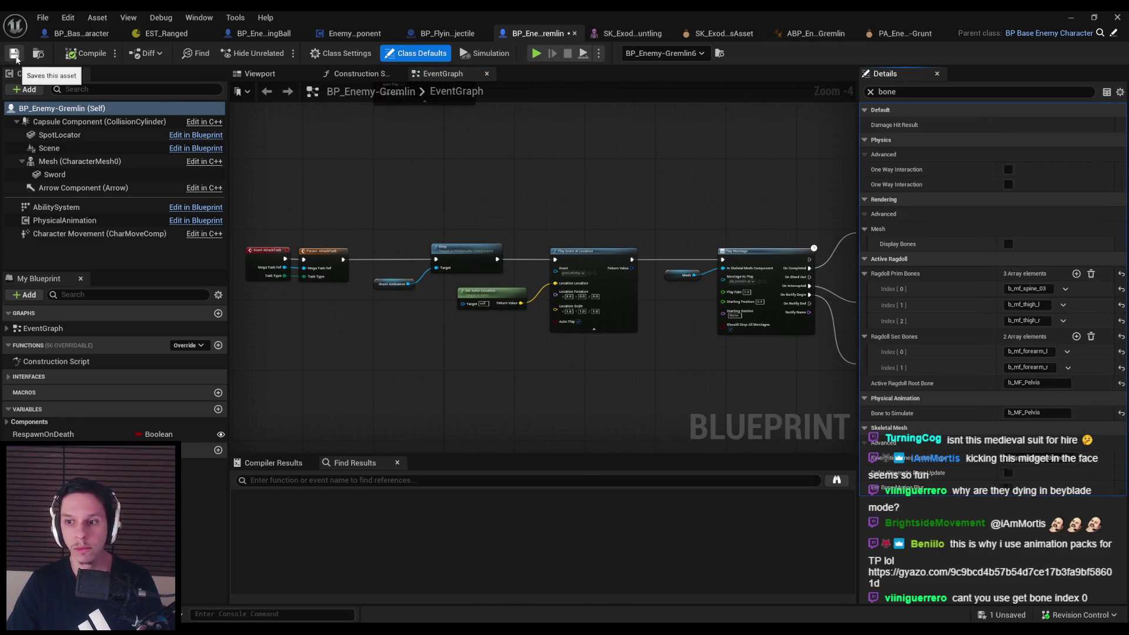
left_click(1072, 18)
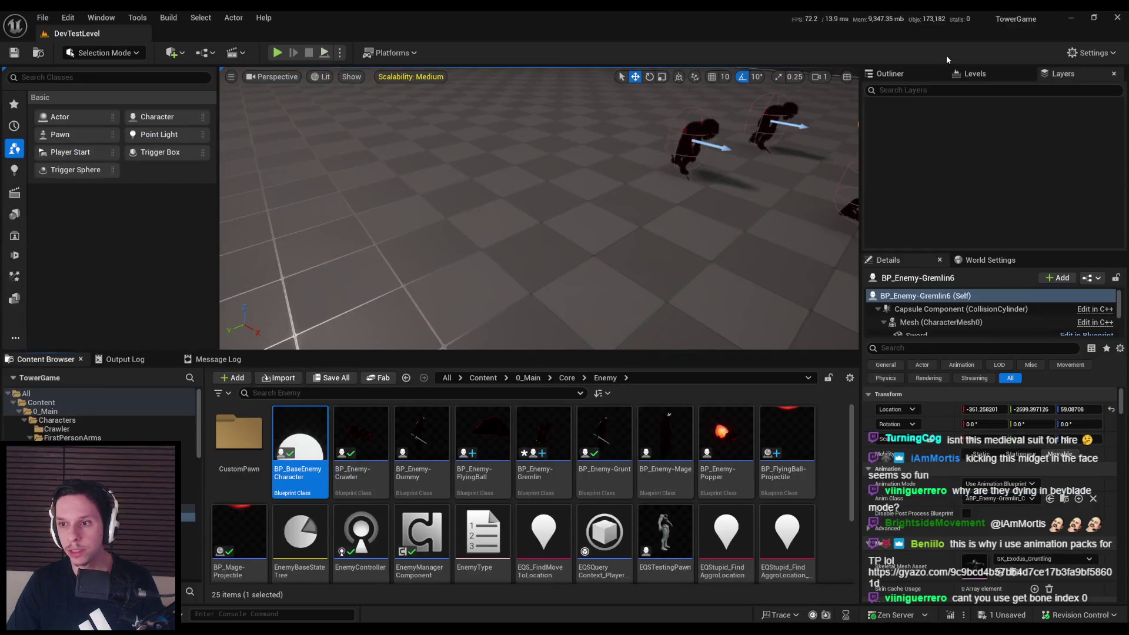
Play the level, slash the gremlins with the sword repeatedly to watch them ragdoll, then stop
left_click(281, 54)
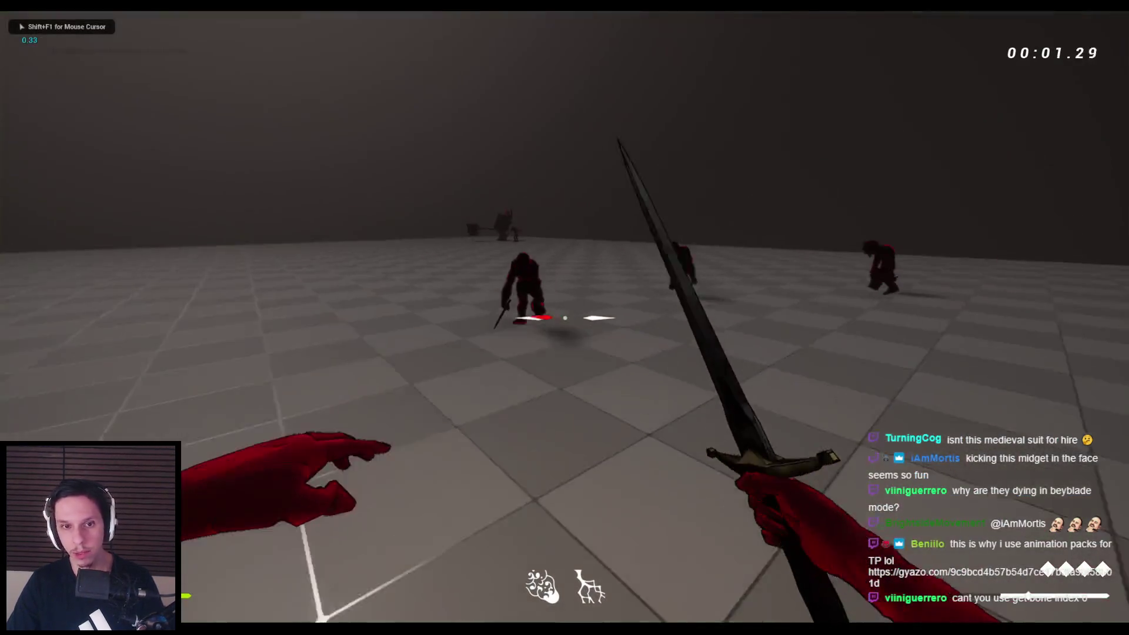
left_click(565, 318)
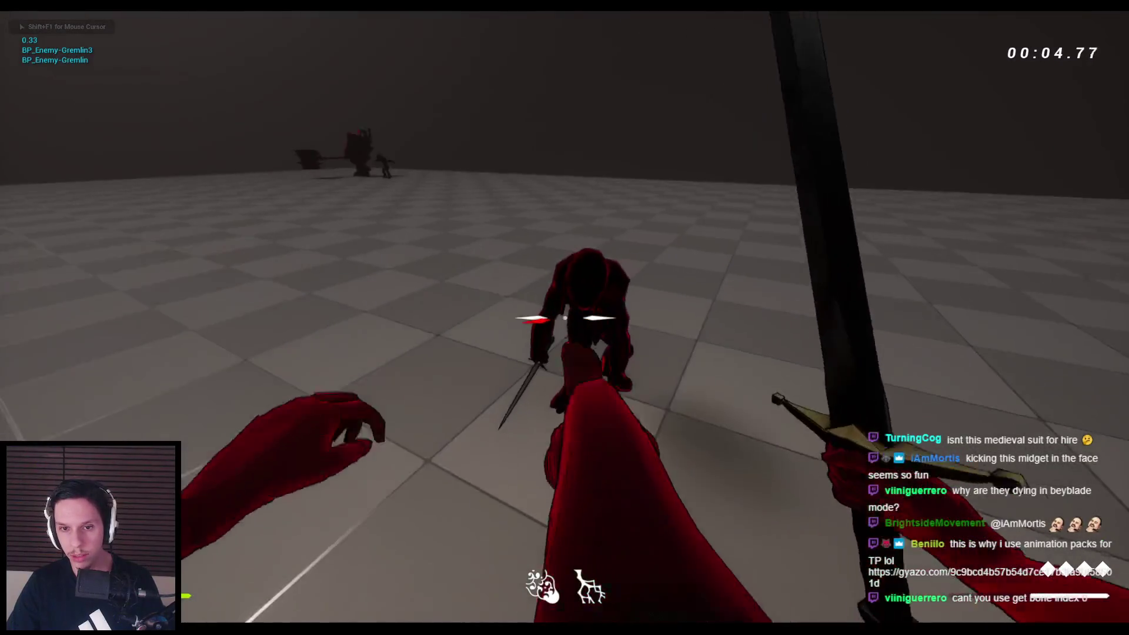
left_click(564, 318)
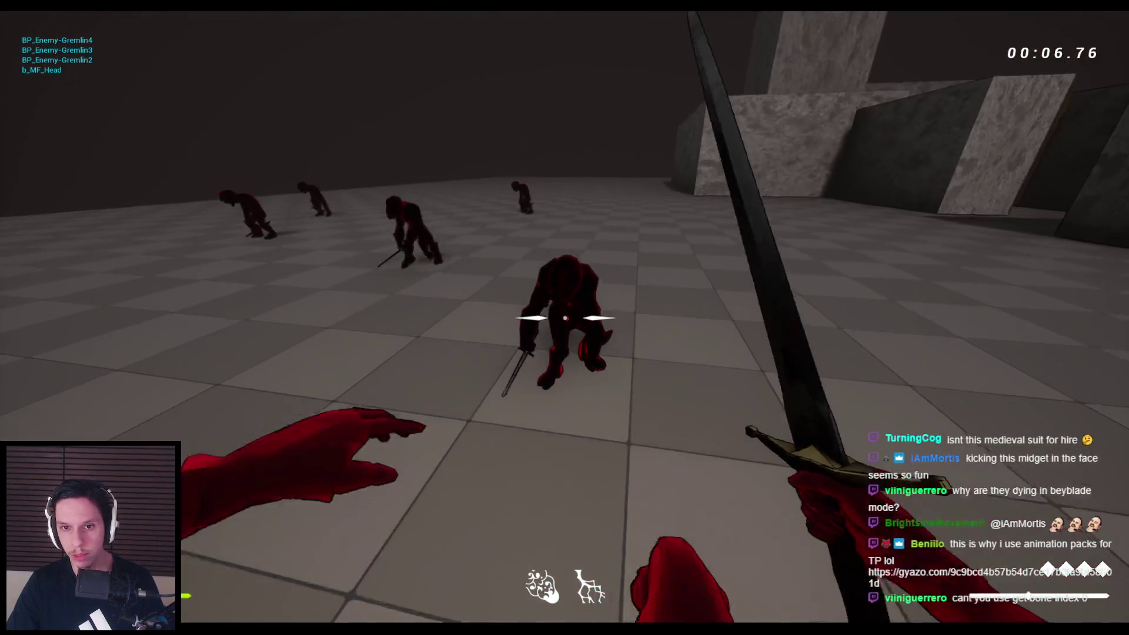
left_click(565, 317)
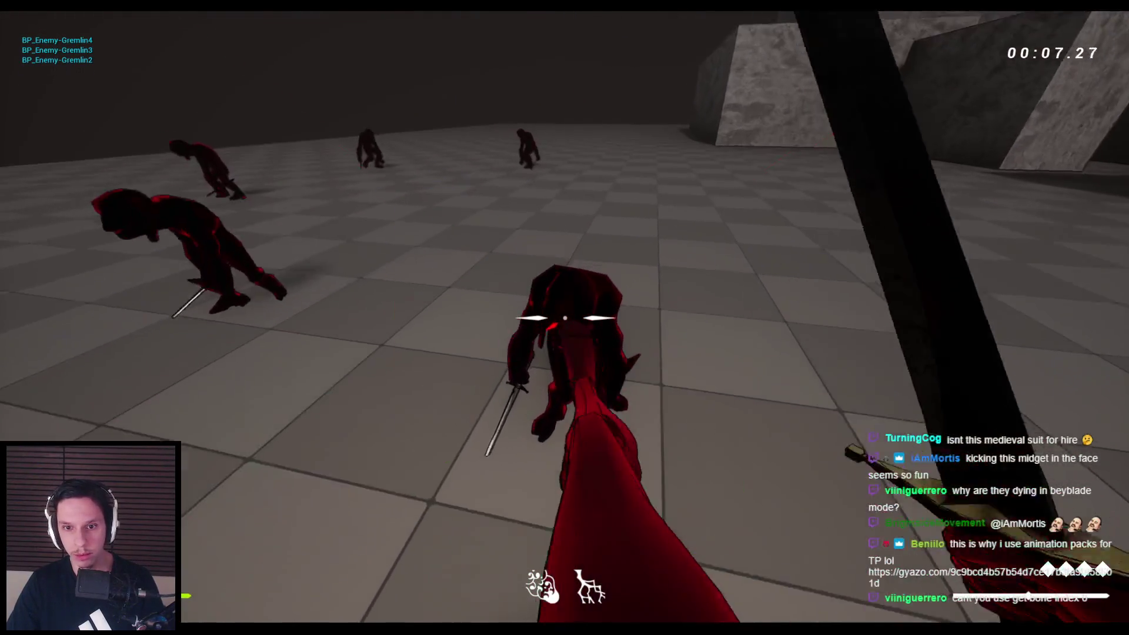
left_click(565, 318)
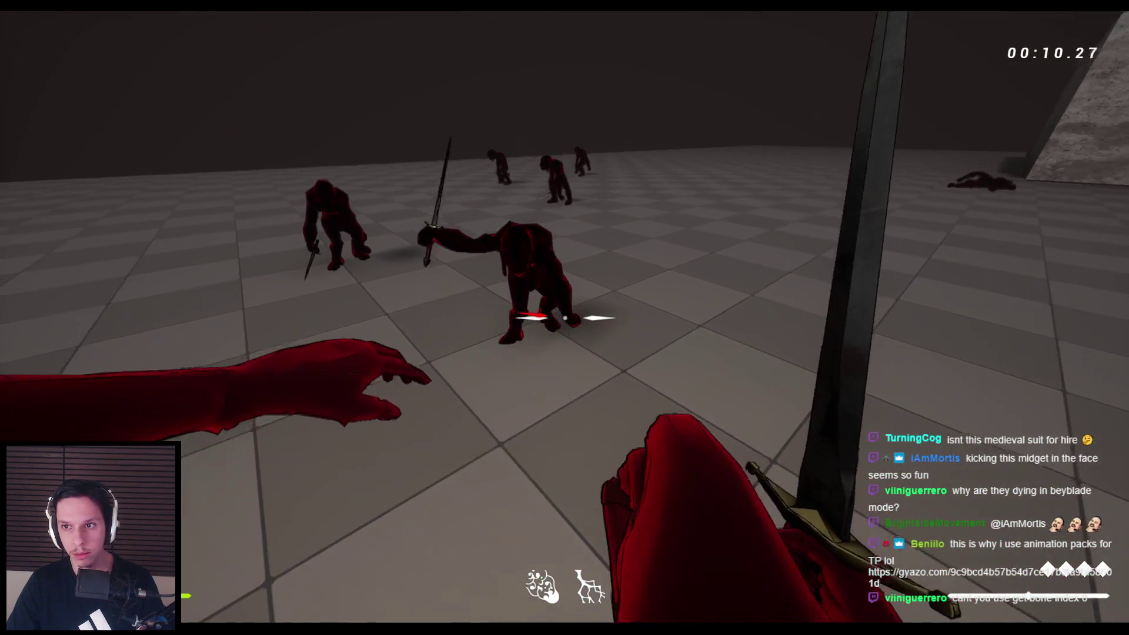
left_click(565, 318)
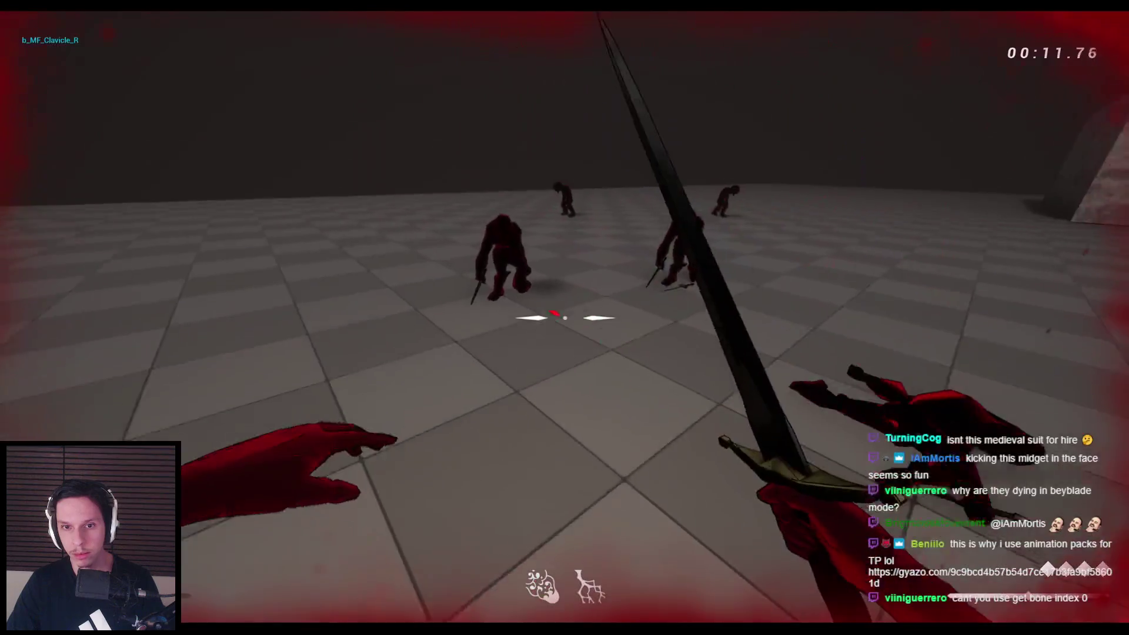
left_click(564, 317)
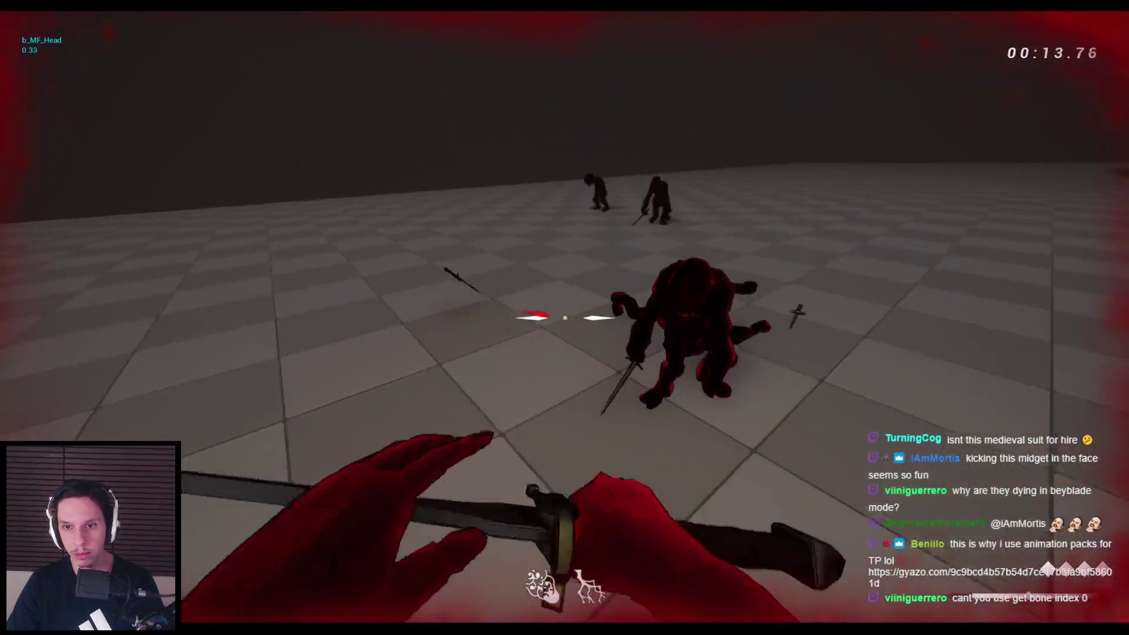
left_click(564, 317)
left_click(564, 318)
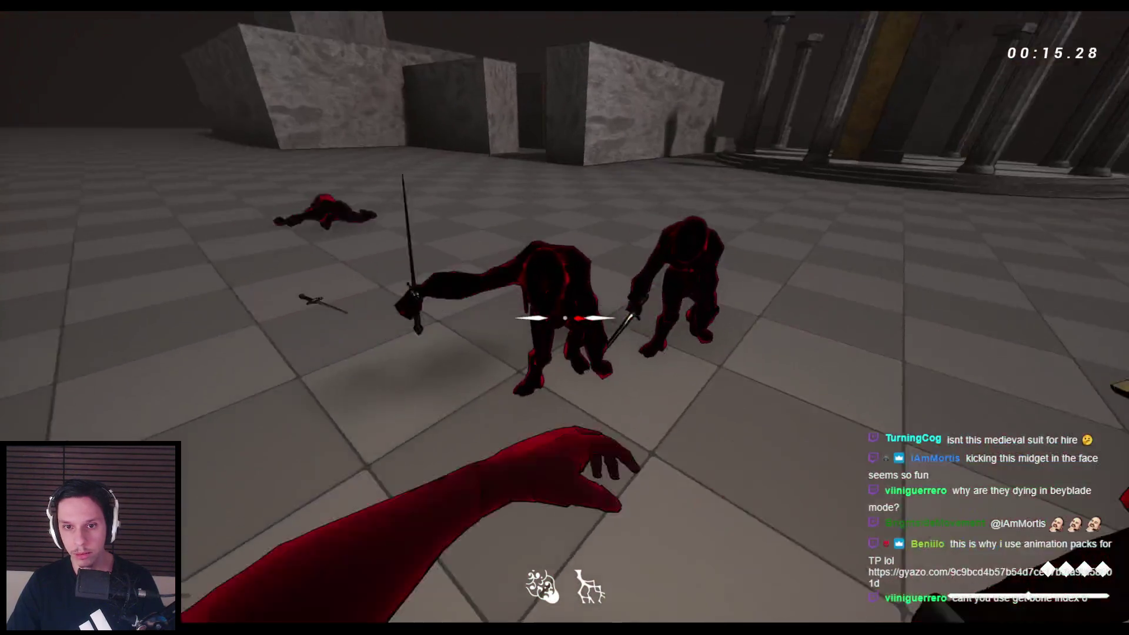
key("Escape")
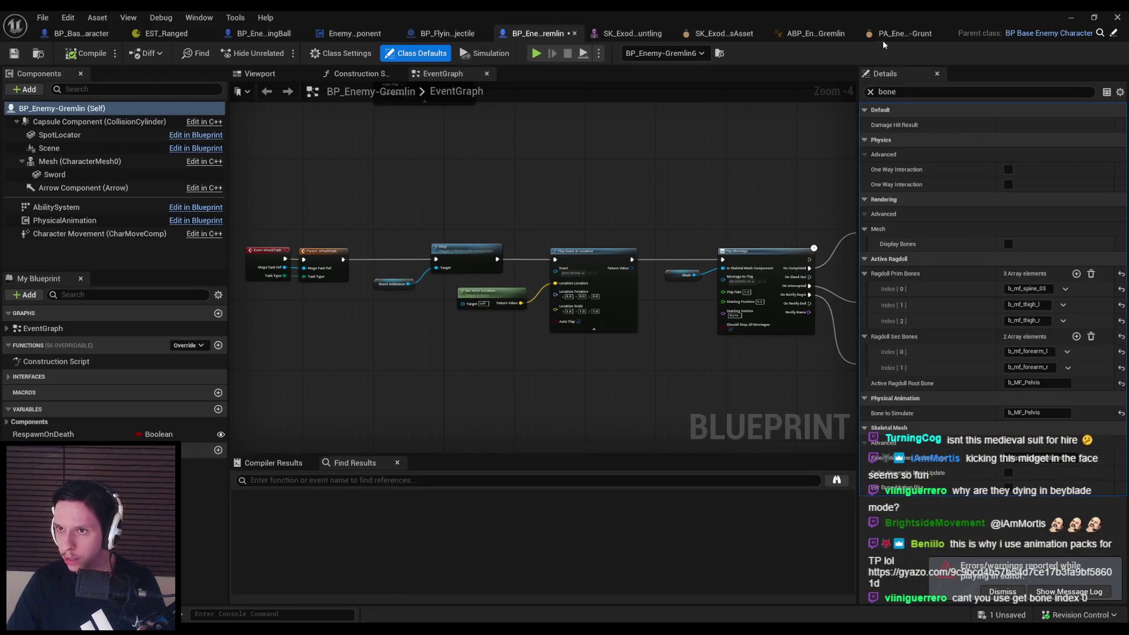
In the Gremlin physics asset, select all the constraints
left_click(888, 38)
left_click(943, 36)
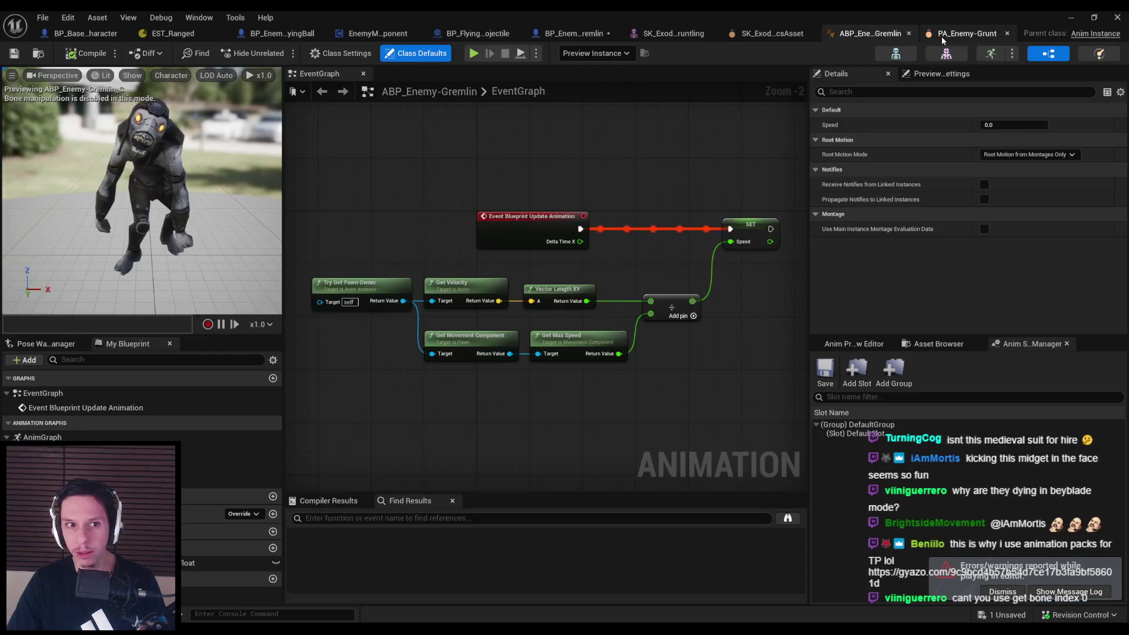
left_click(759, 36)
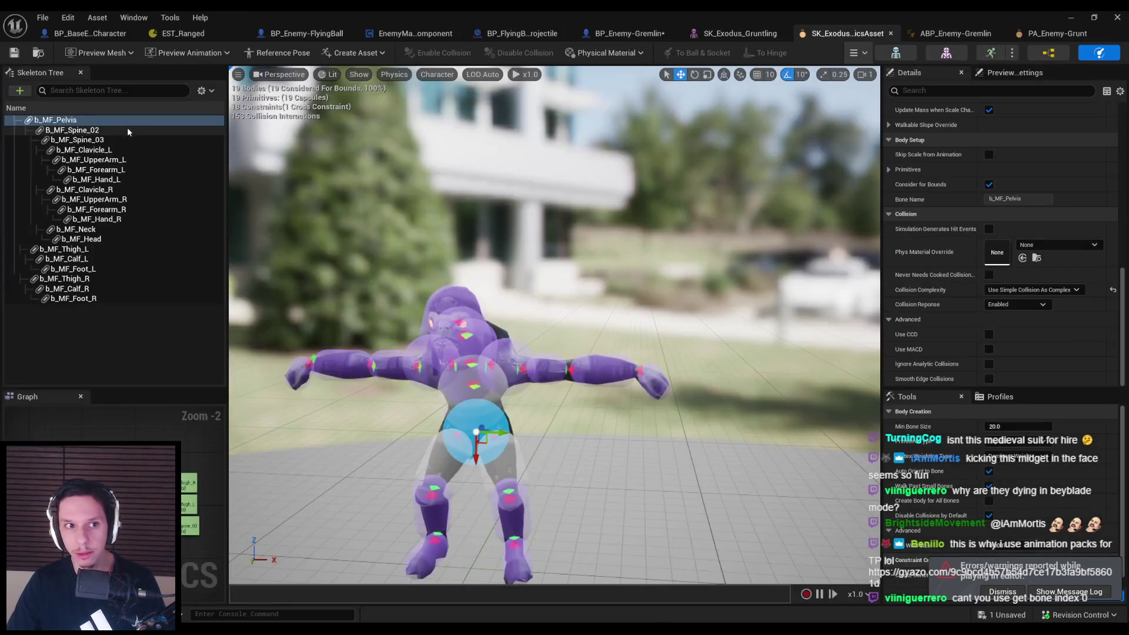
left_click(117, 298, "shift")
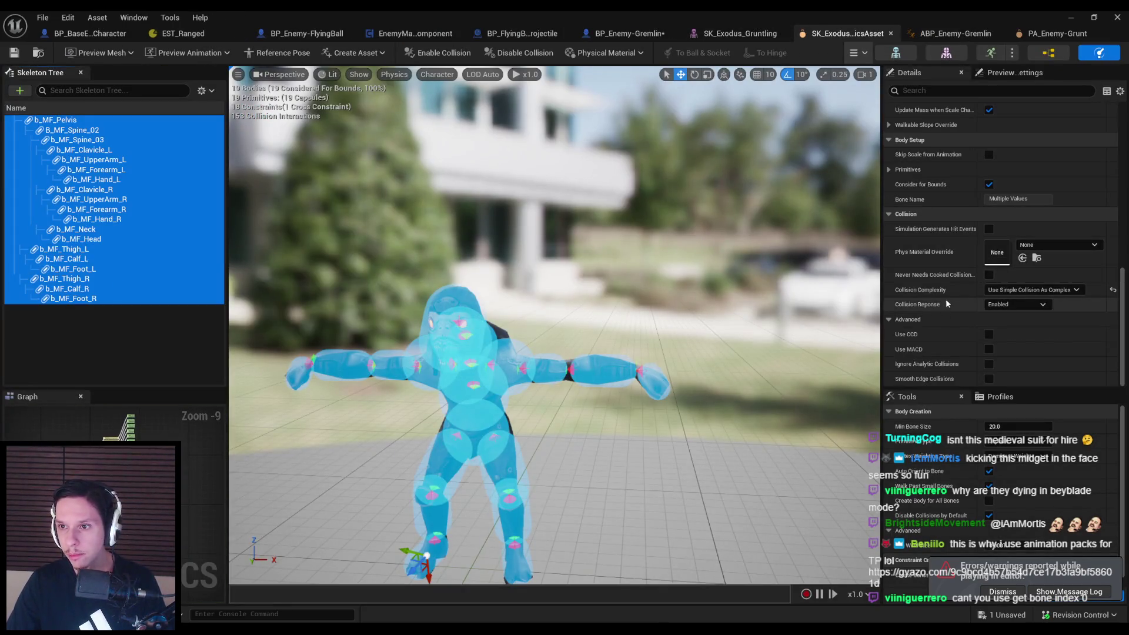
scroll(945, 305, "up", 10)
left_click(114, 433)
key("ctrl+alt+c")
scroll(987, 315, "down", 5)
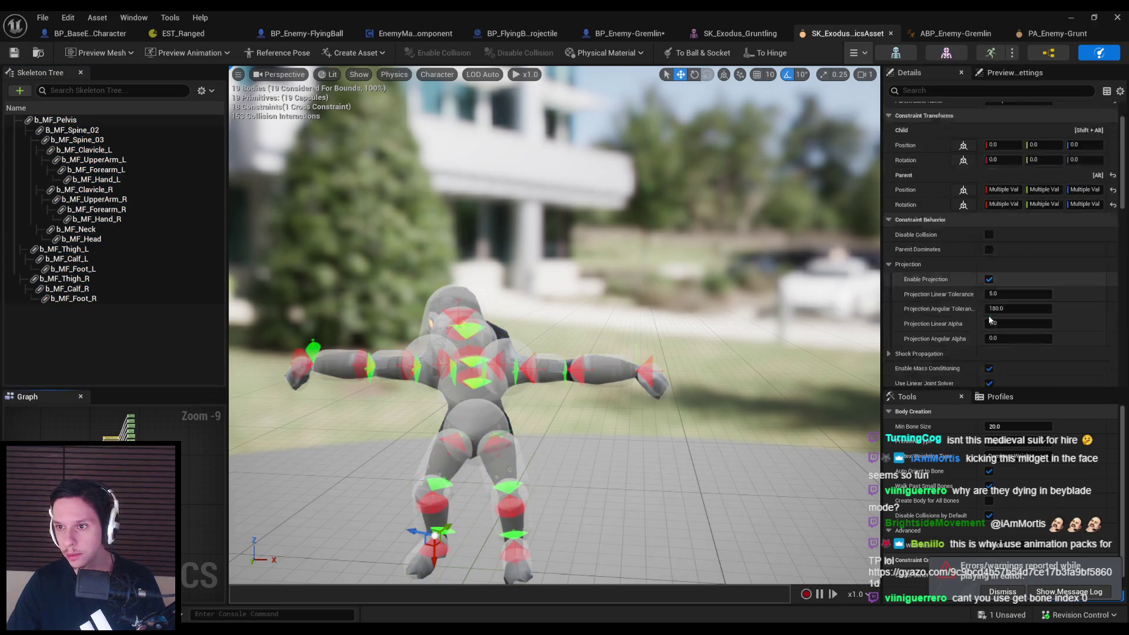
scroll(951, 277, "down", 10)
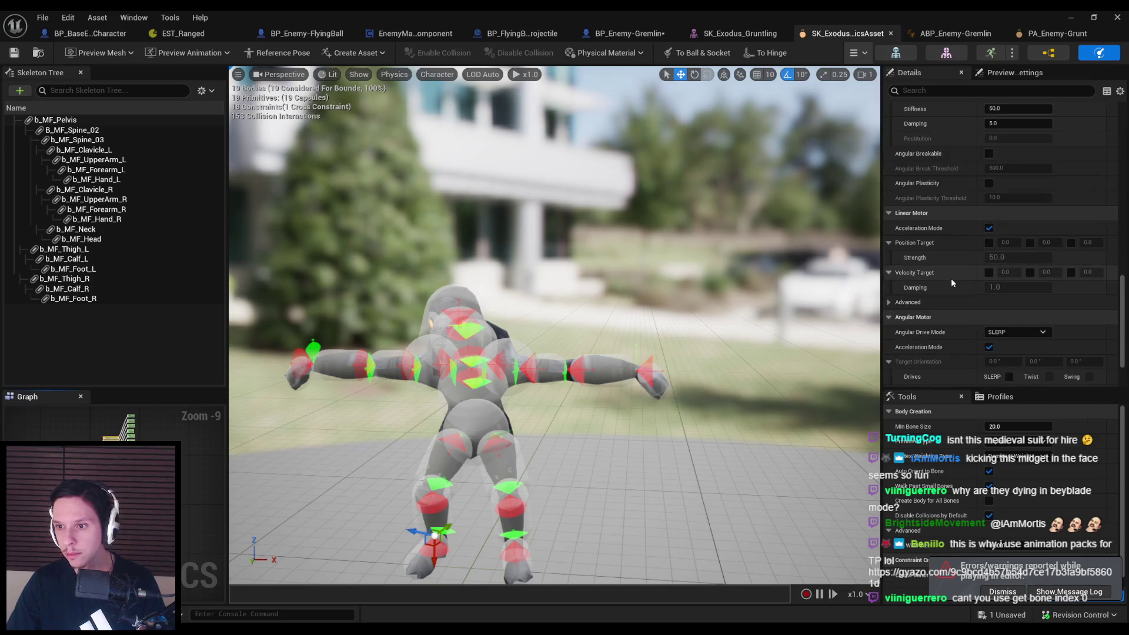
Set Angular Drive Mode to Twist and Swing and enable the swing orientation and velocity drives
left_click(1015, 259)
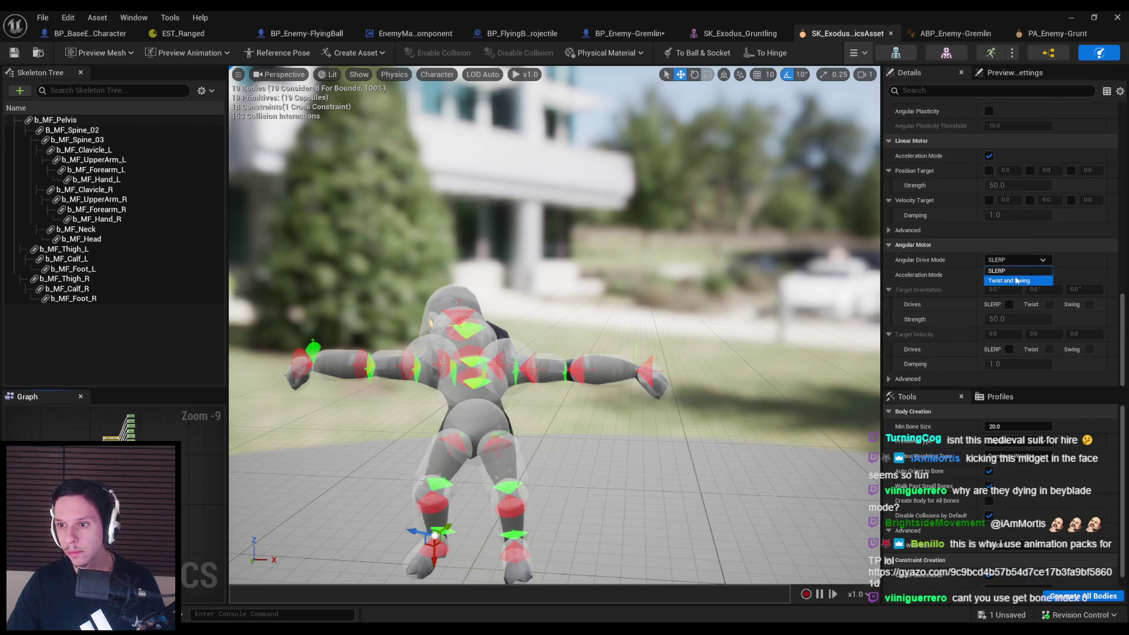
left_click(1090, 304)
left_click(1050, 350)
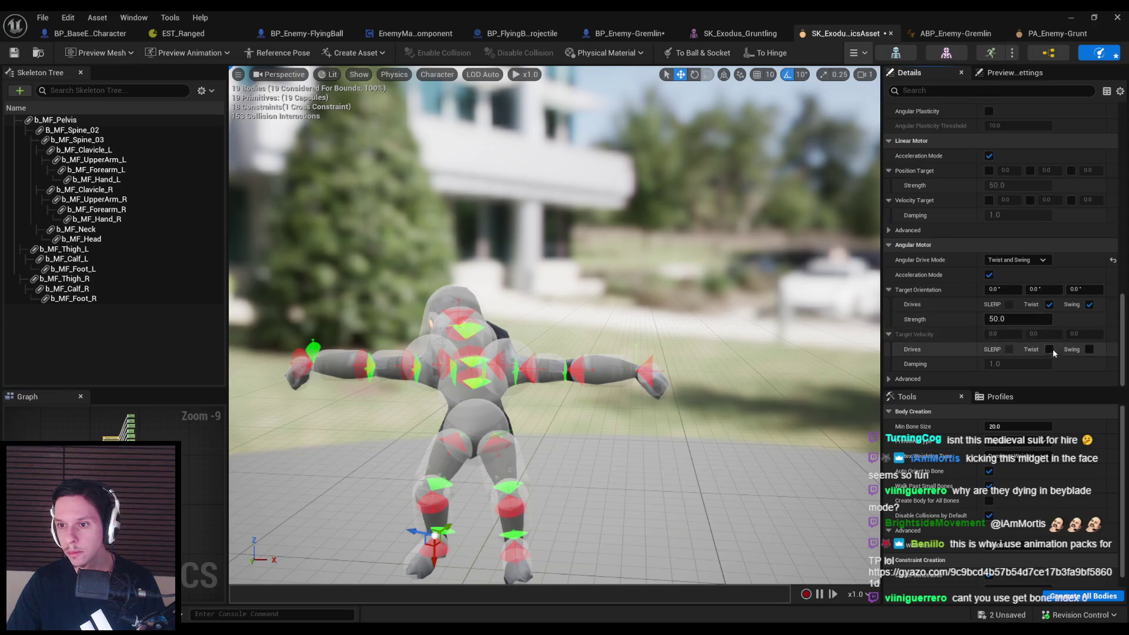
left_click(1090, 350)
Save the physics asset, checking it out, and return to the level editor
key("ctrl+s")
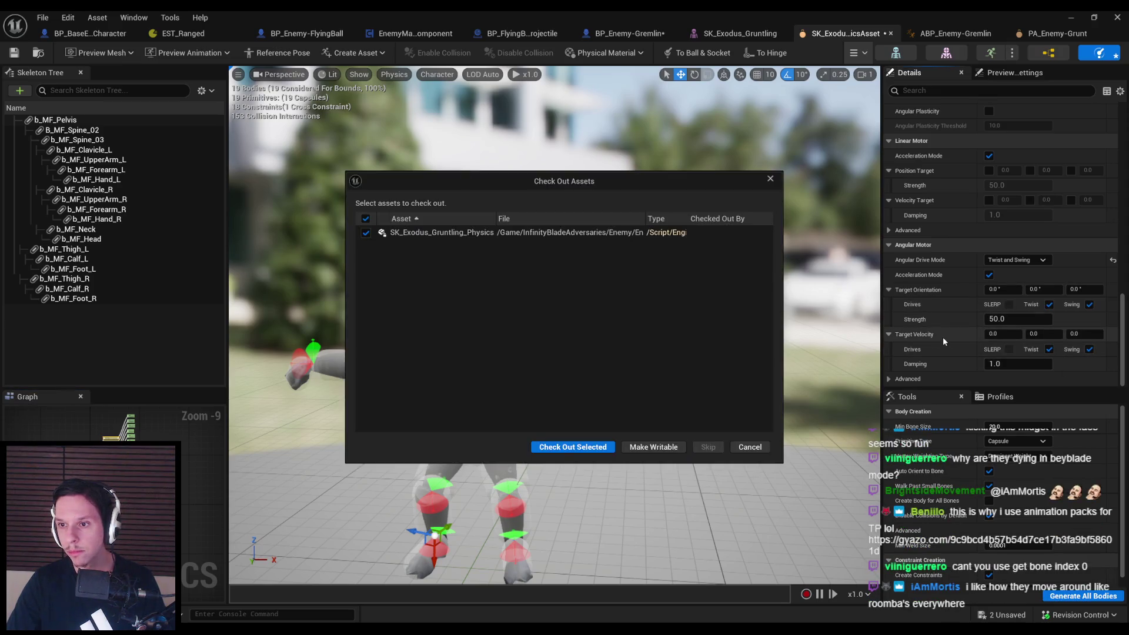
left_click(574, 448)
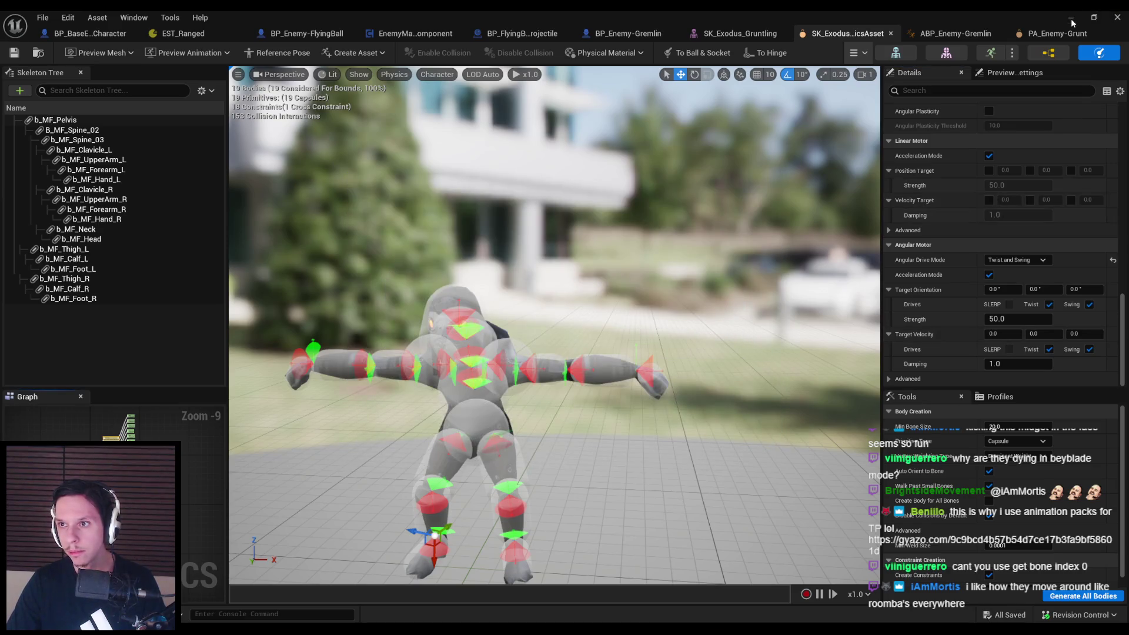
left_click(1073, 22)
Play again with Alt+P, swing the sword at the gremlins to test the new drives, then stop
key("alt+p")
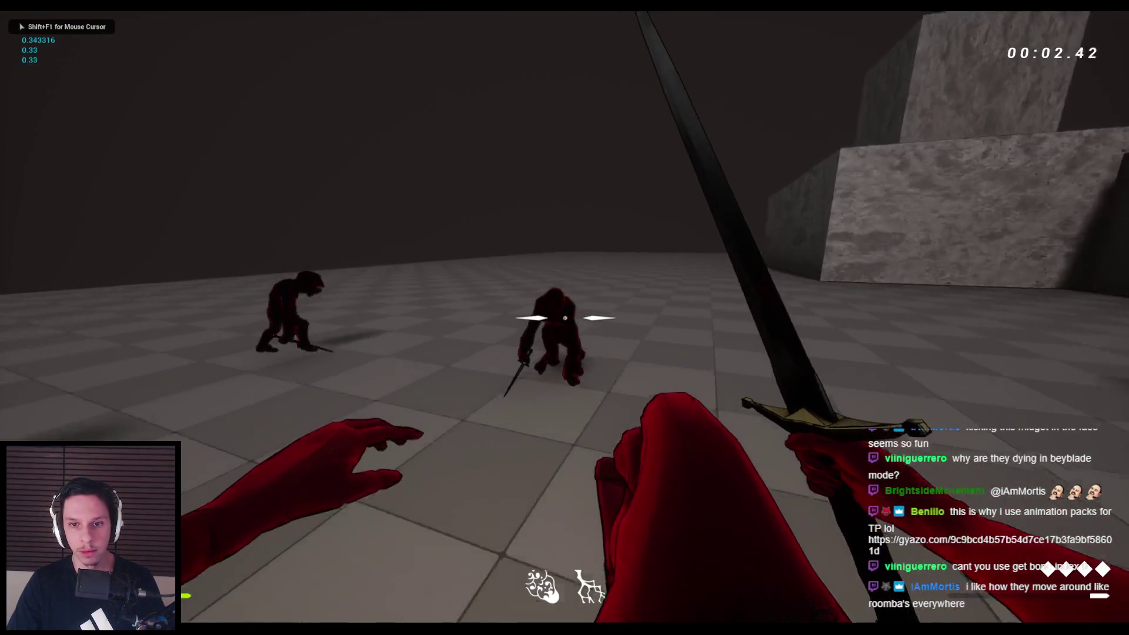
left_click(565, 318)
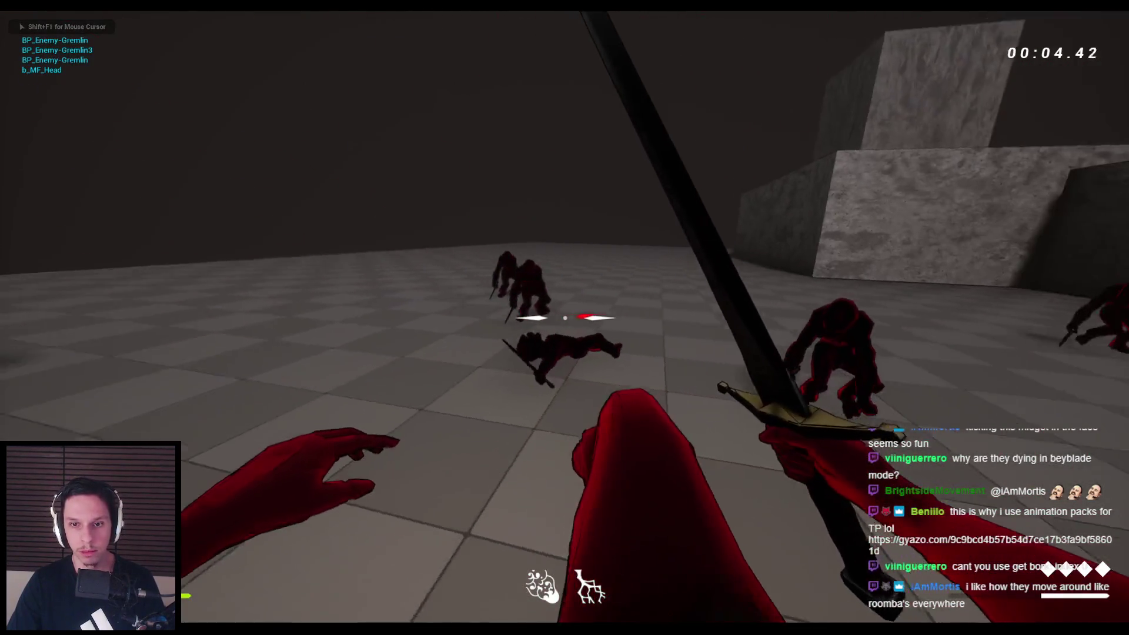
left_click(565, 317)
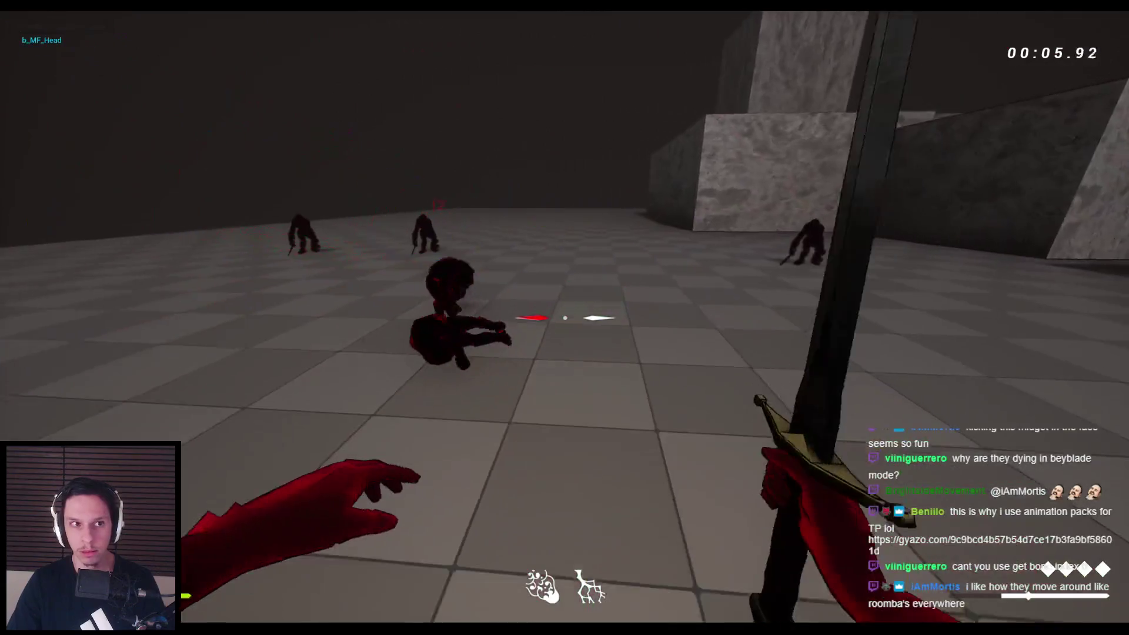
left_click(565, 317)
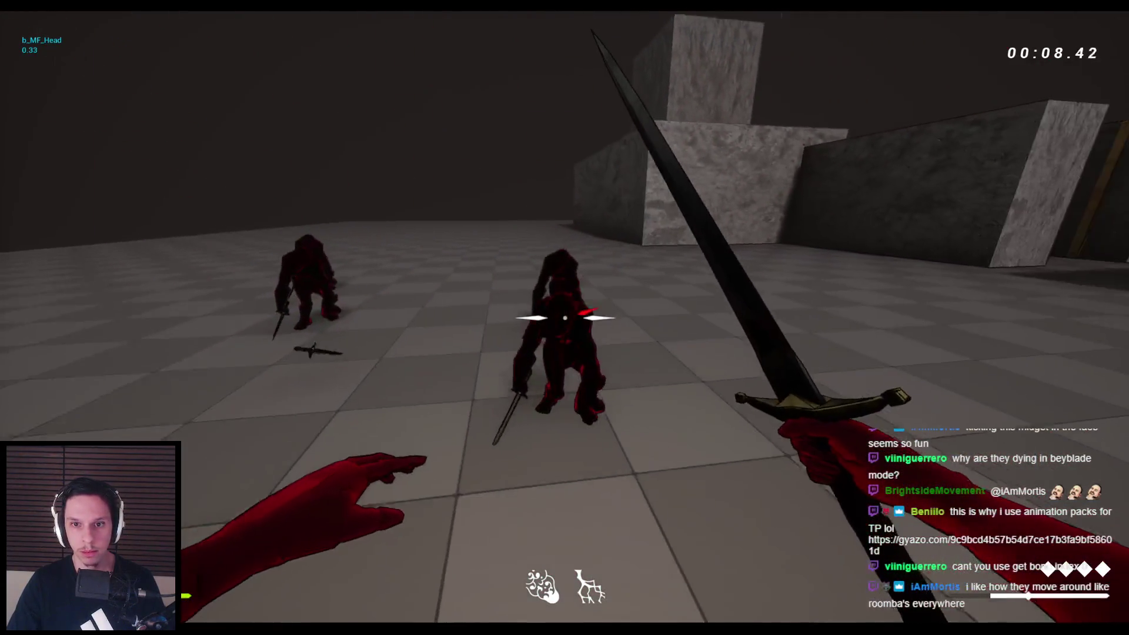
left_click(565, 318)
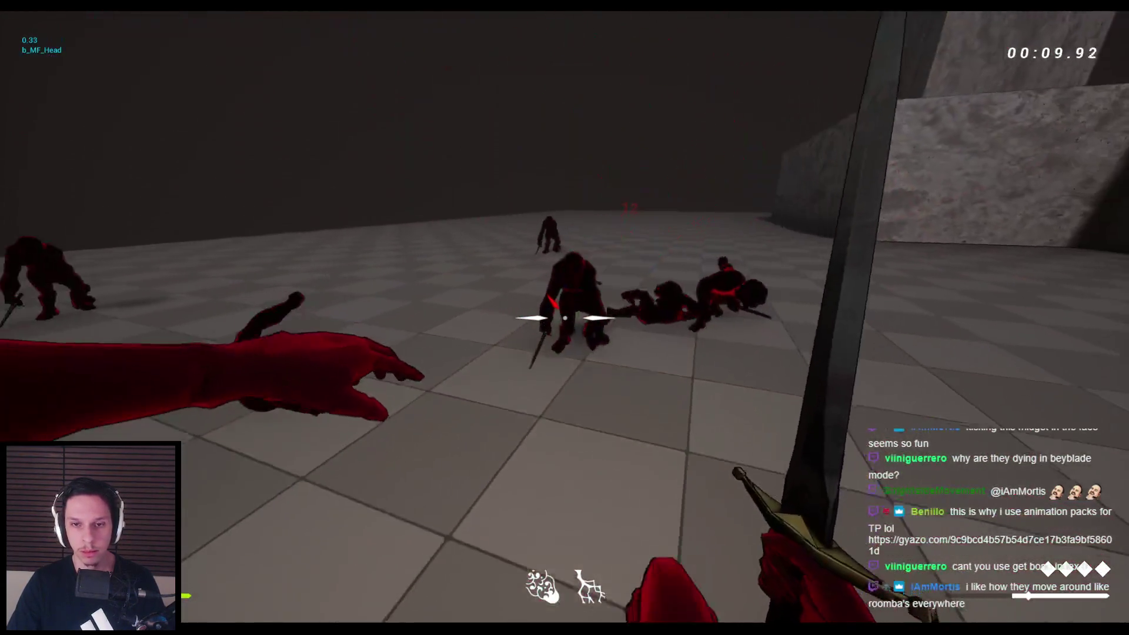
left_click(564, 318)
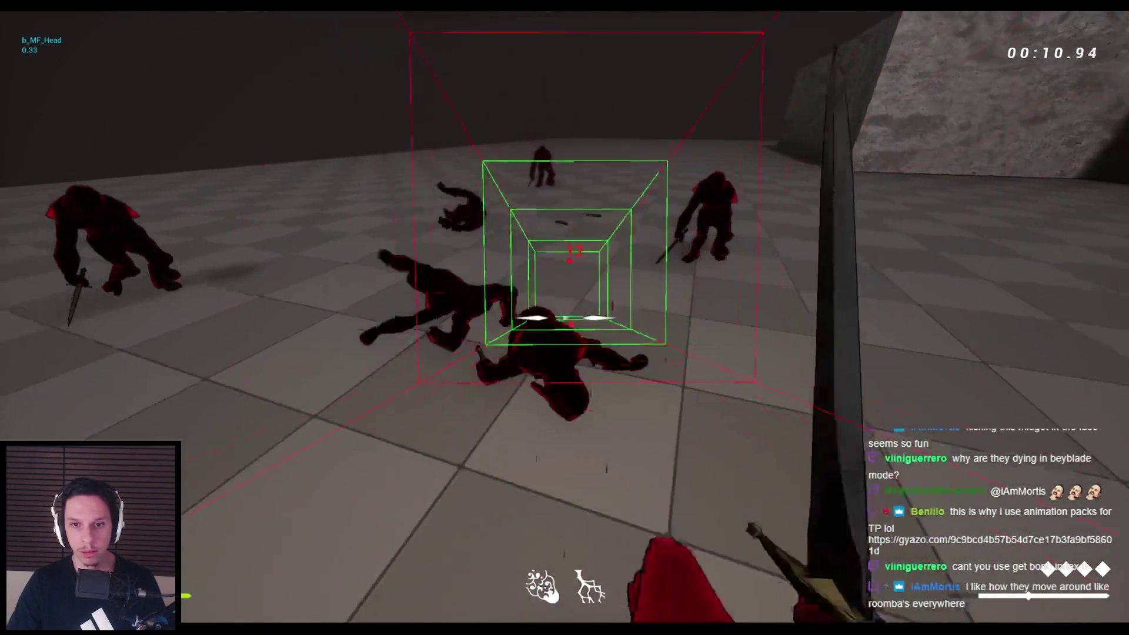
key("Escape")
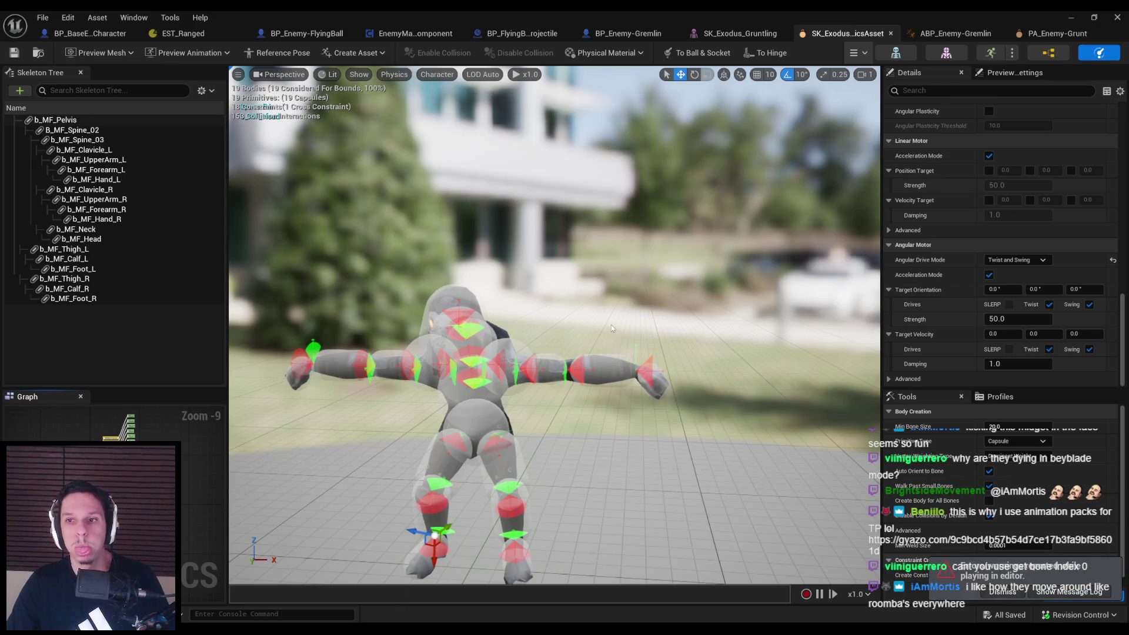
Minimize the physics asset editor and bring up BP_Enemy-Gremlin showing its b_MF_Pelvis ragdoll bone defaults
left_click(1080, 23)
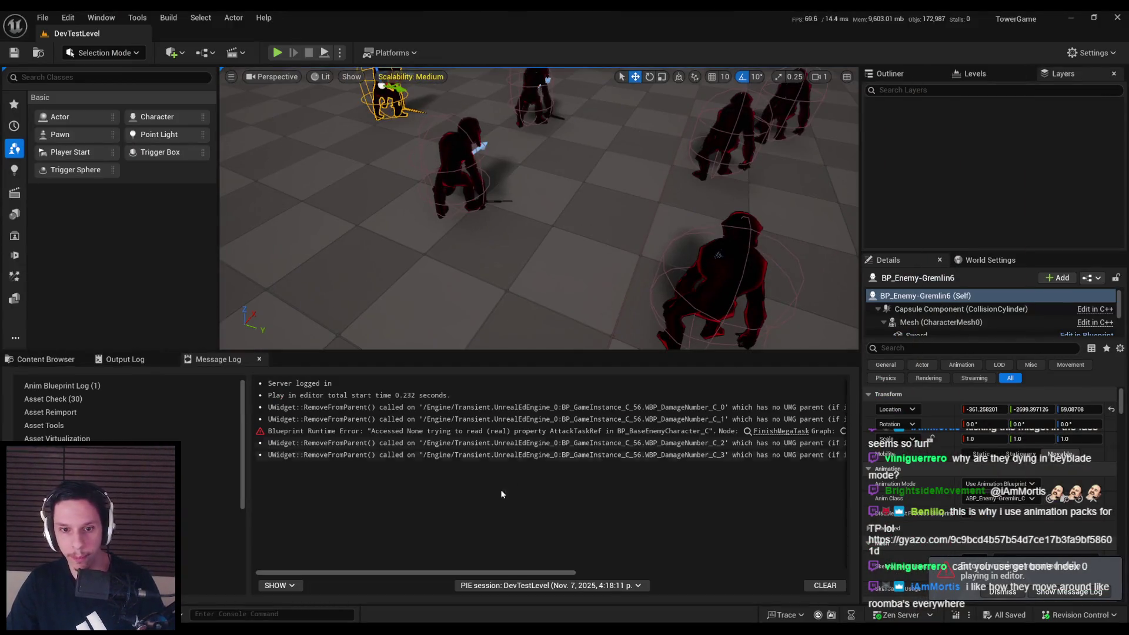
key("F11")
key("alt+Tab")
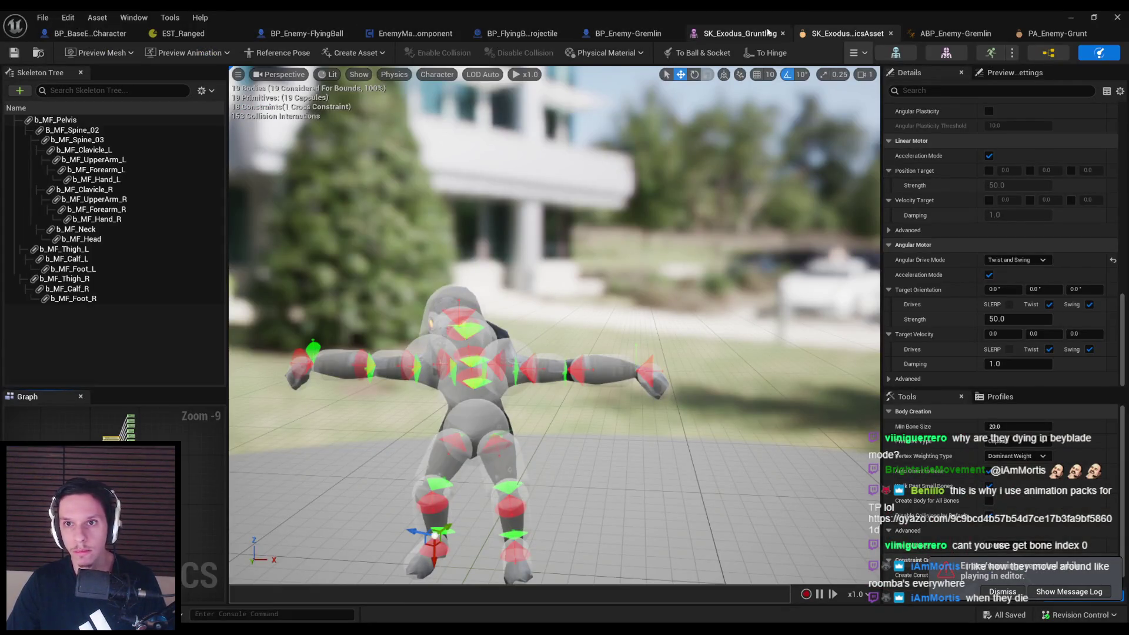
left_click(610, 35)
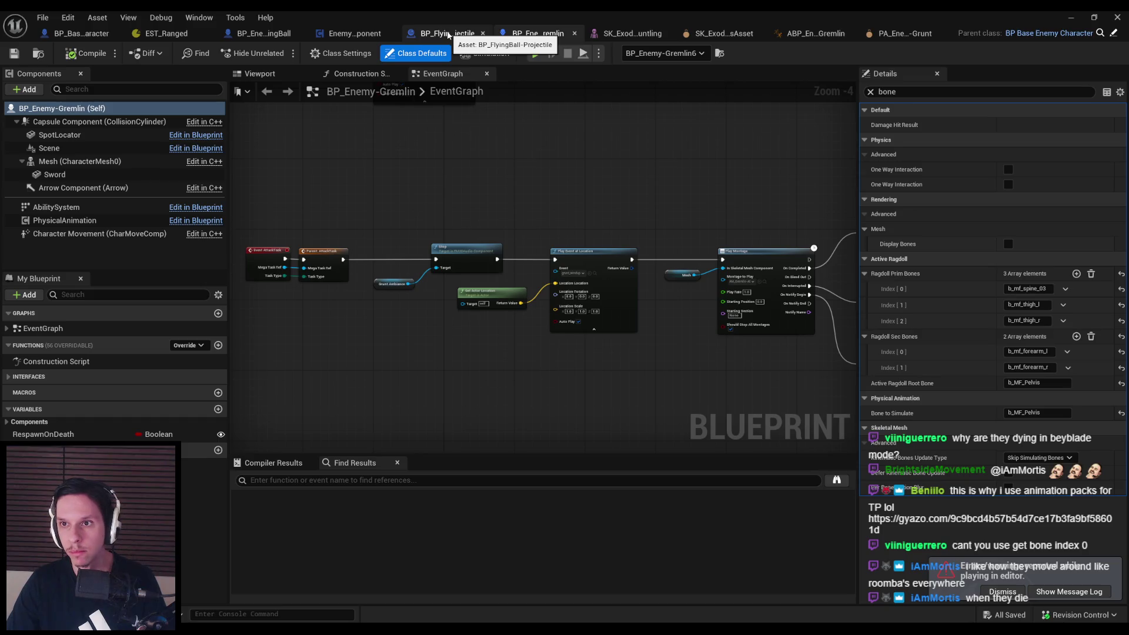
Paste an Active Ragdoll Root Bone getter into RagdollStart for the impulse bone, then start a play test
left_click(74, 34)
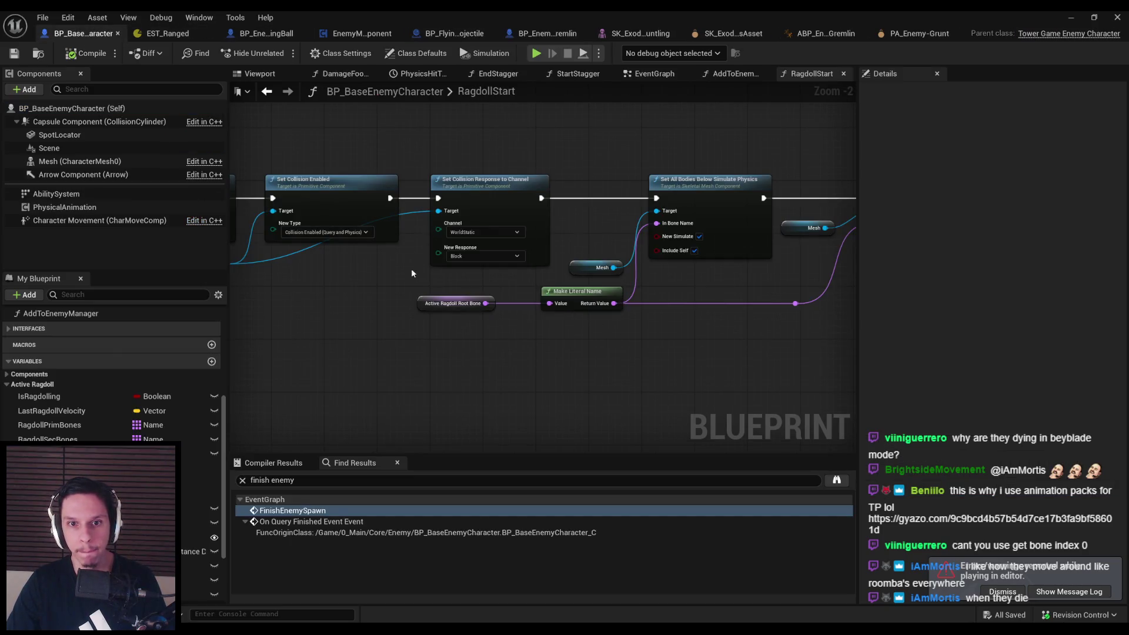
mouse_move(667, 350)
left_mouse_down()
mouse_move(290, 333)
mouse_move(196, 344)
left_mouse_up()
left_click_drag(543, 308, 570, 299)
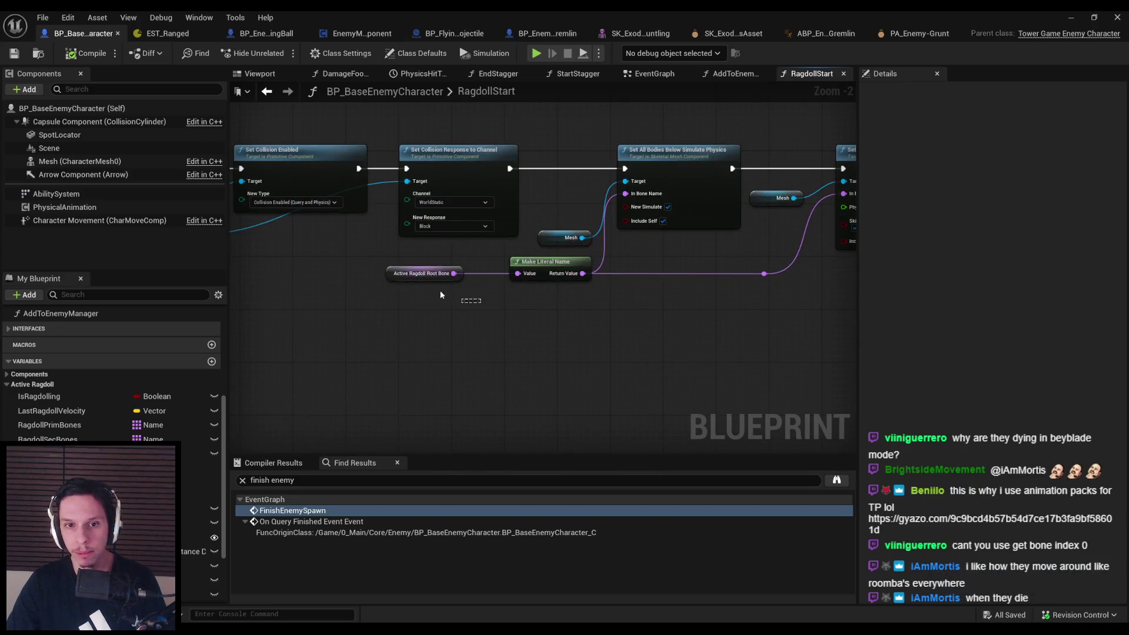
key("ctrl+v")
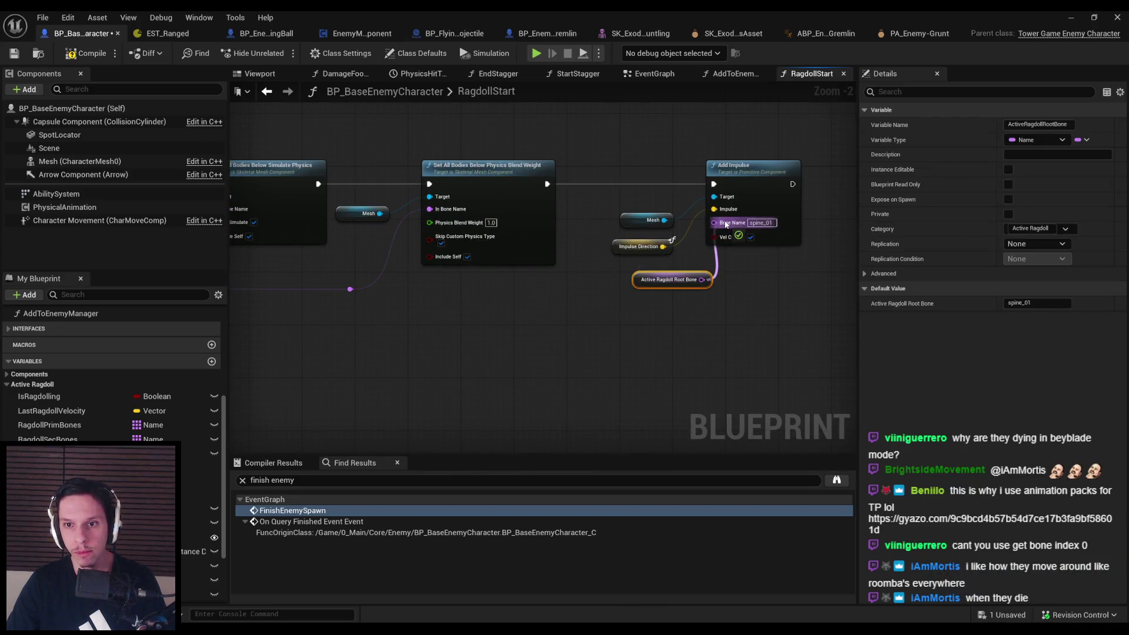
left_click(674, 311)
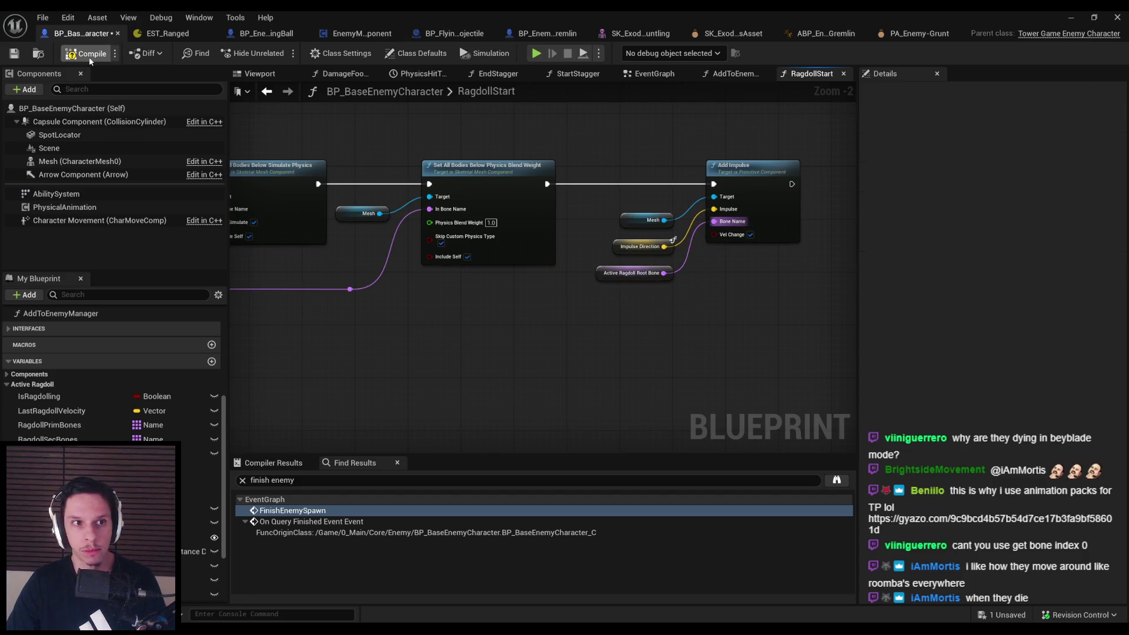
left_click(1068, 17)
key("alt+p")
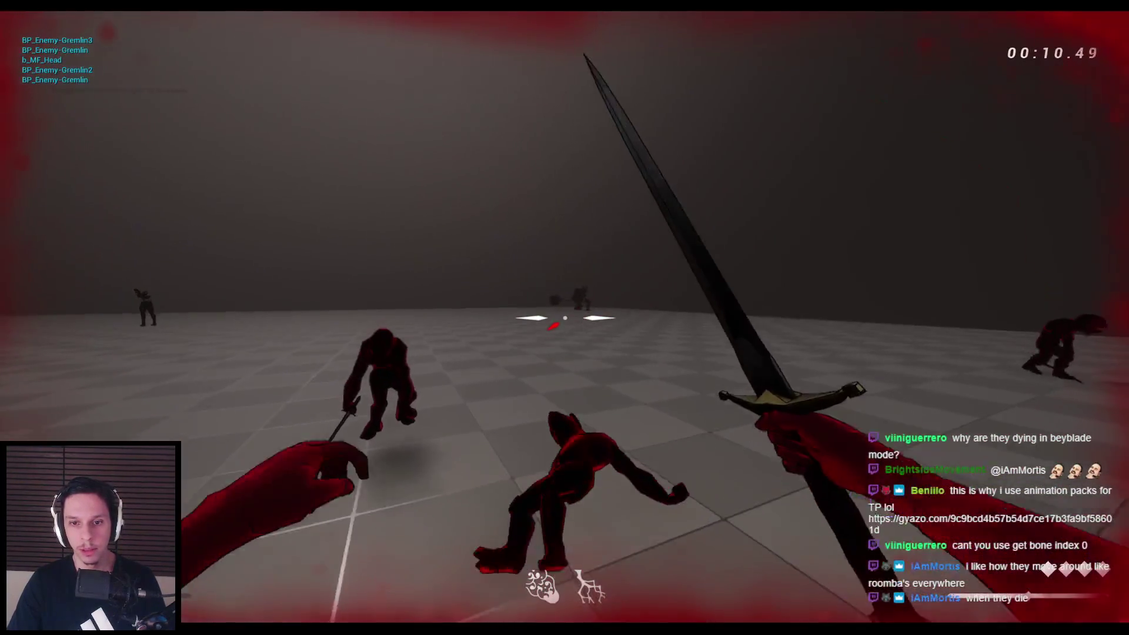
Stop the ragdoll play test after killing enemies, returning to the RagdollStart graph
key("Escape")
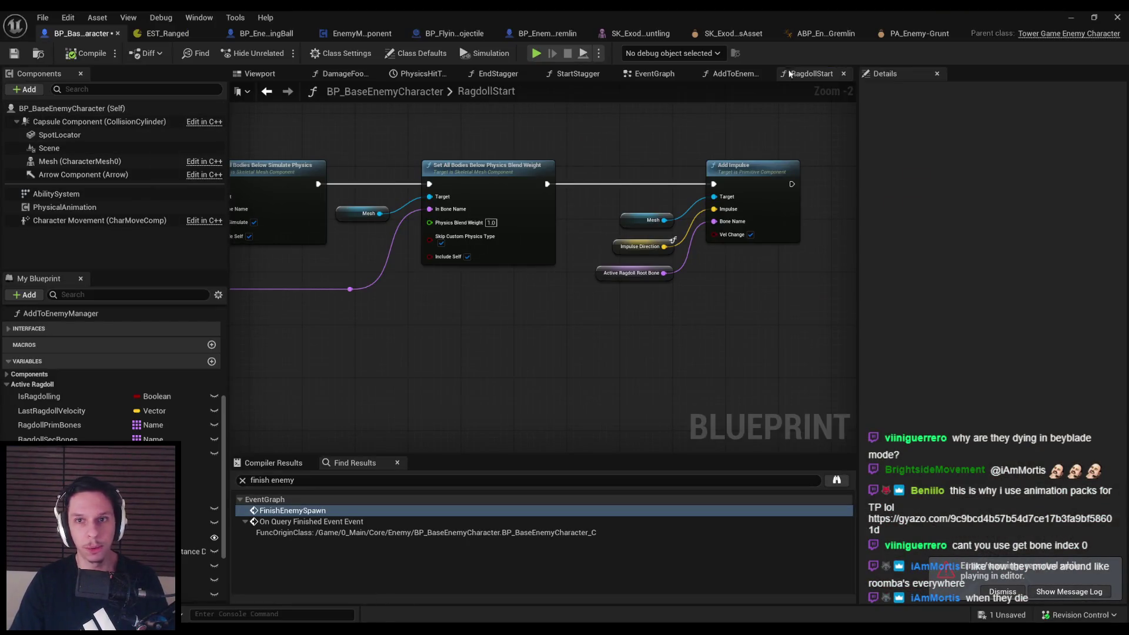
Filter BP_Enemy-Gremlin's capsule and mesh Details by 'mass' to review its mass settings
left_click(547, 34)
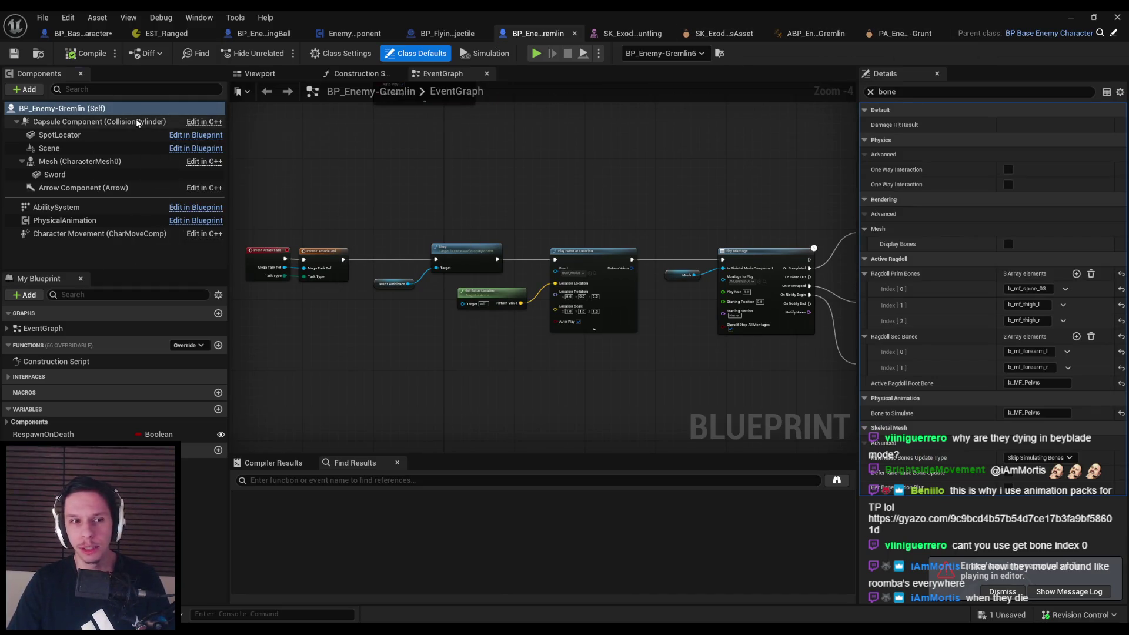
left_click(137, 122)
type("mass")
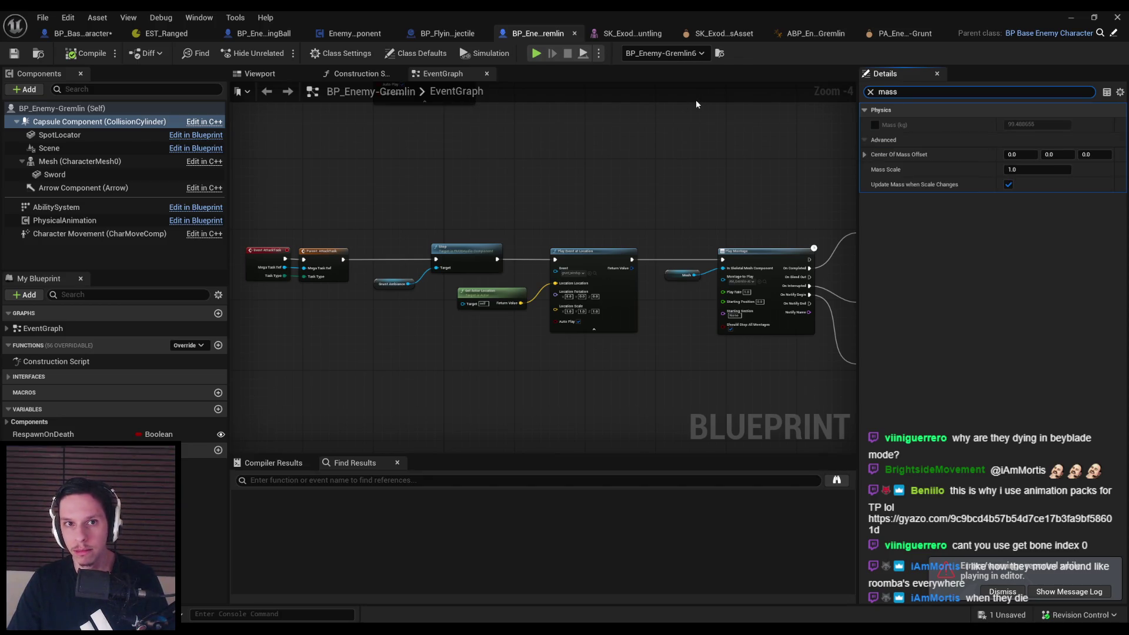
left_click(89, 163)
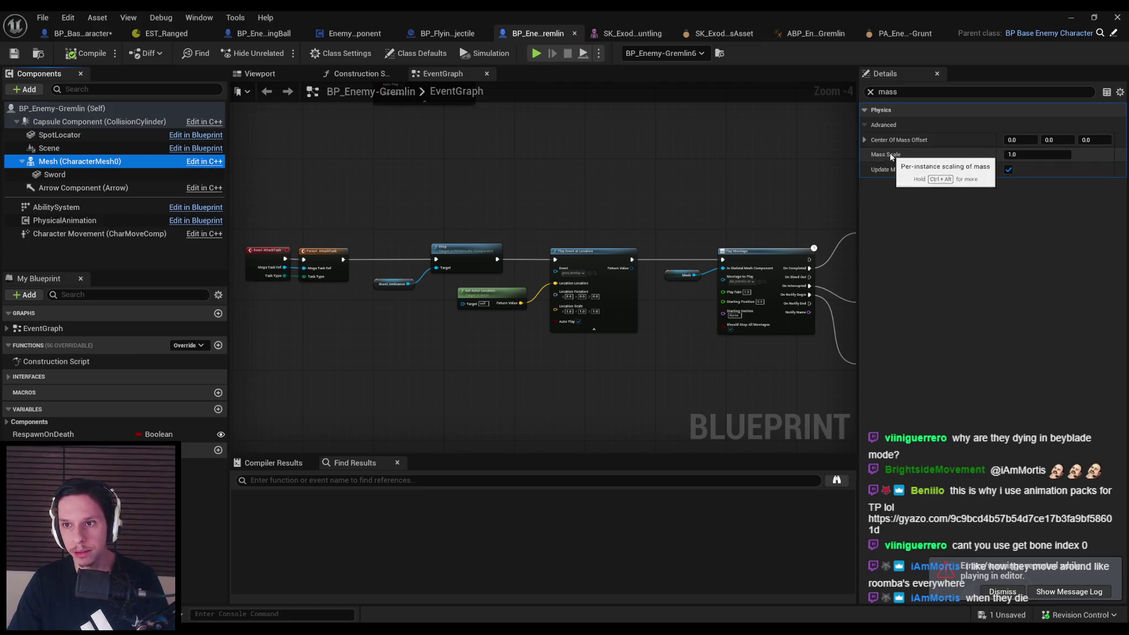
Read the masses of the b_MF_Pelvis, b_MF_Spine_03, b_MF_Clavicle_L and b_MF_UpperArm_L bodies
left_click(912, 36)
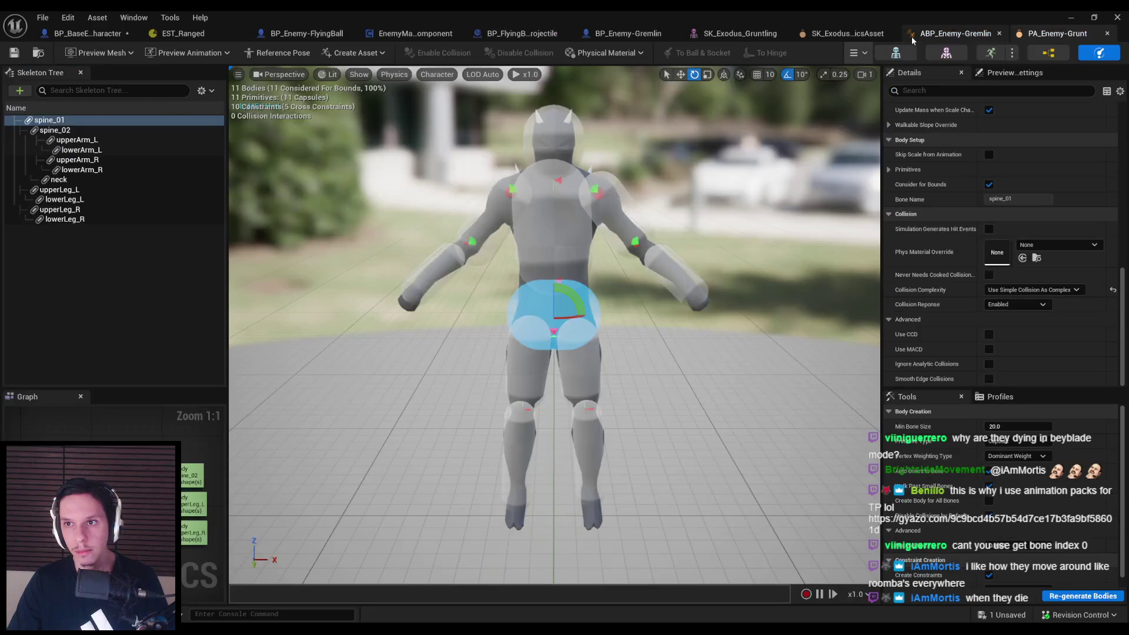
left_click(861, 38)
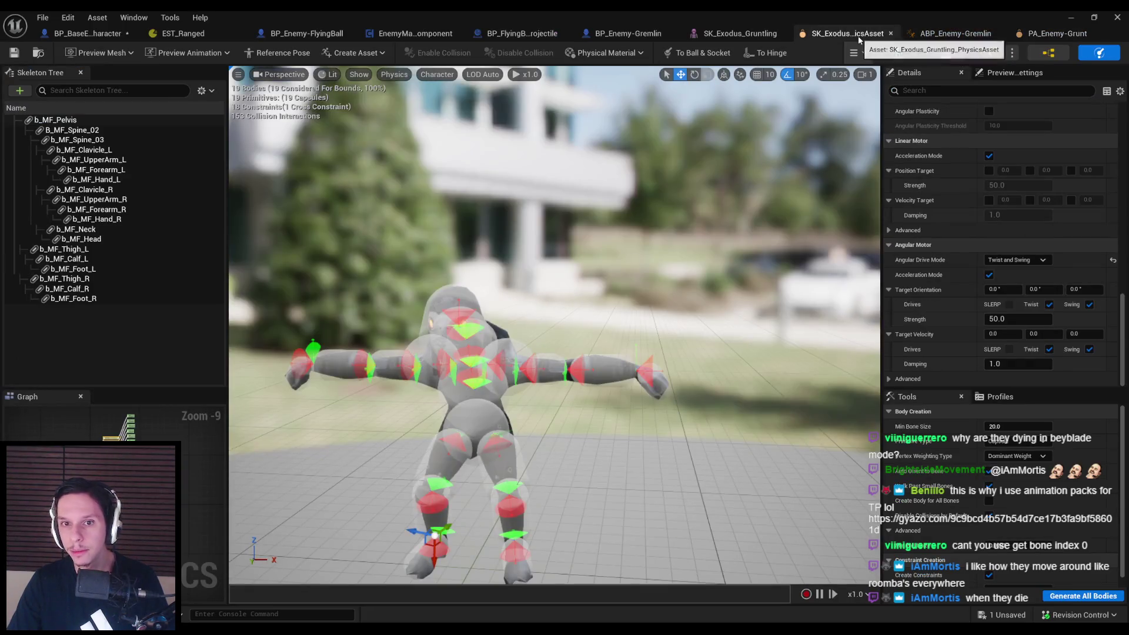
left_click(90, 121)
left_click(933, 90)
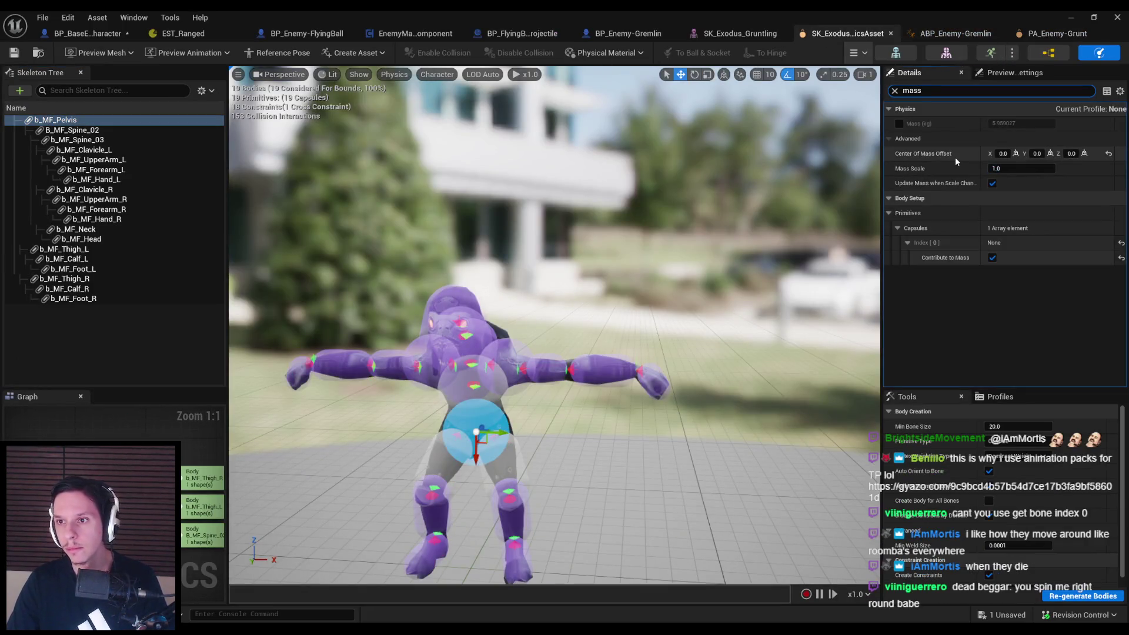
left_click(77, 140)
left_click(83, 151)
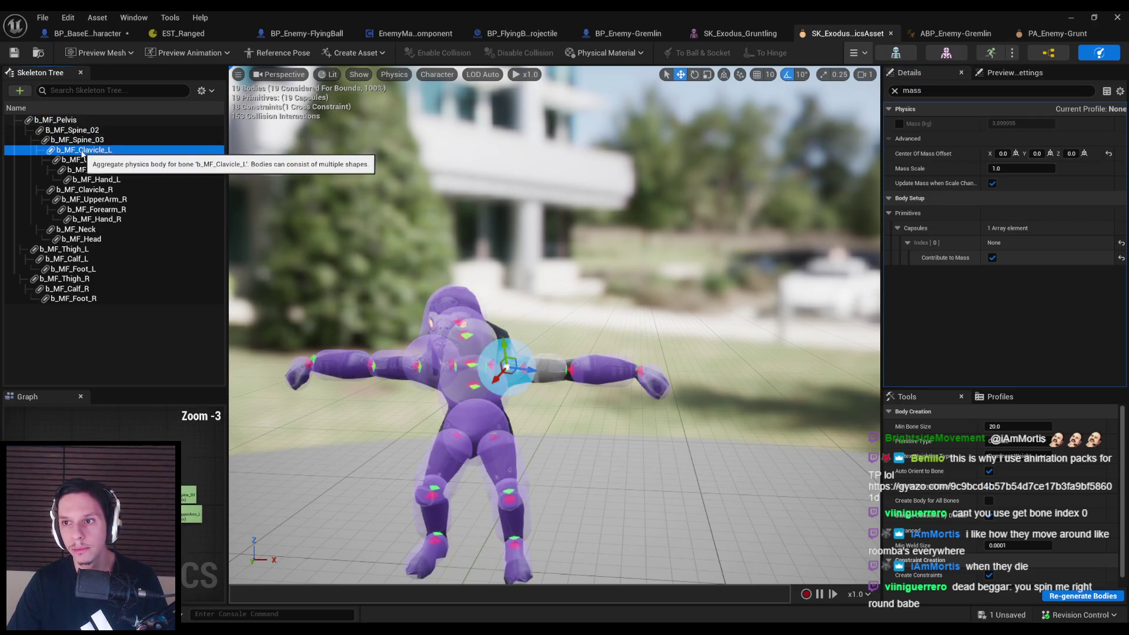
left_click(89, 163)
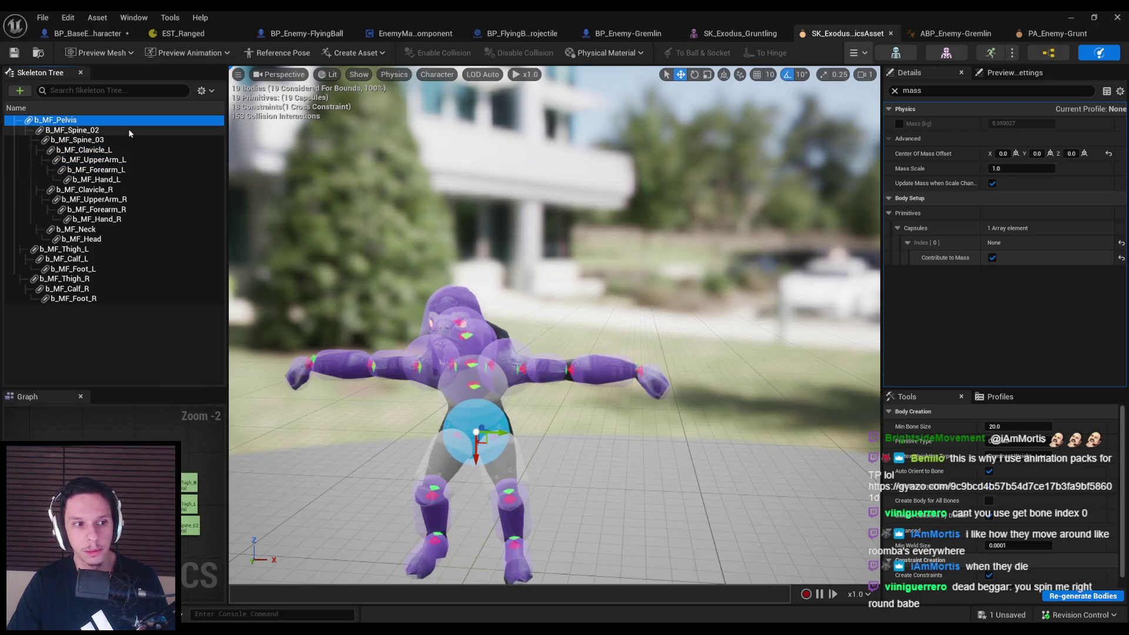
Simulate the Gremlin physics asset and toss the ragdoll around to test it
left_click(748, 152)
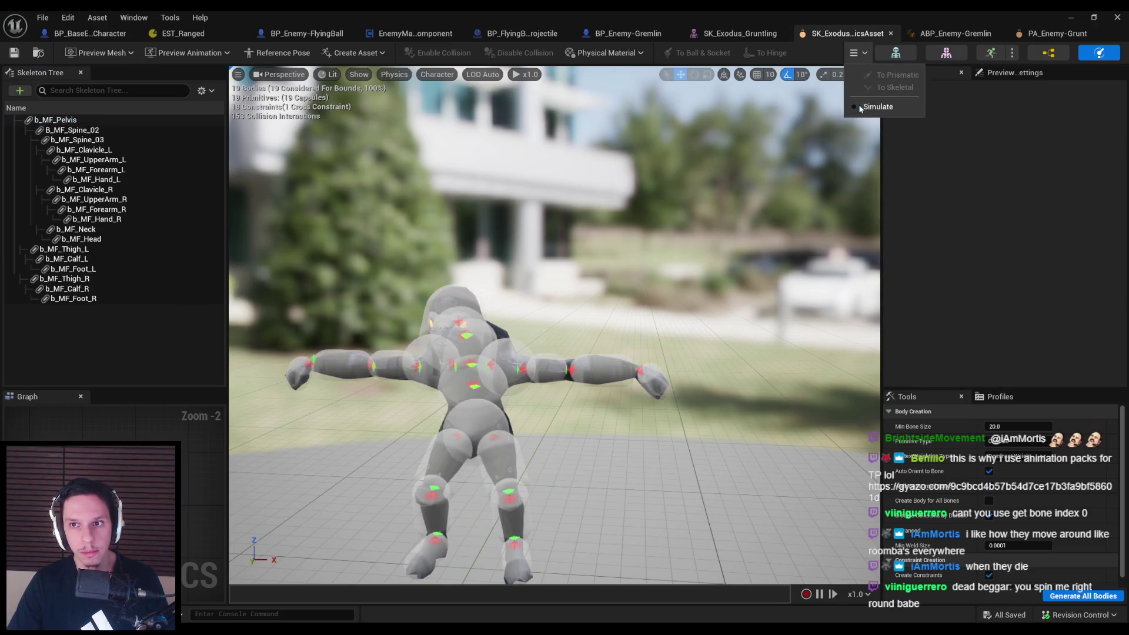
left_click(861, 107)
left_click_drag(587, 279, 590, 263)
left_click_drag(627, 352, 626, 127)
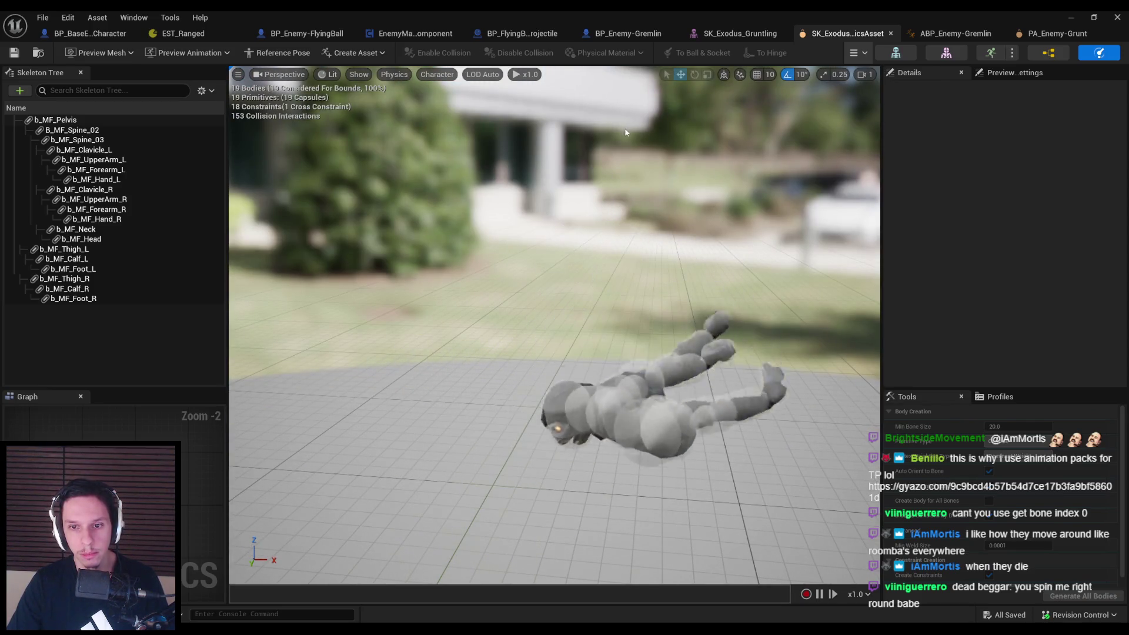
left_click_drag(542, 416, 447, 253)
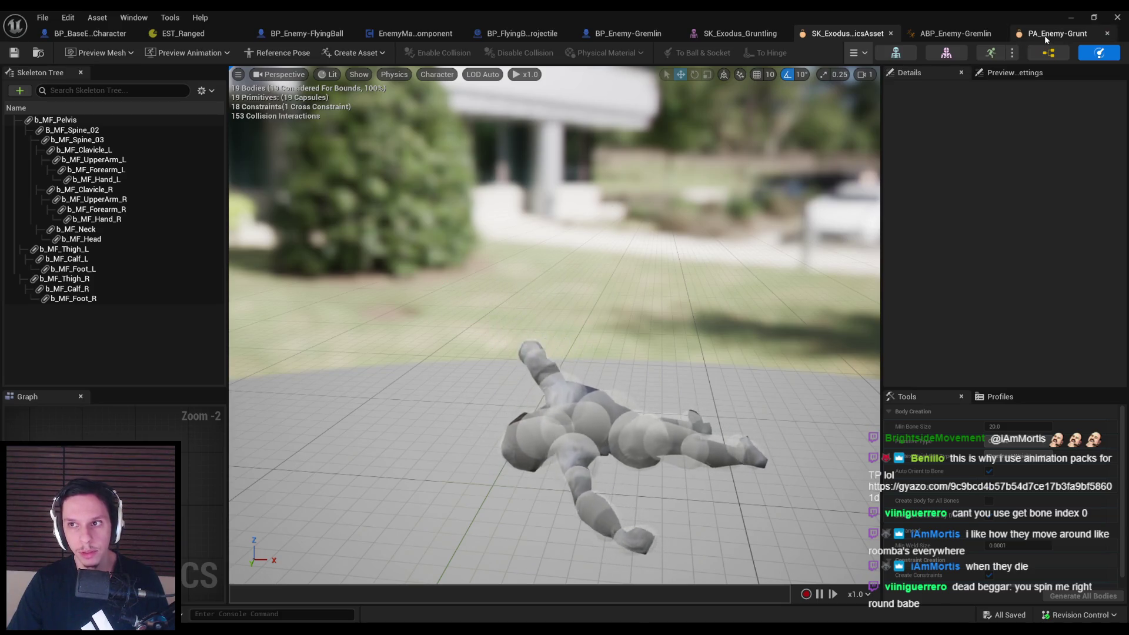
Compare against the PA_Enemy-Grunt physics asset's mass settings, then return to BP_Enemy-Gremlin
left_click(1044, 35)
type("ss")
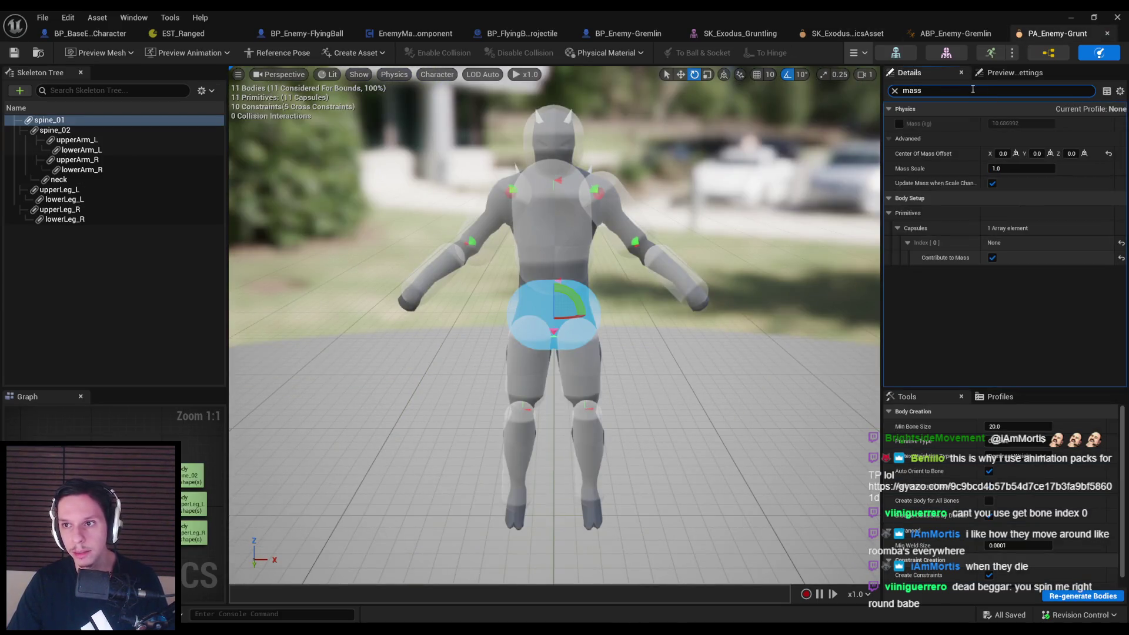
left_click(896, 92)
left_click(815, 163)
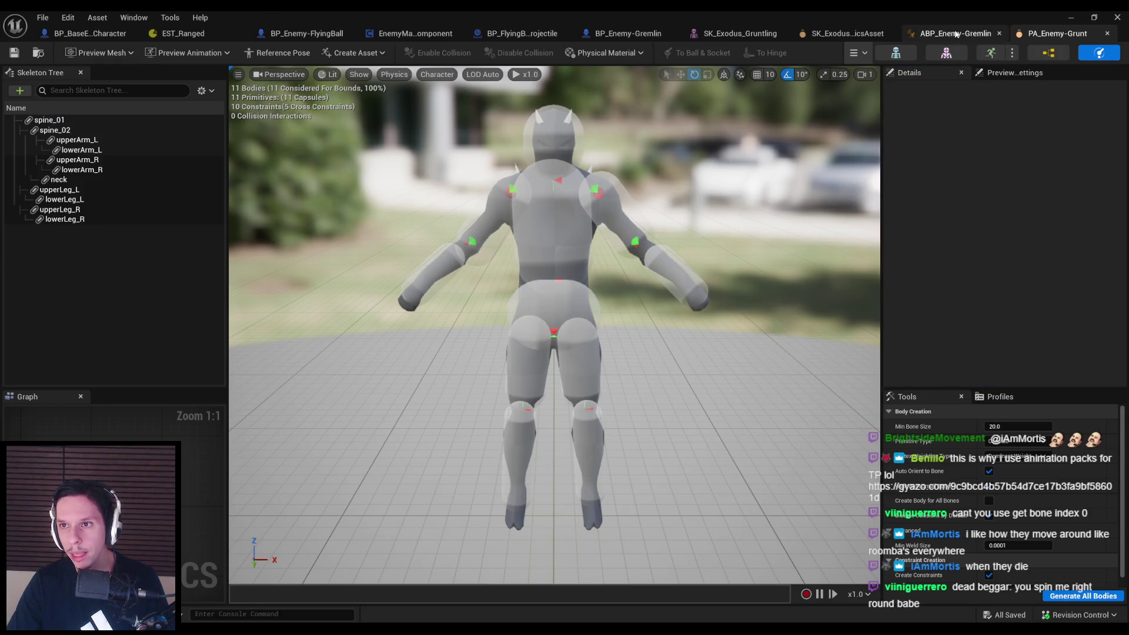
left_click(956, 34)
left_click(847, 34)
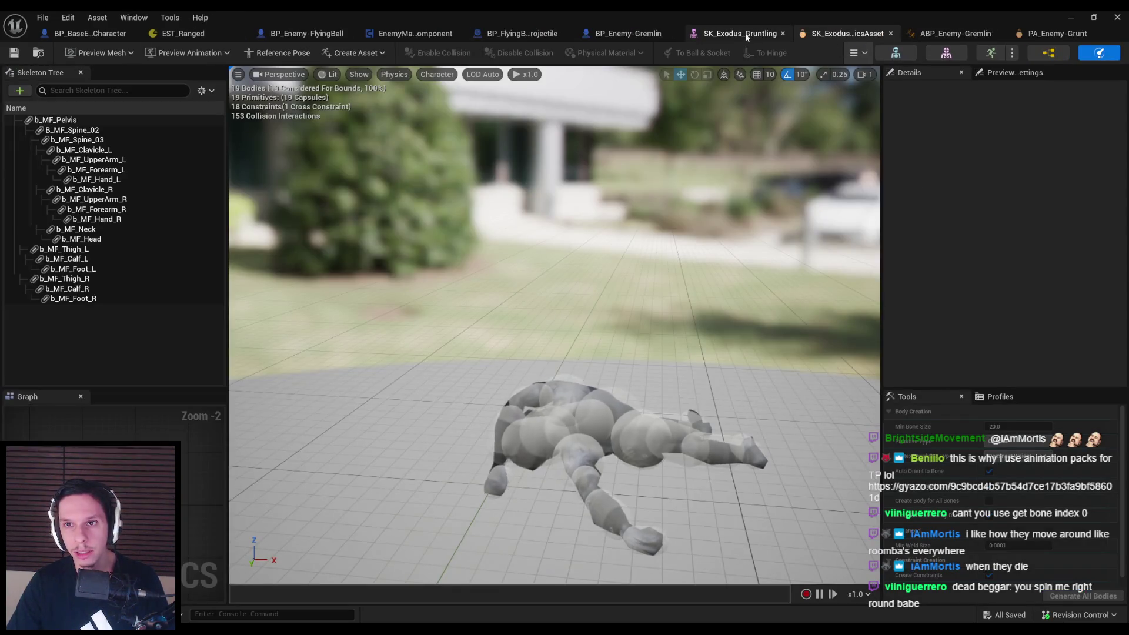
left_click(743, 34)
left_click(638, 36)
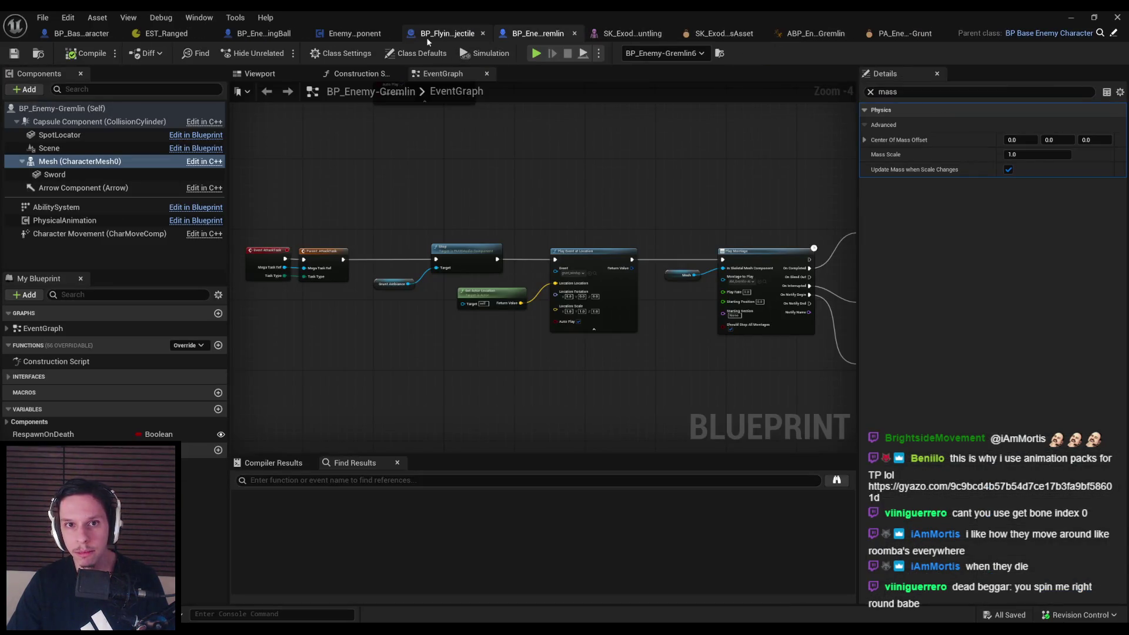
Review the BP_BaseEnemyCharacter RagdollStart graph, then start Play-in-Editor with Alt+P
left_click(73, 39)
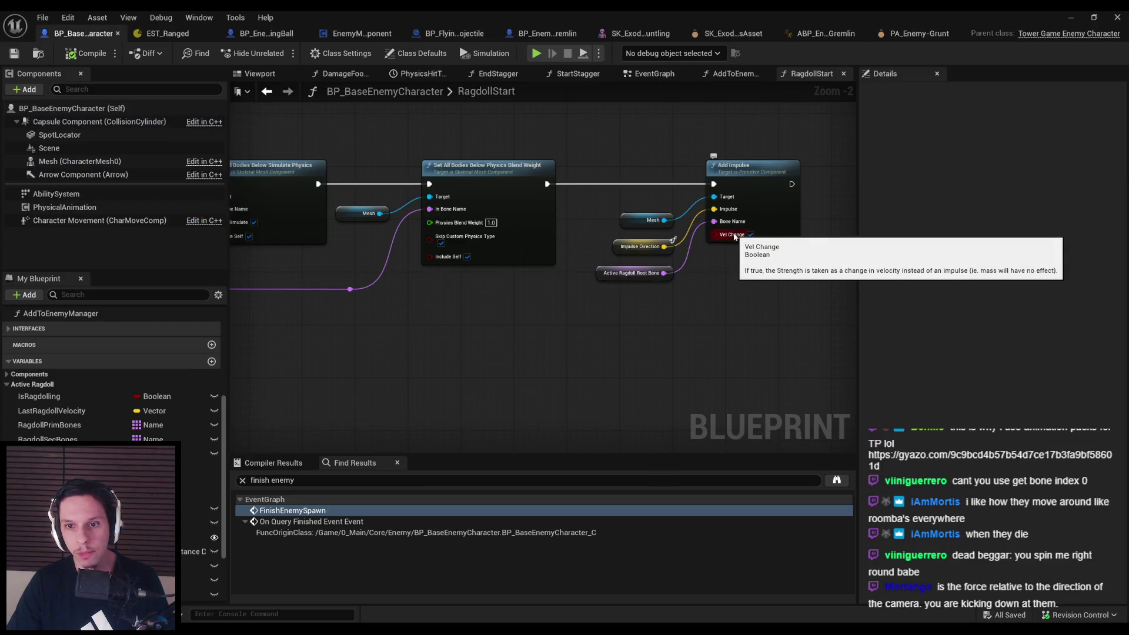
scroll(426, 315, "down", 1)
mouse_move(426, 315)
left_mouse_down()
mouse_move(568, 289)
mouse_move(793, 289)
mouse_move(696, 270)
mouse_move(474, 277)
mouse_move(486, 274)
left_mouse_up()
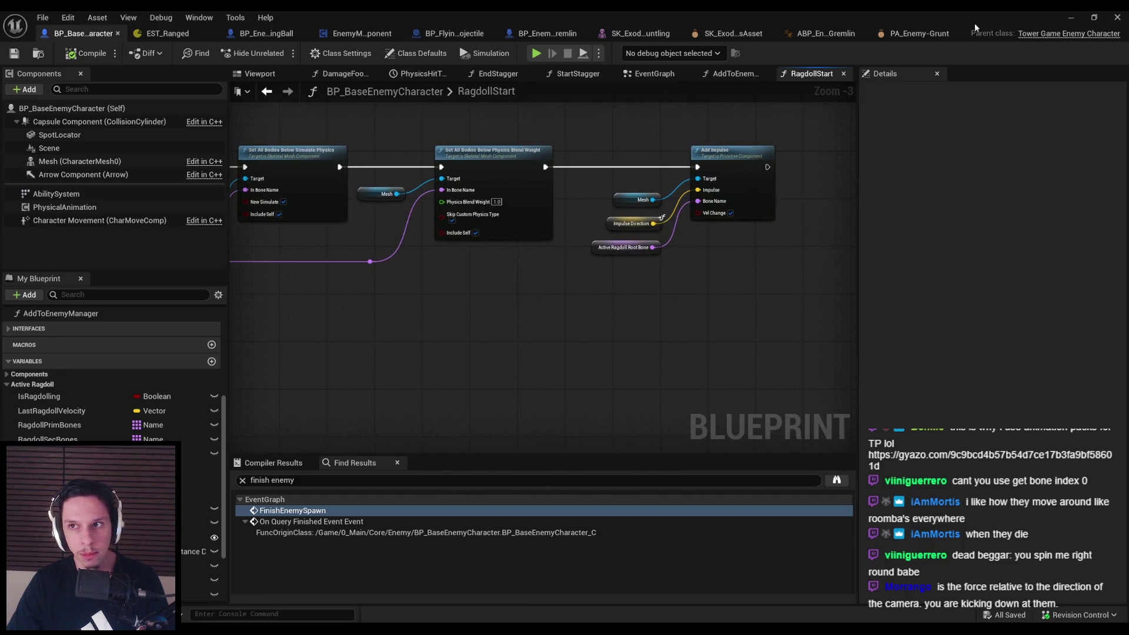
left_click(1067, 21)
key("alt+p")
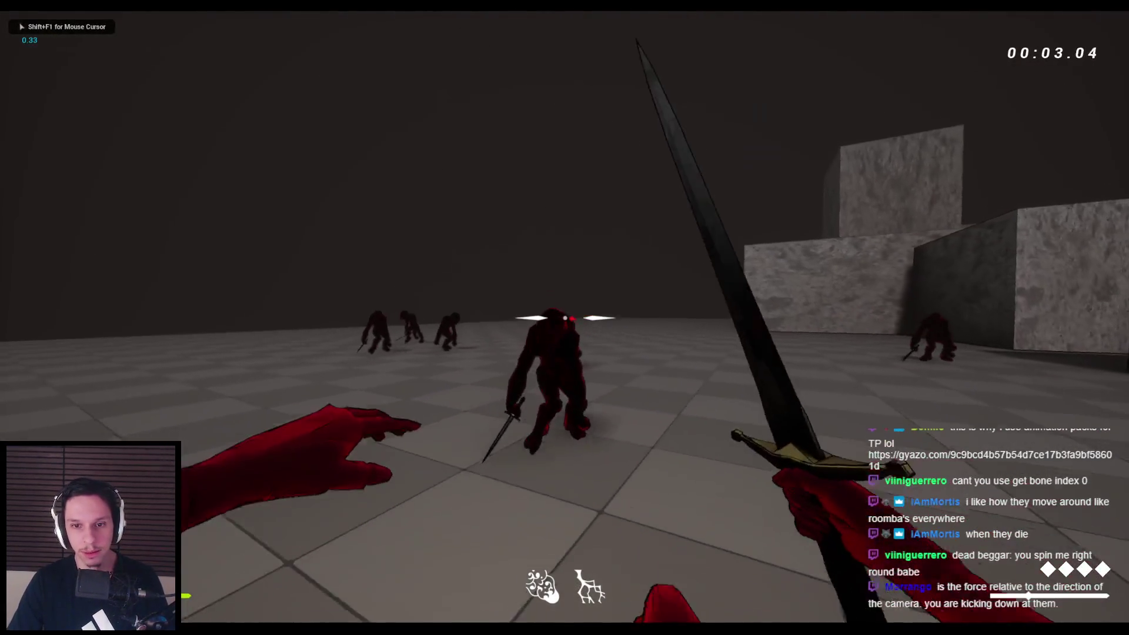
Knock gremlins into ragdolls with repeated sword swings and Space kicks
left_click(565, 318)
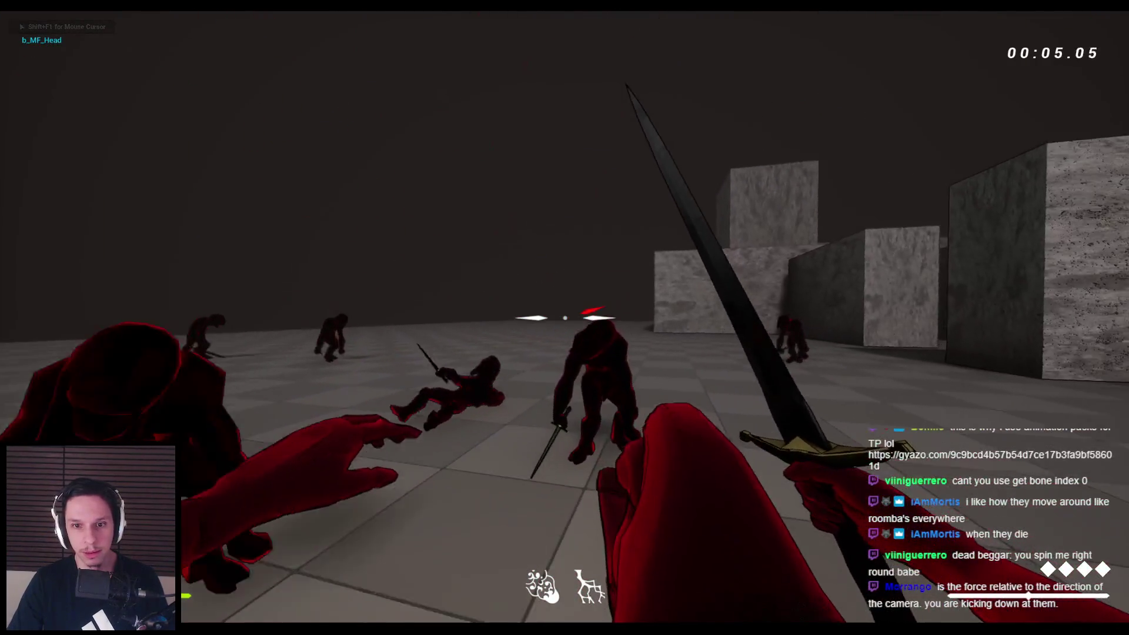
left_click(565, 318)
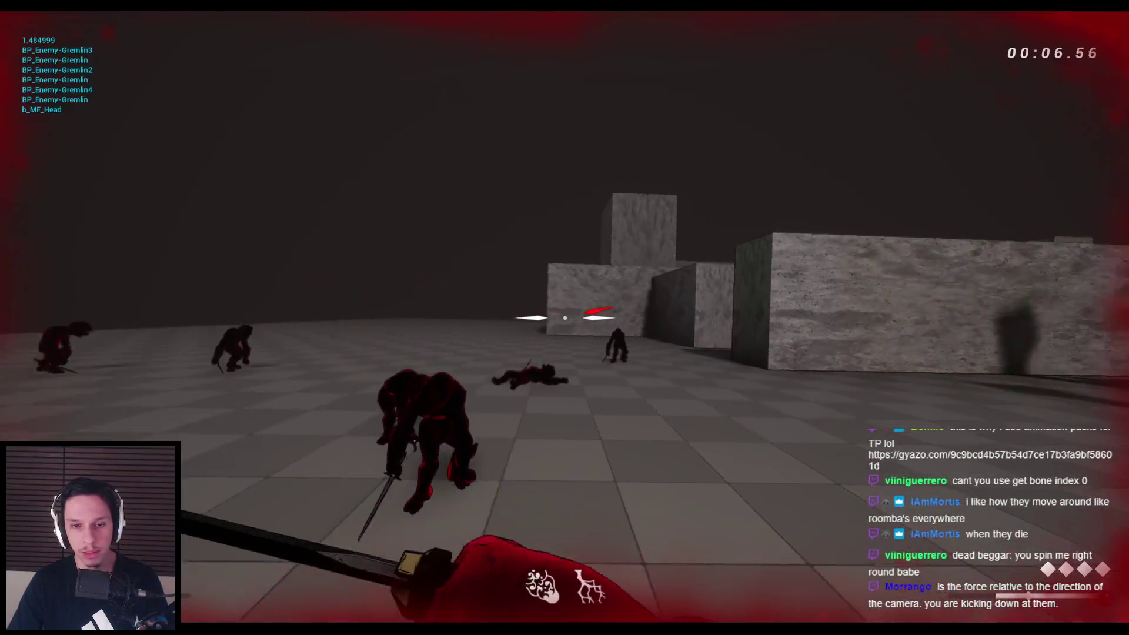
left_click(565, 318)
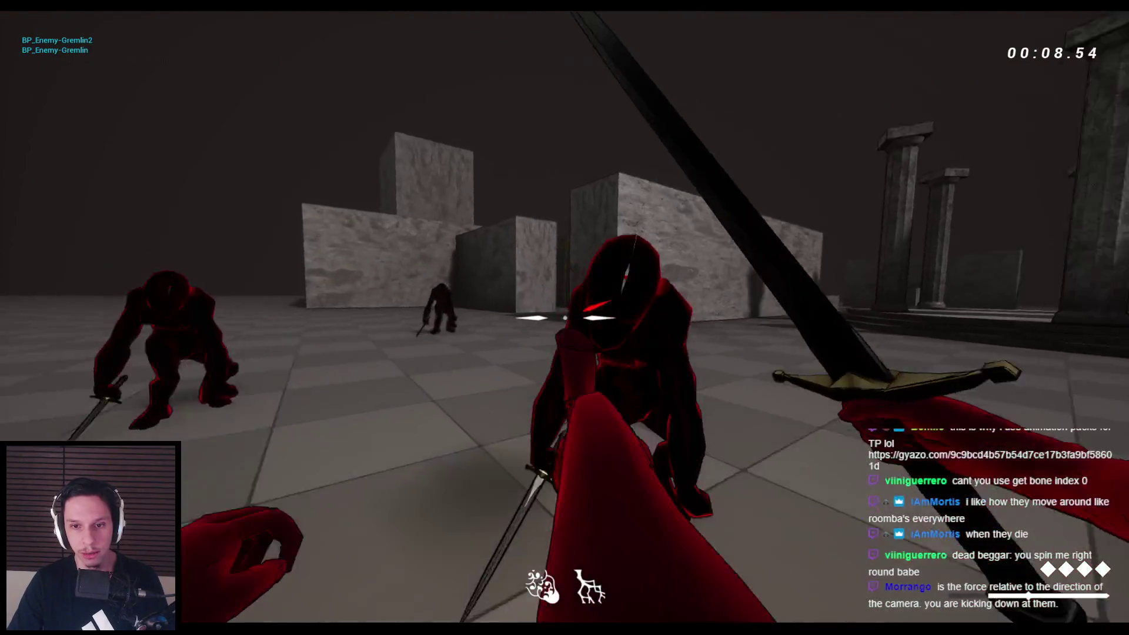
left_click(565, 318)
key("space")
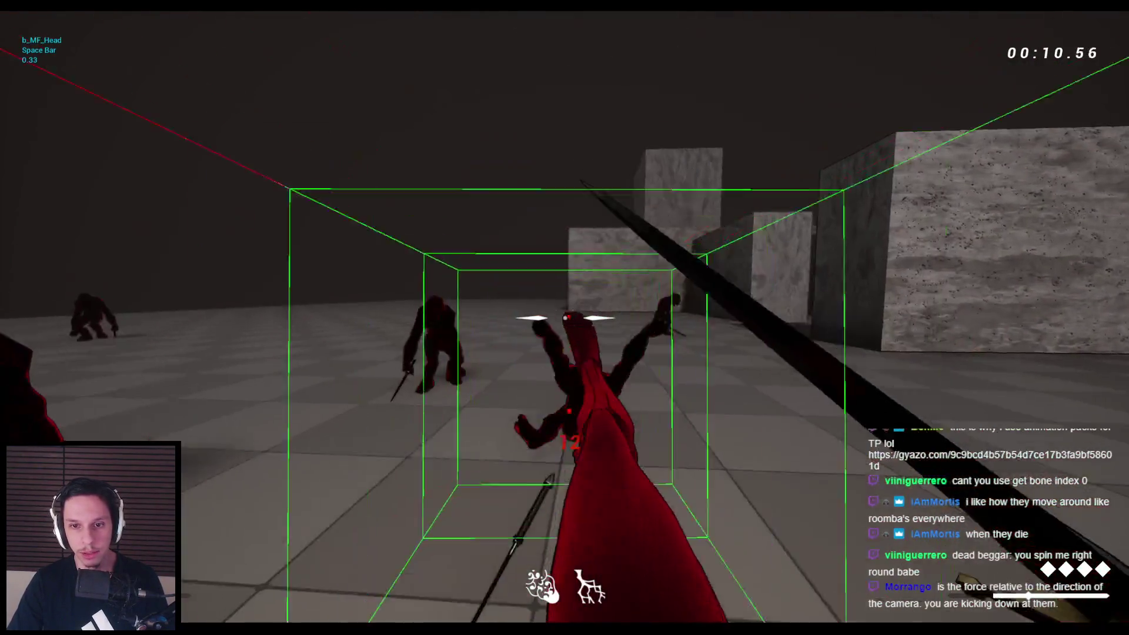
left_click(564, 317)
key("space")
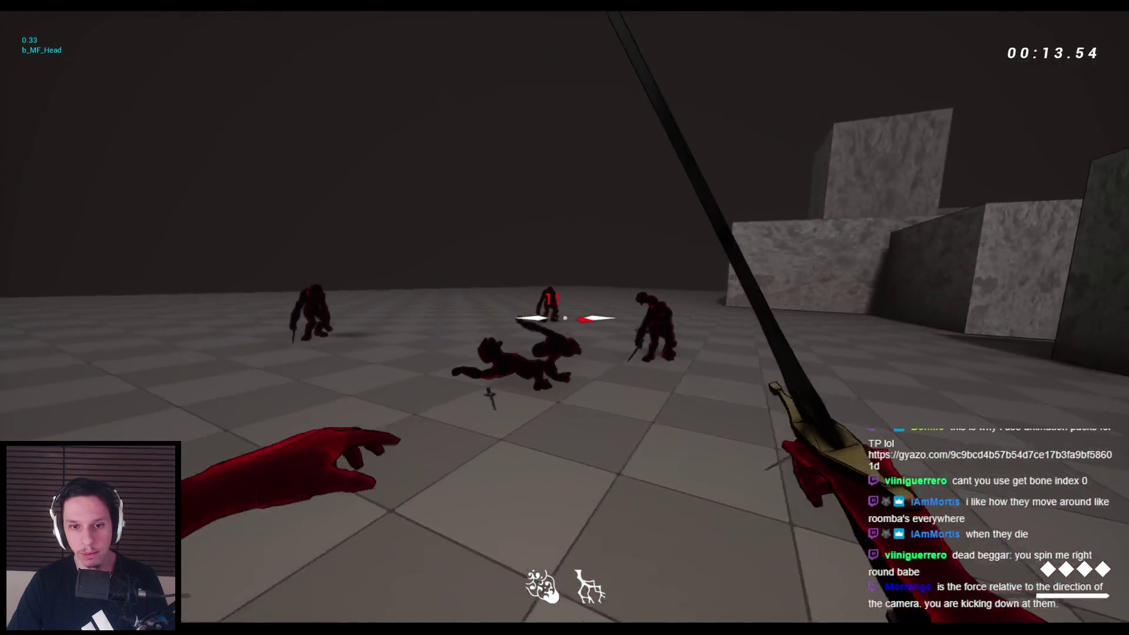
left_click(564, 318)
key("space")
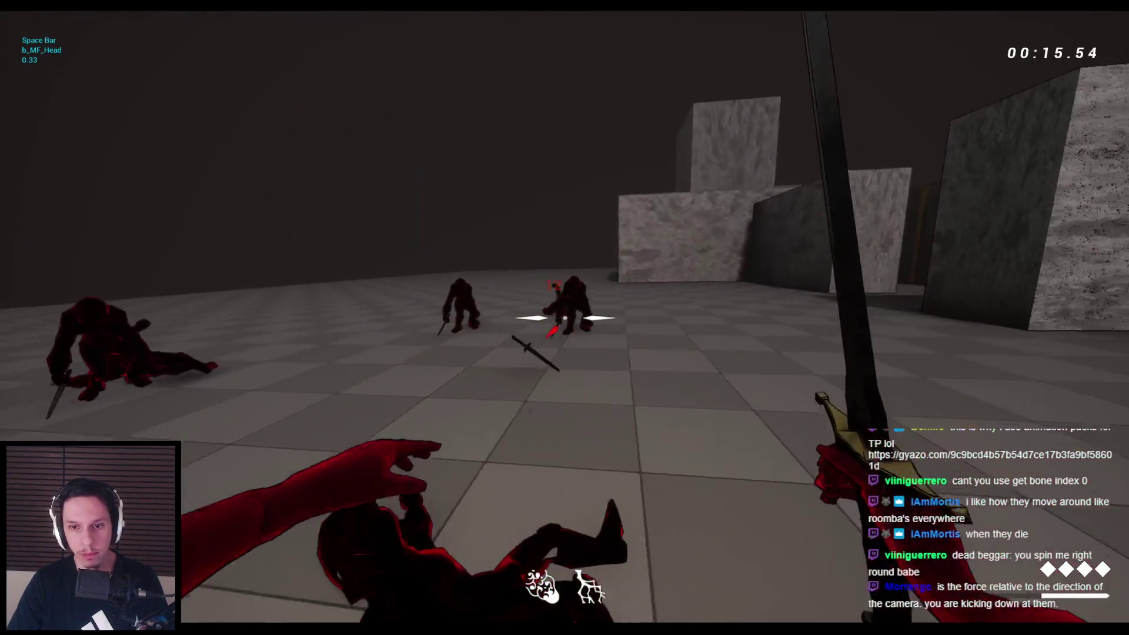
left_click(564, 318)
key("space")
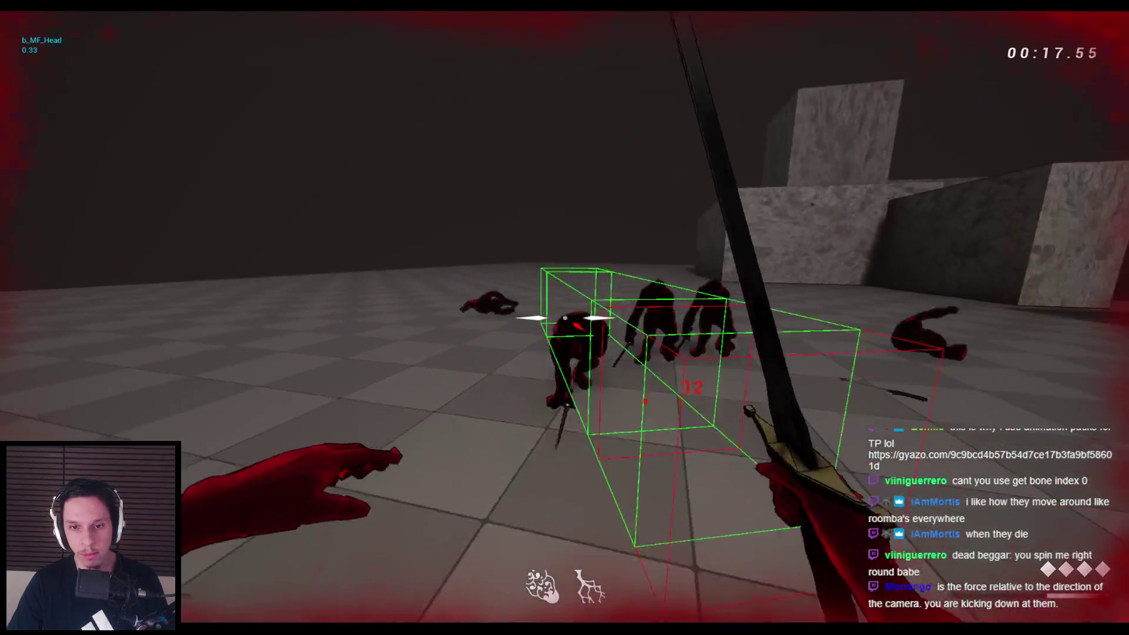
left_click(564, 318)
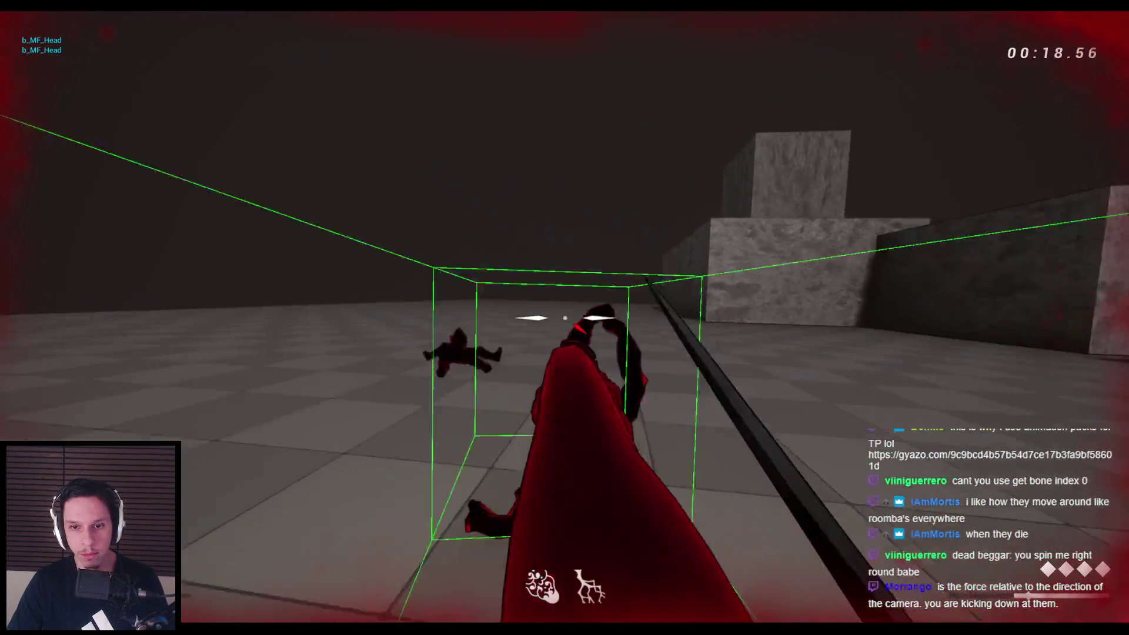
left_click(565, 318)
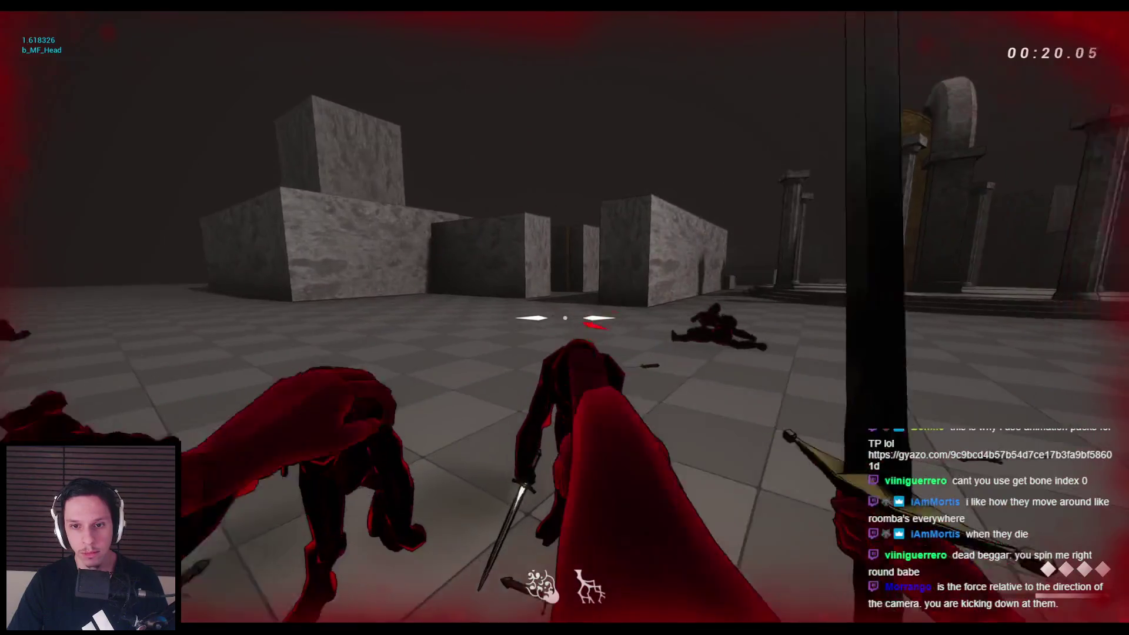
left_click(564, 318)
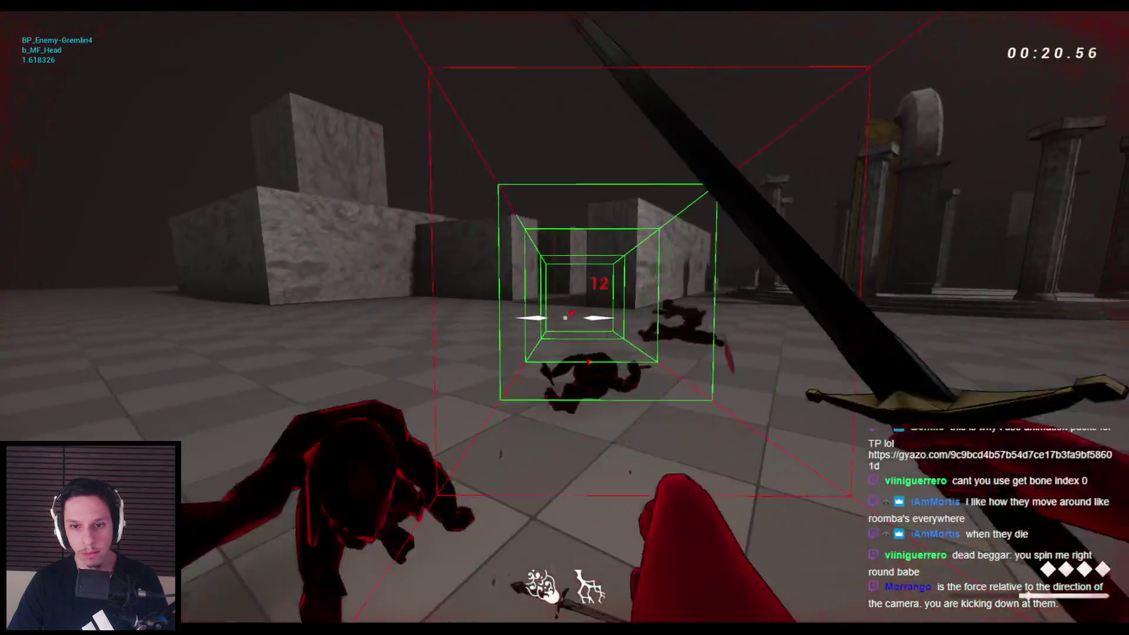
Restart the level after dying and cut through more gremlins with kicks and sword swings
key("r")
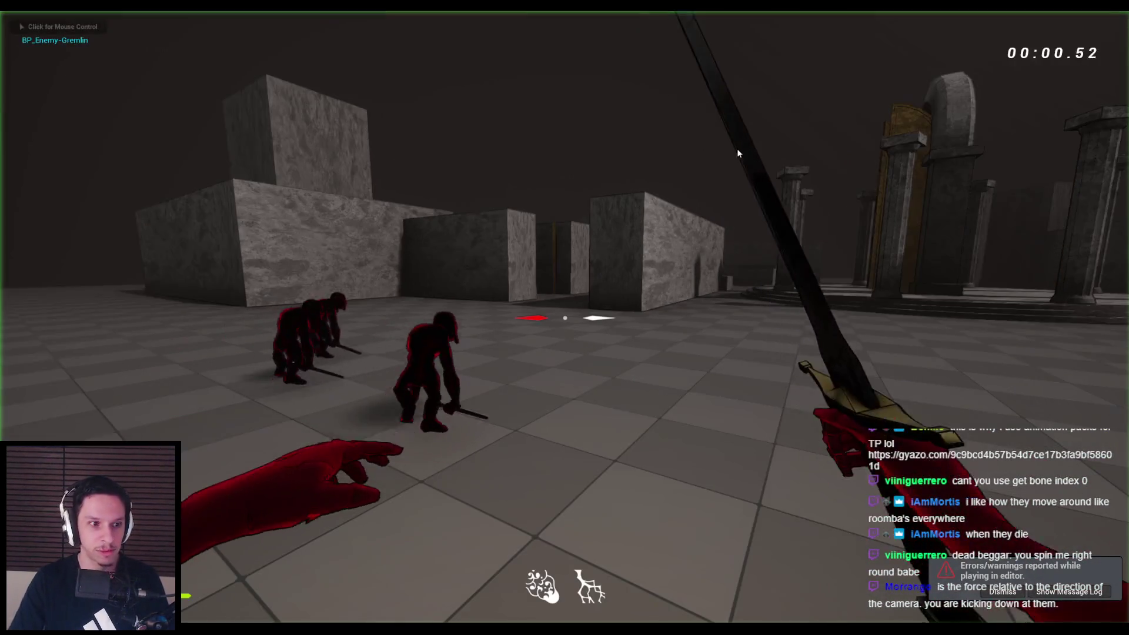
key("f")
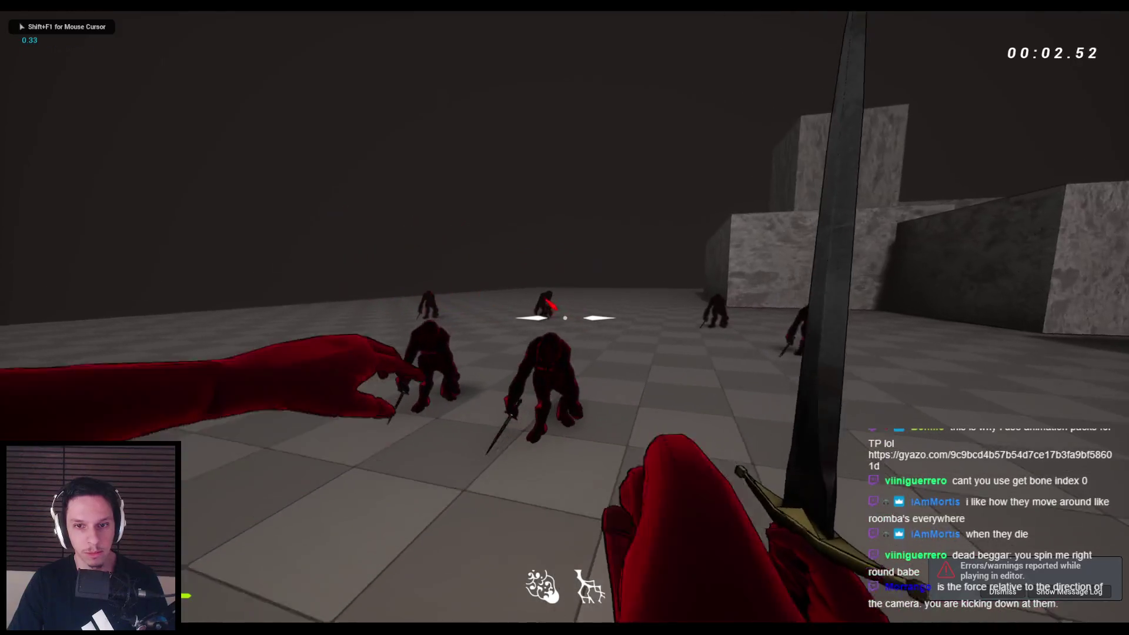
key("f")
left_click(565, 318)
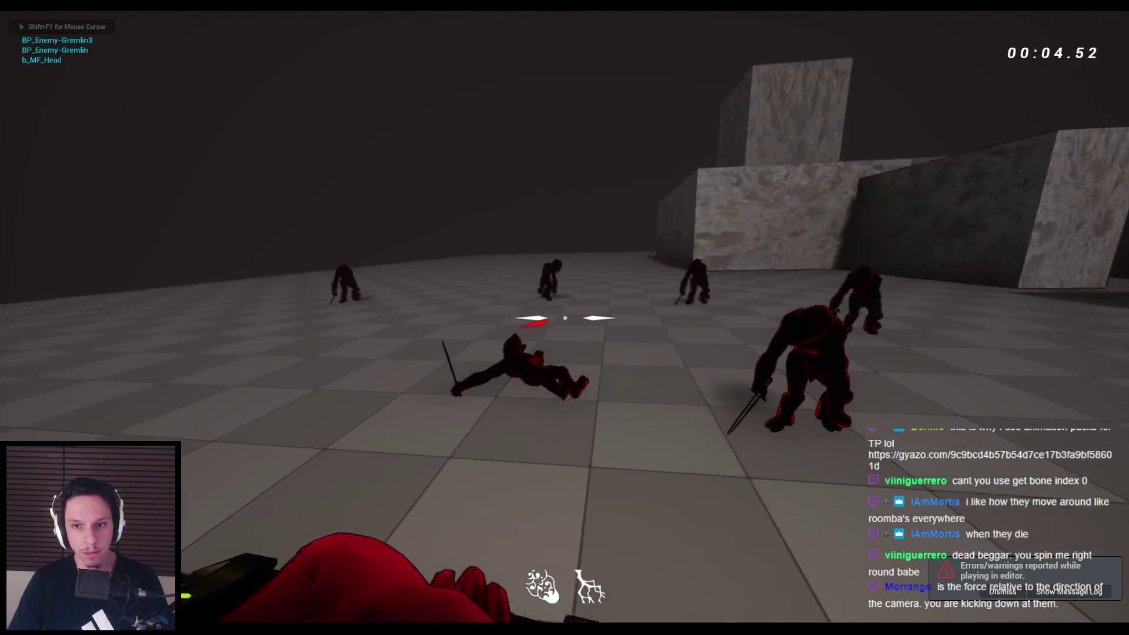
left_click(565, 318)
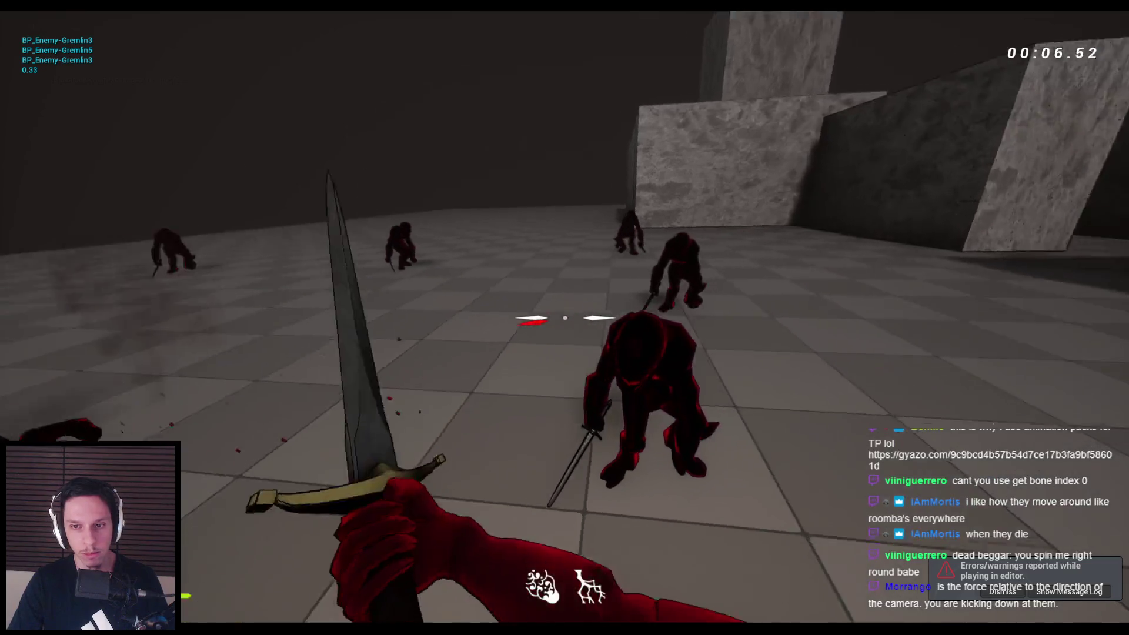
left_click(565, 318)
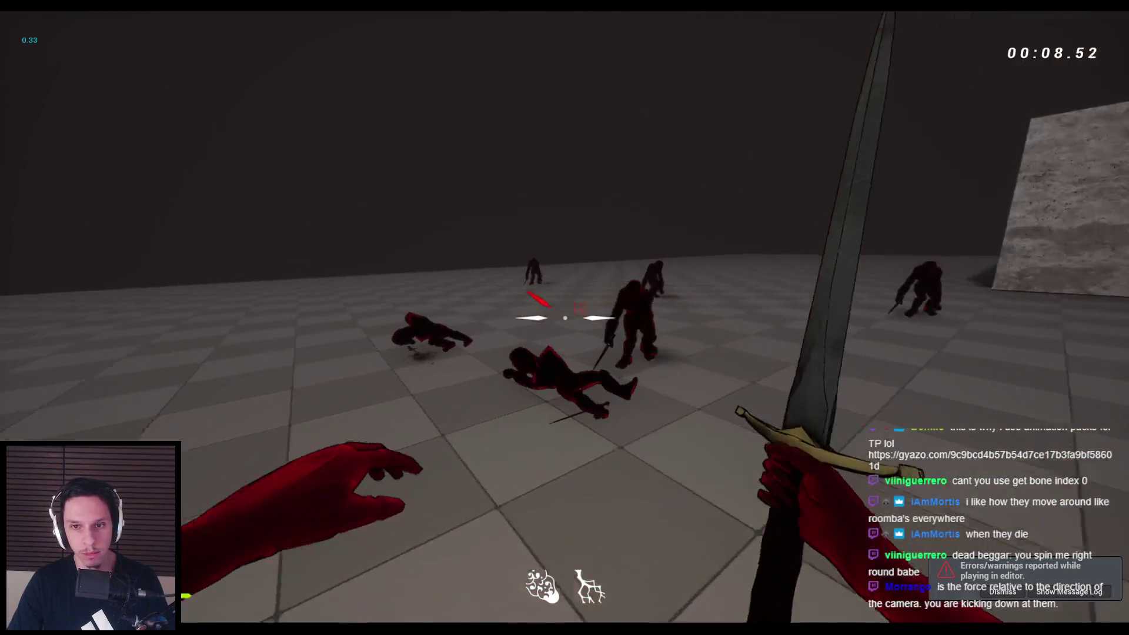
left_click(565, 318)
left_click(564, 318)
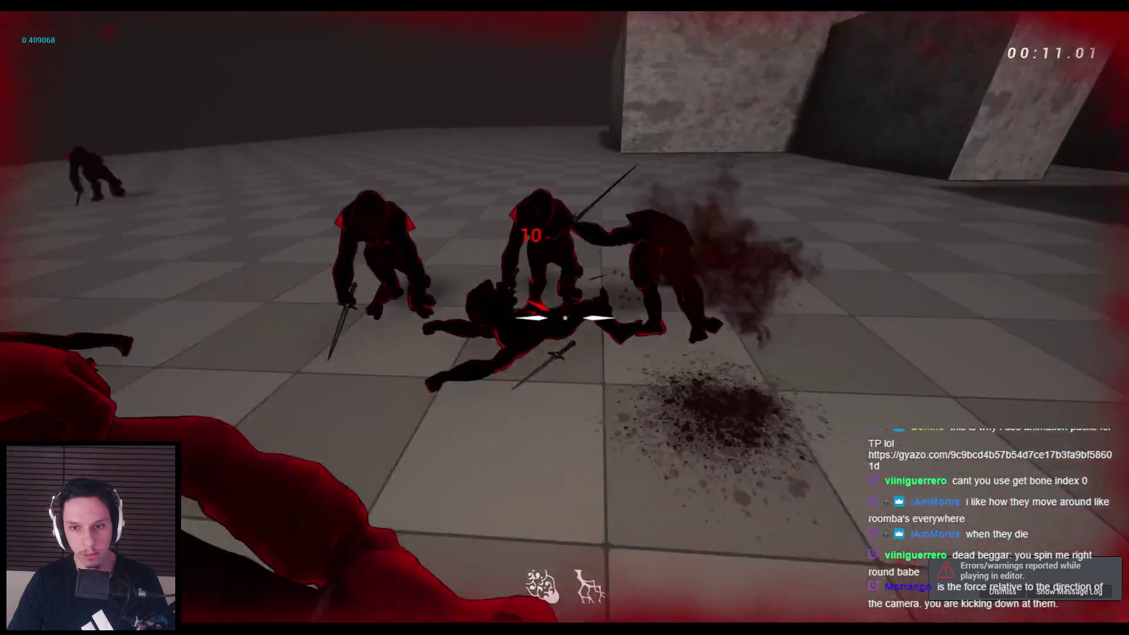
left_click(565, 318)
left_click(564, 318)
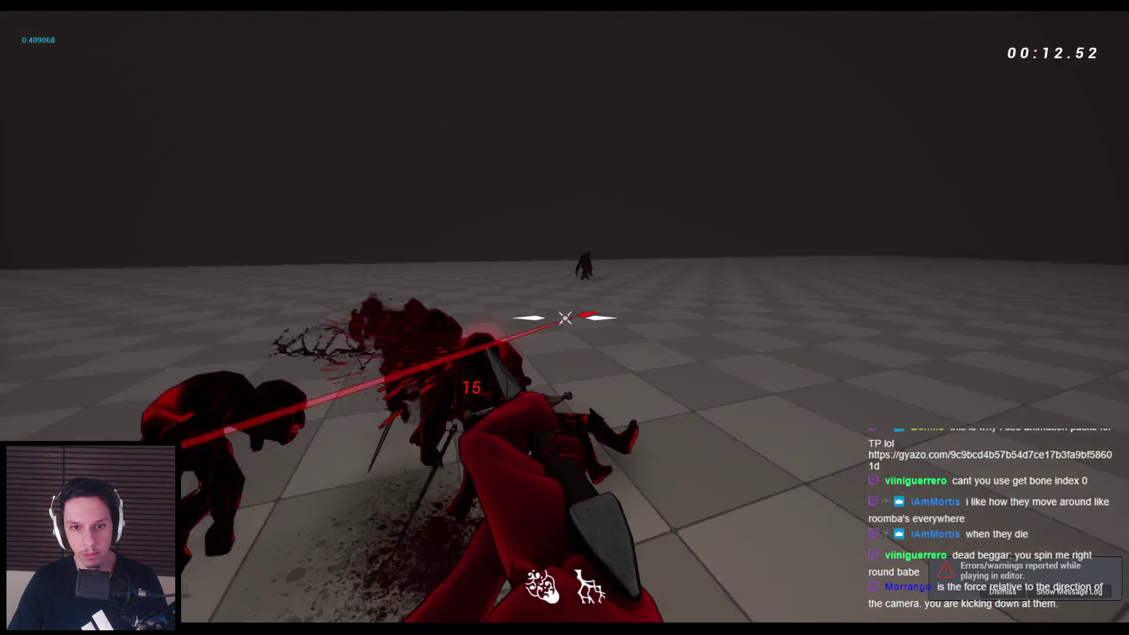
left_click(565, 318)
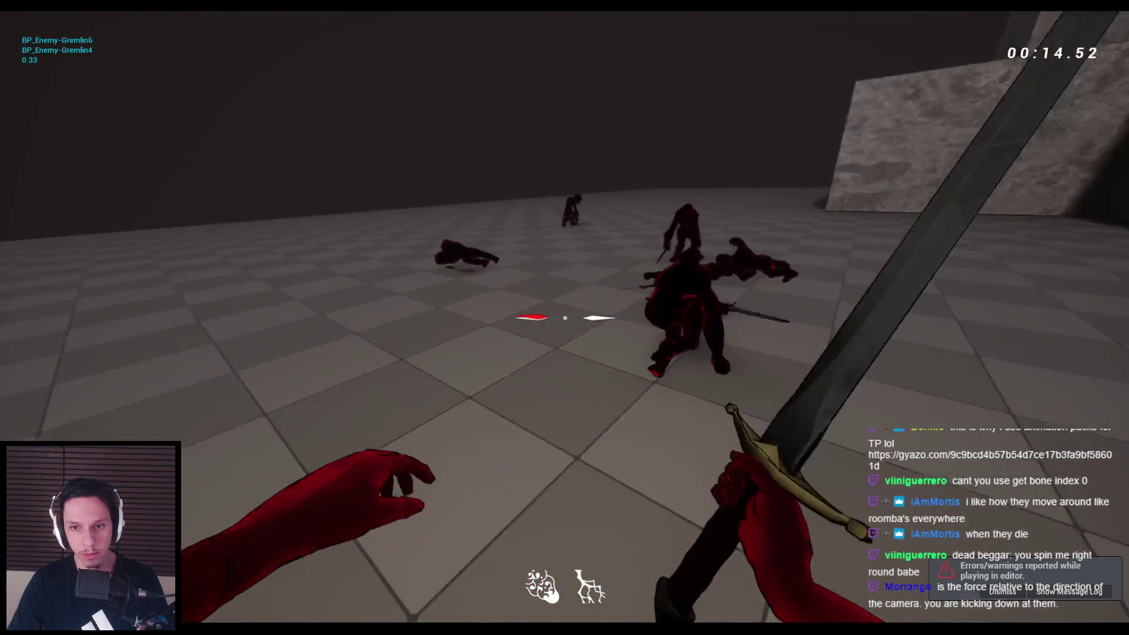
left_click(565, 317)
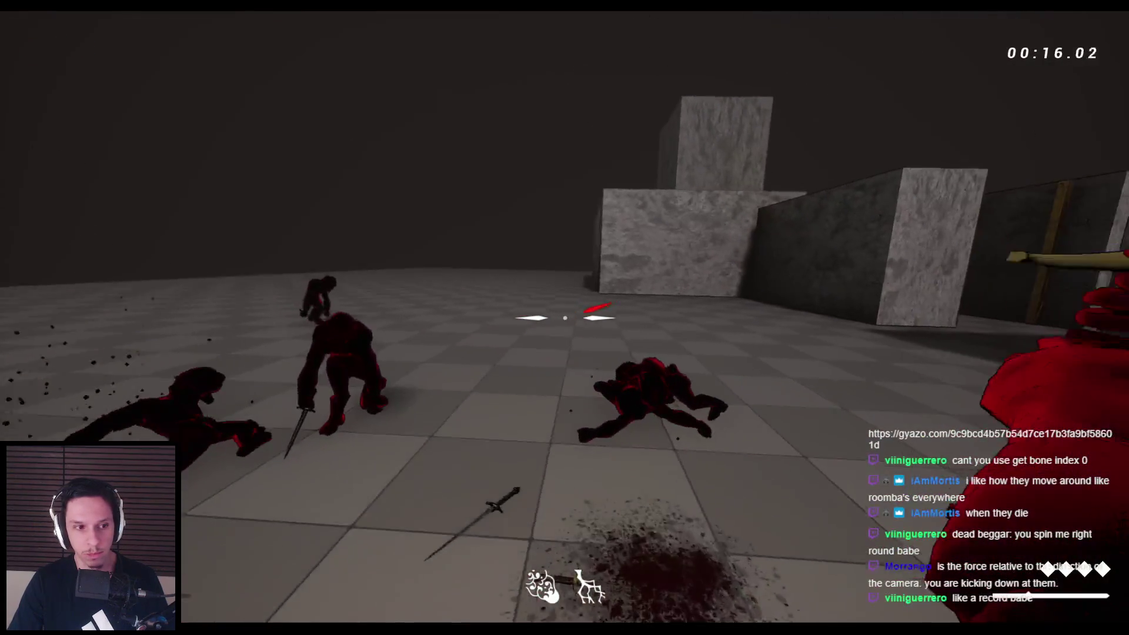
left_click(565, 318)
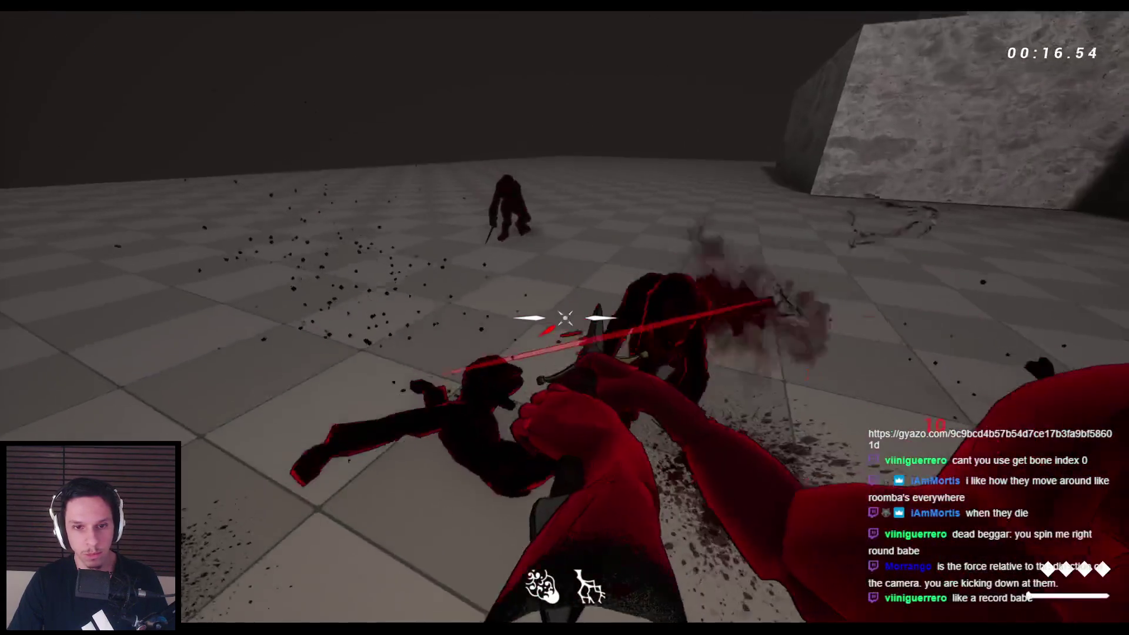
left_click(564, 318)
left_click(565, 318)
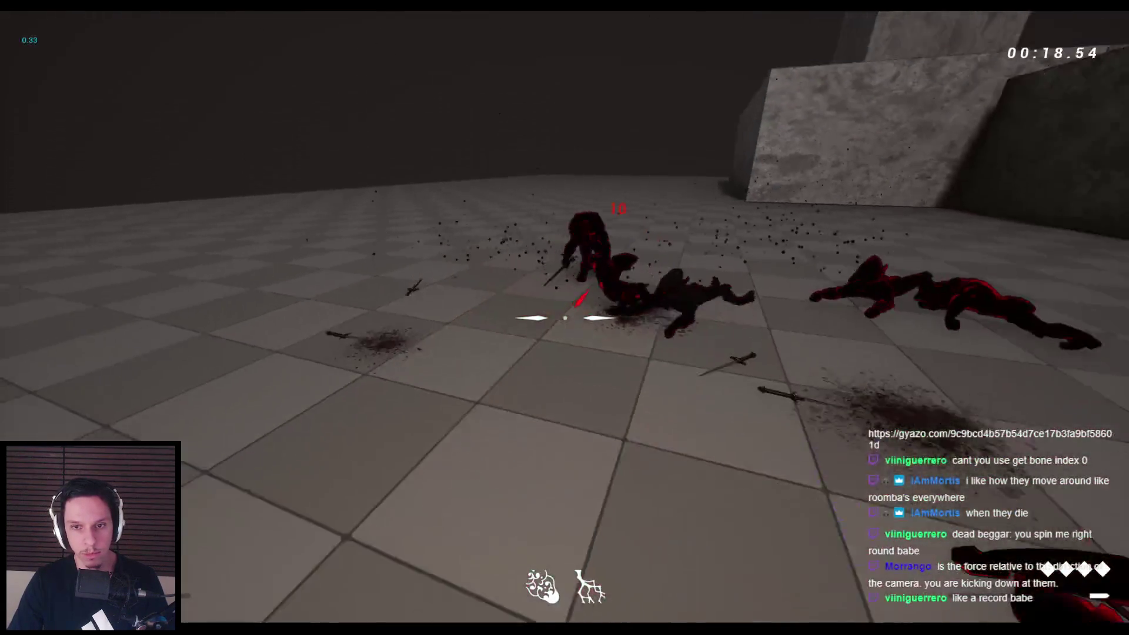
left_click(565, 318)
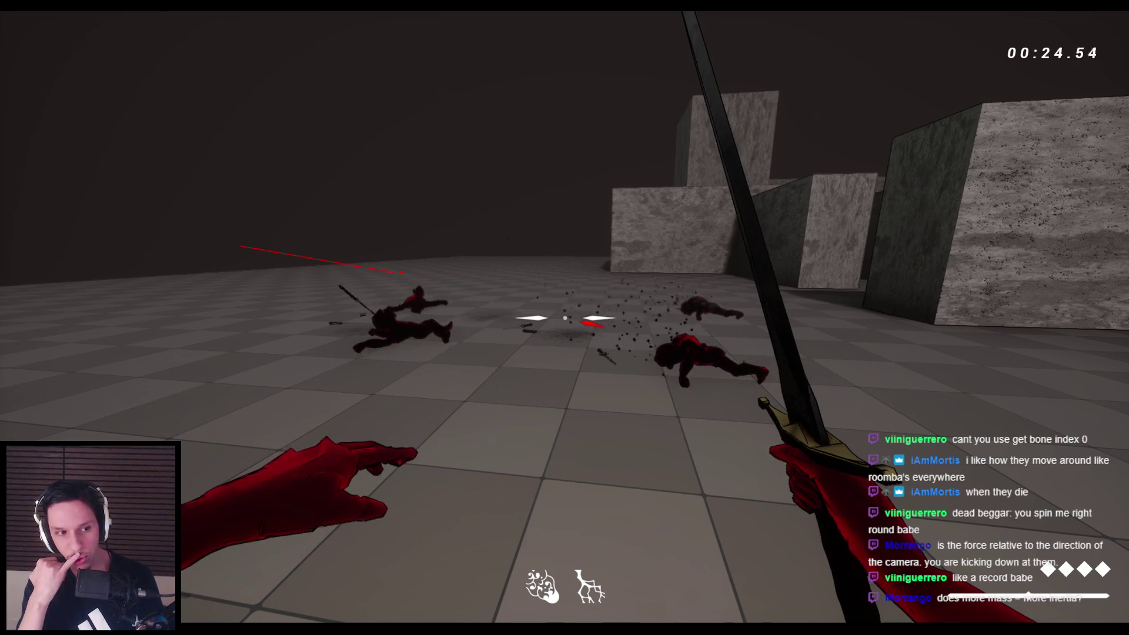
Relaunch play, swing at a few more enemies, then end the play session
key("Escape")
key("alt+p")
left_click(752, 186)
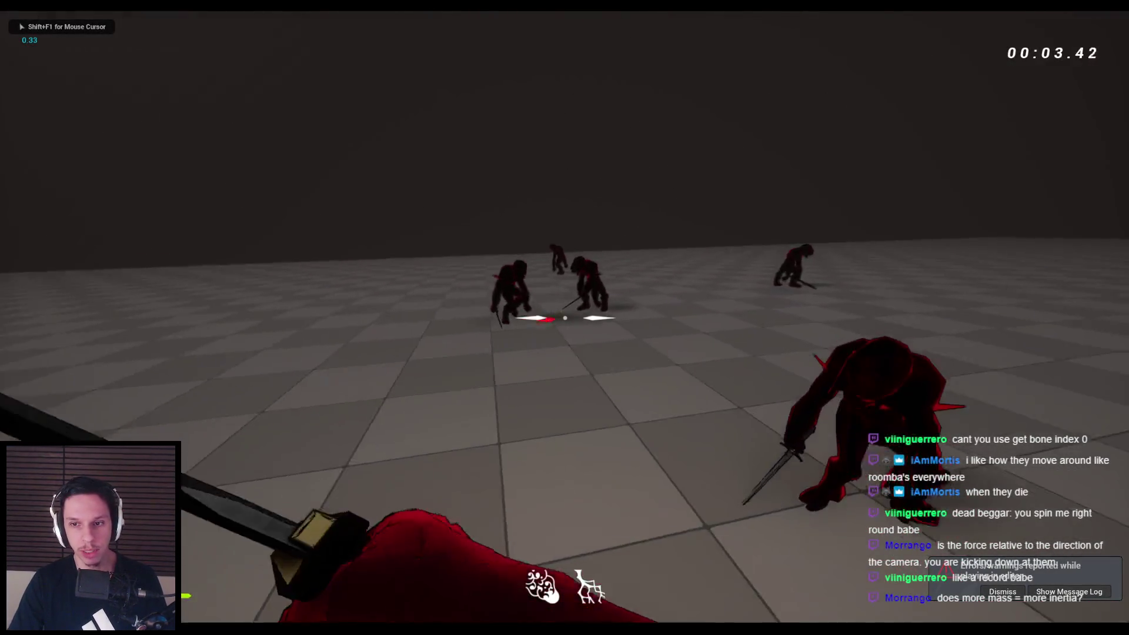
left_click(565, 317)
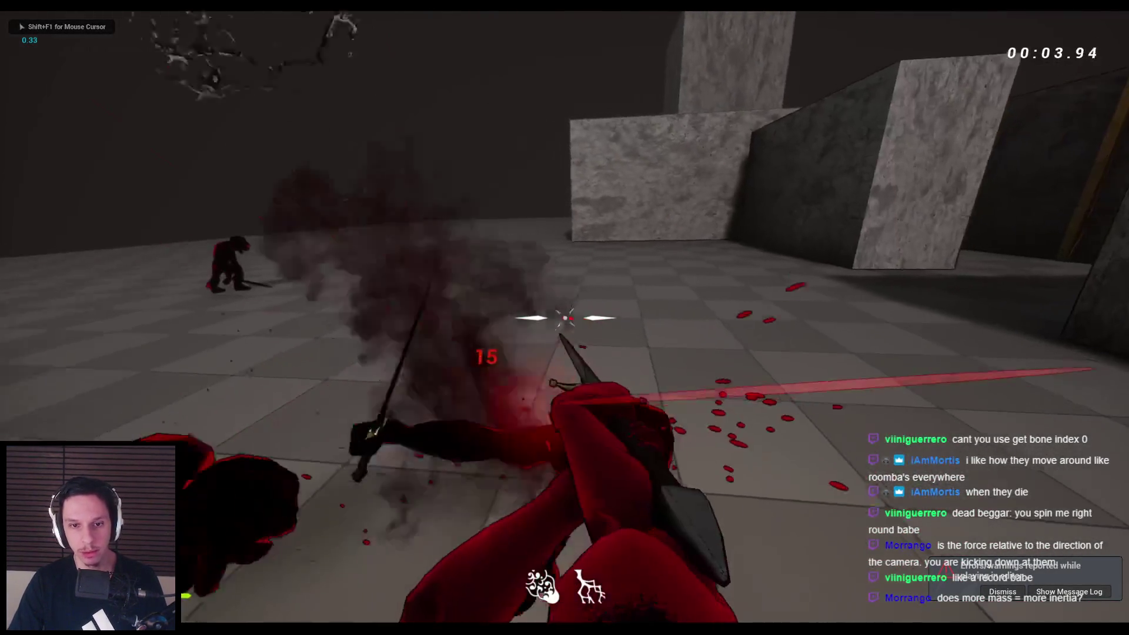
left_click(565, 318)
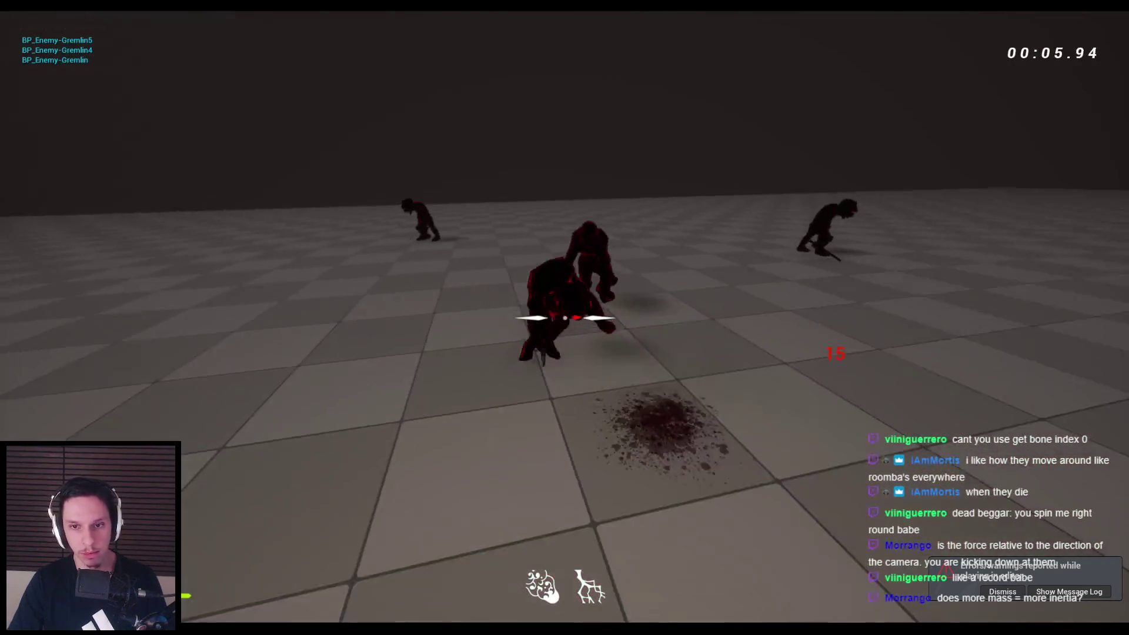
left_click(564, 318)
key("Escape")
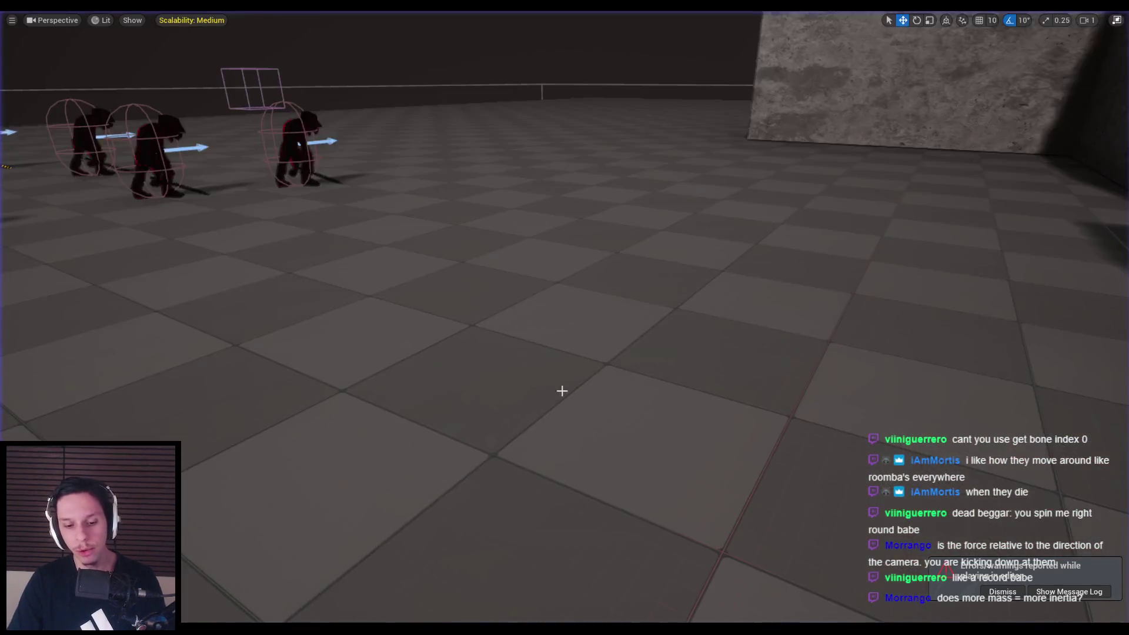
Return to the enemy character blueprint graph and dismiss the play errors notification
key("alt+Tab")
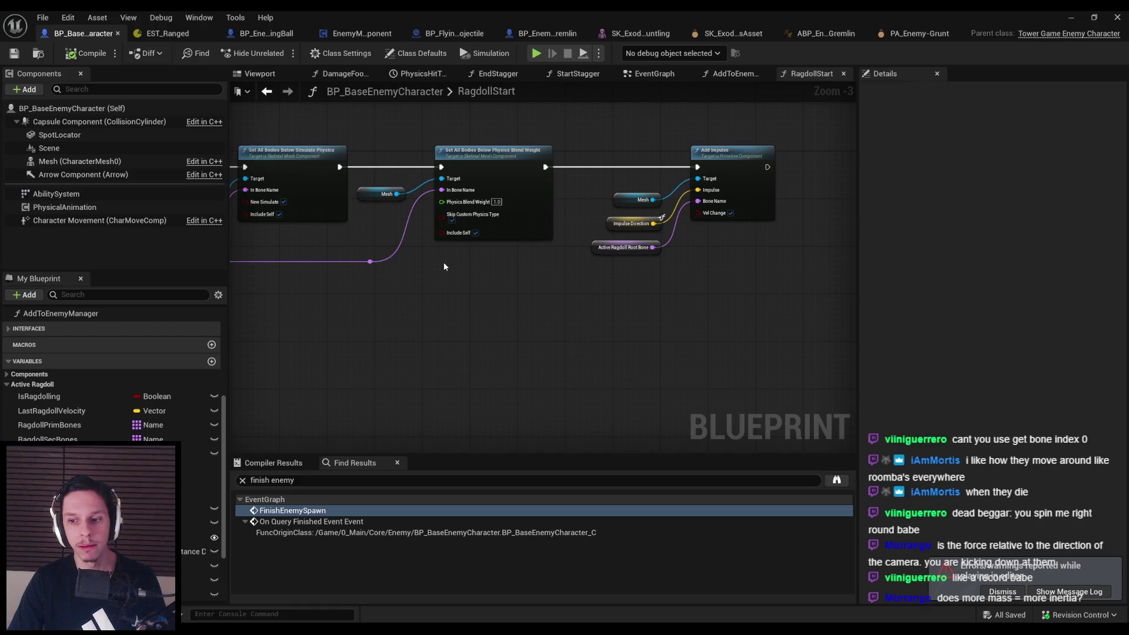
left_click(1003, 591)
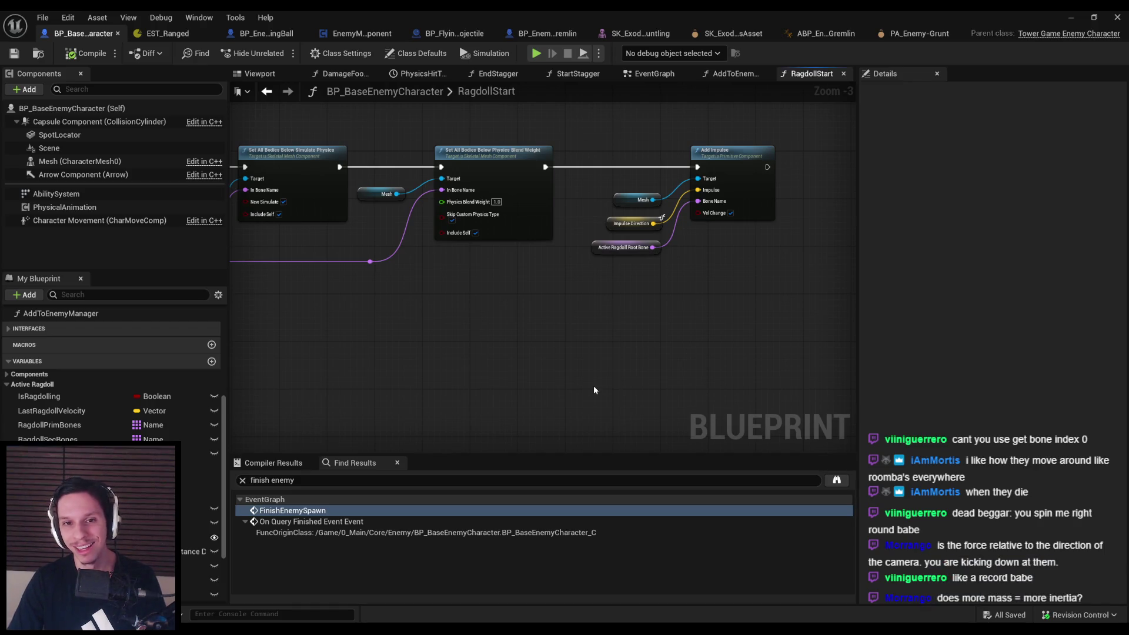
scroll(588, 341, "down", 1)
scroll(606, 343, "down", 1)
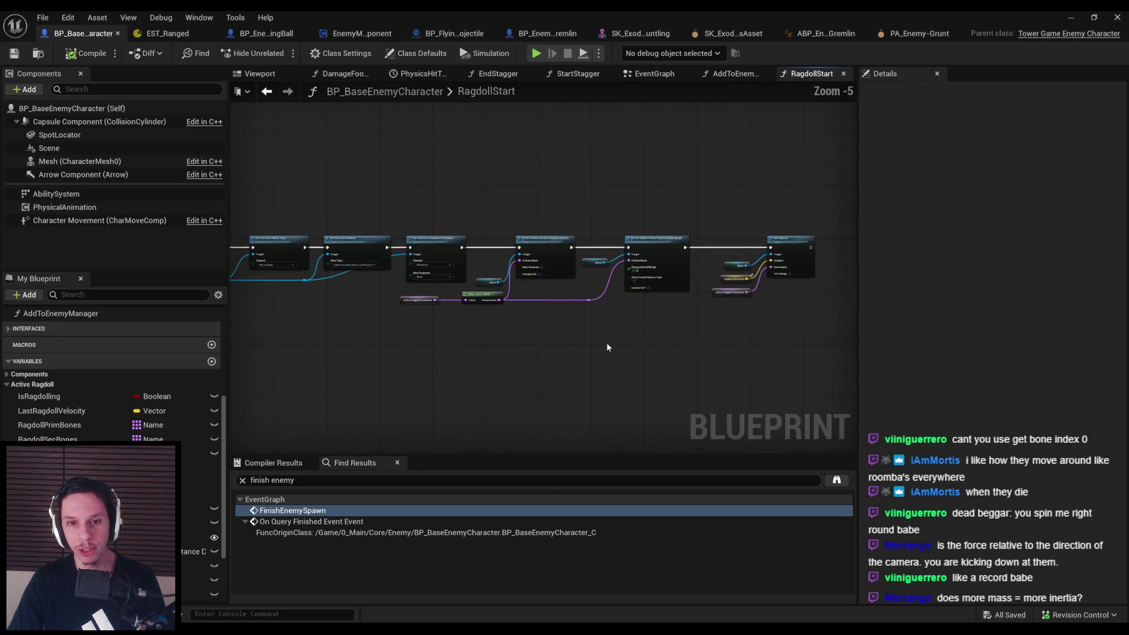
scroll(383, 319, "up", 1)
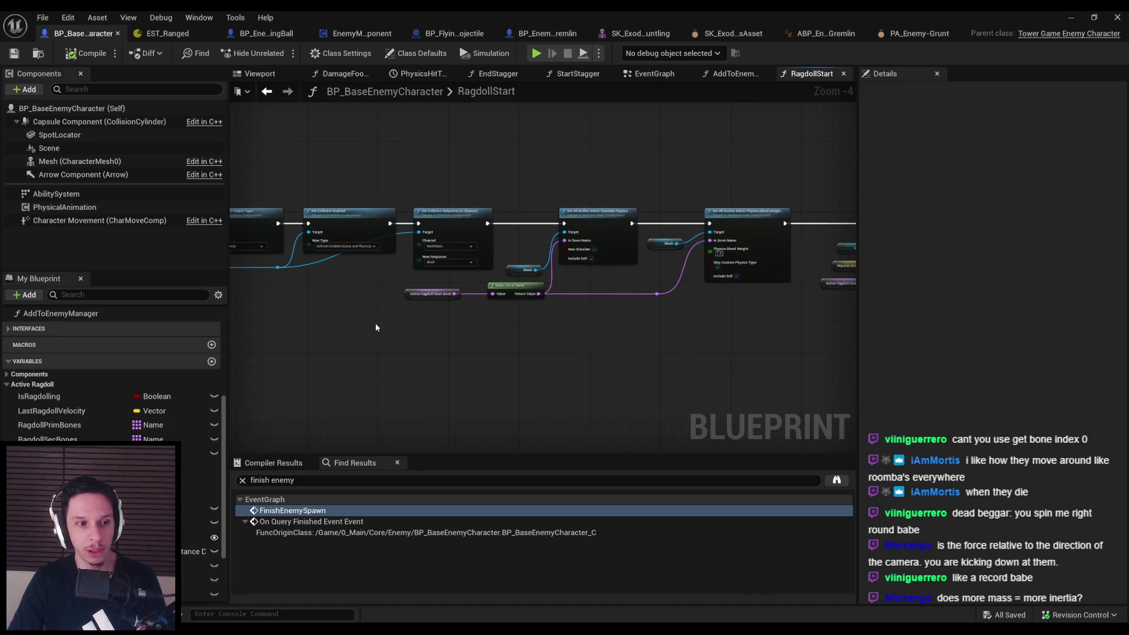
Minimize the Blueprint editor and play the test level fullscreen
left_click(1072, 18)
left_click(278, 53)
key("F11")
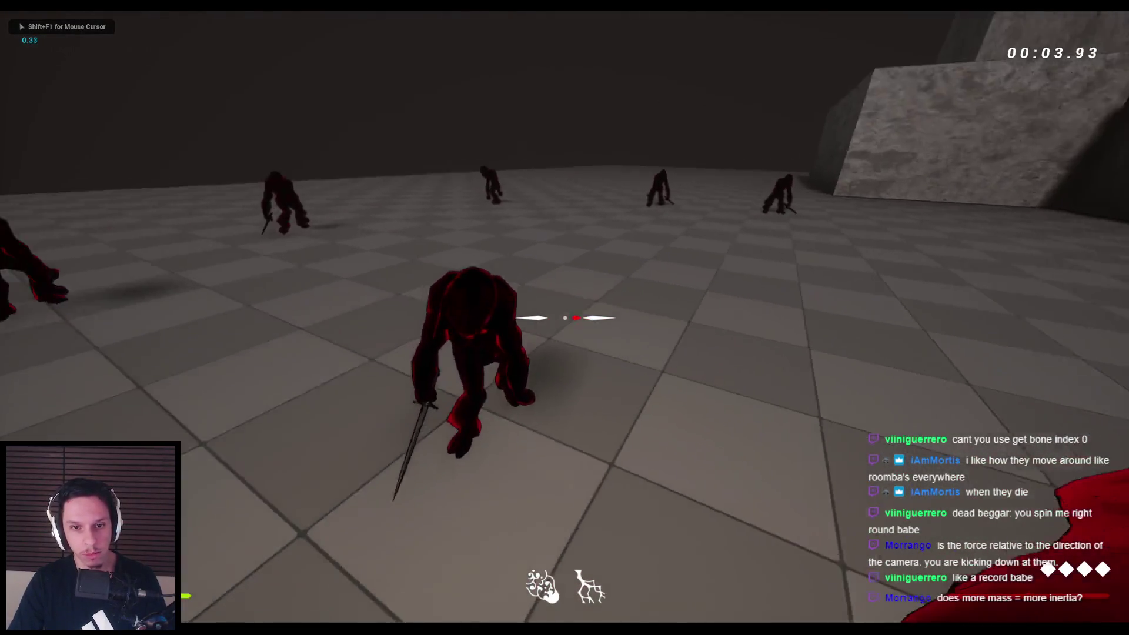
Cut down about a dozen Gremlins with sword strikes, launching a downed ragdoll, then stop playing
left_click(565, 317)
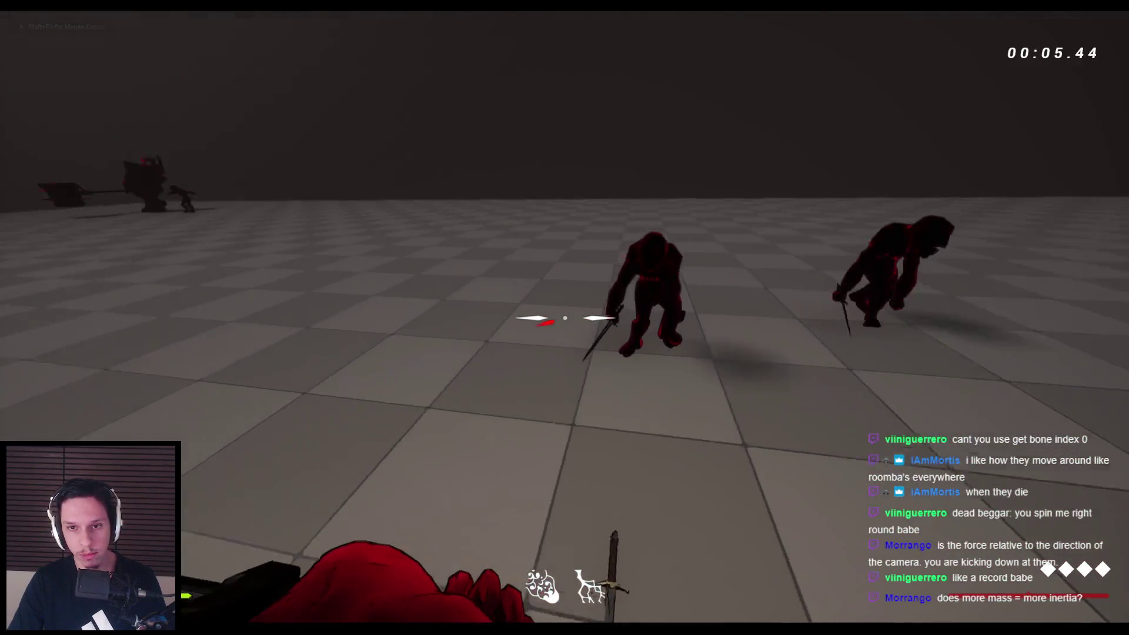
left_click(565, 318)
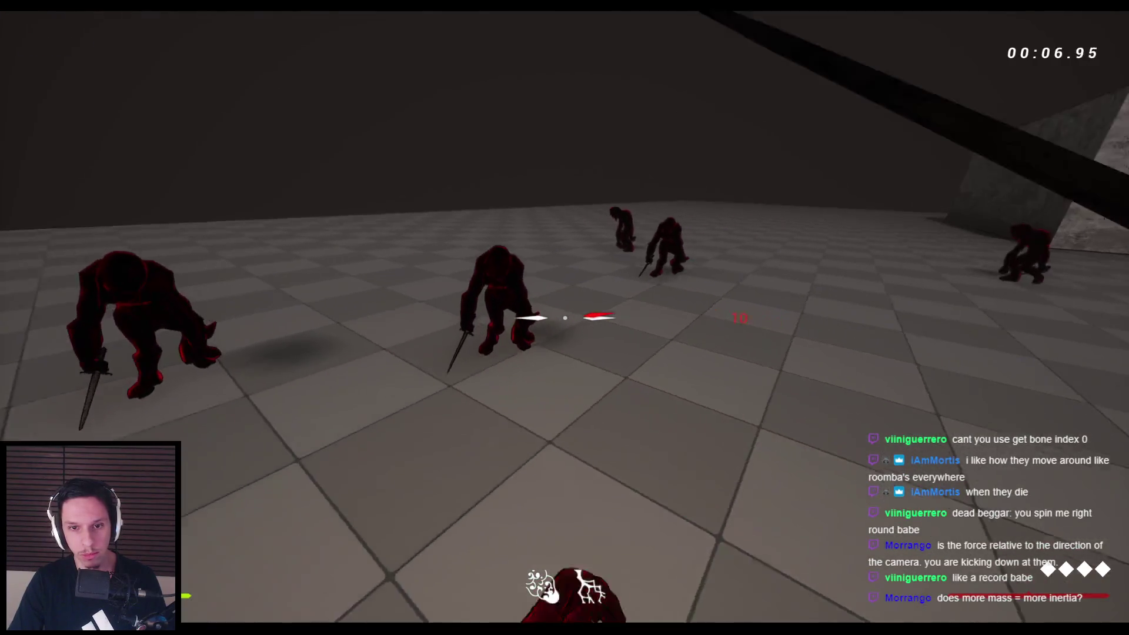
left_click(565, 318)
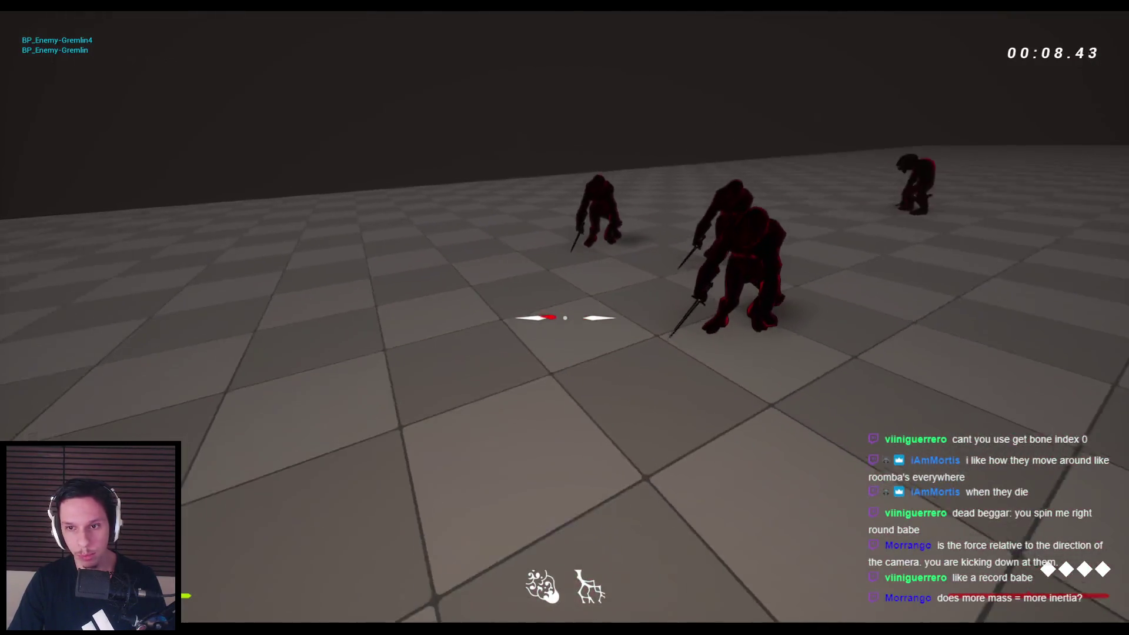
left_click(565, 317)
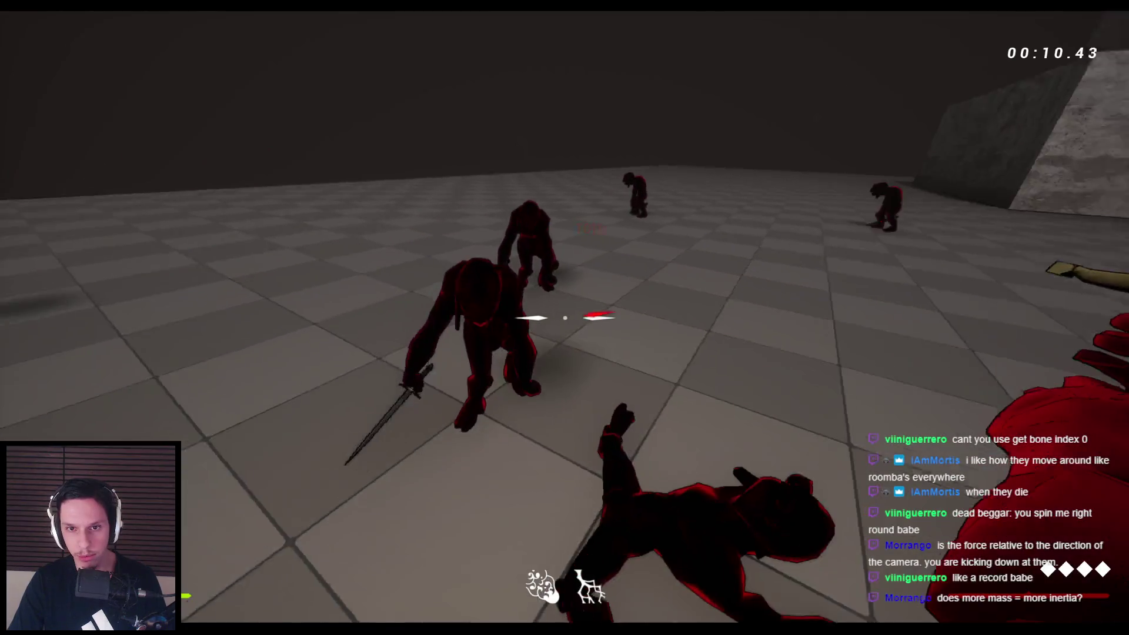
left_click(564, 318)
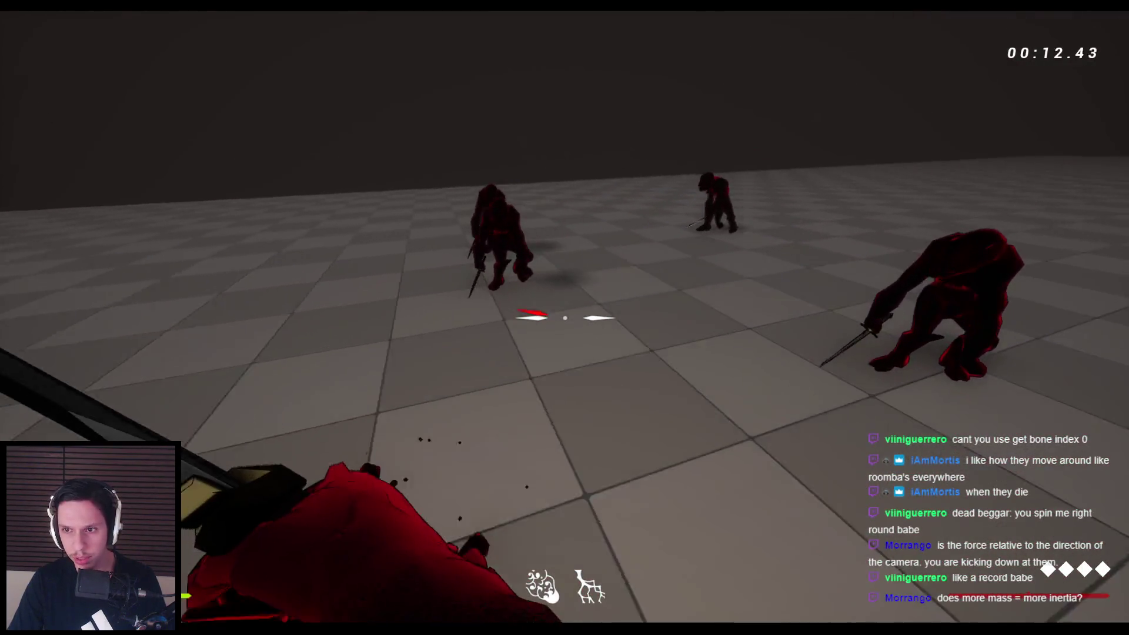
left_click(565, 318)
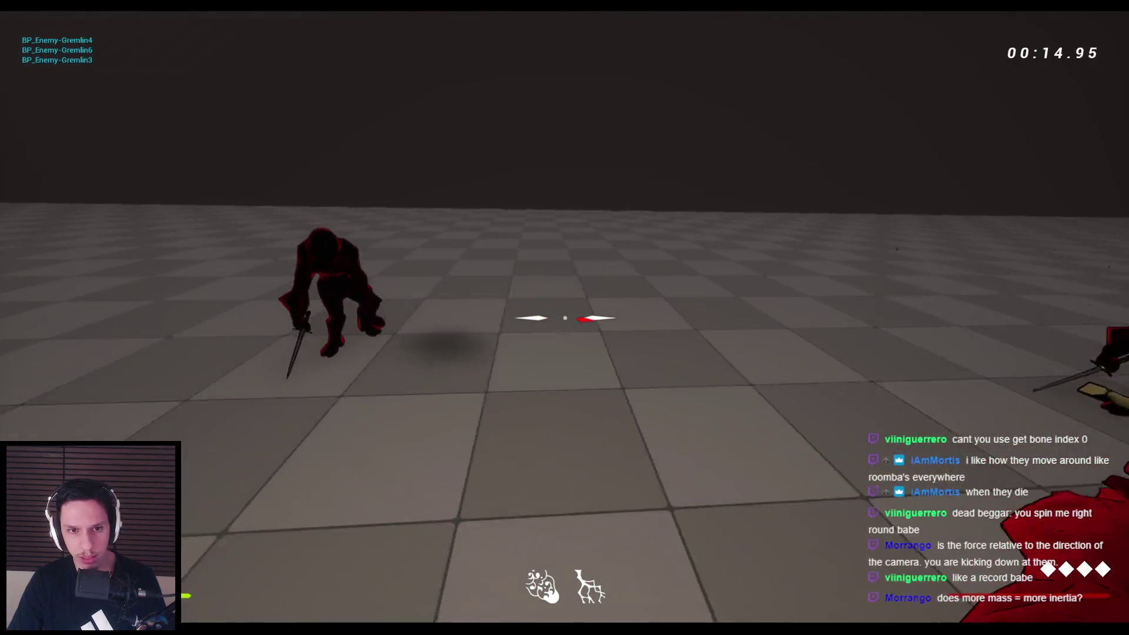
left_click(565, 318)
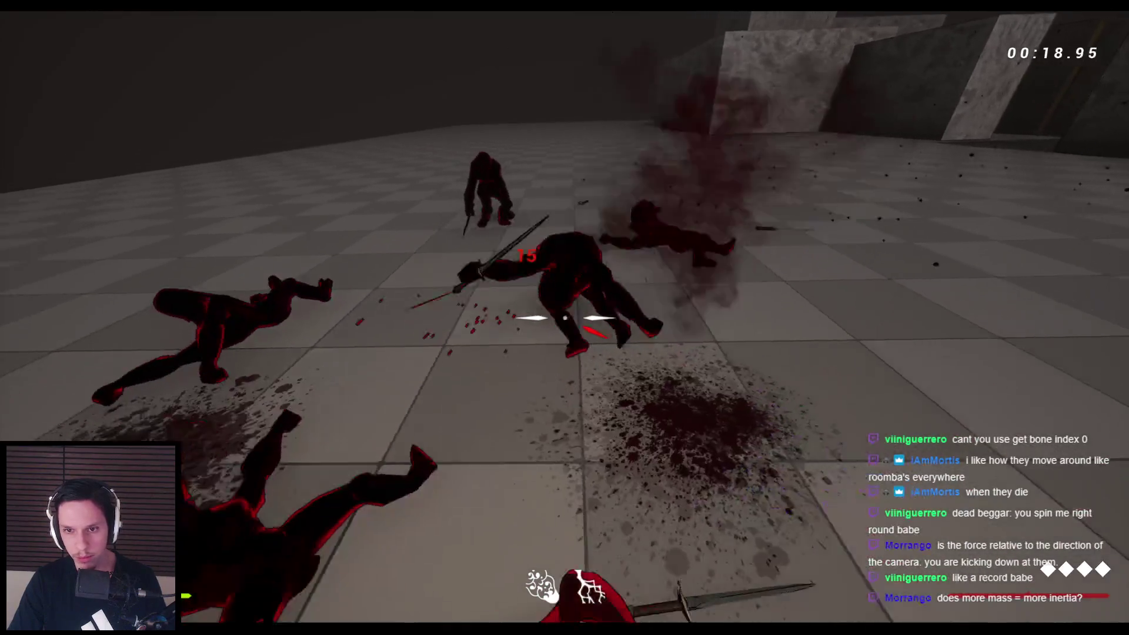
left_click(565, 318)
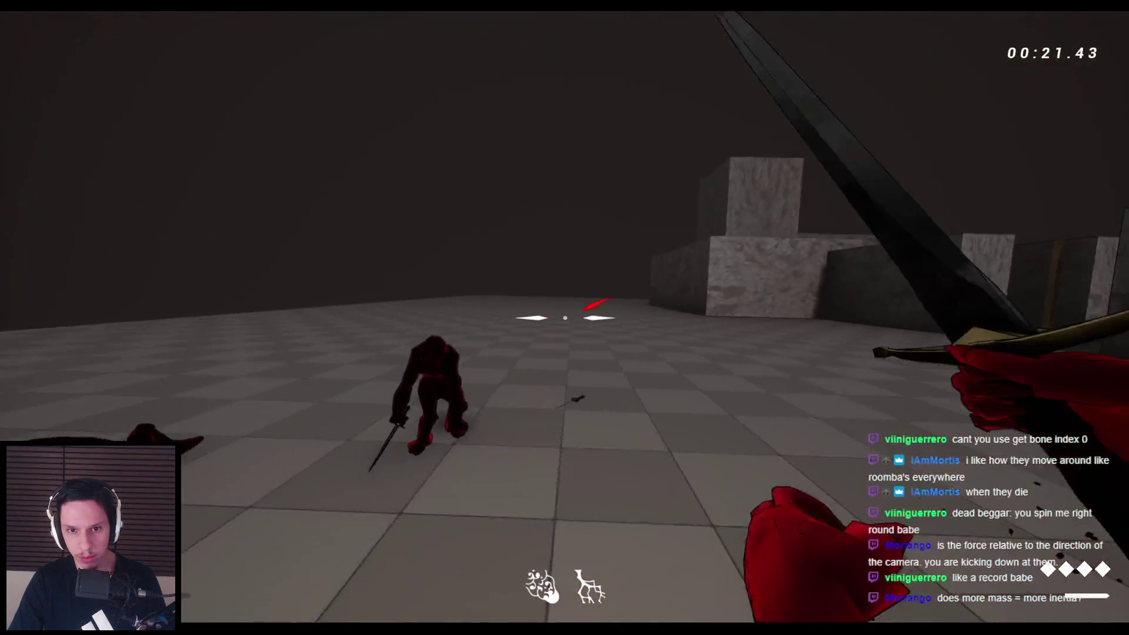
left_click(564, 318)
left_click(565, 318)
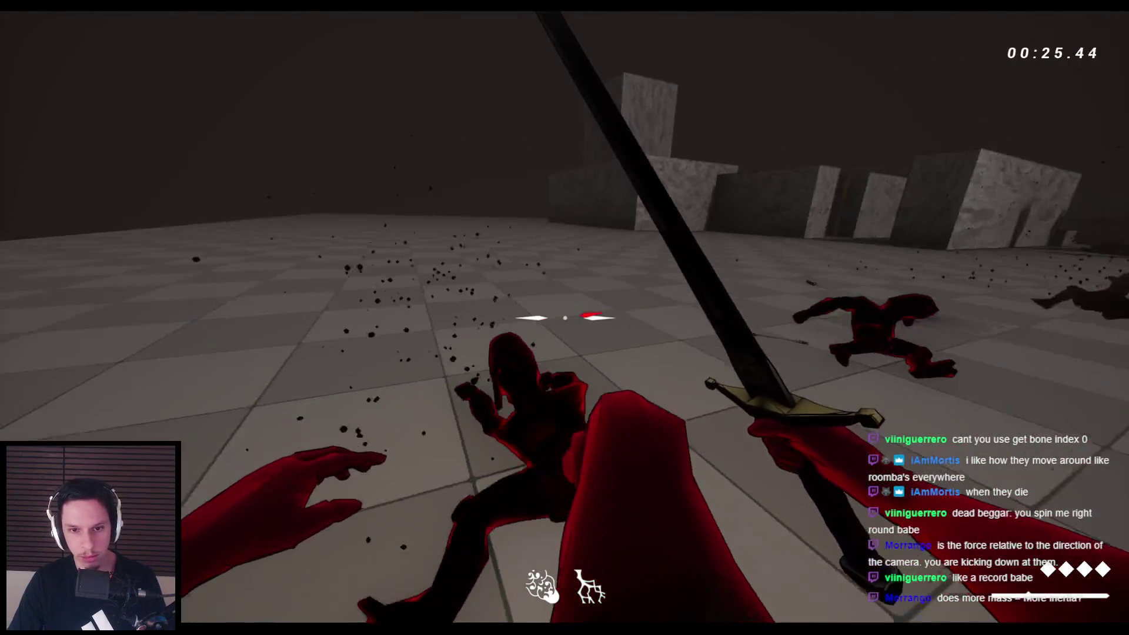
left_click(564, 318)
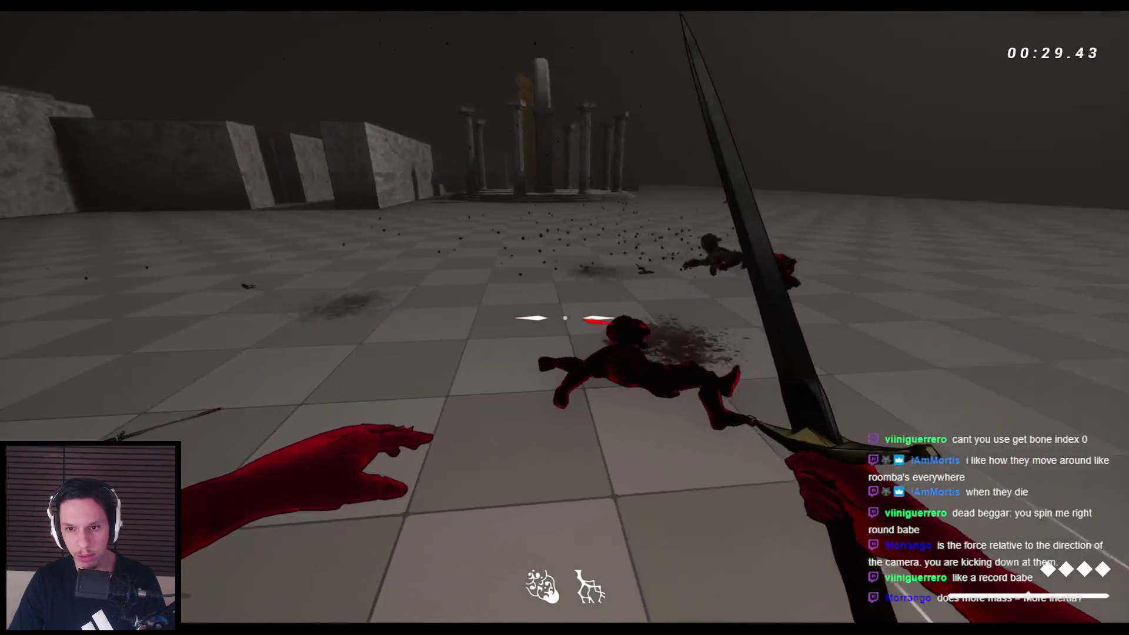
left_click(565, 318)
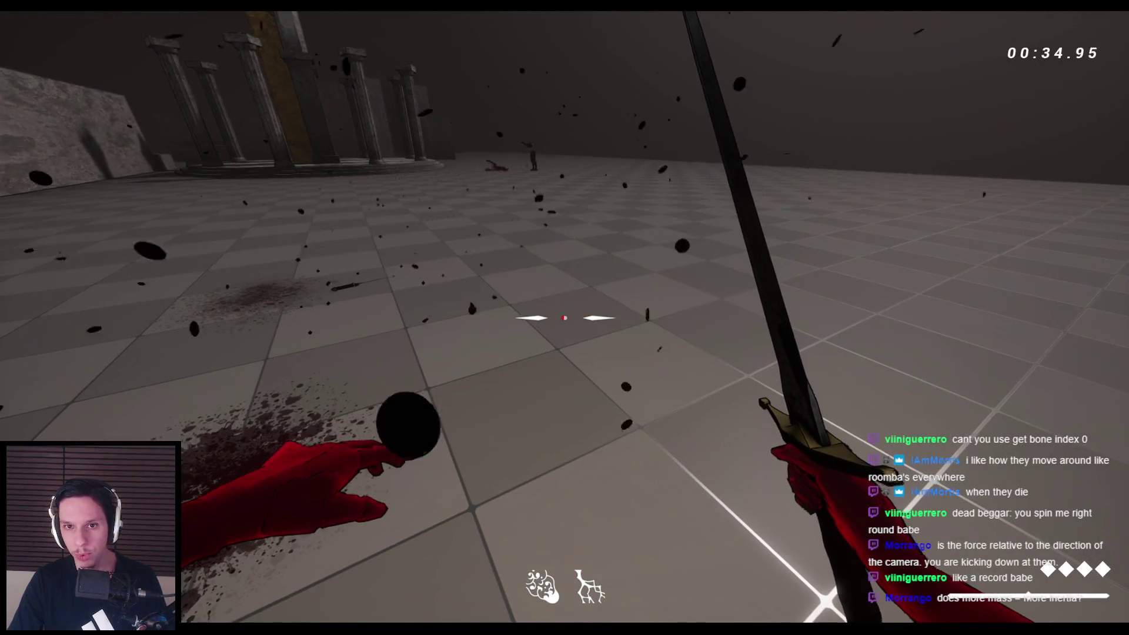
key("Escape")
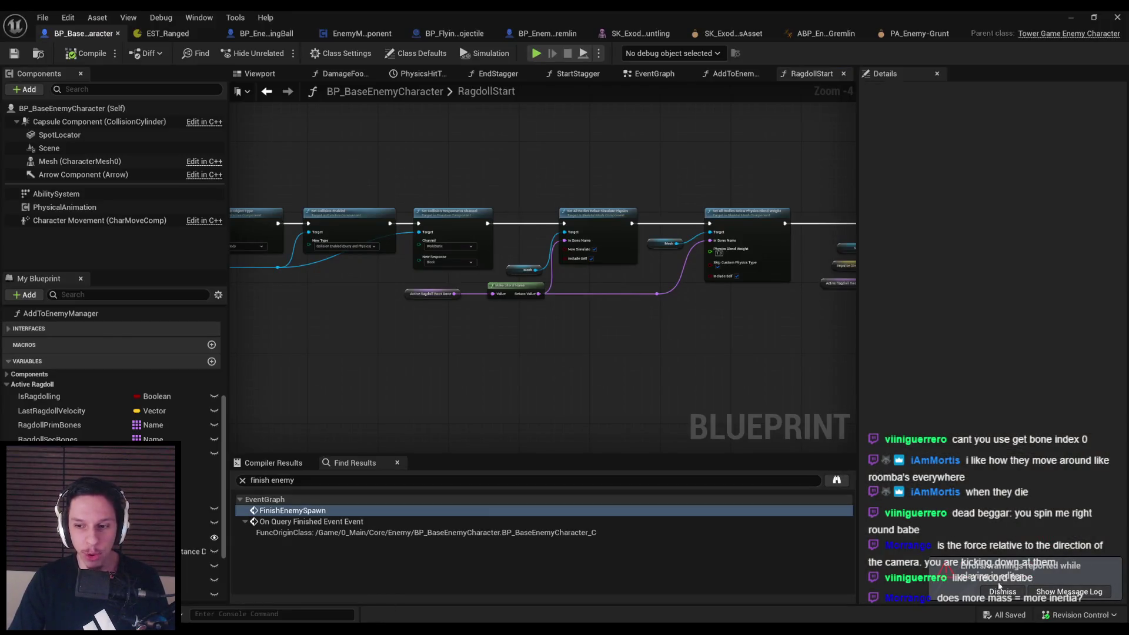
Pan RagdollStart between the Add Impulse and Set Collision nodes, reading the Vel Change tooltip
left_click(1001, 590)
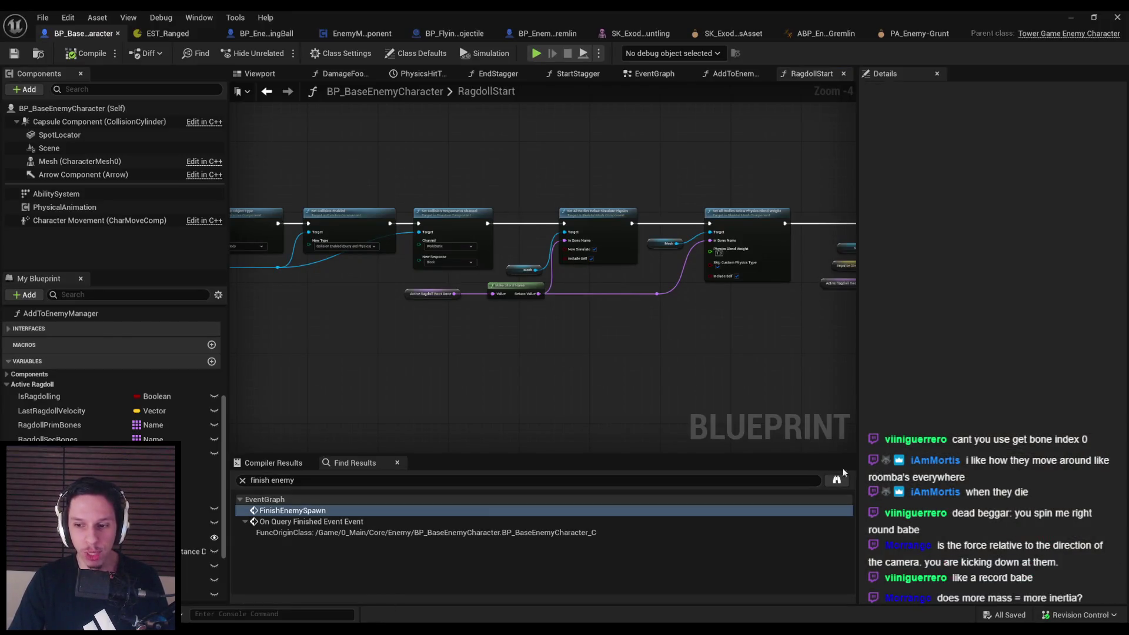
scroll(540, 260, "up", 3)
mouse_move(540, 260)
left_mouse_down()
mouse_move(479, 284)
mouse_move(359, 278)
left_mouse_up()
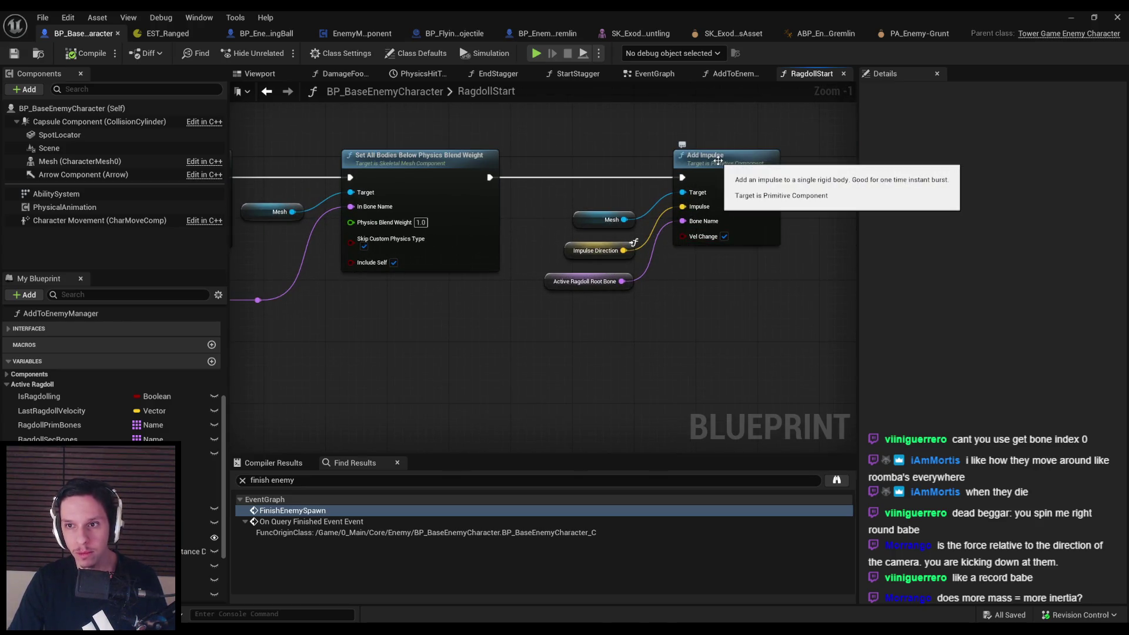
mouse_move(686, 242)
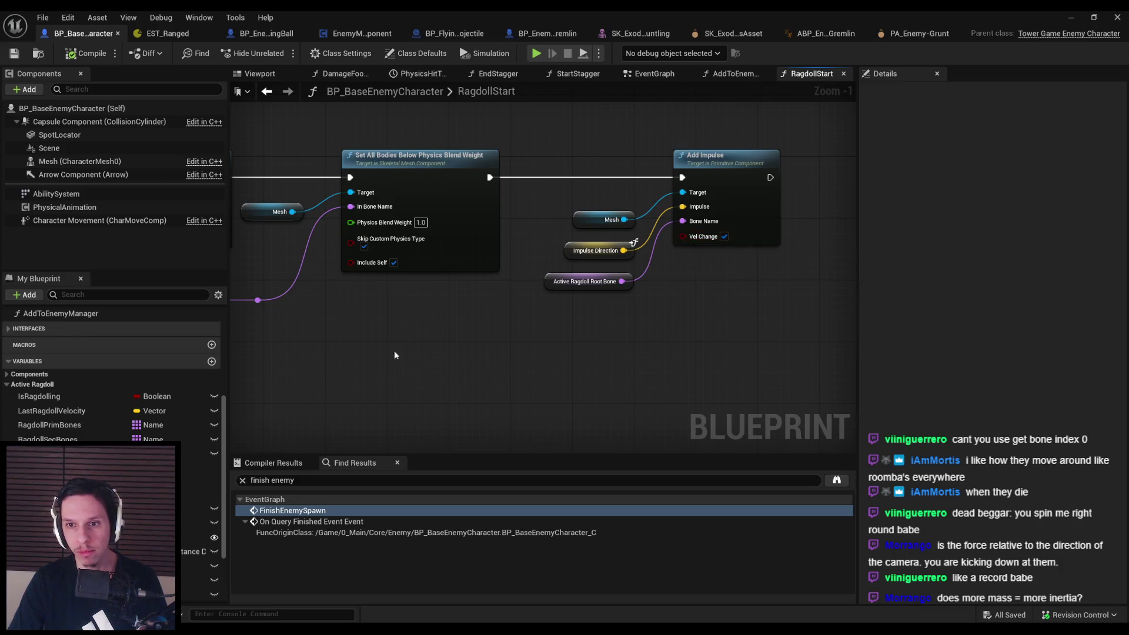
left_click_drag(397, 351, 805, 319)
scroll(805, 318, "down", 2)
left_click_drag(514, 326, 653, 269)
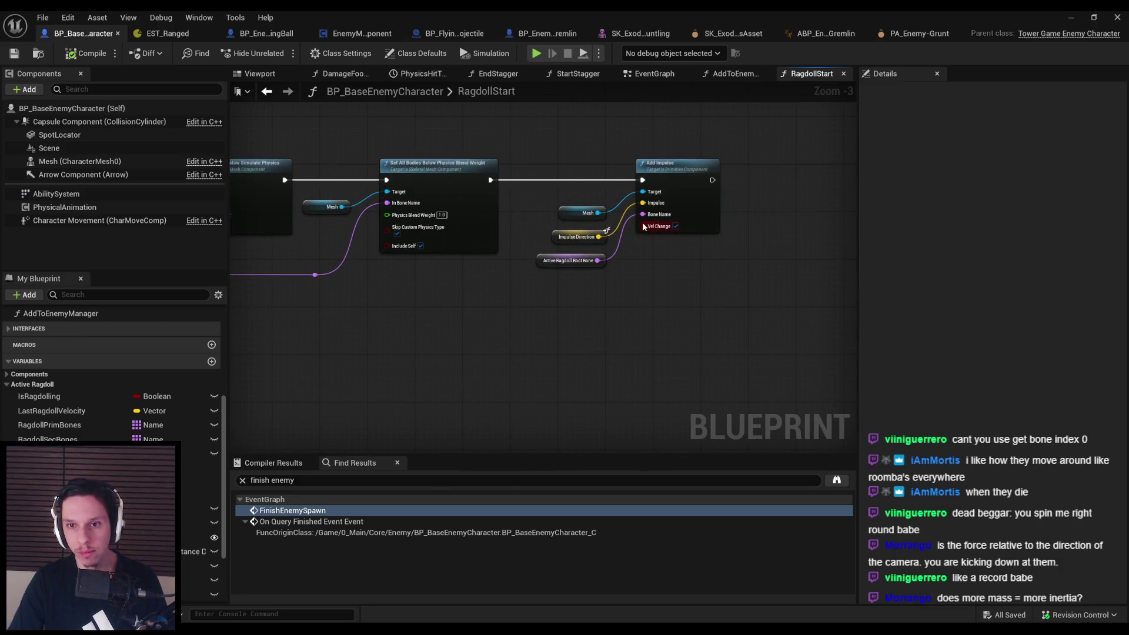
mouse_move(644, 227)
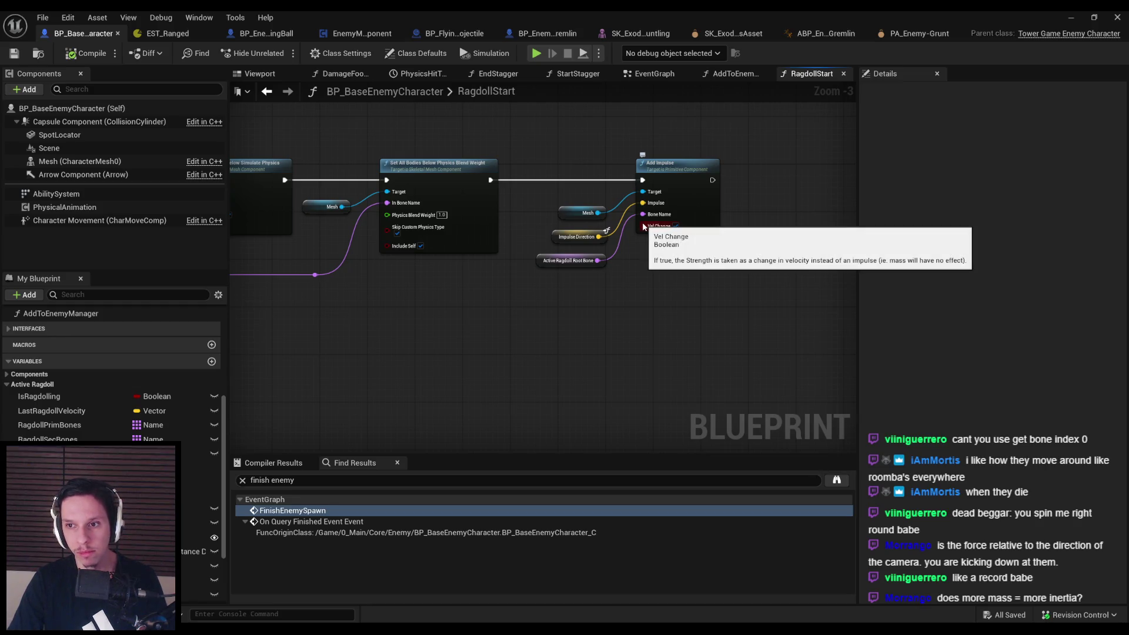
left_click_drag(437, 333, 858, 340)
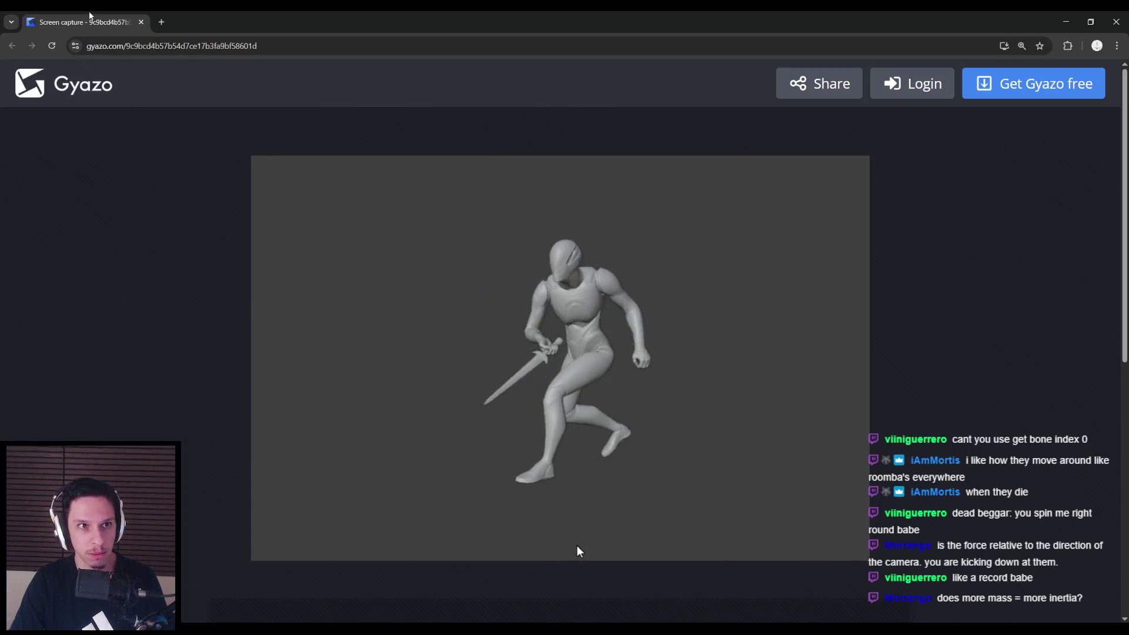
Leave the Gyazo capture and return to the Unreal blueprint editor
key("alt+Tab")
Add a reroute point on the Set Collision Enabled Target wire and drag it to straighten the wire
scroll(462, 300, "up", 3)
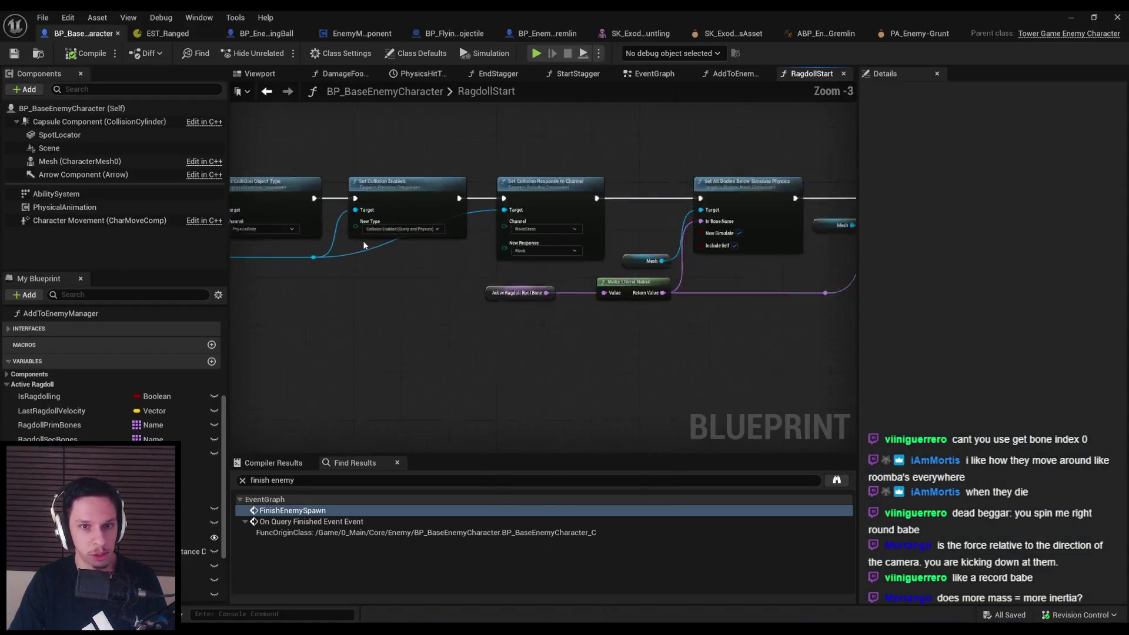
double_click(372, 255)
left_click_drag(372, 255, 469, 266)
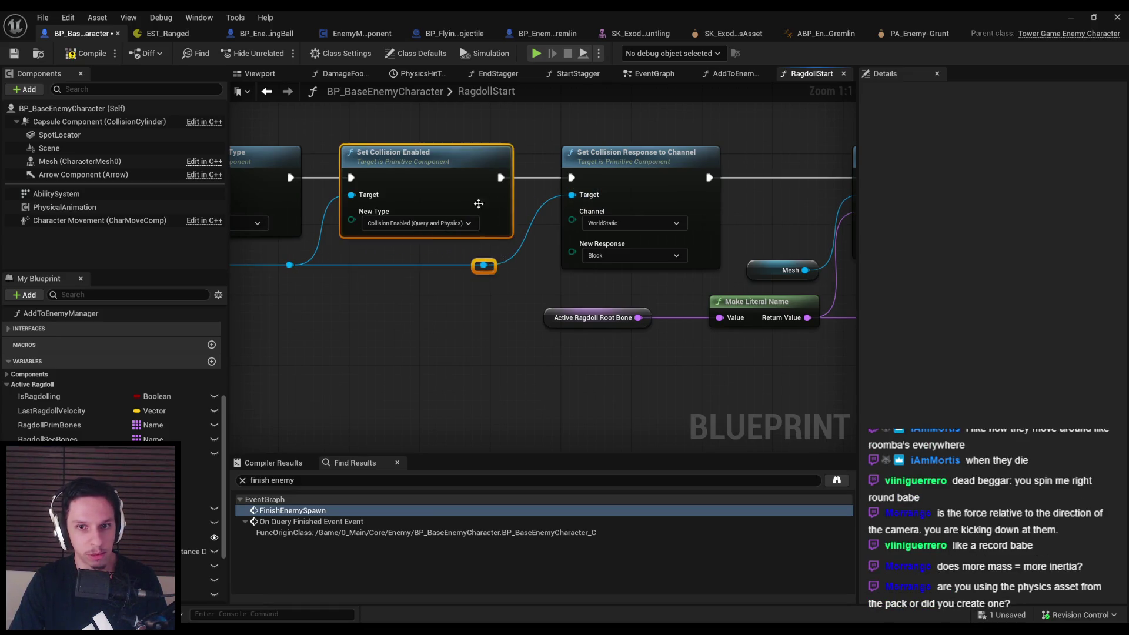
scroll(478, 197, "down", 3)
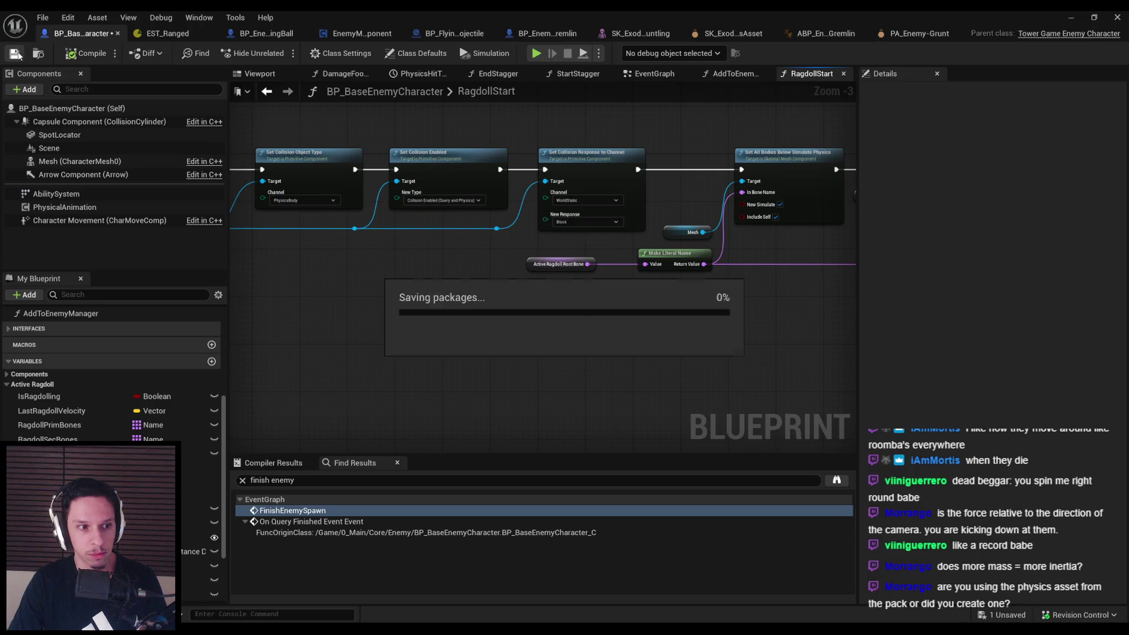
scroll(328, 277, "down", 1)
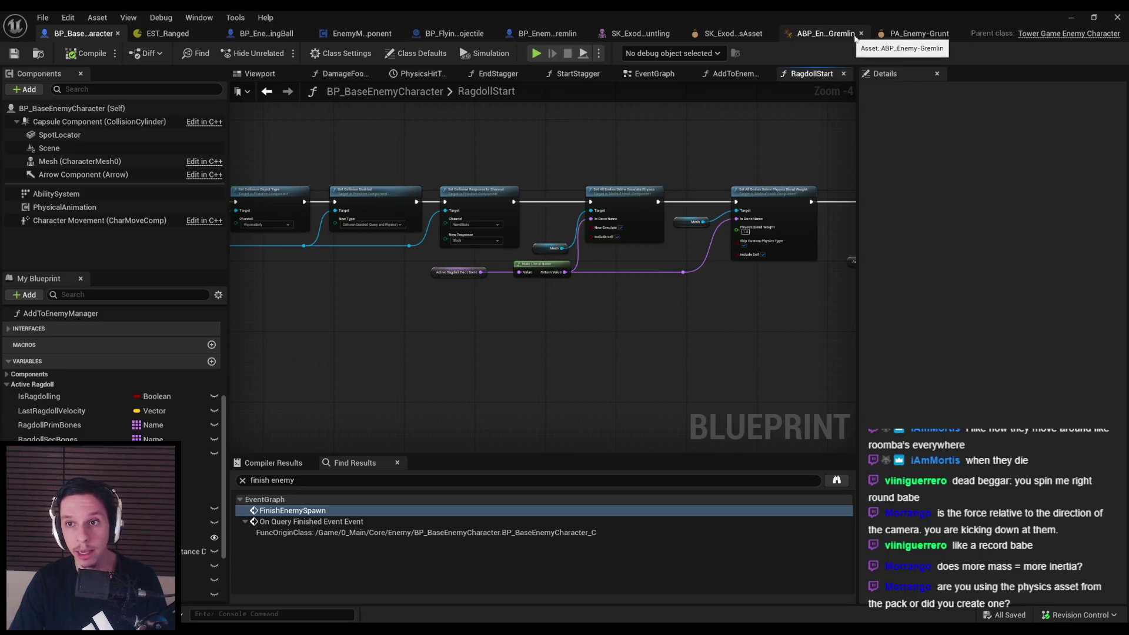
Simulate the enemy physics asset, drag the ragdoll upward, then stop simulation
left_click(913, 36)
left_click(847, 33)
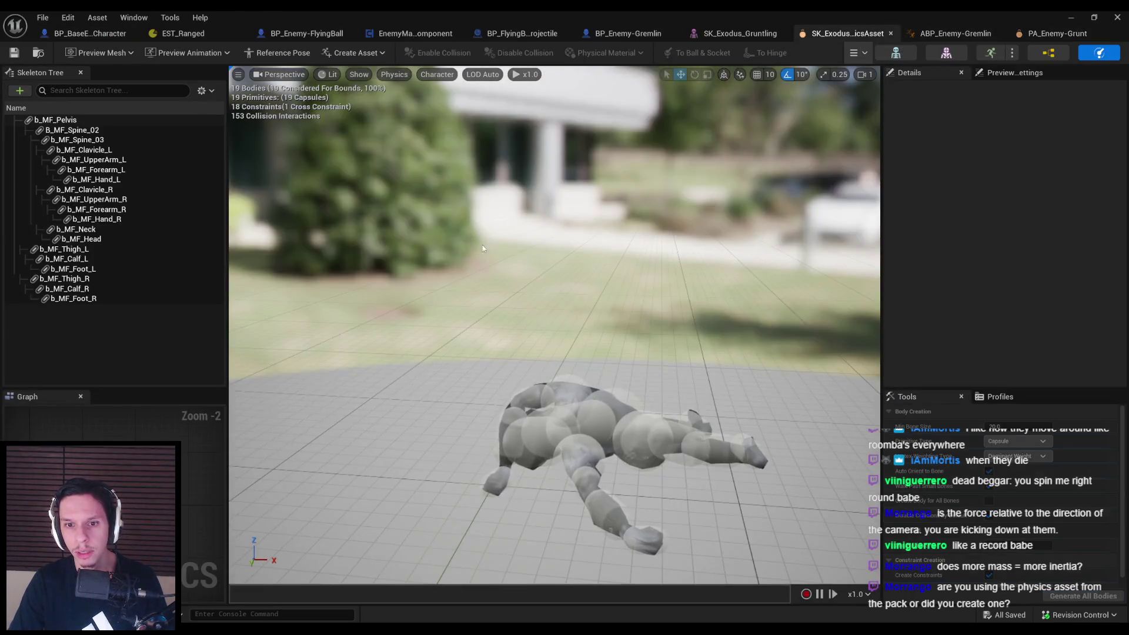
mouse_move(657, 283)
left_mouse_down()
mouse_move(608, 155)
mouse_move(618, 156)
mouse_move(542, 118)
mouse_move(513, 192)
left_mouse_up()
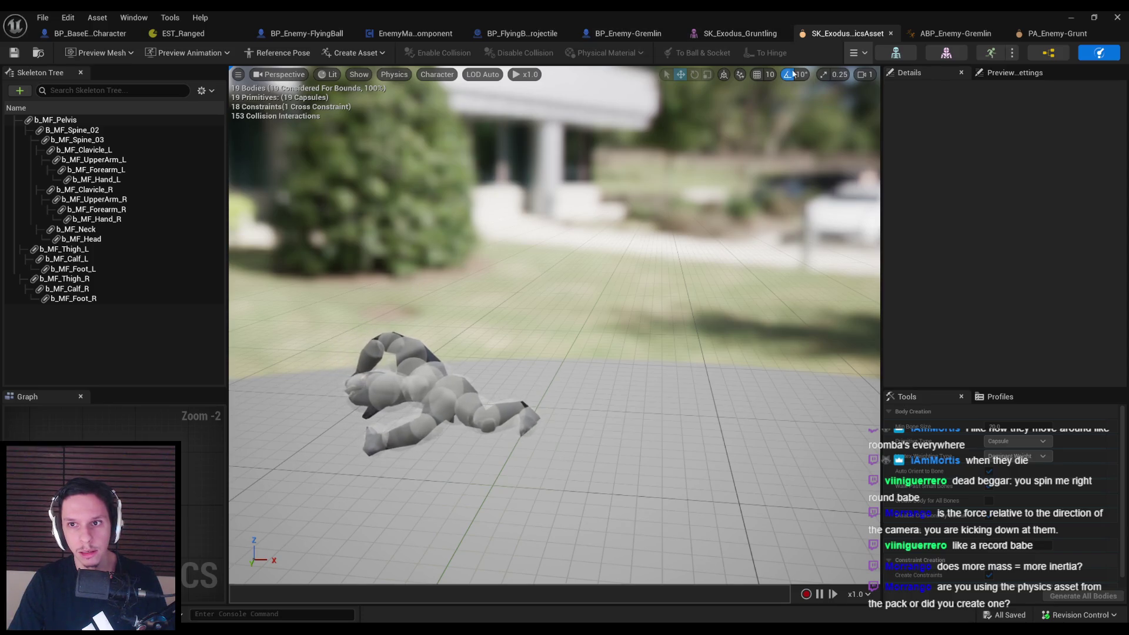
key("alt+s")
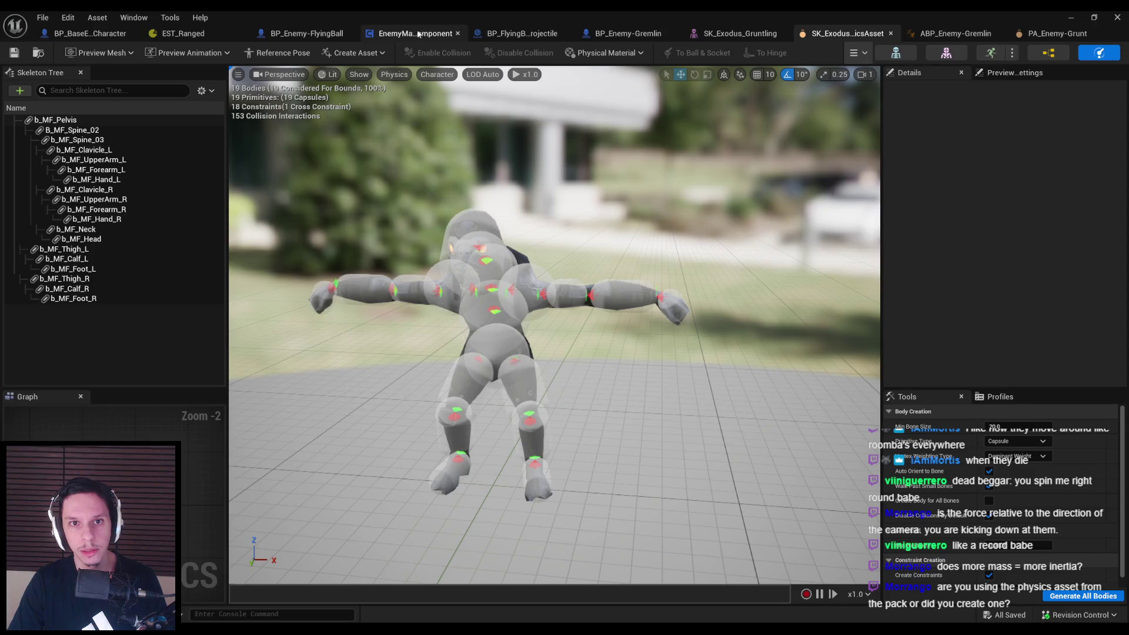
Open BP_Enemy-Gremlin and show its Class Defaults filtered to the bone settings
left_click(628, 35)
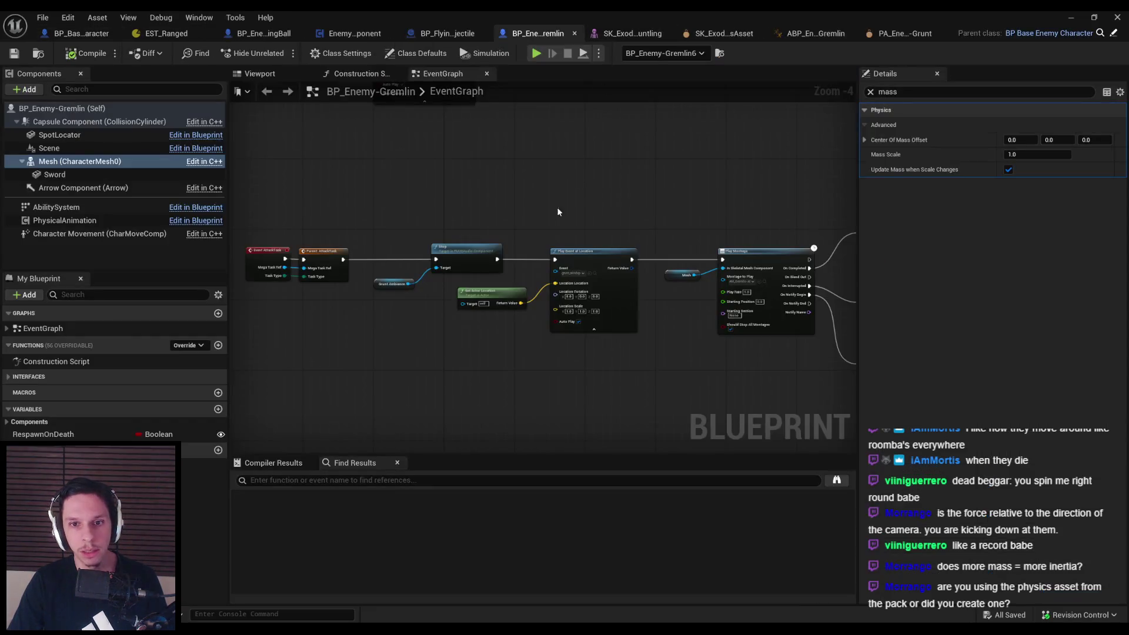
left_click(871, 92)
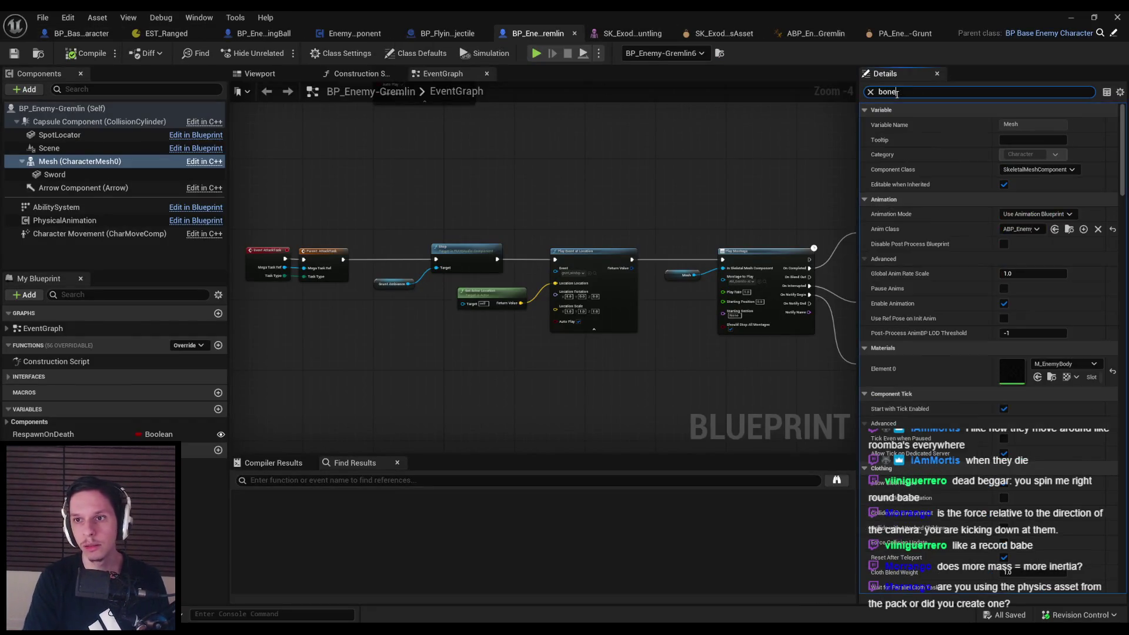
type("one")
left_click(393, 55)
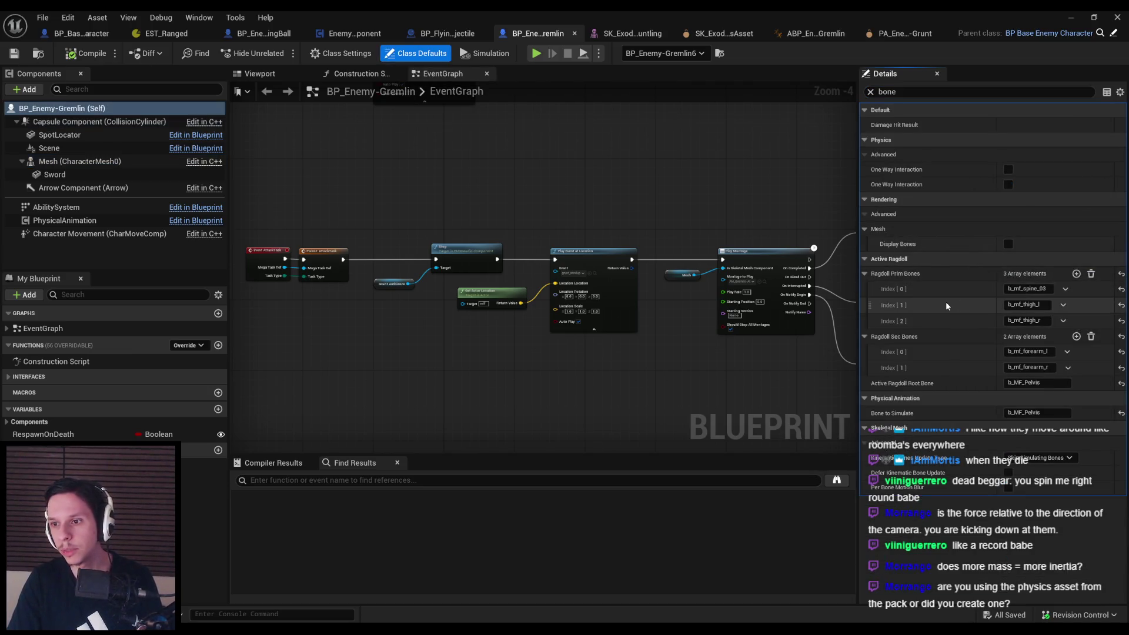
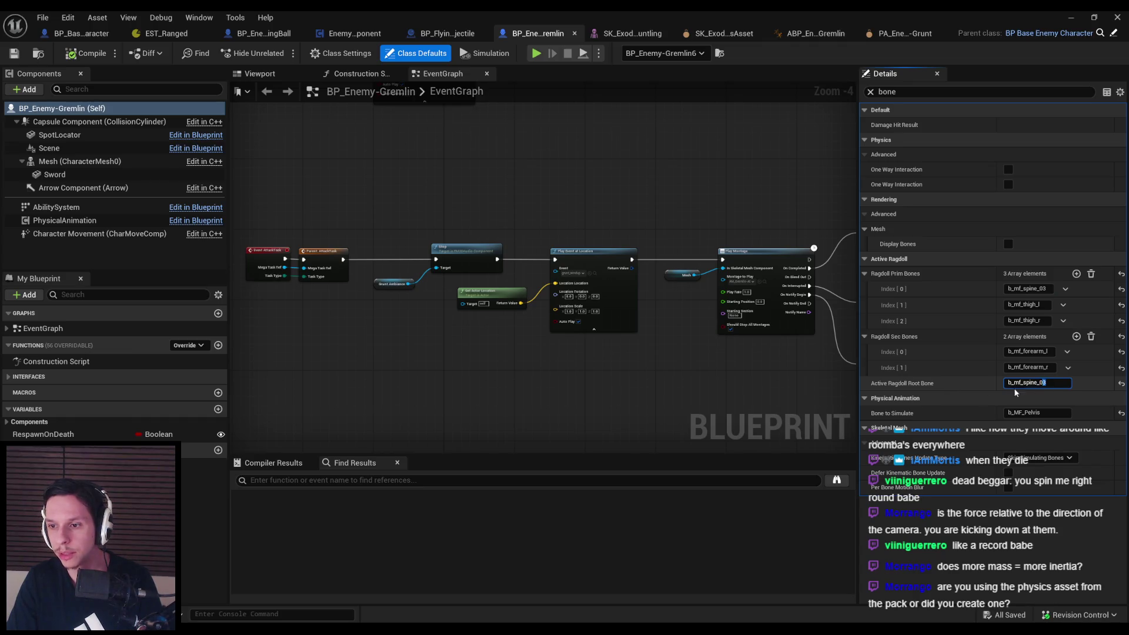
Set Active Ragdoll Root Bone to b_mf_spine_01 and start a playtest of the level
type("1")
key("Return")
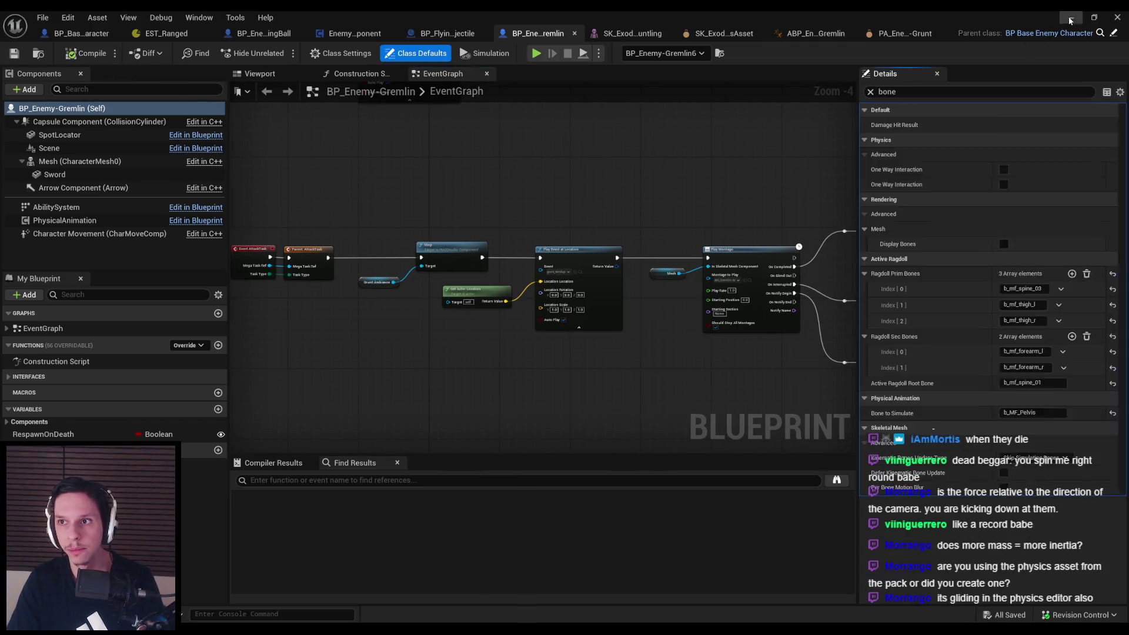
left_click(1071, 19)
key("alt+p")
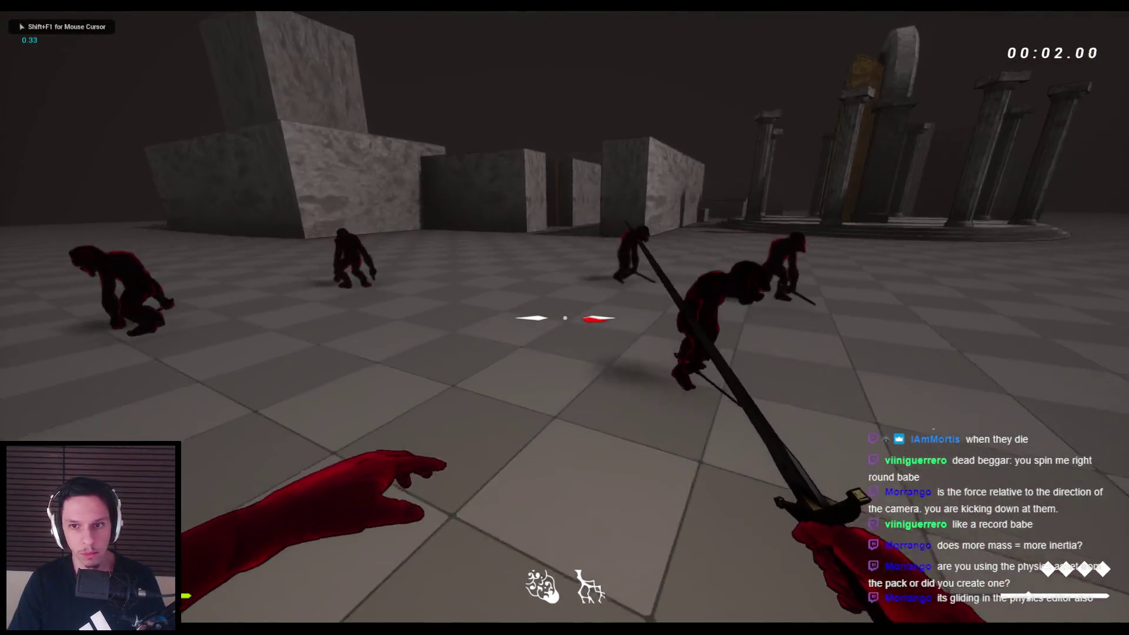
Slash and thrust at the gremlins to watch them ragdoll, then end the playtest
left_click(565, 318)
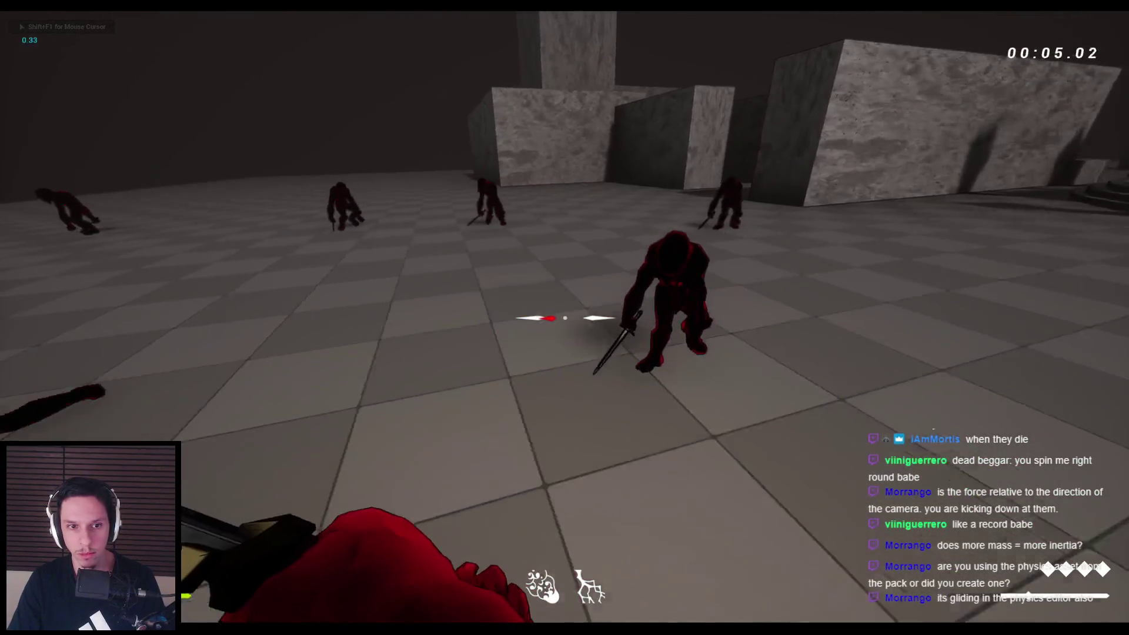
left_click(565, 318)
left_click(564, 318)
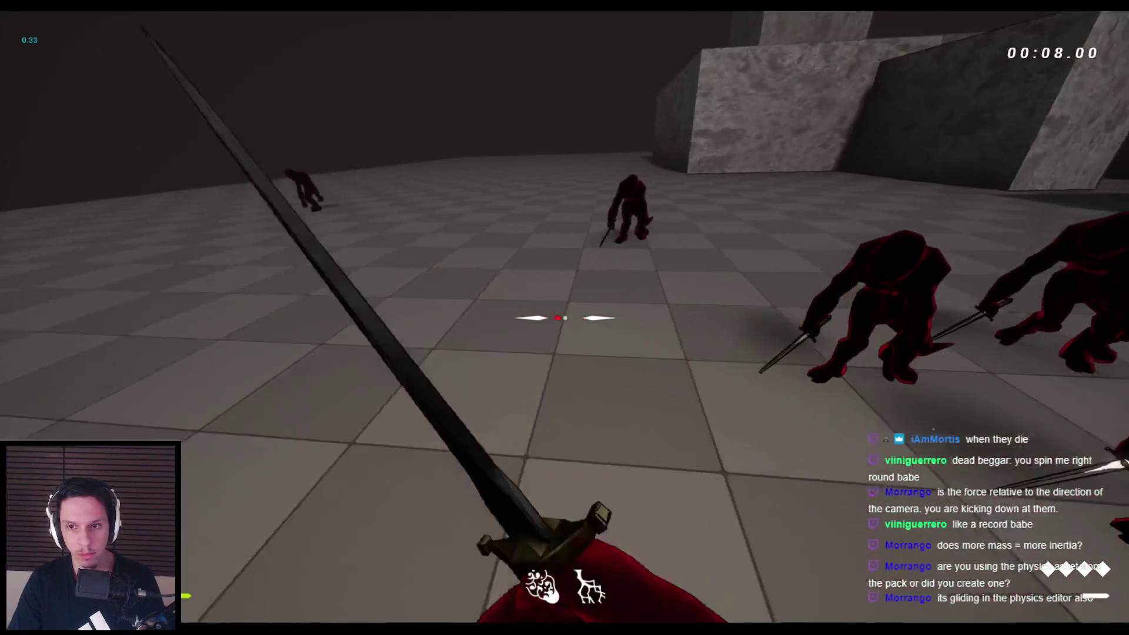
left_click(565, 317)
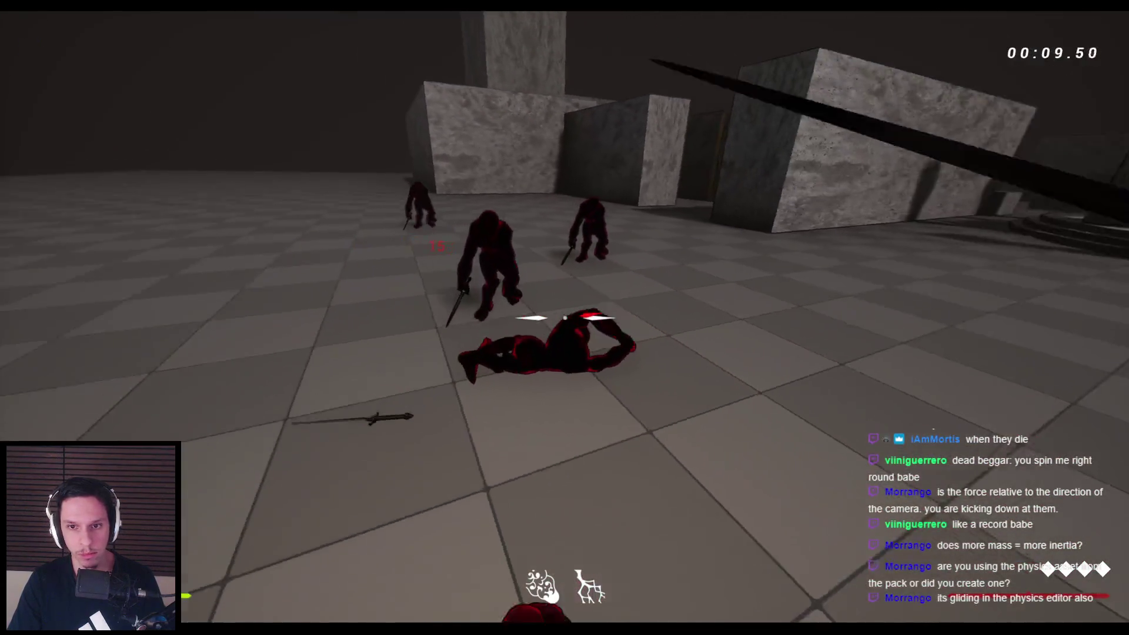
left_click(565, 318)
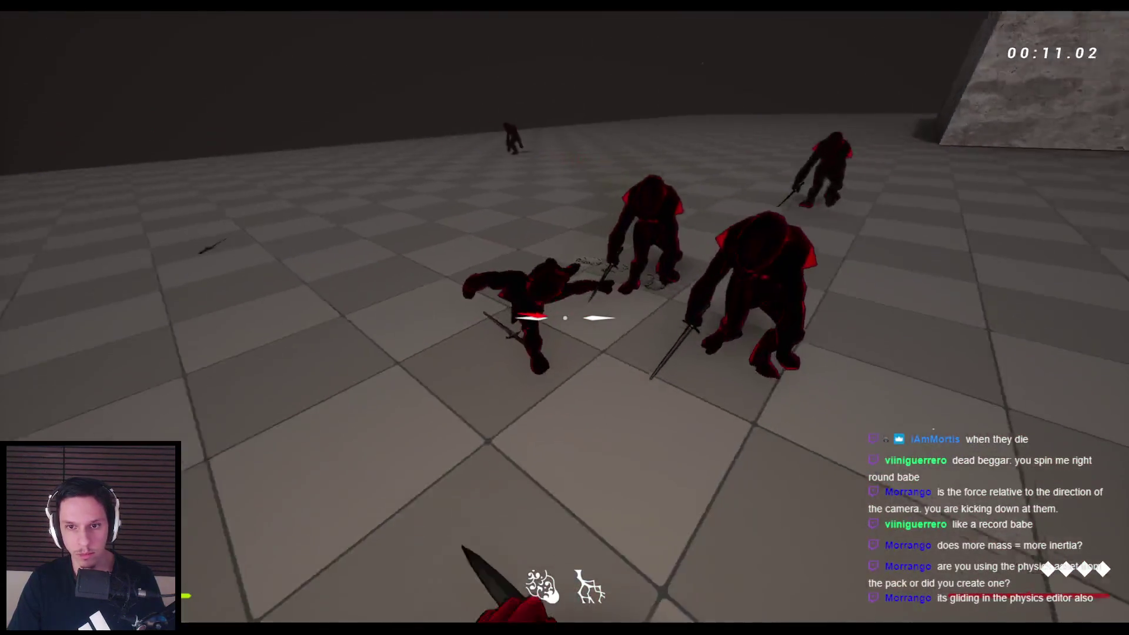
left_click(565, 318)
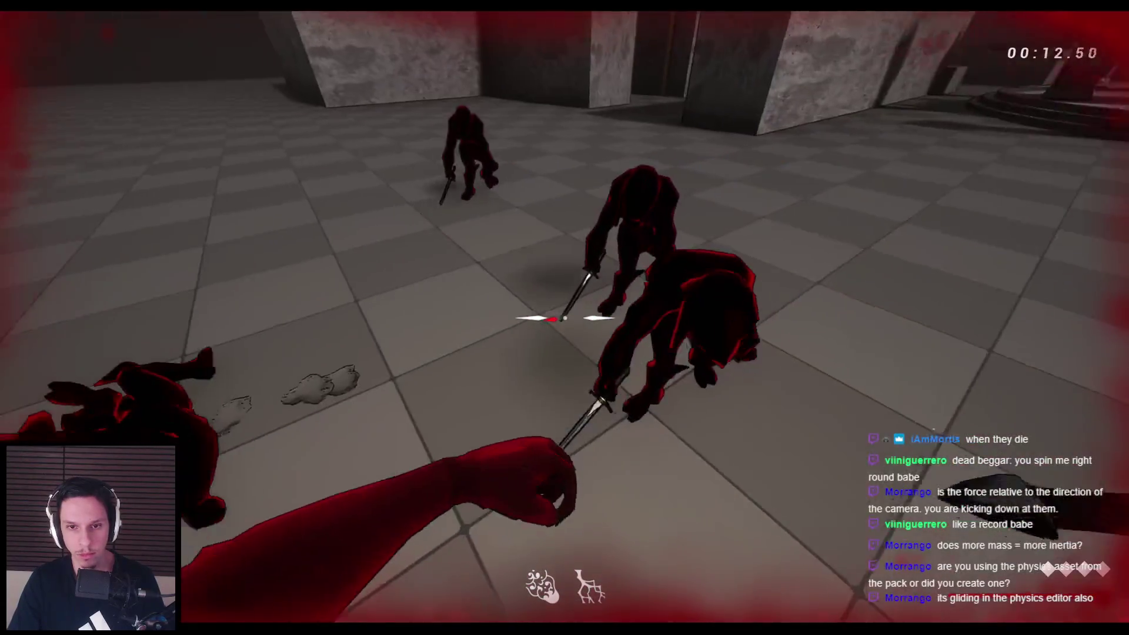
left_click(565, 318)
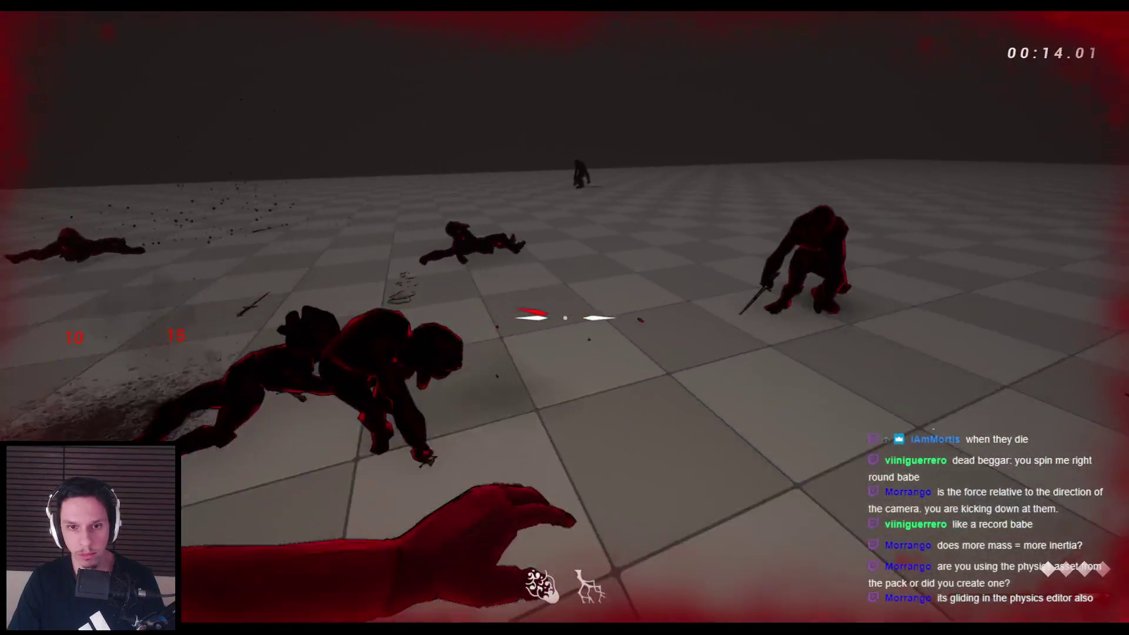
left_click(564, 318)
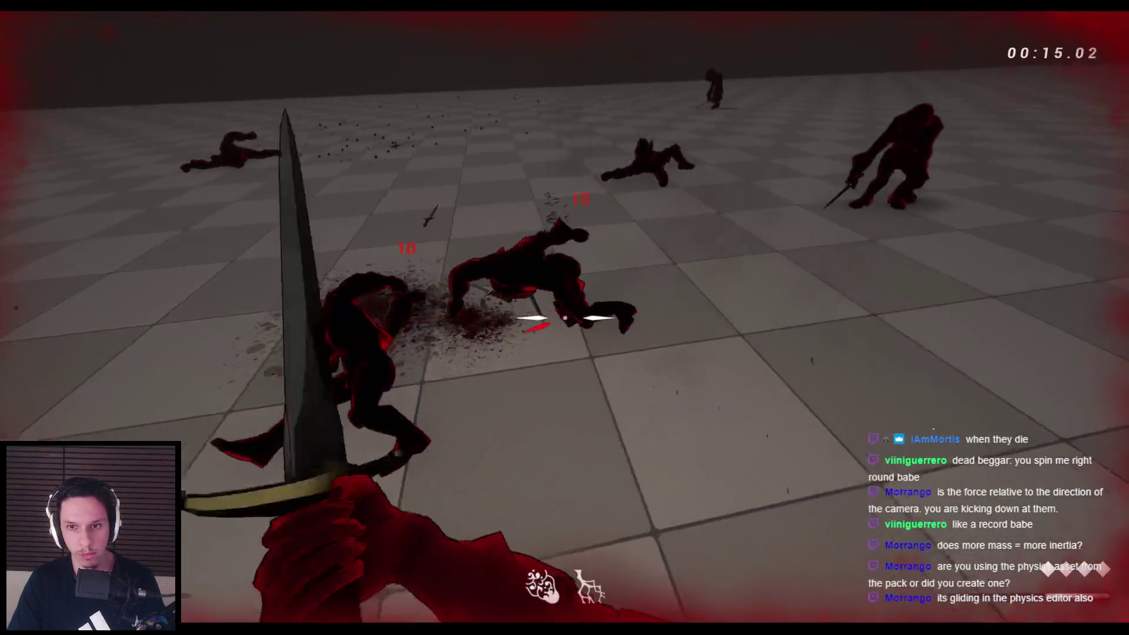
left_click(565, 318)
key("Escape")
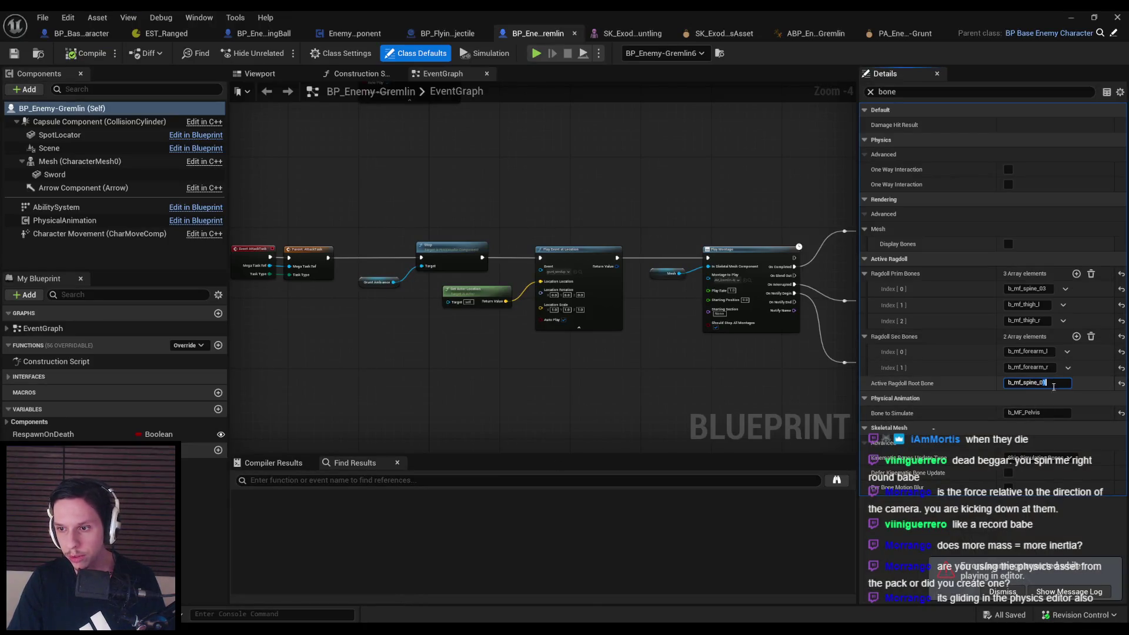
Start a new playtest and knock back and slash the nearest gremlins
left_click(1071, 19)
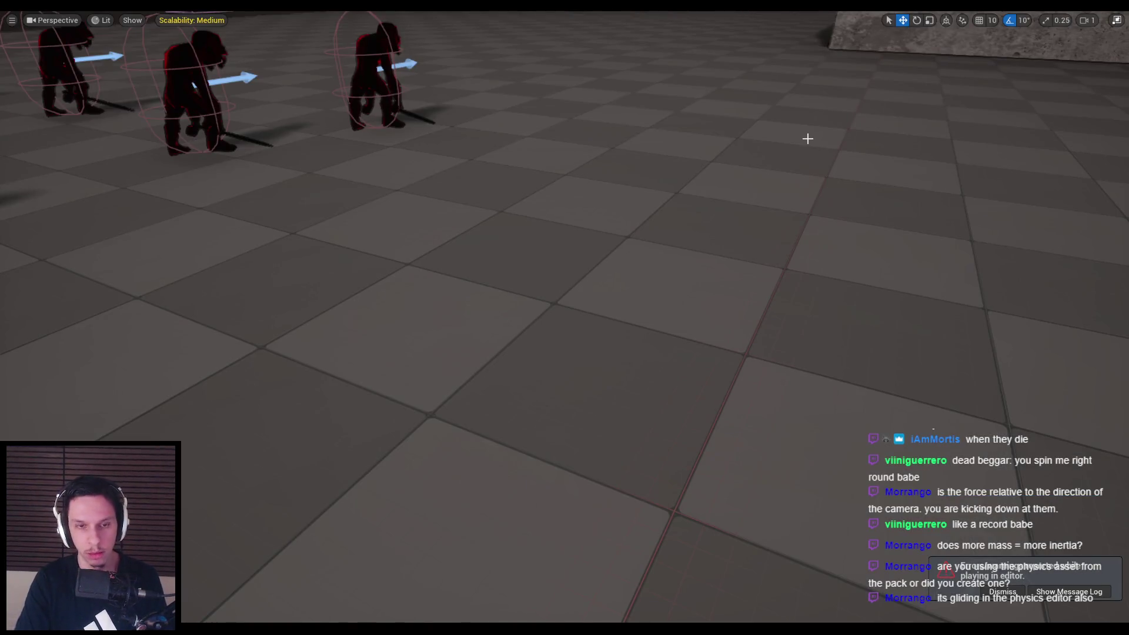
key("alt+p")
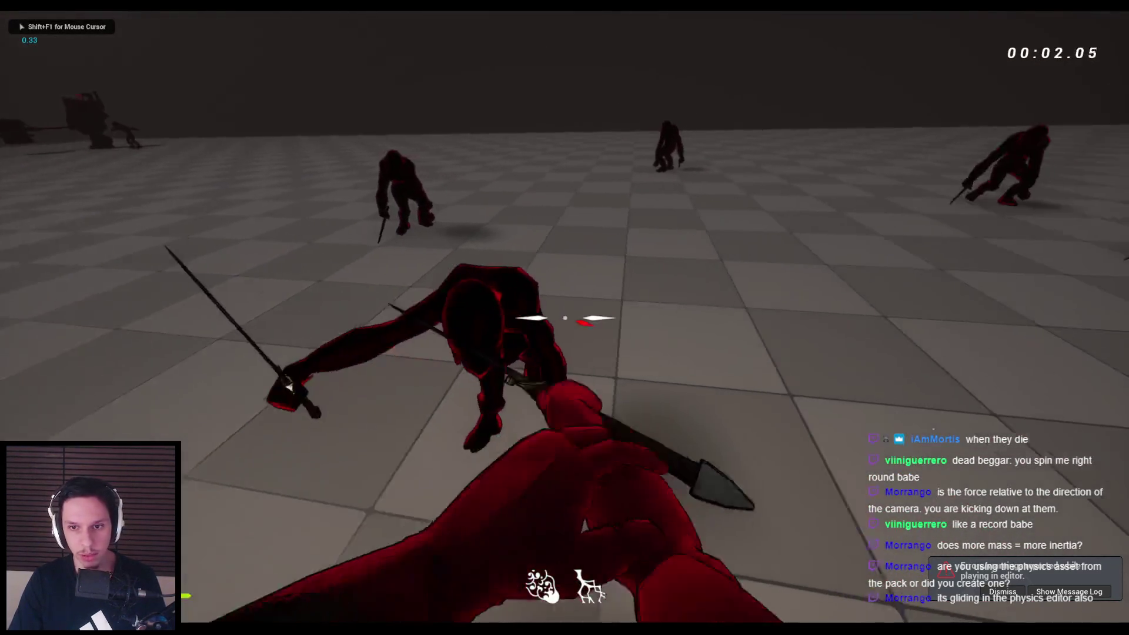
key("f")
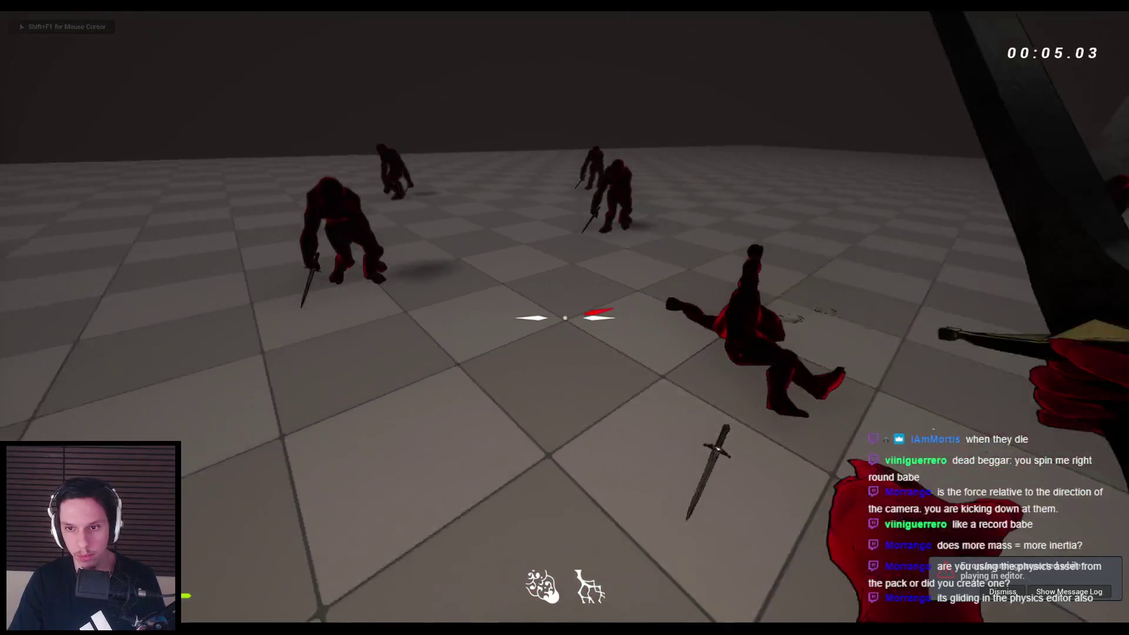
left_click(565, 318)
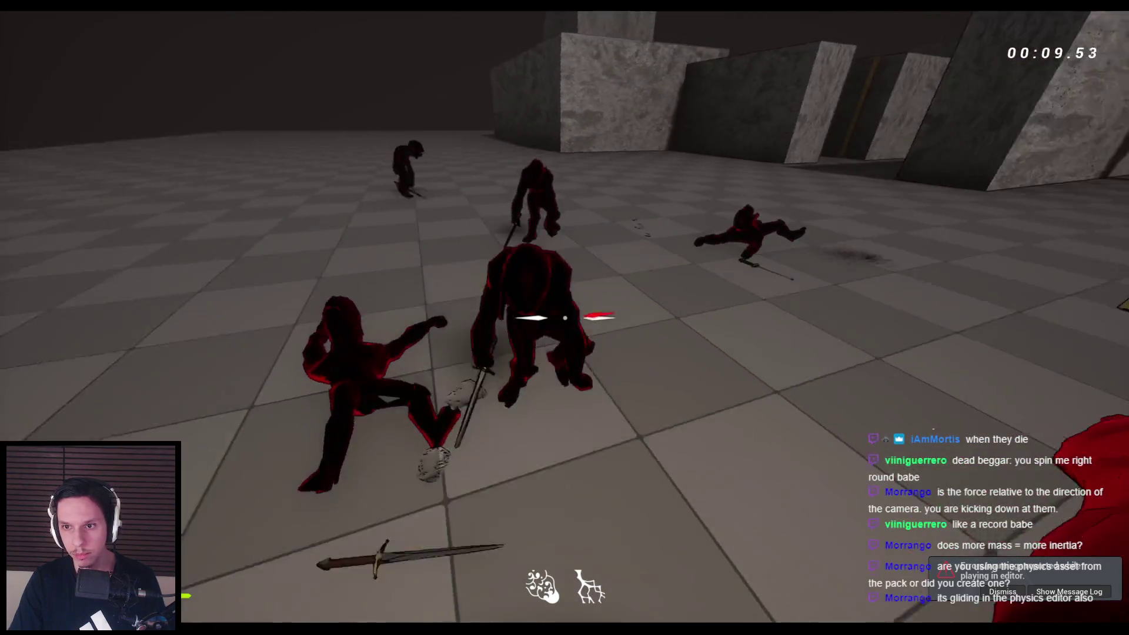
left_click(564, 318)
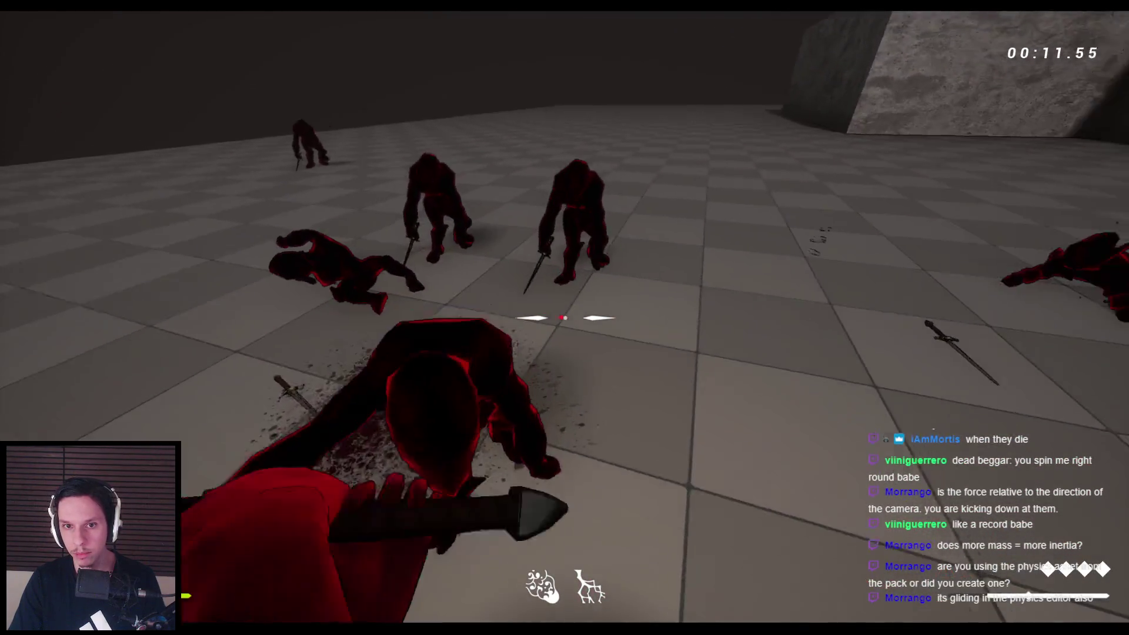
left_click(564, 317)
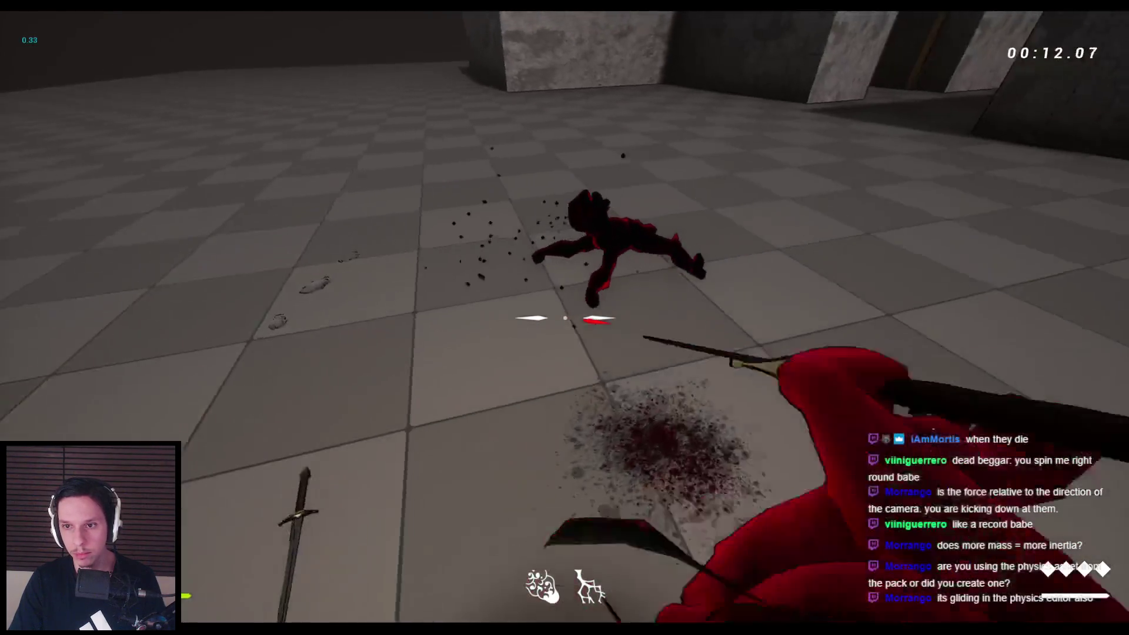
Kick and slash more gremlins to the ground, then end the playtest
key("f")
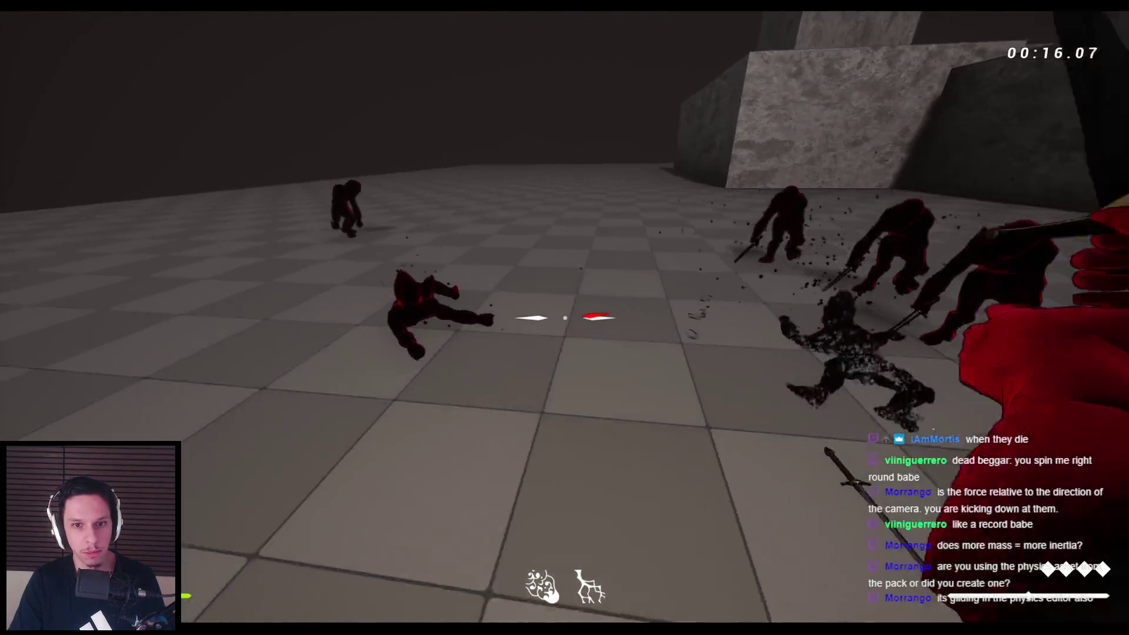
left_click(565, 317)
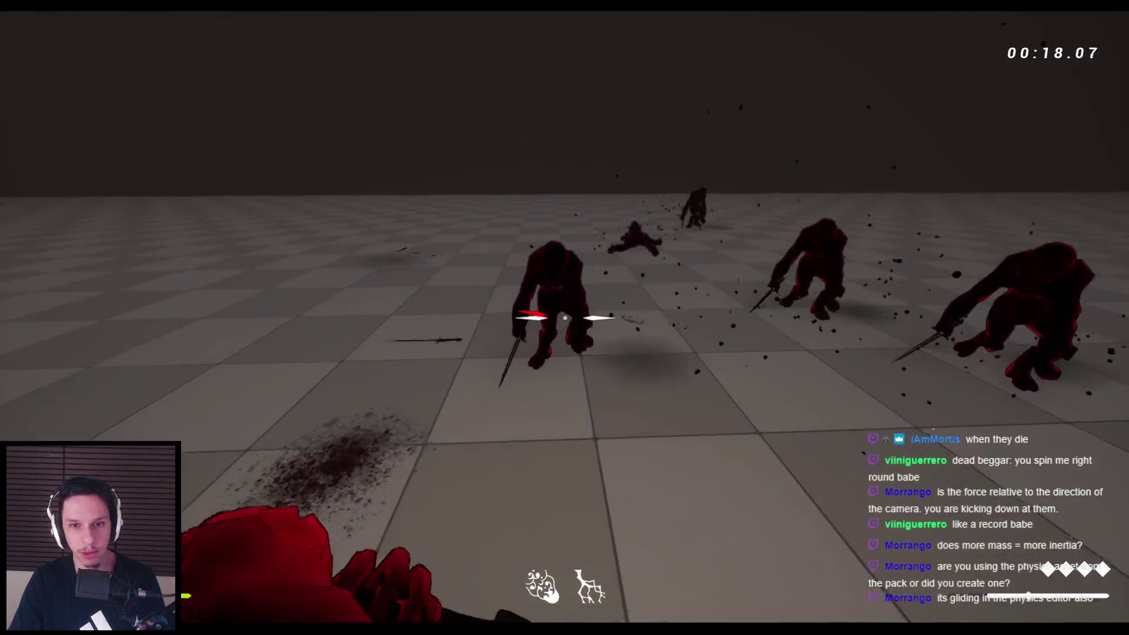
key("f")
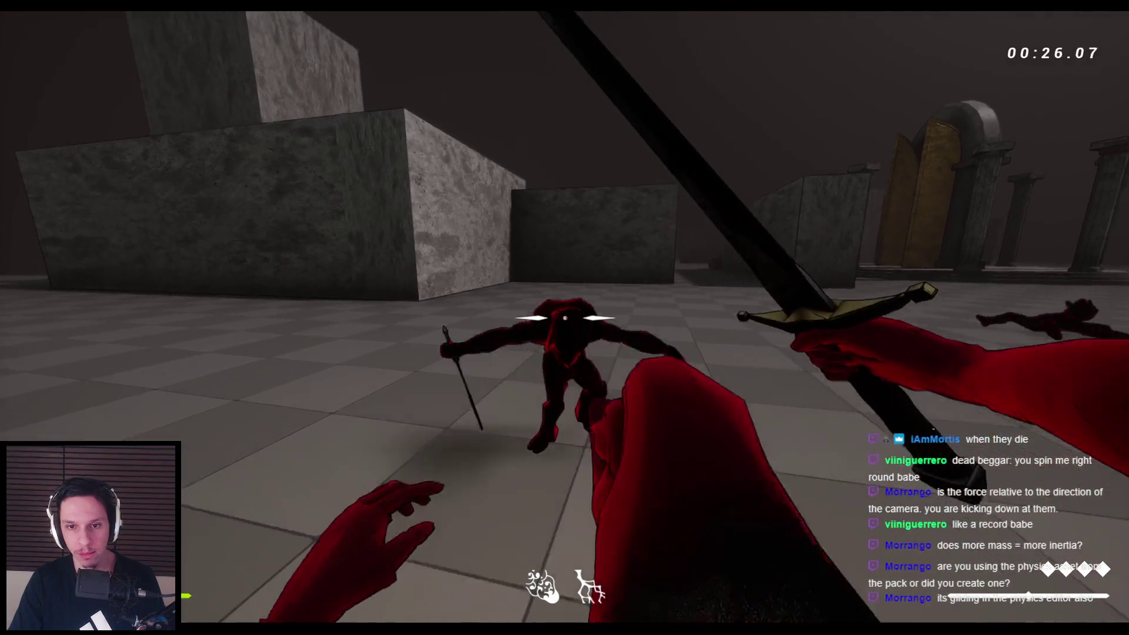
key("f")
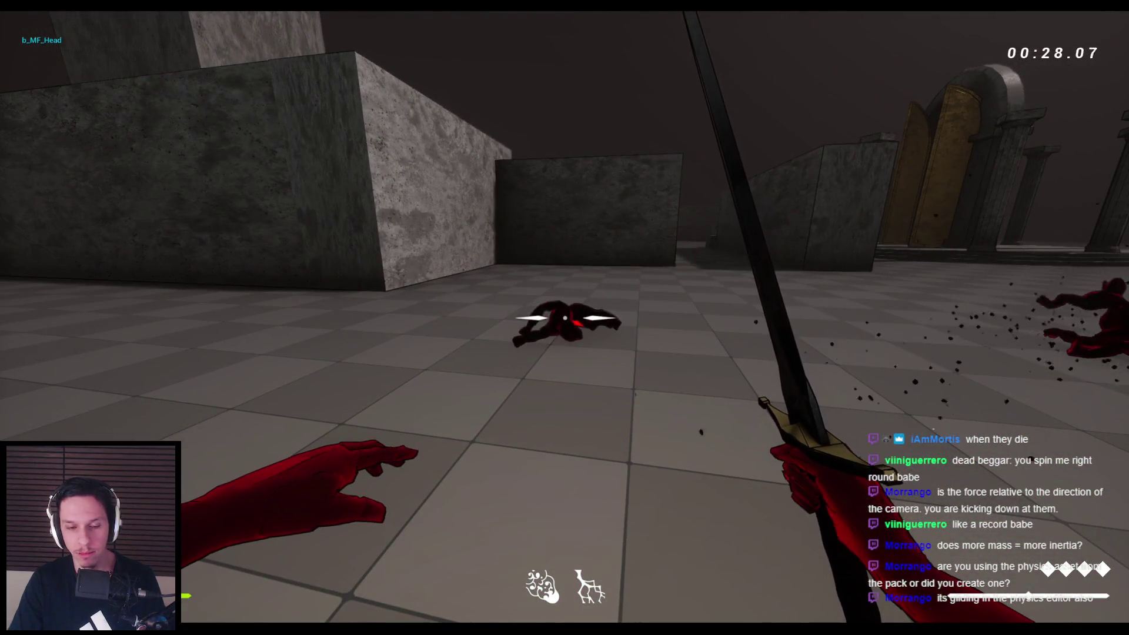
key("Escape")
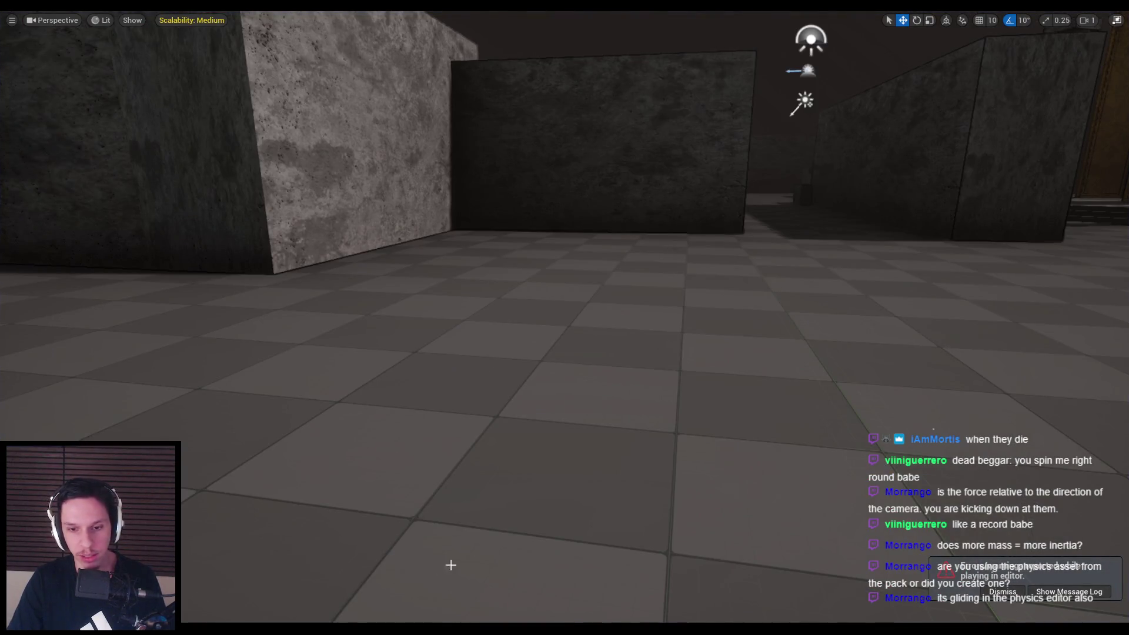
key("Escape")
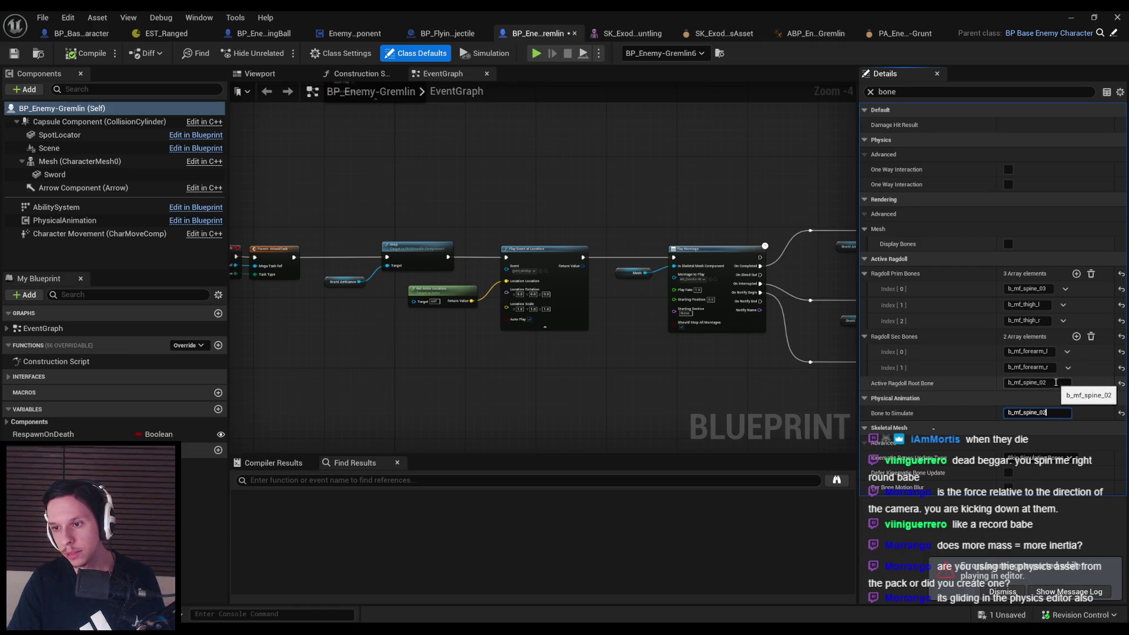
Set Active Ragdoll Root Bone to B_MF_Pelvis and start a playtest
type("B_MF")
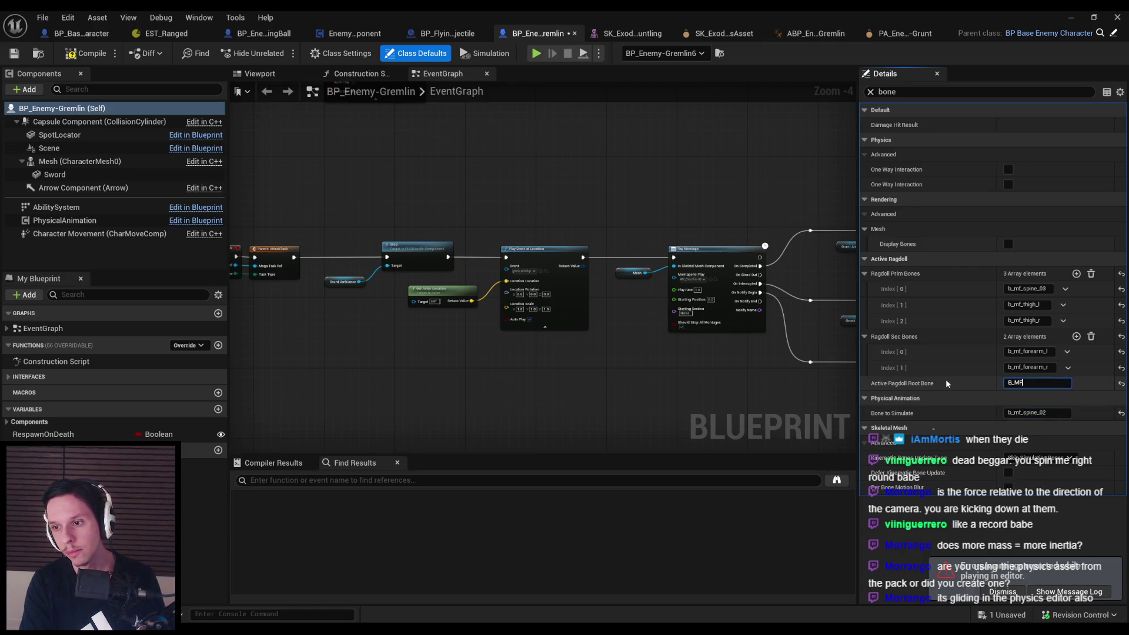
type("_Pelvis")
left_click_drag(695, 153, 659, 154)
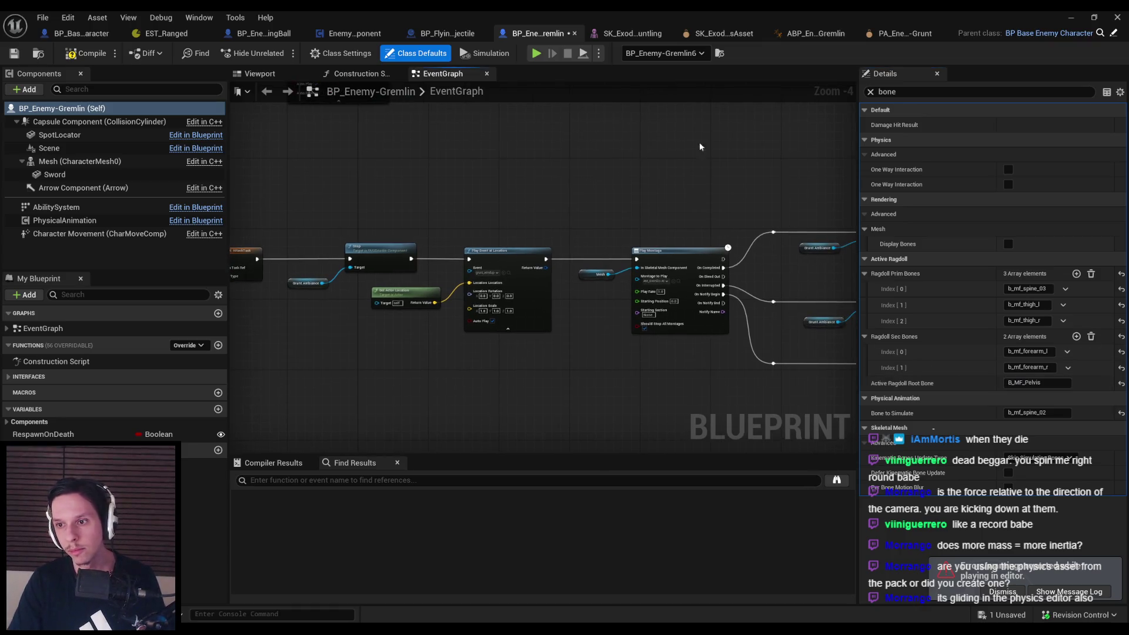
left_click(1068, 18)
key("alt+p")
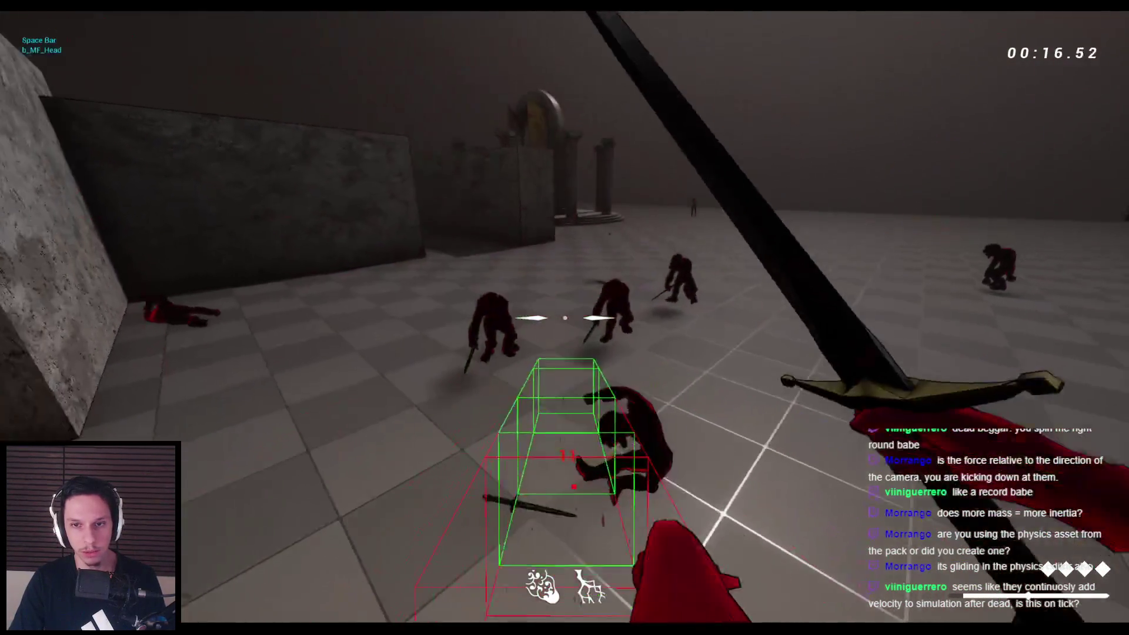
End the playtest and open the gremlin physics asset, zooming in on head and torso
key("Escape")
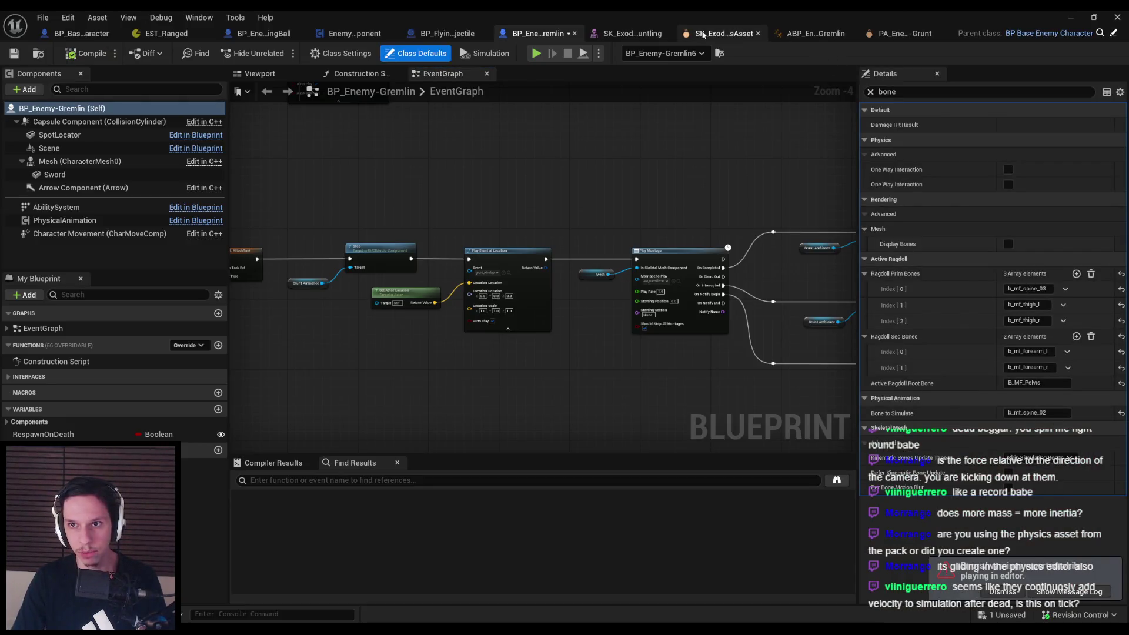
left_click(703, 34)
mouse_move(541, 186)
left_mouse_down()
mouse_move(505, 194)
mouse_move(459, 177)
mouse_move(436, 182)
left_mouse_up()
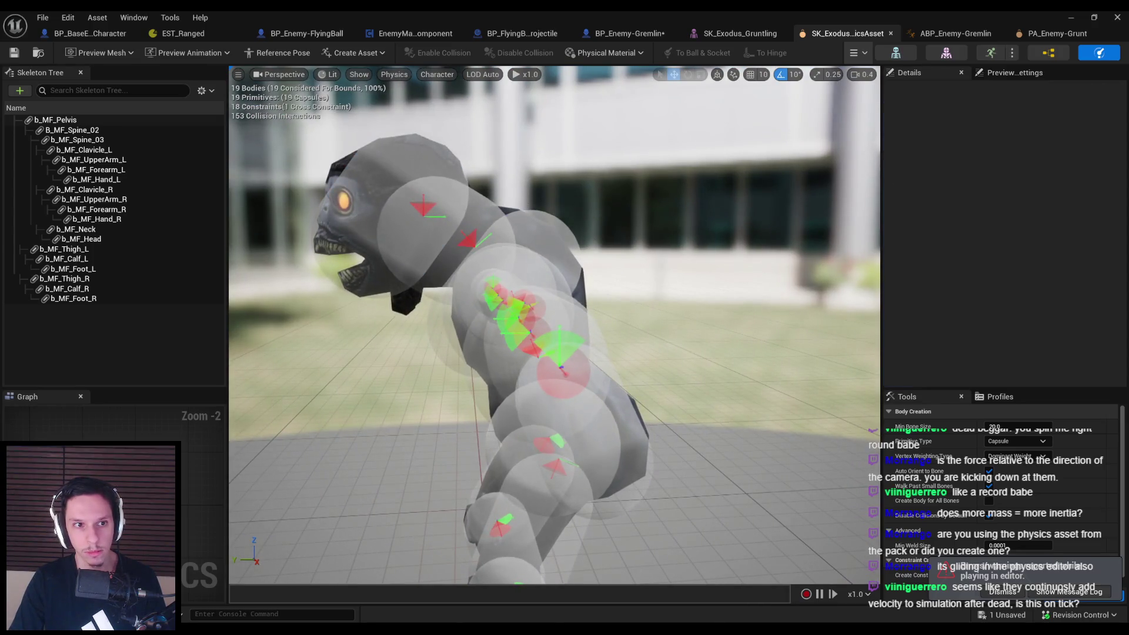
Check the masses of the head, neck and b_MF_Spine_03 bodies
left_click(451, 169)
left_click(483, 211)
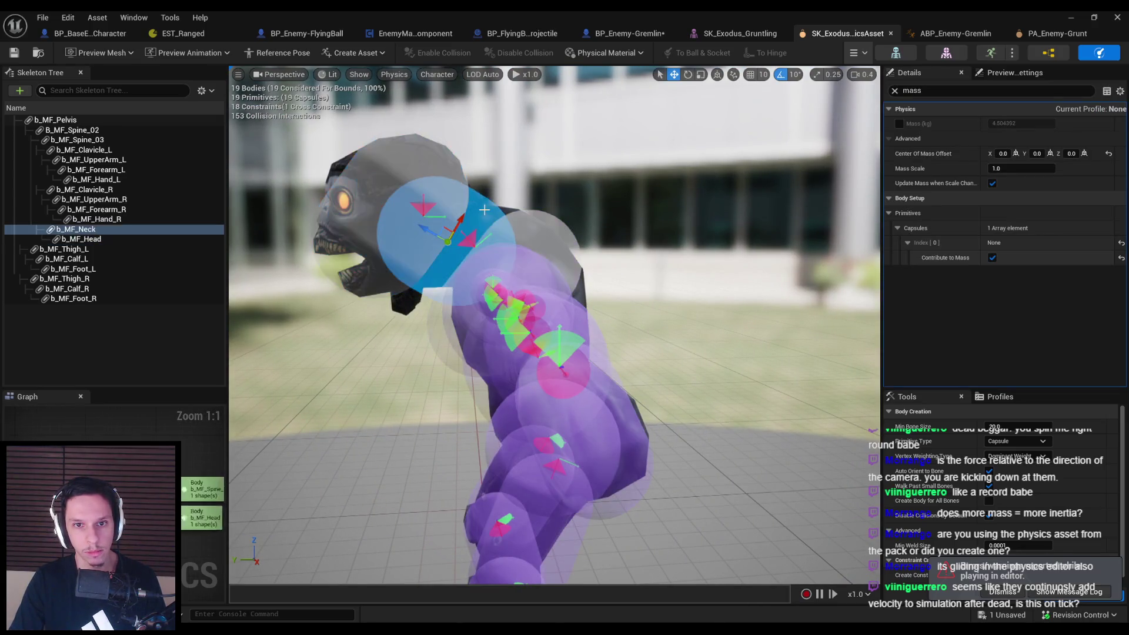
left_click(543, 226)
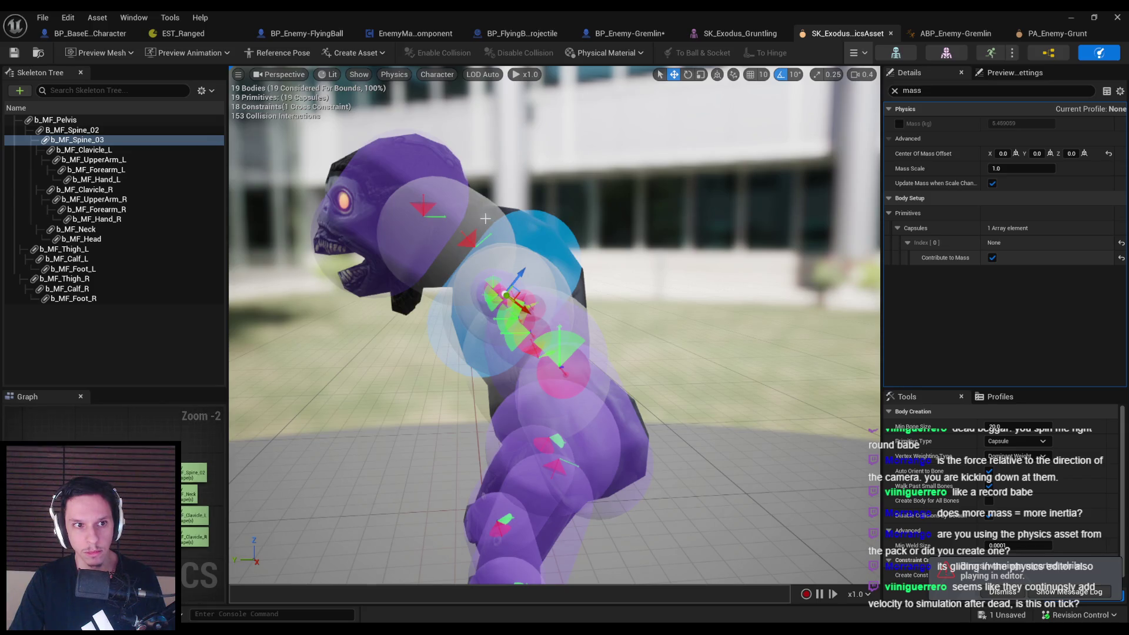
left_click_drag(485, 219, 382, 220)
Simulate the ragdoll, lift it upright and drop it onto the floor
left_click(860, 108)
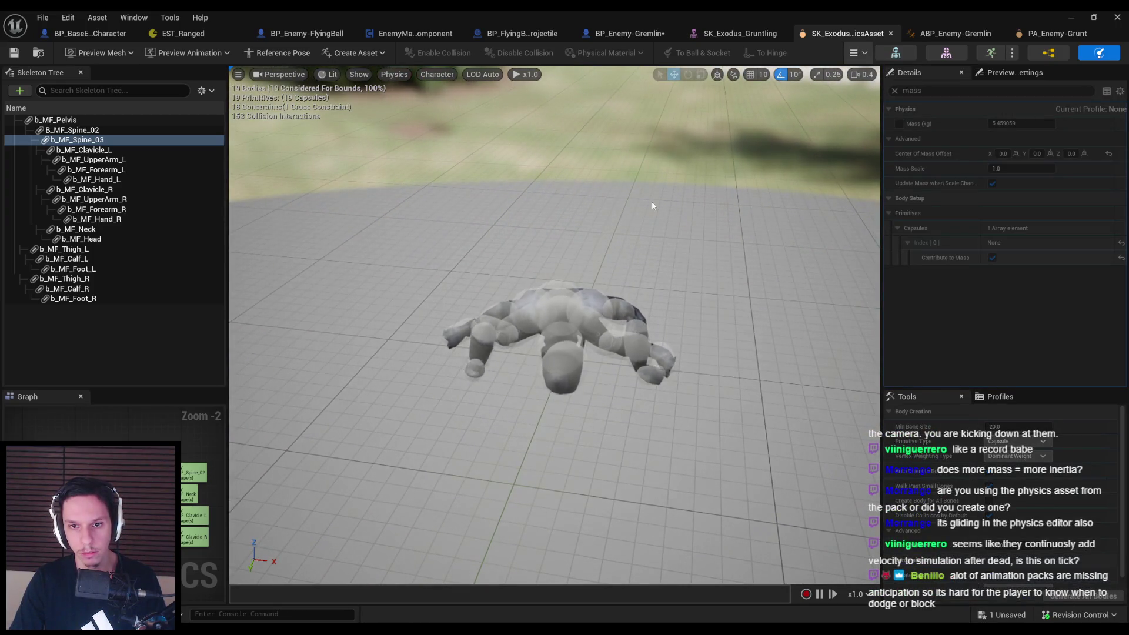
left_click_drag(572, 268, 571, 247)
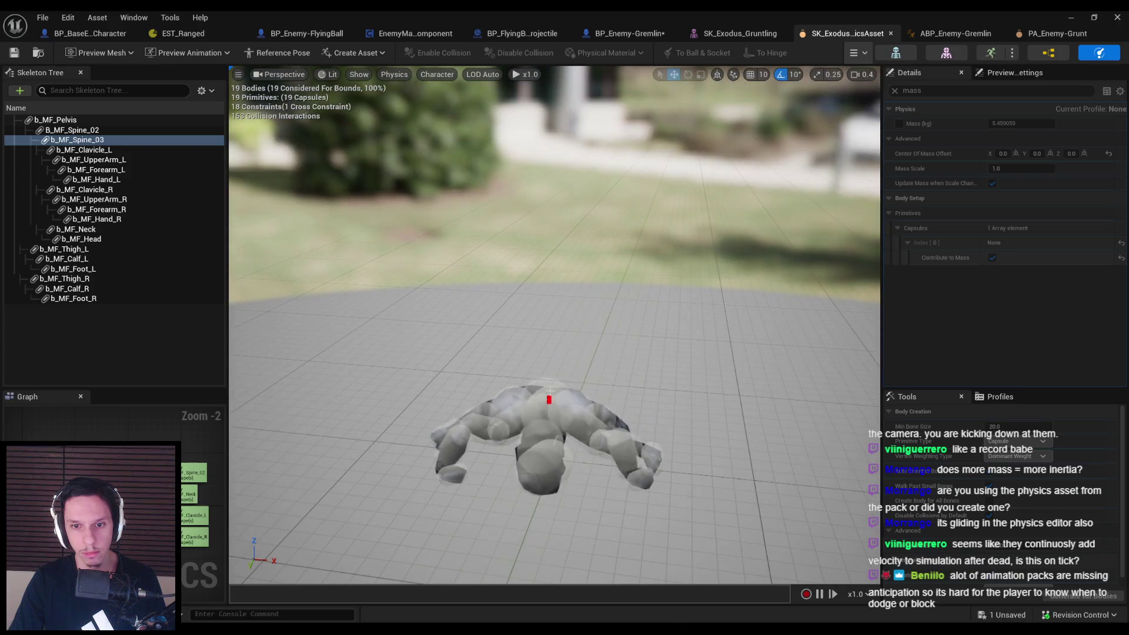
left_click_drag(568, 311, 575, 235)
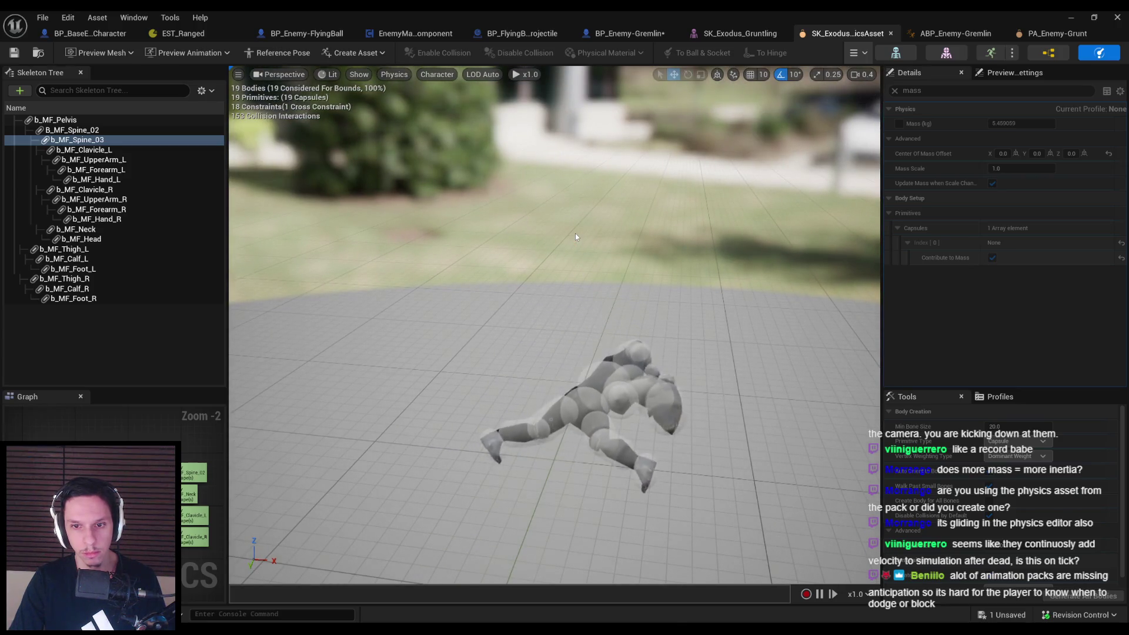
left_click_drag(618, 365, 624, 280)
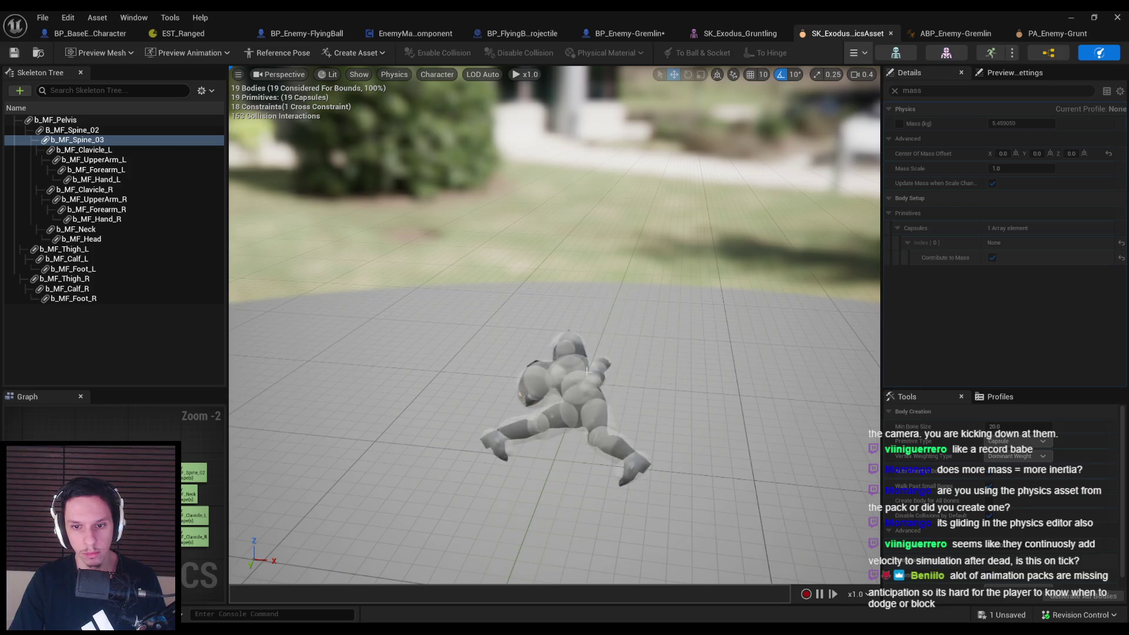
left_click_drag(578, 206, 579, 205)
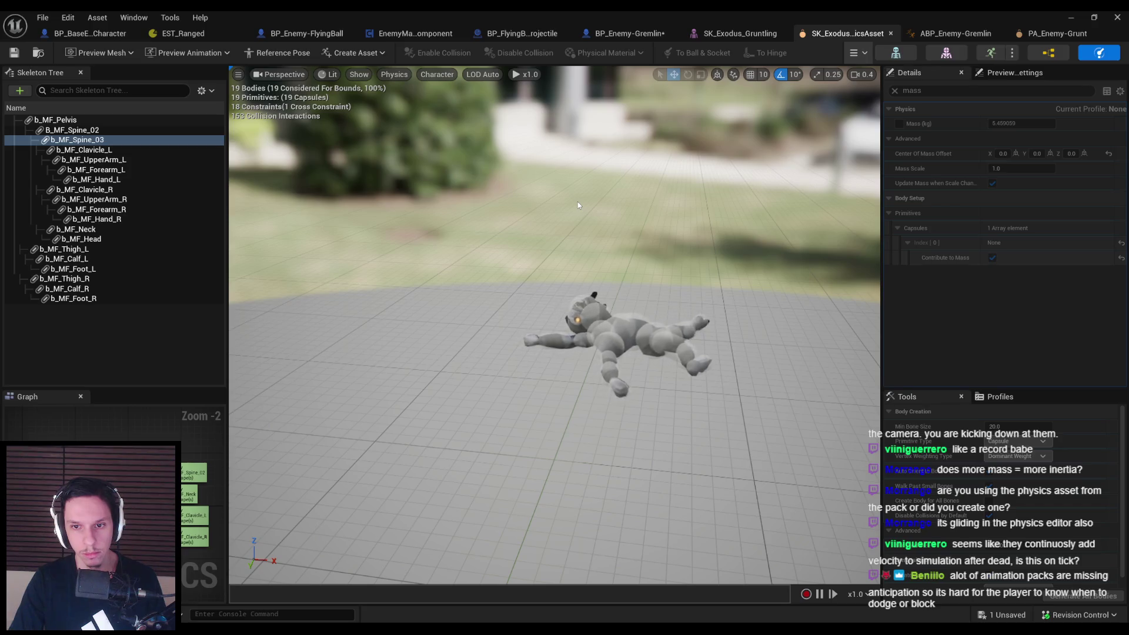
Inspect the collapsed ragdoll from below and around, then stop simulating
scroll(585, 212, "up", 8)
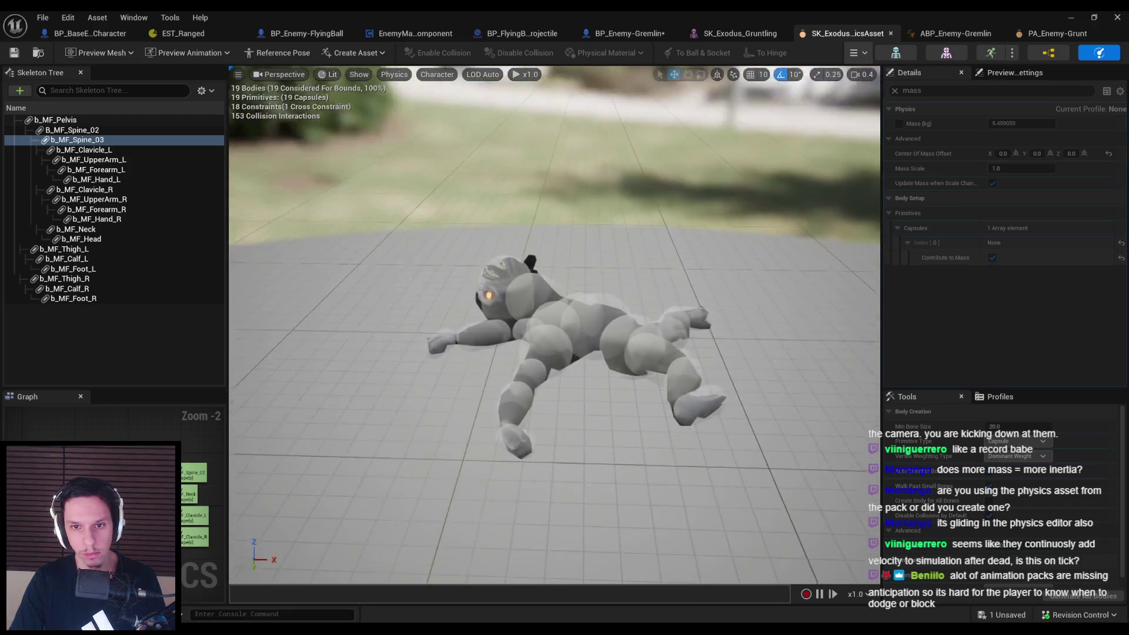
mouse_move(585, 211)
left_mouse_down()
mouse_move(585, 253)
mouse_move(585, 200)
left_mouse_up()
scroll(585, 218, "down", 5)
scroll(585, 200, "up", 3)
mouse_move(842, 87)
left_mouse_down()
mouse_move(783, 88)
mouse_move(841, 87)
left_mouse_up()
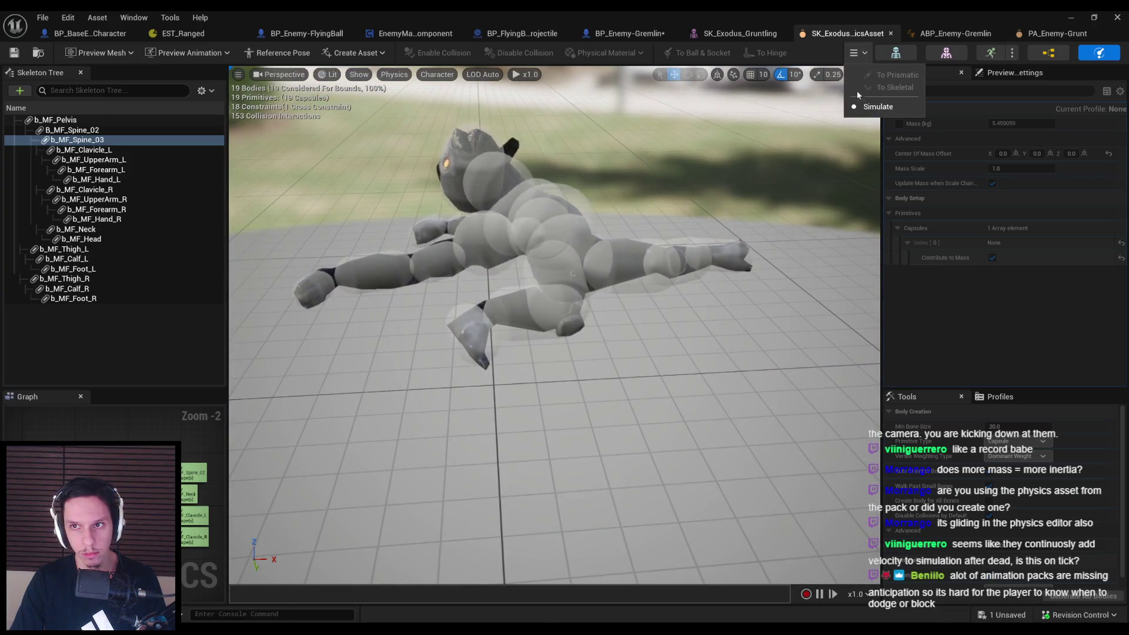
key("alt+s")
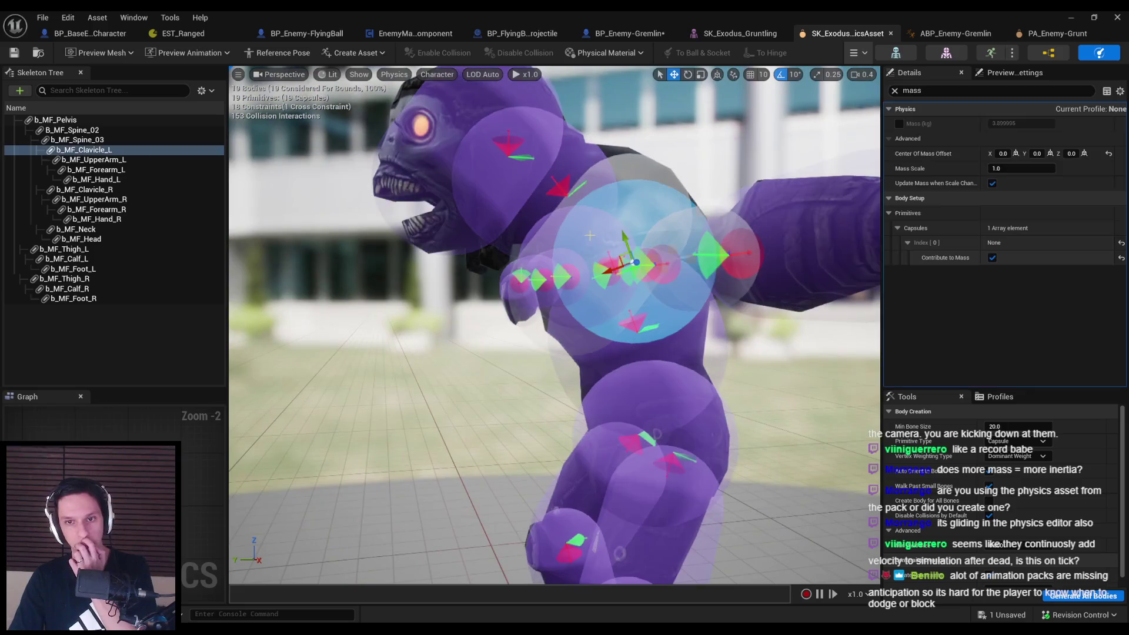
Inspect the b_MF_Spine_03 body's mass from front and side views
left_click_drag(723, 373, 626, 285)
left_click(736, 448)
left_click_drag(736, 449, 677, 435)
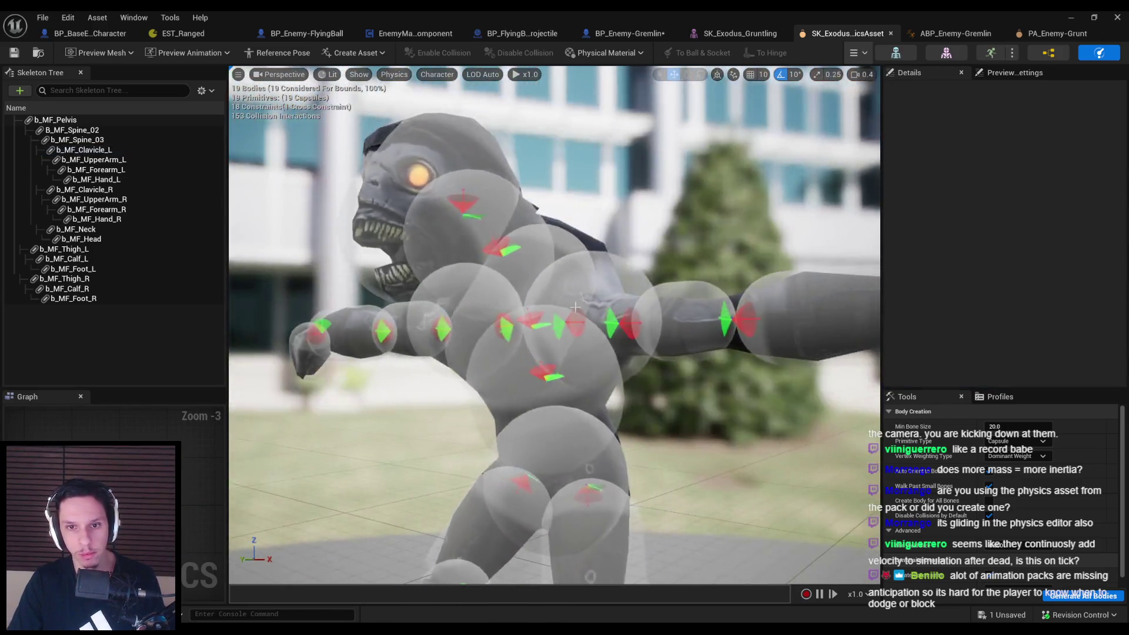
left_click(568, 240)
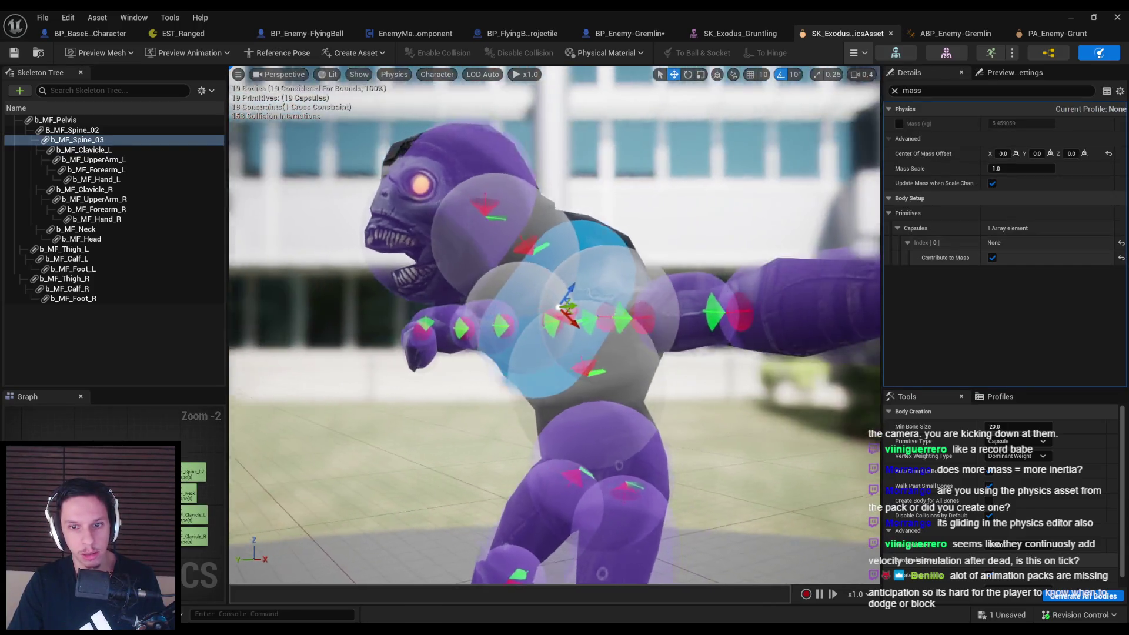
left_click_drag(624, 304, 388, 291)
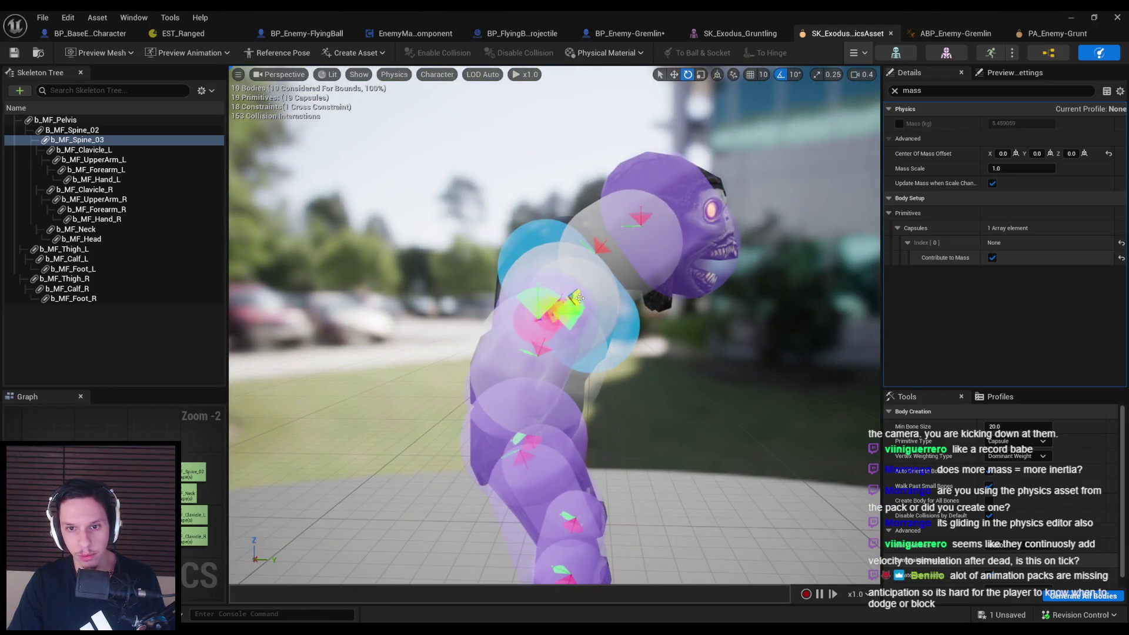
mouse_move(389, 292)
left_mouse_down()
mouse_move(517, 297)
mouse_move(605, 325)
left_mouse_up()
Scale down the B_MF_Spine_02 capsule so its mass drops to about 3.7 kg
left_click(574, 277)
key("w")
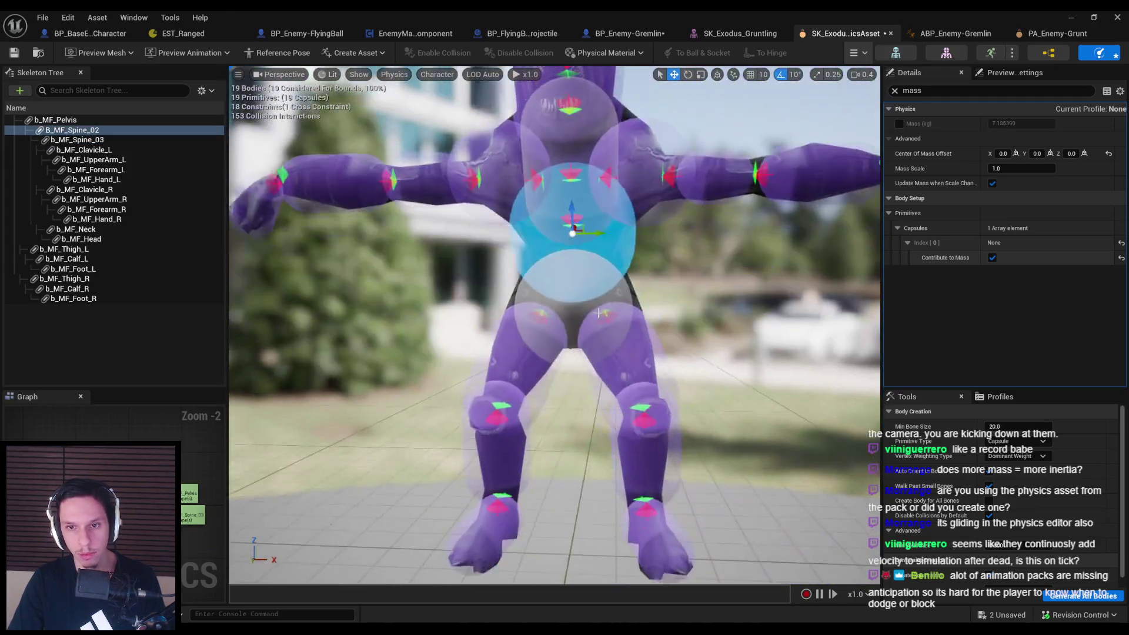
key("r")
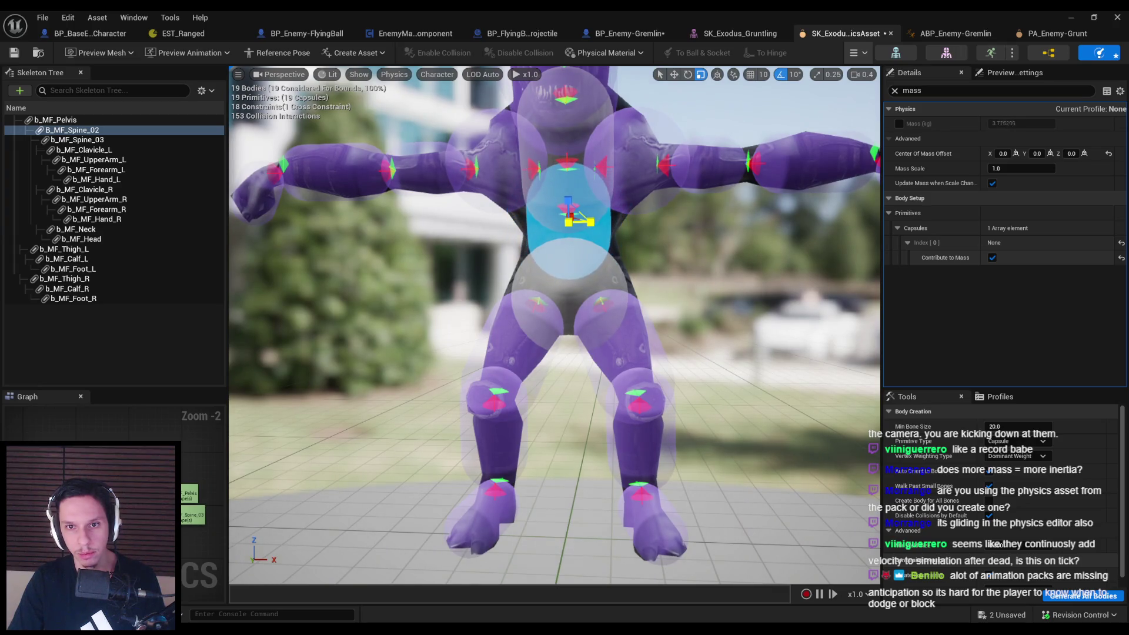
key("alt+s")
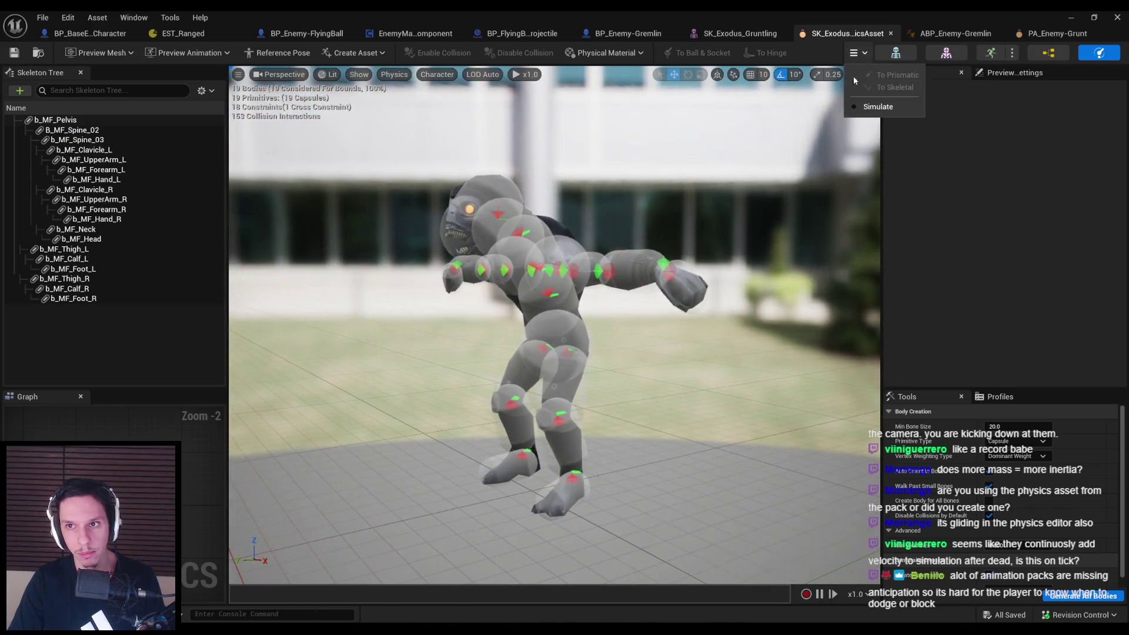
Simulate the lighter-spined ragdoll, lift and fling it by the chest, then stop simulating
left_click(878, 106)
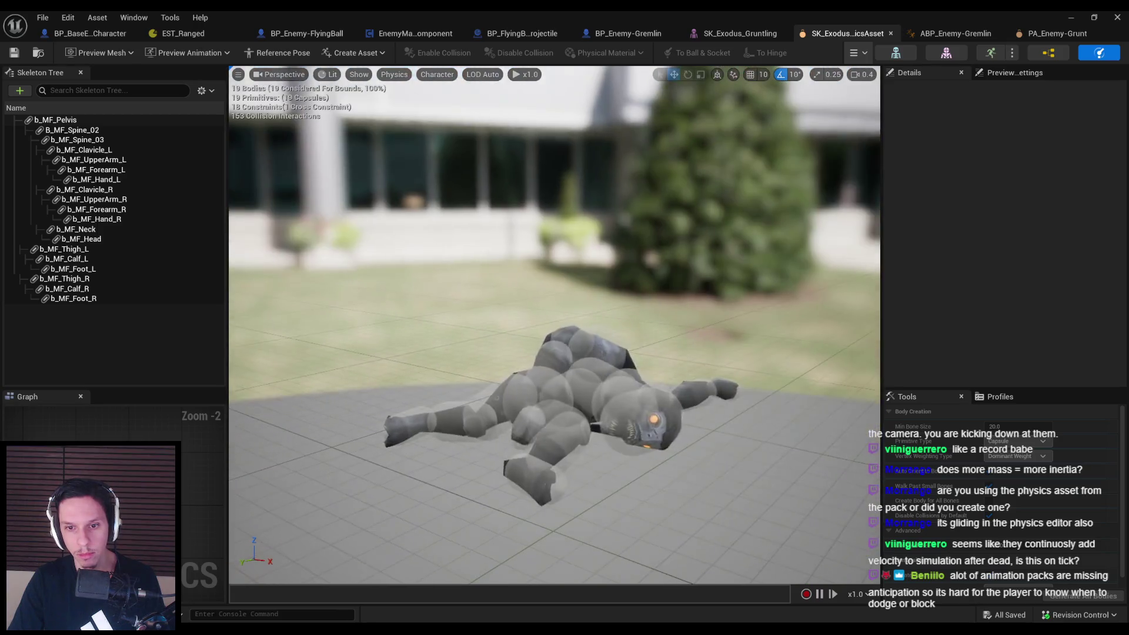
left_click_drag(587, 353, 575, 284)
left_click_drag(568, 185, 558, 152)
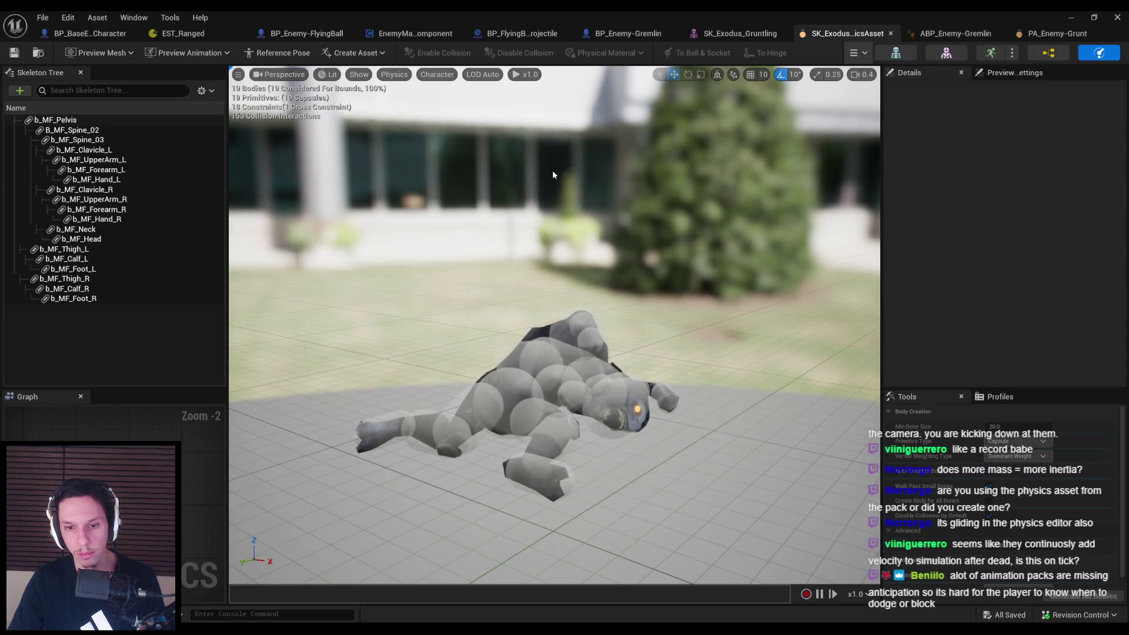
mouse_move(643, 245)
left_mouse_down()
mouse_move(560, 78)
mouse_move(554, 217)
left_mouse_up()
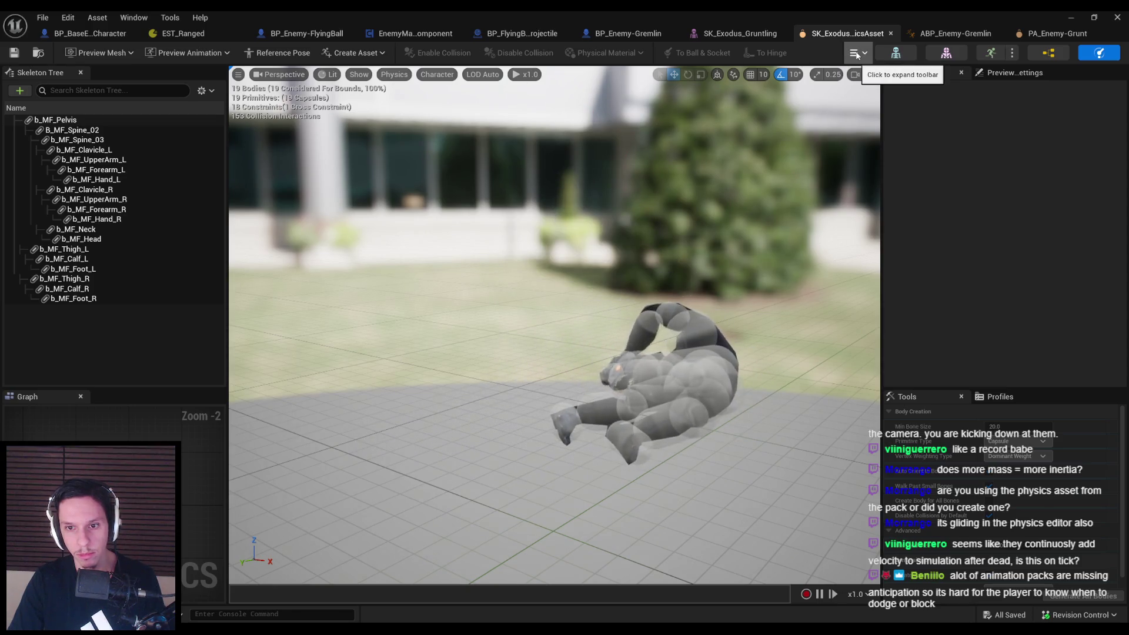
left_click(859, 110)
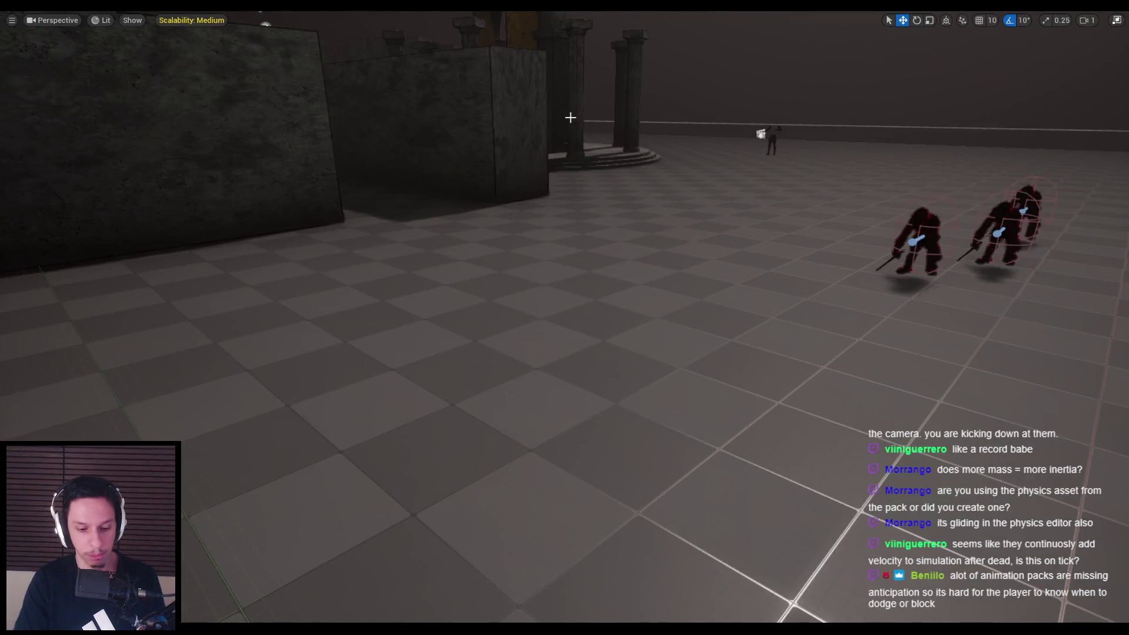
Playtest the level, wall-running and jumping after gremlins, then restore the full editor layout
key("alt+p")
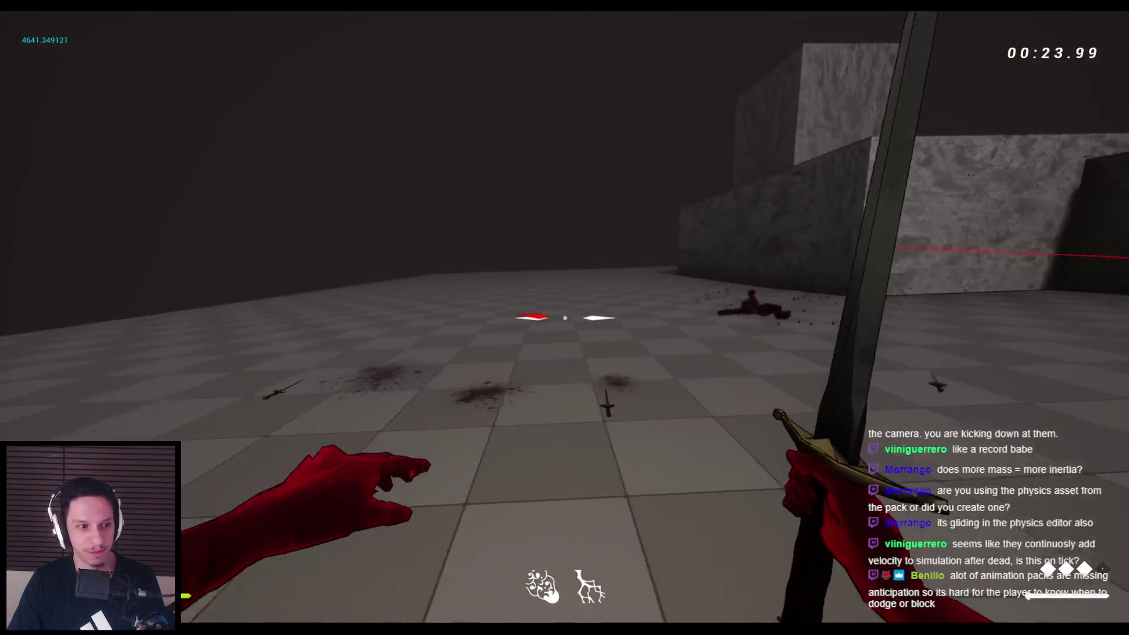
key("space")
key("space")
key("space")
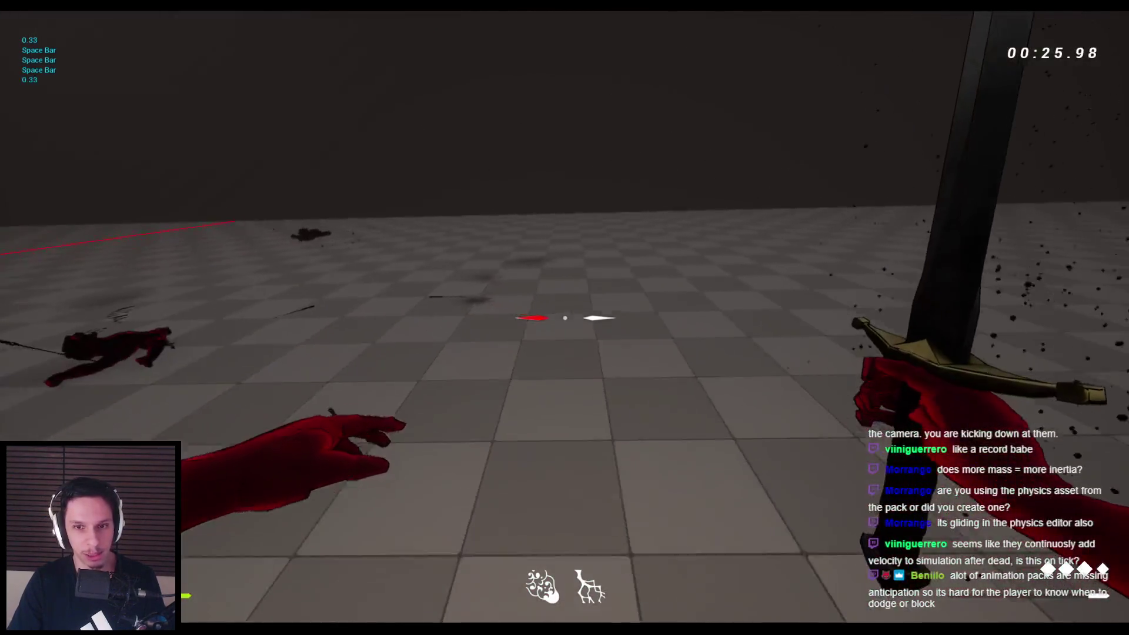
key("space")
key("space")
key("space")
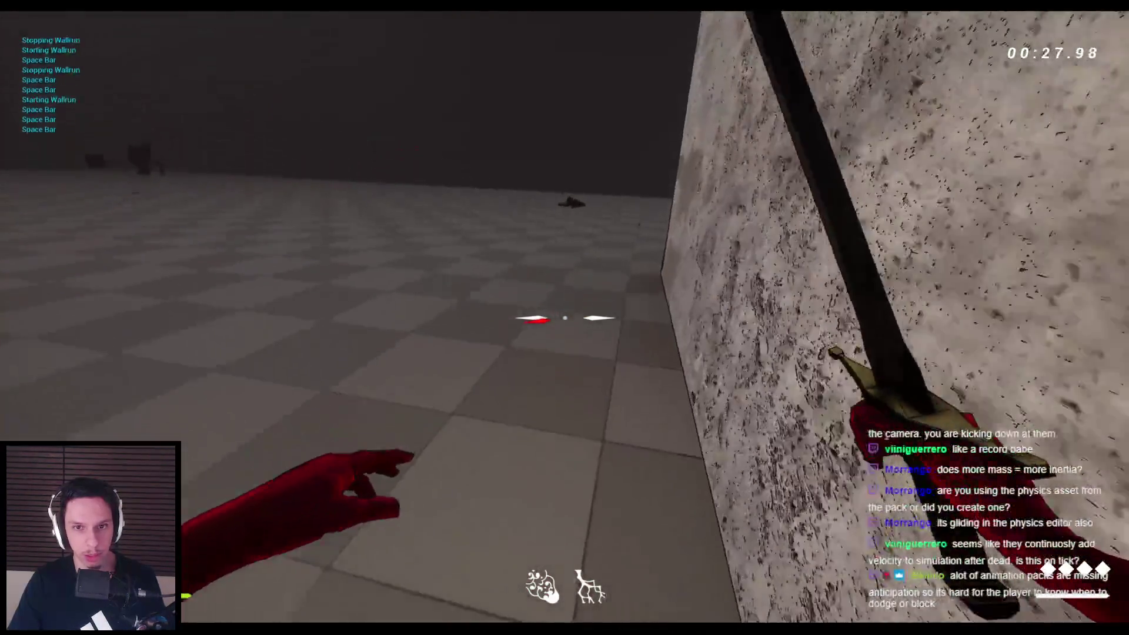
key("space")
key("space")
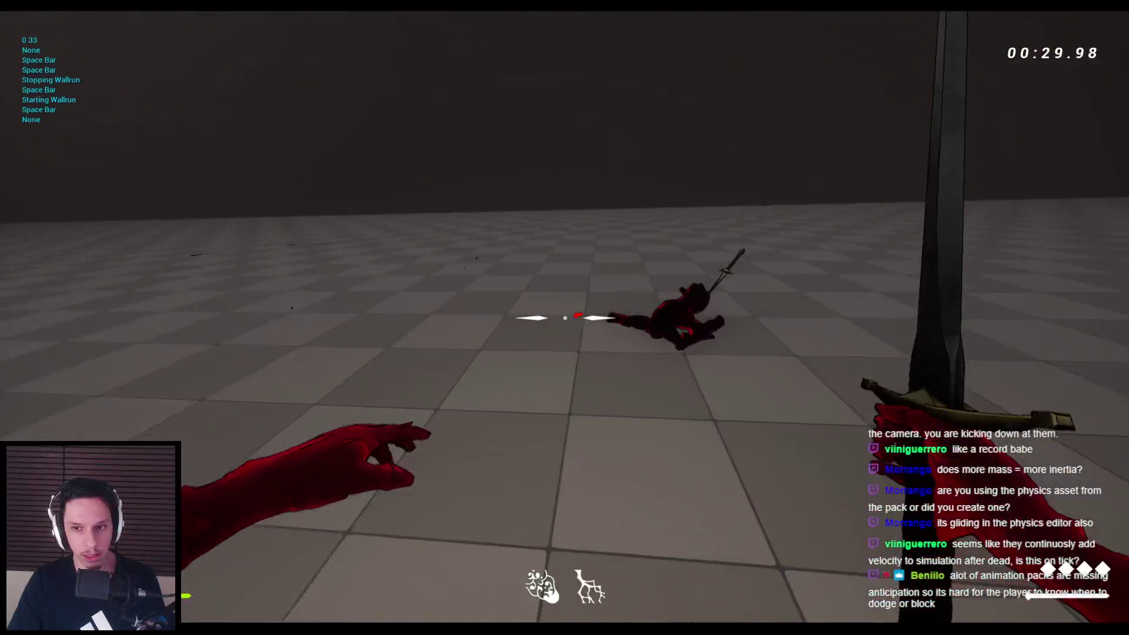
key("space")
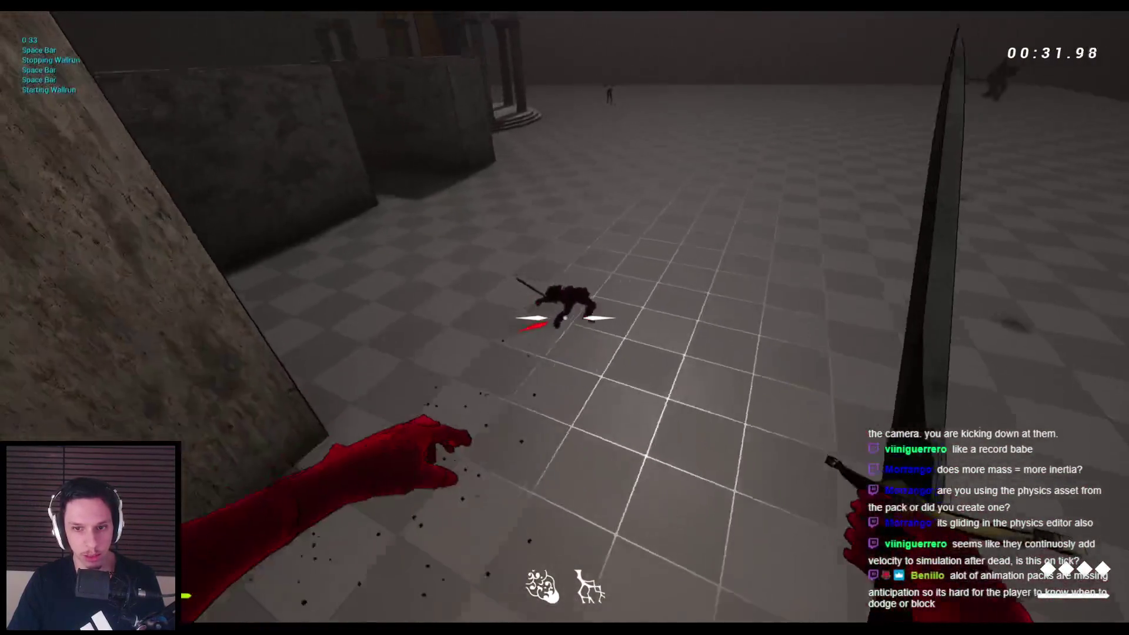
key("Escape")
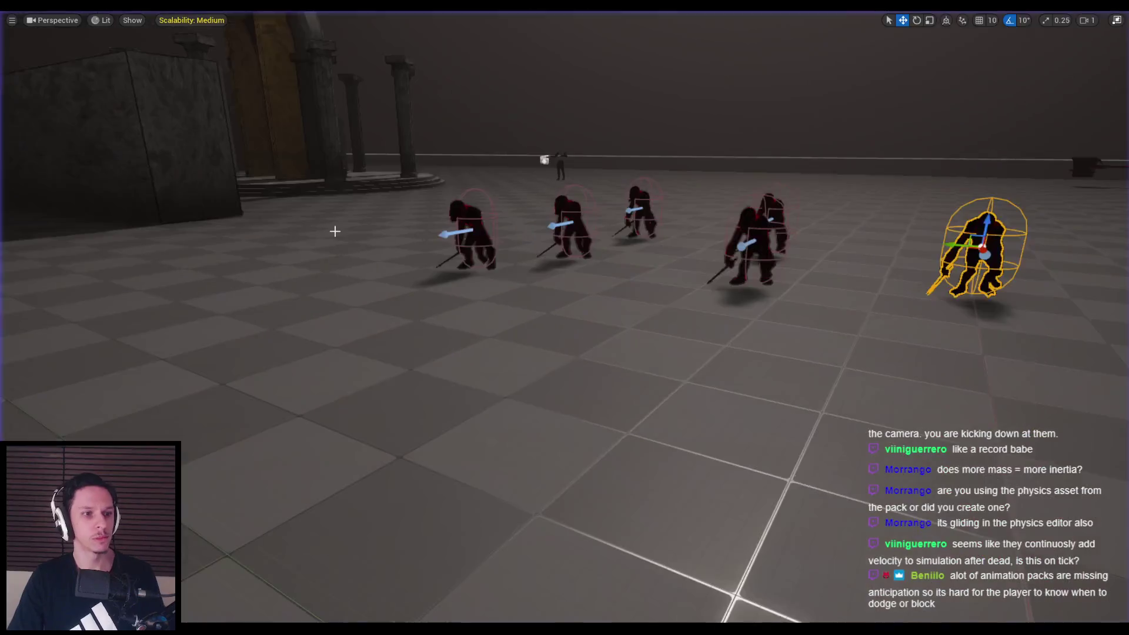
key("F11")
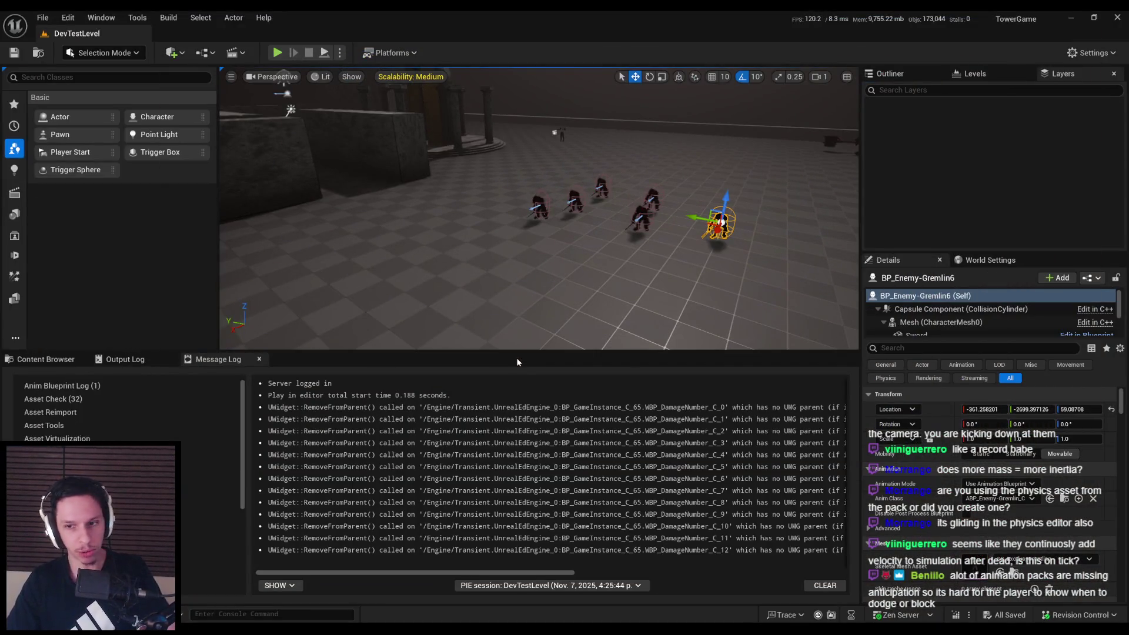
In BP_Enemy-Gremlin, lower the default Health value, first committing 12
left_click(41, 359)
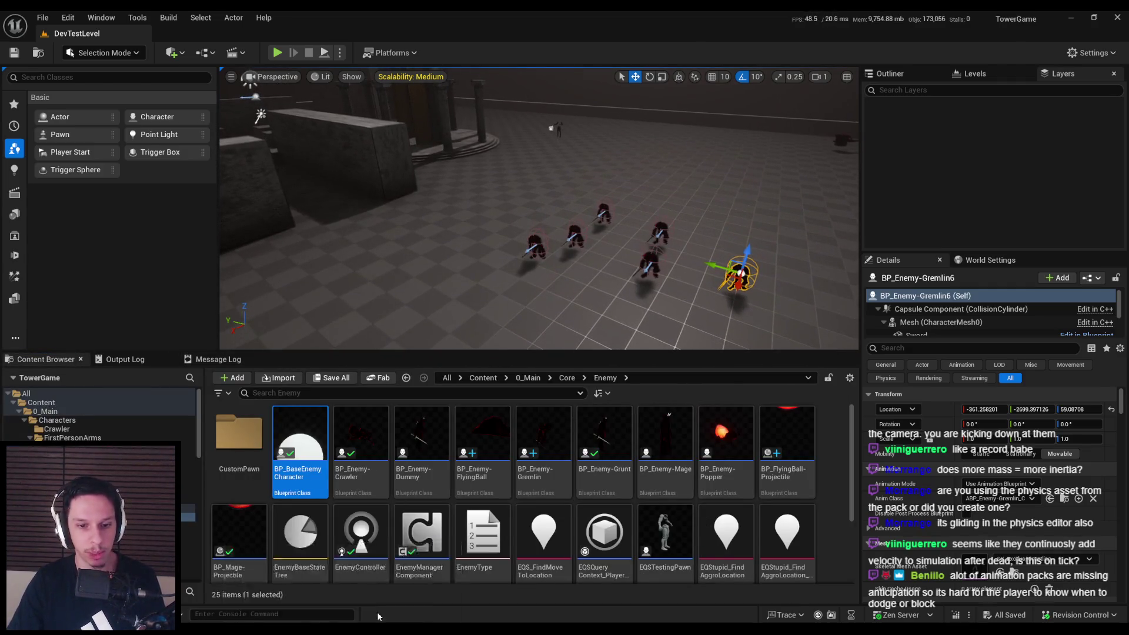
key("alt+Tab")
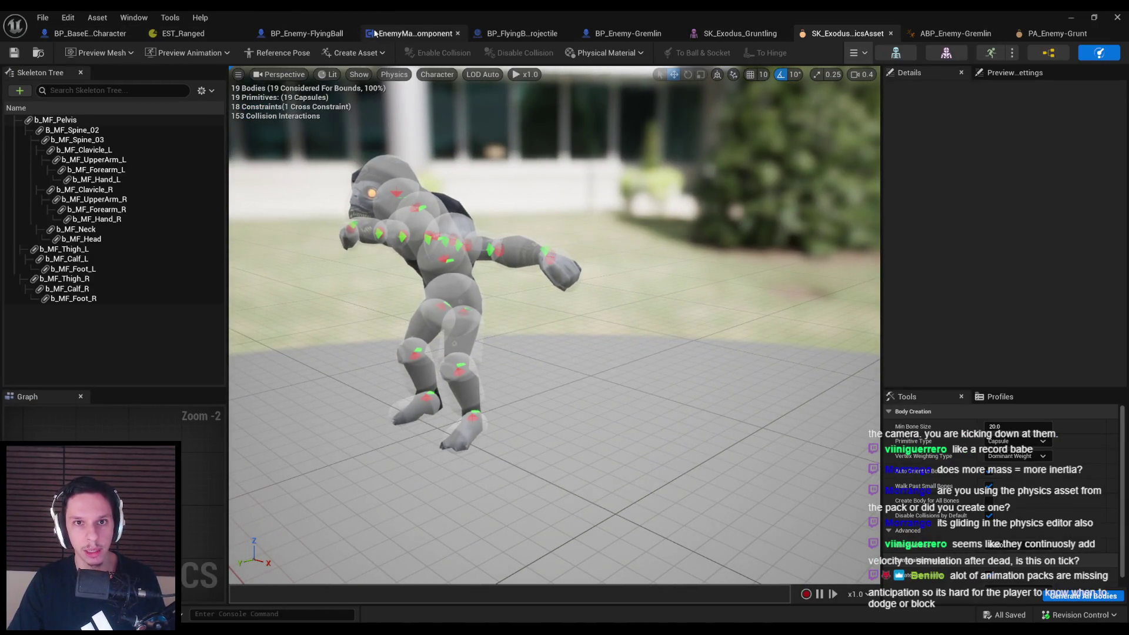
left_click(664, 35)
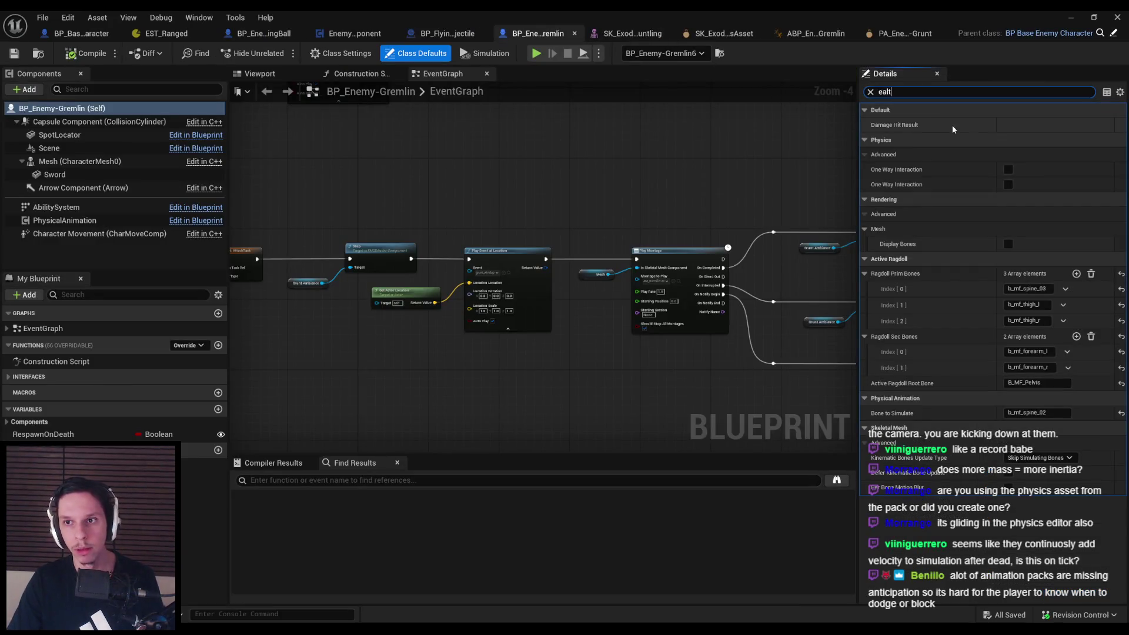
type("h")
key("Return")
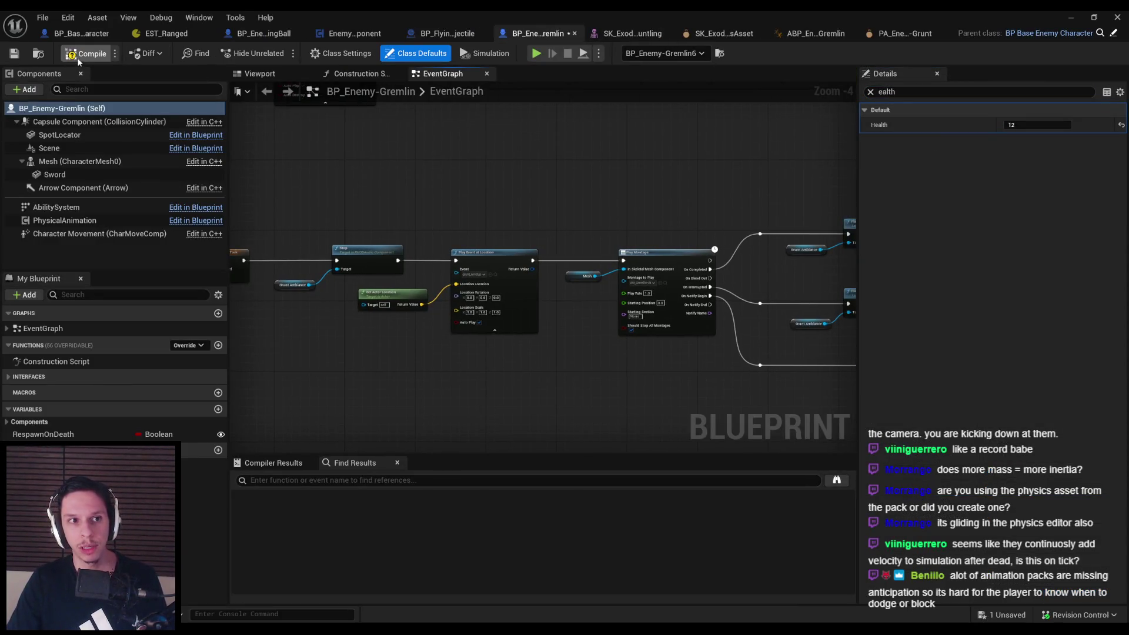
Hide the blueprint editor and start a playtest with the lowered Health
left_click(1071, 17)
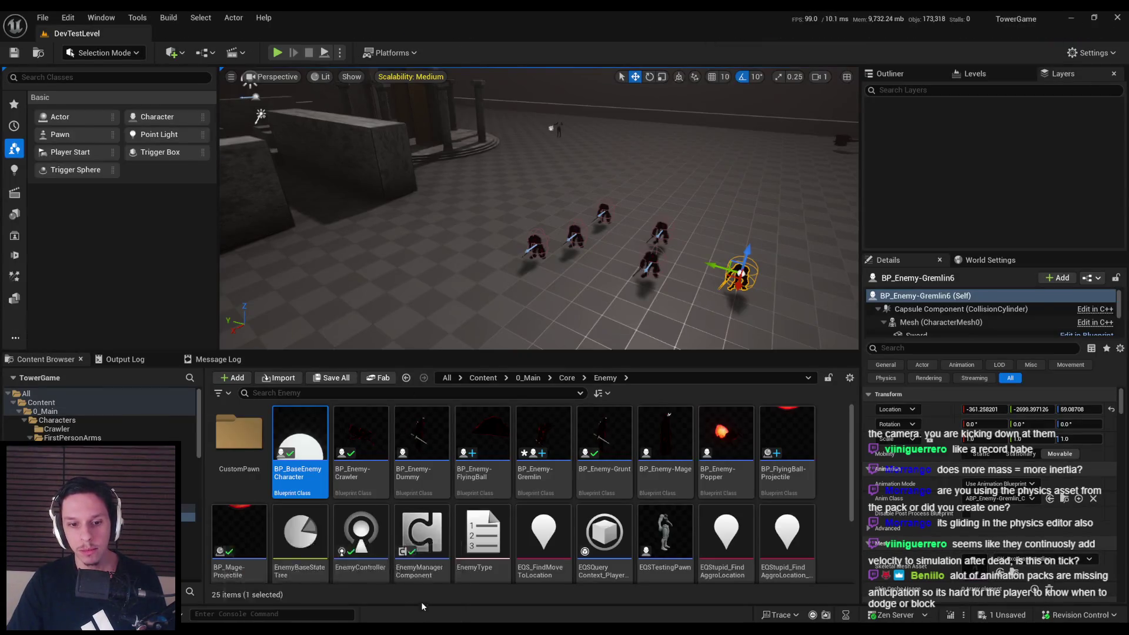
left_click(351, 617)
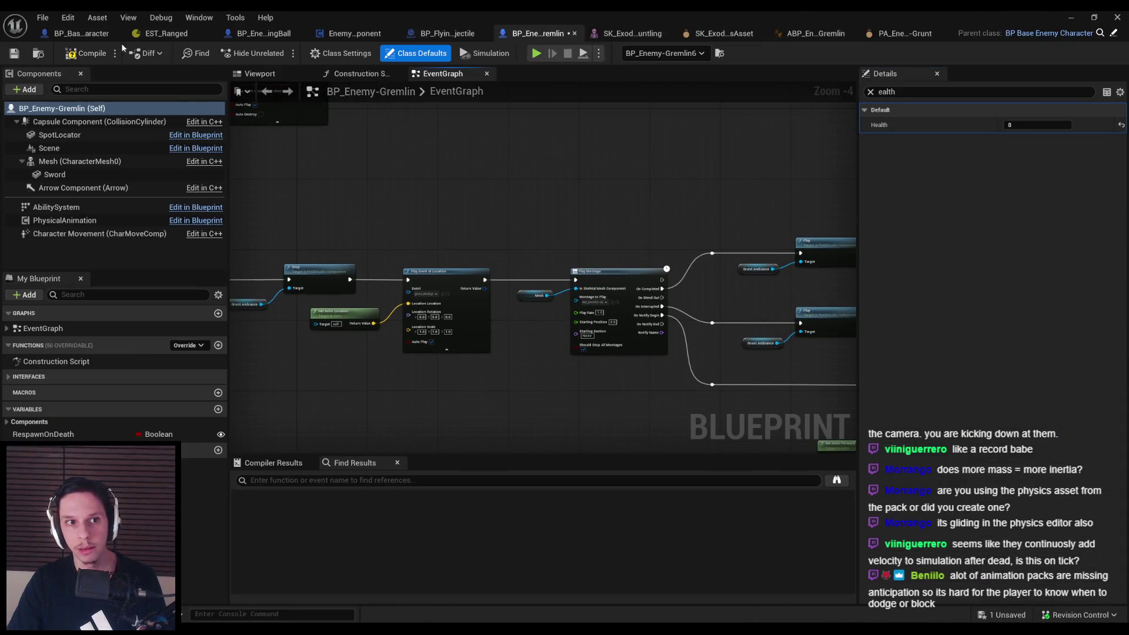
left_click(1068, 18)
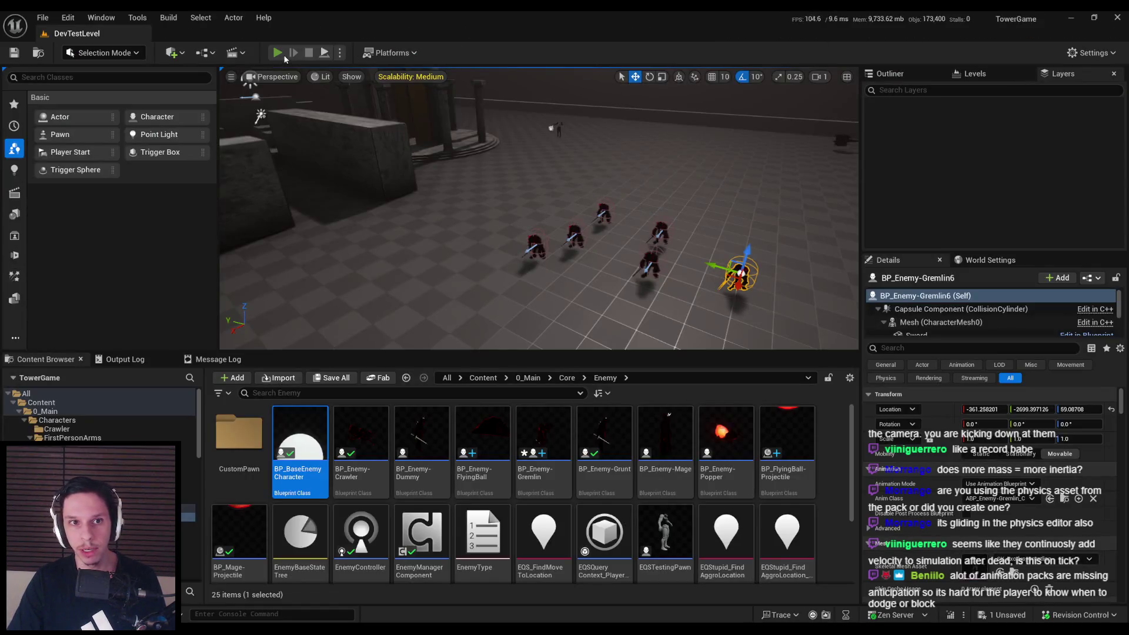
left_click(277, 52)
key("F11")
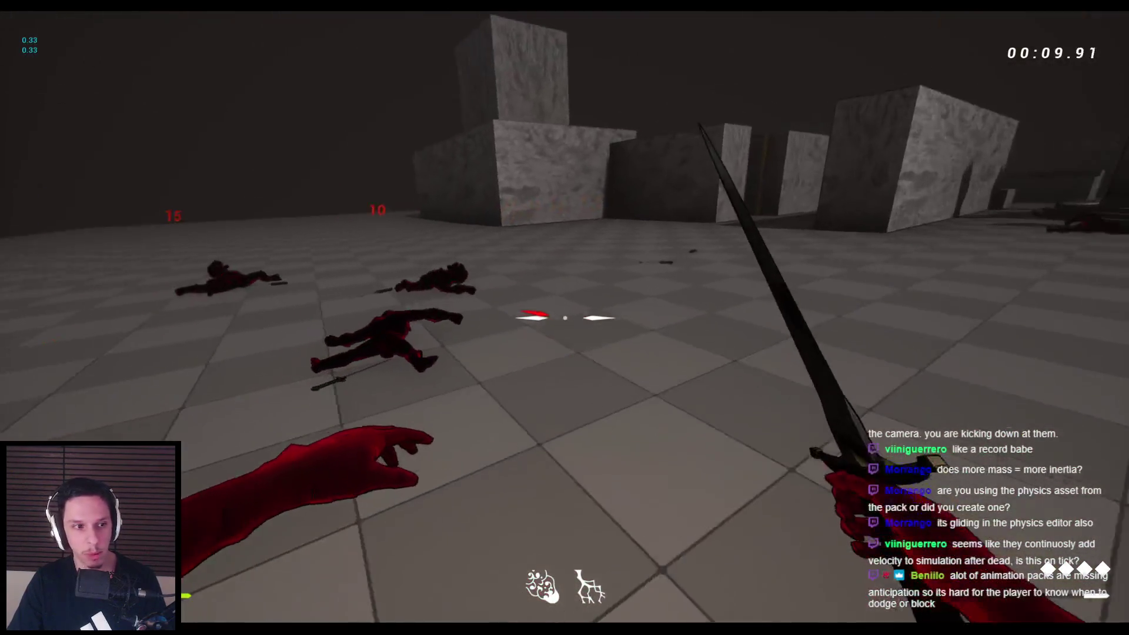
Jump toward a nearby weakened gremlin to cut it down
key("space")
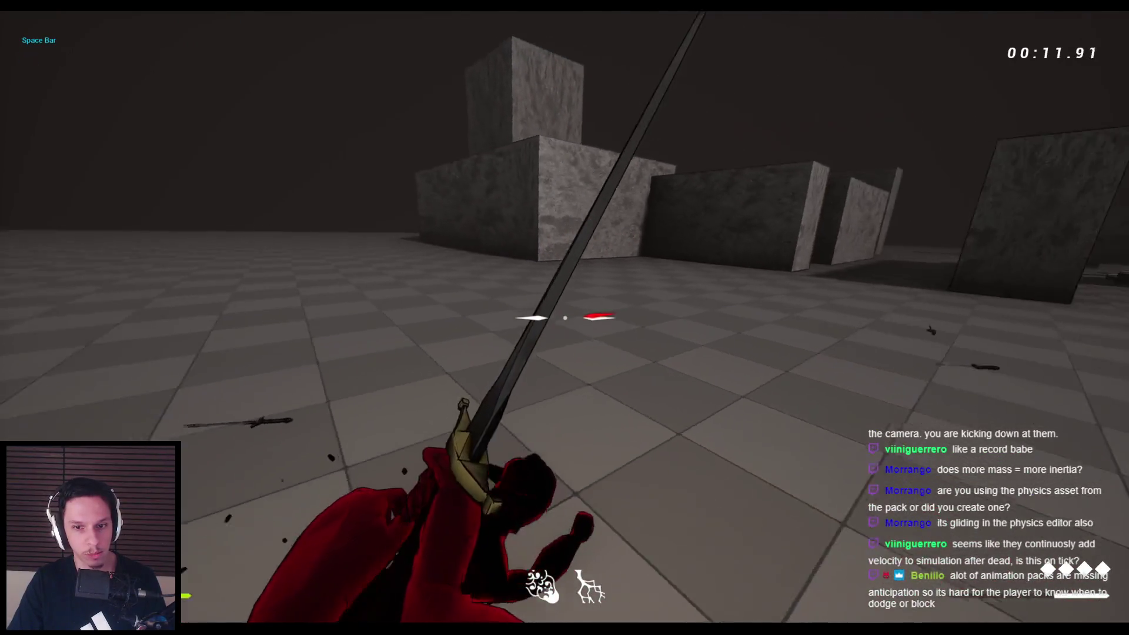